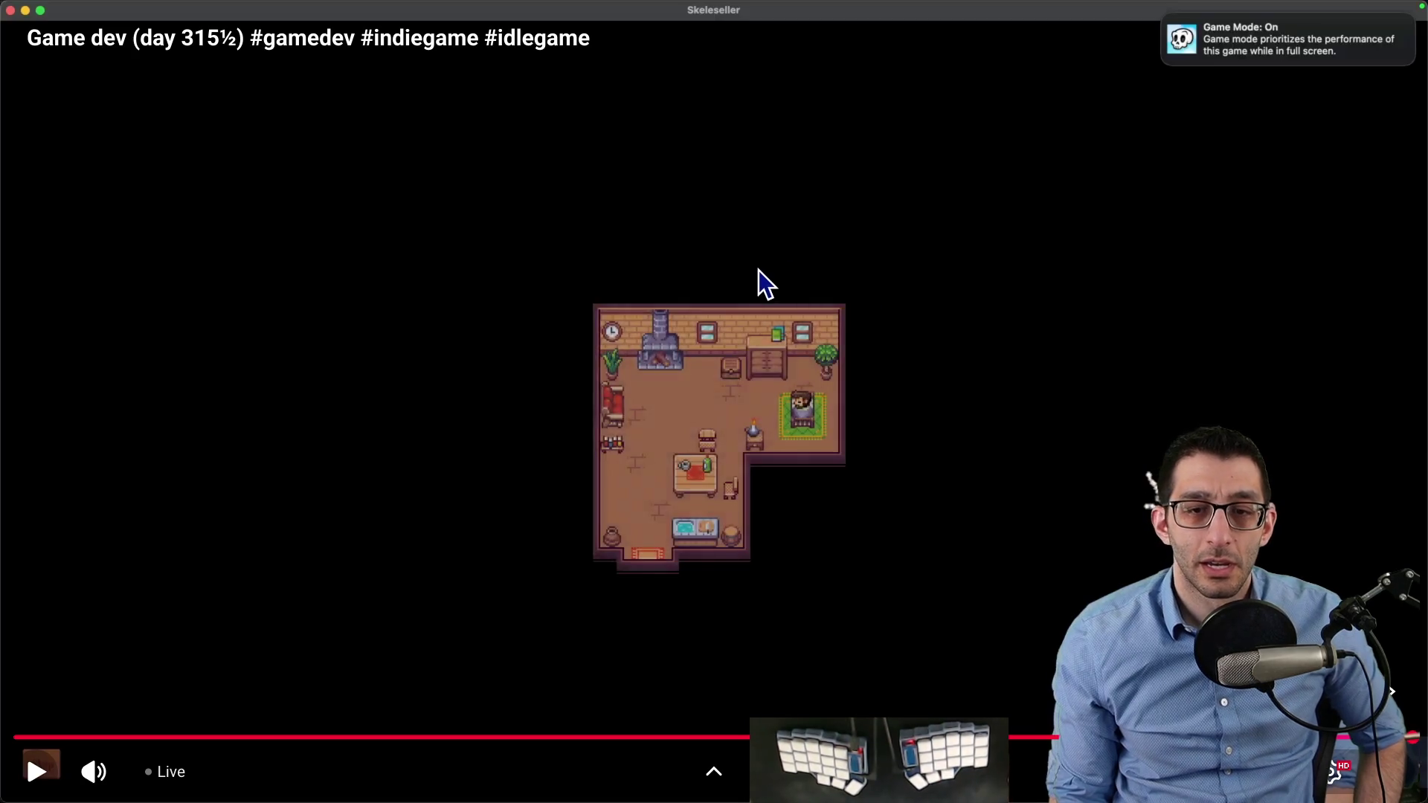
# Exit the fullscreen YouTube stream and bring up the Godot editor showing IntroAcceptQuest.tscn
pyautogui.press('Escape')
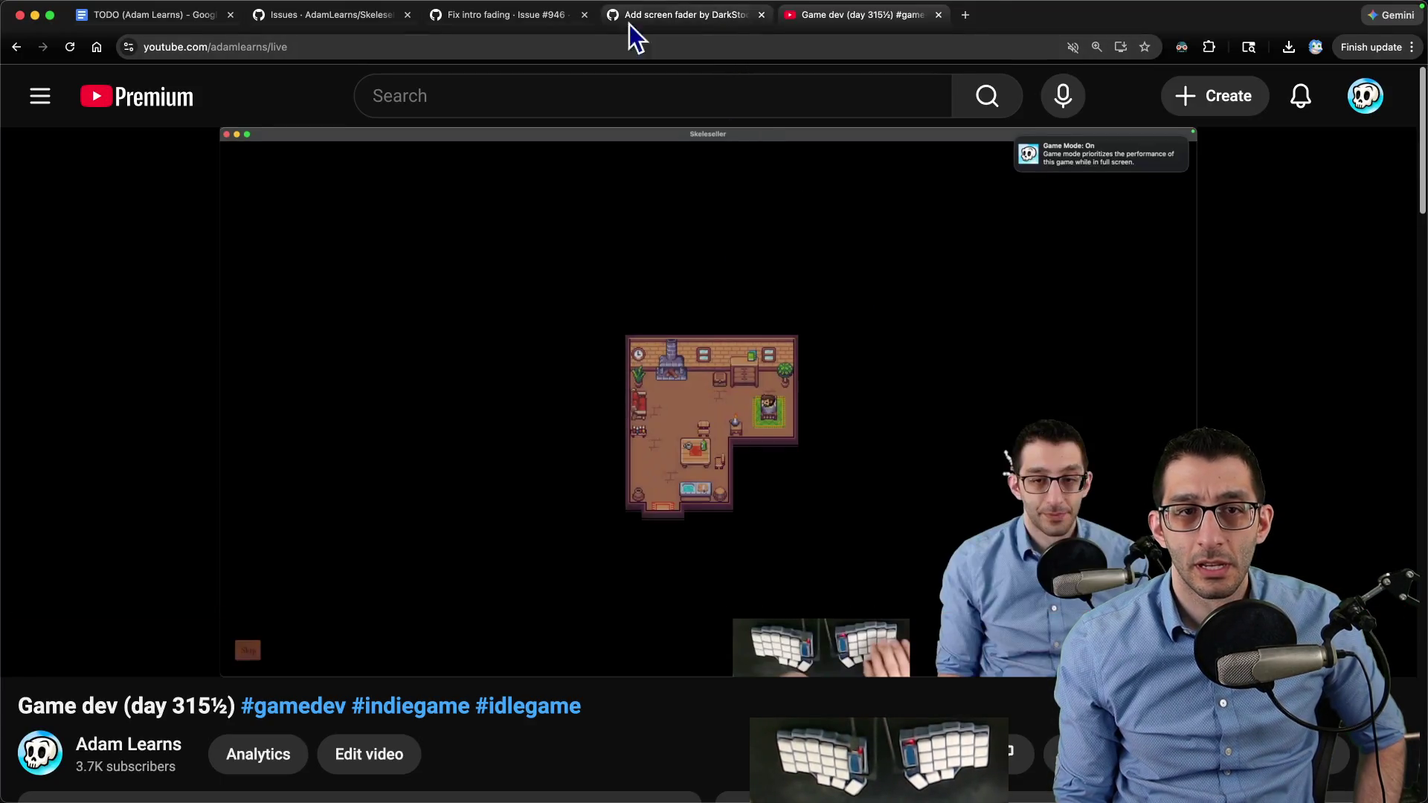
pyautogui.click(141, 15)
pyautogui.click(952, 784)
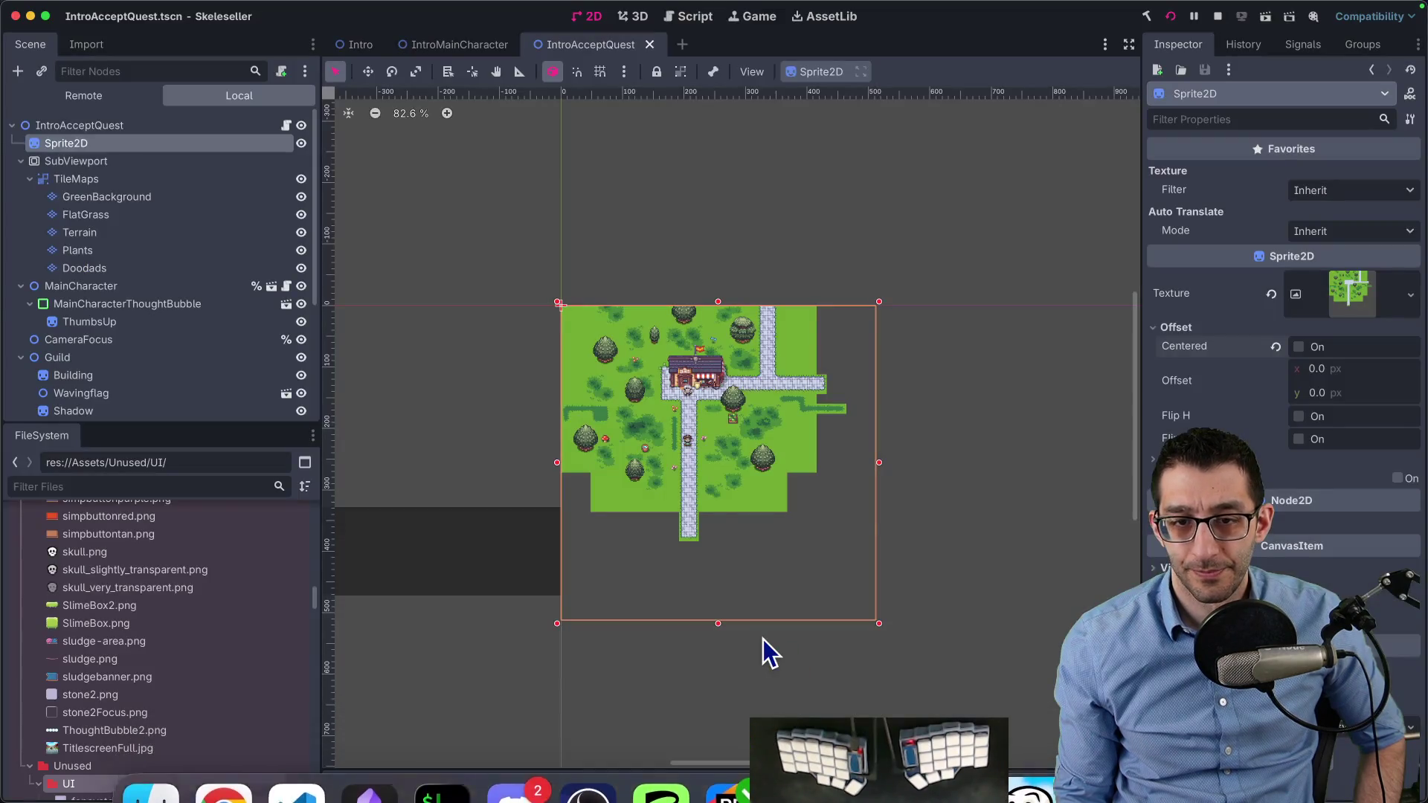
# Zoom the IntroAcceptQuest canvas, glance at the screen fader pull request, then return to Godot
pyautogui.scroll(2, 686, 502)
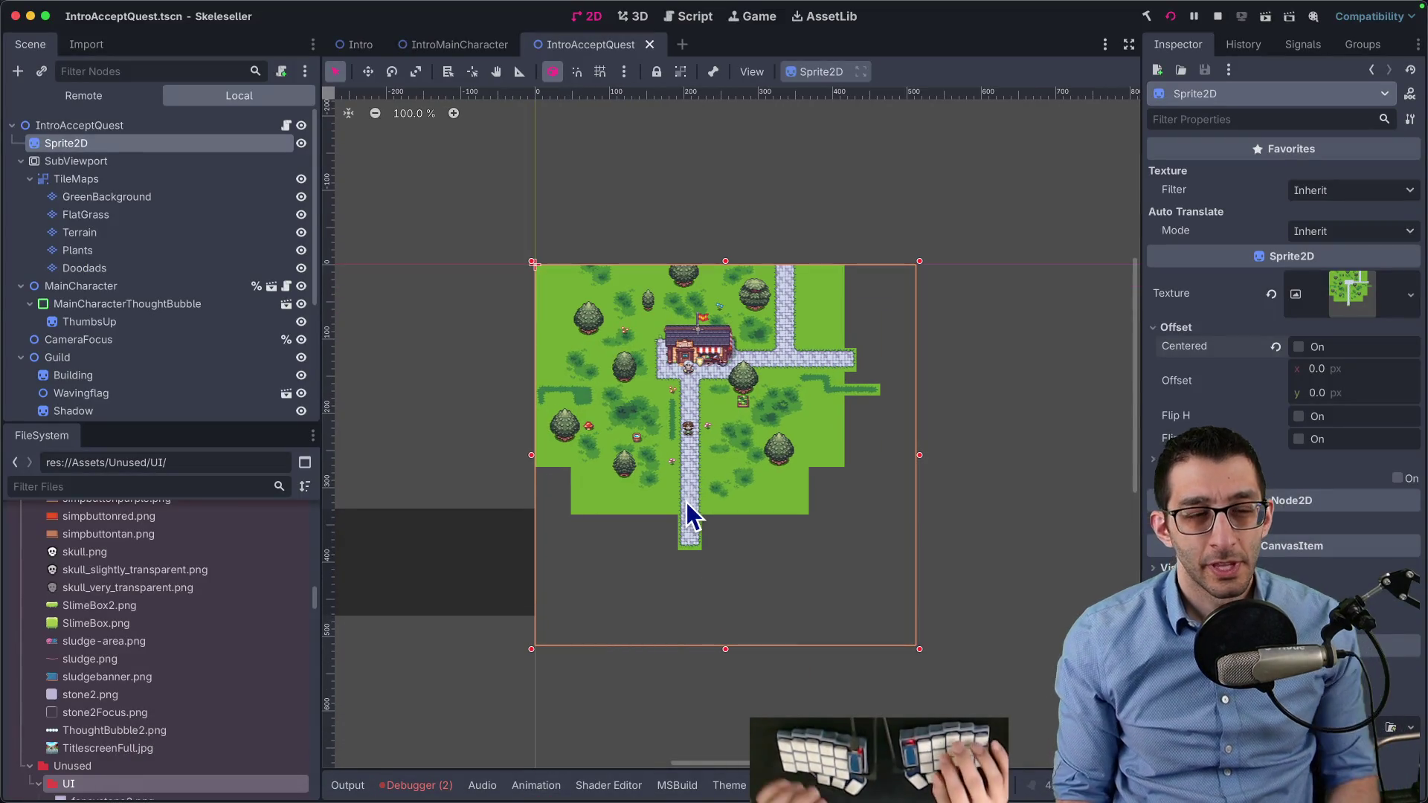
pyautogui.press('super+Tab')
pyautogui.hotkey('ctrl', 'shift', 'Tab')
pyautogui.hotkey('ctrl', 'shift', 'Tab')
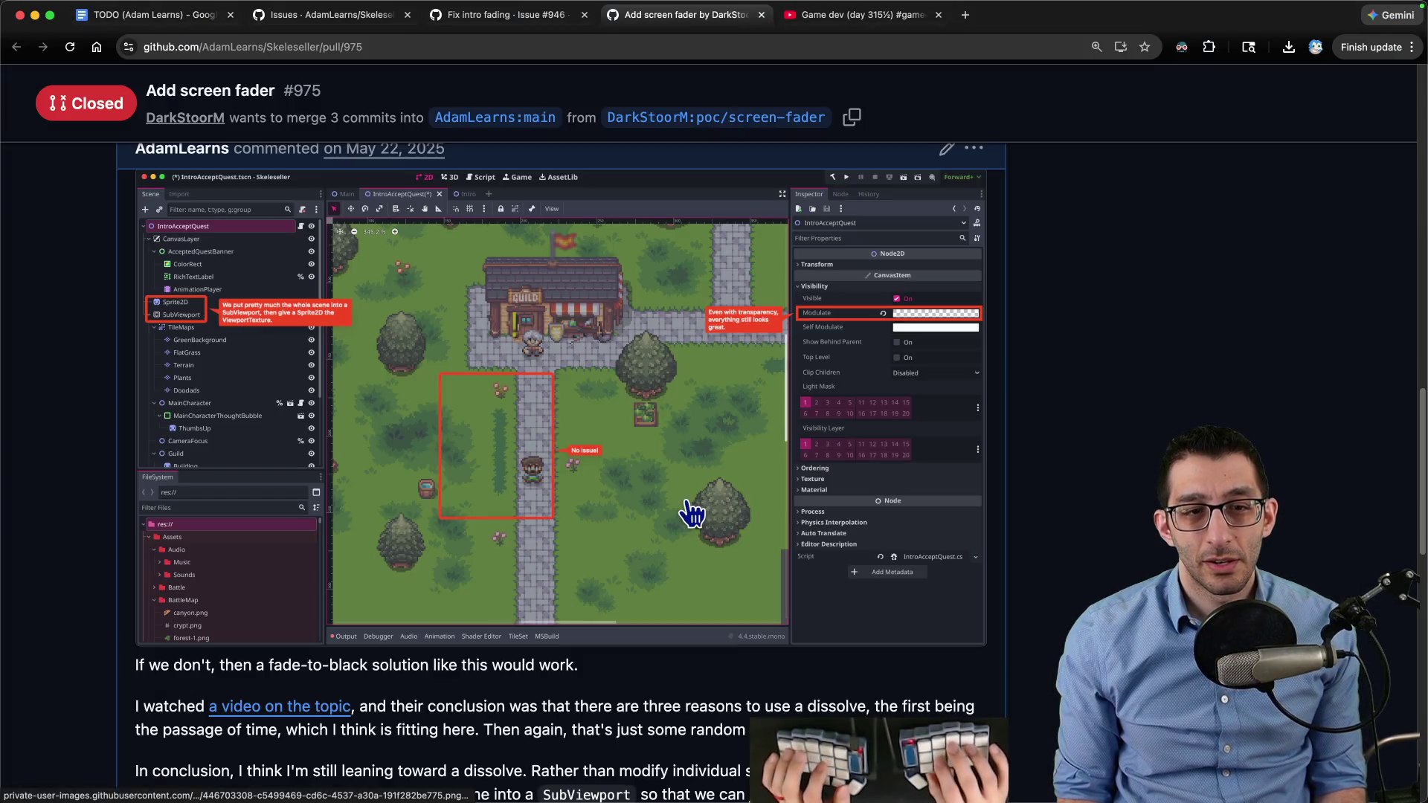
pyautogui.moveTo(879, 792)
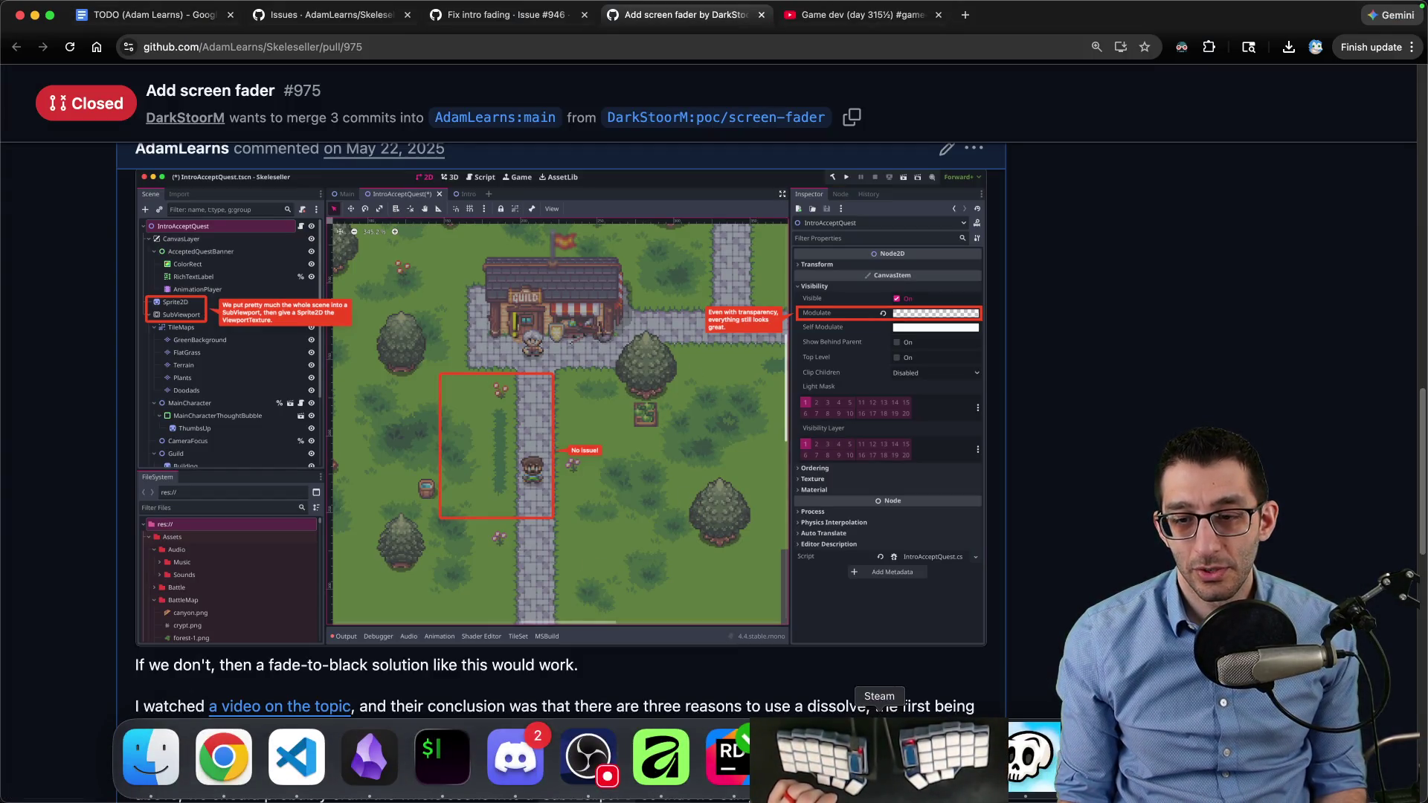
pyautogui.click(952, 756)
# Zoom in on the guild building and path, then go back to PR #975 'Add screen fader'
pyautogui.scroll(10, 698, 324)
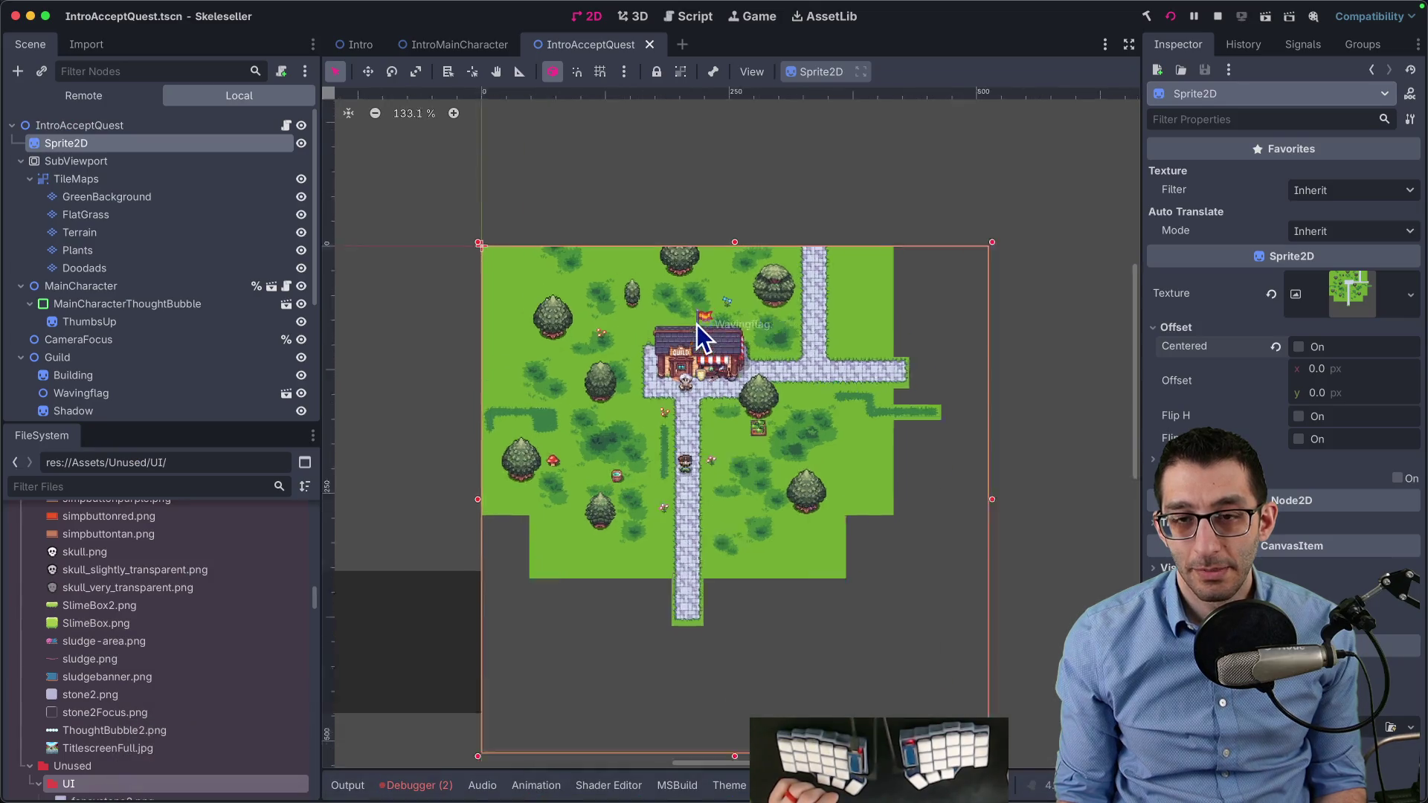
pyautogui.scroll(-2, 728, 292)
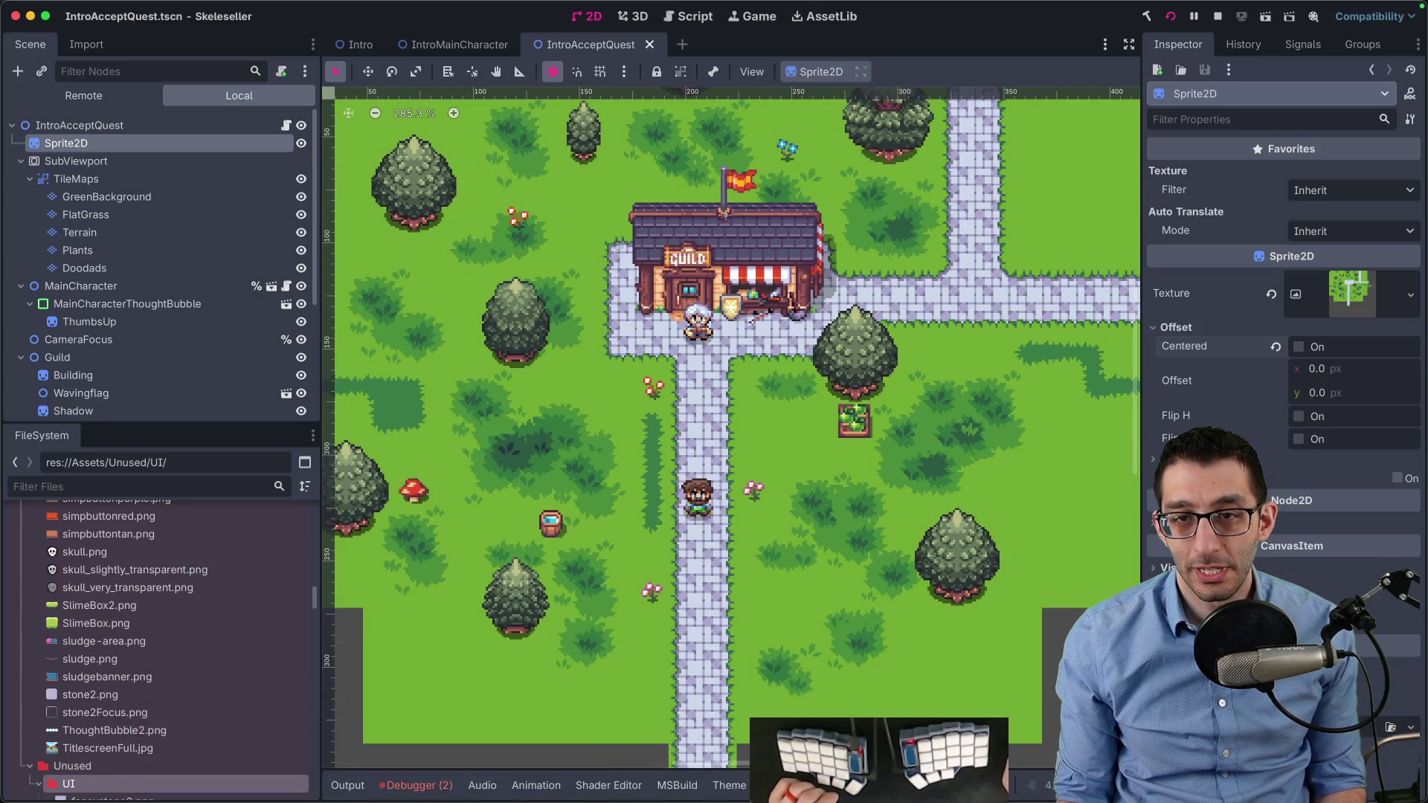
pyautogui.click(223, 774)
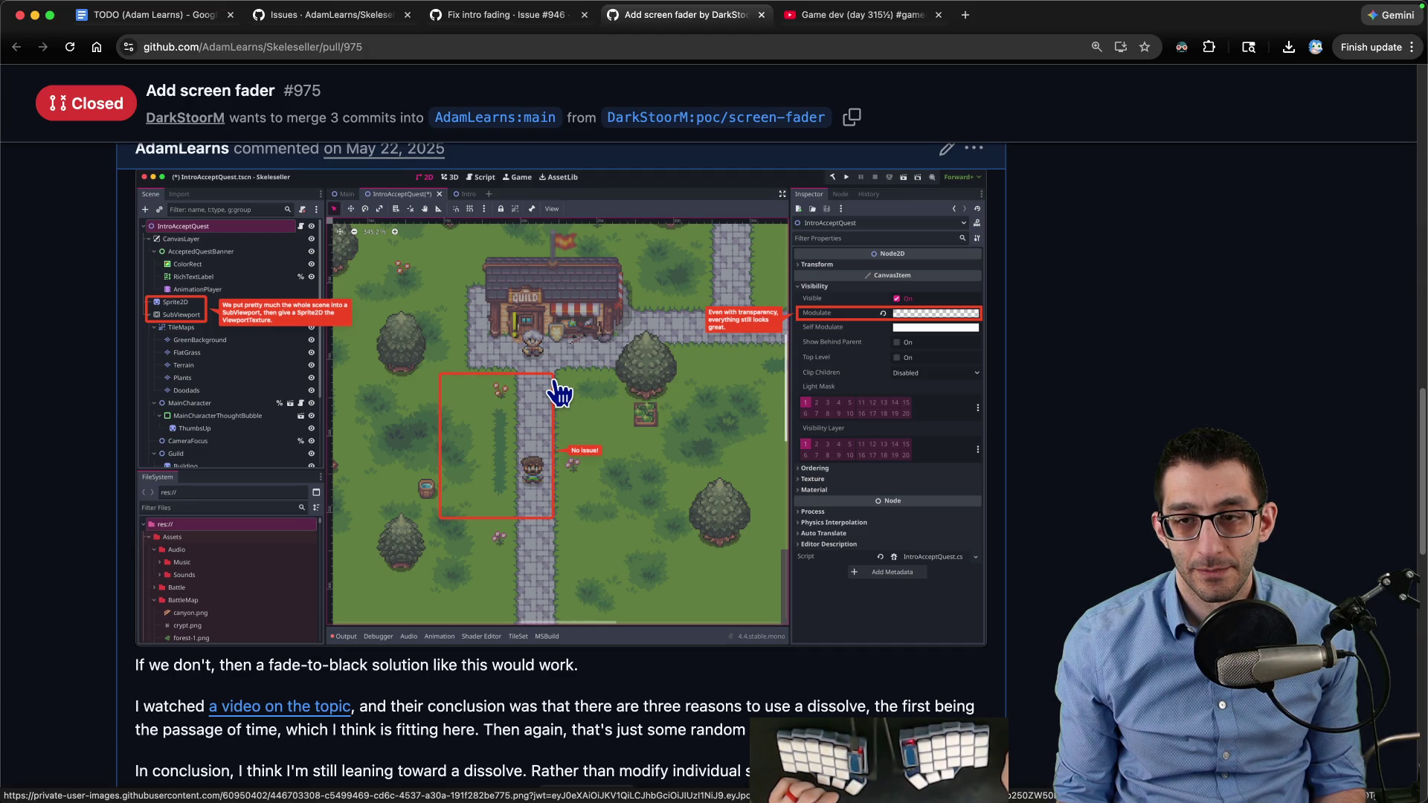
# Bring the paused Skeleseller debug game window to the front from the dock
pyautogui.moveTo(588, 758)
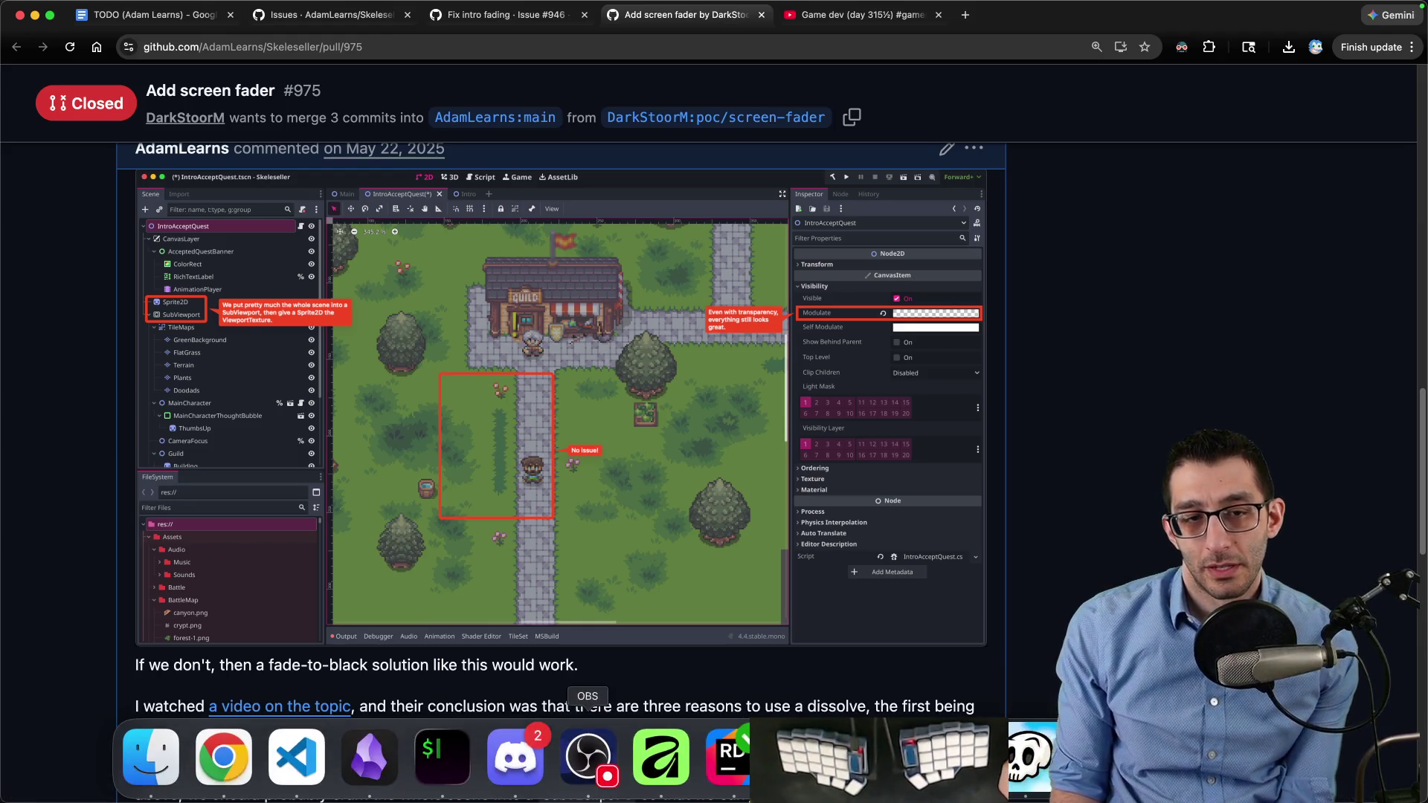
pyautogui.click(879, 757)
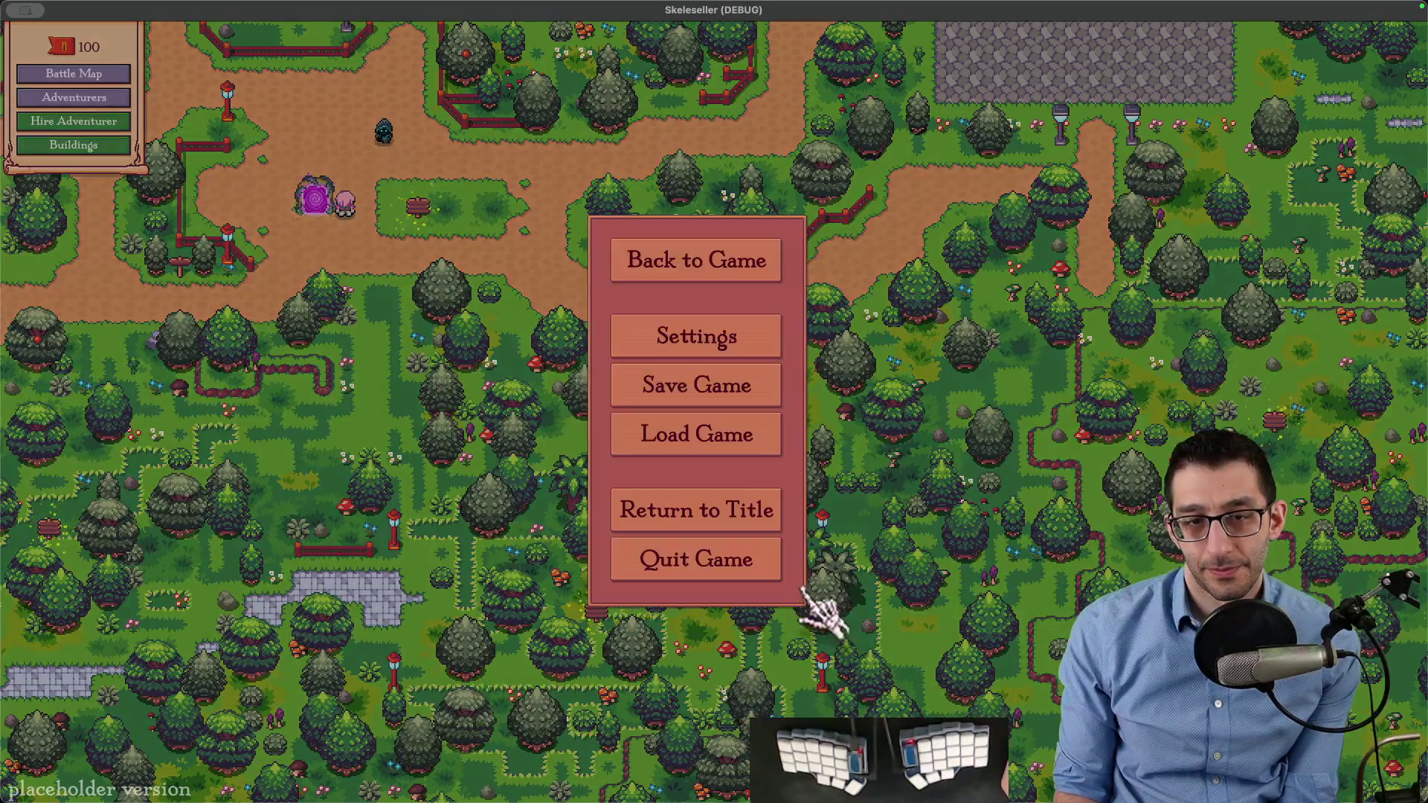
# Return to Skeleseller's title screen and load the saved game
pyautogui.click(765, 524)
pyautogui.click(446, 658)
pyautogui.click(624, 449)
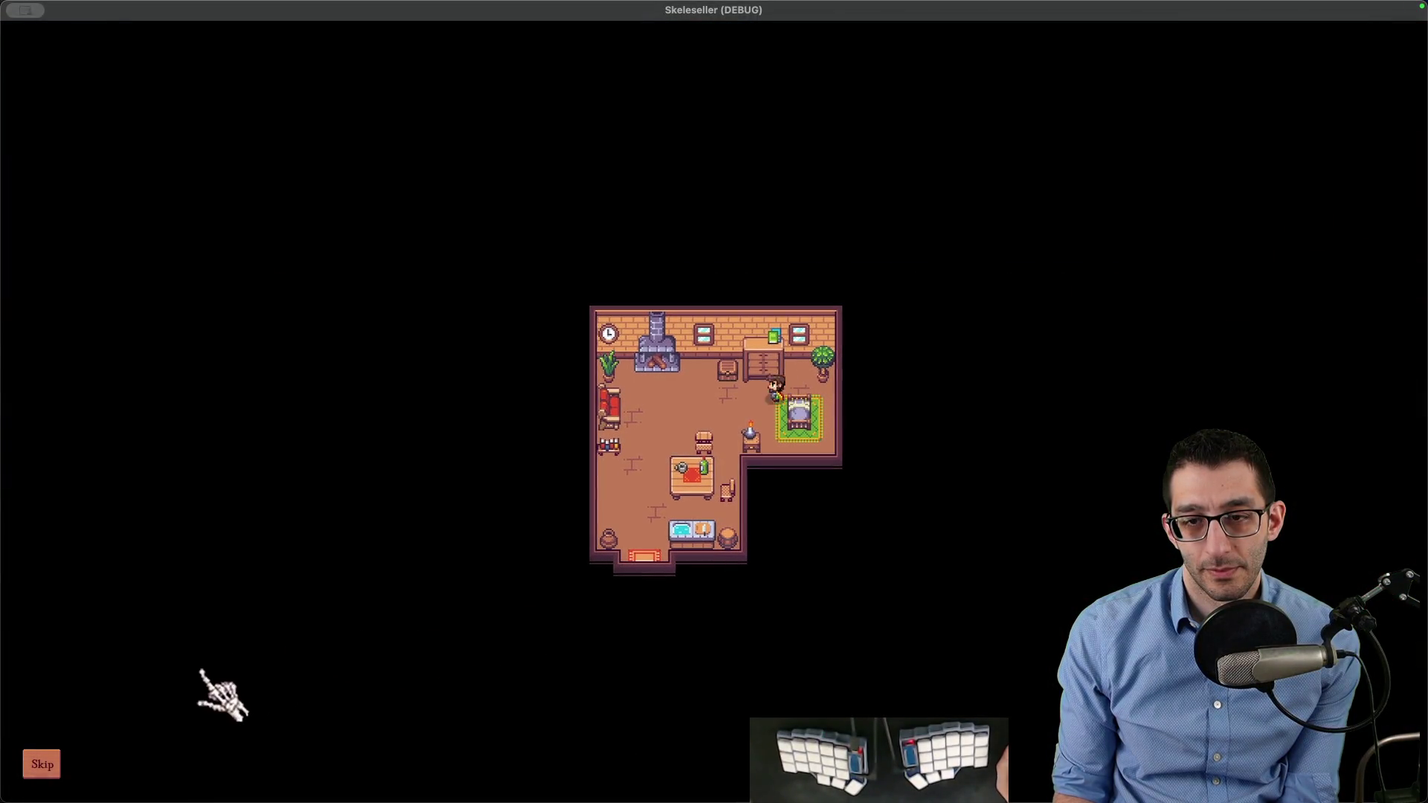
# Skip the house cutscene, quit to the desktop, and relaunch the game with F5 in VS Code
pyautogui.press('Escape')
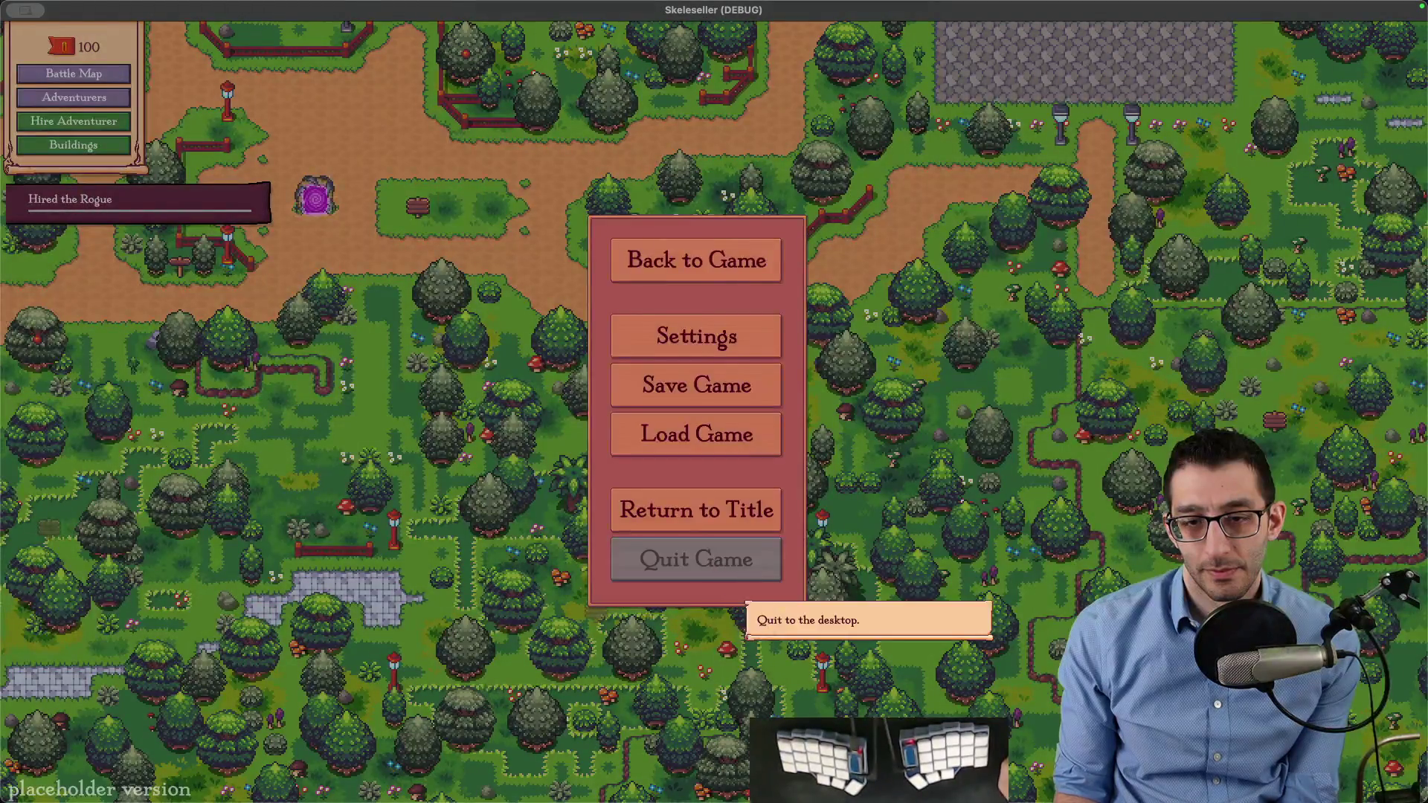
pyautogui.click(736, 577)
pyautogui.click(332, 770)
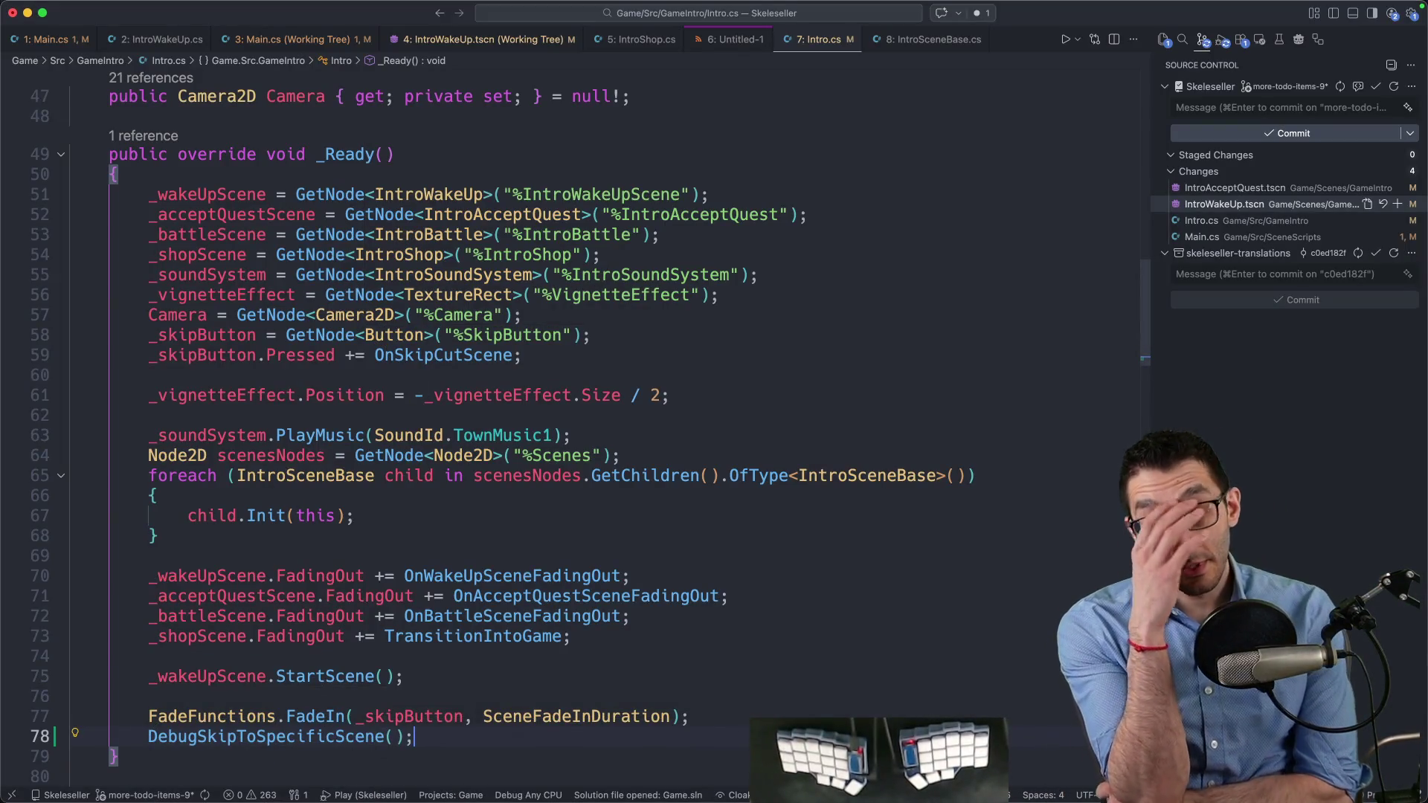
pyautogui.press('F5')
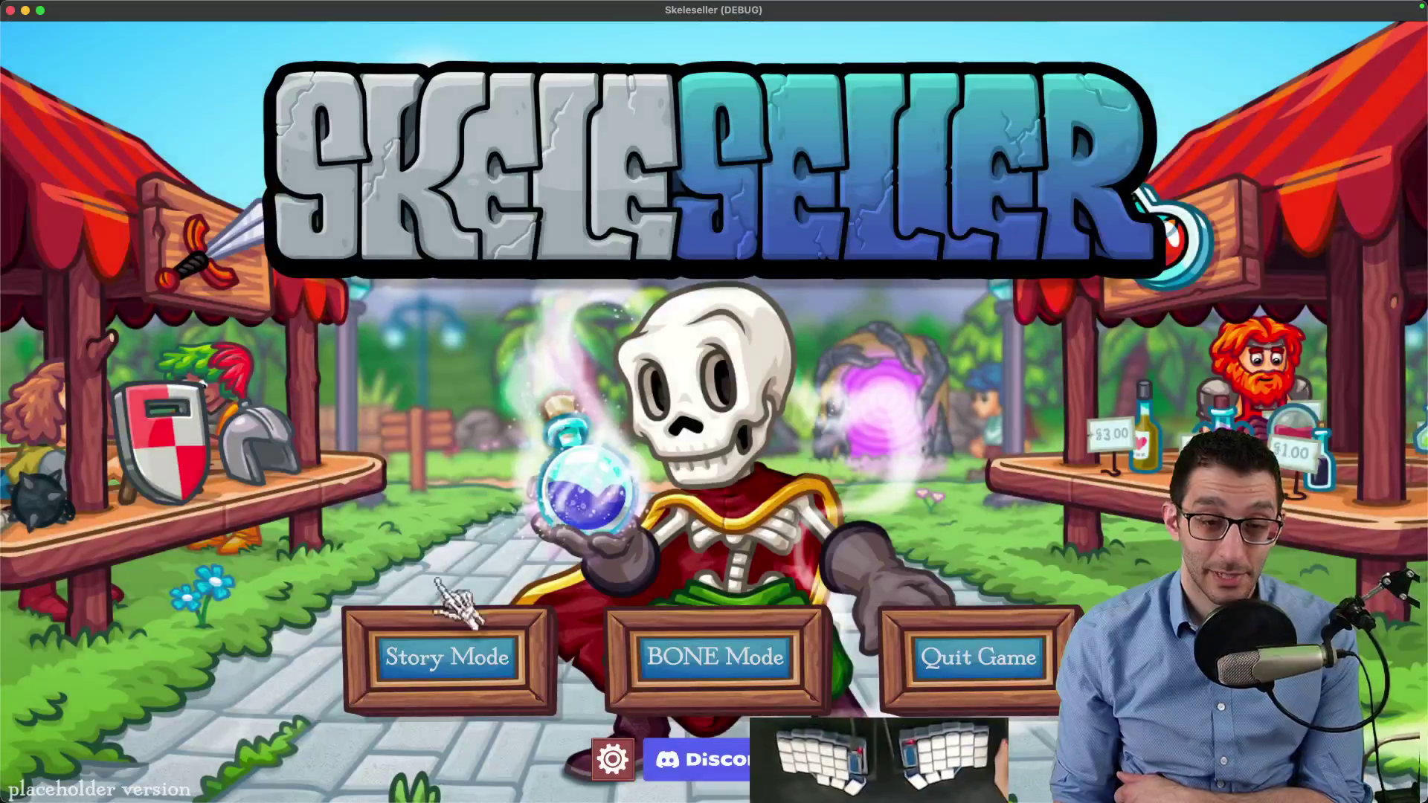
# Start a new Story Mode game over the save, skip to 'Quest accepted!', and close the game
pyautogui.click(446, 658)
pyautogui.click(624, 451)
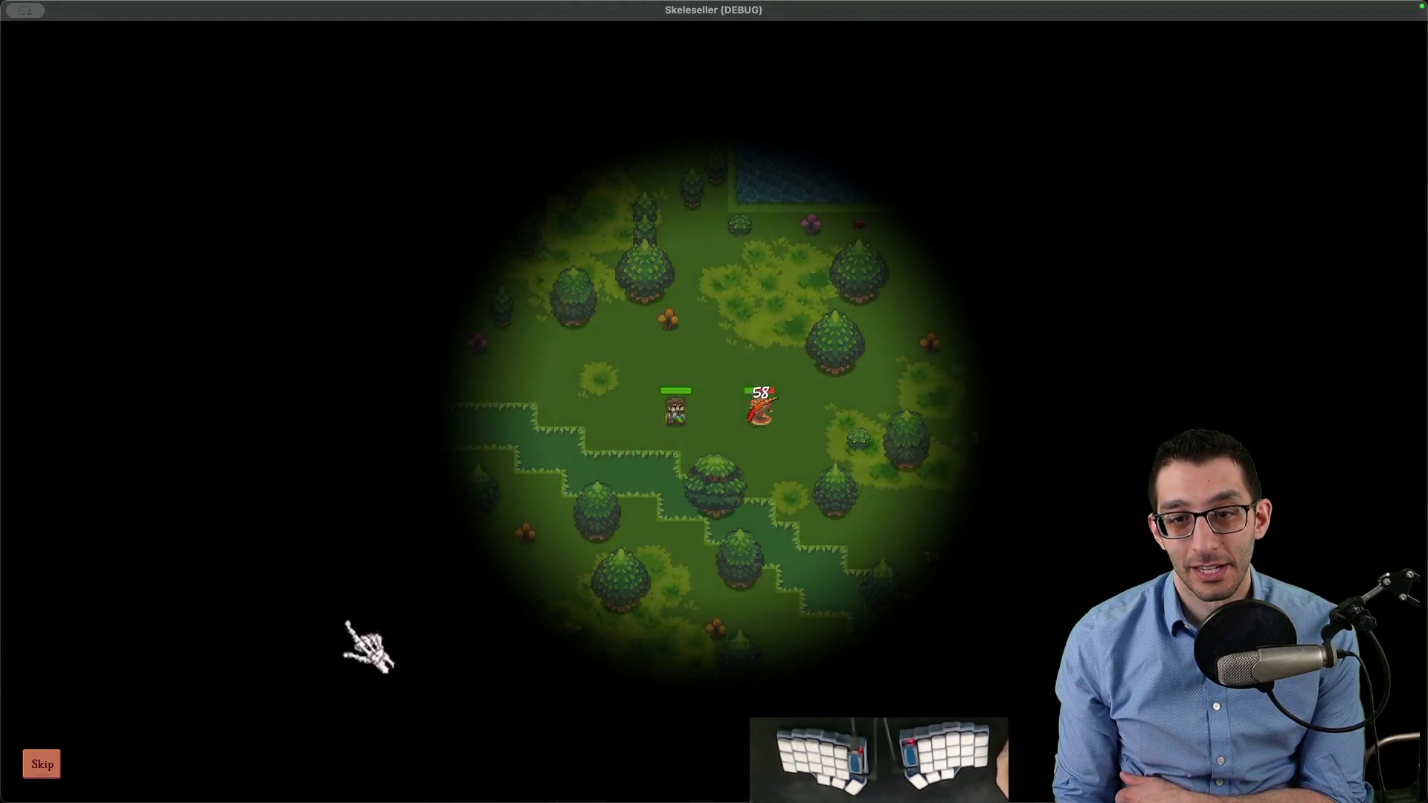
pyautogui.click(57, 763)
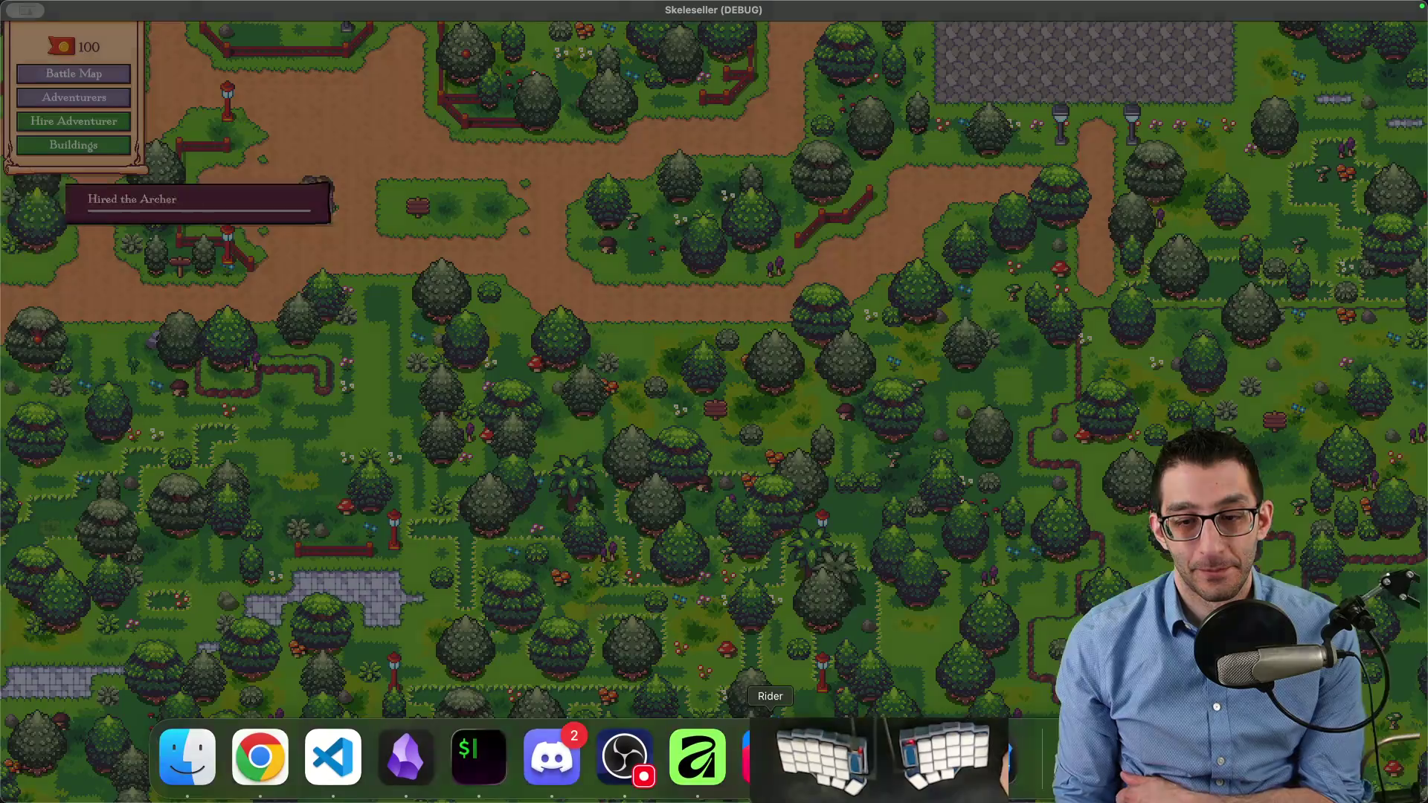
pyautogui.press('super+q')
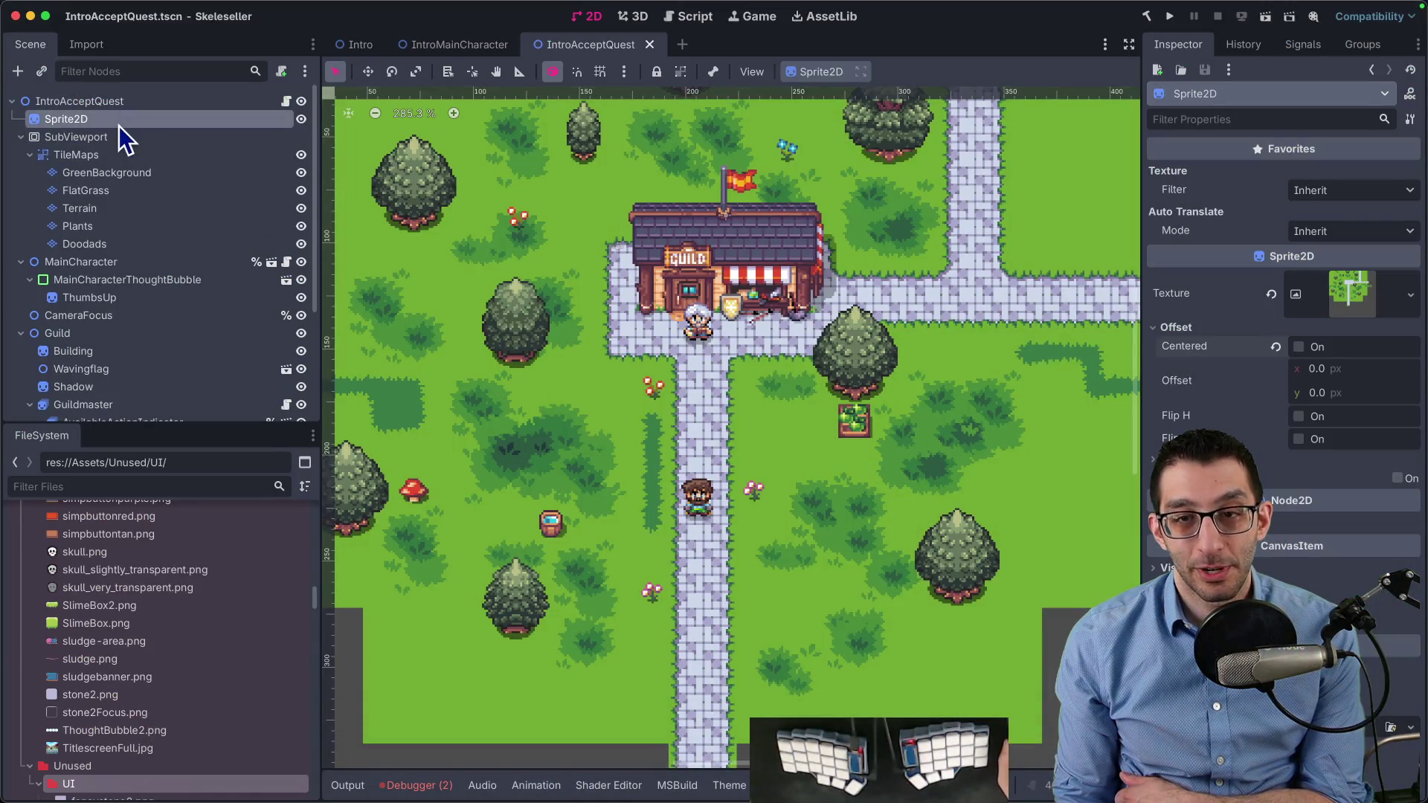
# Enable Transparent BG on the SubViewport node in the Inspector
pyautogui.scroll(-1, 773, 364)
pyautogui.scroll(-3, 774, 365)
pyautogui.click(148, 137)
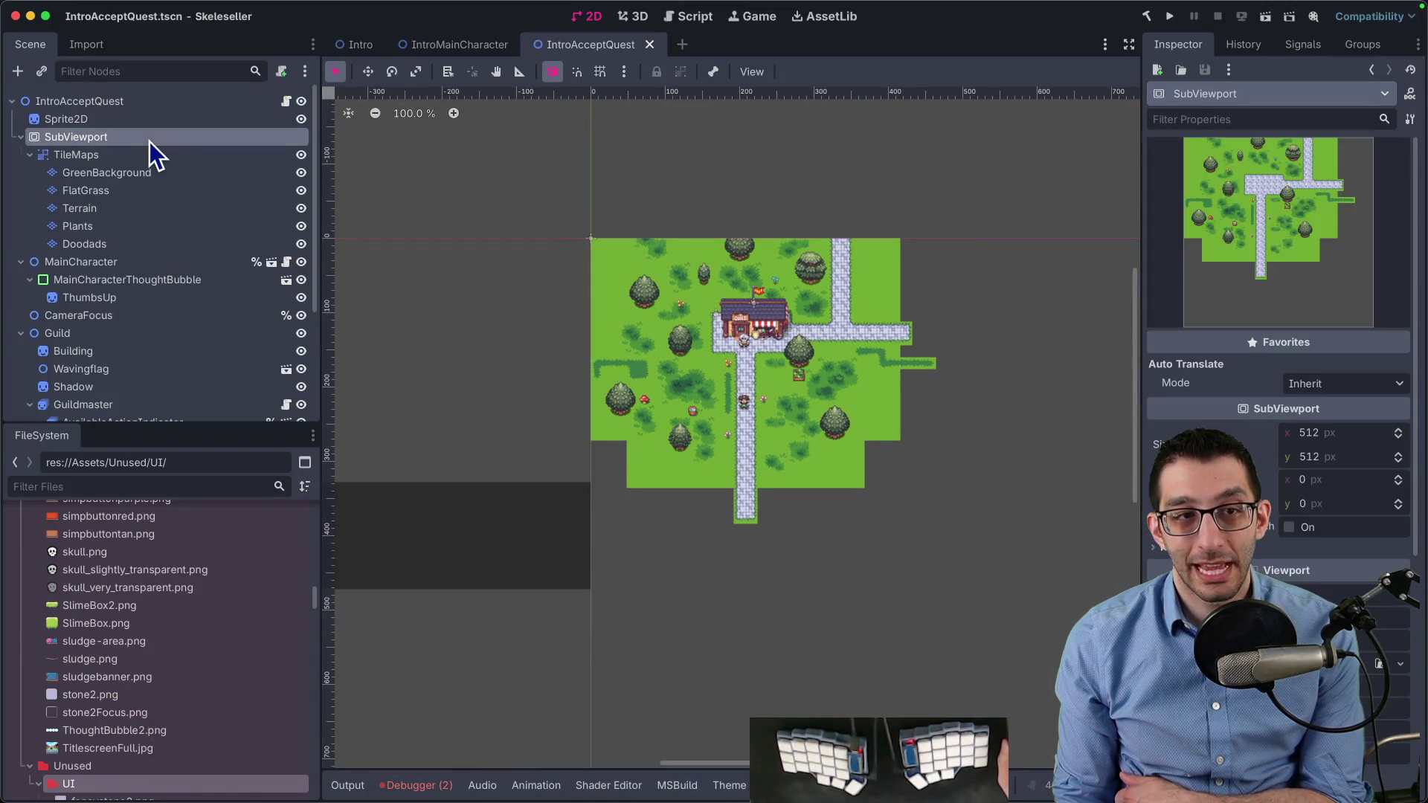
pyautogui.scroll(-4, 1279, 409)
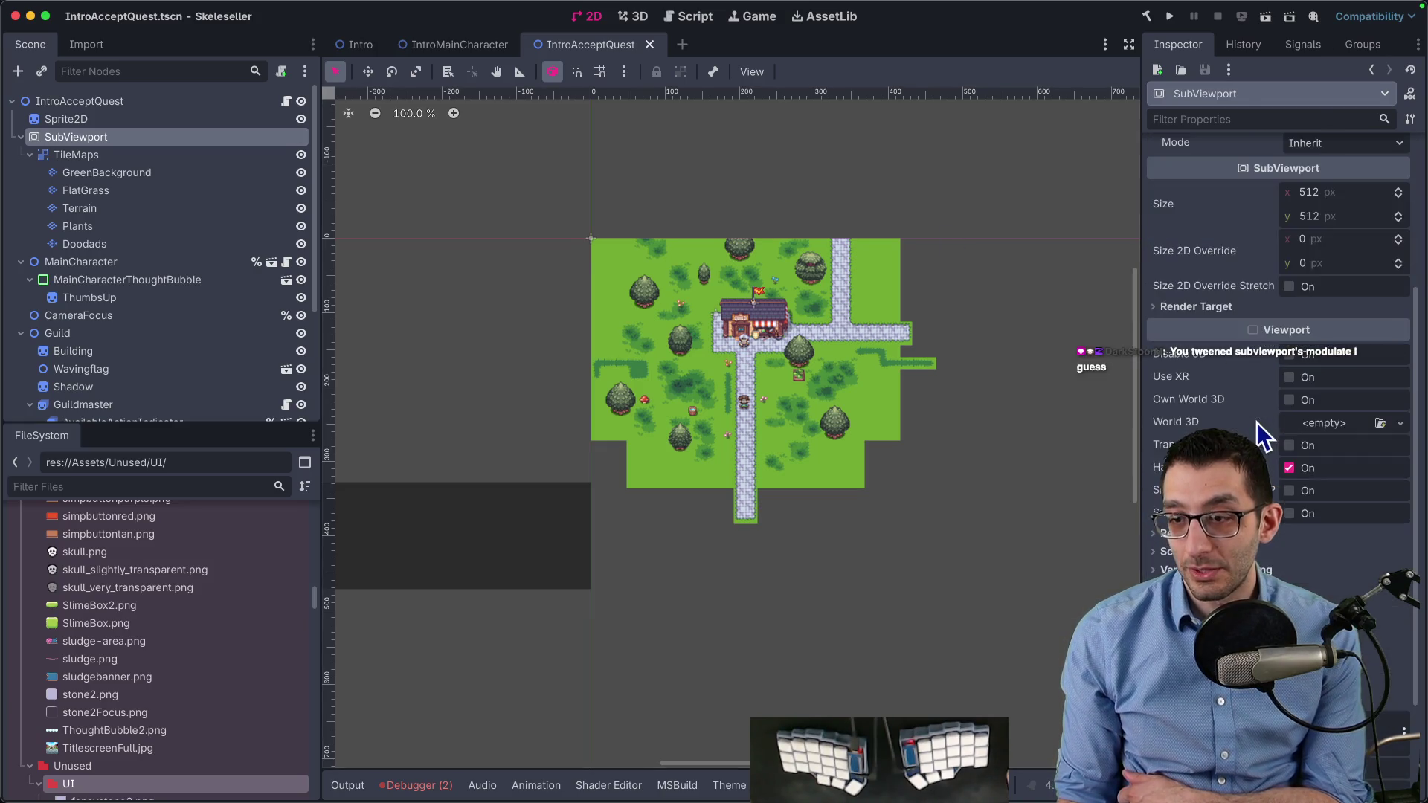
pyautogui.scroll(-1, 1274, 402)
pyautogui.click(1290, 360)
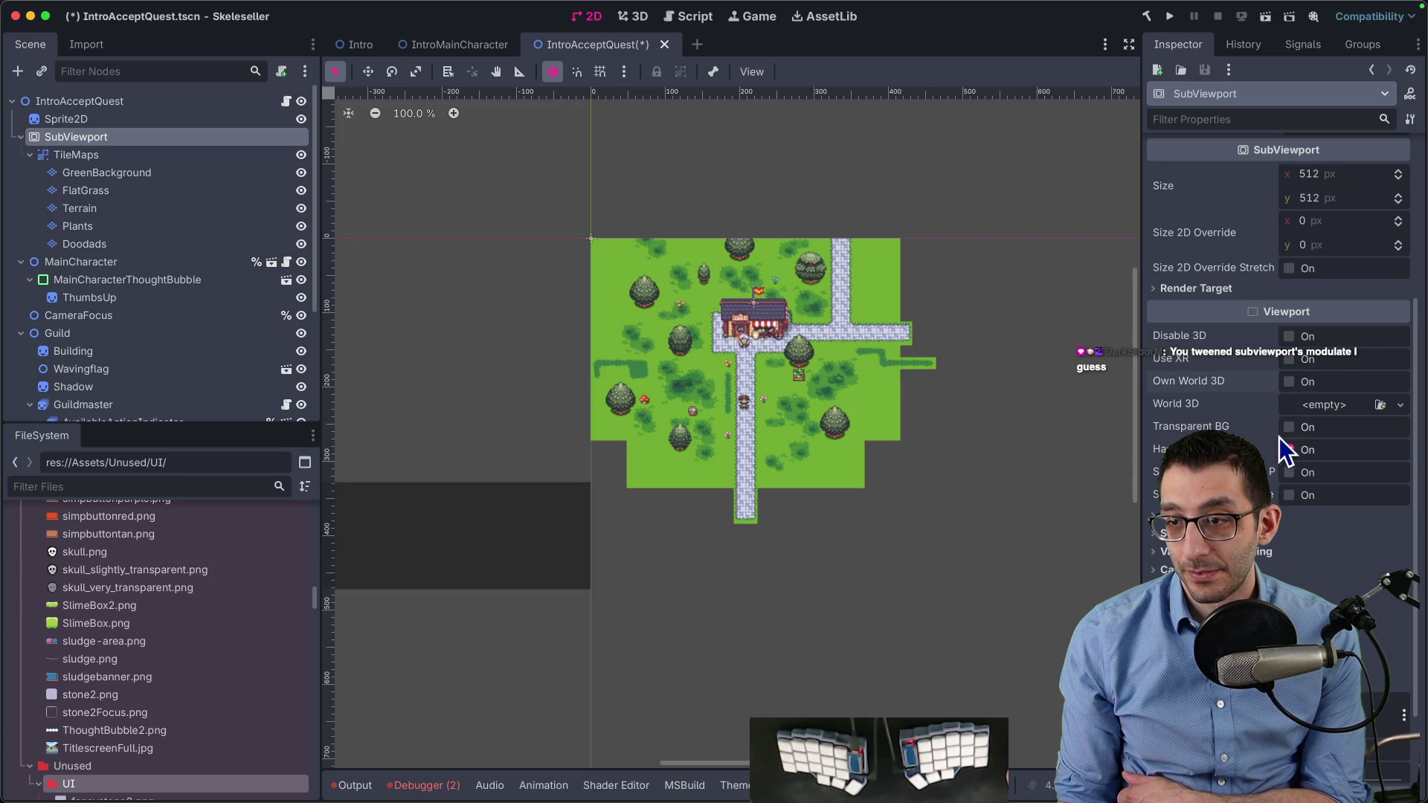
pyautogui.scroll(-1, 1282, 439)
pyautogui.click(1289, 405)
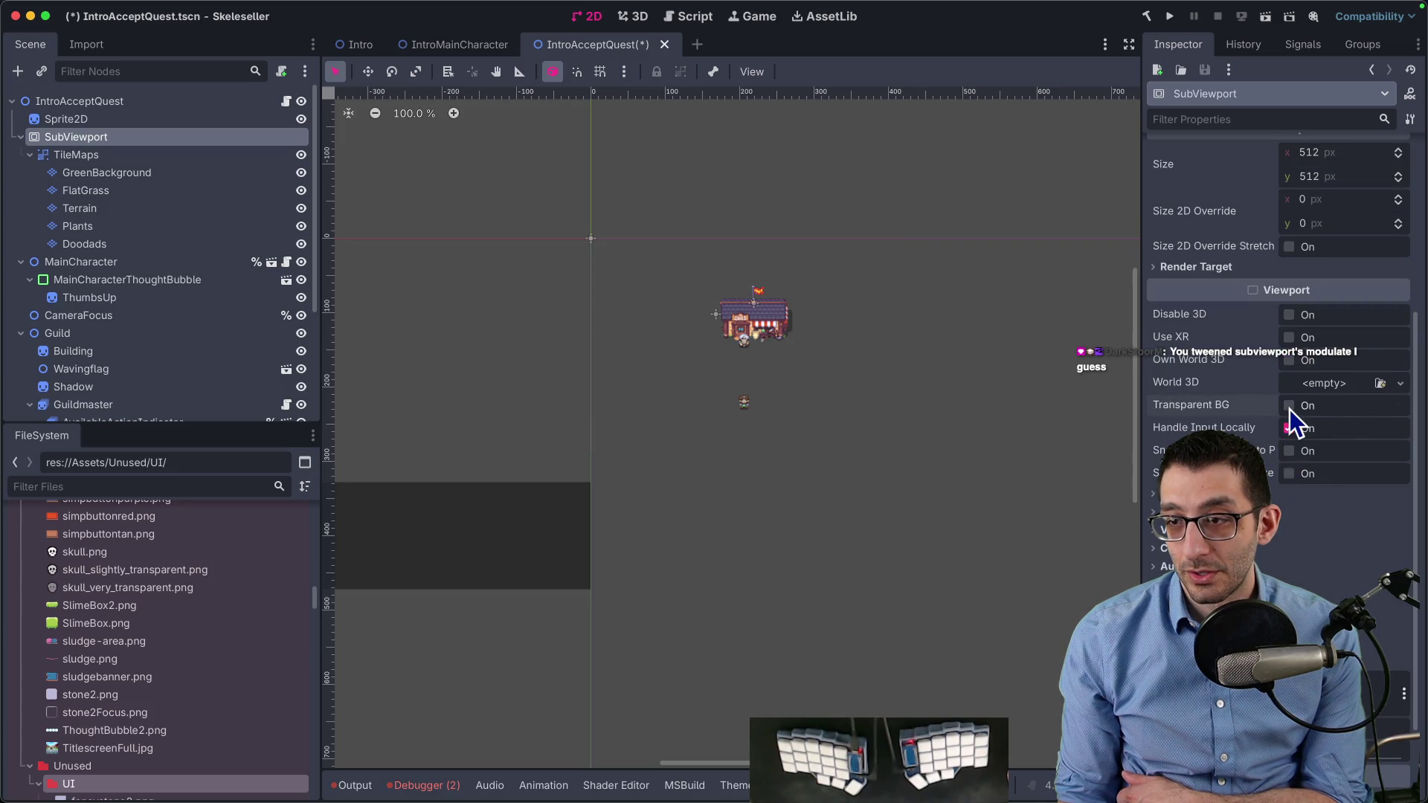
pyautogui.click(143, 154)
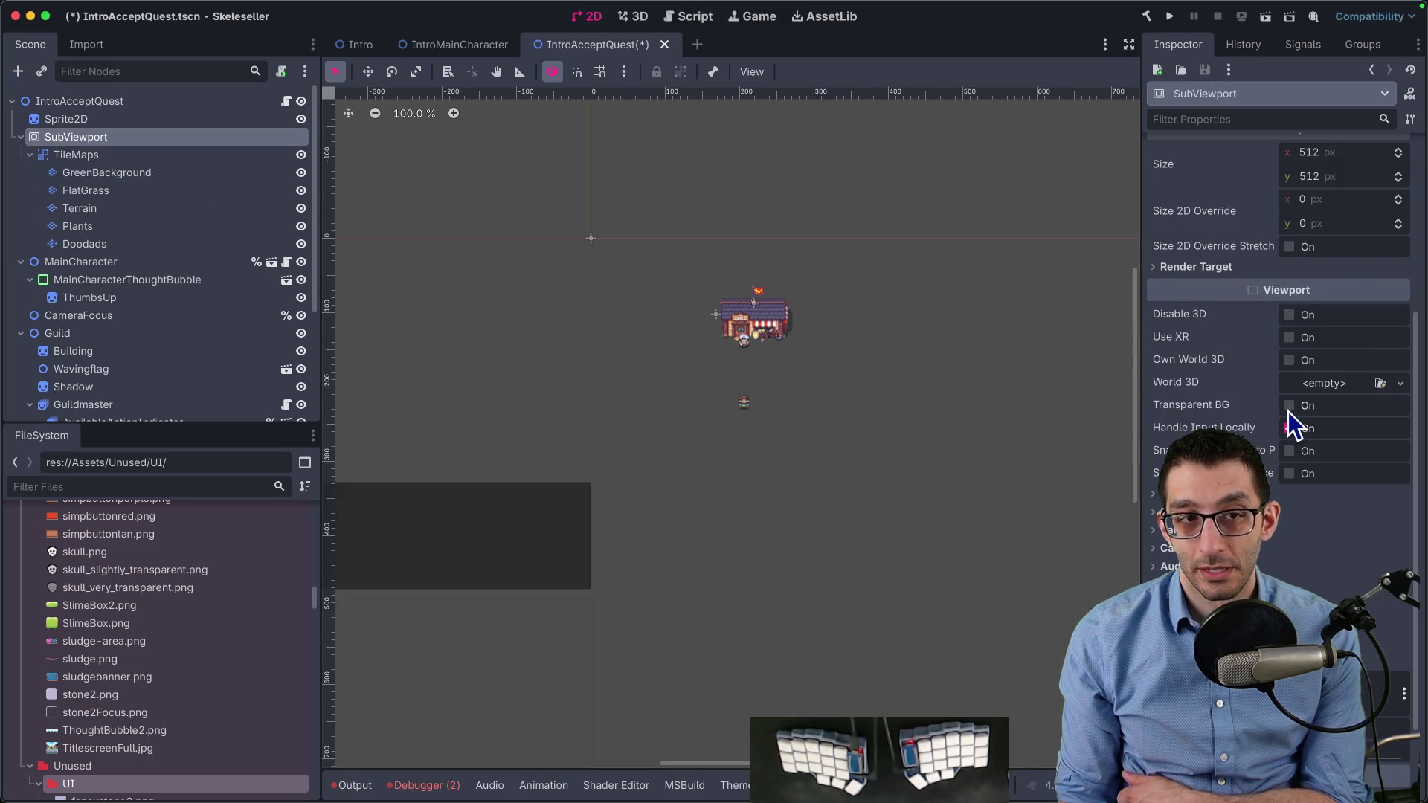
# Close IntroAcceptQuest without saving and reopen it through Quick Open with 'introaccept'
pyautogui.middleClick(563, 50)
pyautogui.click(591, 440)
pyautogui.hotkey('ctrl', 'shift', 'o')
pyautogui.write('introaccept')
pyautogui.press('Return')
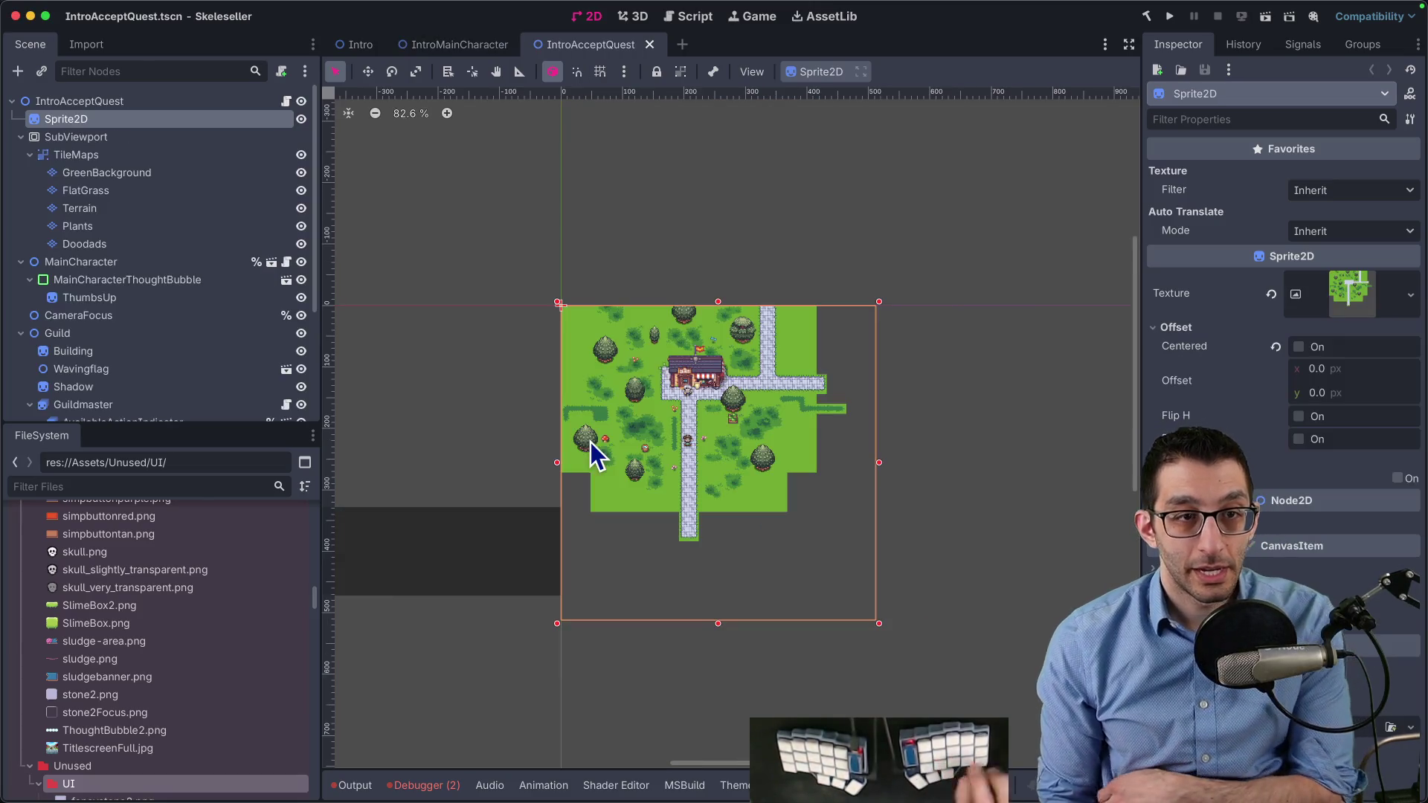
pyautogui.click(116, 104)
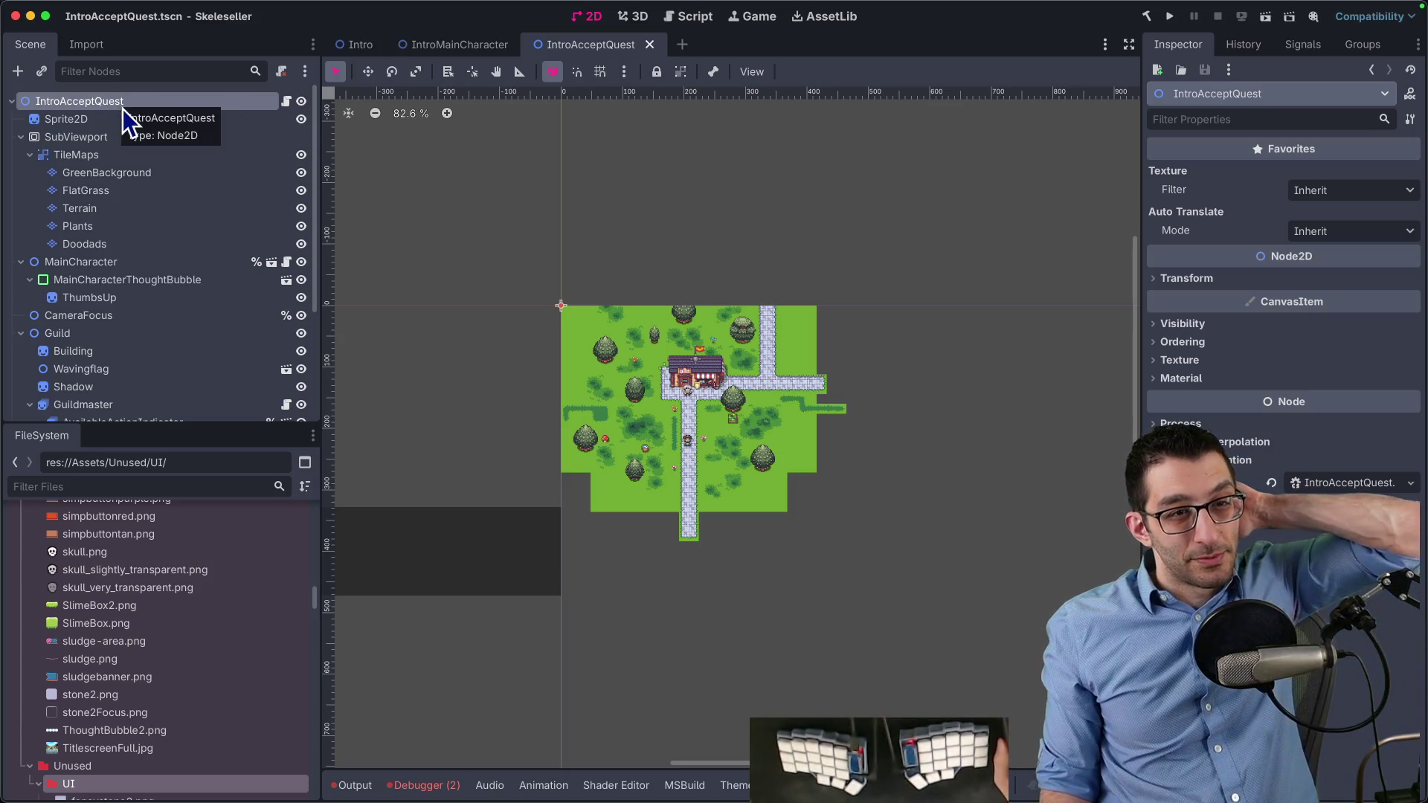
pyautogui.click(105, 121)
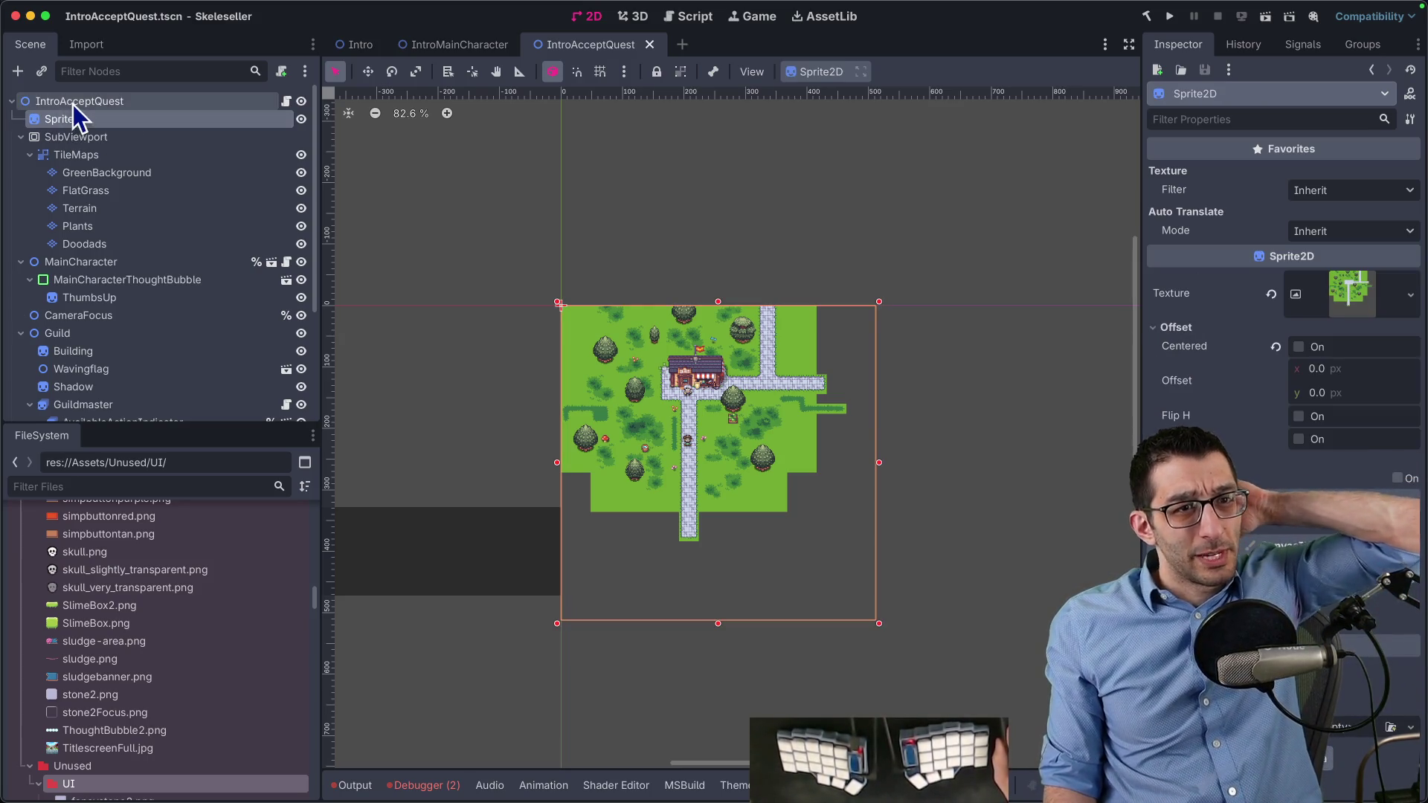
pyautogui.click(95, 160)
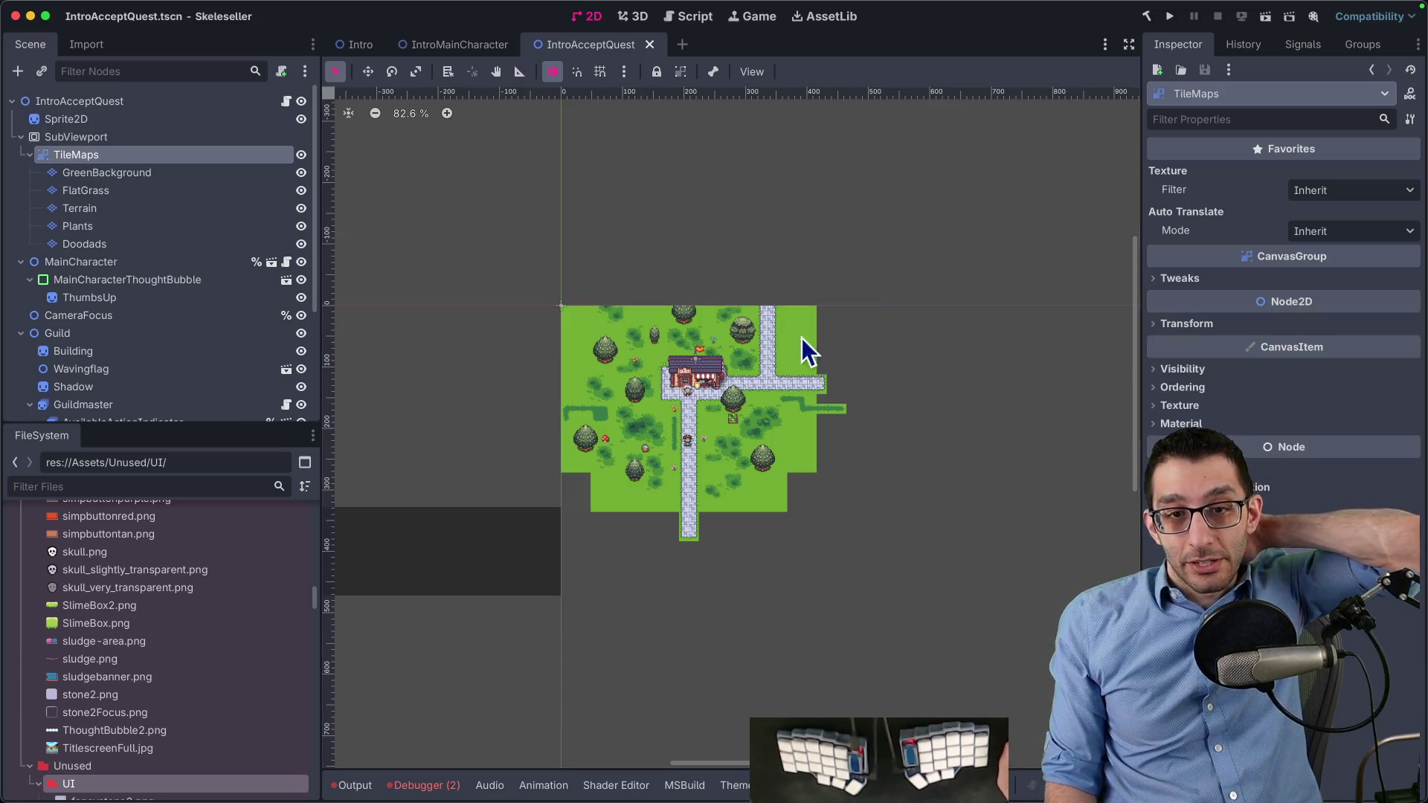
pyautogui.click(109, 140)
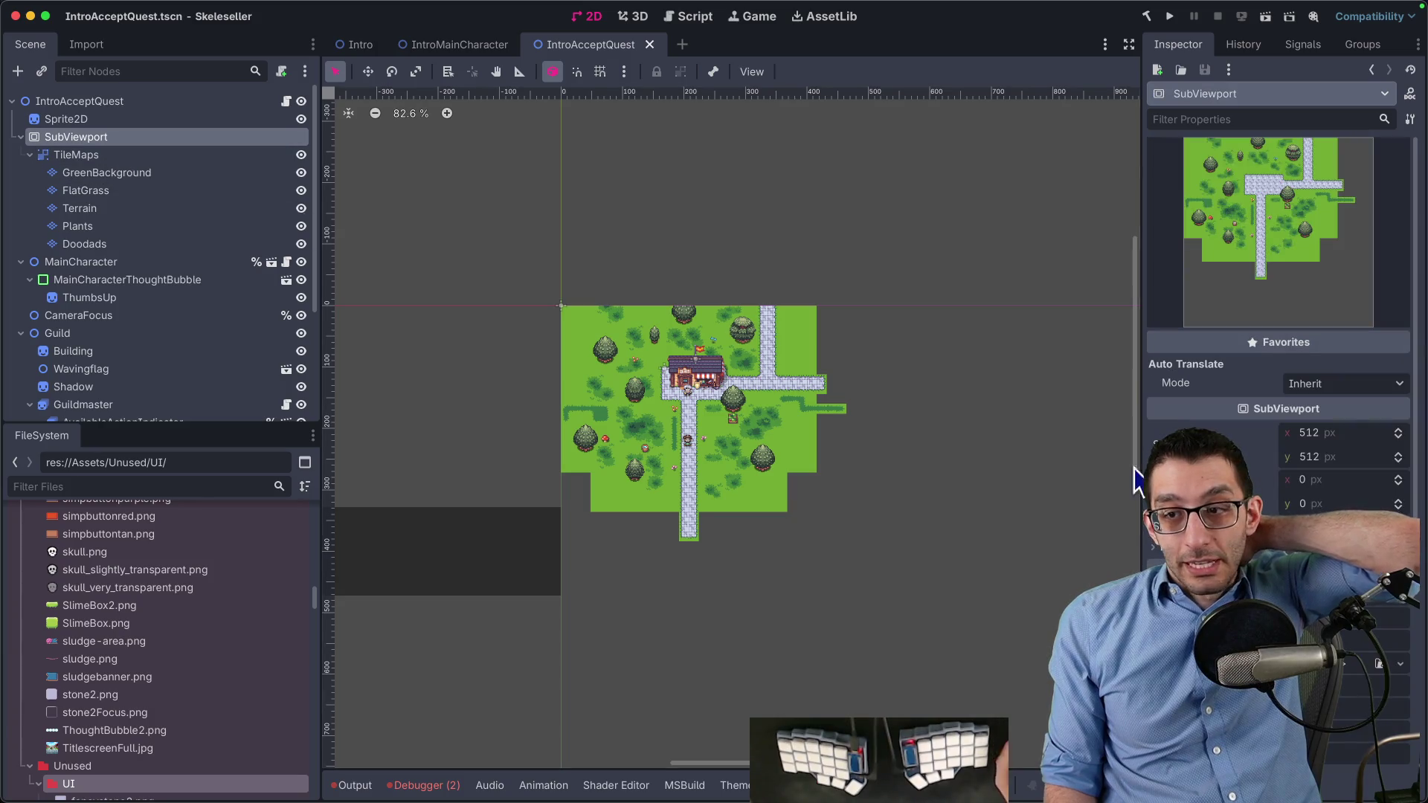
pyautogui.scroll(-5, 1279, 298)
pyautogui.click(1228, 389)
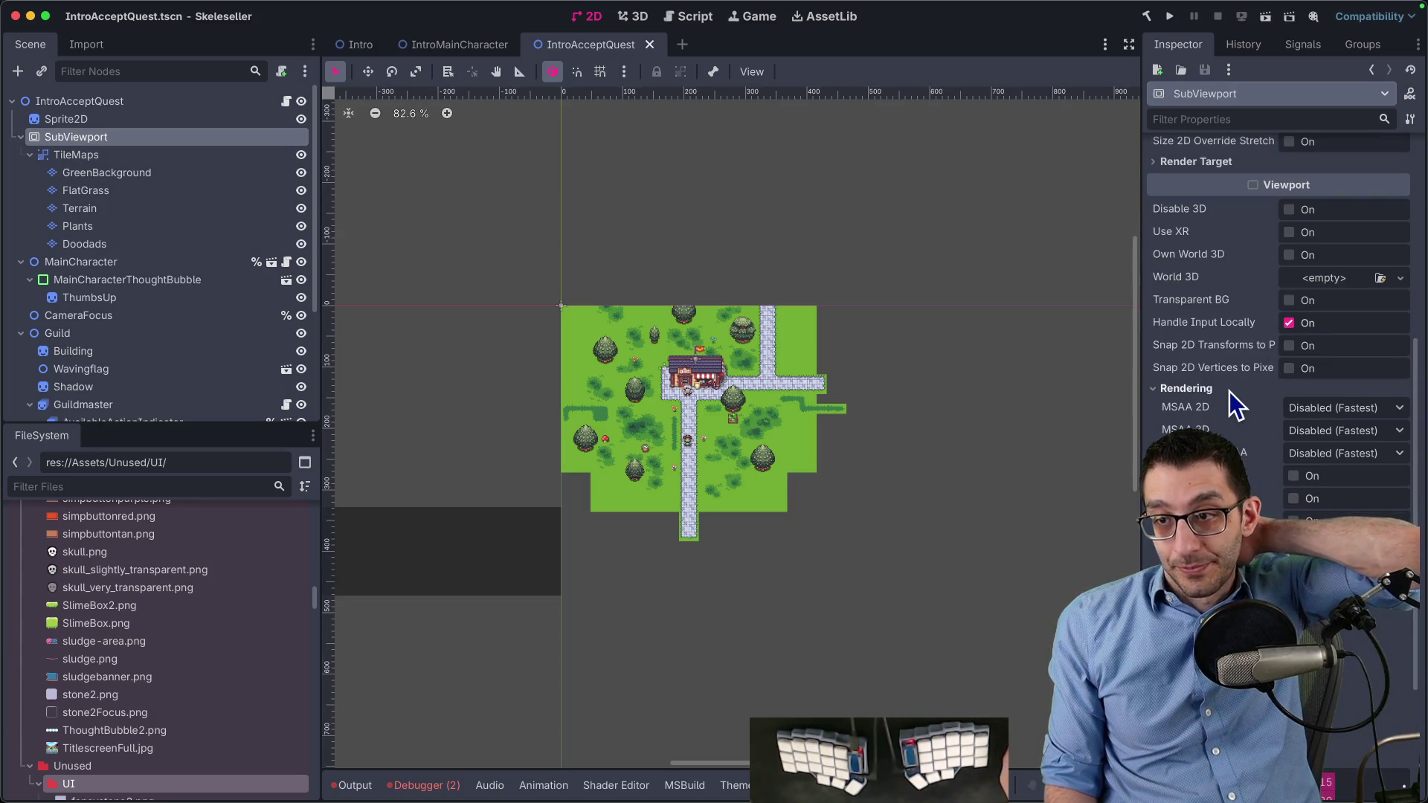
pyautogui.scroll(-3, 1234, 395)
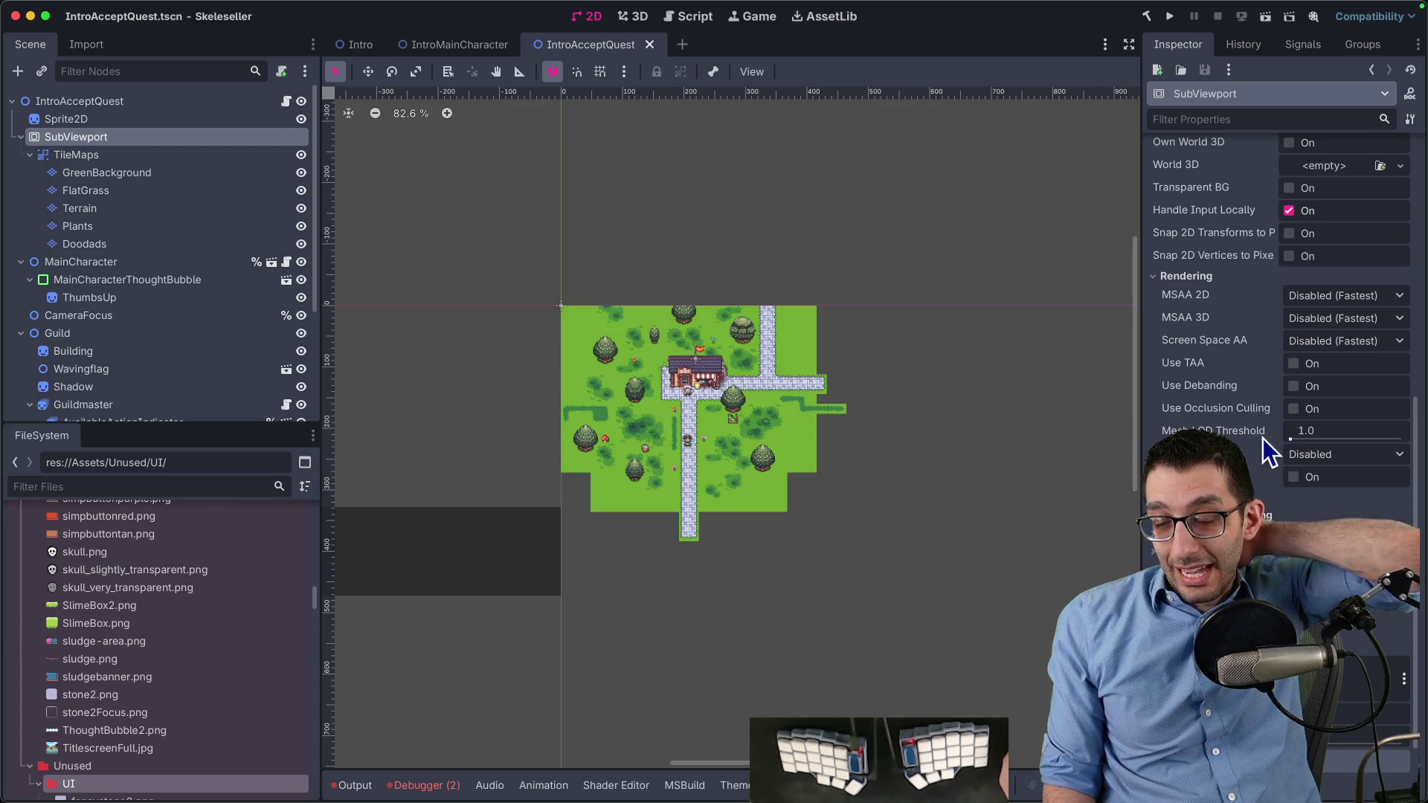
pyautogui.moveTo(1263, 438)
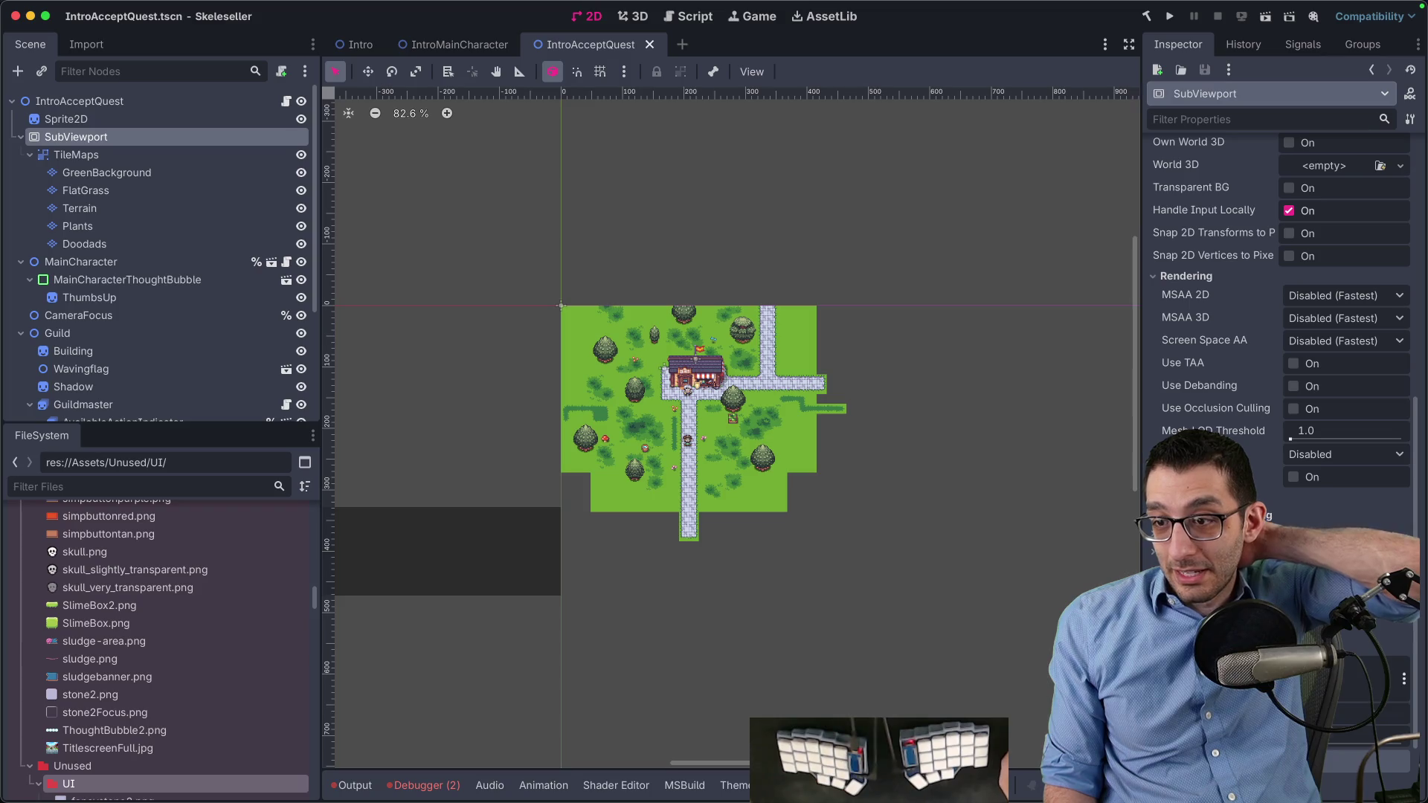
pyautogui.scroll(-5, 1279, 335)
pyautogui.click(1233, 430)
pyautogui.scroll(-2, 1238, 439)
pyautogui.click(1241, 420)
pyautogui.scroll(-1, 1255, 474)
pyautogui.click(1256, 462)
pyautogui.scroll(-3, 1255, 476)
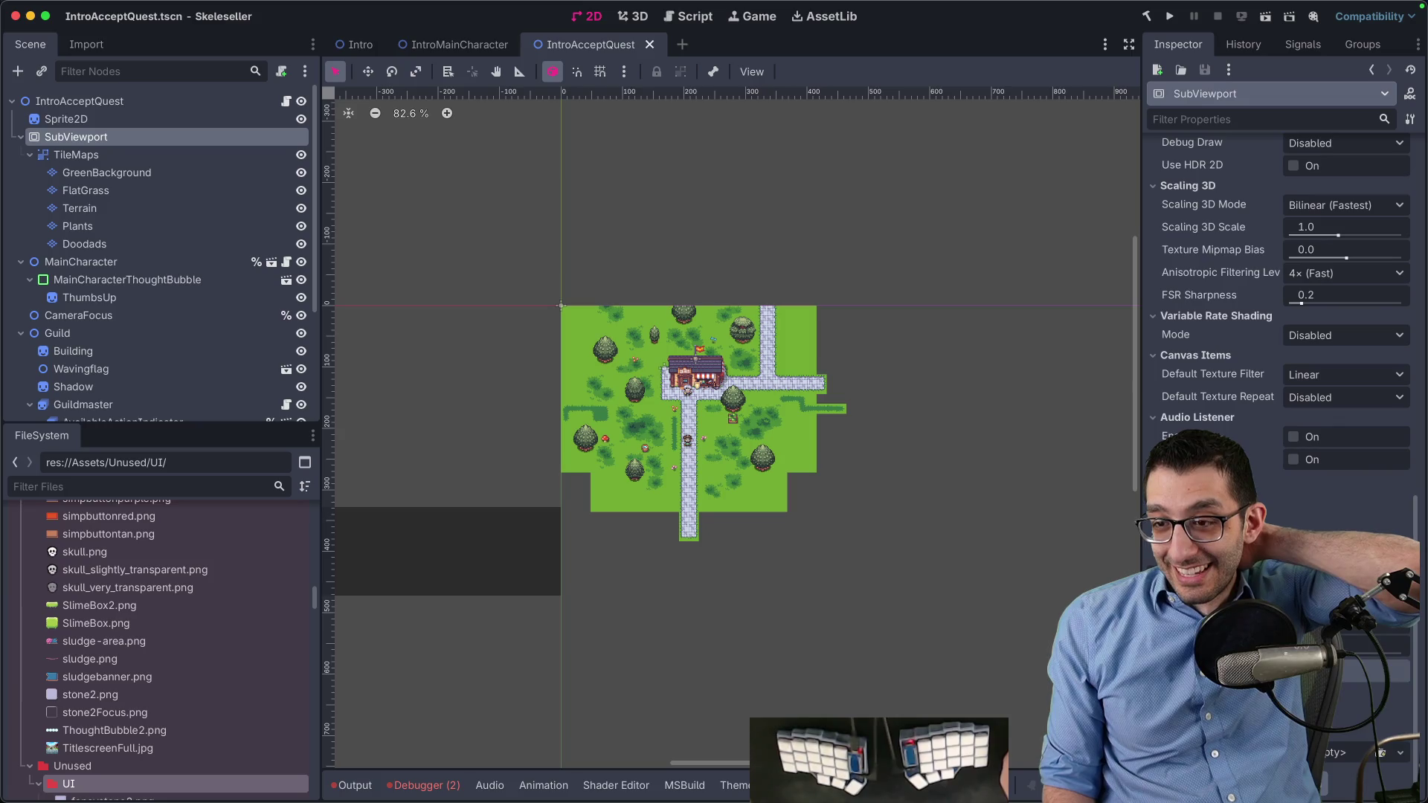
pyautogui.scroll(-2, 1279, 335)
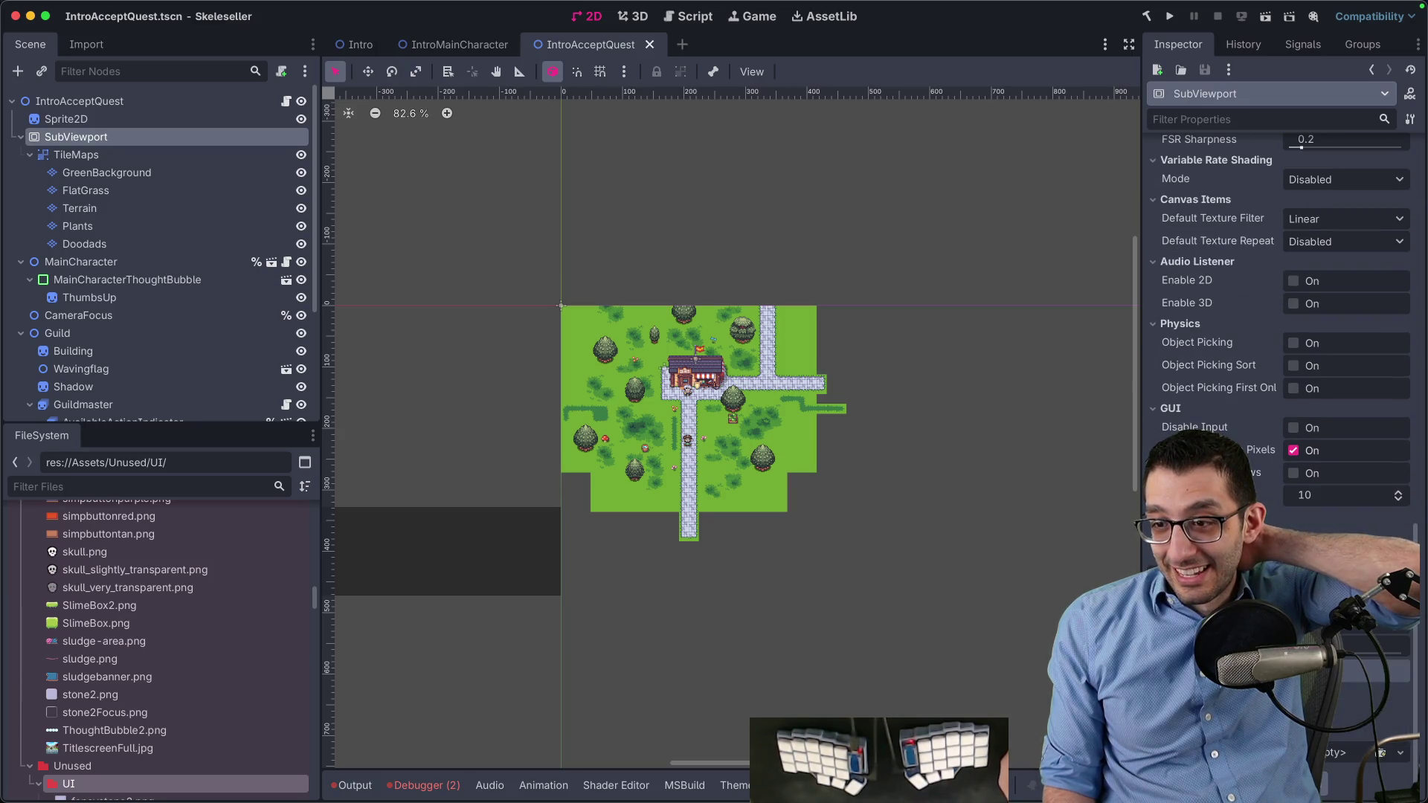
pyautogui.scroll(-1, 1279, 297)
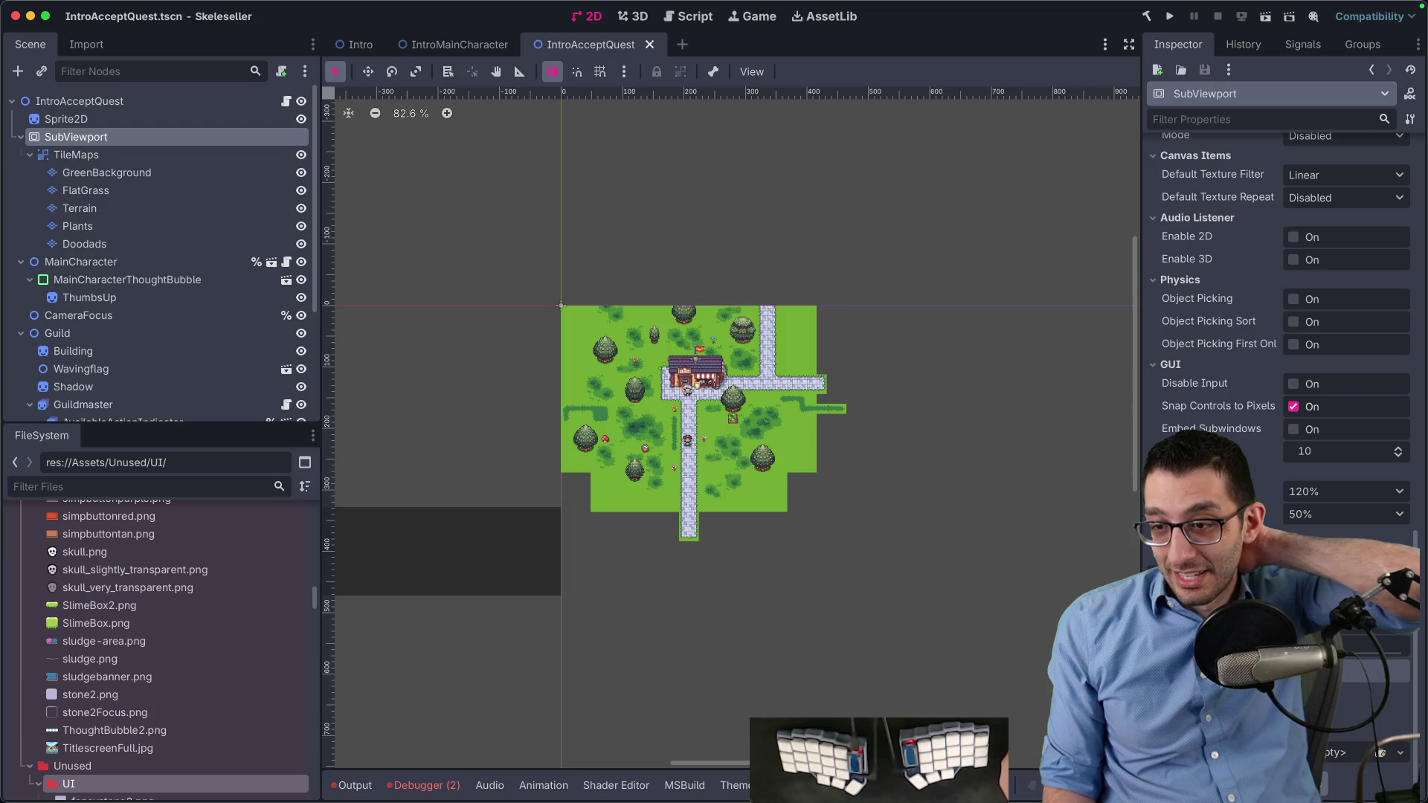
pyautogui.scroll(6, 1279, 297)
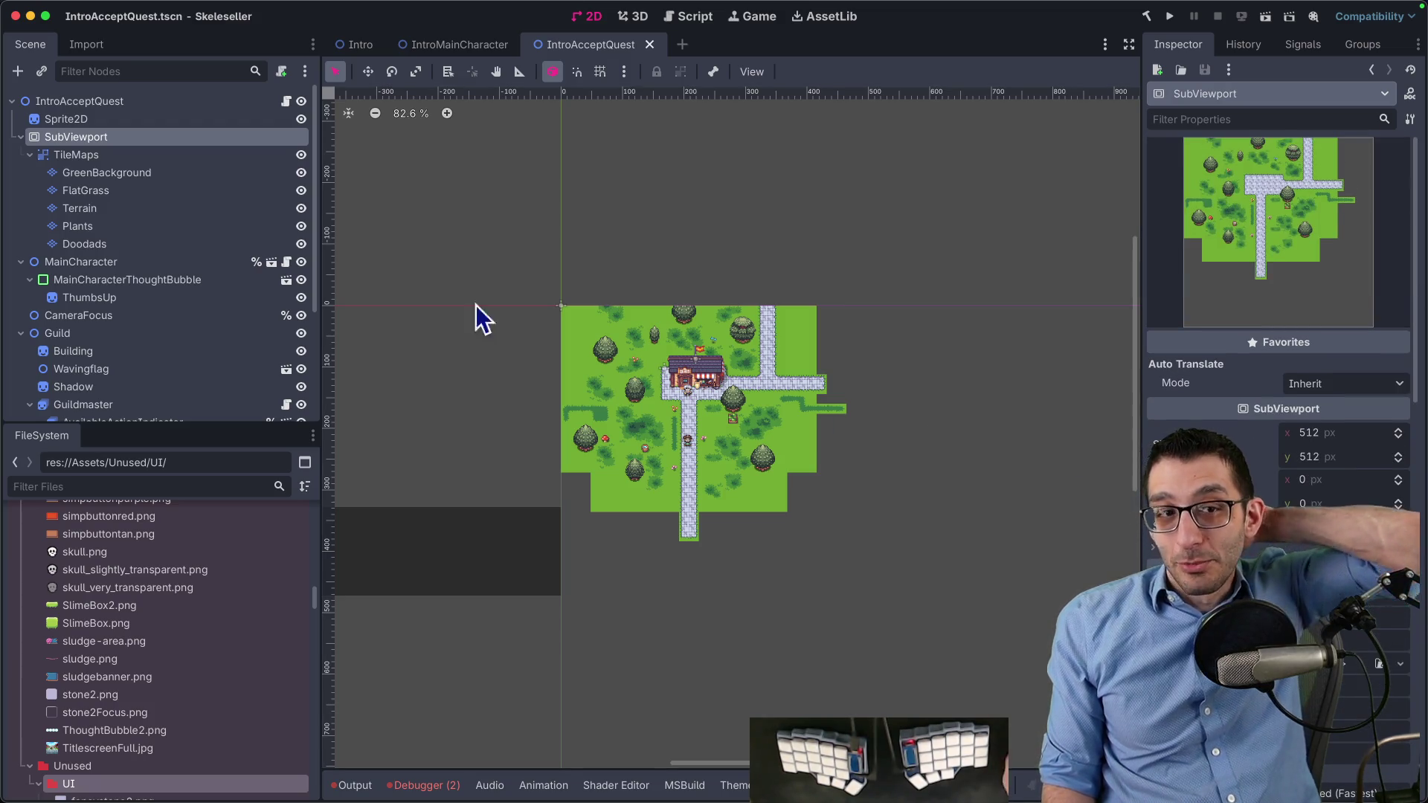
pyautogui.click(114, 156)
pyautogui.click(105, 139)
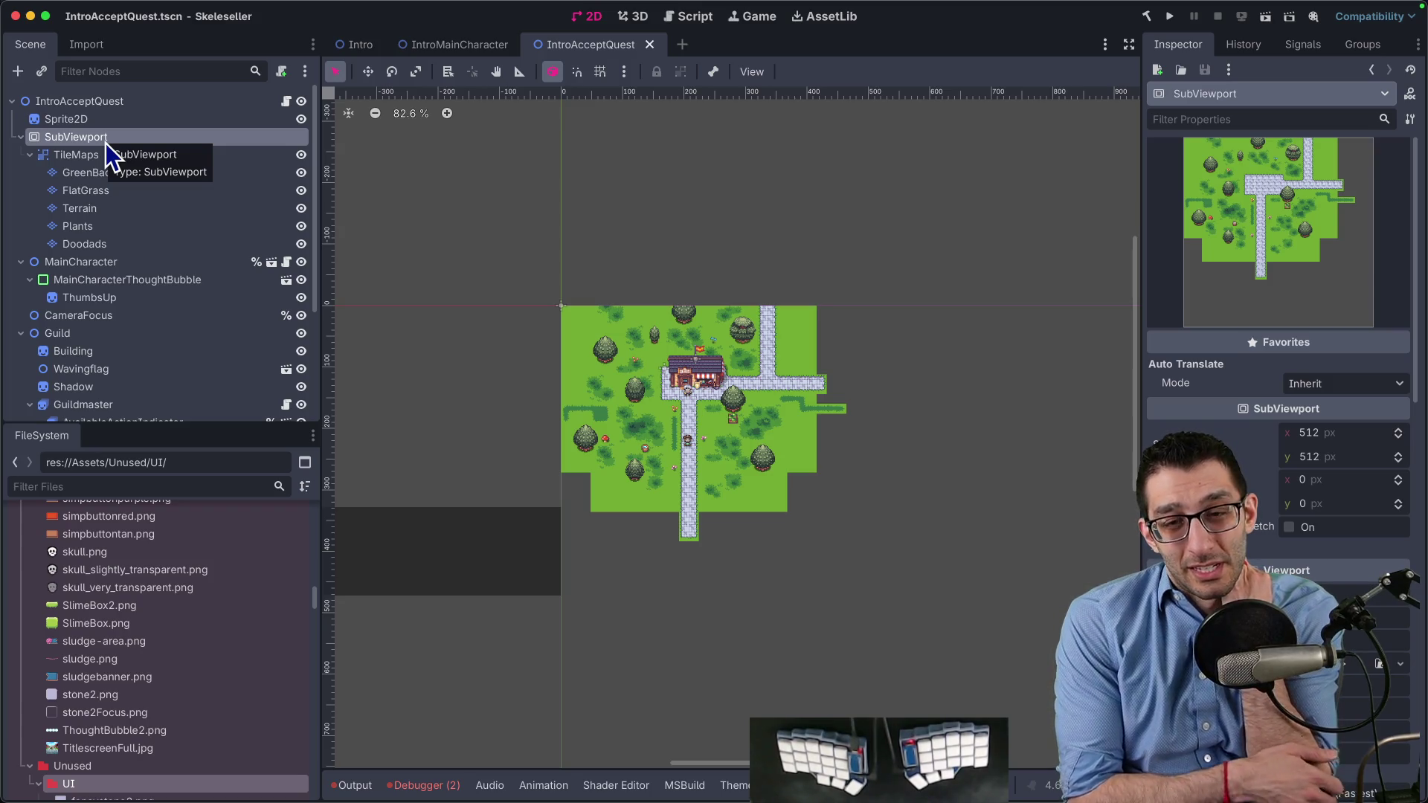
# Try moving TileMaps out of the SubViewport, then undo the move
pyautogui.click(75, 154)
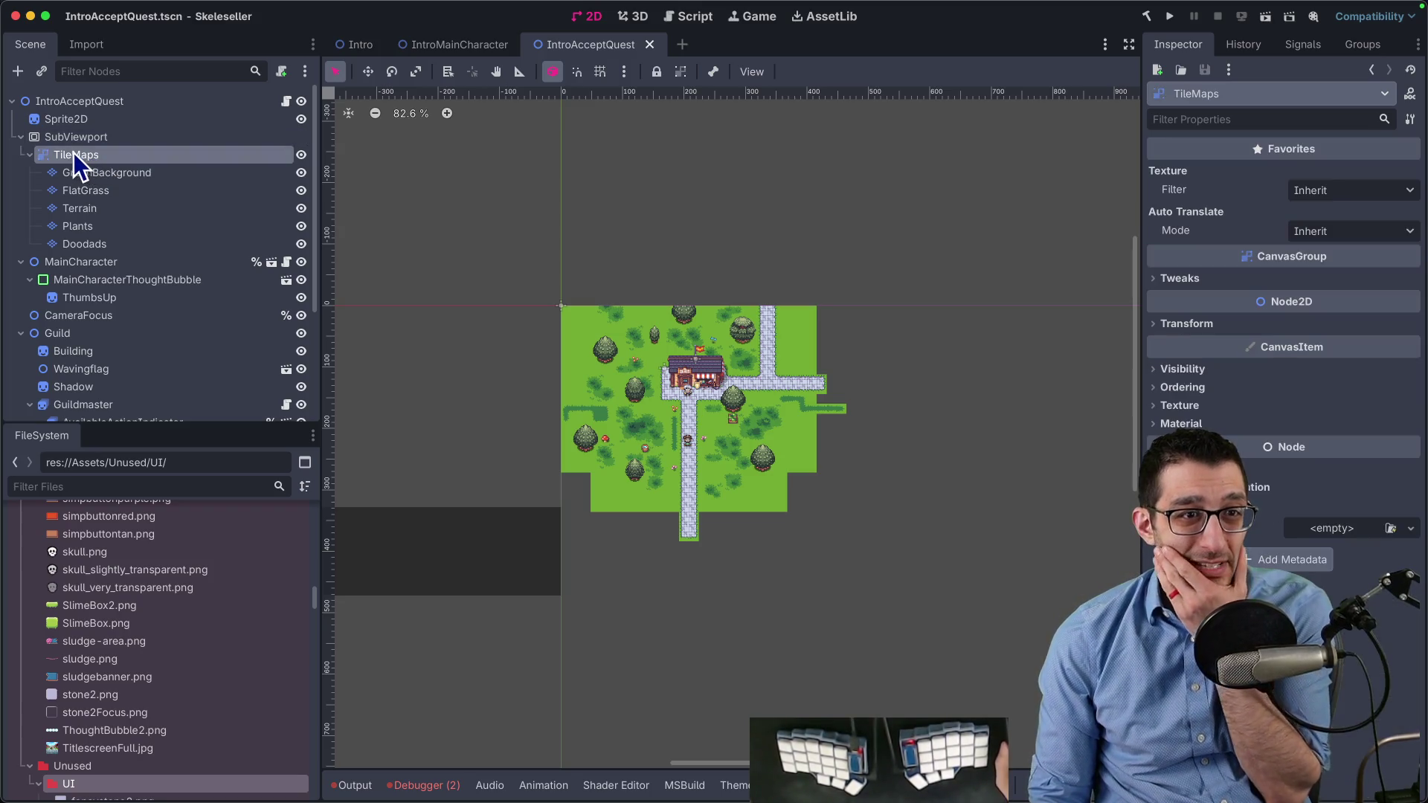
pyautogui.moveTo(68, 127); pyautogui.dragTo(69, 131)
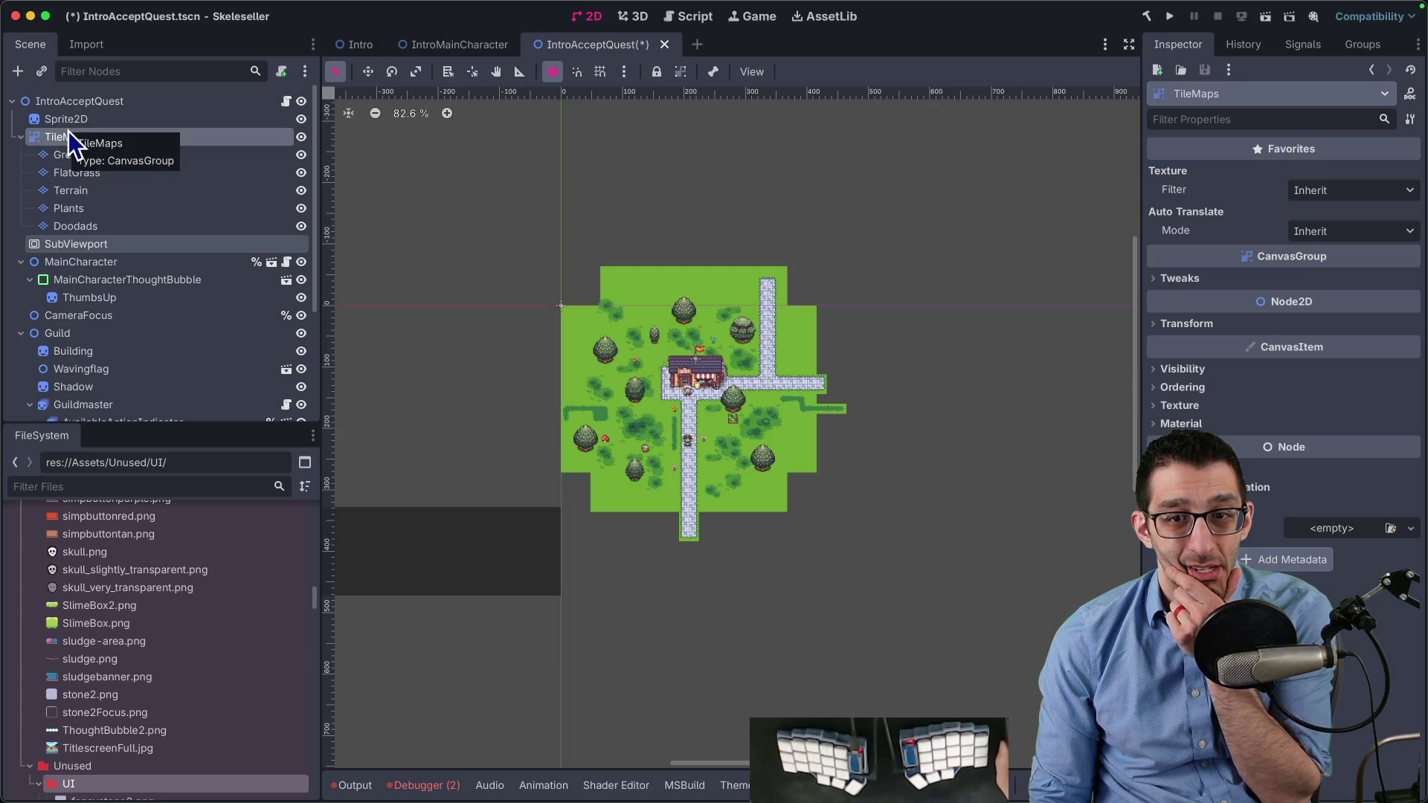
pyautogui.scroll(4, 573, 282)
pyautogui.scroll(5, 663, 295)
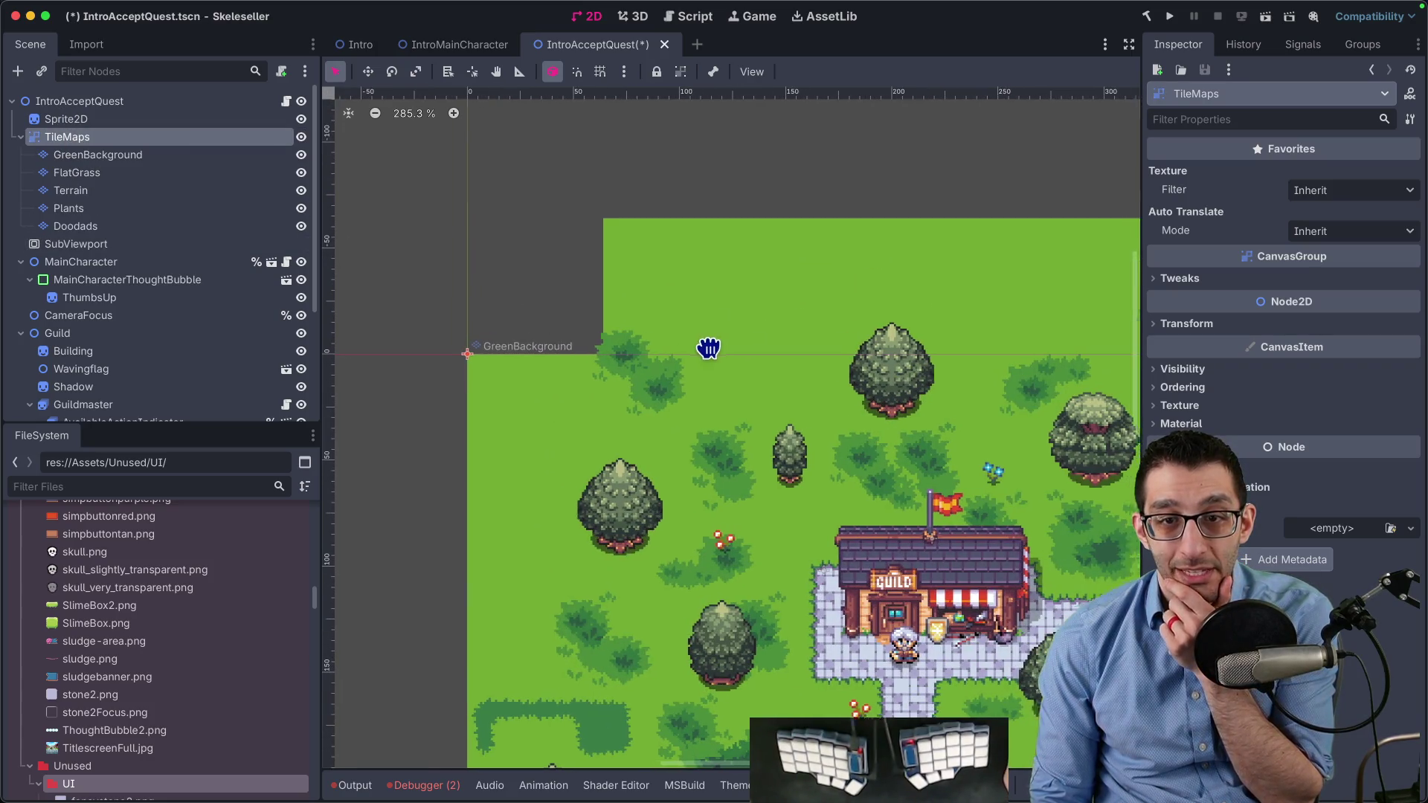
pyautogui.hscroll(5, 677, 348)
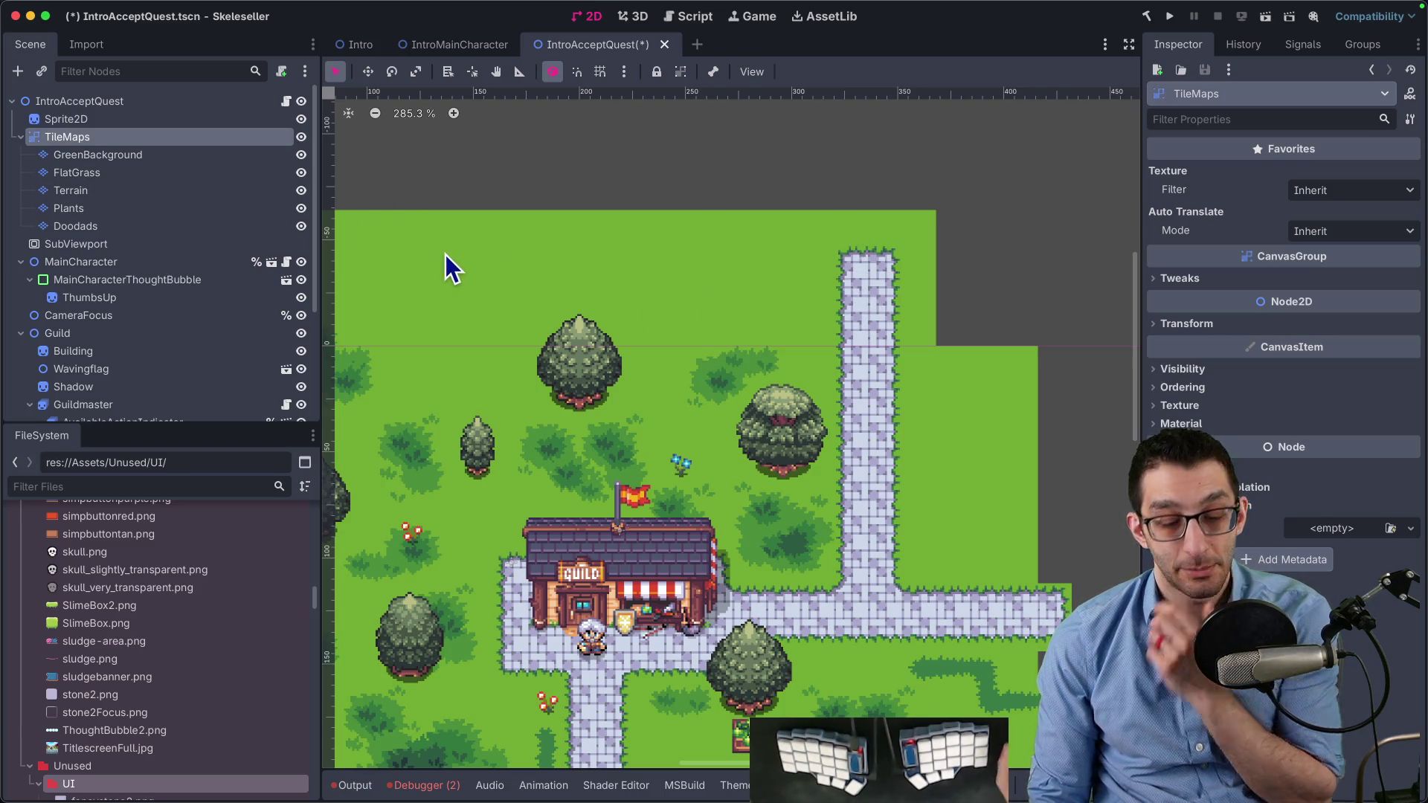
pyautogui.press('super+z')
pyautogui.hscroll(-10, 669, 238)
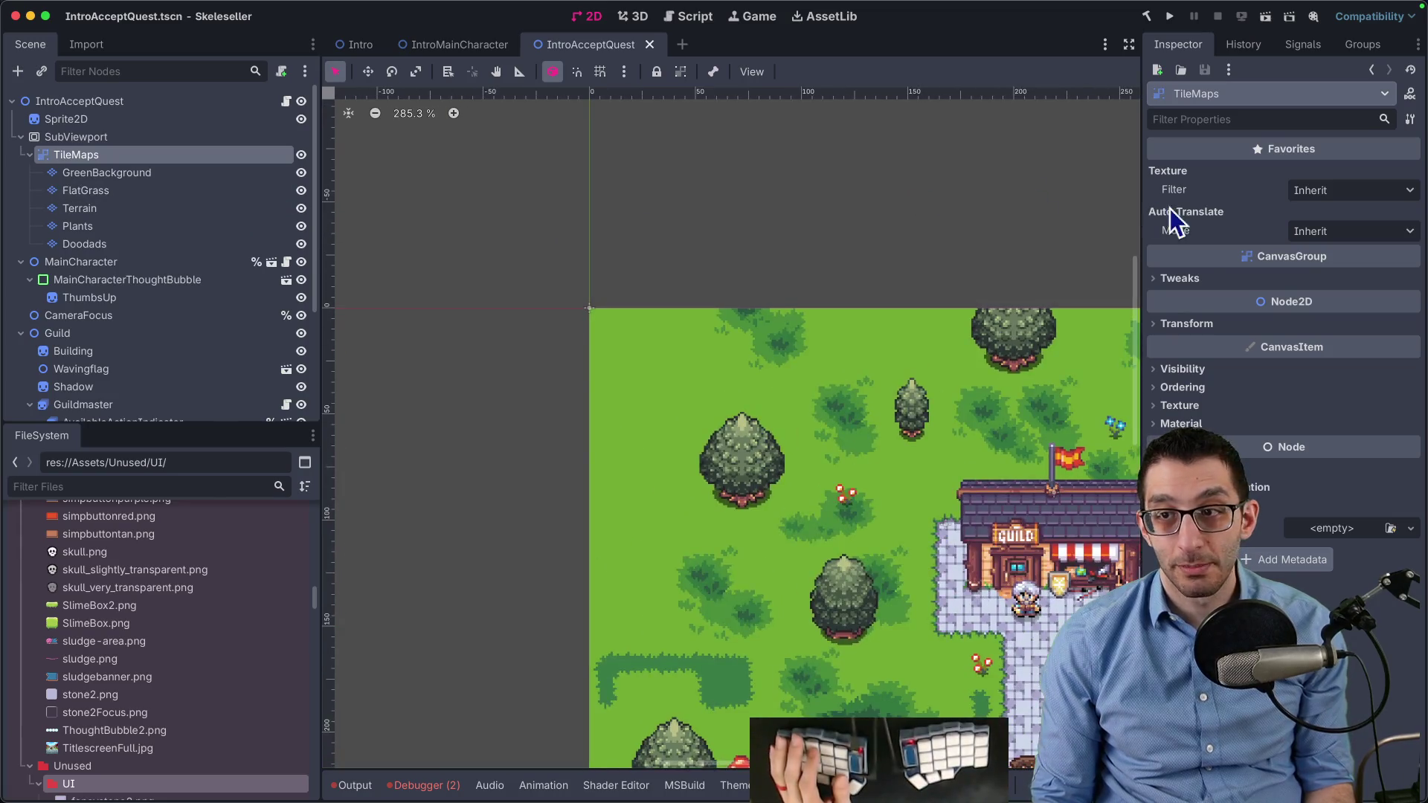
pyautogui.hscroll(7, 669, 197)
# Set the TileMaps Transform Position y to 64
pyautogui.click(1251, 327)
pyautogui.click(1318, 366)
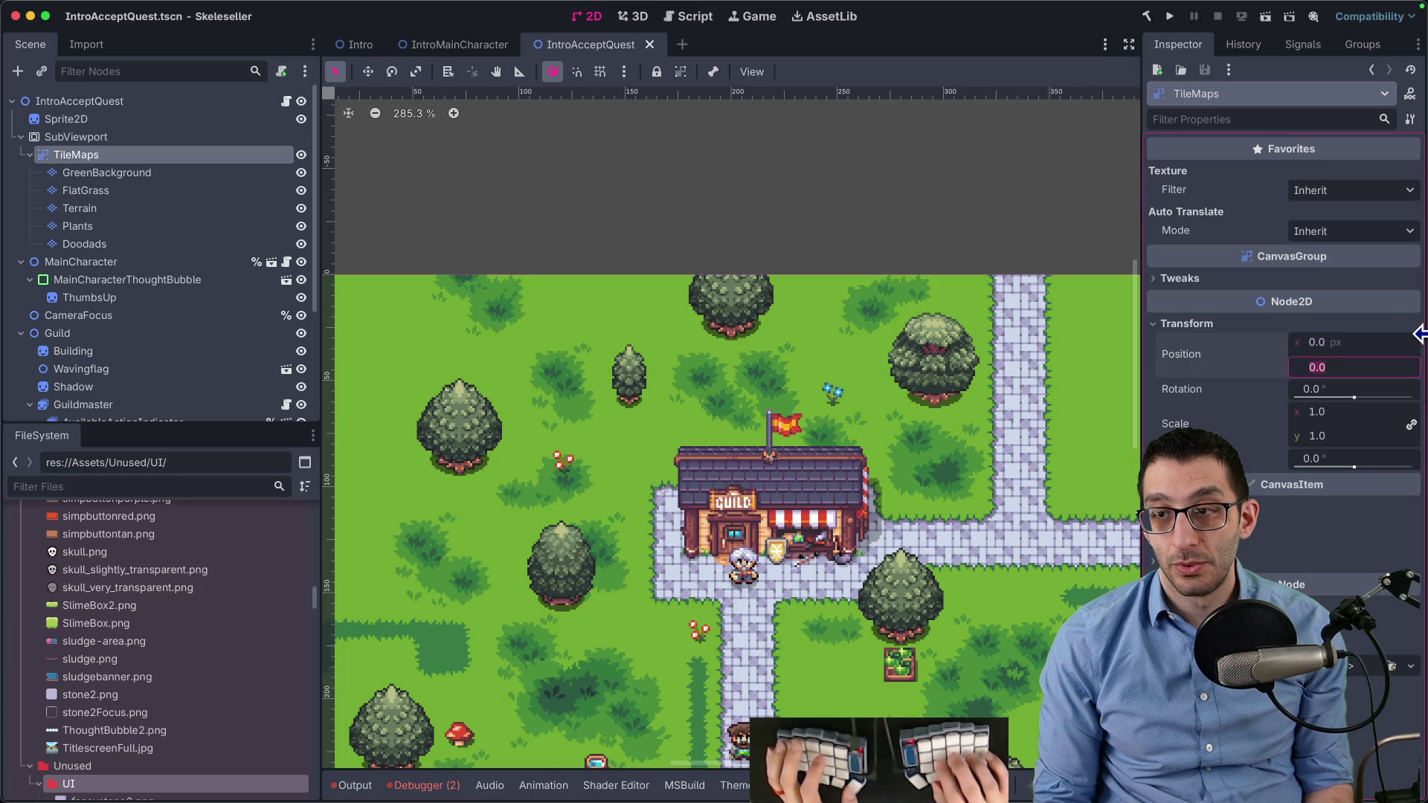
pyautogui.write('64')
pyautogui.press('Tab')
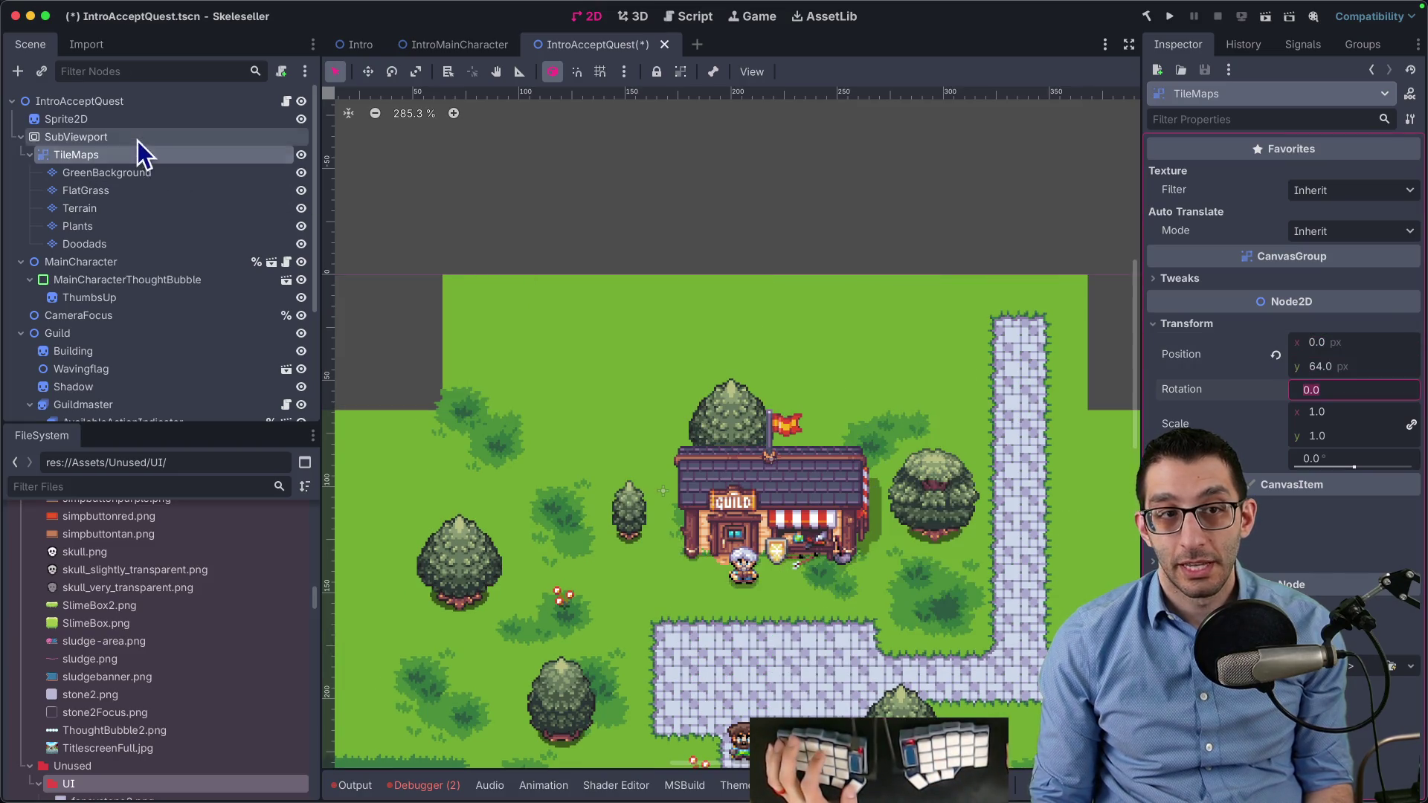
# Set the Sprite2D Position y to -64
pyautogui.click(138, 140)
pyautogui.scroll(-10, 1303, 546)
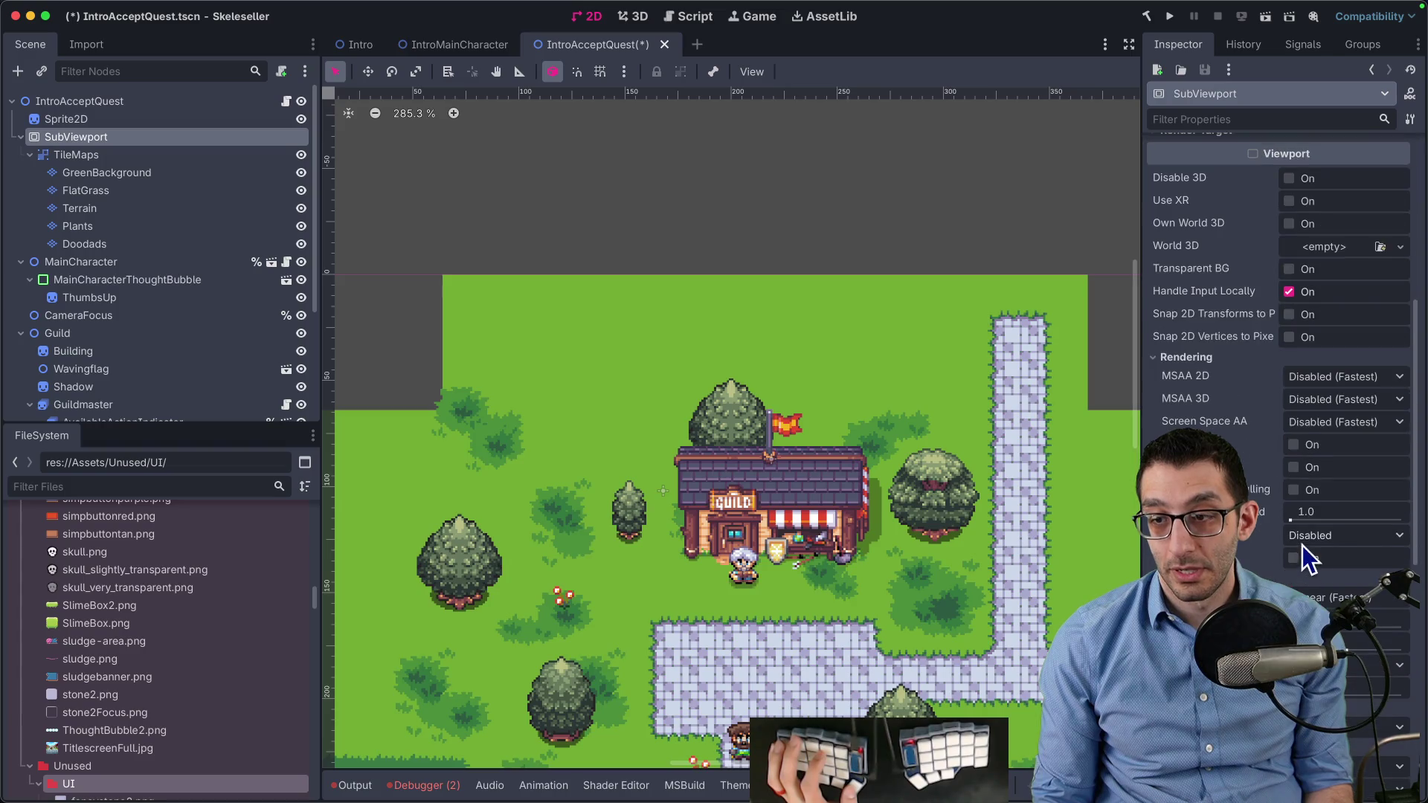
pyautogui.scroll(2, 517, 222)
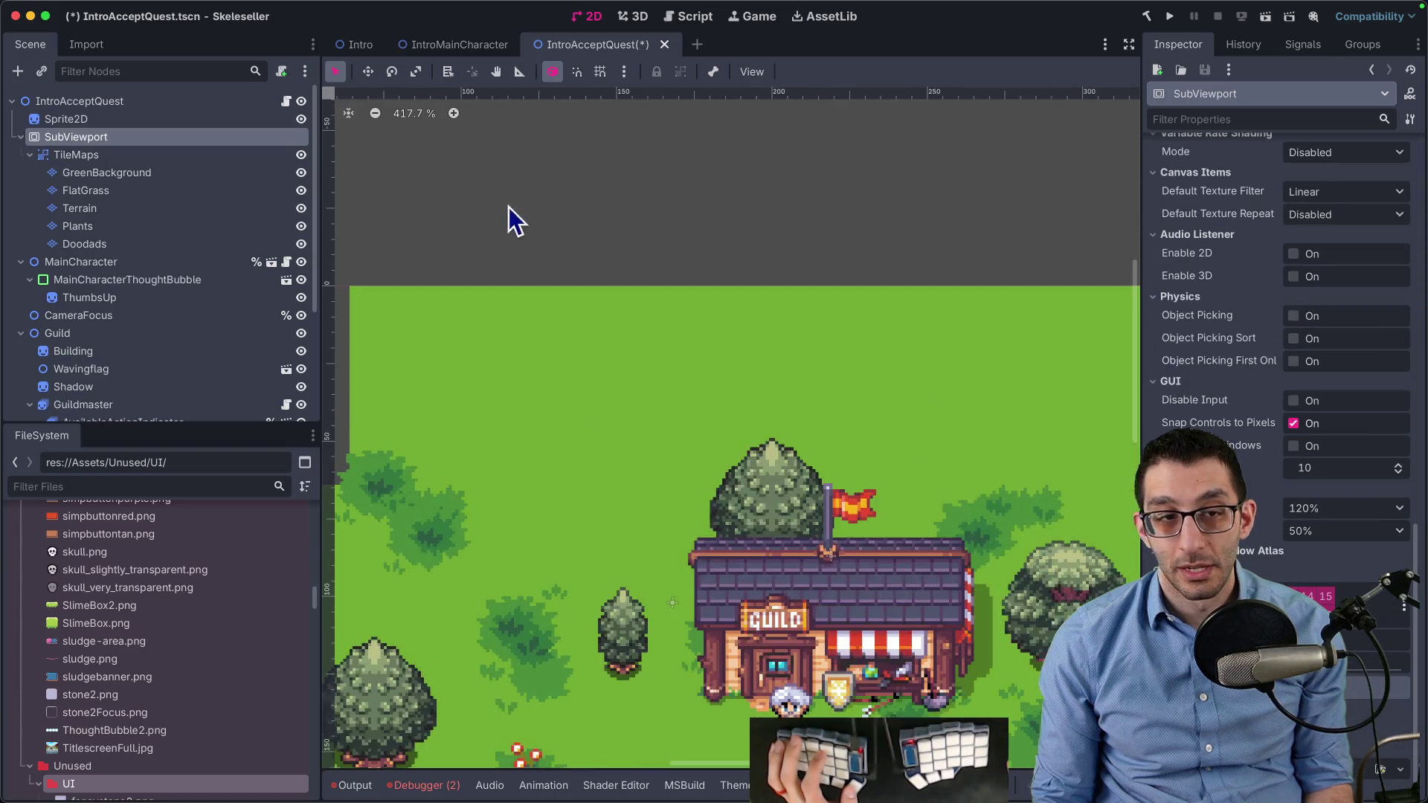
pyautogui.click(171, 119)
pyautogui.click(1333, 393)
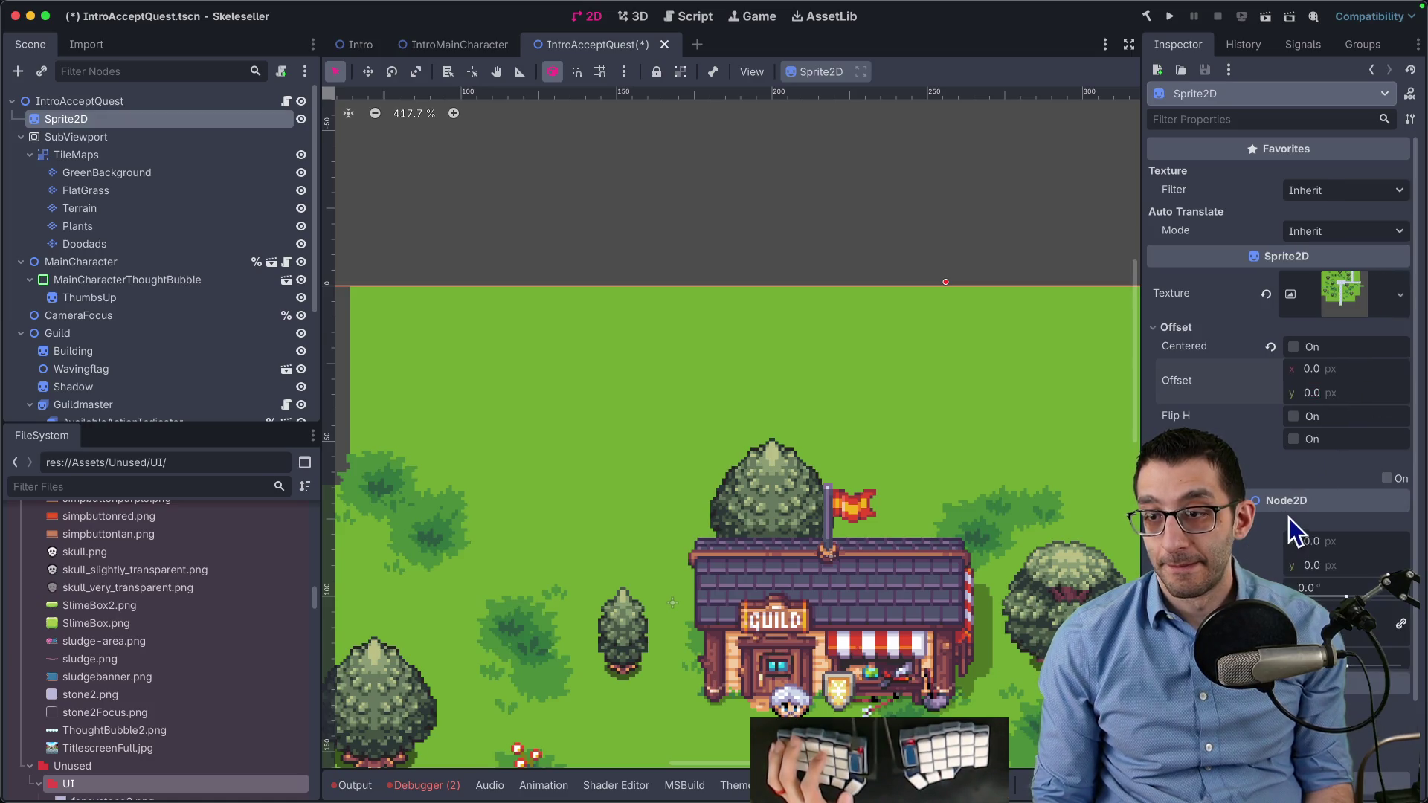
pyautogui.scroll(-3, 1287, 519)
pyautogui.write('-64')
pyautogui.press('Return')
pyautogui.scroll(-1, 827, 410)
pyautogui.scroll(-13, 832, 413)
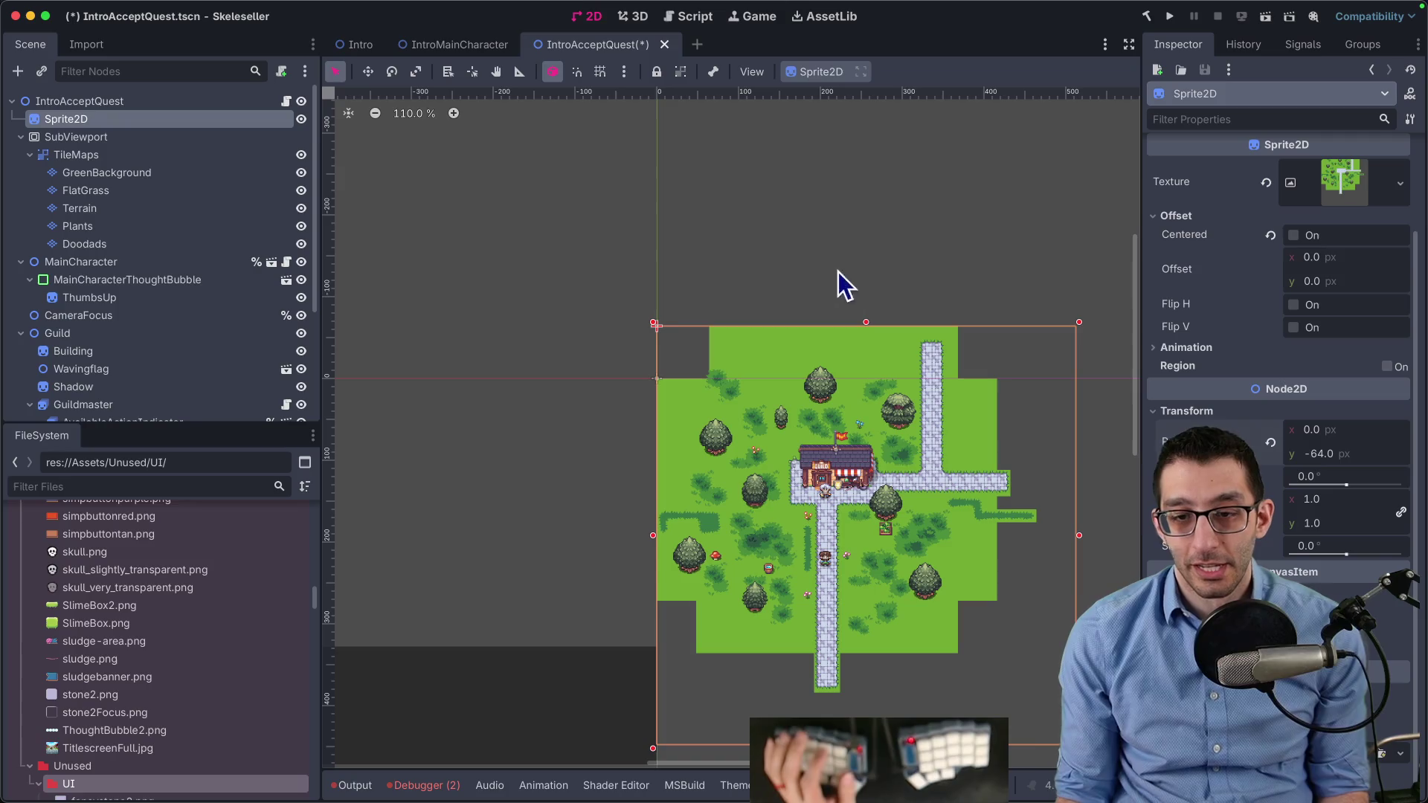
# Save IntroAcceptQuest.tscn, then retry and undo moving TileMaps out of the SubViewport
pyautogui.hotkey('ctrl', 's')
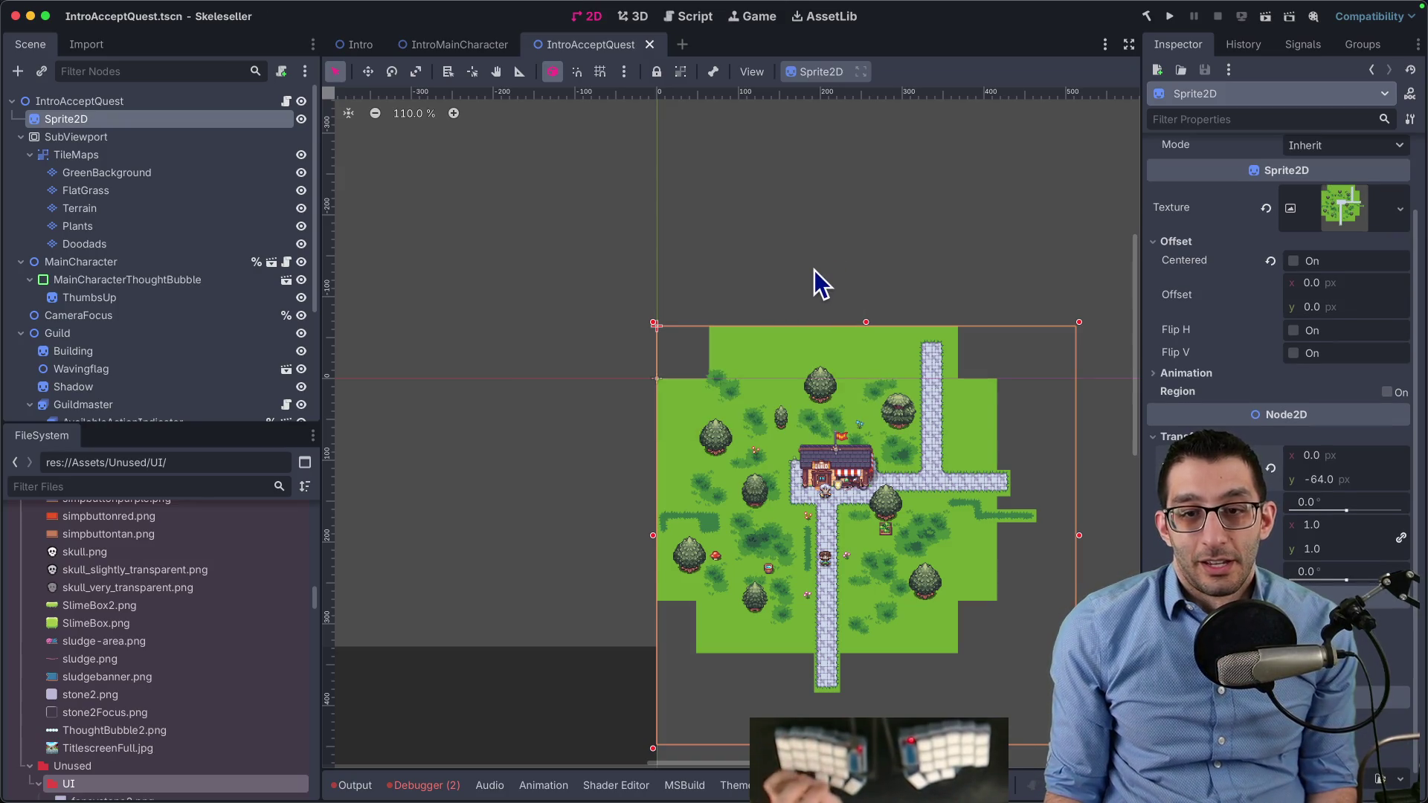
pyautogui.click(112, 156)
pyautogui.moveTo(85, 154); pyautogui.dragTo(86, 134)
pyautogui.hotkey('ctrl', 'z')
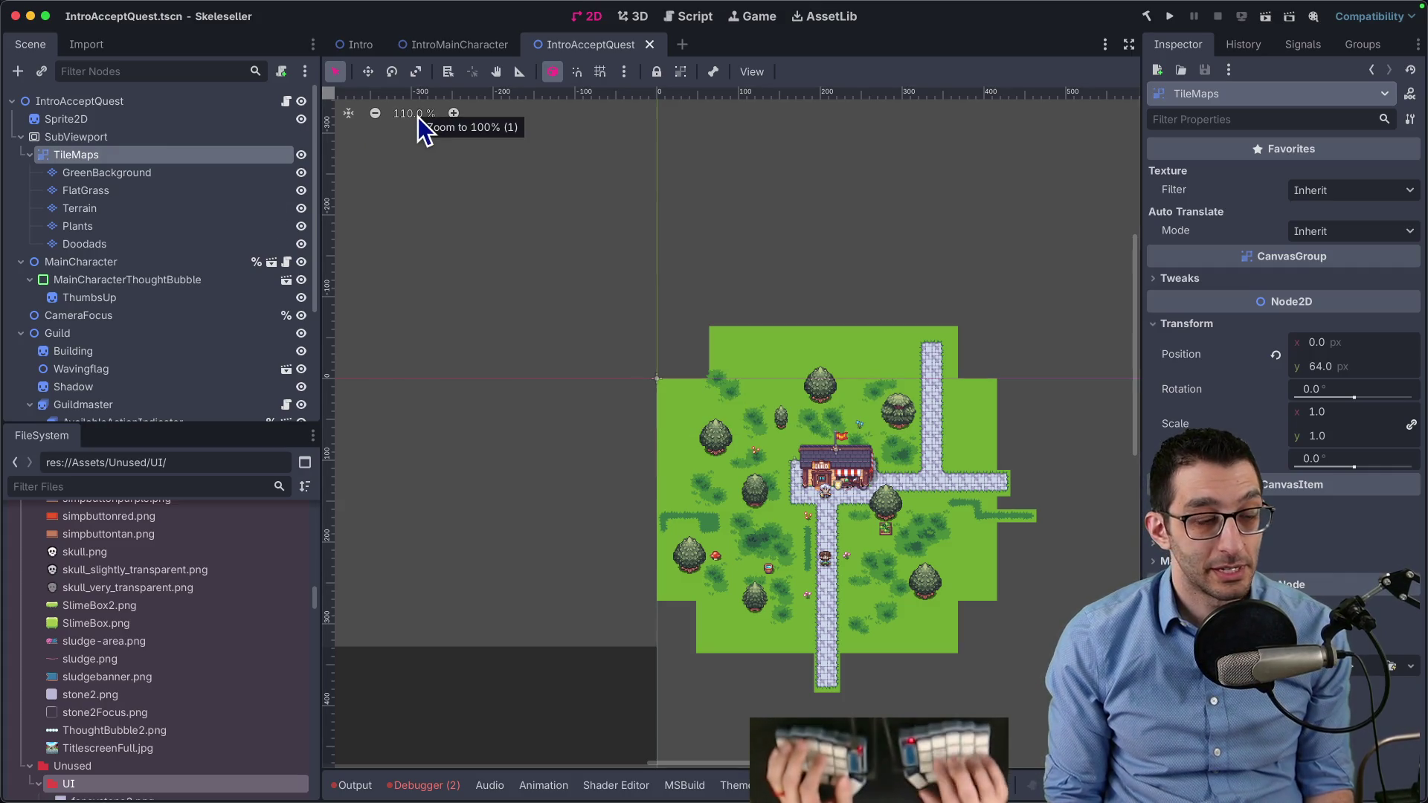
pyautogui.hotkey('ctrl', 'shift', 'o')
# Open IntroBattle.tscn via 'introbattl', survey its lake, forest and path map, and select the root node
pyautogui.write('introbattl')
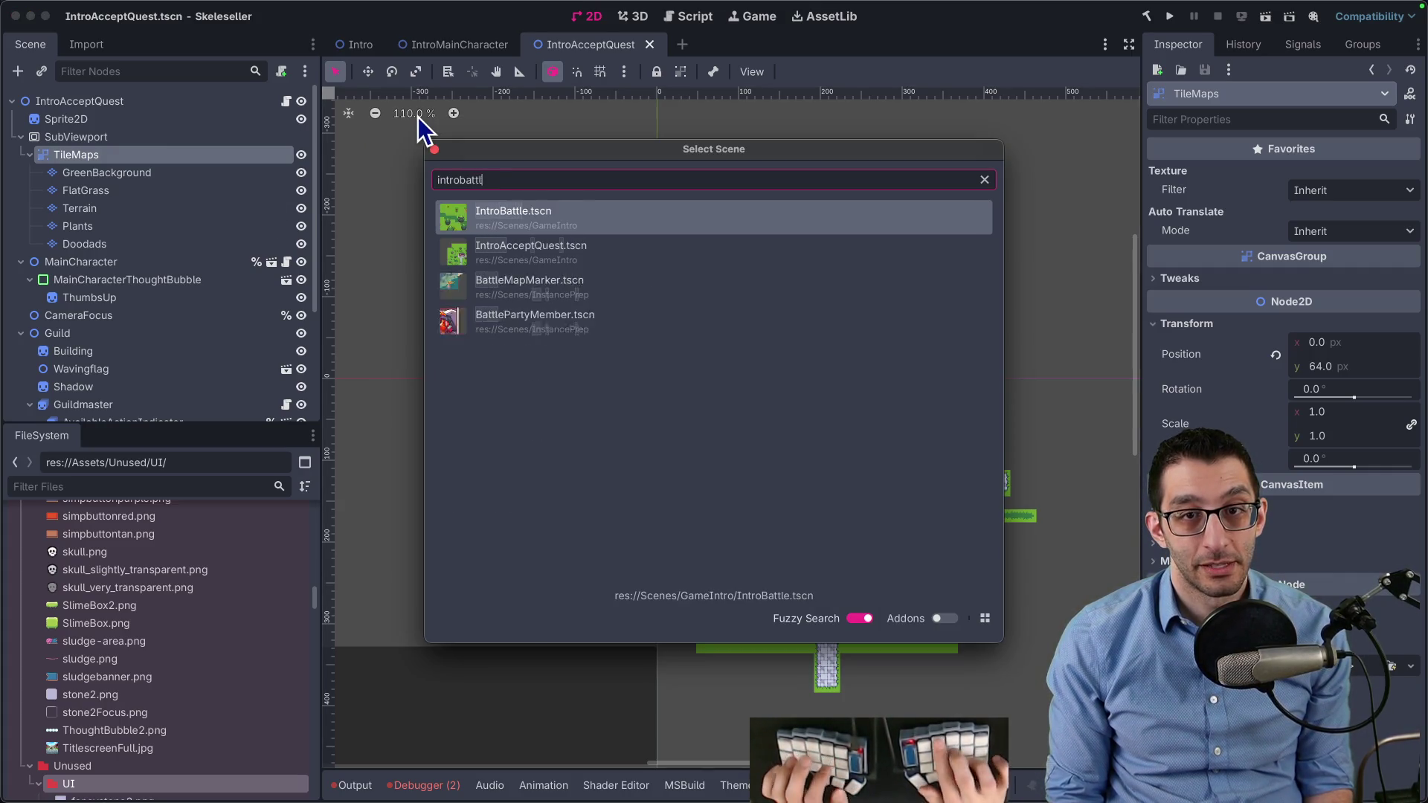
pyautogui.press('Return')
pyautogui.scroll(-3, 759, 301)
pyautogui.scroll(5, 682, 381)
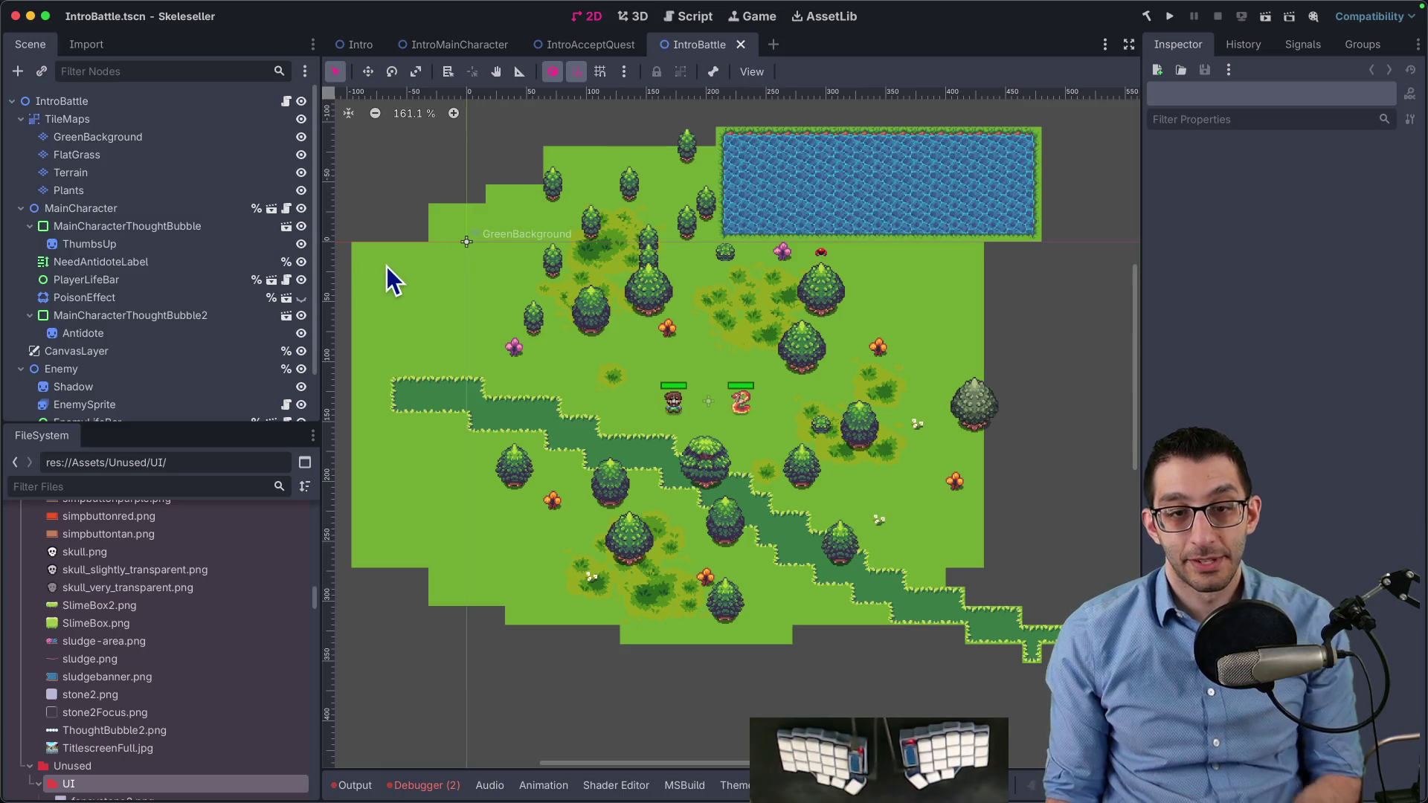
pyautogui.scroll(4, 409, 285)
pyautogui.scroll(10, 409, 284)
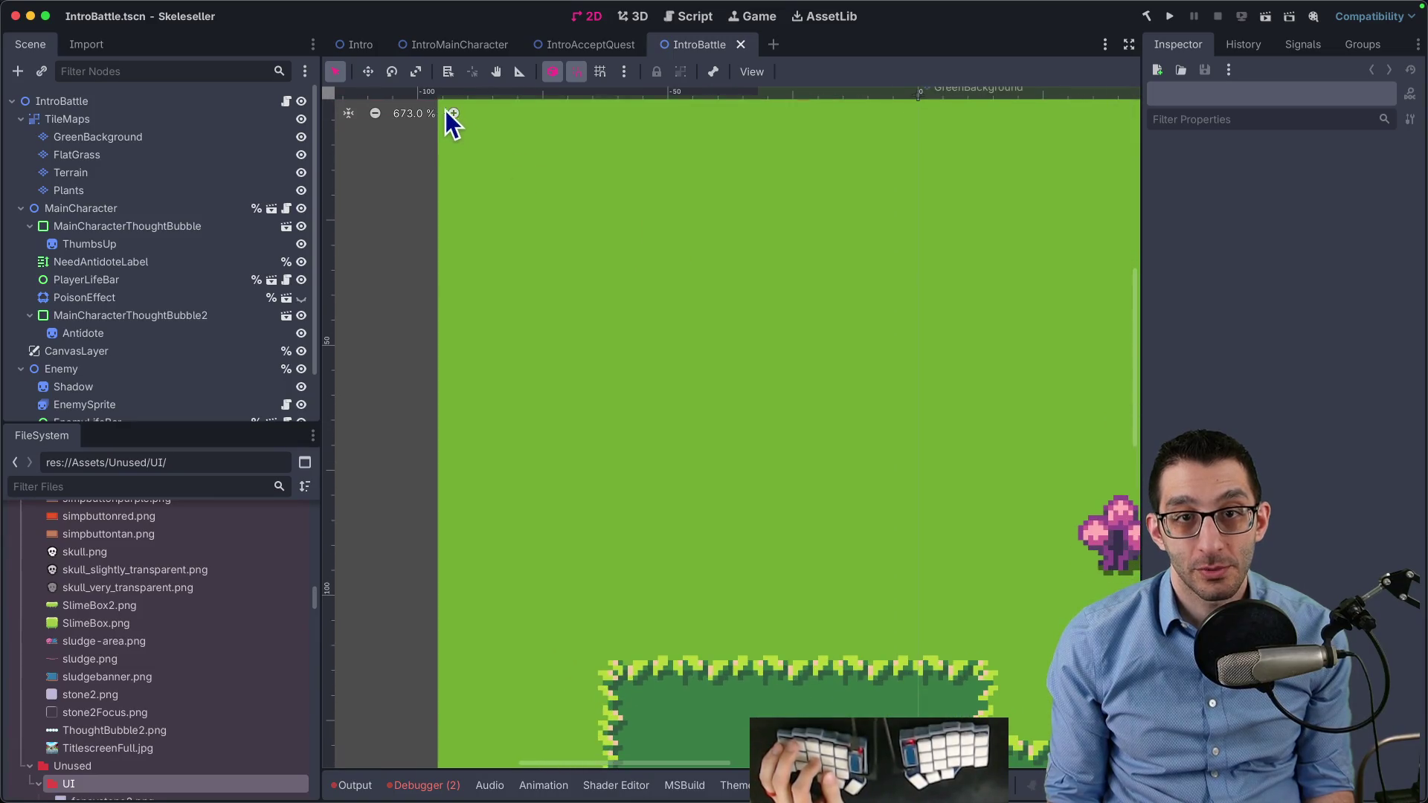
pyautogui.scroll(-6, 848, 100)
pyautogui.hscroll(2, 637, 293)
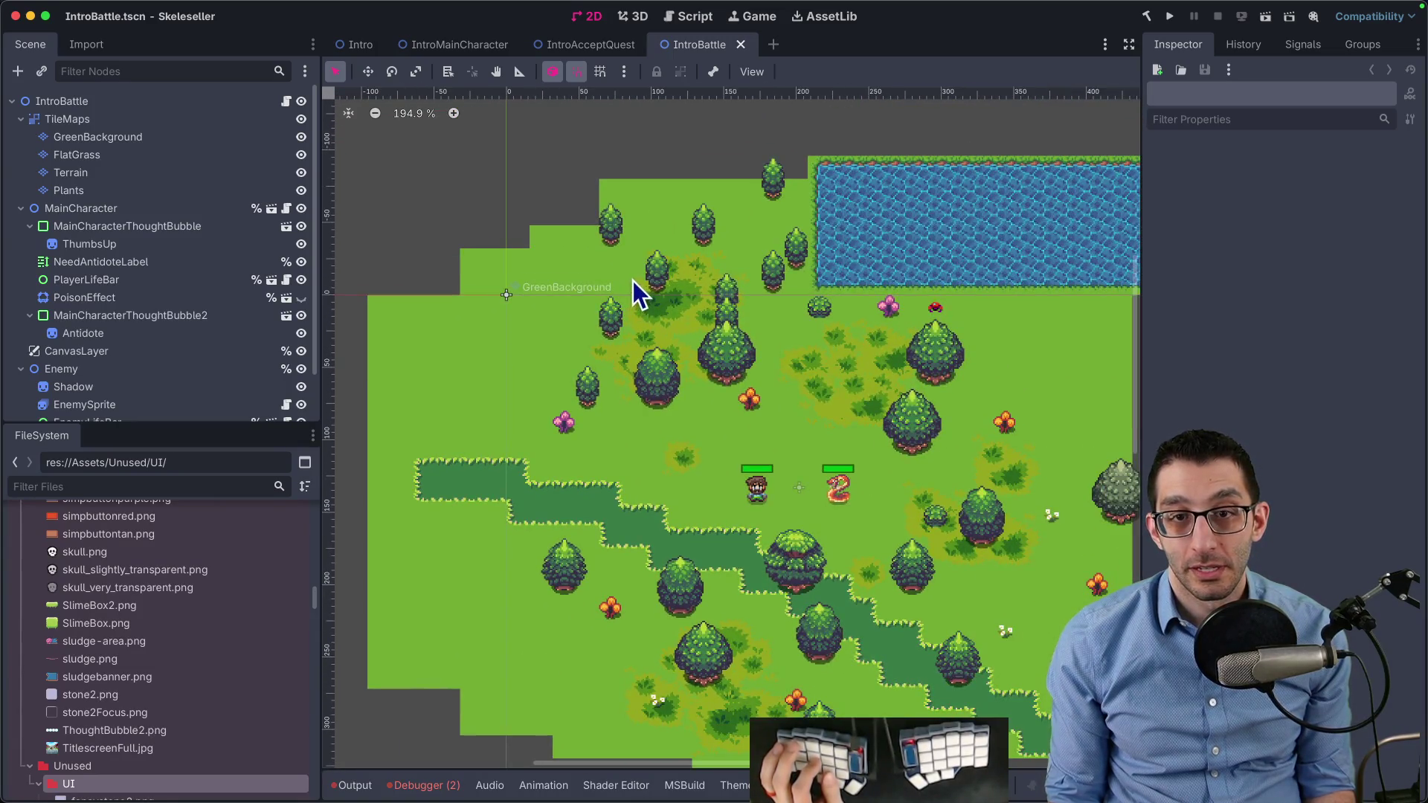
pyautogui.scroll(4, 945, 190)
pyautogui.scroll(5, 930, 246)
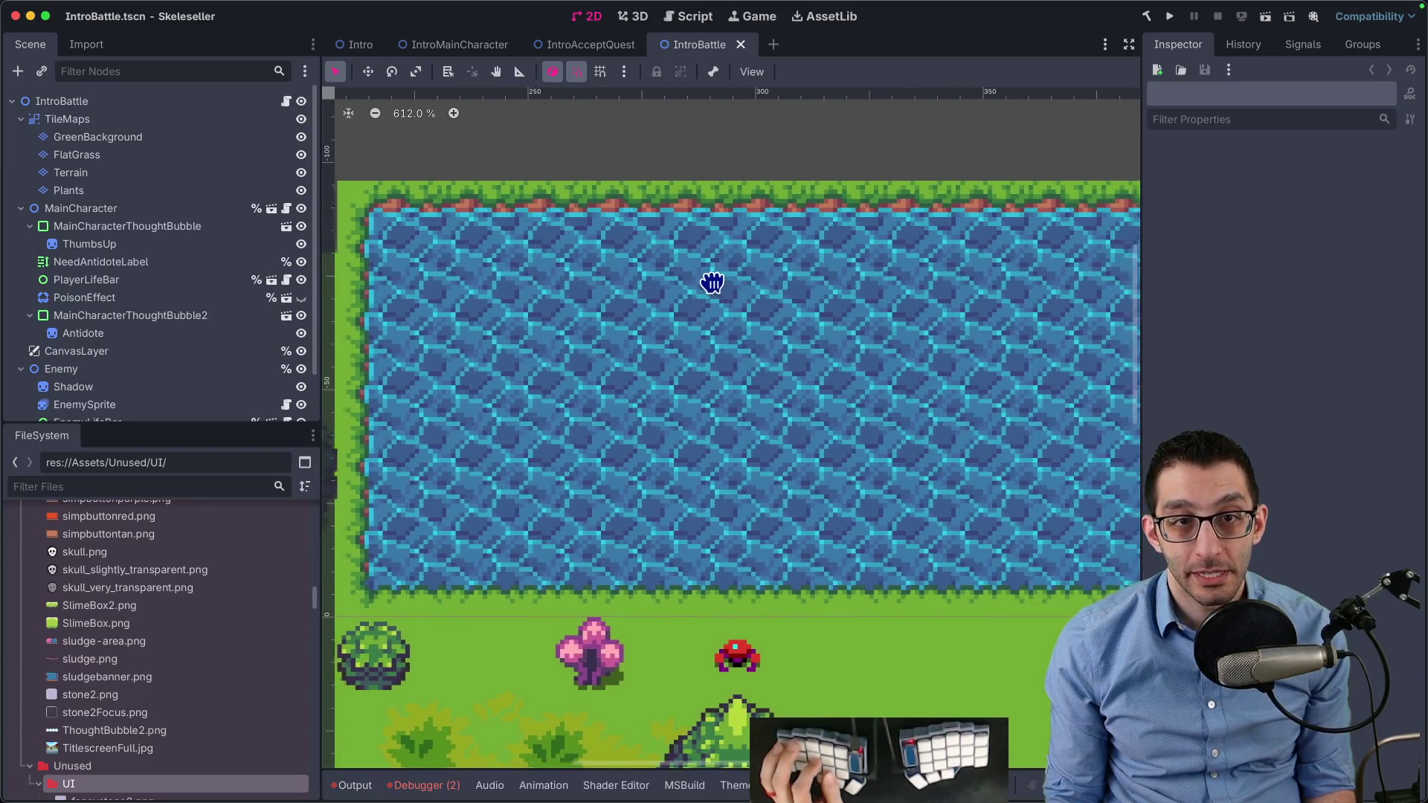
pyautogui.scroll(-12, 691, 290)
pyautogui.hscroll(-3, 599, 350)
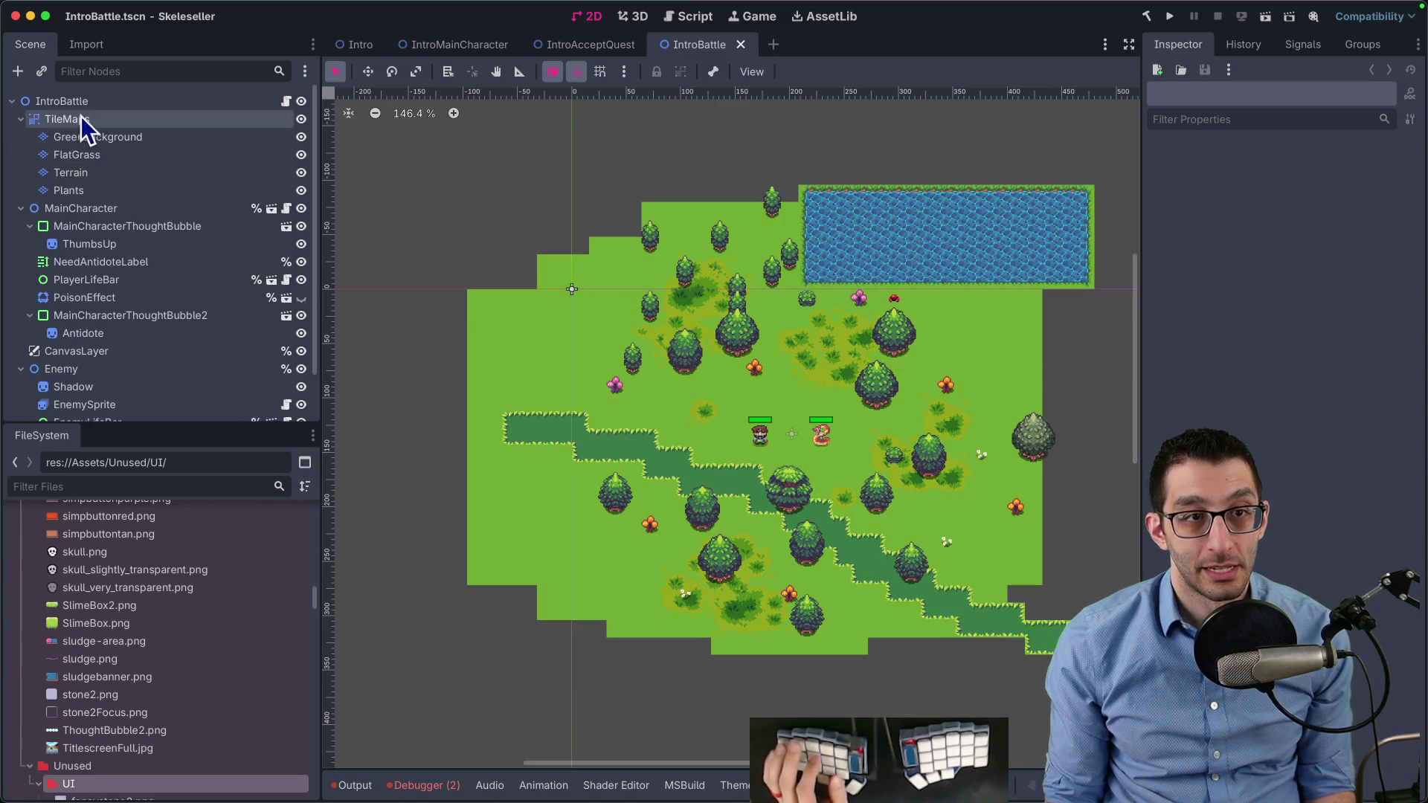
pyautogui.click(127, 104)
# Add a Sprite2D node to IntroBattle and move it to the top of the tree
pyautogui.hotkey('ctrl', 'a')
pyautogui.write('sprite')
pyautogui.press('Return')
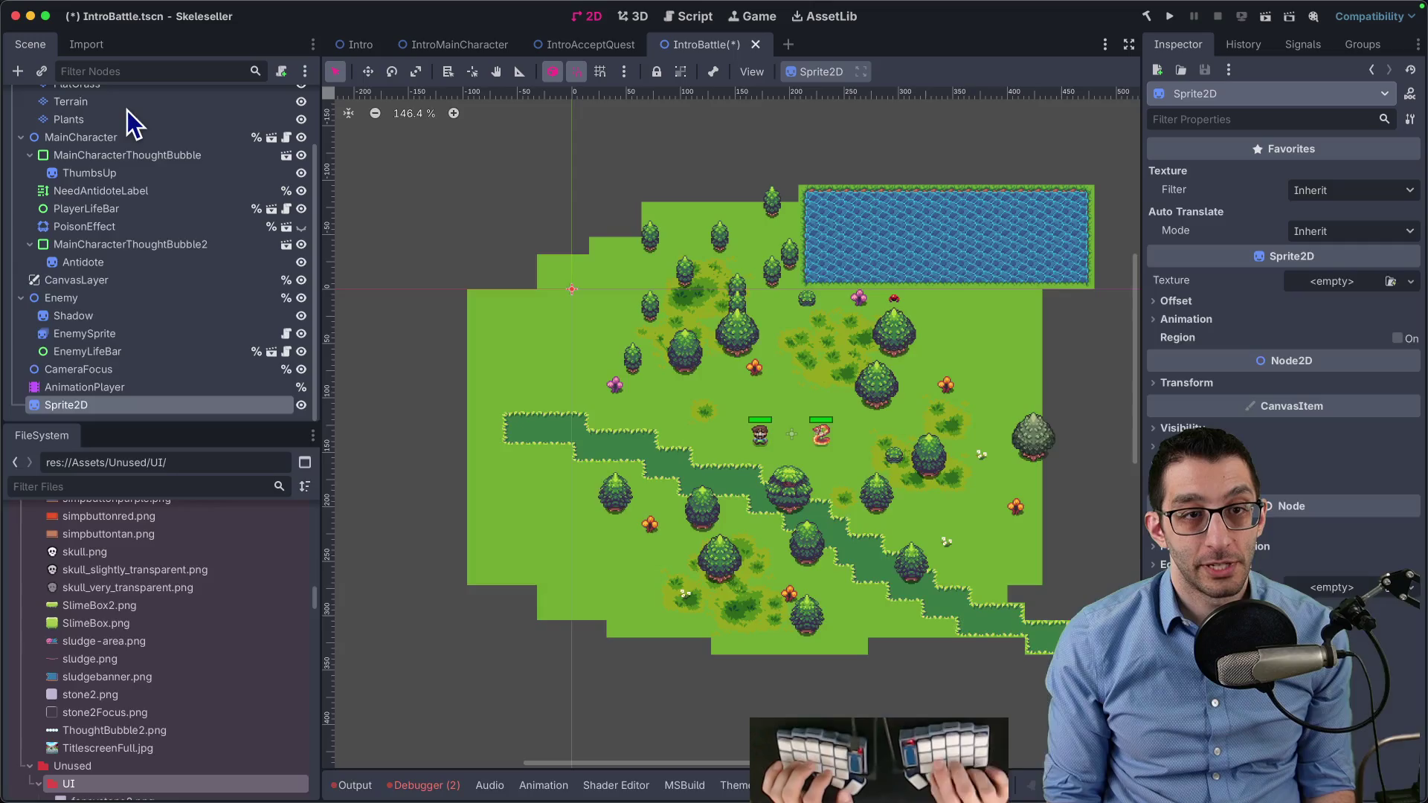
pyautogui.moveTo(77, 404); pyautogui.dragTo(82, 110)
# Turn off Centered on the Sprite2D and set its position to -96, 96
pyautogui.click(1229, 302)
pyautogui.click(1298, 323)
pyautogui.click(1287, 474)
pyautogui.click(1338, 515)
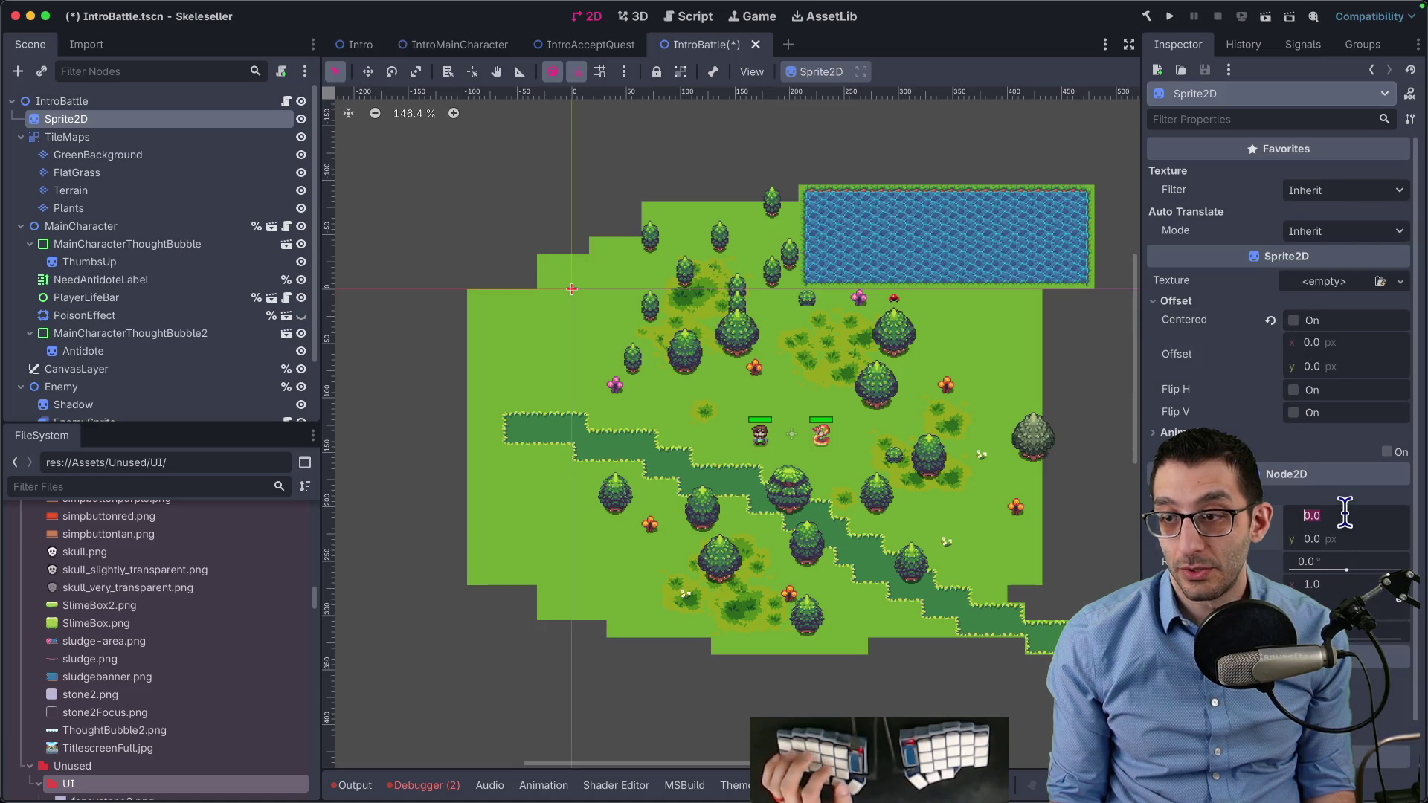
pyautogui.write('96')
pyautogui.press('Tab')
pyautogui.write('96')
pyautogui.press('Tab')
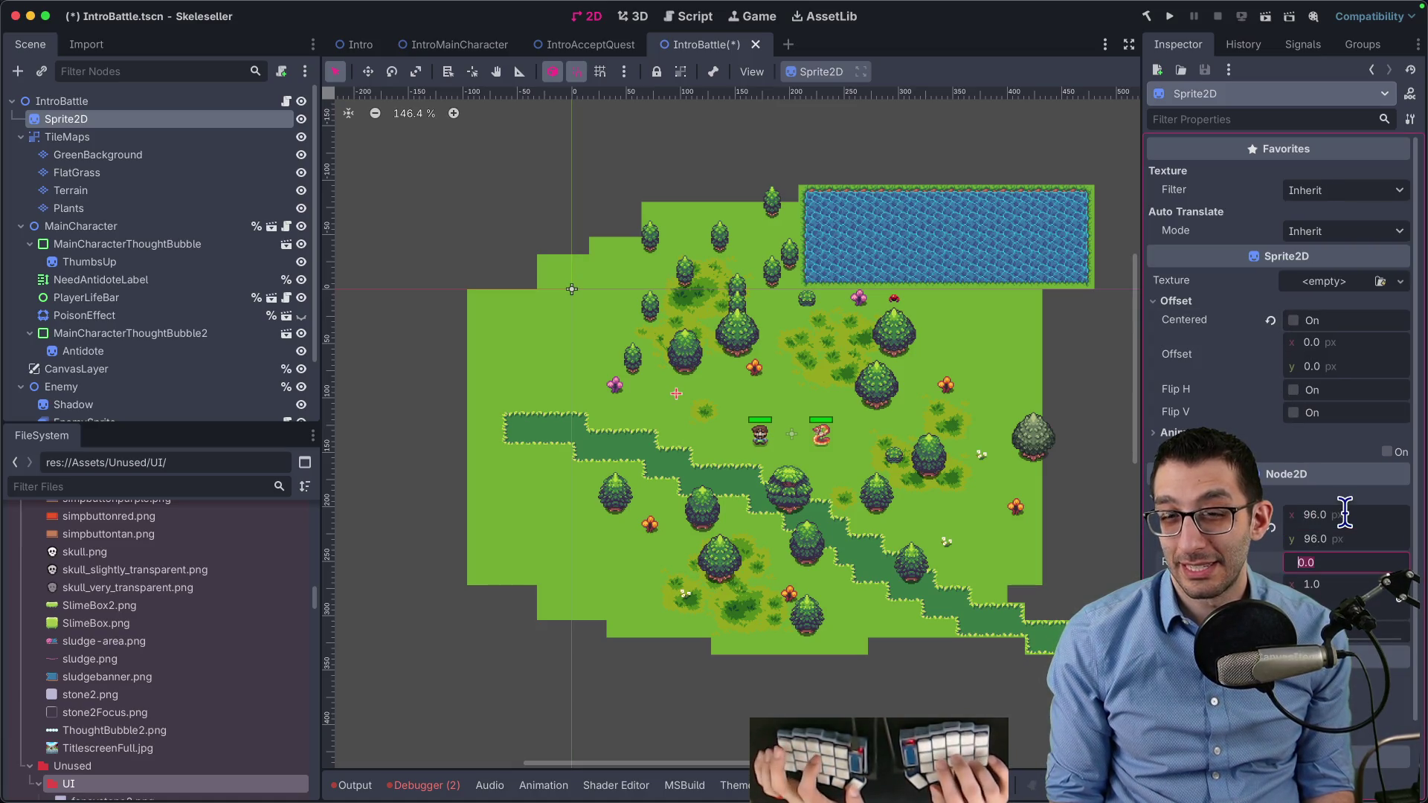
pyautogui.click(1345, 514)
pyautogui.write('-')
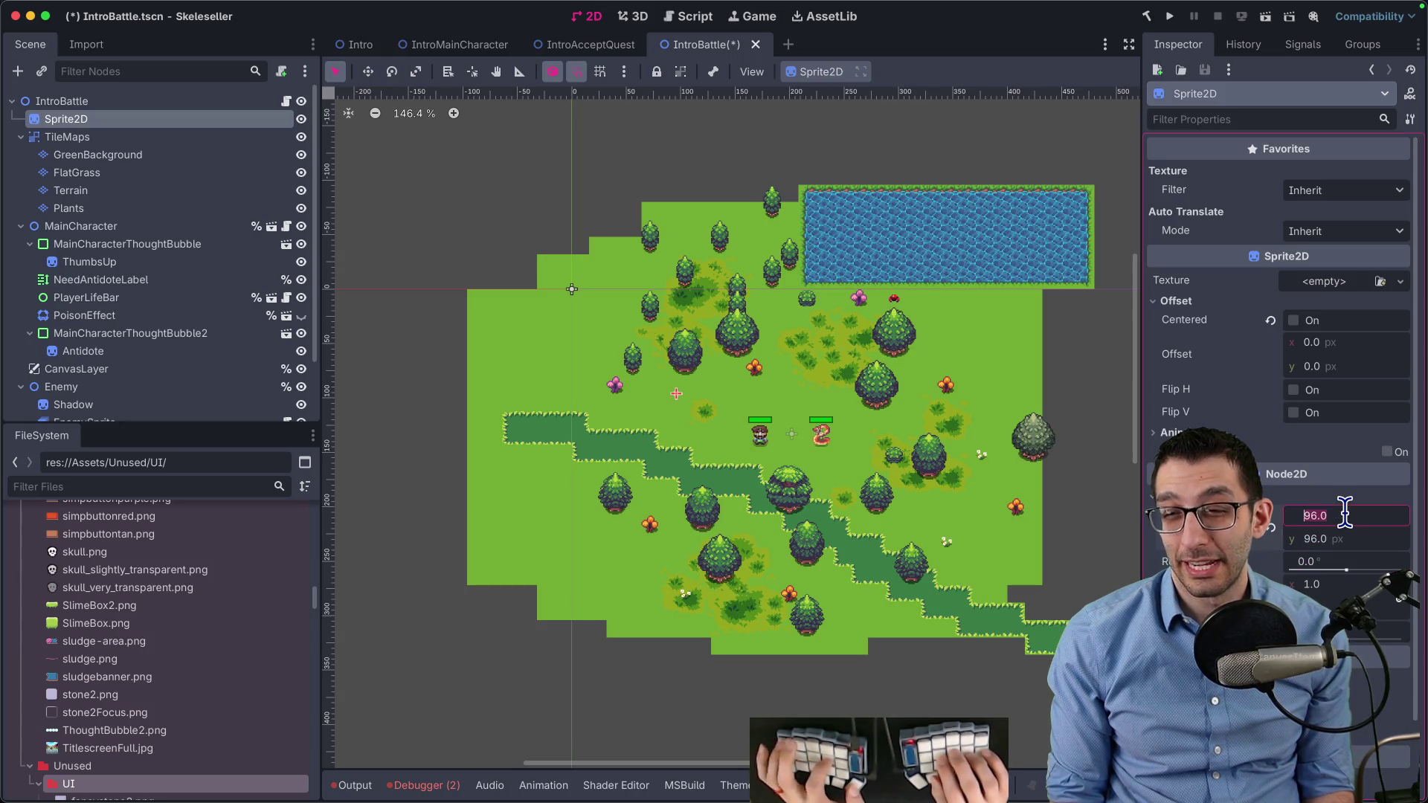
pyautogui.write('96')
pyautogui.press('Tab')
pyautogui.write('96')
pyautogui.press('Tab')
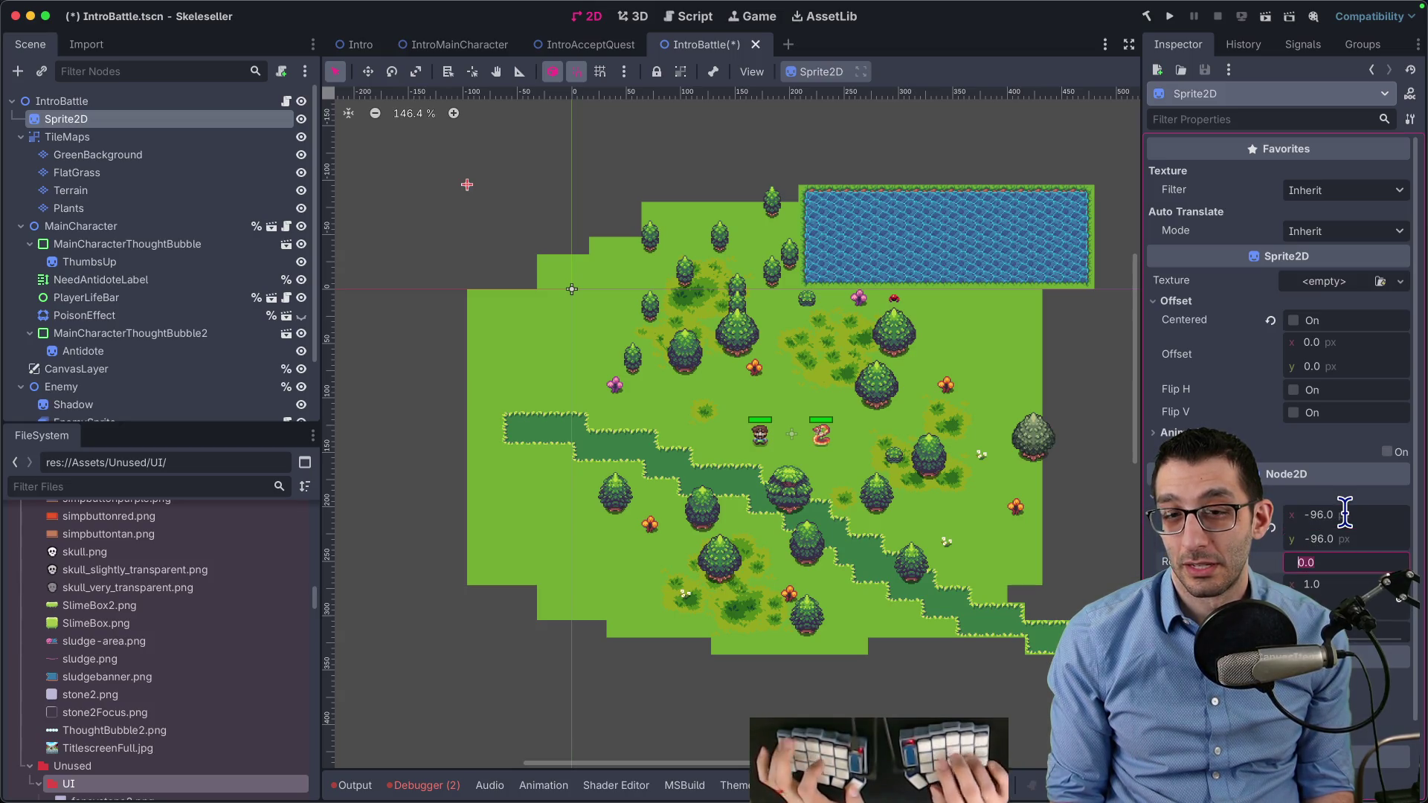
# Add a SubViewport node, place it above TileMaps, and change two of its viewport settings
pyautogui.click(75, 104)
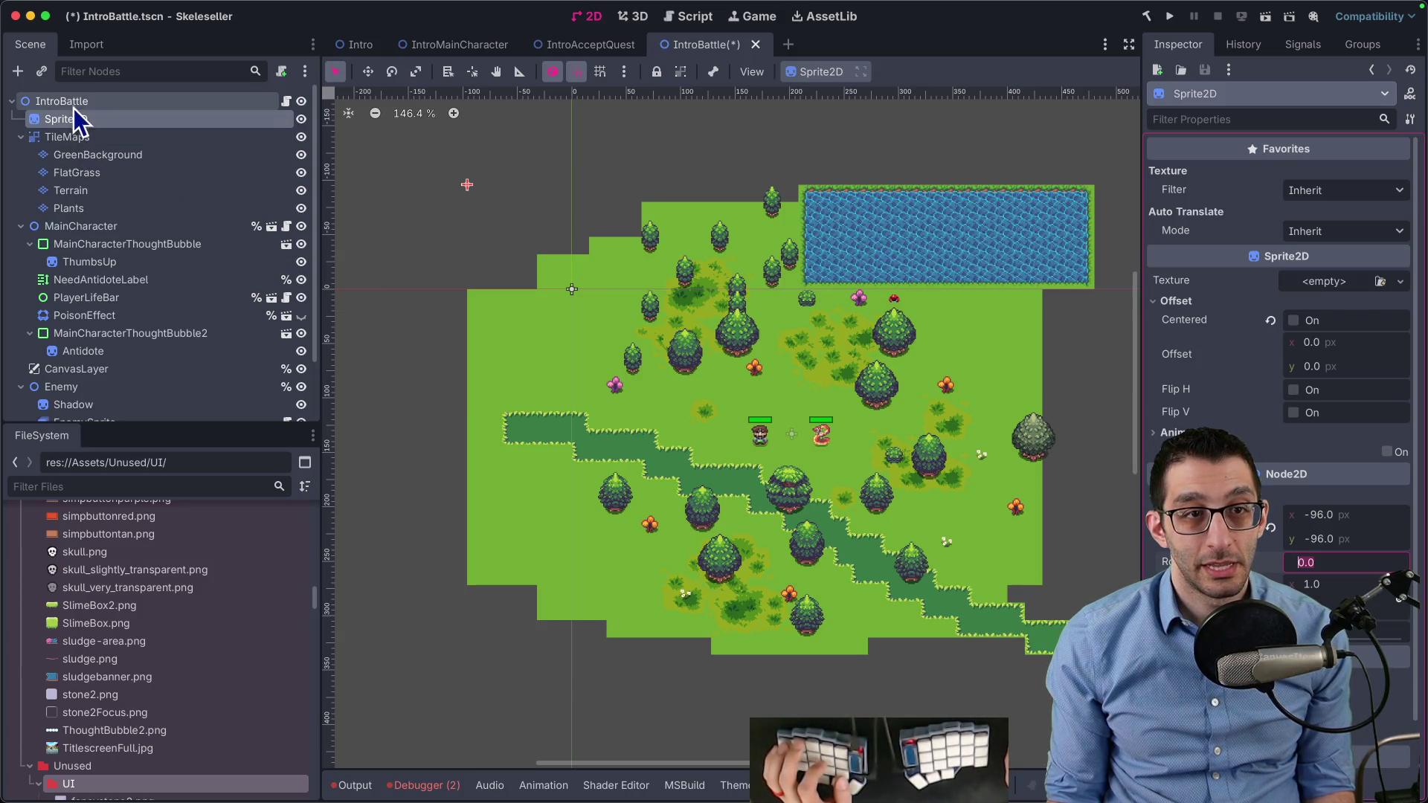
pyautogui.press('super+a')
pyautogui.write('sub')
pyautogui.press('Return')
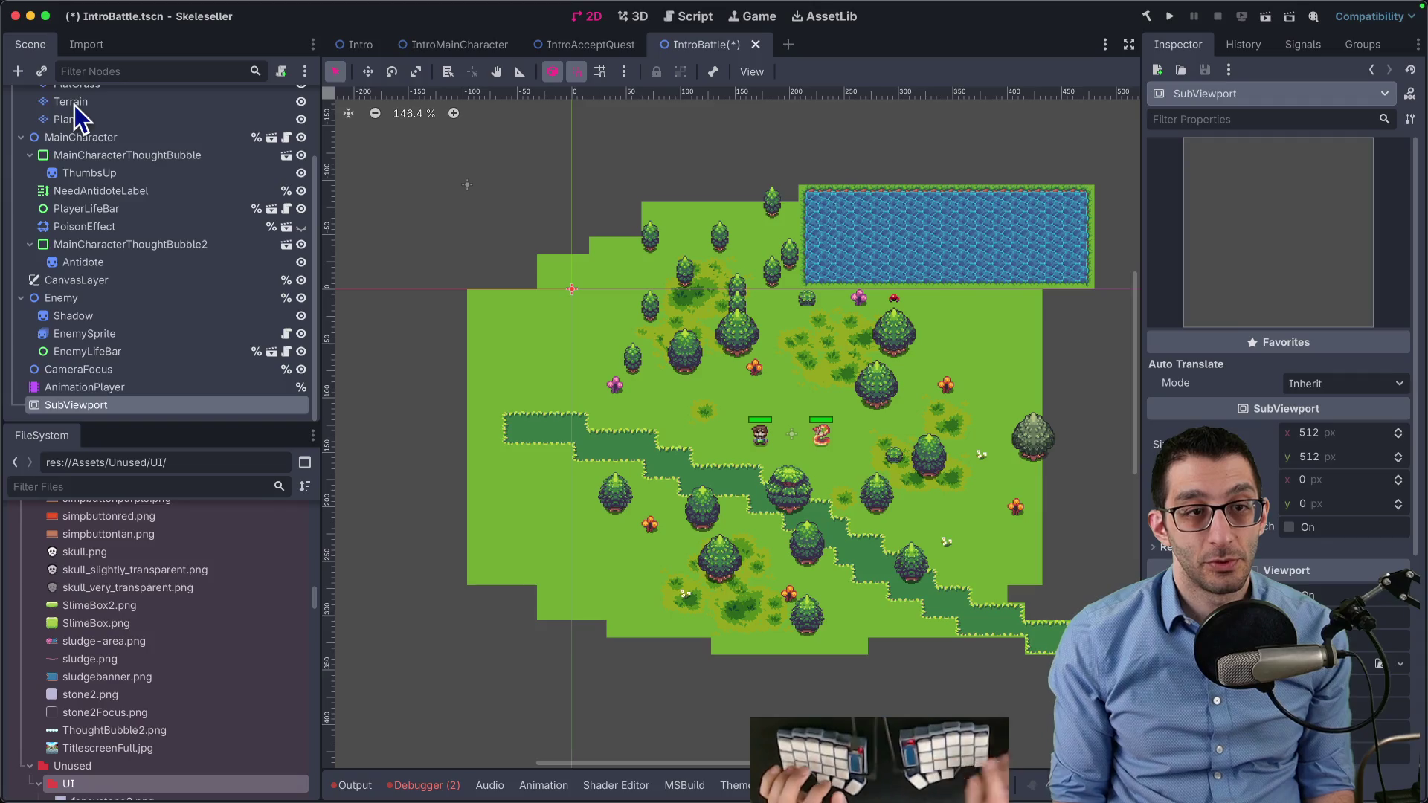
pyautogui.moveTo(52, 409)
pyautogui.mouseDown()
pyautogui.moveTo(82, 156)
pyautogui.moveTo(67, 125)
pyautogui.moveTo(76, 137)
pyautogui.mouseUp()
pyautogui.click(76, 137)
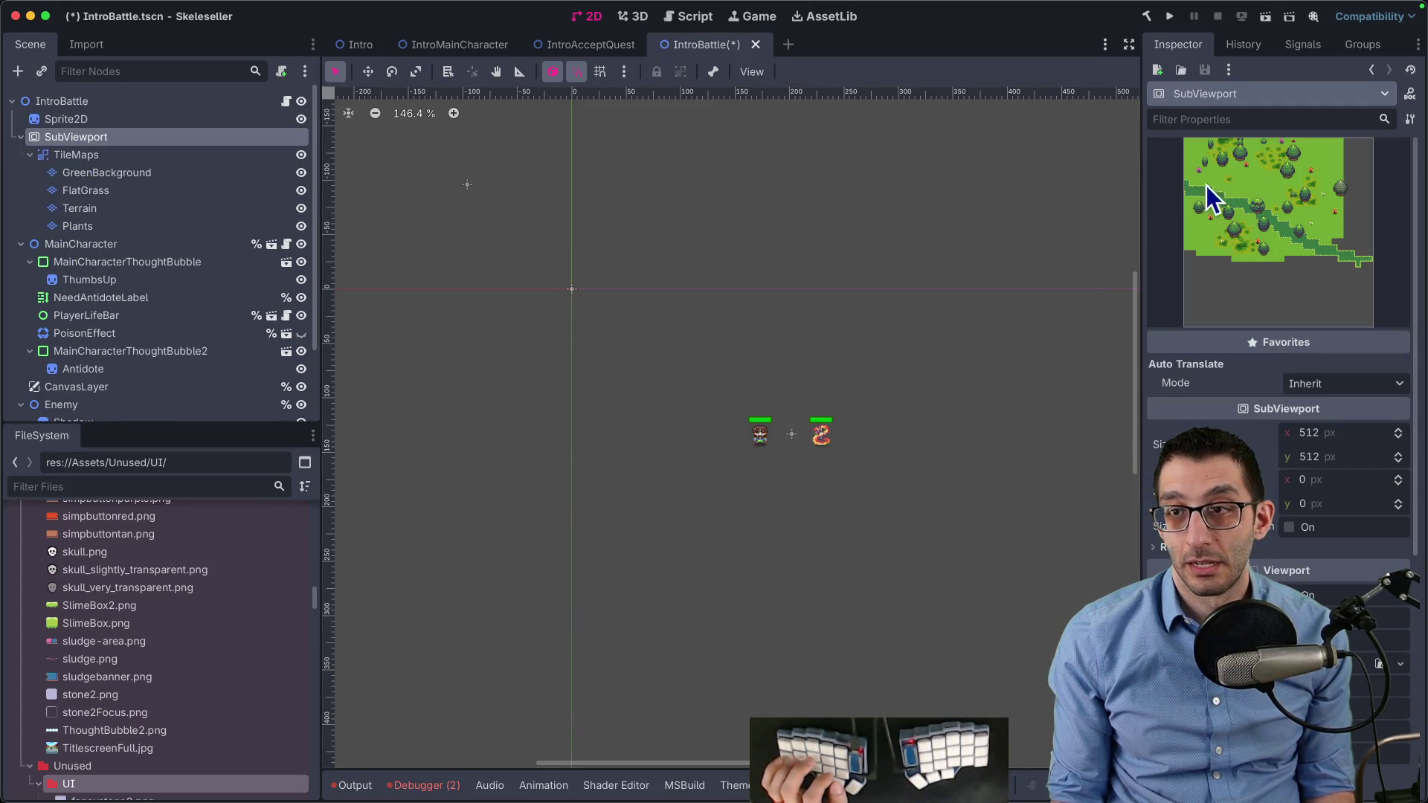
pyautogui.click(1314, 383)
pyautogui.click(1308, 410)
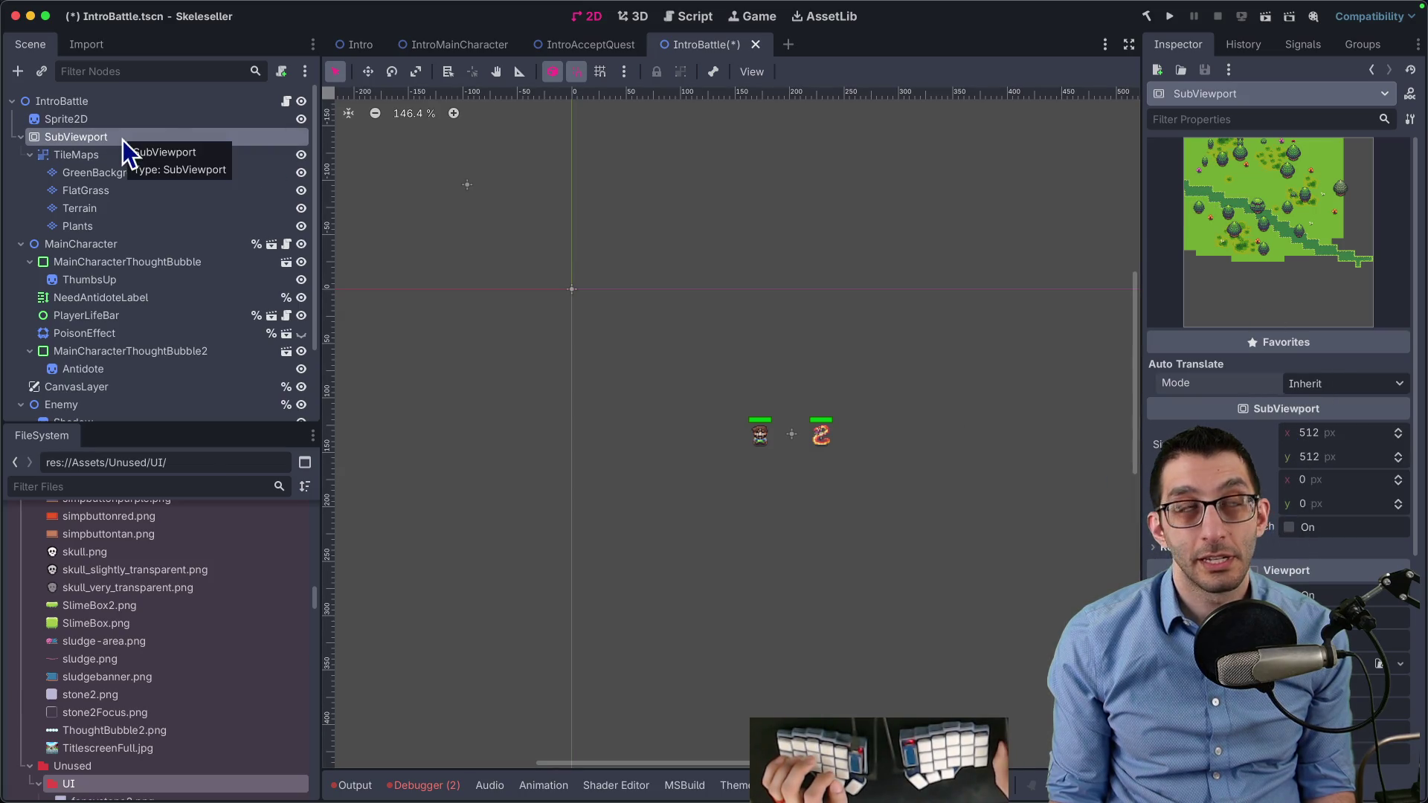
# Give the Sprite2D a new ViewportTexture sourced from the SubViewport
pyautogui.click(109, 120)
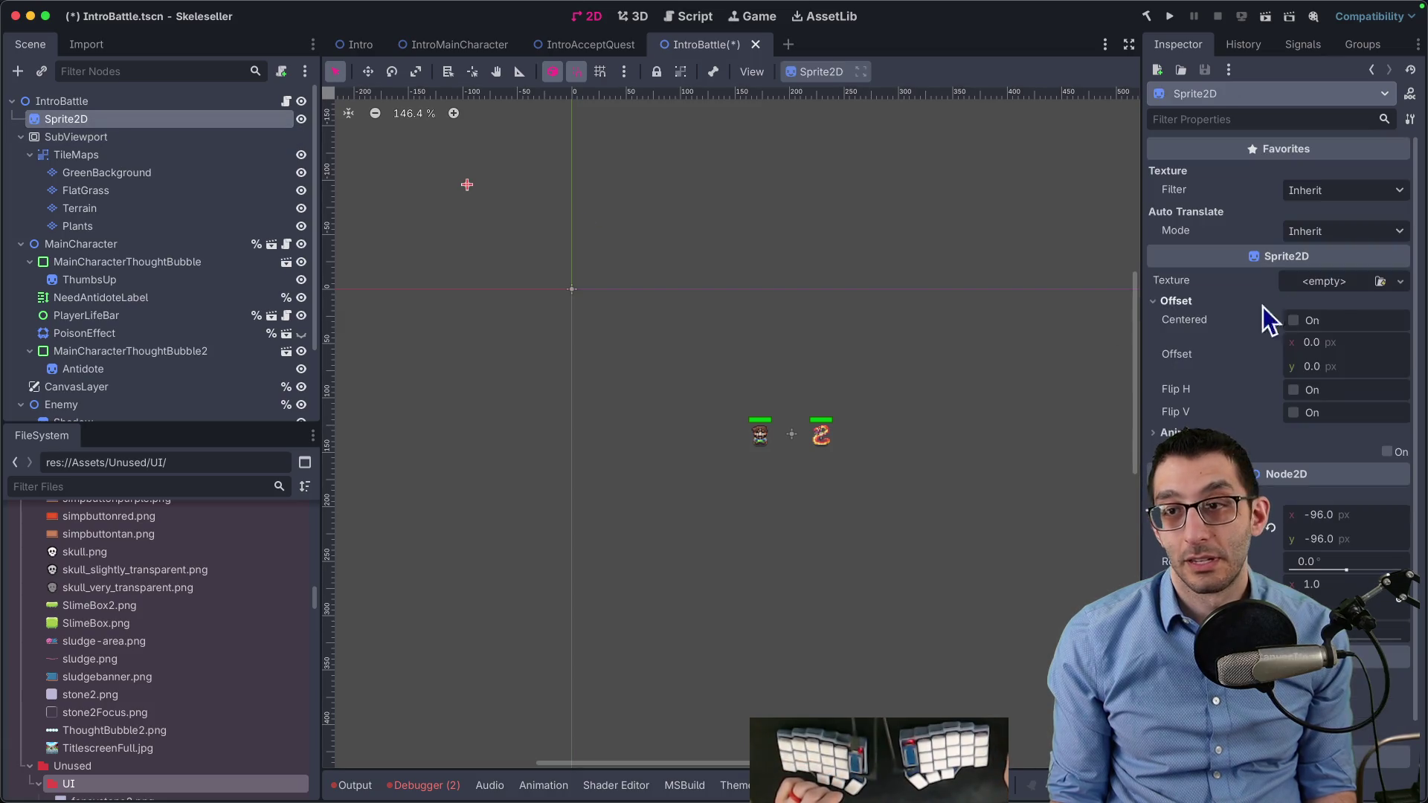
pyautogui.click(1328, 283)
pyautogui.click(1315, 324)
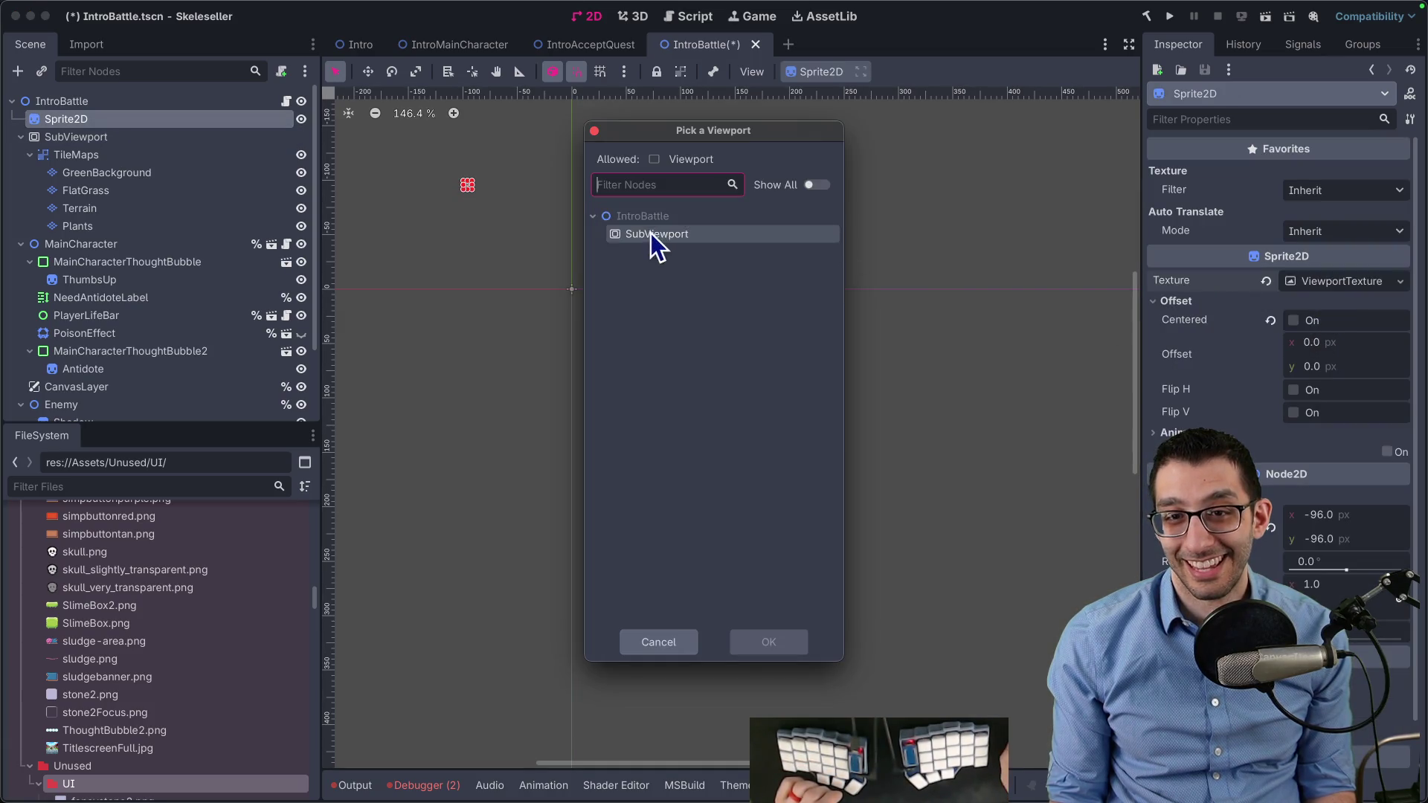
pyautogui.doubleClick(654, 239)
# Move the TileMaps group to 96, 96 and save IntroBattle.tscn
pyautogui.click(94, 153)
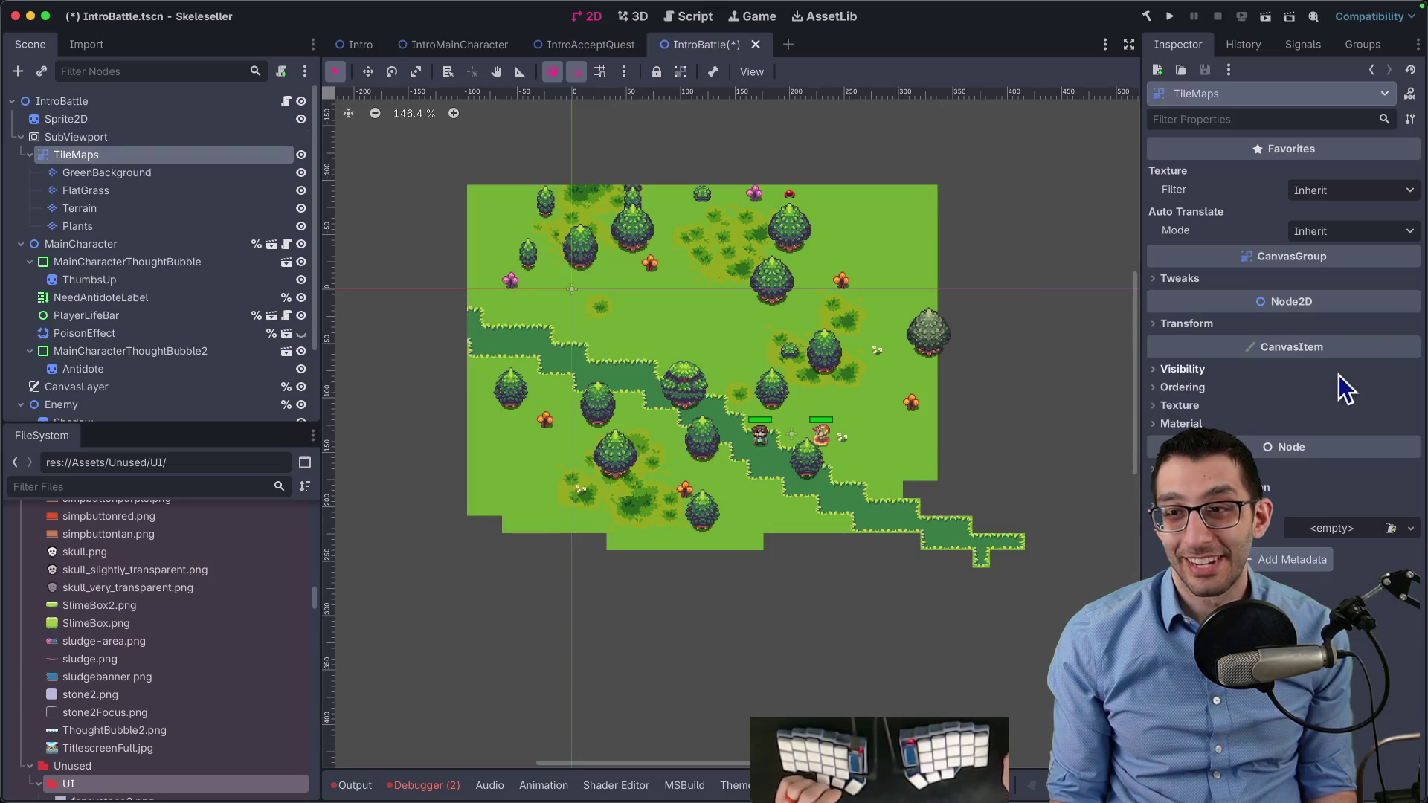
pyautogui.click(1250, 323)
pyautogui.write('-96')
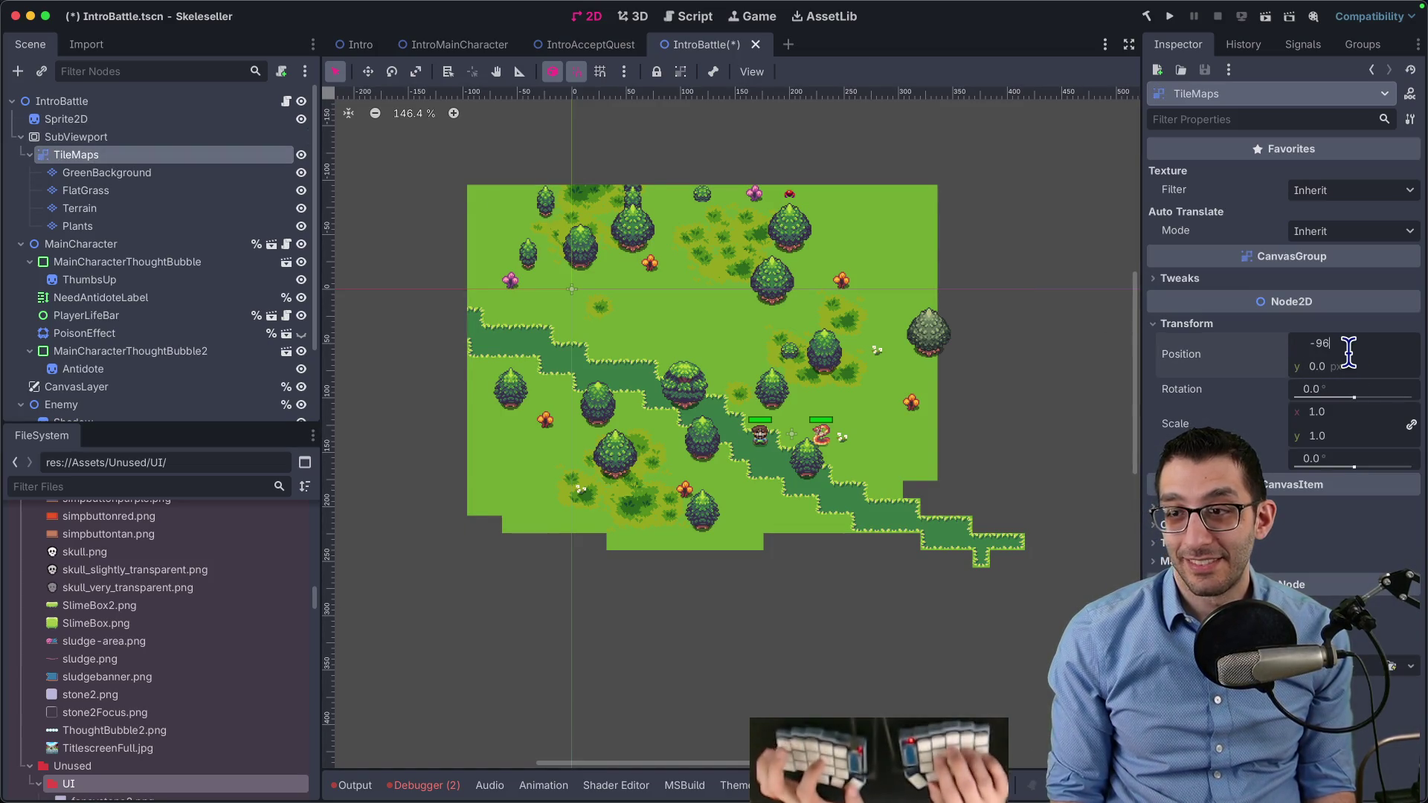
pyautogui.press('Tab')
pyautogui.press('Tab')
pyautogui.write('96')
pyautogui.press('Tab')
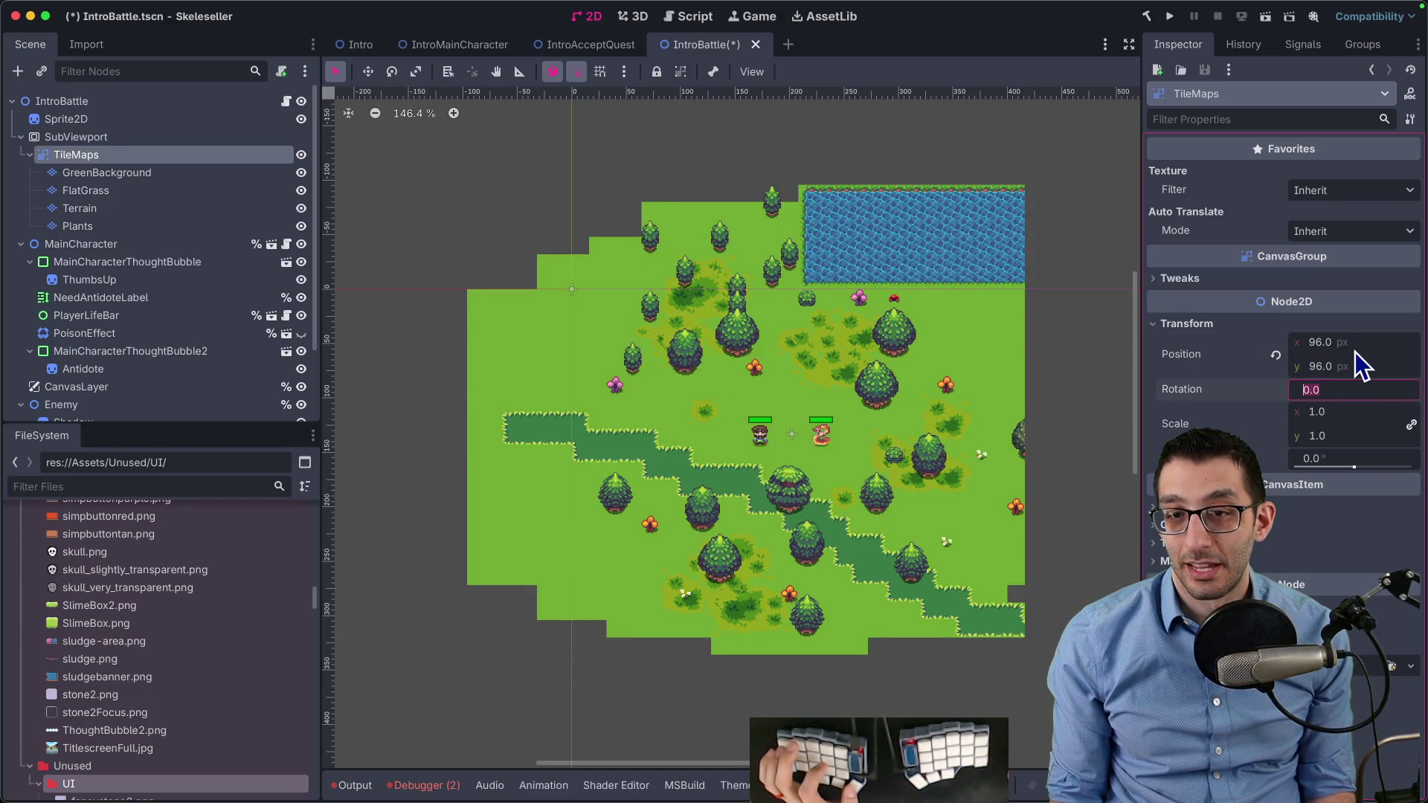
pyautogui.hotkey('ctrl', 's')
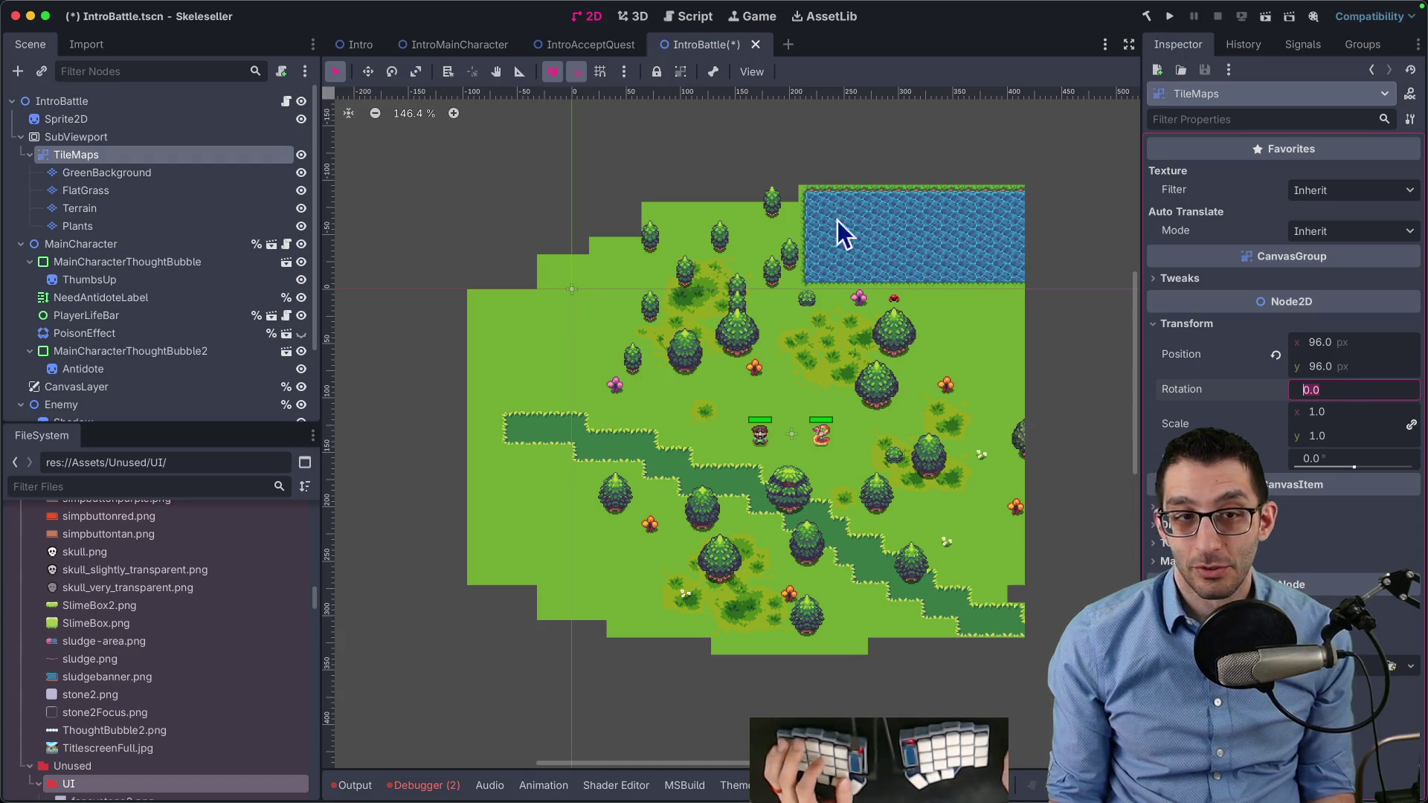
pyautogui.hotkey('ctrl', 'shift', 'o')
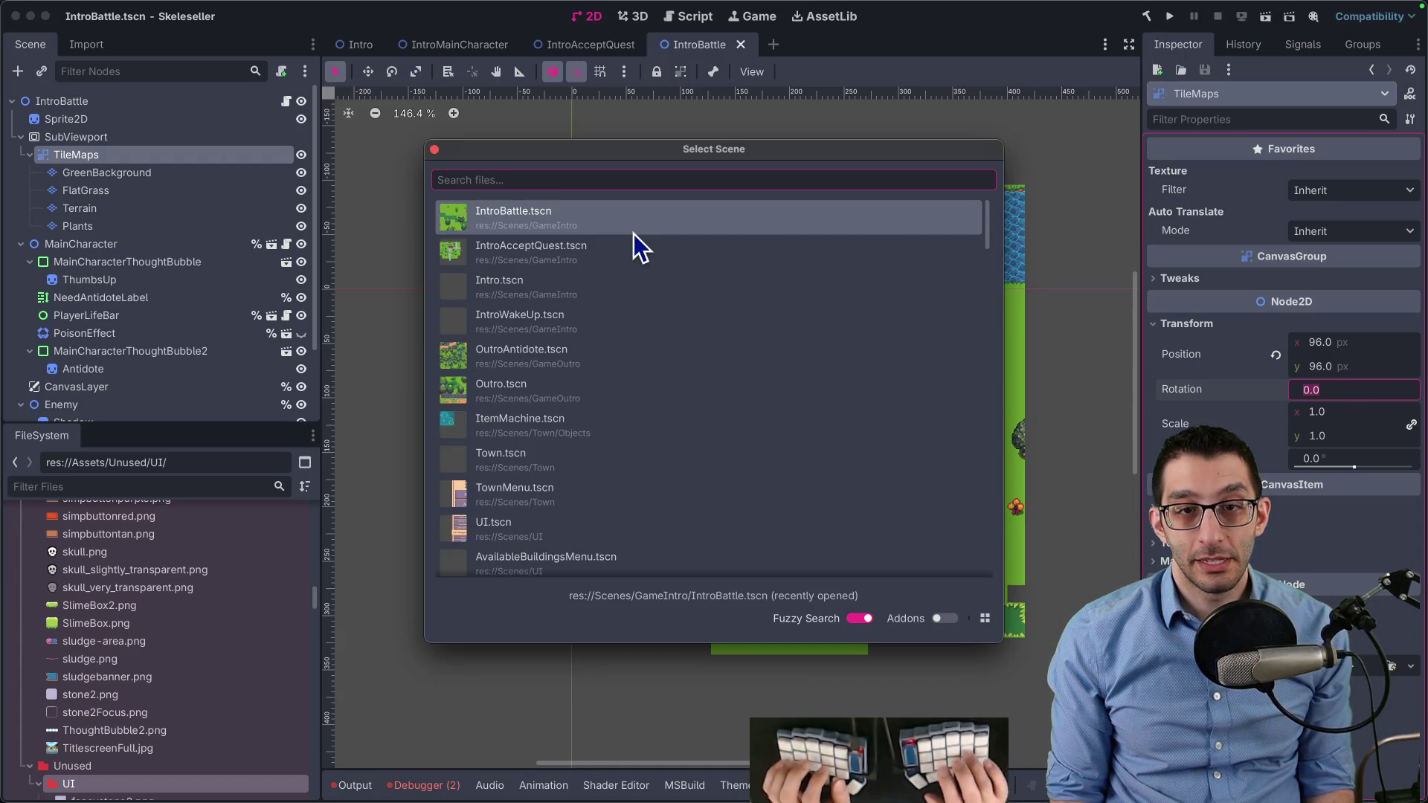
# Open IntroShop.tscn via 'shop', survey its shop map, and select the IntroShop root node
pyautogui.write('shop')
pyautogui.press('Return')
pyautogui.scroll(-5, 631, 265)
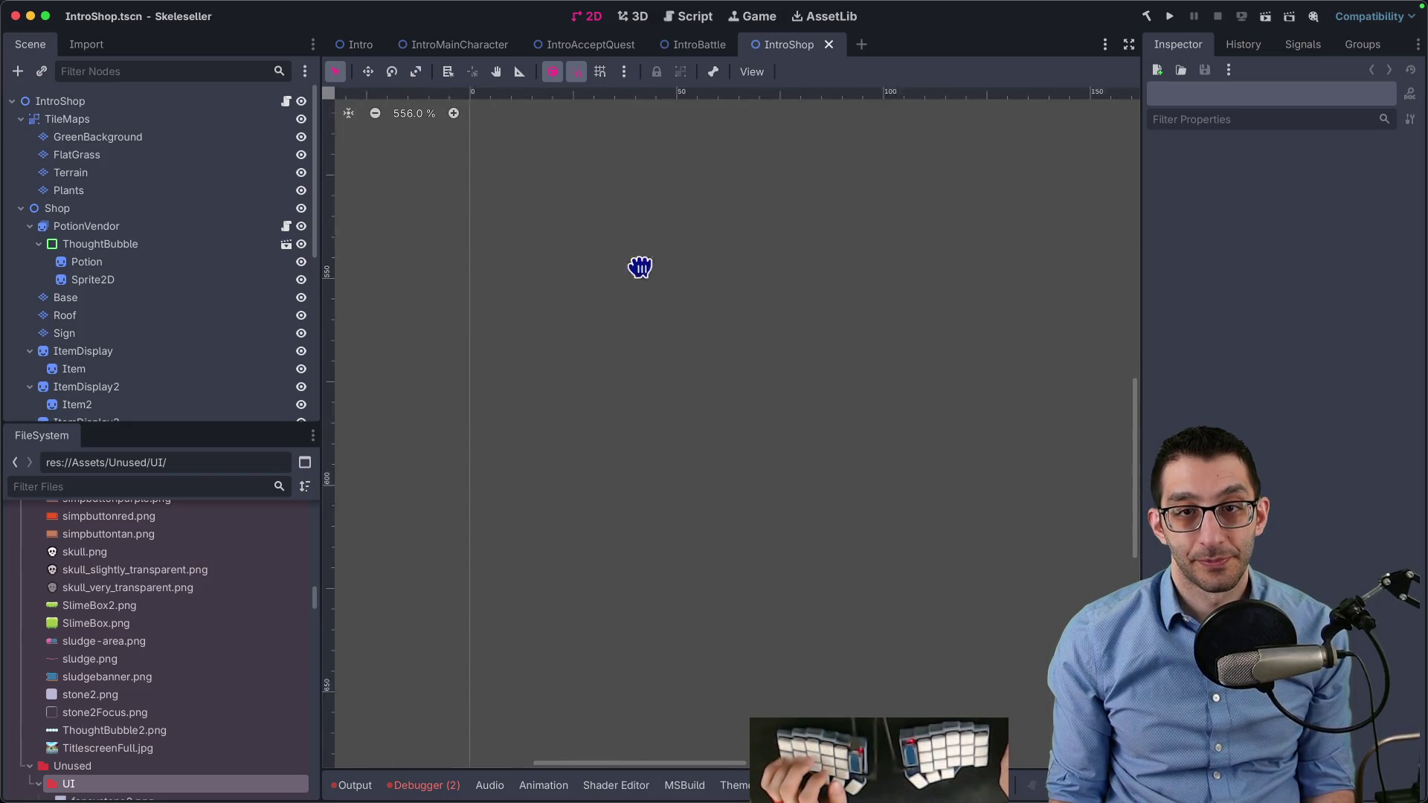
pyautogui.scroll(-3, 625, 461)
pyautogui.scroll(3, 678, 453)
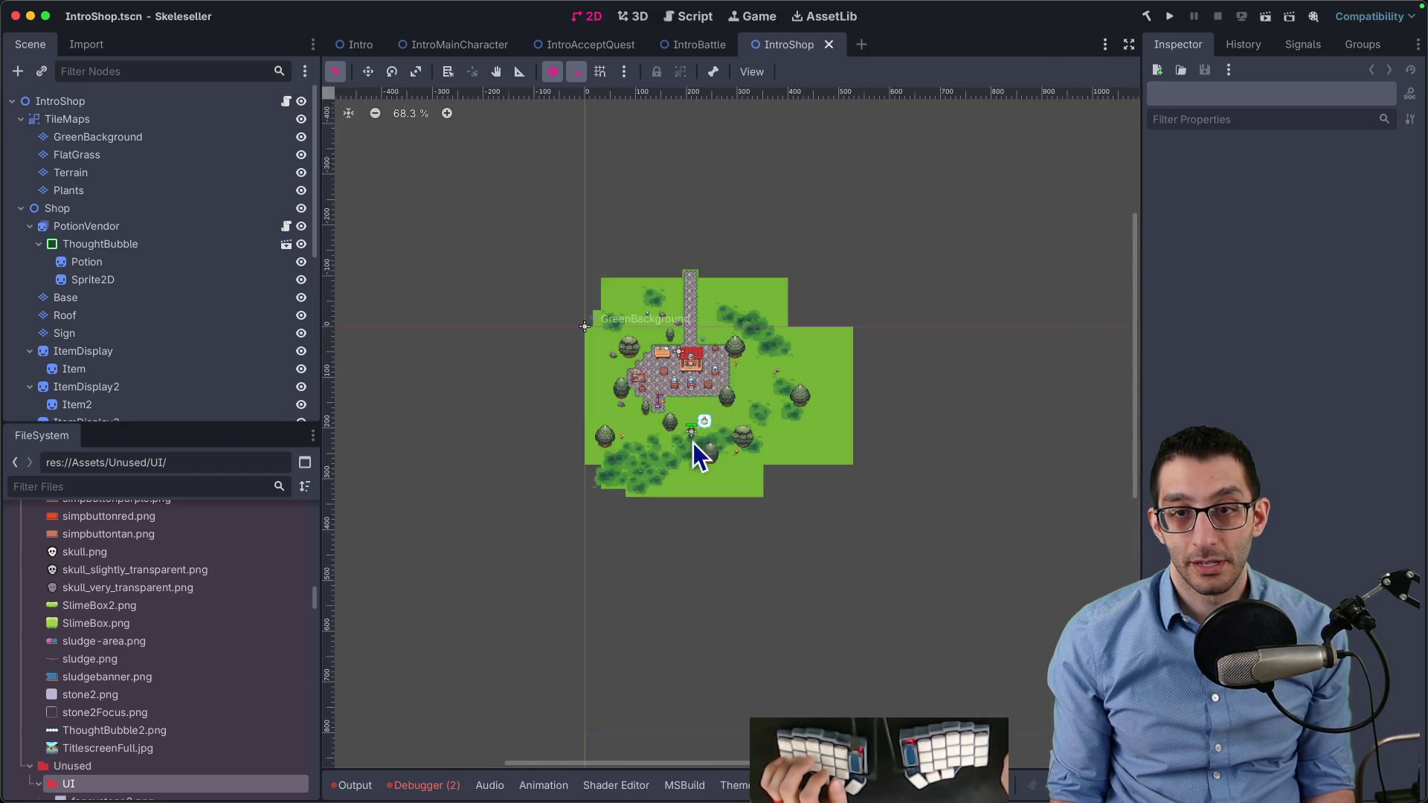
pyautogui.scroll(4, 669, 372)
pyautogui.scroll(5, 667, 399)
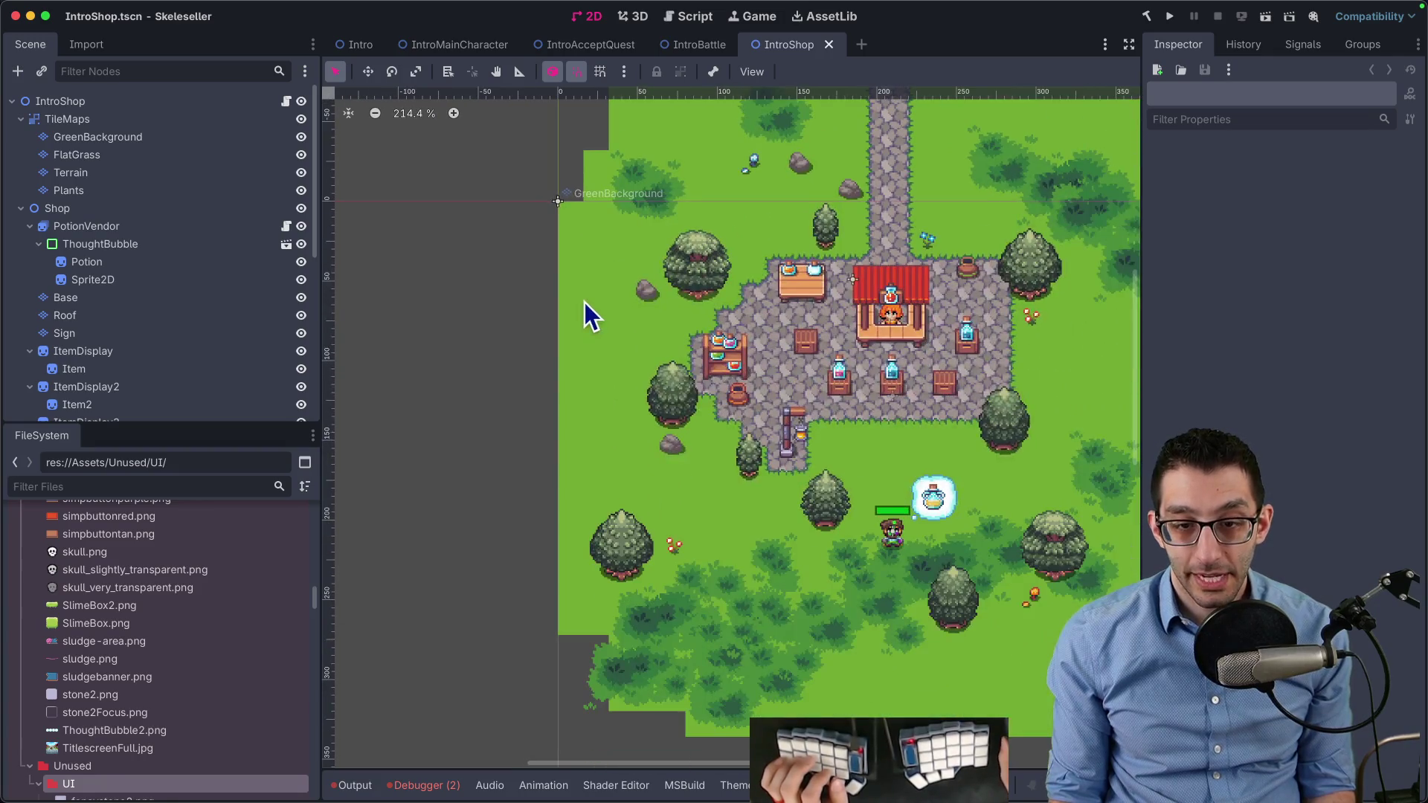
pyautogui.scroll(6, 707, 363)
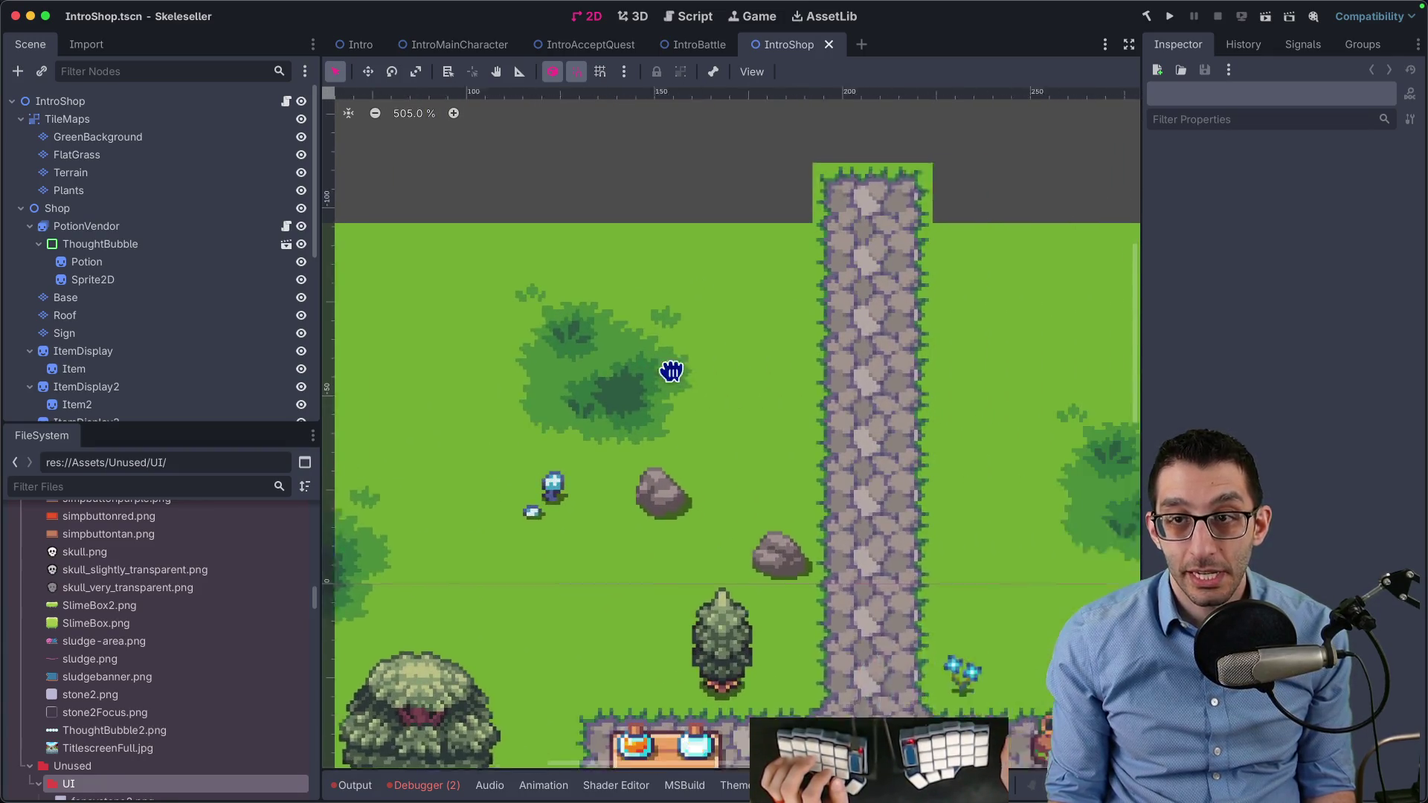
pyautogui.hscroll(3, 505, 405)
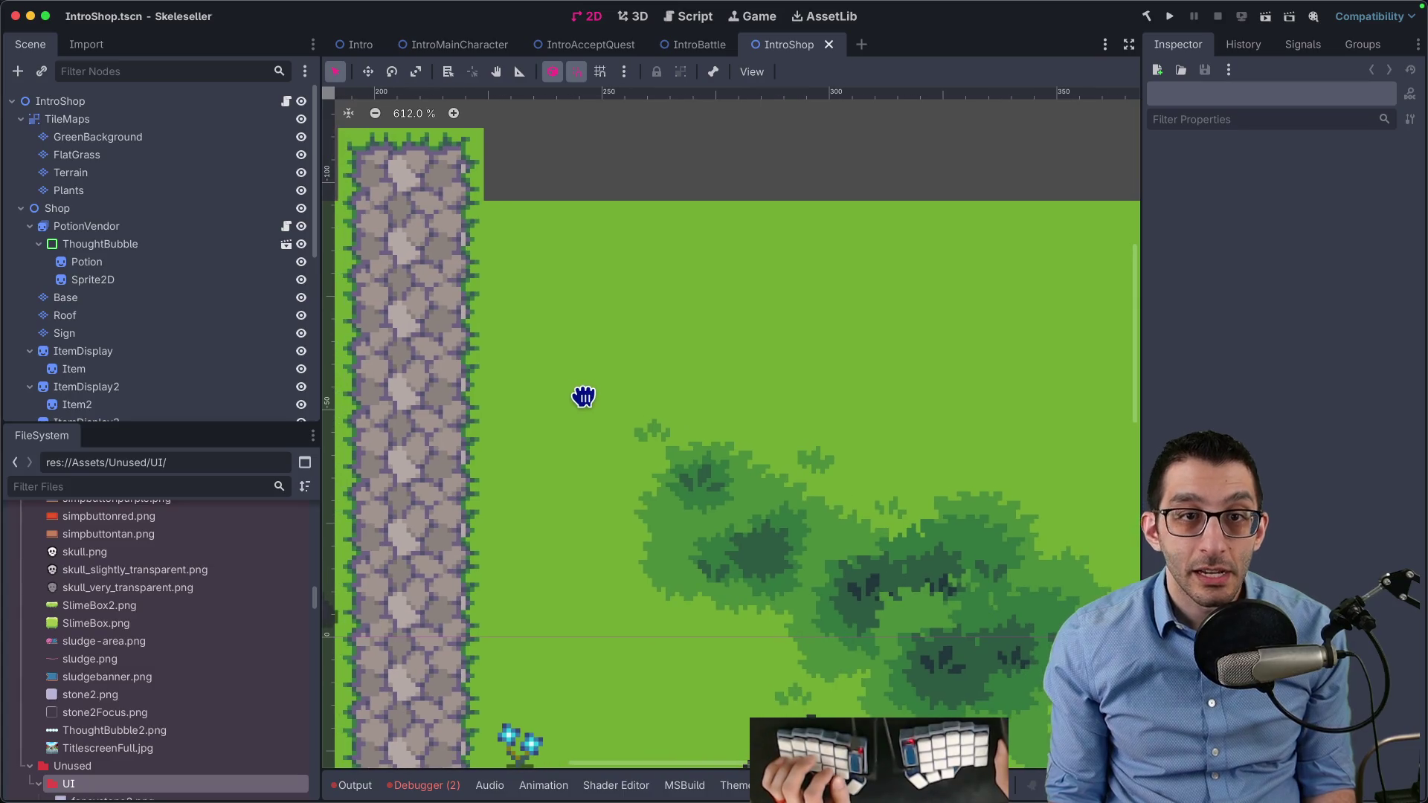
pyautogui.scroll(5, 558, 364)
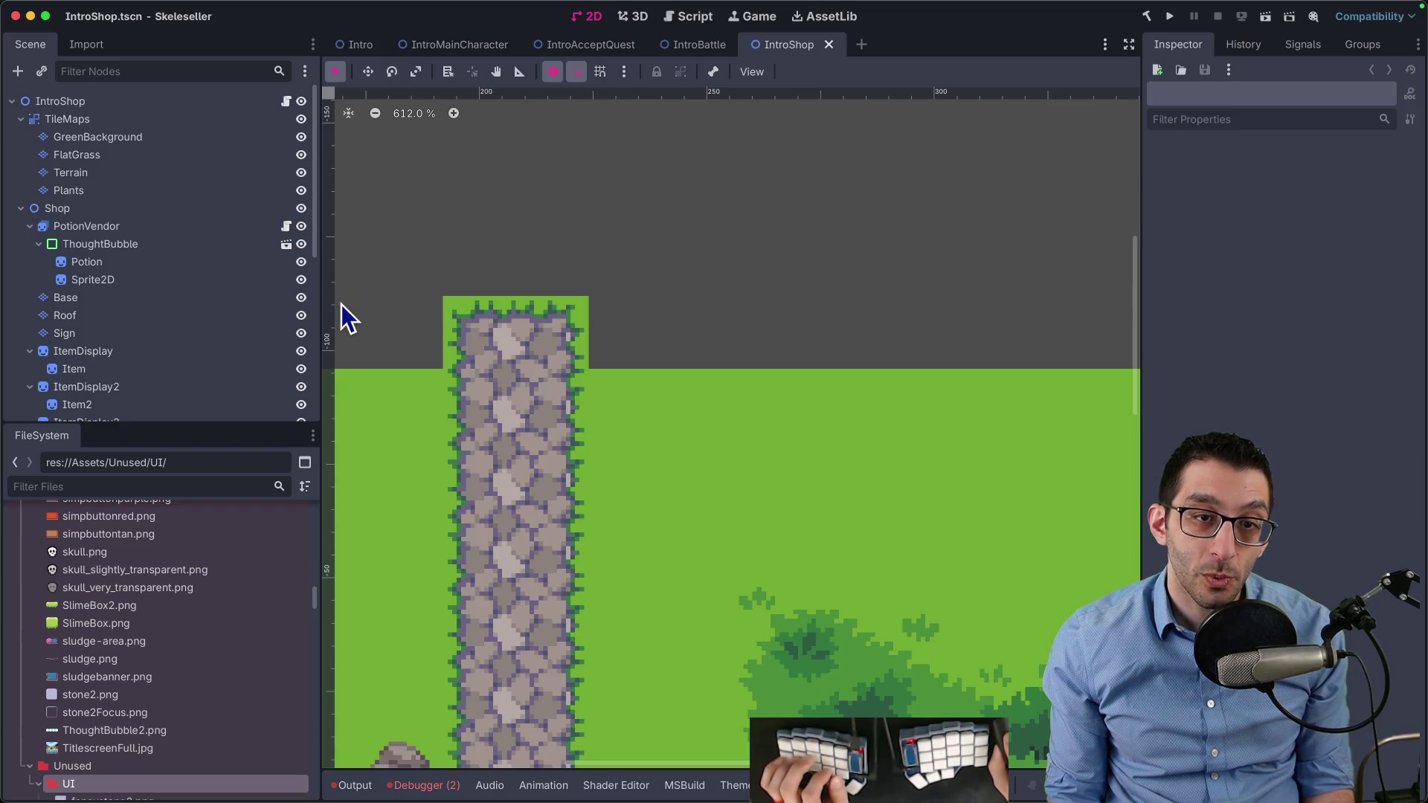
pyautogui.scroll(-6, 806, 268)
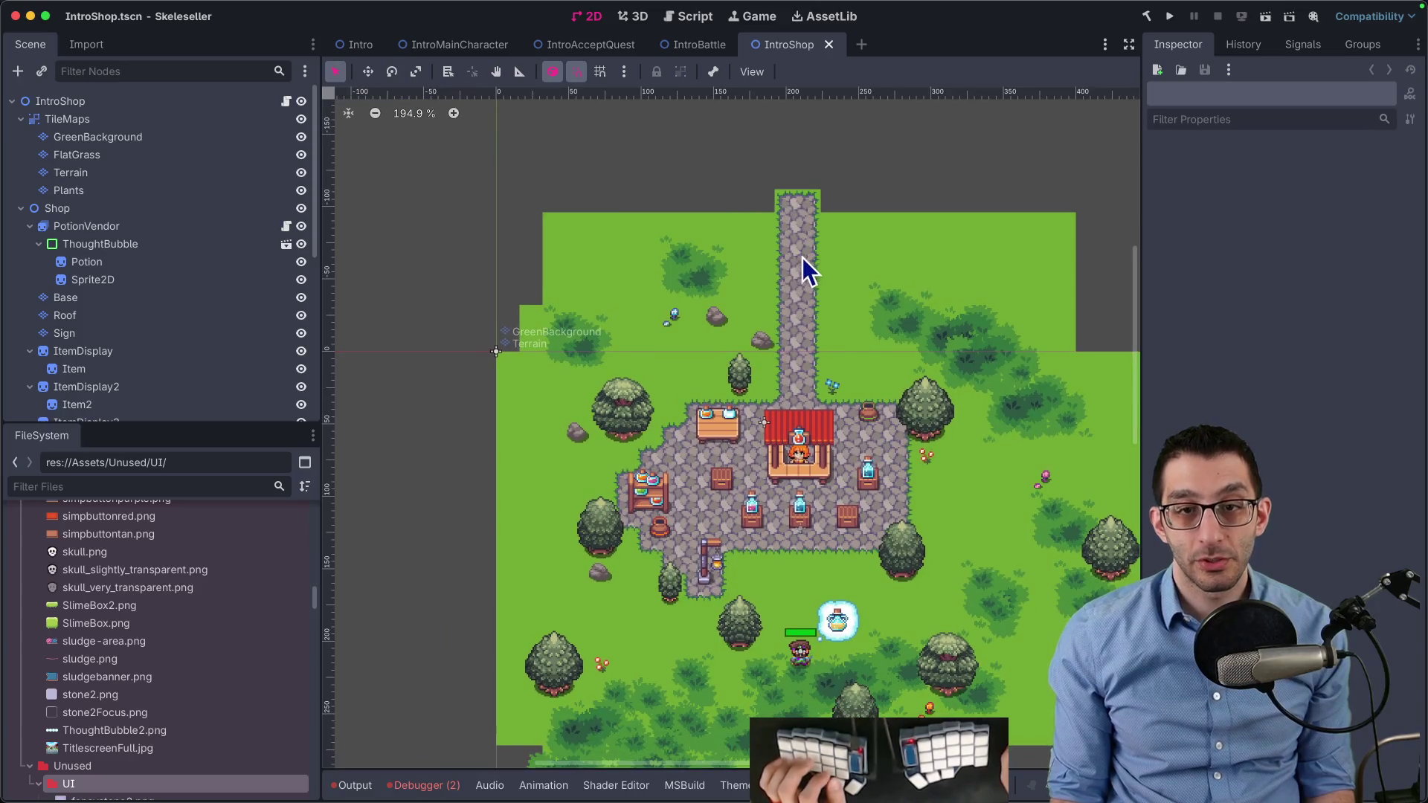
pyautogui.scroll(2, 677, 331)
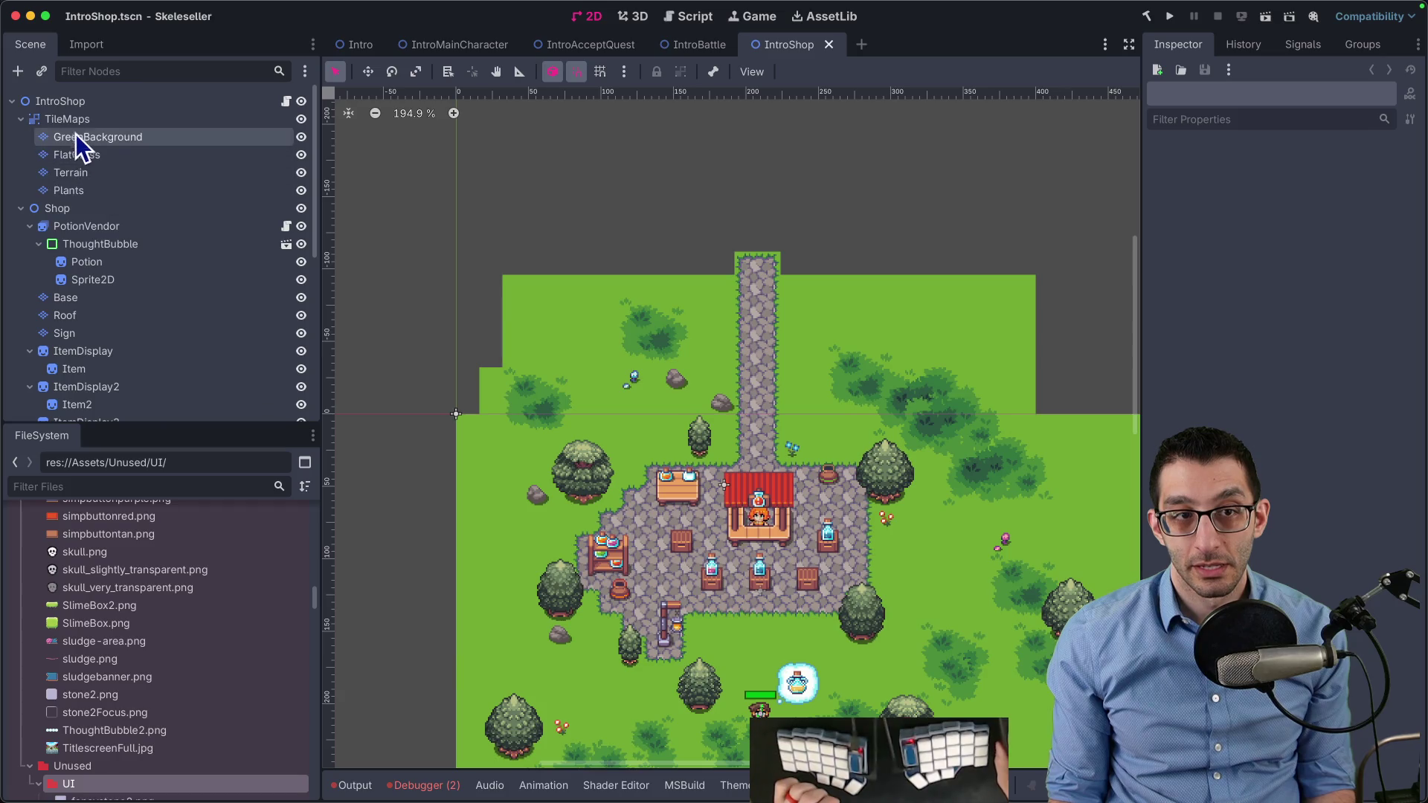
pyautogui.click(87, 105)
# Add a SubViewport node and place it directly under IntroShop
pyautogui.hotkey('ctrl', 'a')
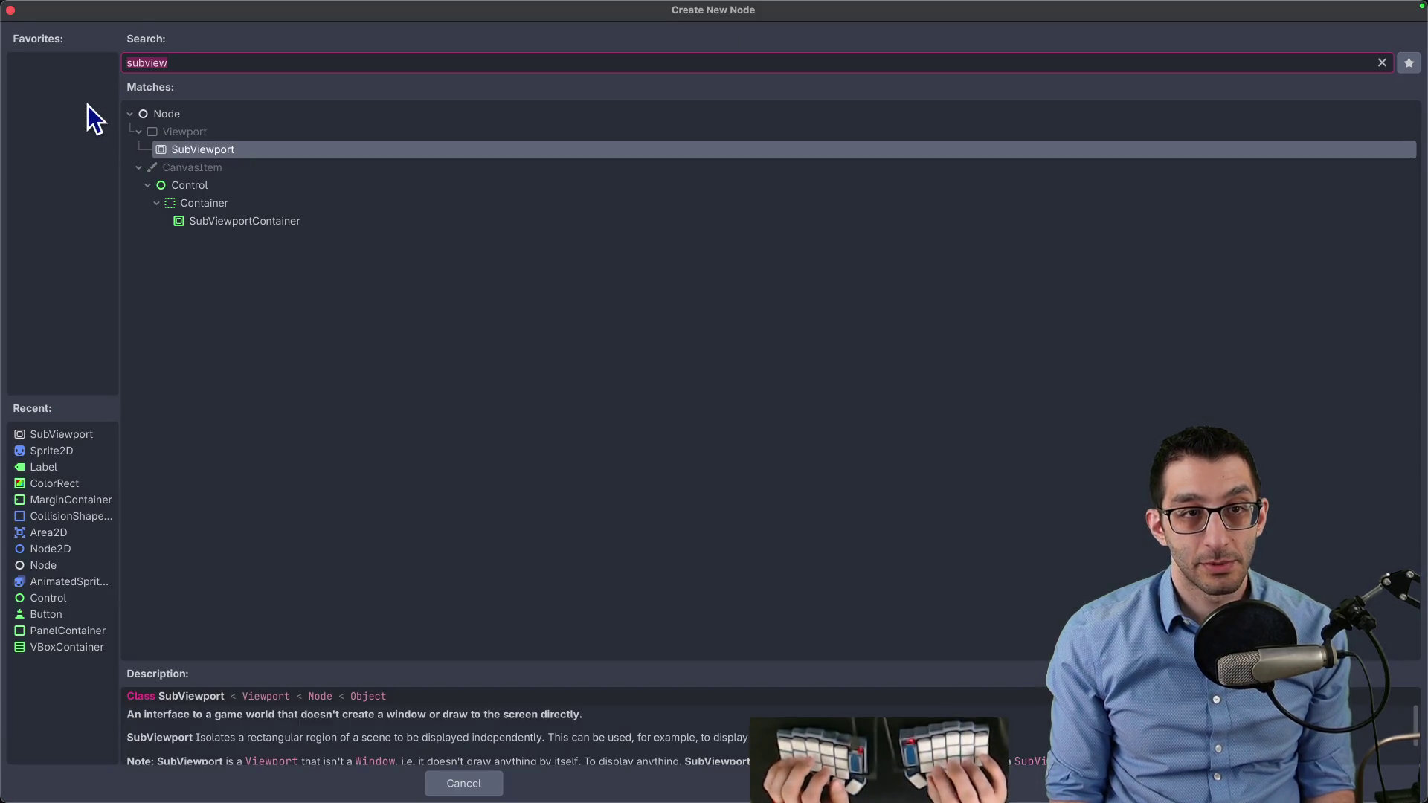
pyautogui.press('Return')
pyautogui.moveTo(70, 406)
pyautogui.mouseDown()
pyautogui.moveTo(98, 284)
pyautogui.moveTo(84, 111)
pyautogui.mouseUp()
pyautogui.moveTo(78, 134); pyautogui.dragTo(80, 121)
# Add a Sprite2D node under IntroShop
pyautogui.click(82, 104)
pyautogui.hotkey('ctrl', 'a')
pyautogui.write('sprite')
pyautogui.press('Return')
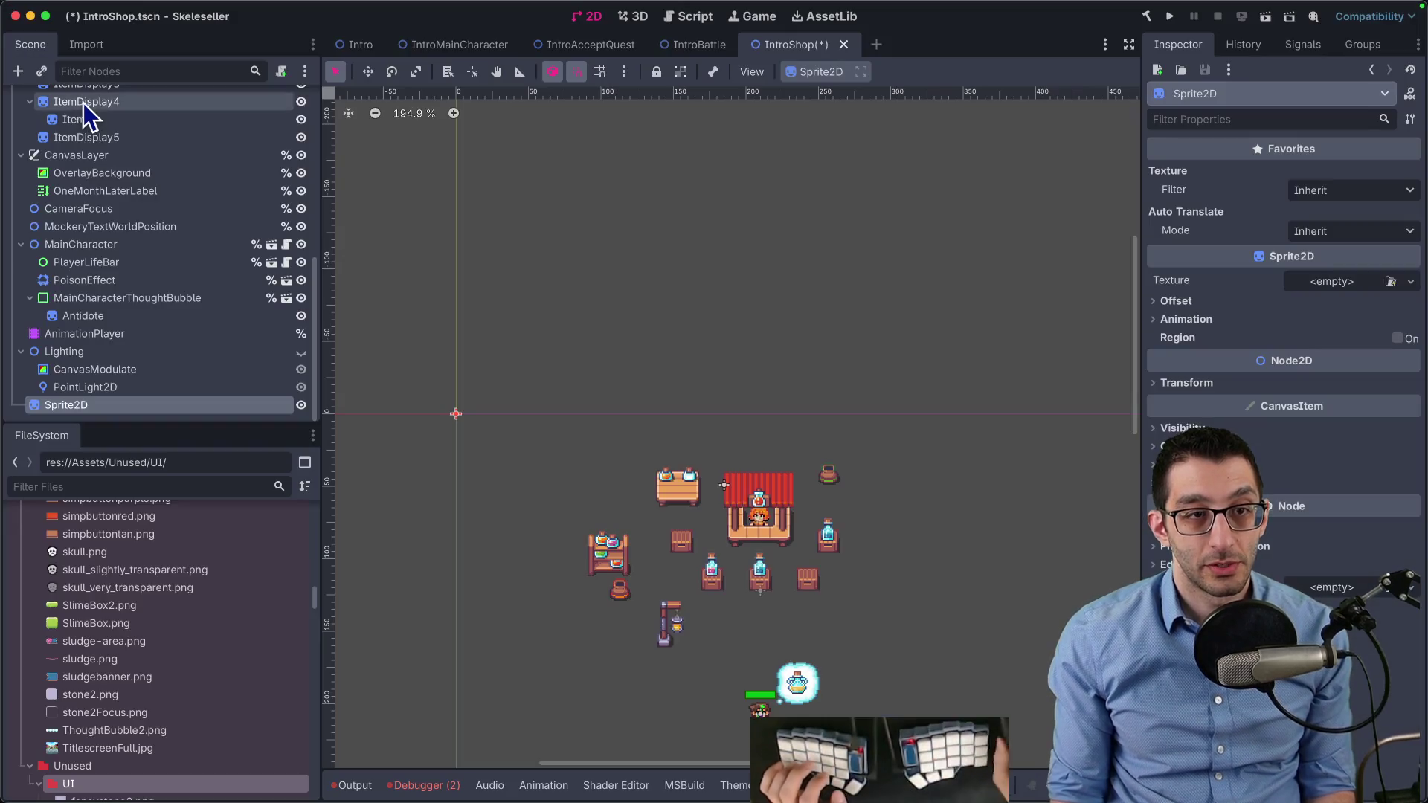
pyautogui.moveTo(82, 405); pyautogui.dragTo(108, 116)
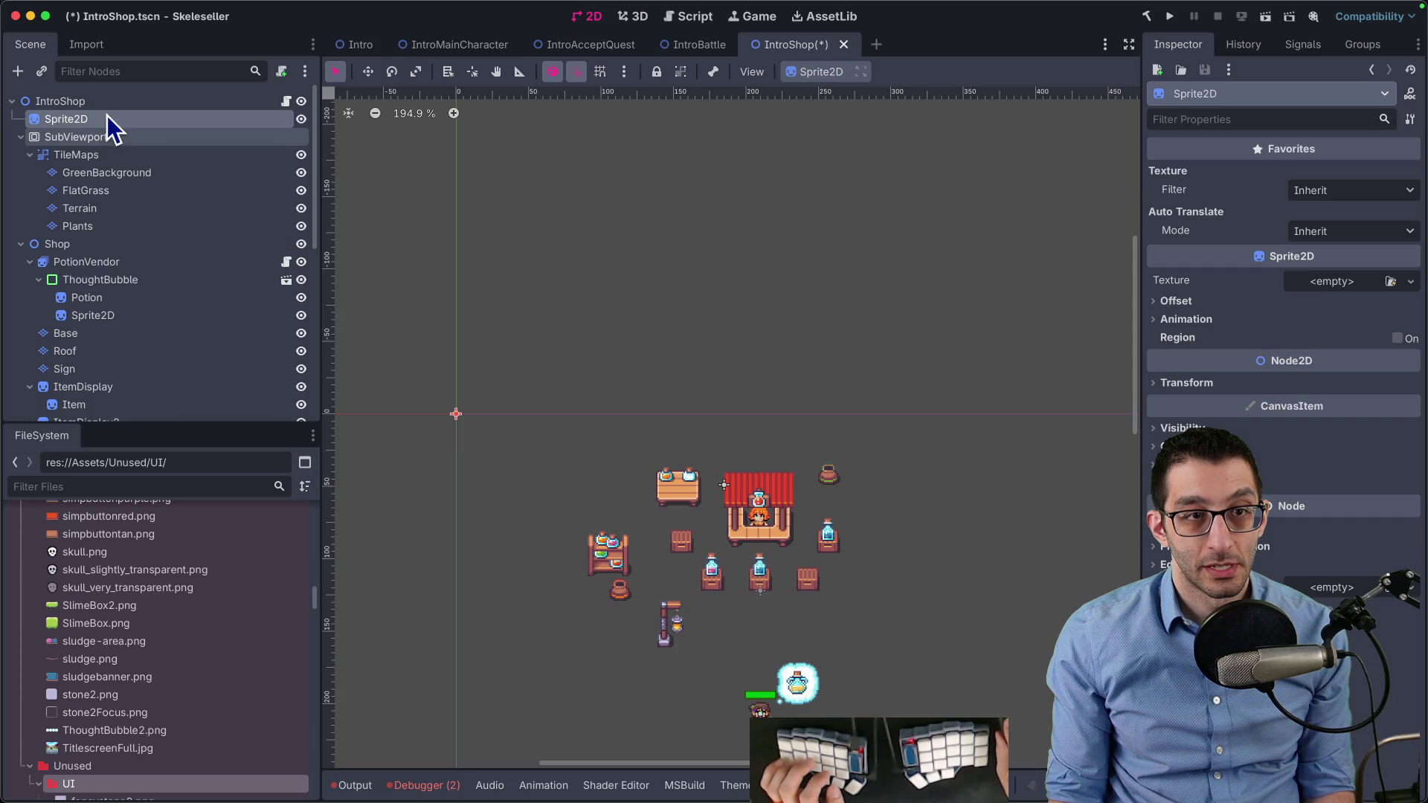
# Uncheck Centered on the Sprite2D and set its y position to -112
pyautogui.click(1266, 305)
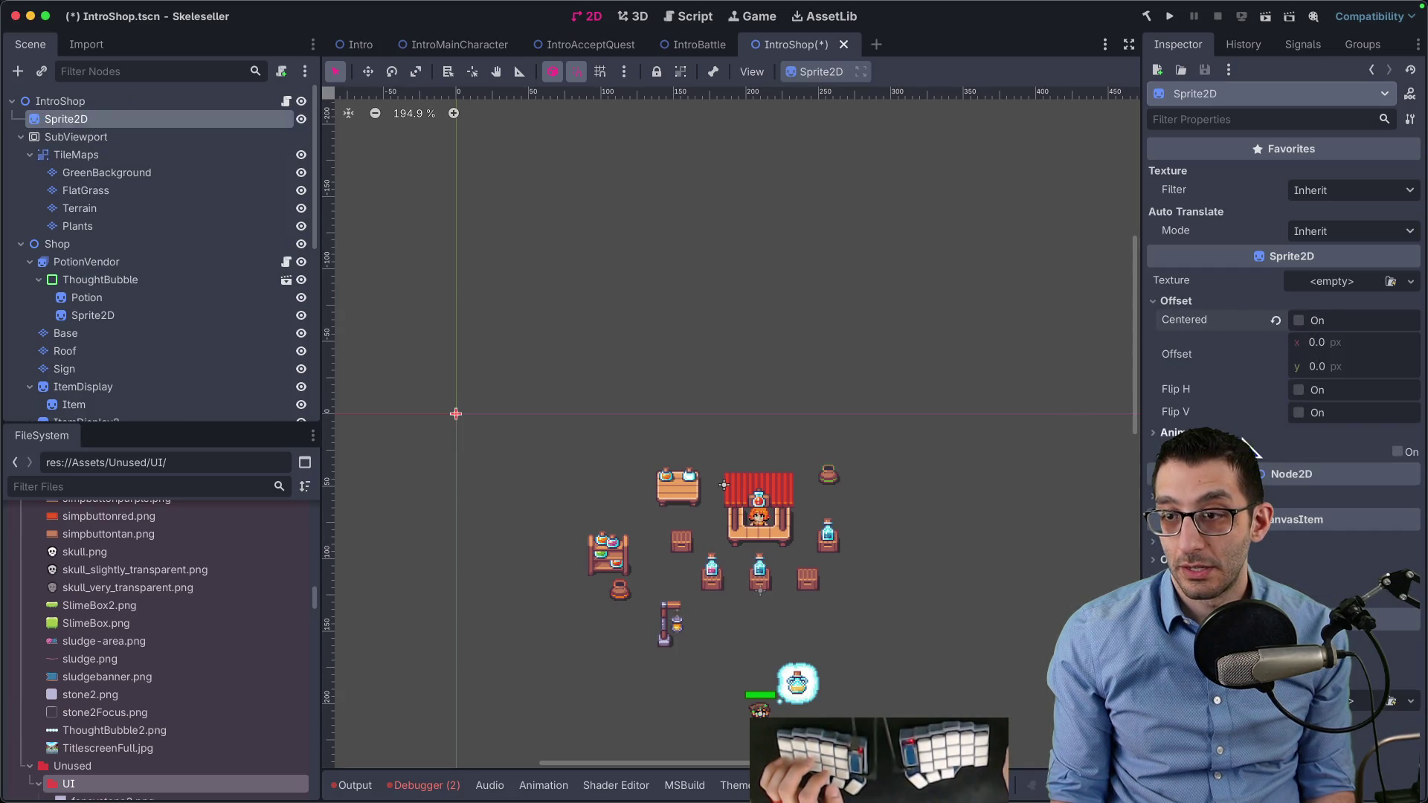
pyautogui.click(1264, 497)
pyautogui.press('Tab')
pyautogui.write('-')
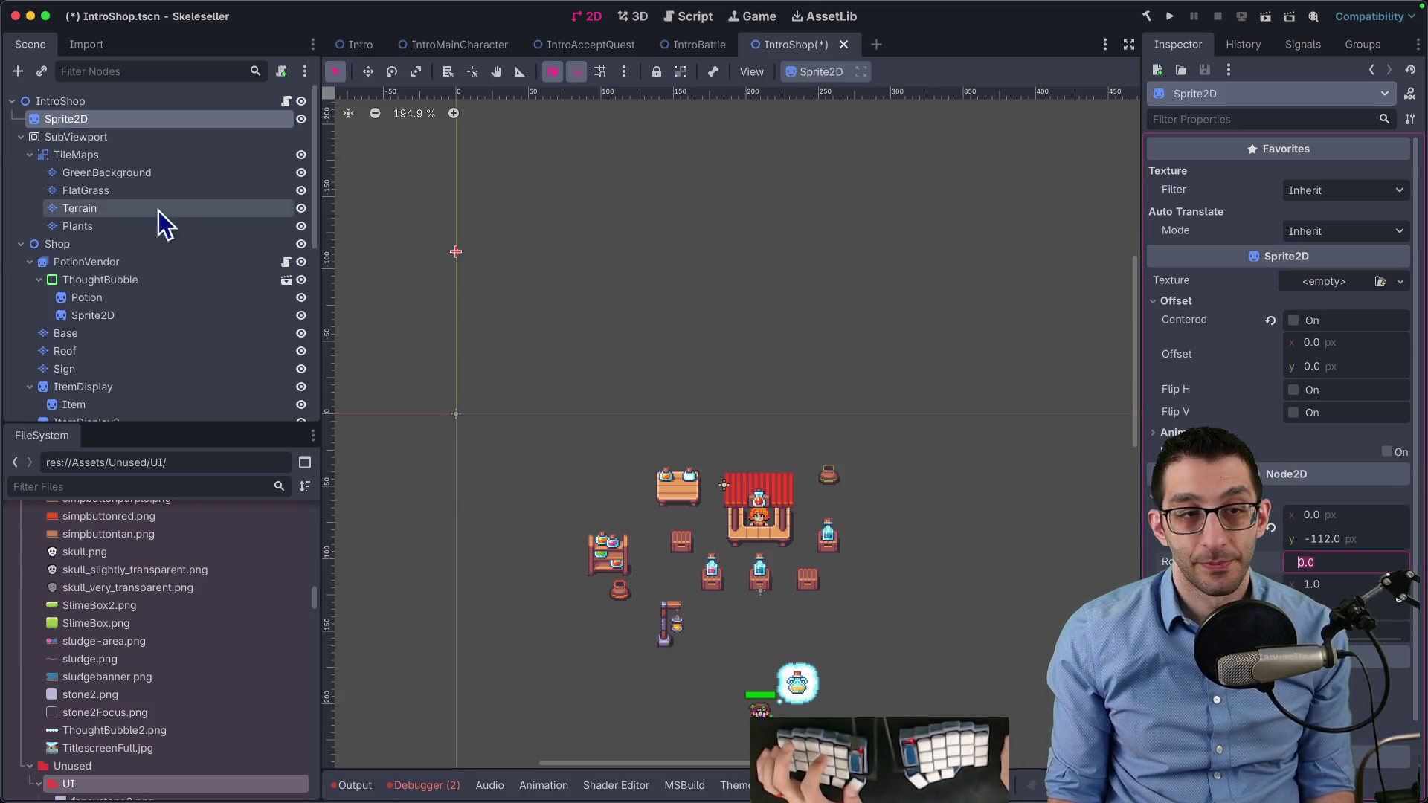
# Set the TileMaps group's y position to 112
pyautogui.click(130, 154)
pyautogui.click(1271, 323)
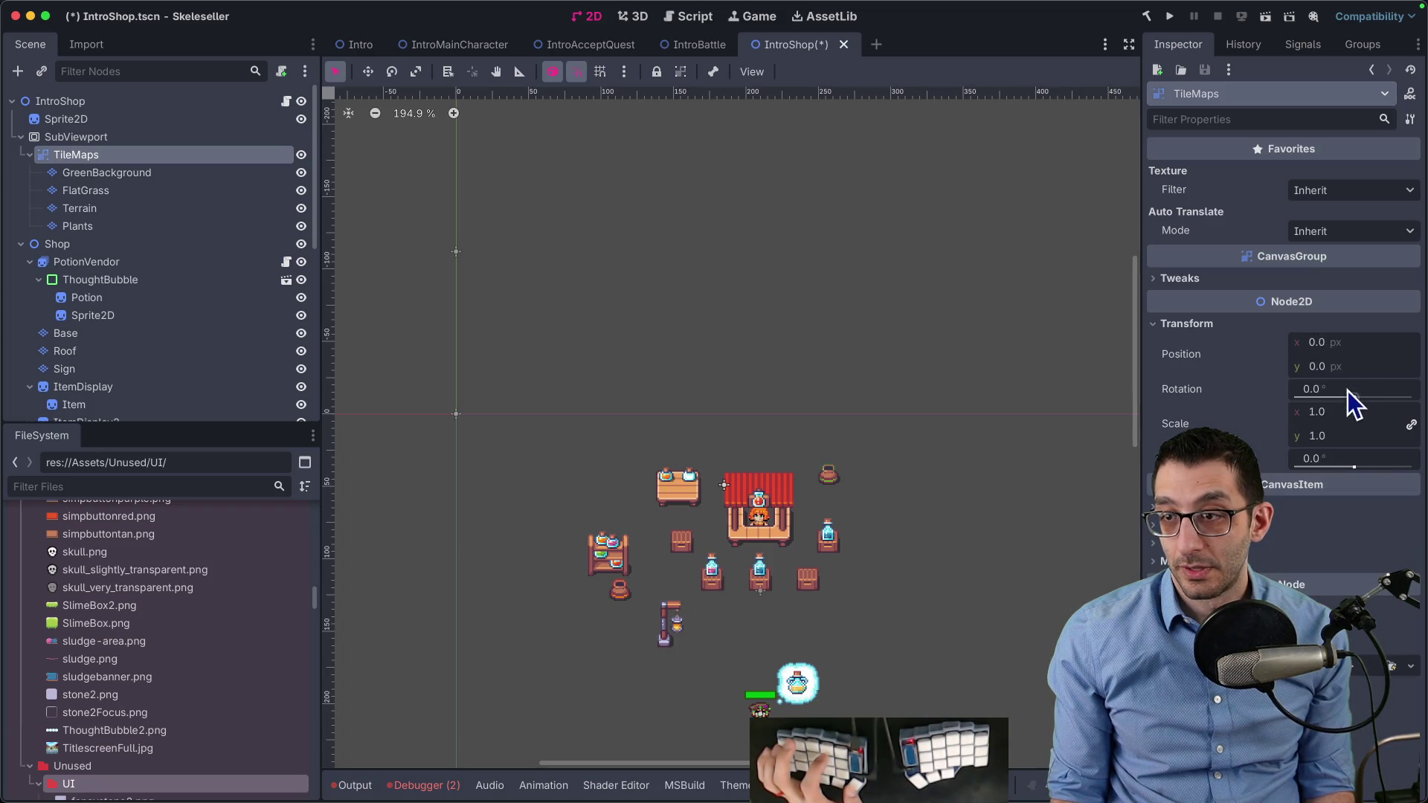
pyautogui.write('112')
pyautogui.press('Tab')
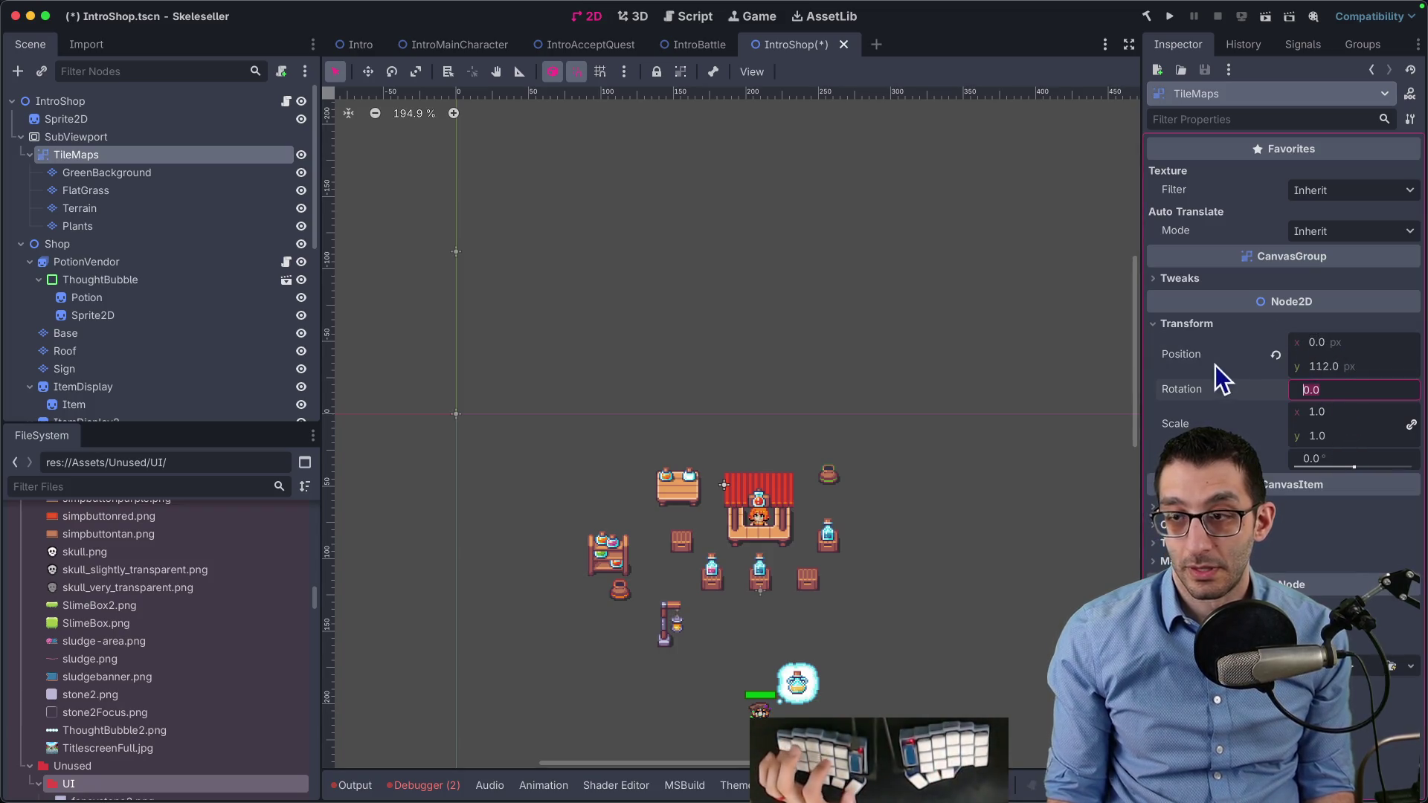
pyautogui.scroll(-5, 935, 373)
pyautogui.moveTo(1003, 386); pyautogui.dragTo(731, 320)
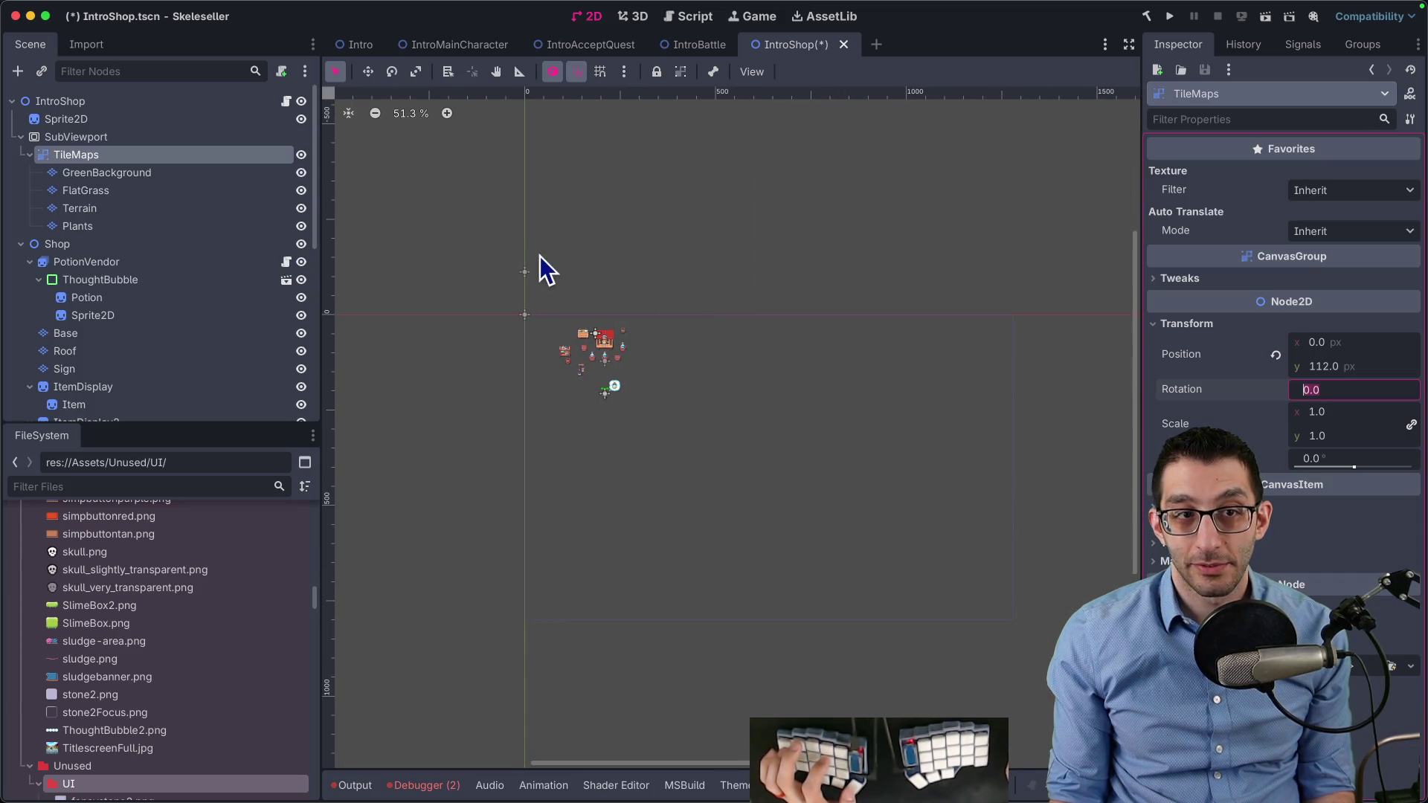
pyautogui.scroll(2, 546, 256)
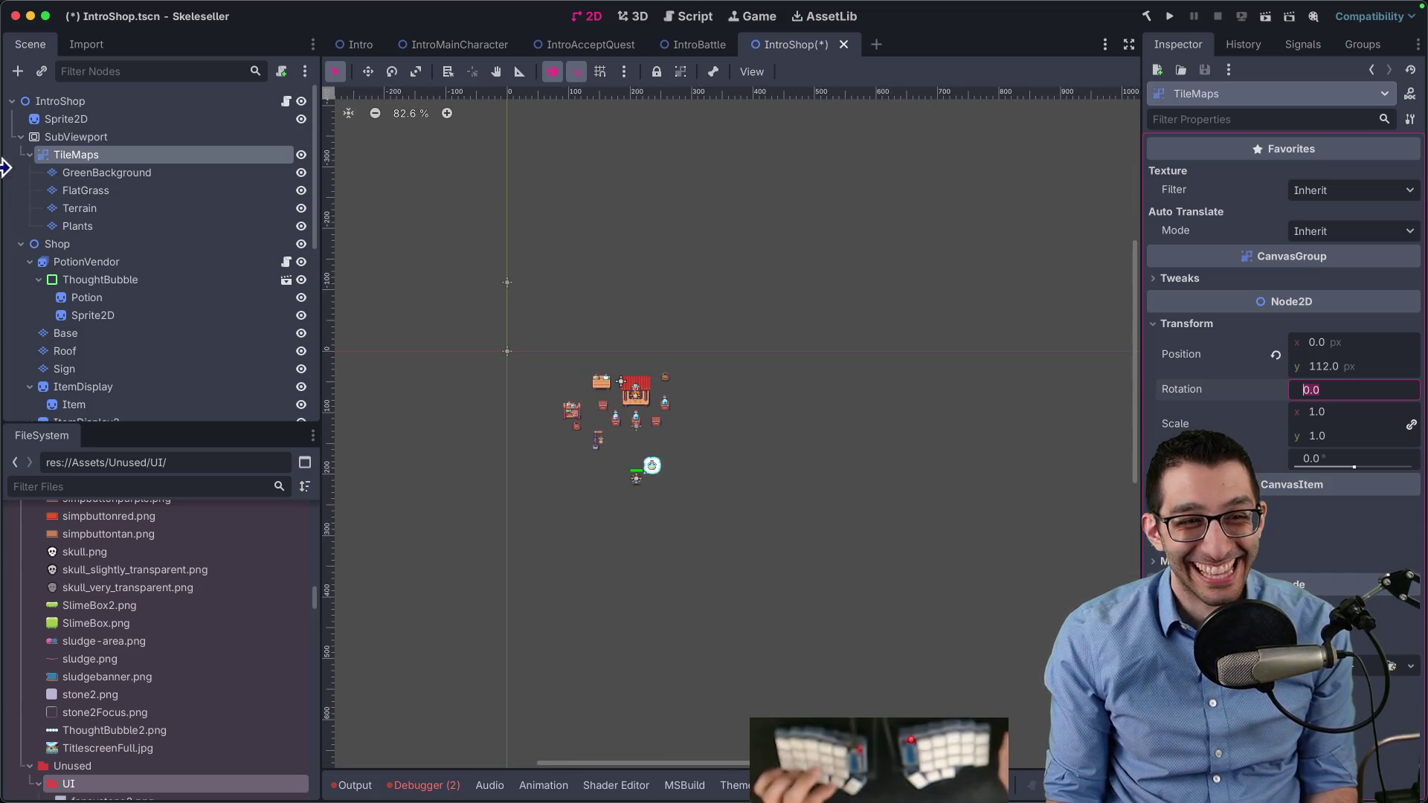
# Give the Sprite2D a new ViewportTexture from the SubViewport and save IntroShop.tscn
pyautogui.click(74, 120)
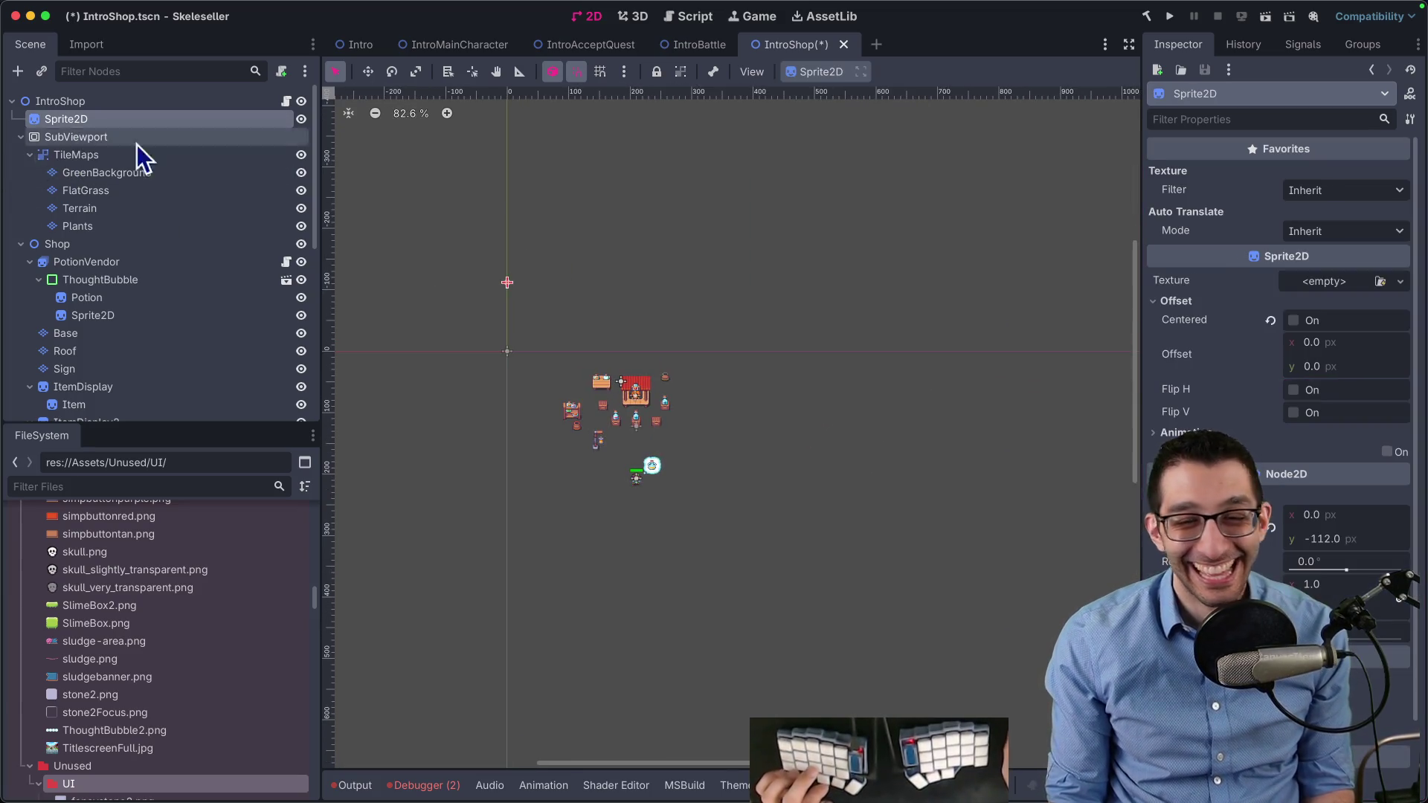
pyautogui.click(1331, 282)
pyautogui.click(1300, 322)
pyautogui.doubleClick(733, 235)
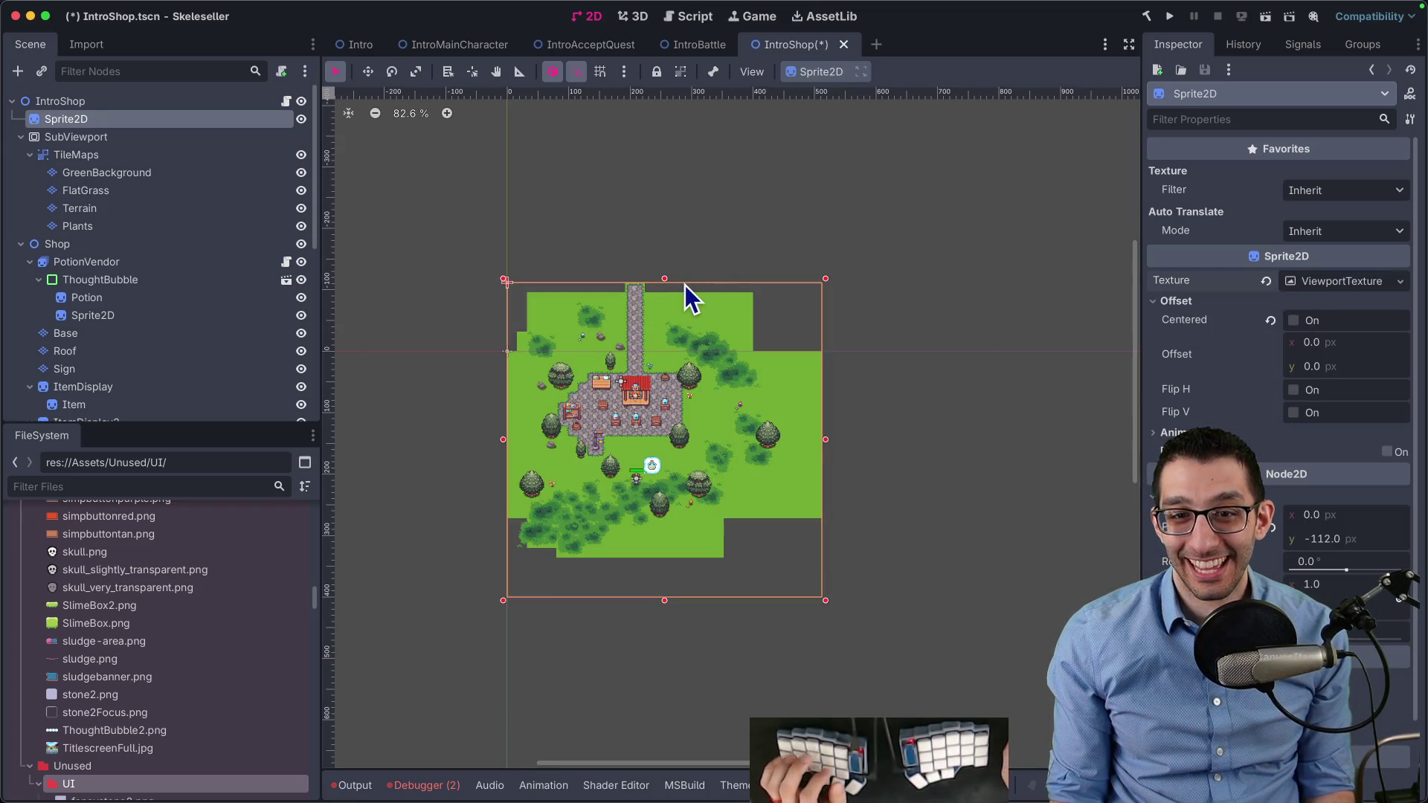
pyautogui.hotkey('ctrl', 's')
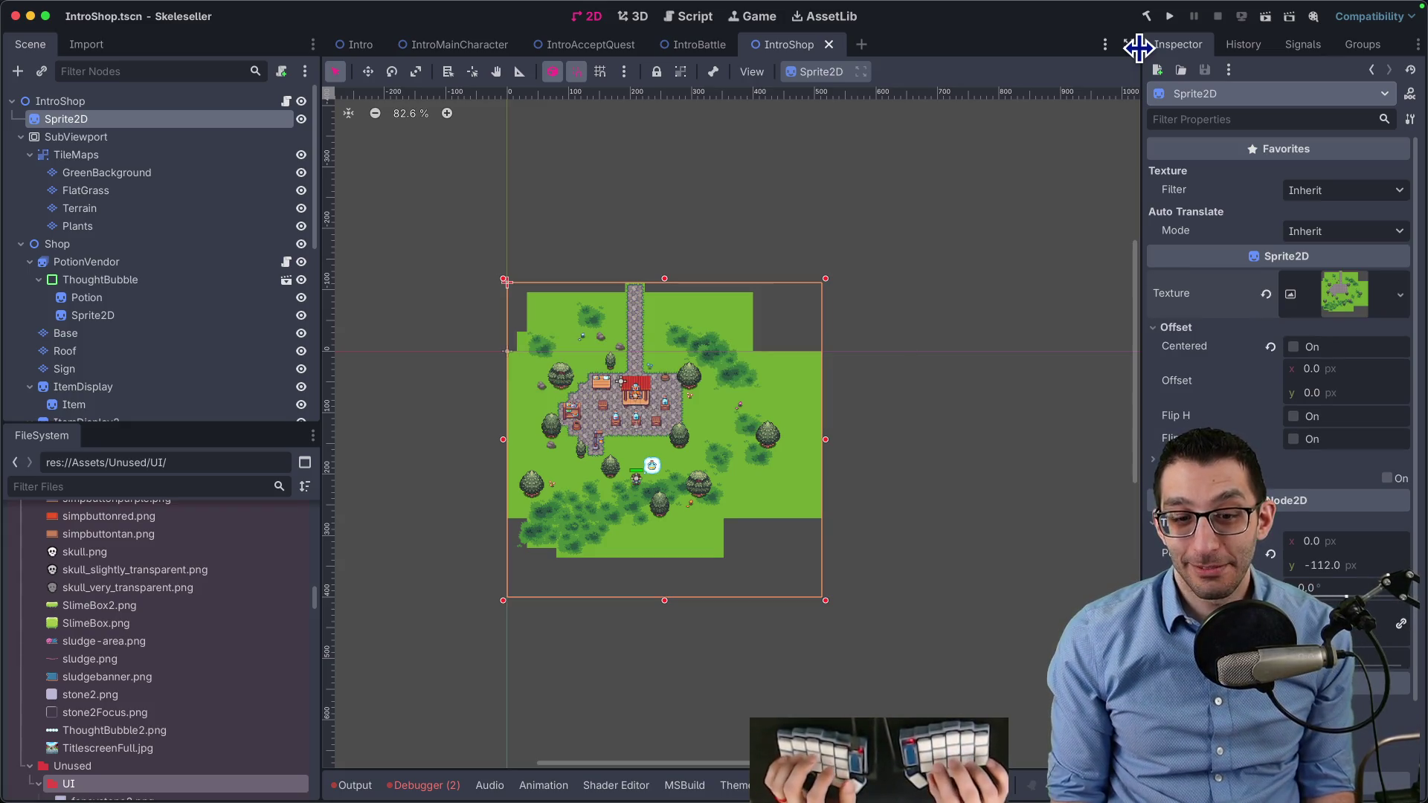
pyautogui.press('super+Tab')
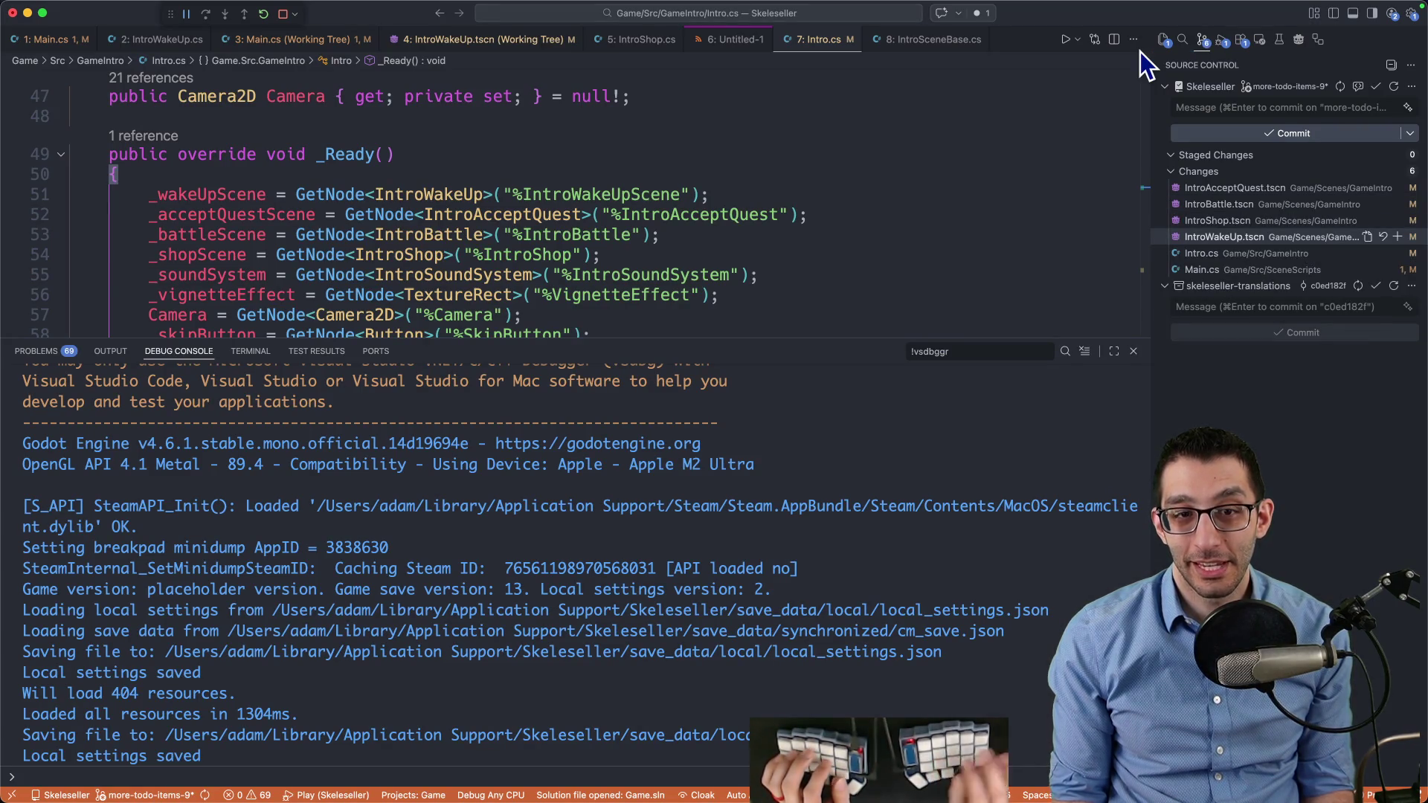
# Comment out DebugSkipToSpecificScene() in Intro.cs, stop the running session, and relaunch with F5
pyautogui.scroll(-8, 790, 239)
pyautogui.press('super+slash')
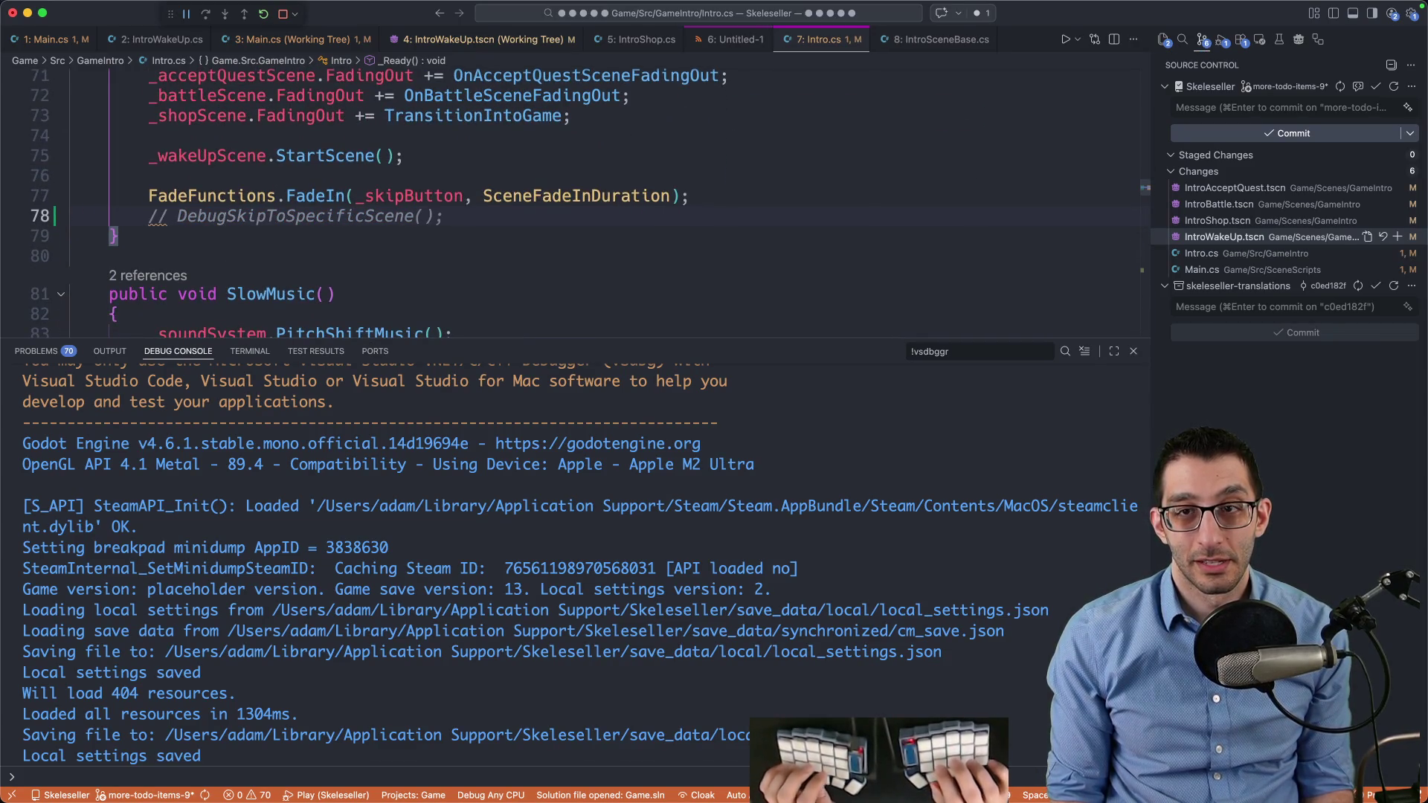
pyautogui.hotkey('shift', 'F5')
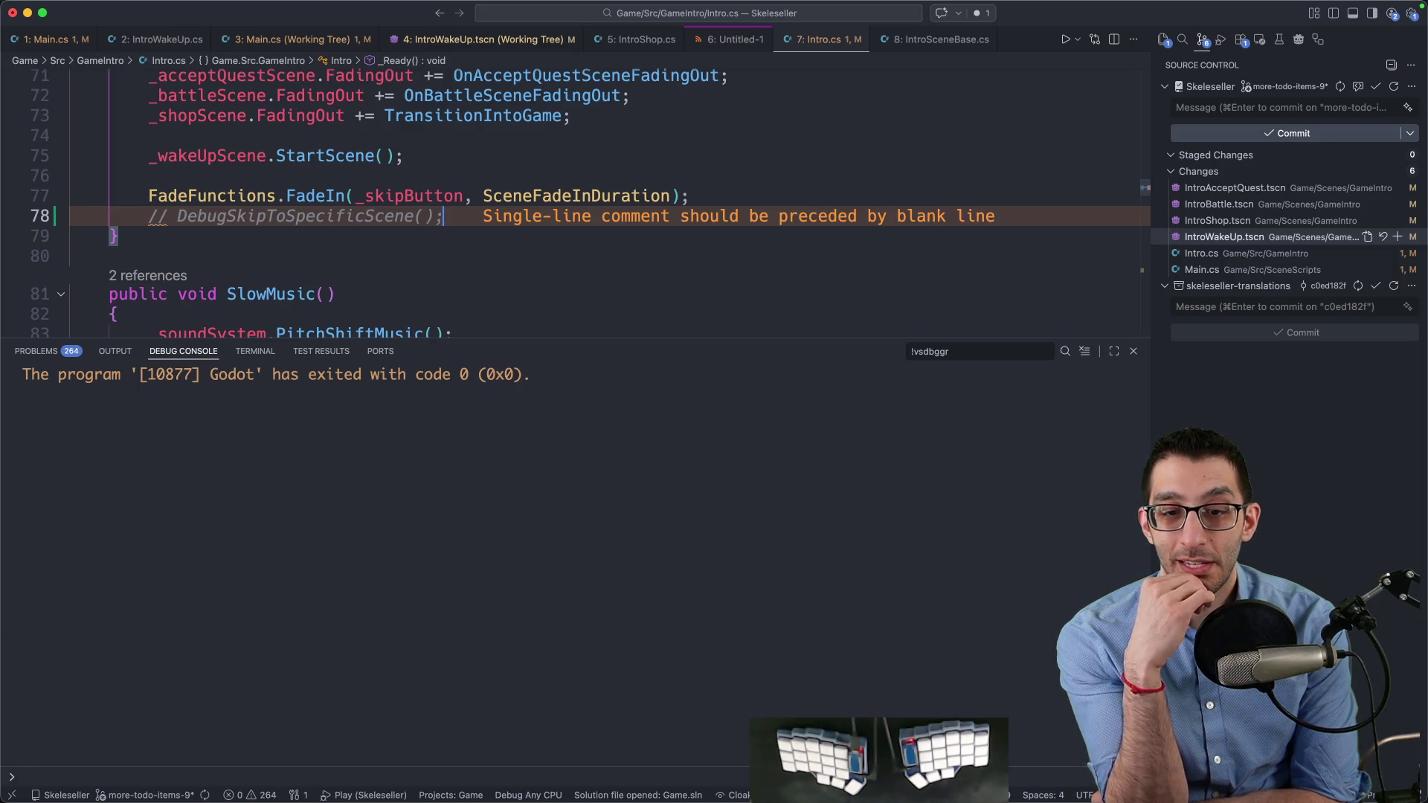
pyautogui.press('F5')
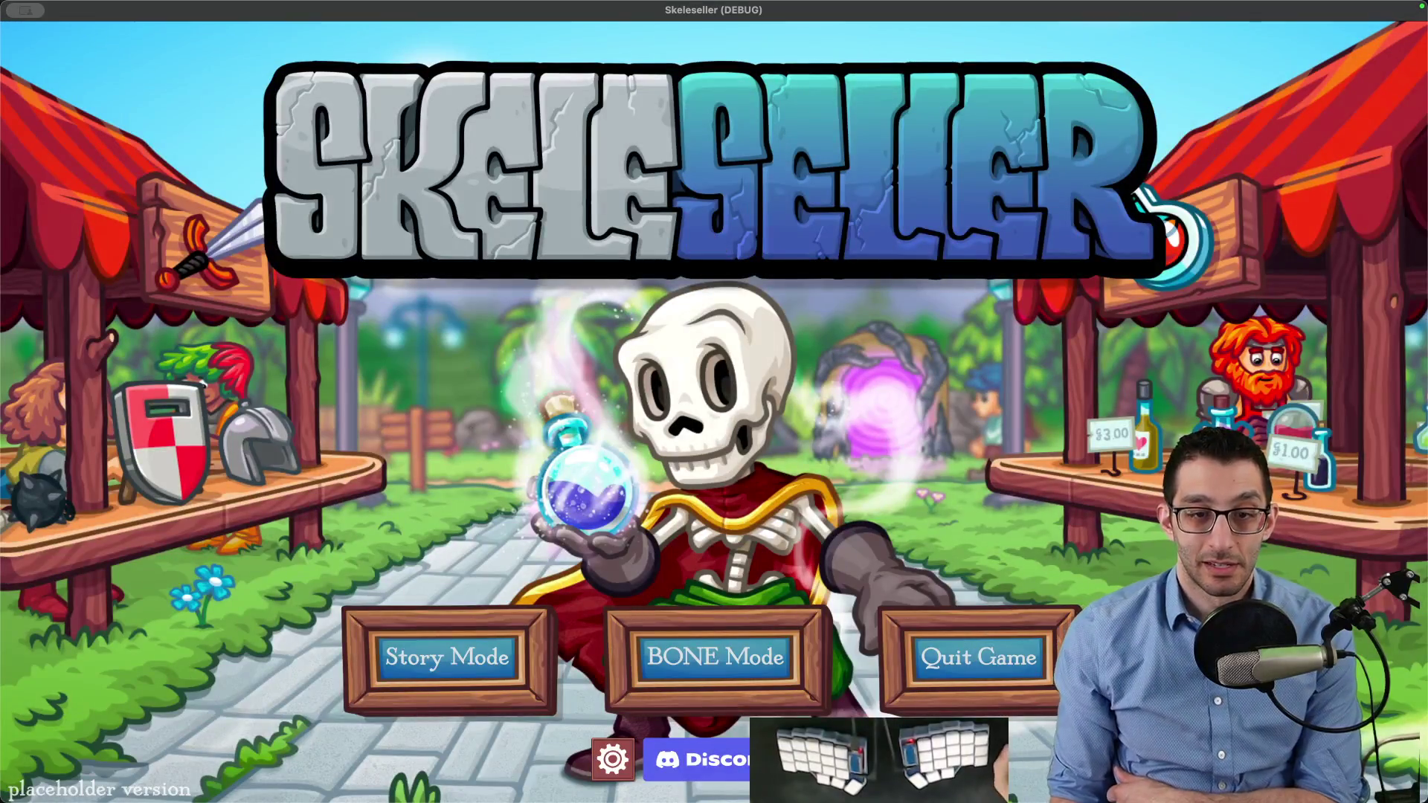
# Save the Skeleseller settings, play into the town map, then quit from the pause menu
pyautogui.click(629, 746)
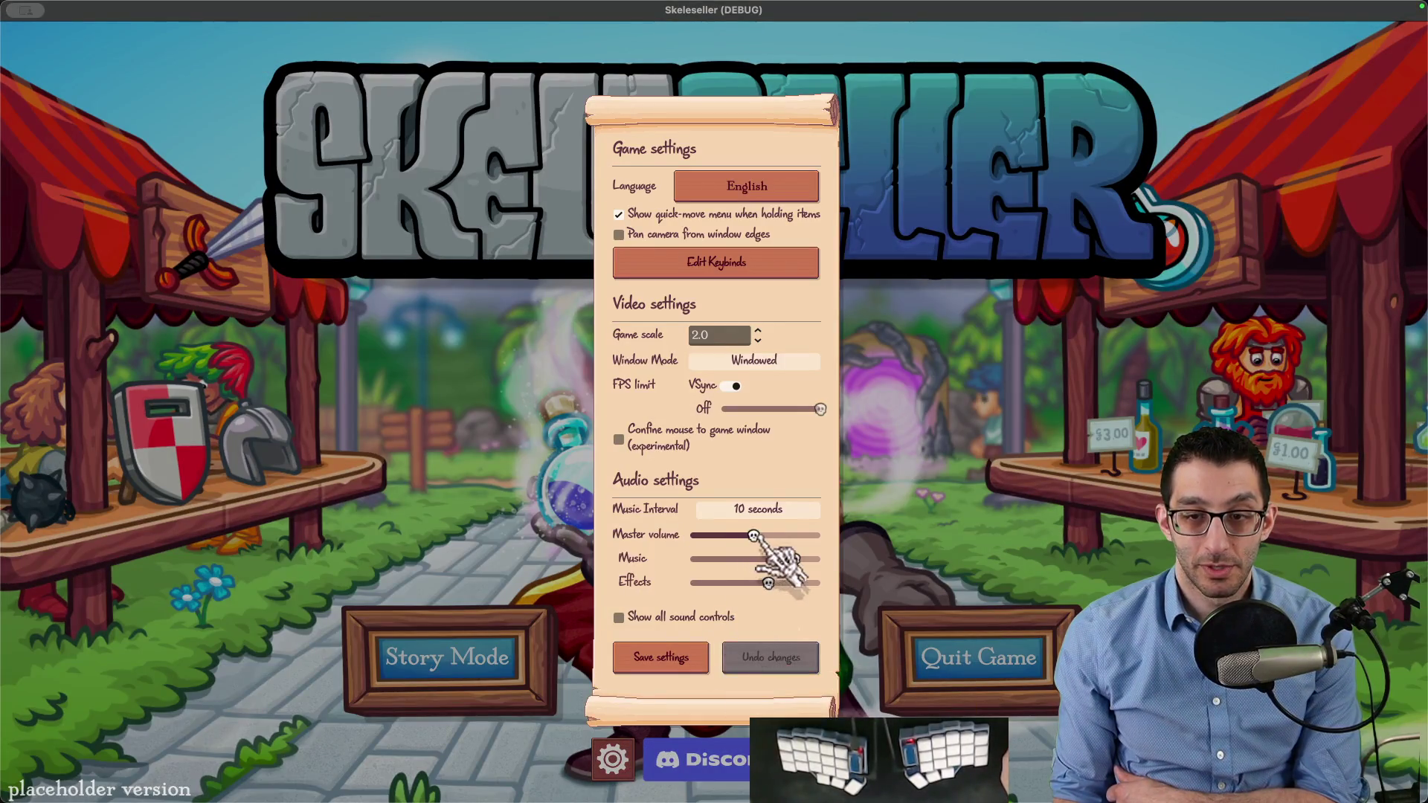
pyautogui.click(672, 655)
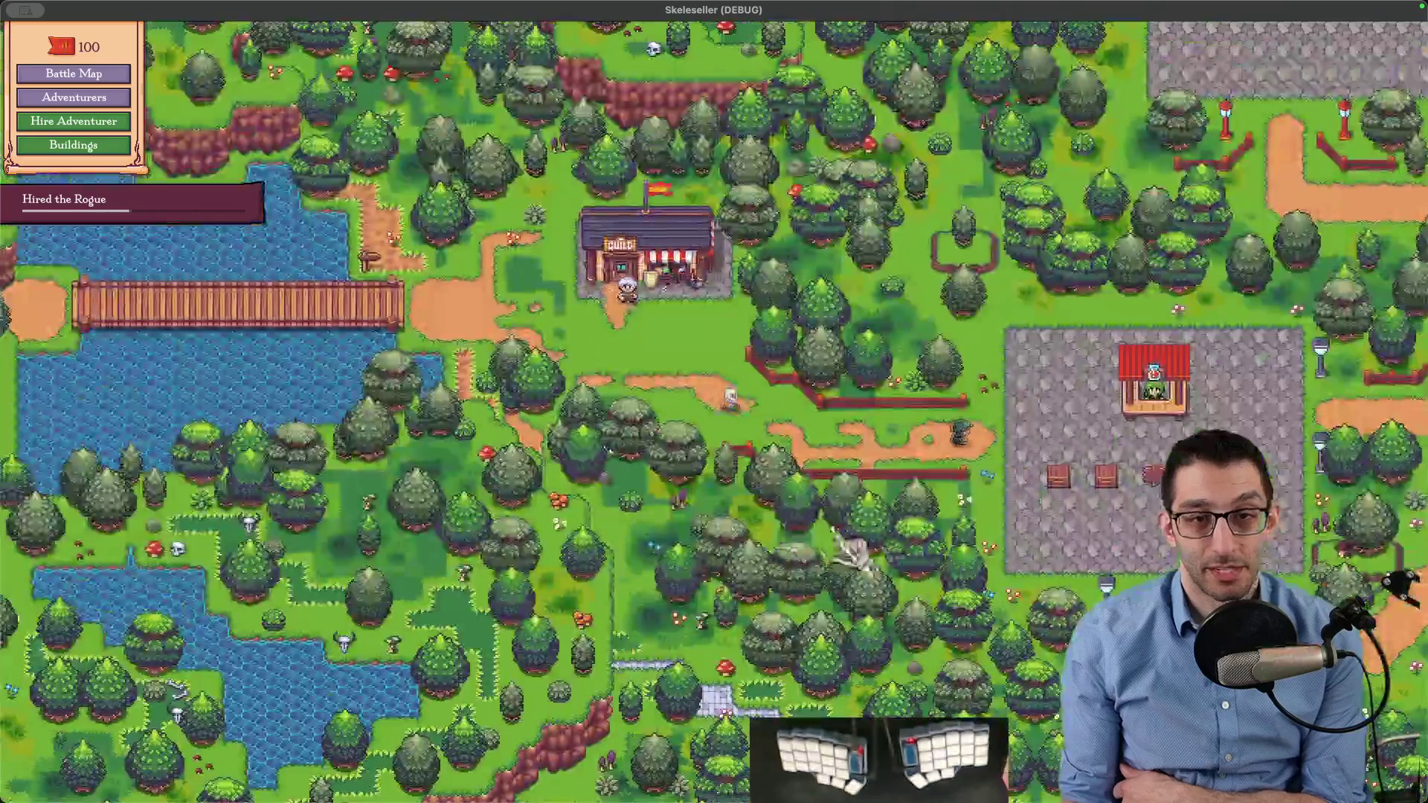
pyautogui.press('Escape')
pyautogui.click(644, 559)
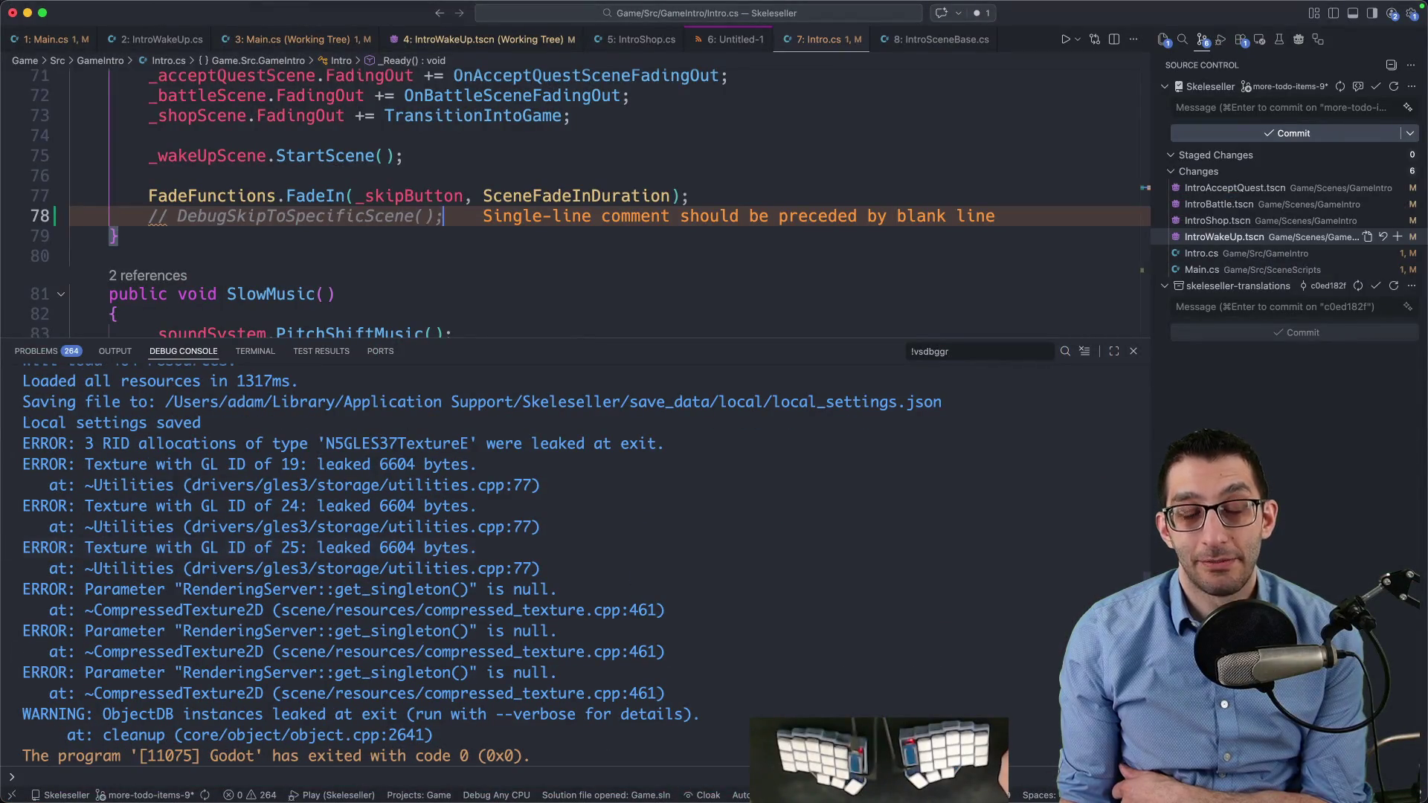
pyautogui.moveTo(697, 789)
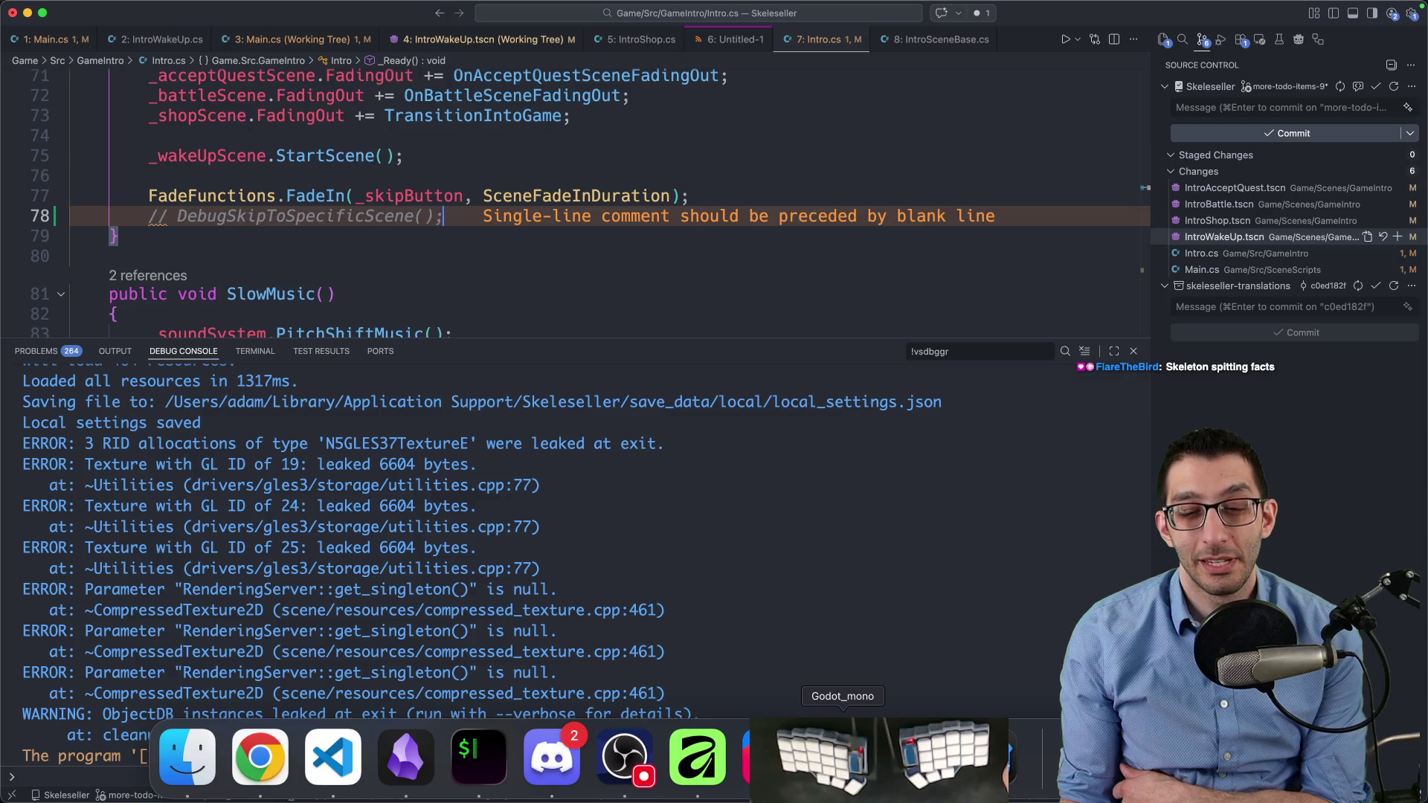
pyautogui.click(843, 754)
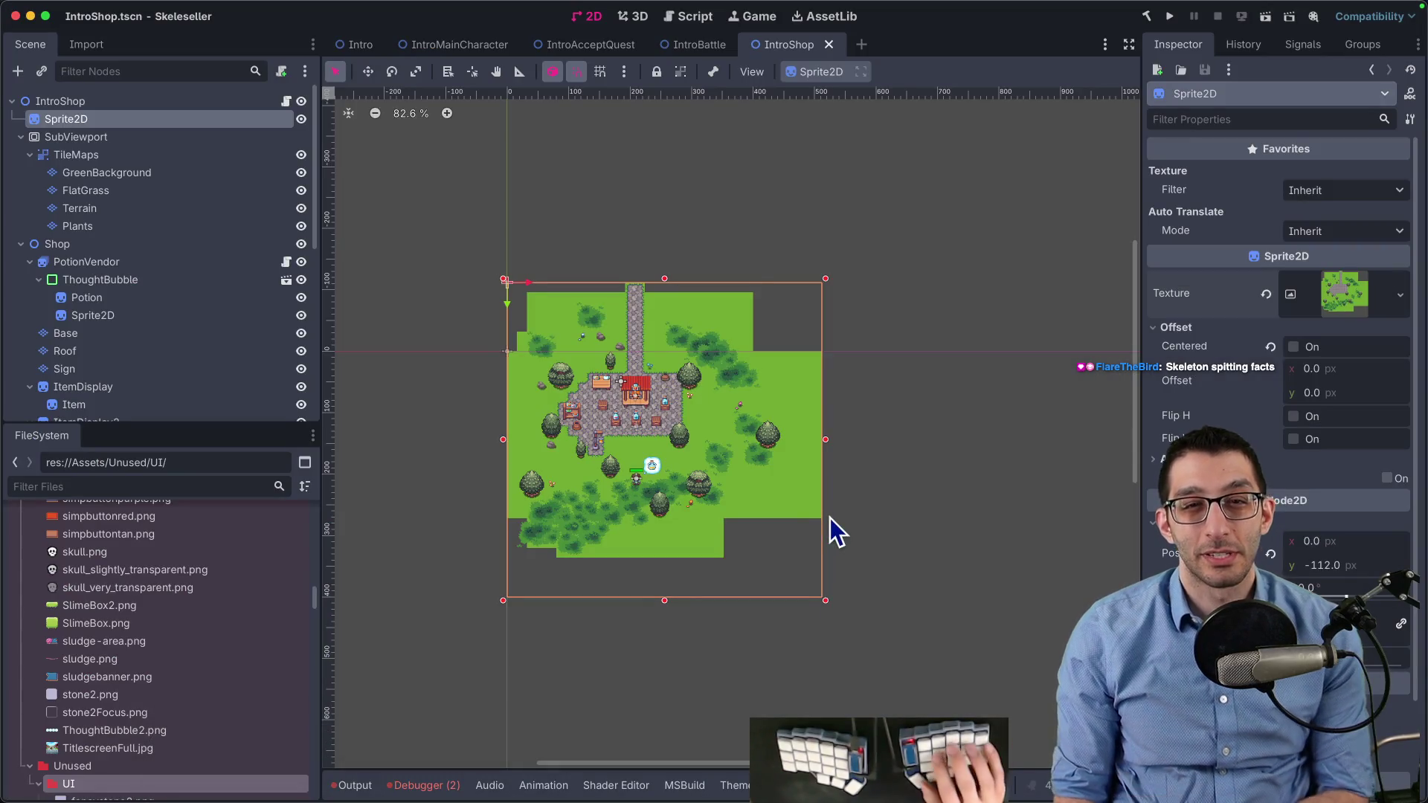
# Open the Town scene via quick open and select its TownViewport node
pyautogui.press('super+shift+o')
pyautogui.write('town')
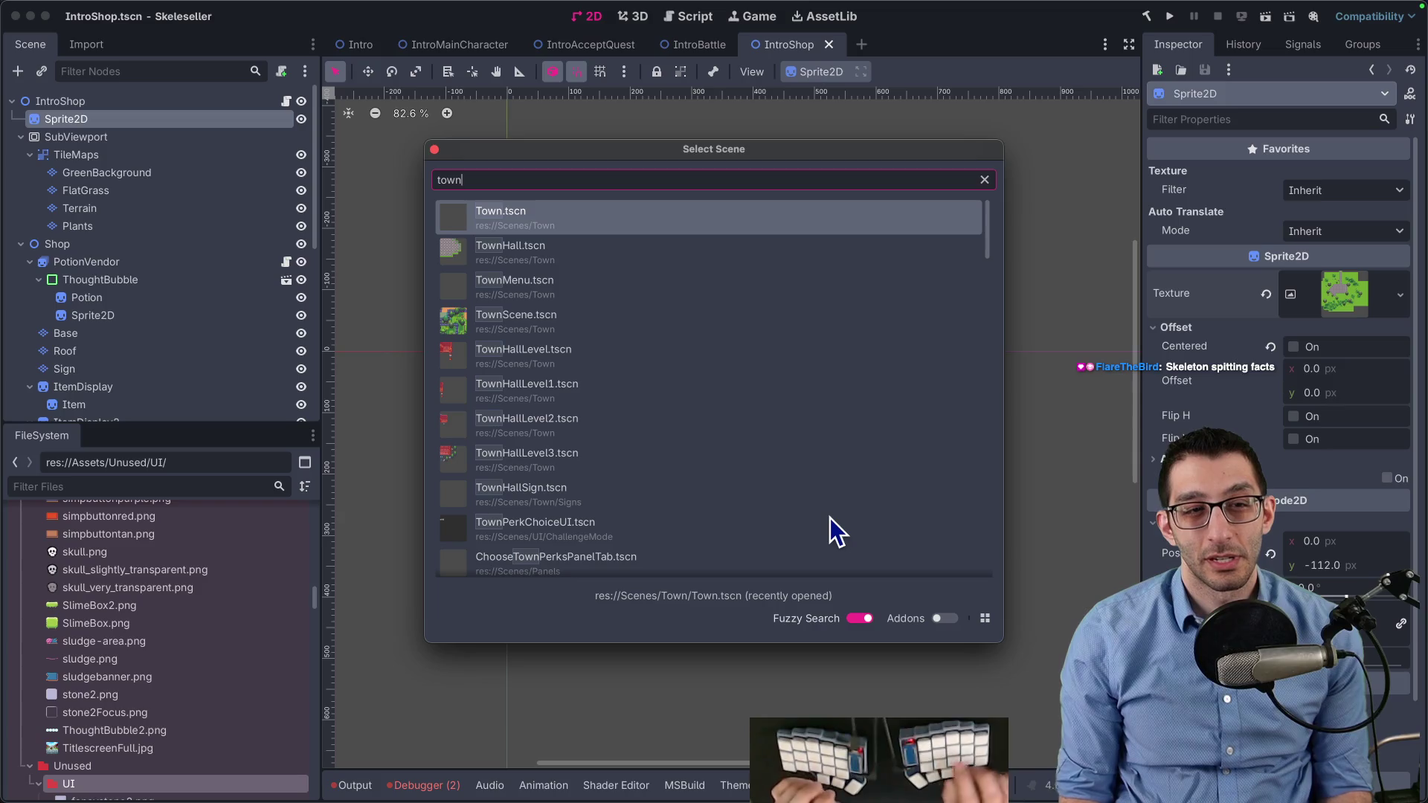
pyautogui.press('Return')
pyautogui.click(96, 156)
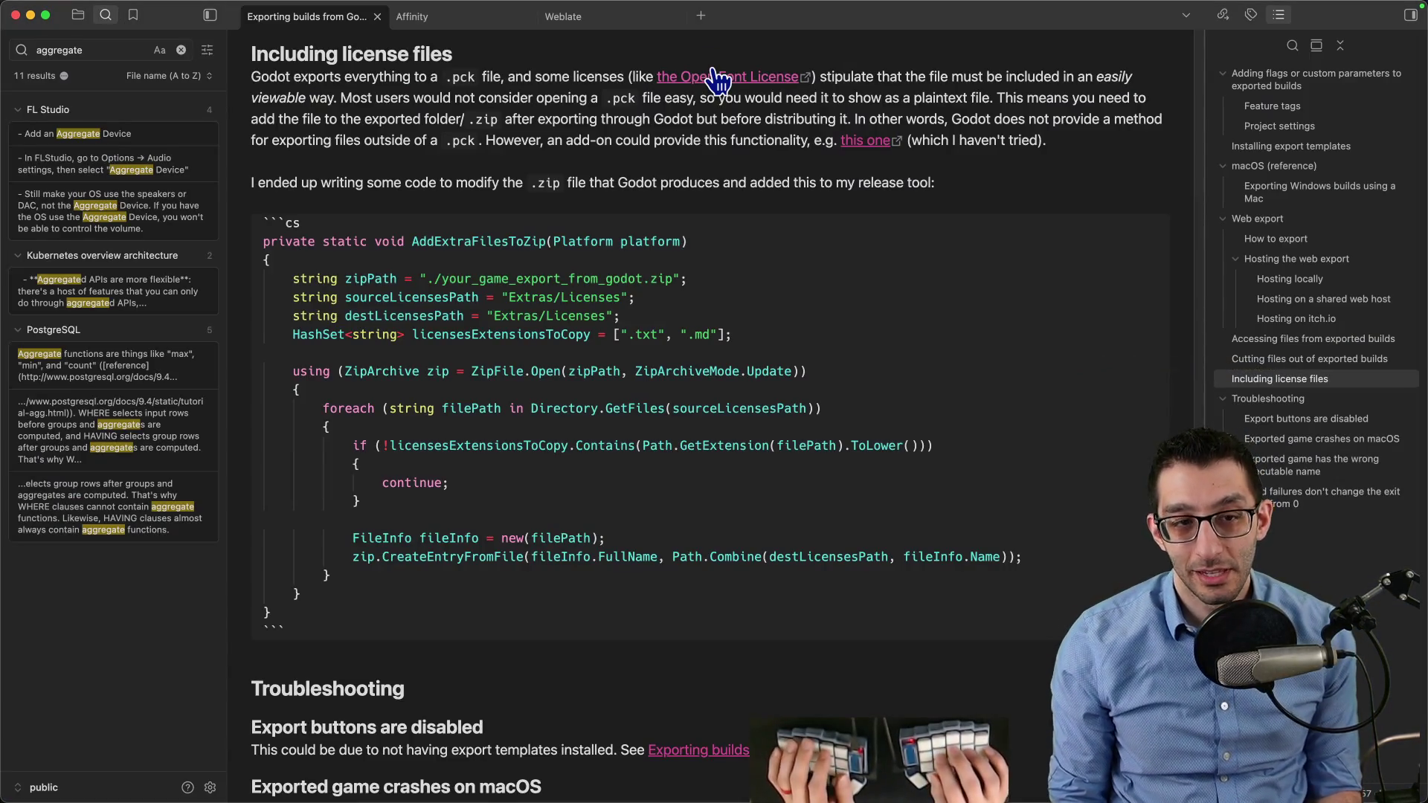
# Open the Godot Engine note and page up to its Basics section
pyautogui.press('super+o')
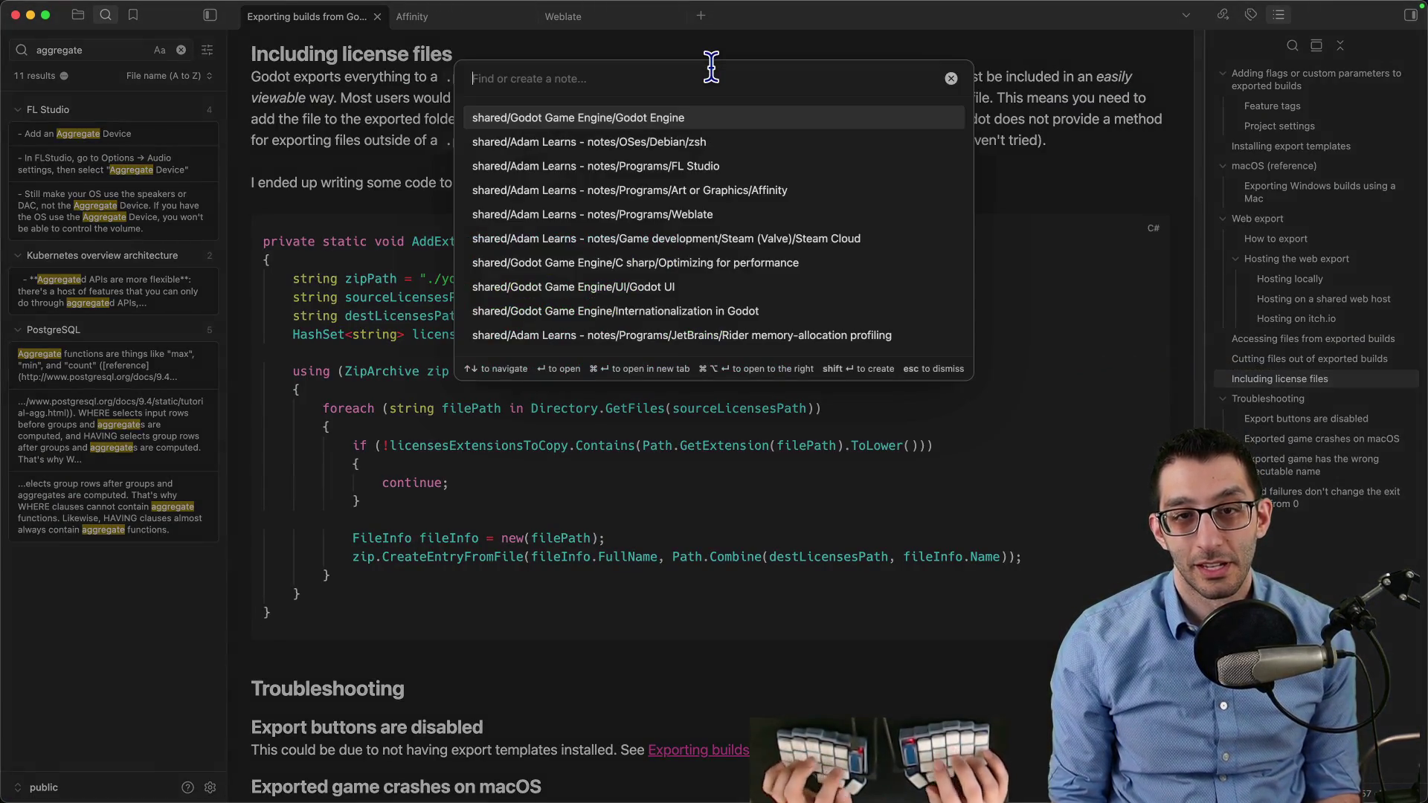
pyautogui.write('game')
pyautogui.press('BackSpace')
pyautogui.press('BackSpace')
pyautogui.press('BackSpace')
pyautogui.write('godot i')
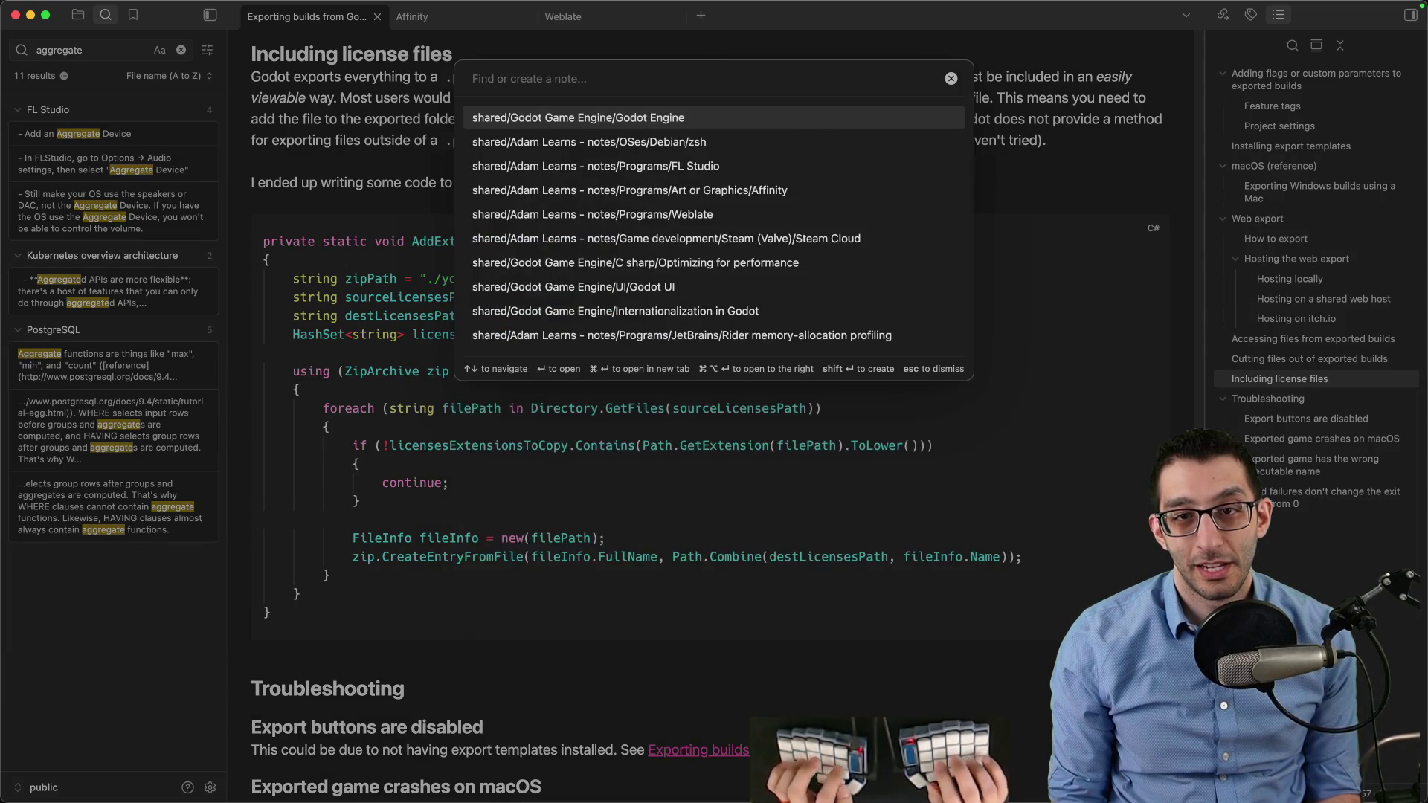
pyautogui.press('BackSpace')
pyautogui.write('engine')
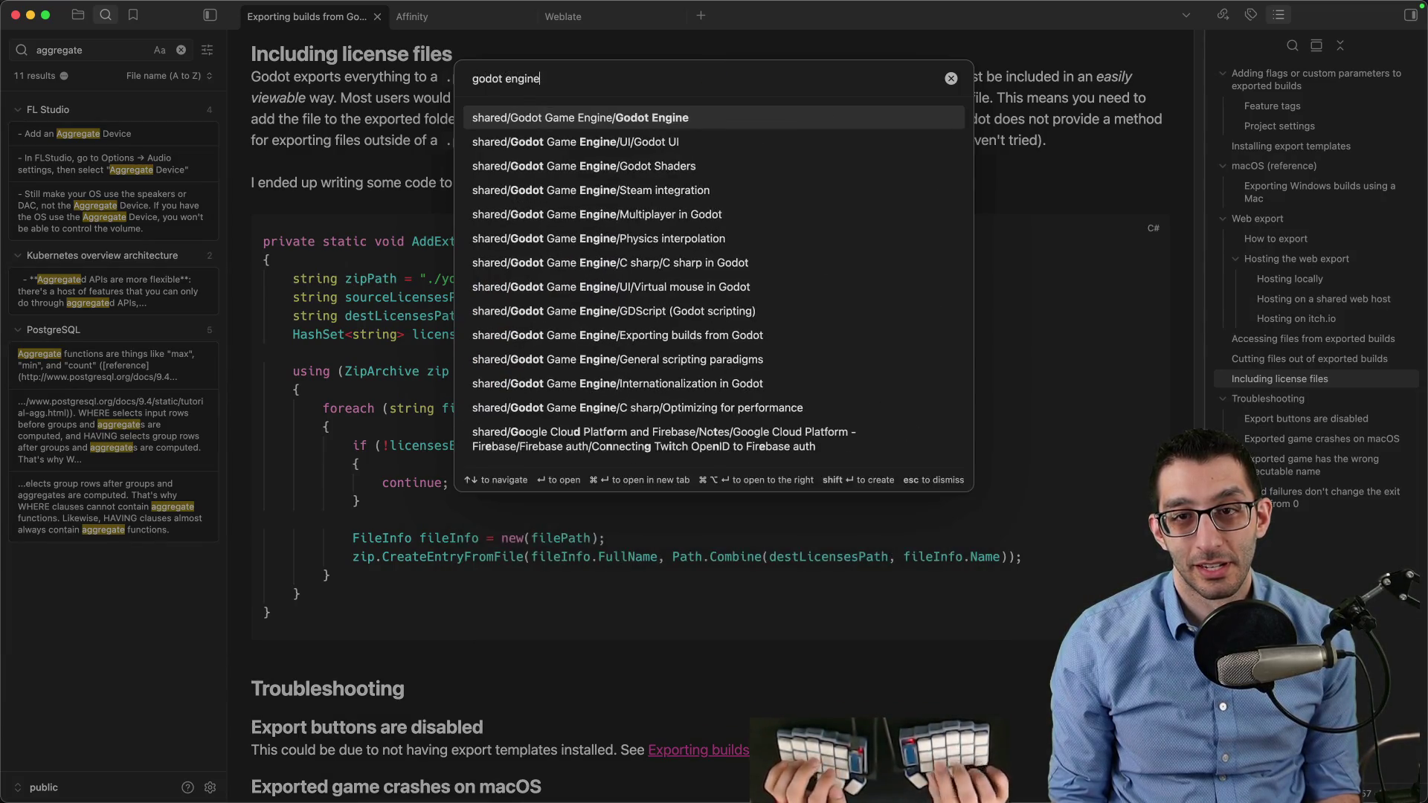
pyautogui.press('Return')
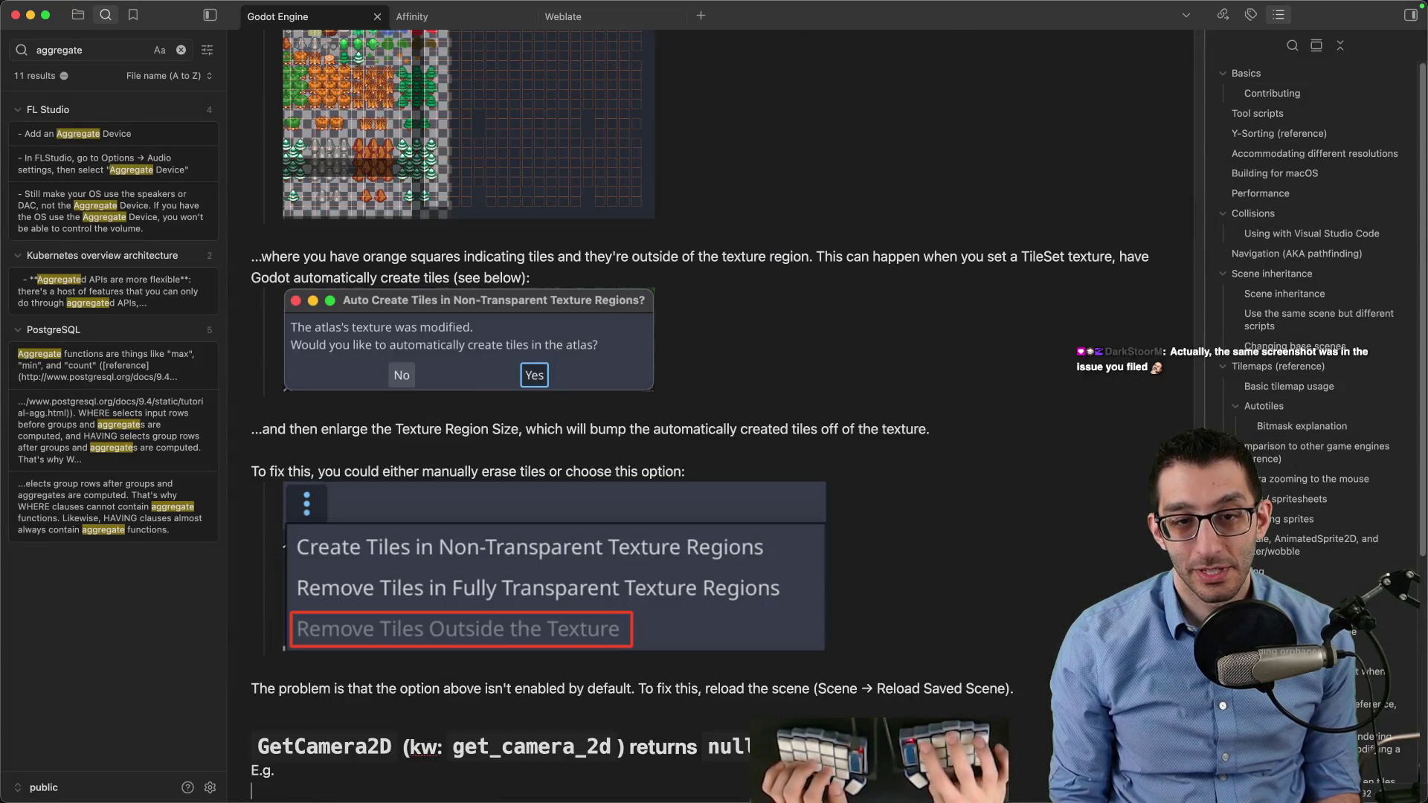
pyautogui.press('Up')
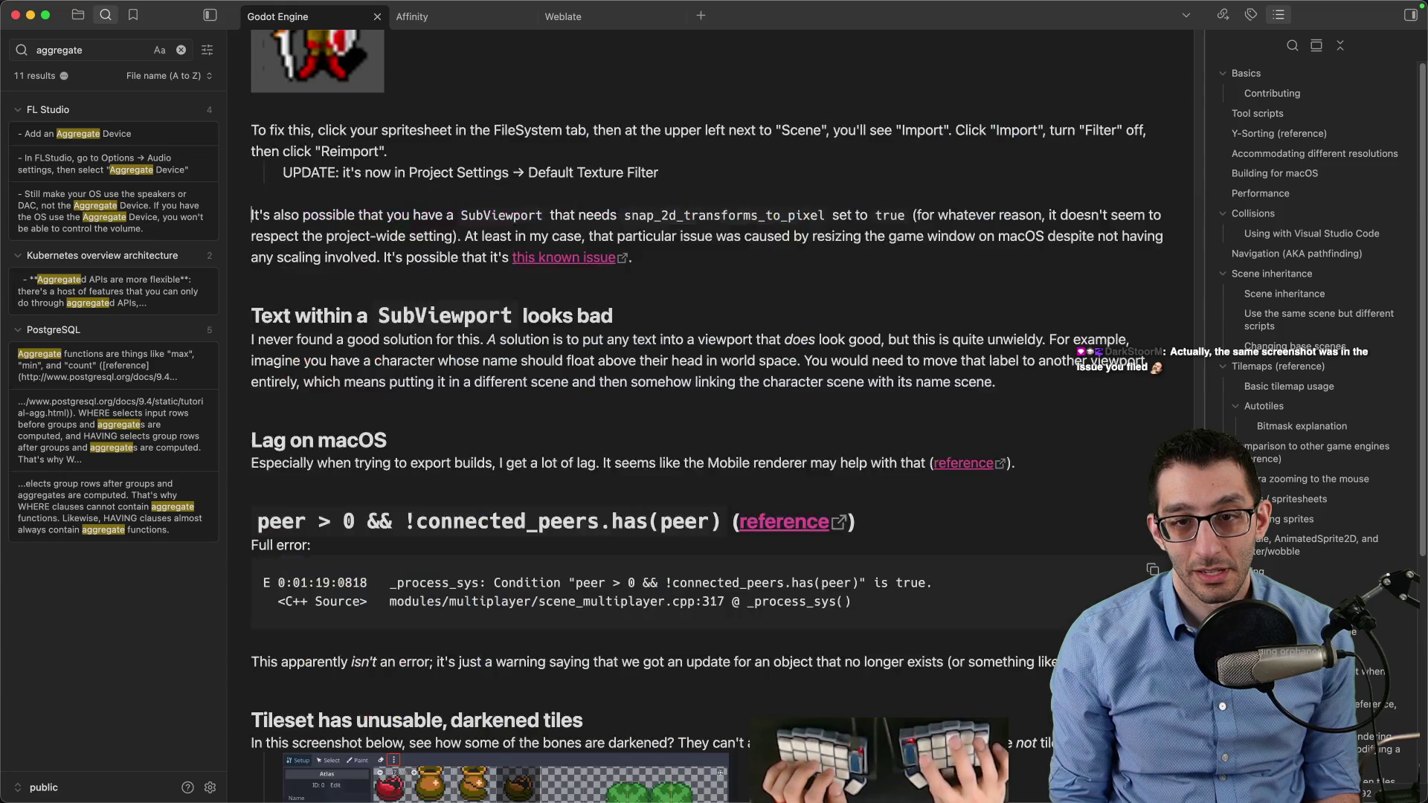
pyautogui.press('Up')
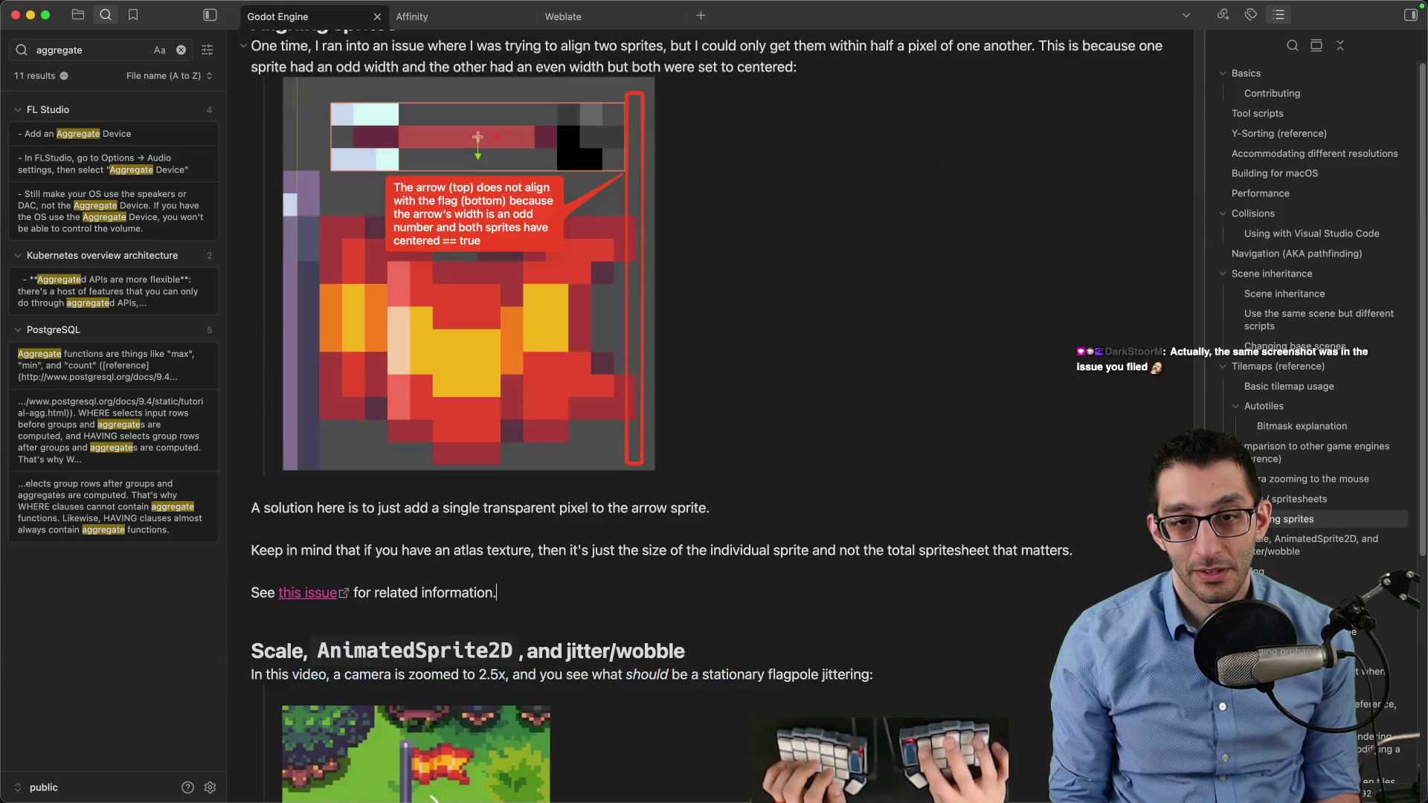
pyautogui.press('Up')
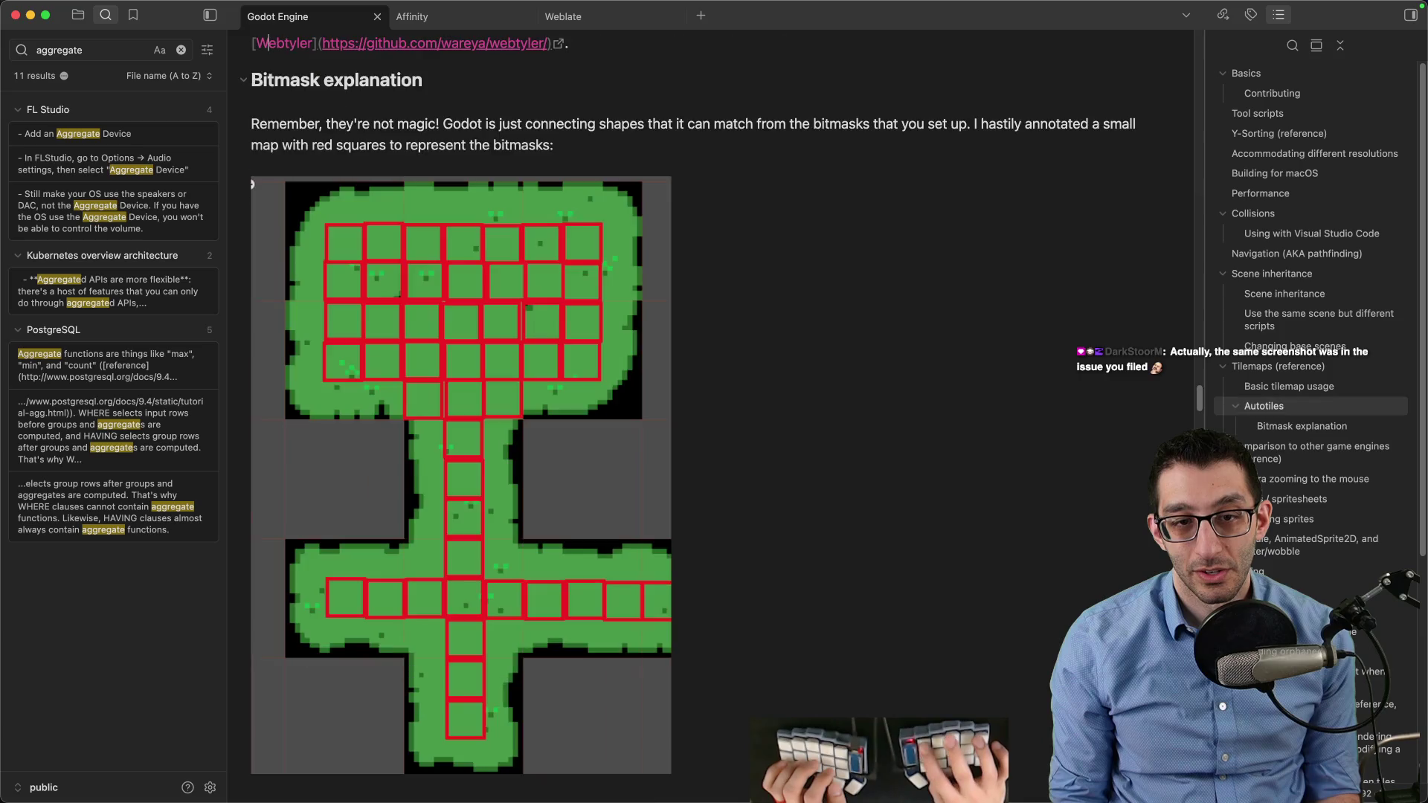
pyautogui.press('Up')
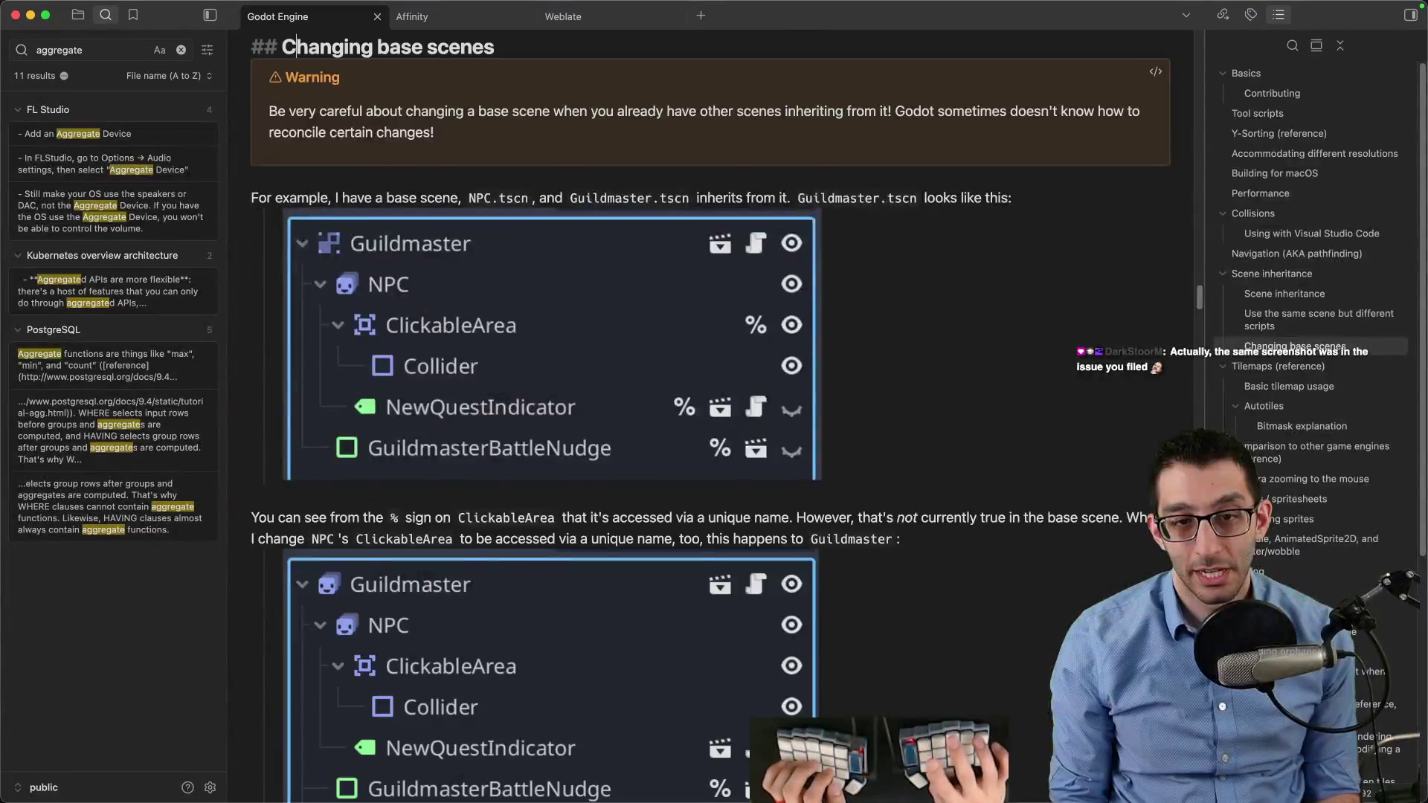
pyautogui.press('Up')
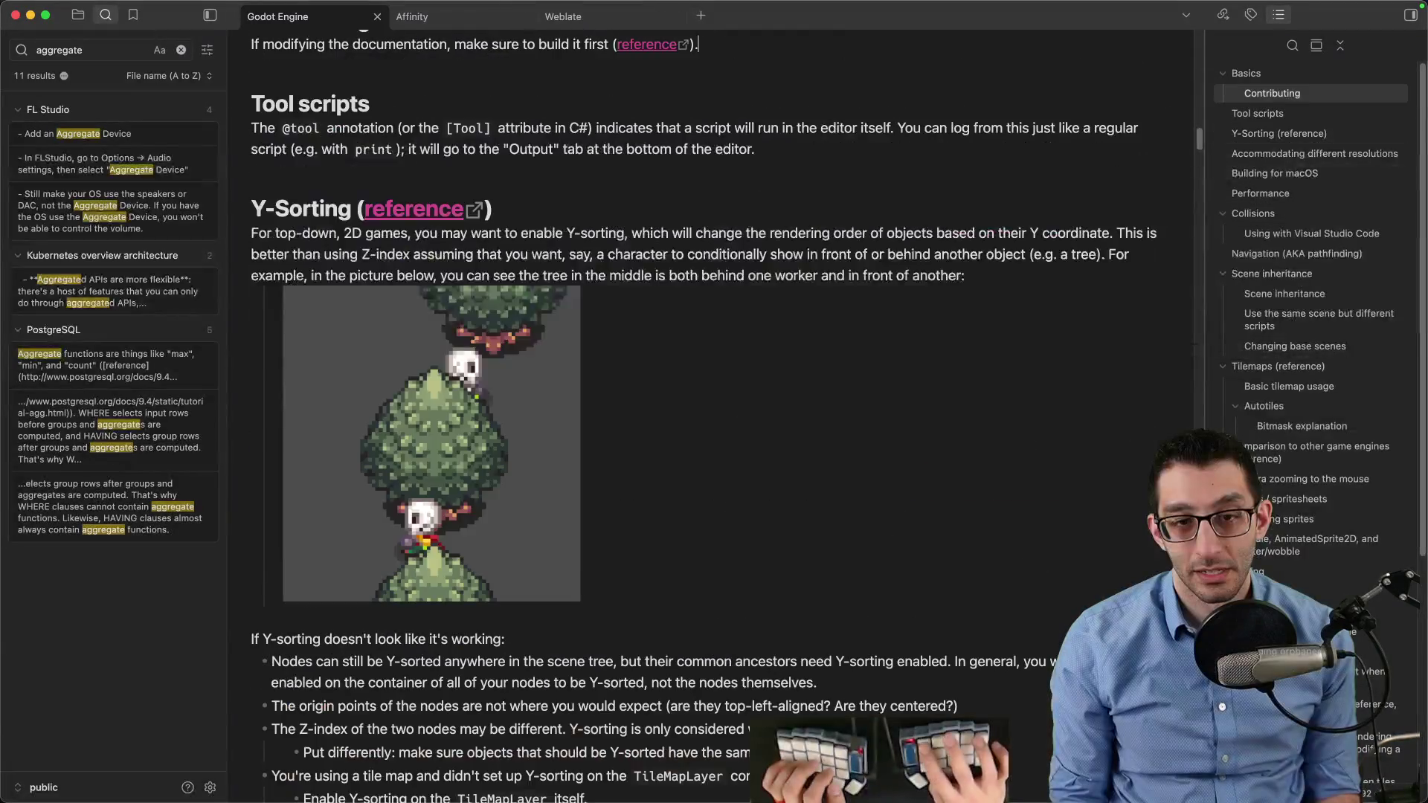
# Open the Godot UI note and page down to its font import section
pyautogui.press('super+p')
pyautogui.press('Escape')
pyautogui.press('super+o')
pyautogui.write('god')
pyautogui.press('Return')
pyautogui.press('Down')
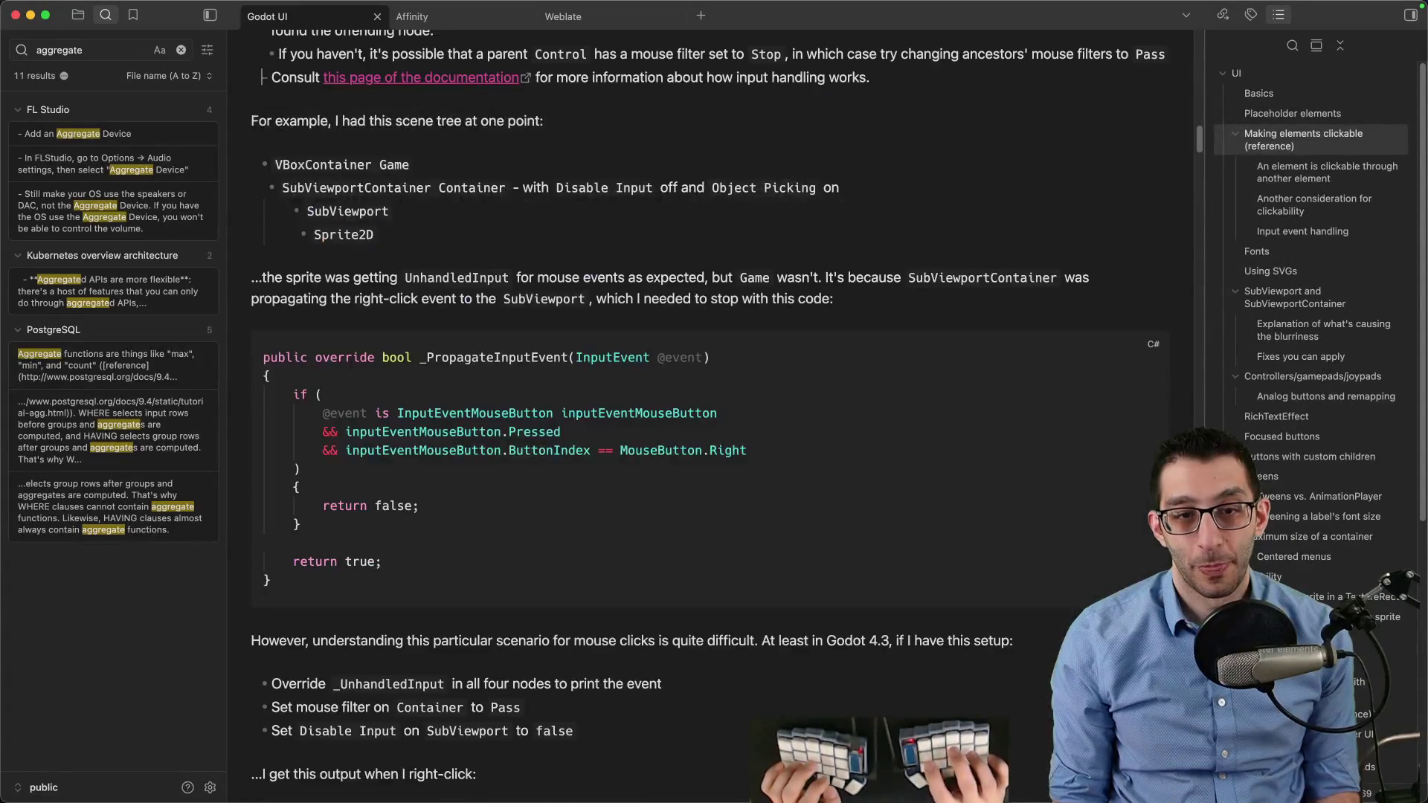
pyautogui.press('Down')
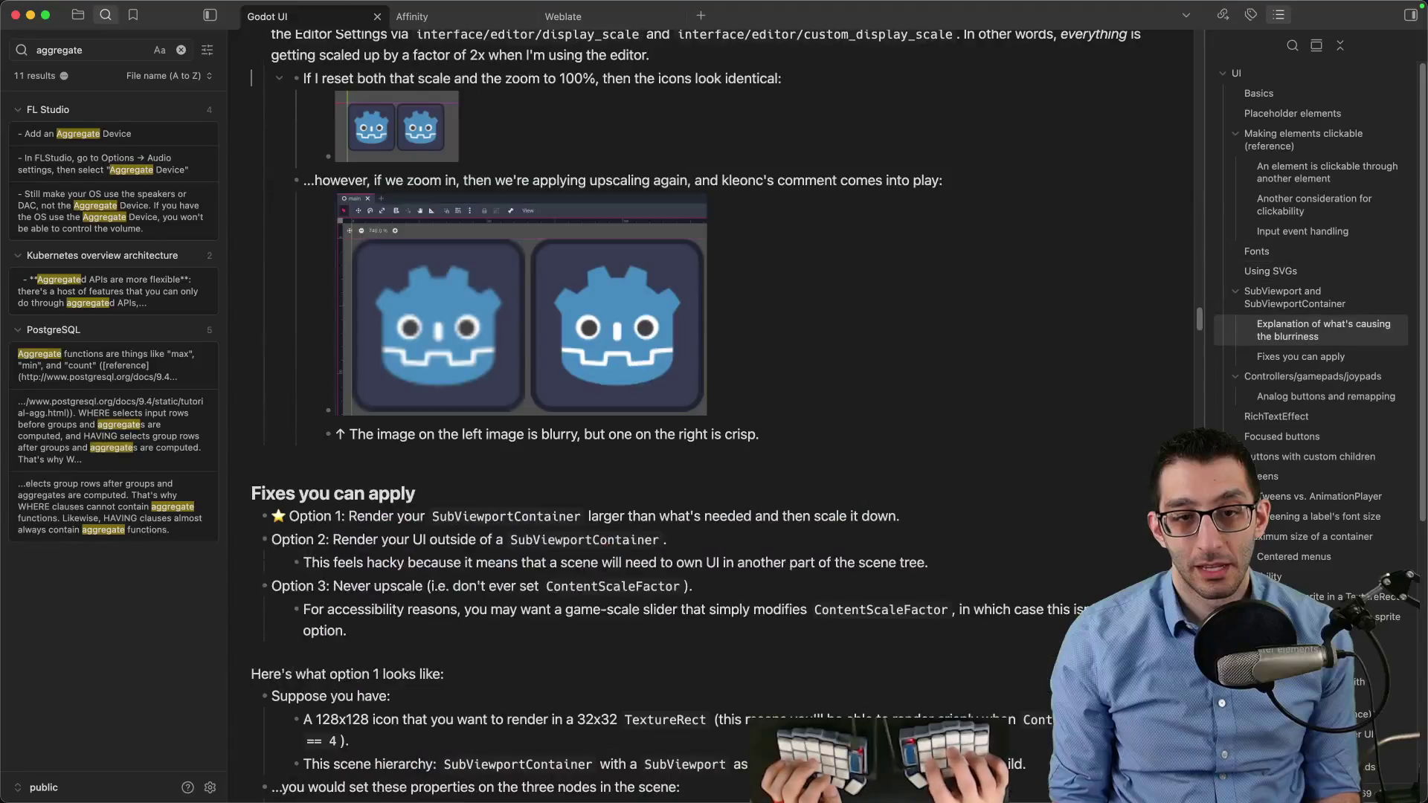
pyautogui.press('Up')
pyautogui.press('Down')
pyautogui.press('Down')
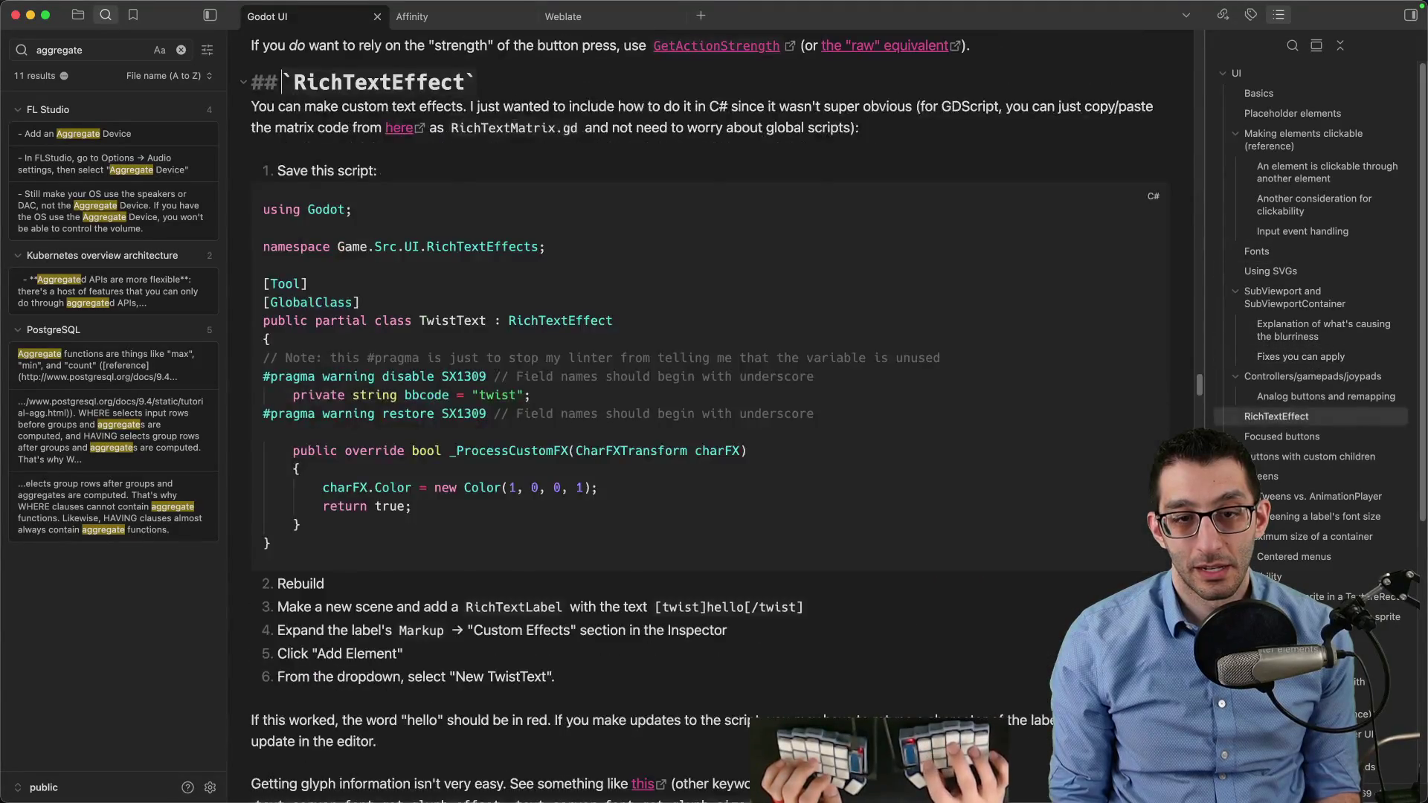
pyautogui.press('Down')
pyautogui.press('Down')
pyautogui.press('Down')
pyautogui.press('Down')
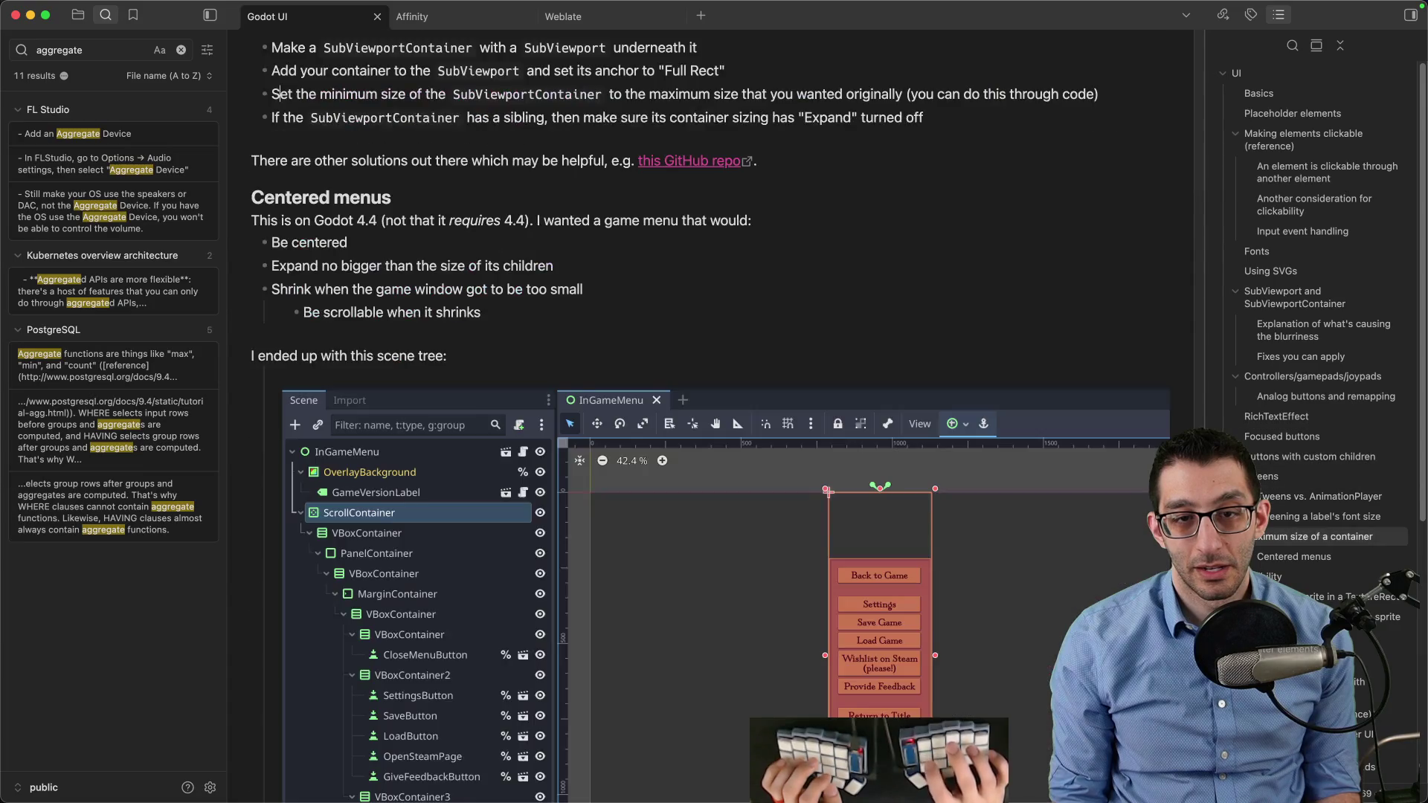
pyautogui.press('Down')
pyautogui.press('Down')
pyautogui.press('Down')
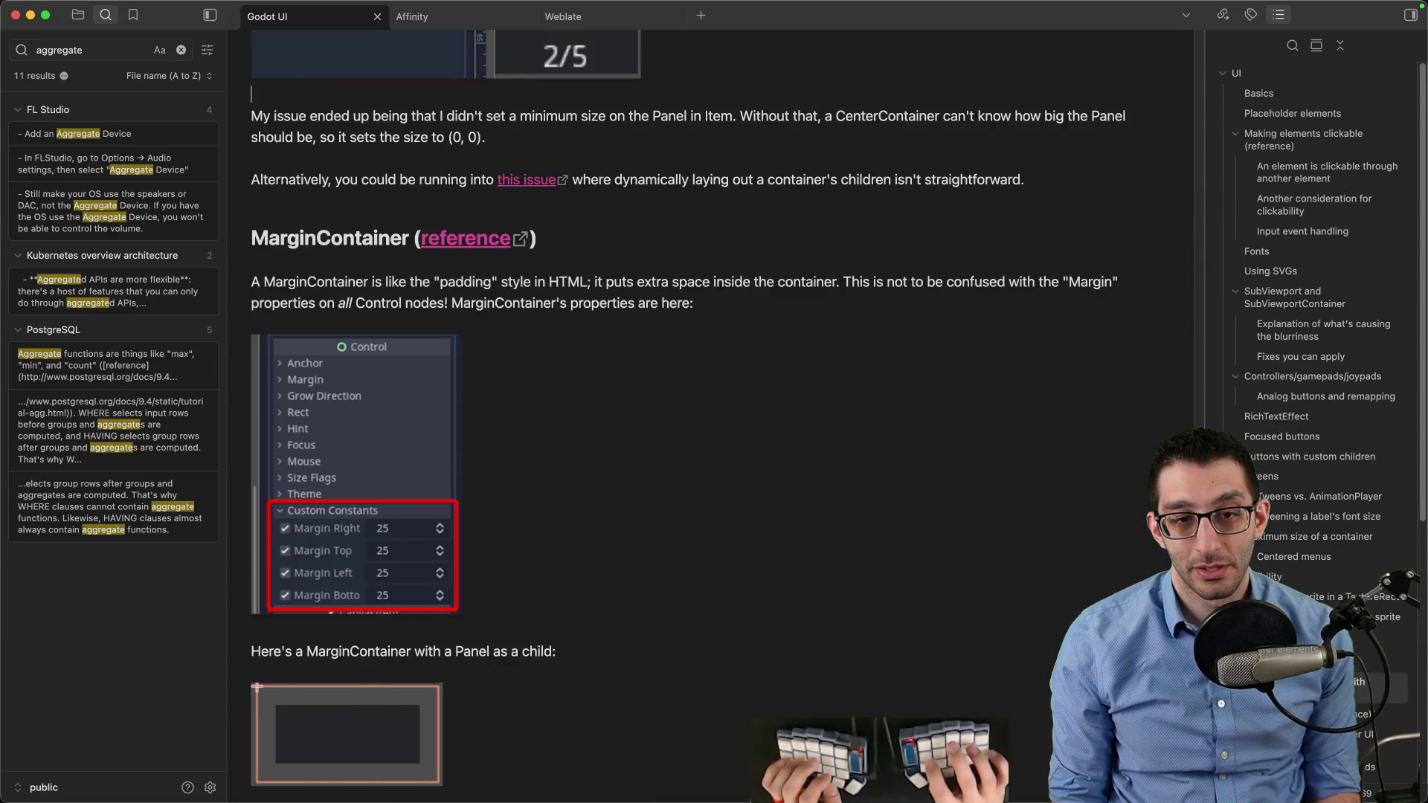
pyautogui.press('Down')
pyautogui.press('Down')
pyautogui.press('Down')
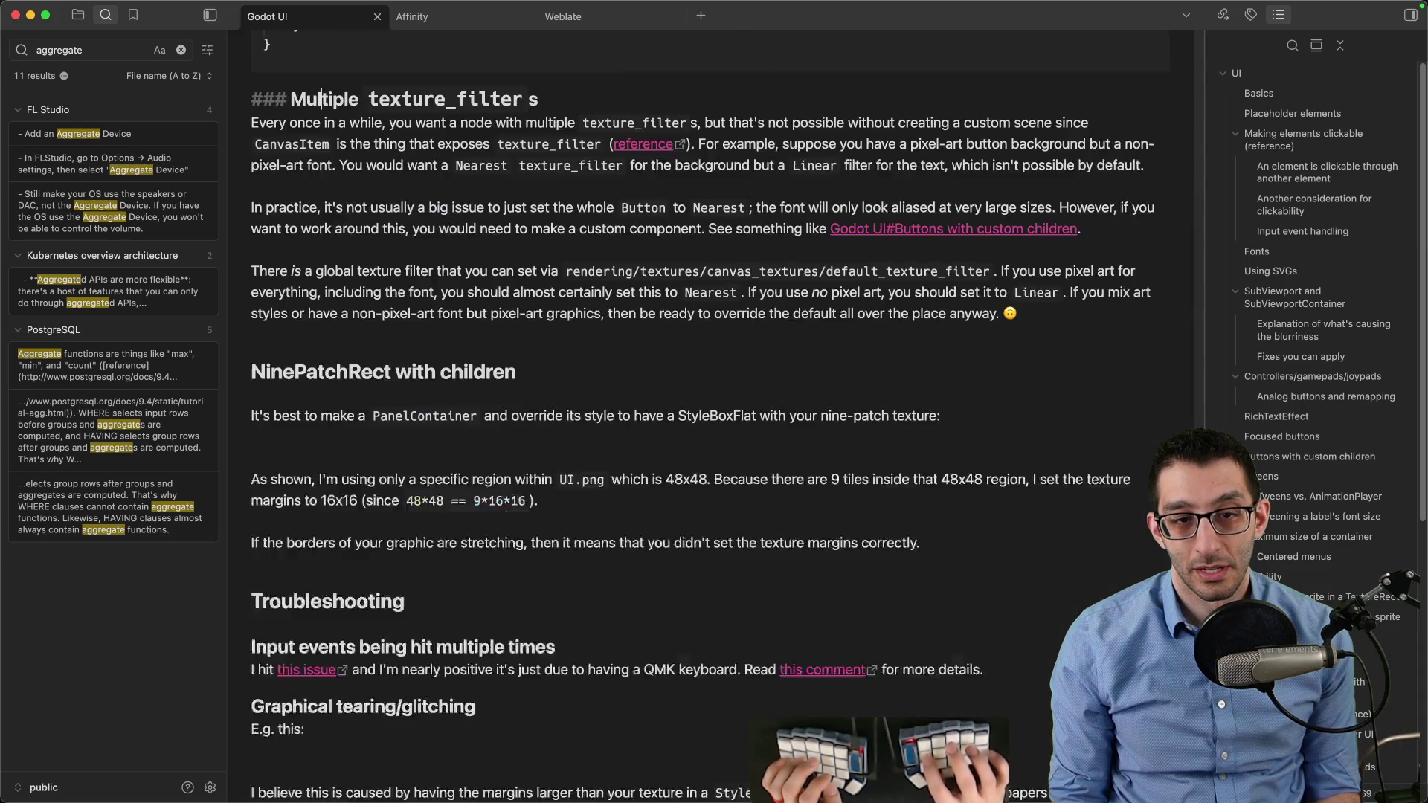
pyautogui.press('Down')
pyautogui.press('Down')
pyautogui.press('Down')
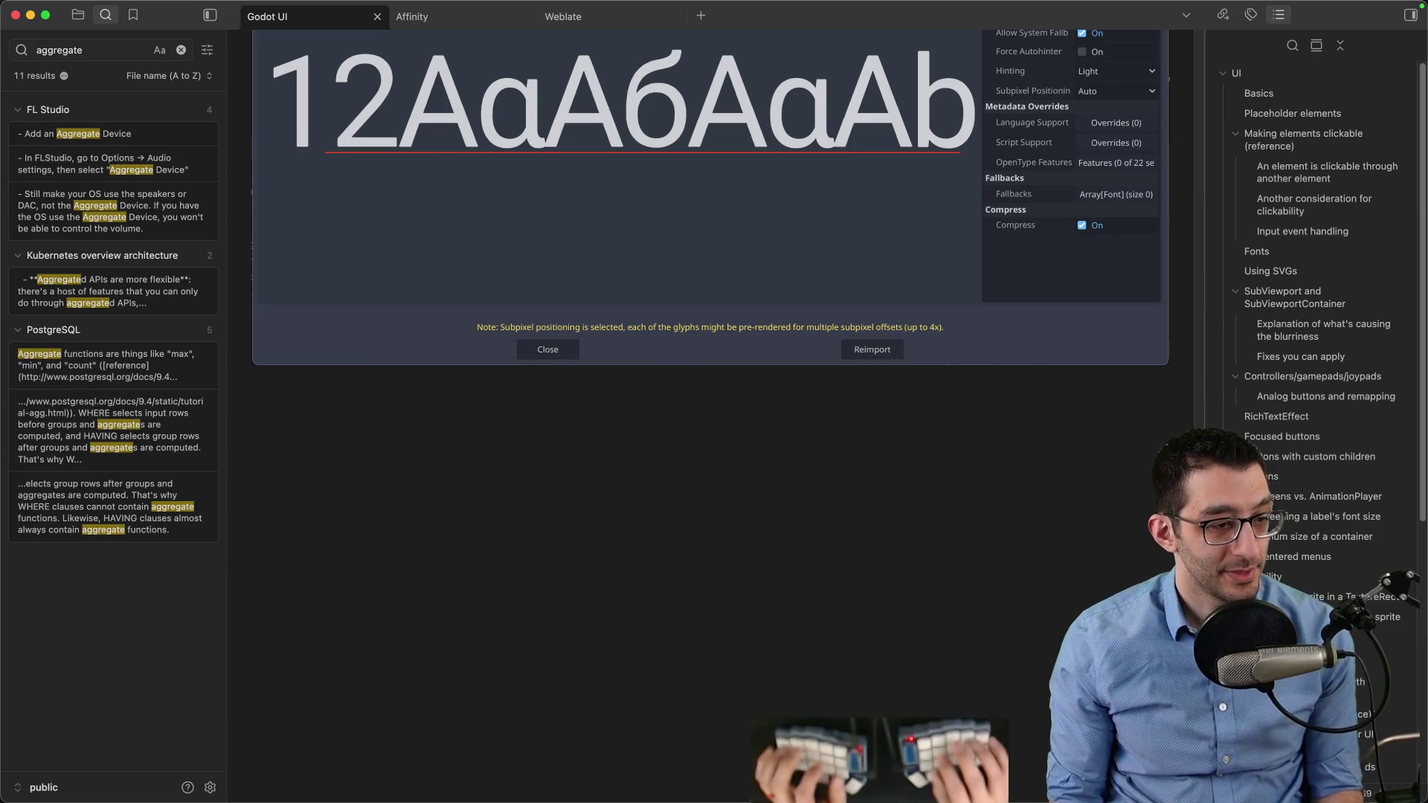
pyautogui.press('super+Tab')
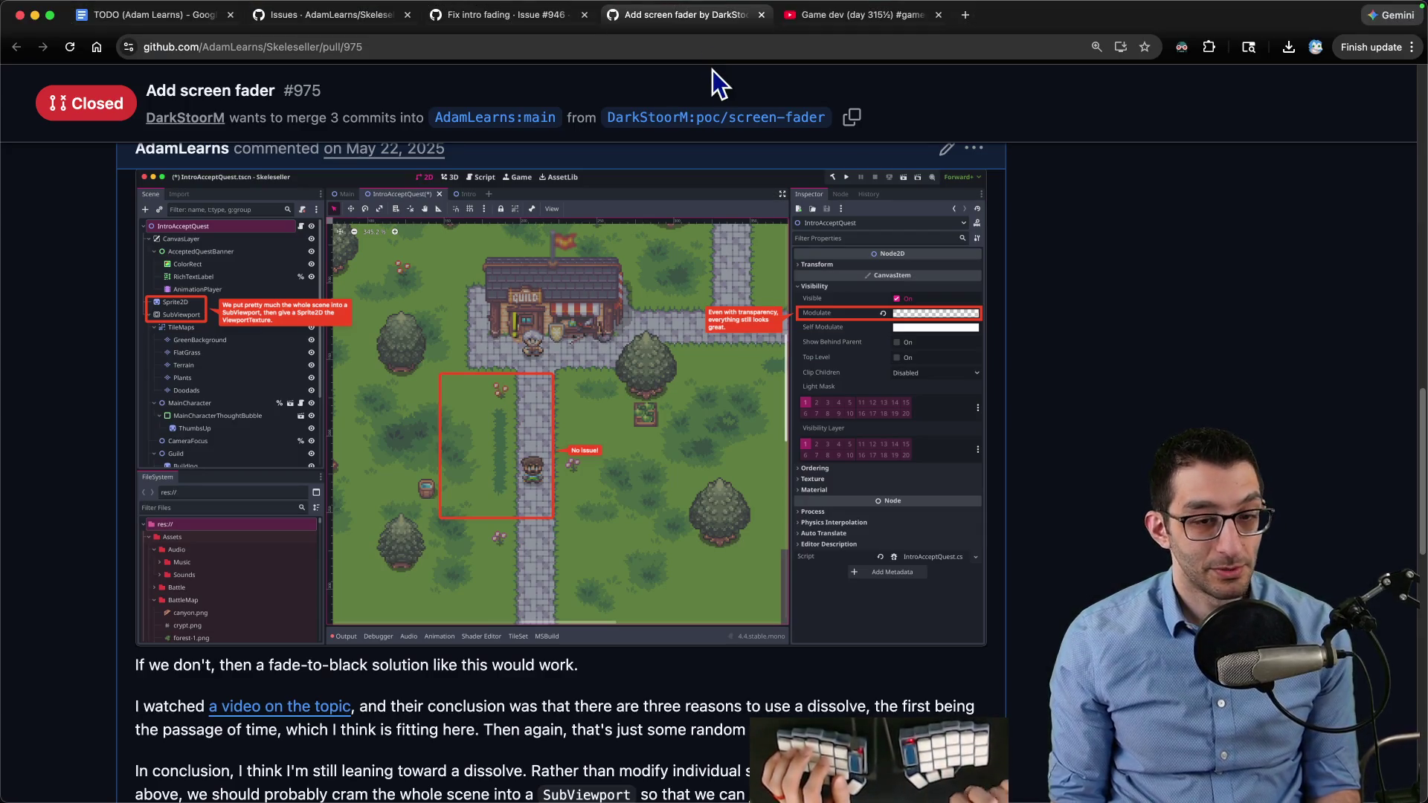
# Return to issue #946 'Fix intro fading' and scroll through its screenshots
pyautogui.scroll(2, 699, 223)
pyautogui.hotkey('ctrl', 'shift', 'Tab')
pyautogui.scroll(6, 684, 327)
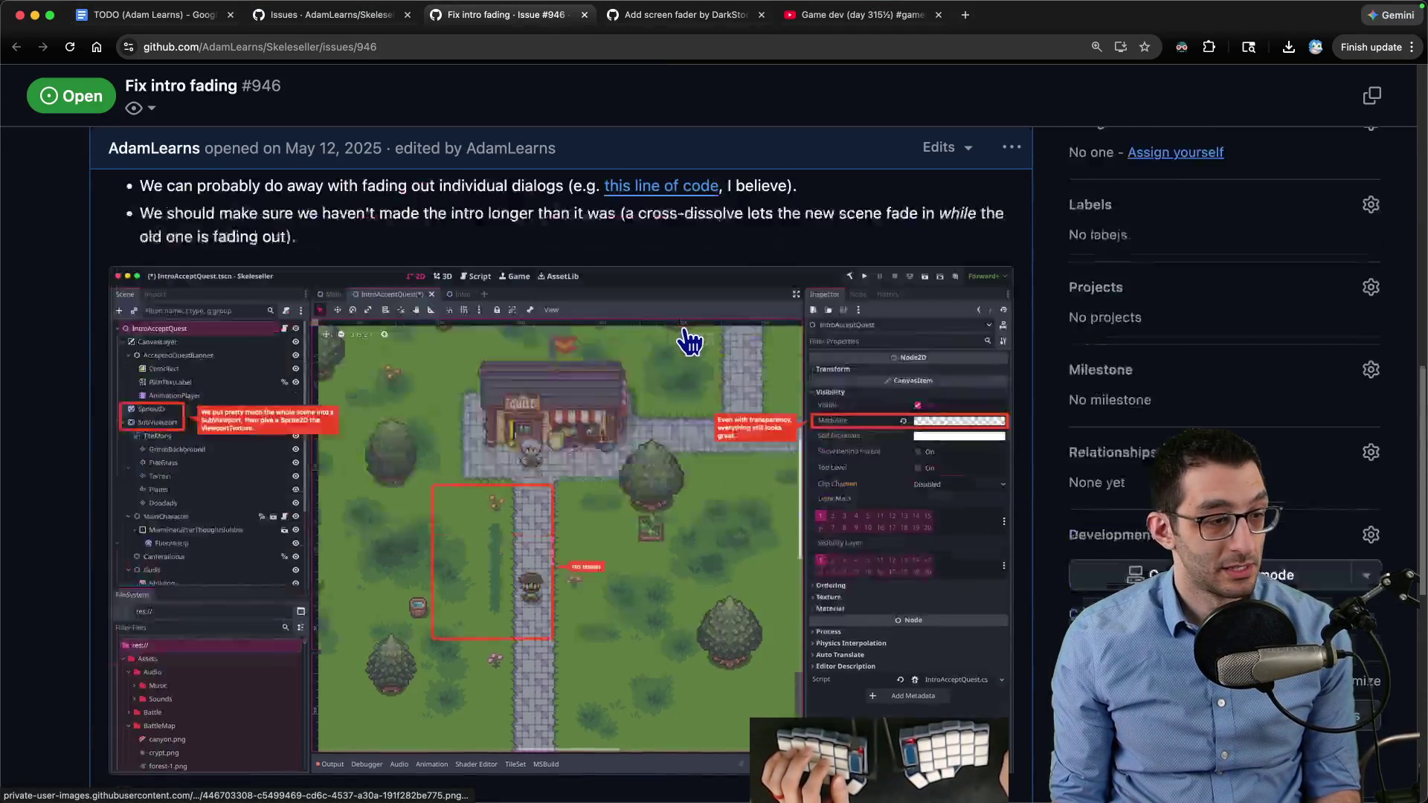
pyautogui.hotkey('ctrl', 'shift', 'Tab')
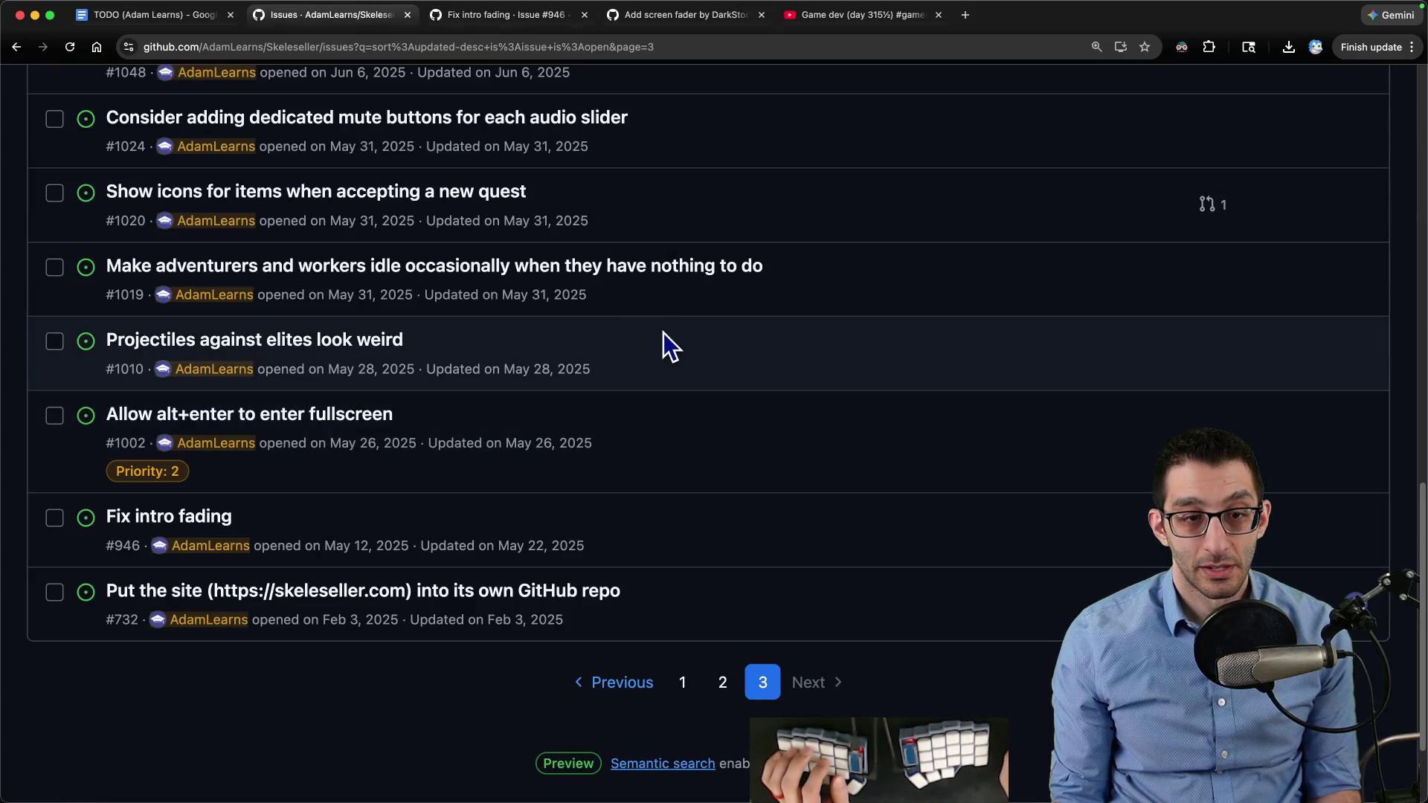
pyautogui.hotkey('ctrl', 'Tab')
pyautogui.scroll(1, 523, 348)
pyautogui.scroll(10, 523, 348)
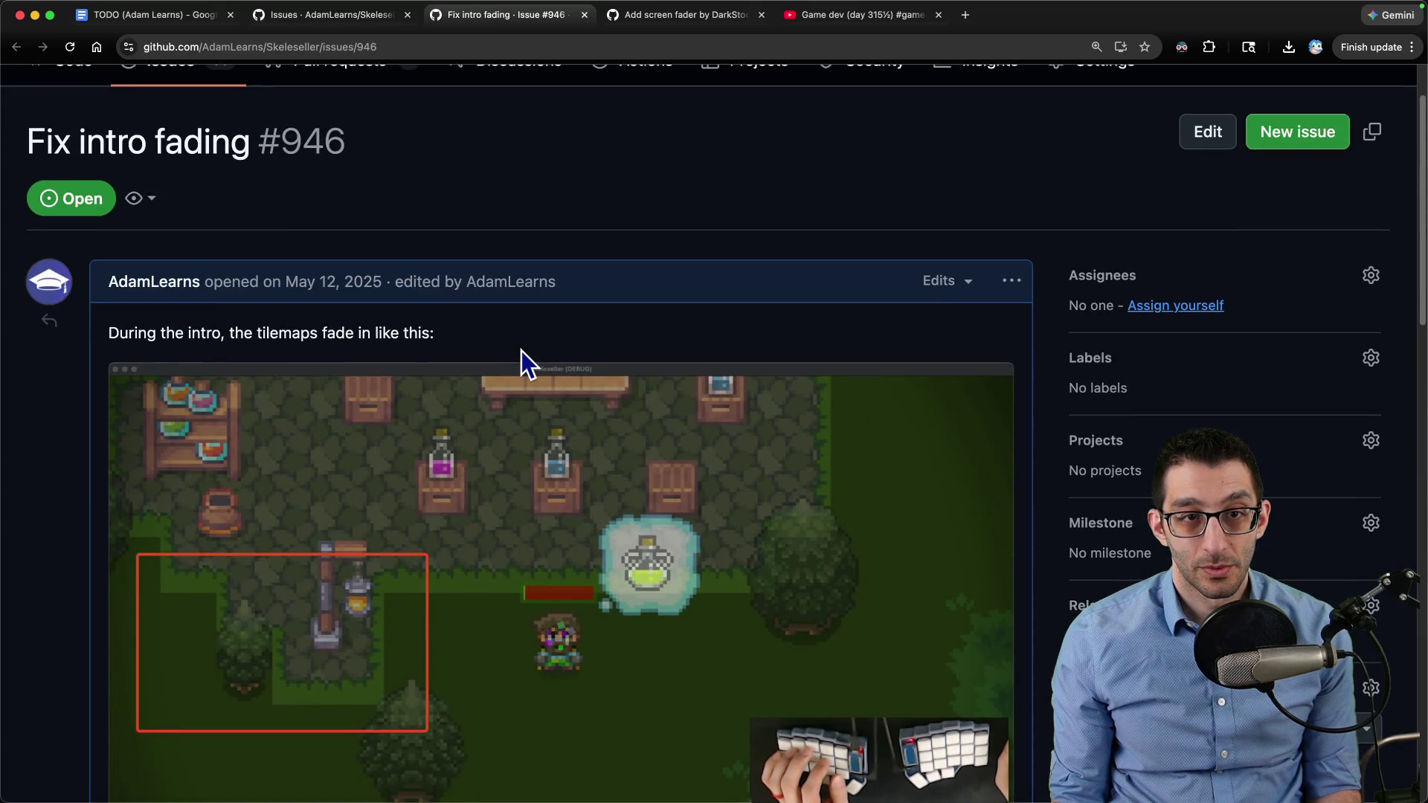
pyautogui.scroll(-3, 521, 351)
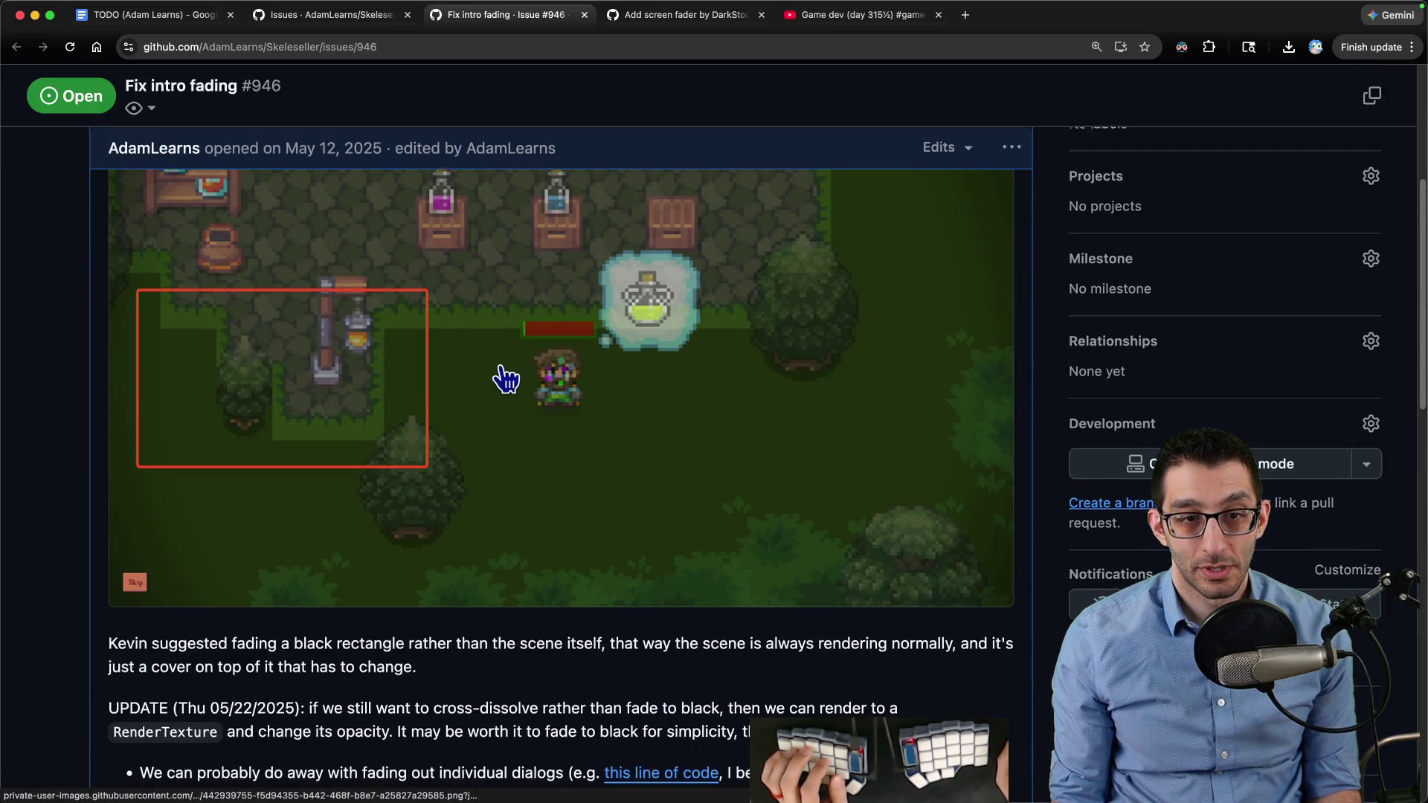
pyautogui.scroll(-10, 508, 372)
pyautogui.scroll(-3, 509, 372)
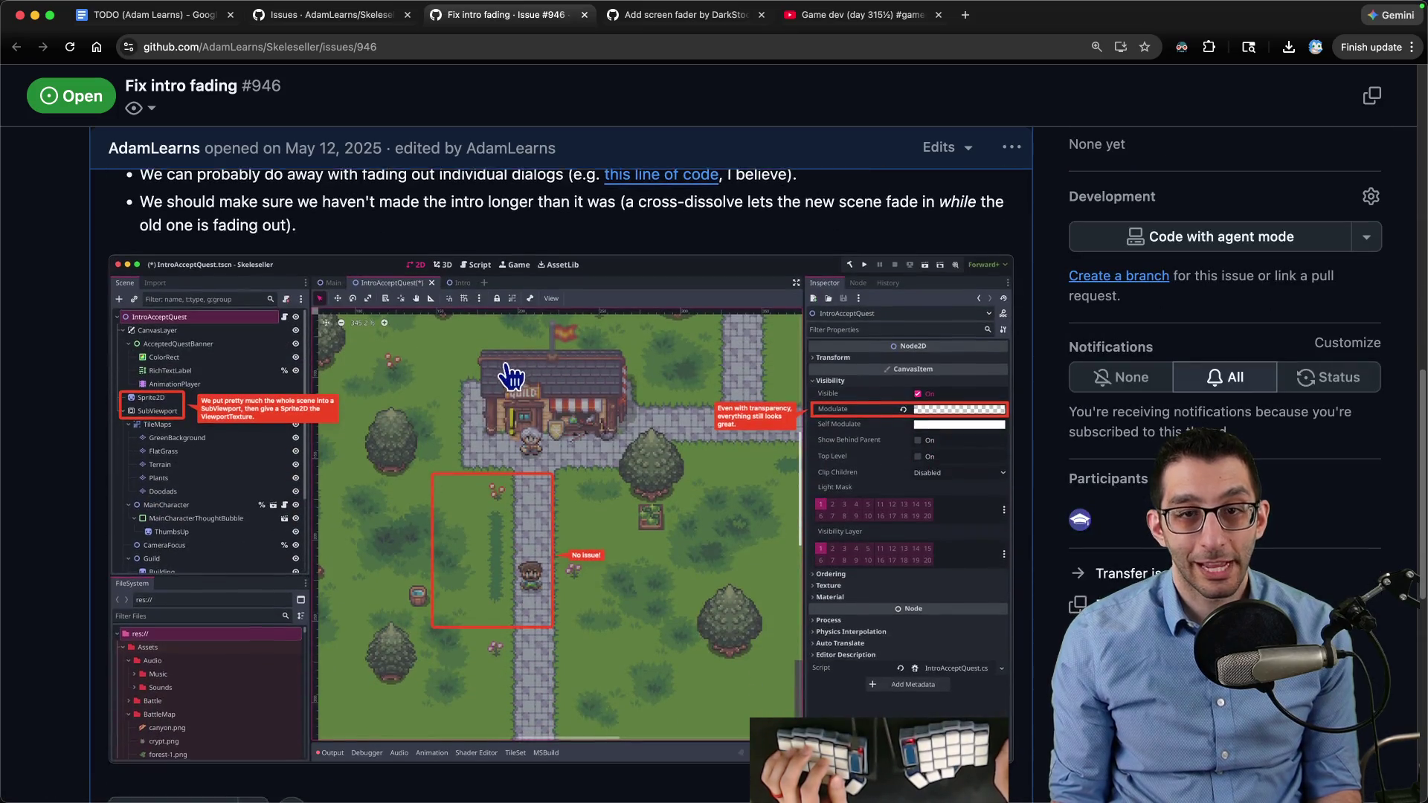
pyautogui.scroll(2, 424, 328)
pyautogui.moveTo(424, 328); pyautogui.dragTo(591, 563)
pyautogui.click(491, 282)
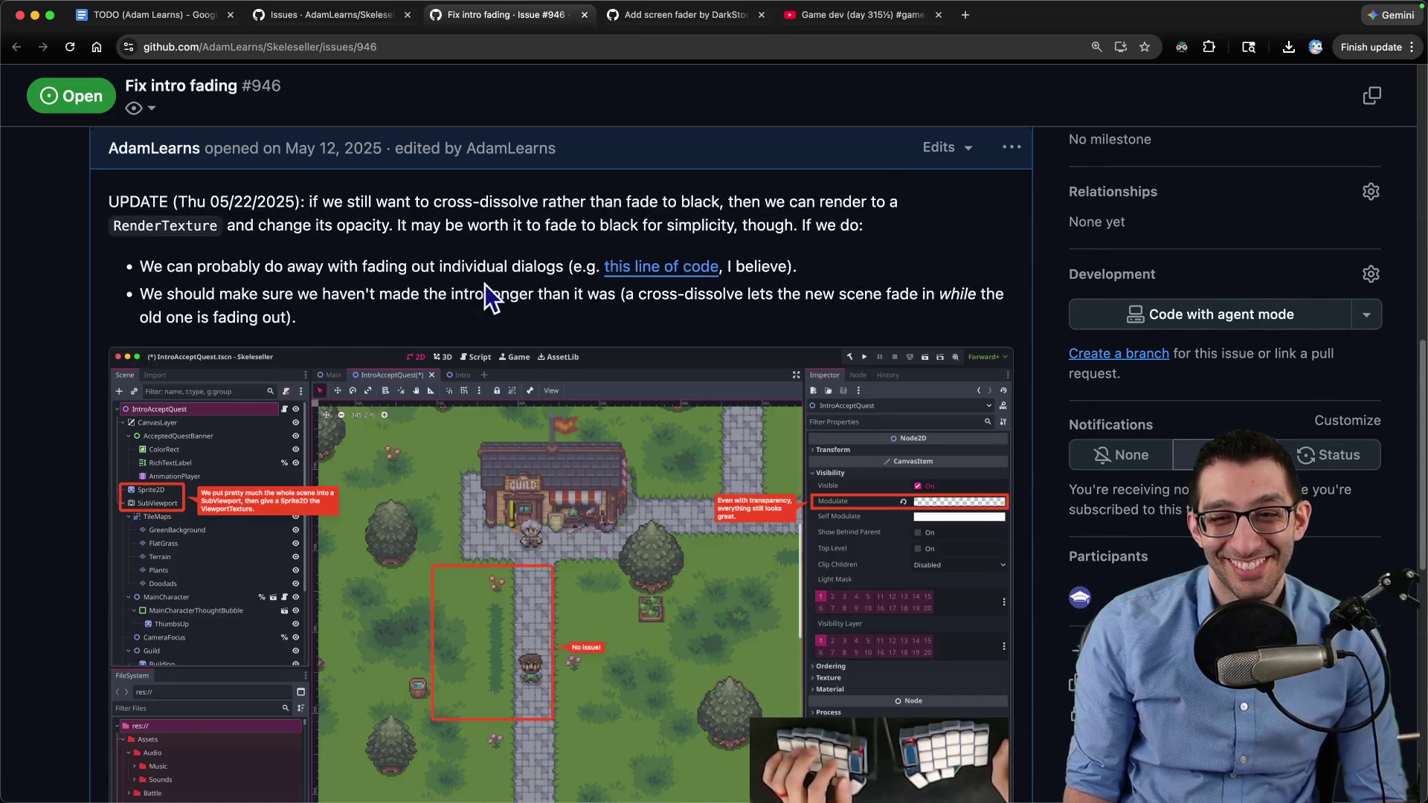
# Copy the tilemap fade-in screenshot image from the issue
pyautogui.scroll(-1, 503, 284)
pyautogui.scroll(-10, 502, 297)
pyautogui.scroll(20, 506, 330)
pyautogui.scroll(-5, 482, 387)
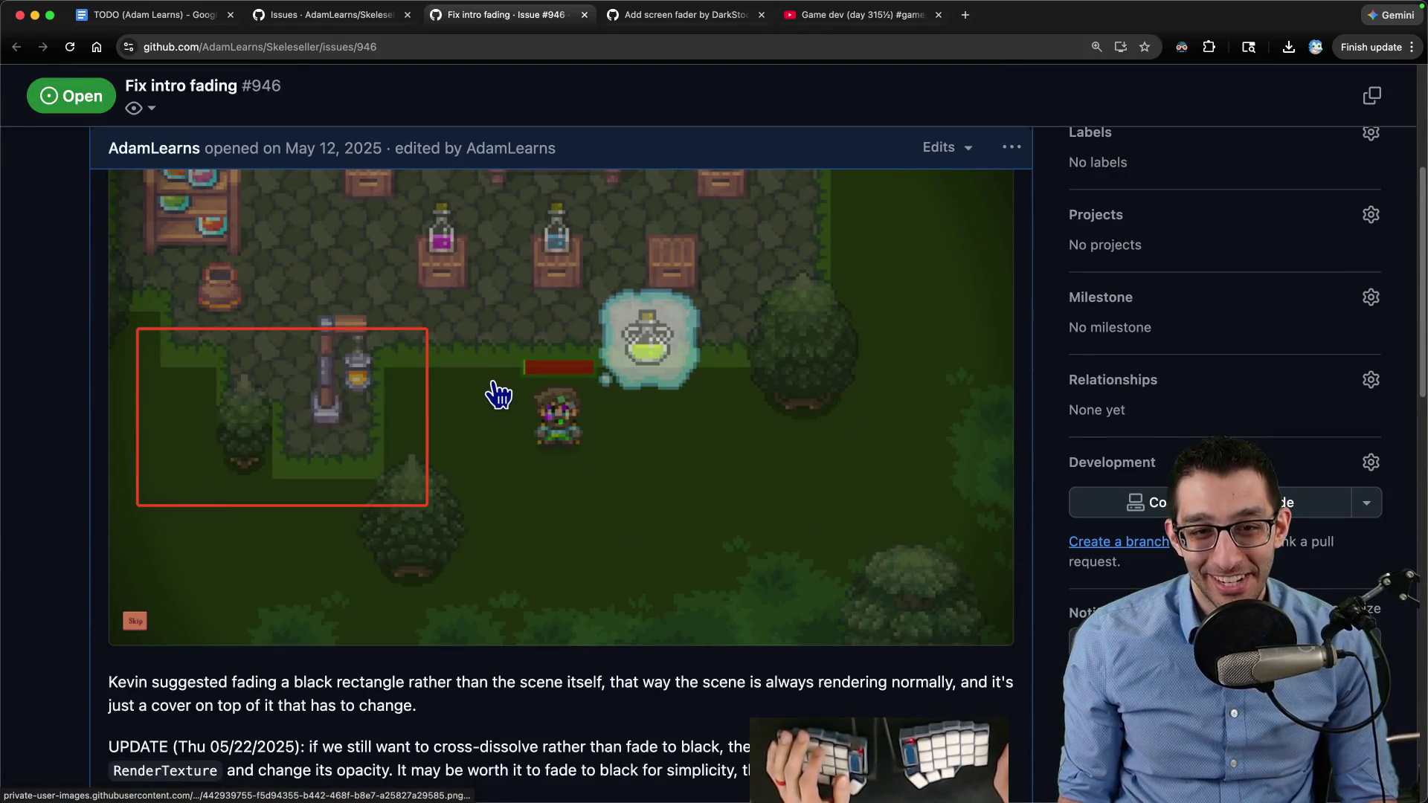
pyautogui.scroll(1, 498, 398)
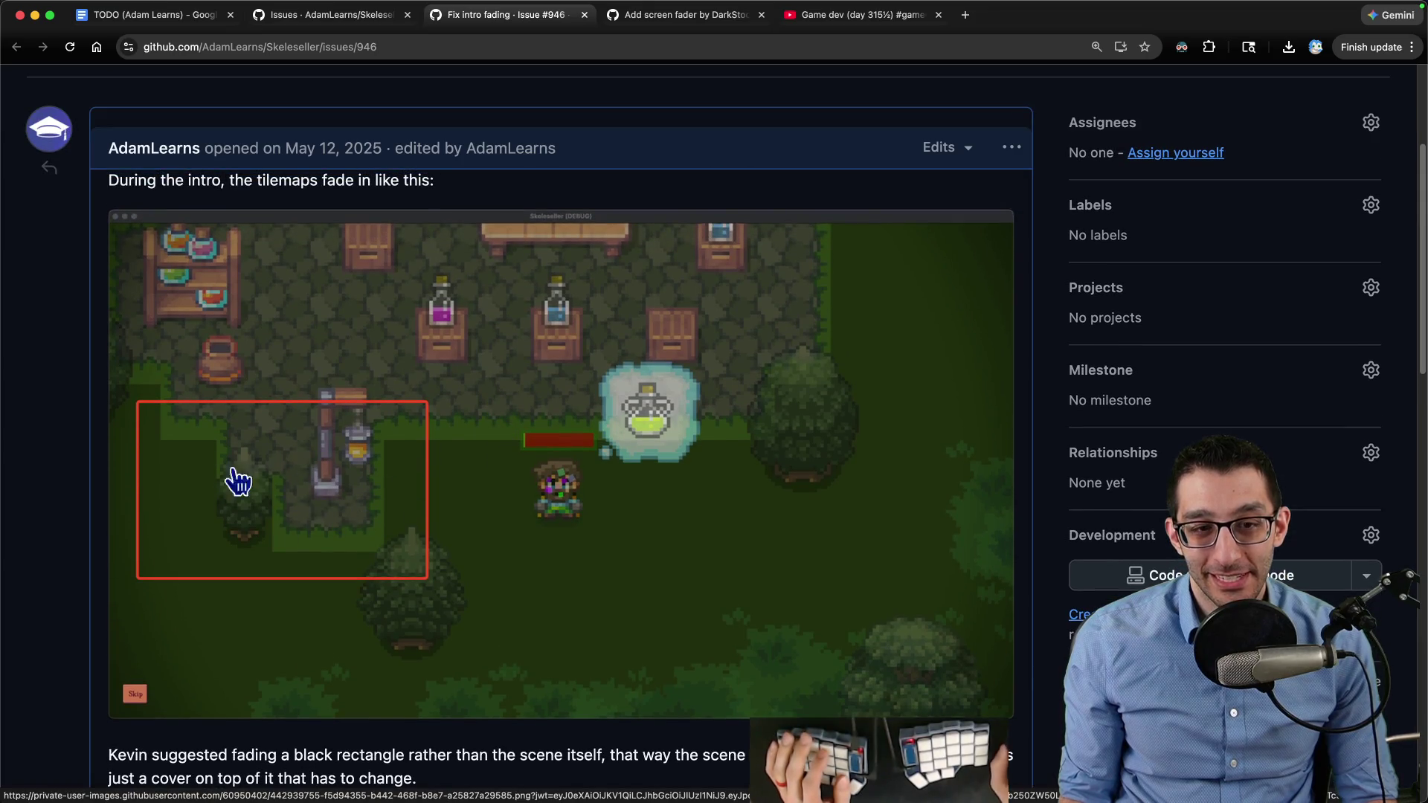
pyautogui.rightClick(342, 422)
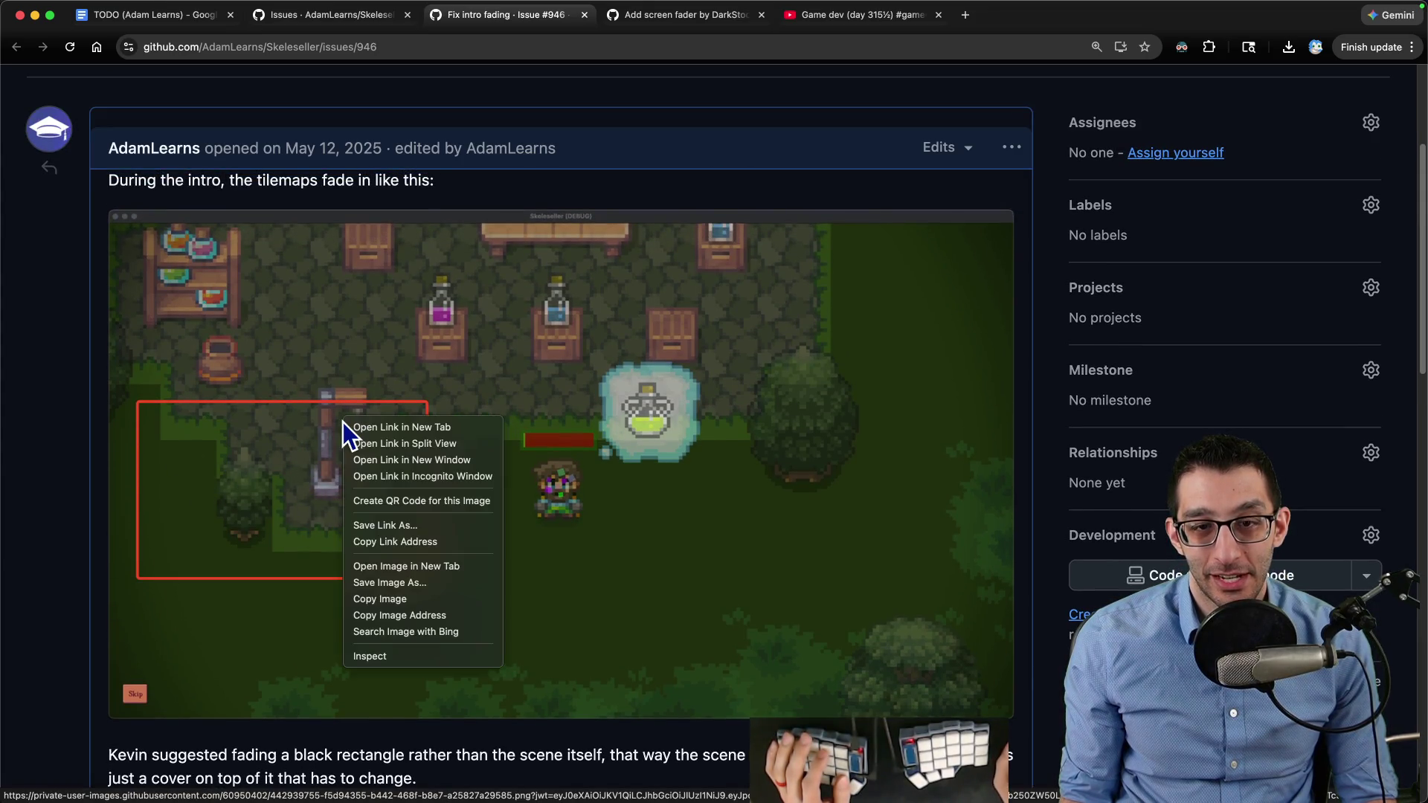
pyautogui.click(404, 599)
pyautogui.press('super+Tab')
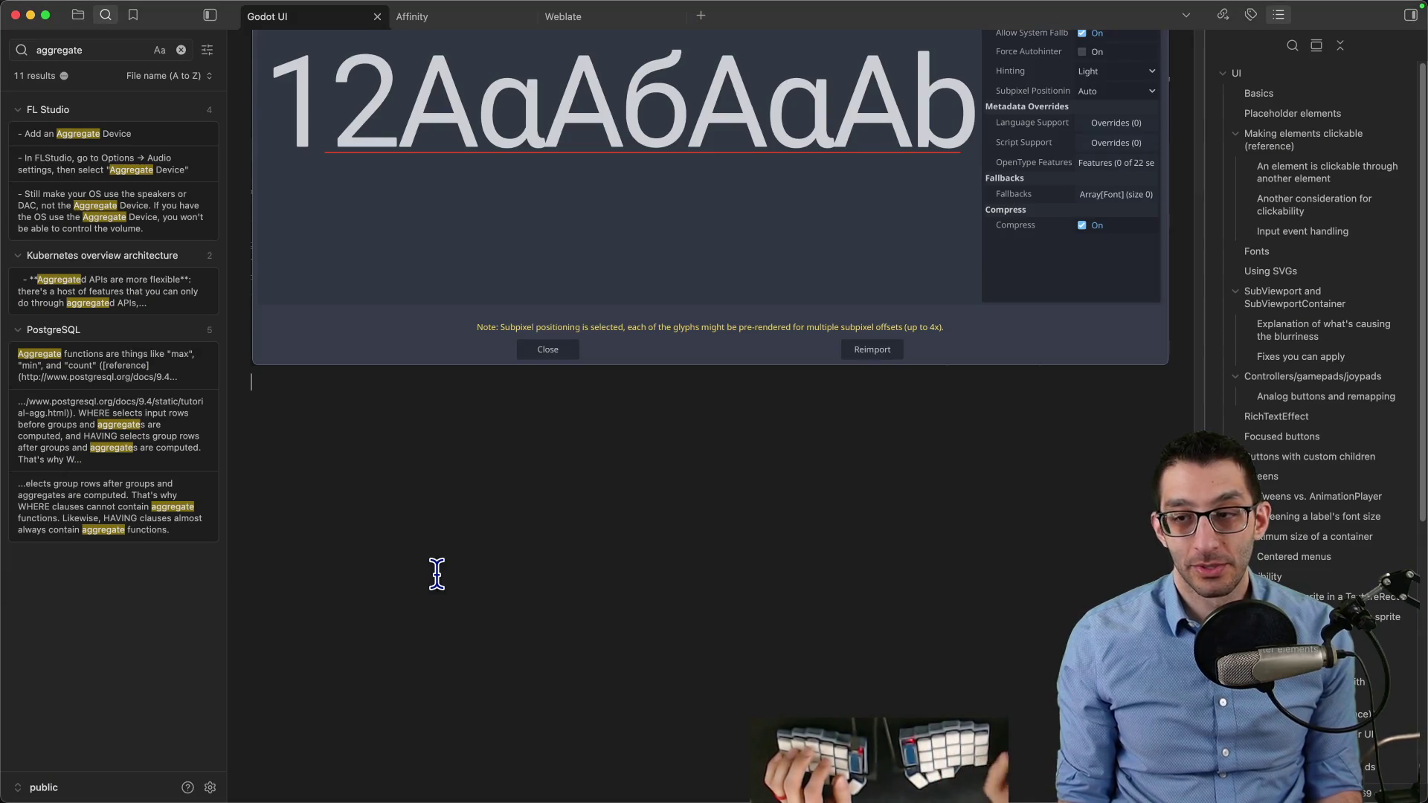
# Search the Godot UI note for 'subviewport' and 'tilem' to locate the Troubleshooting area
pyautogui.scroll(-20, 439, 576)
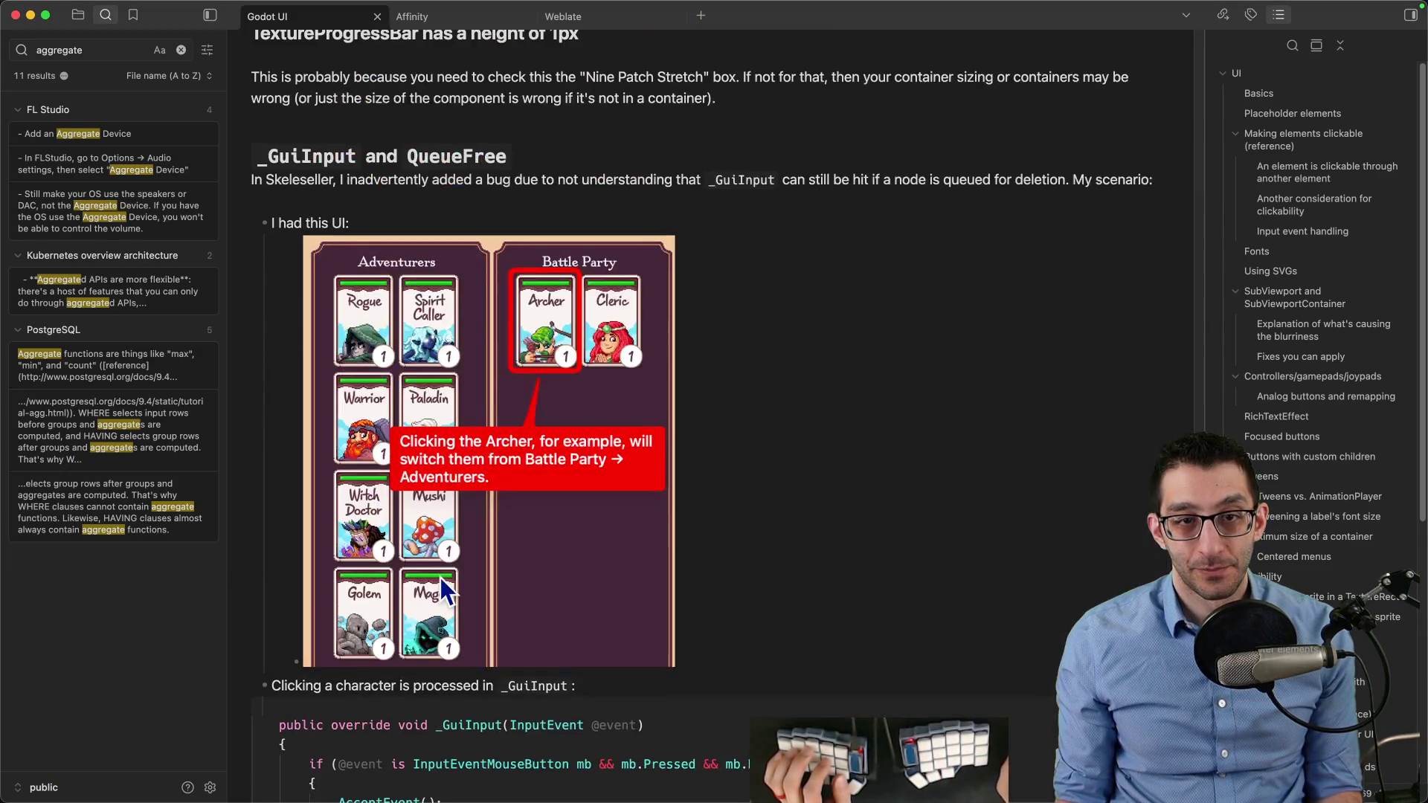
pyautogui.press('super+f')
pyautogui.write('subviewport')
pyautogui.press('Return')
pyautogui.press('Return')
pyautogui.press('Return')
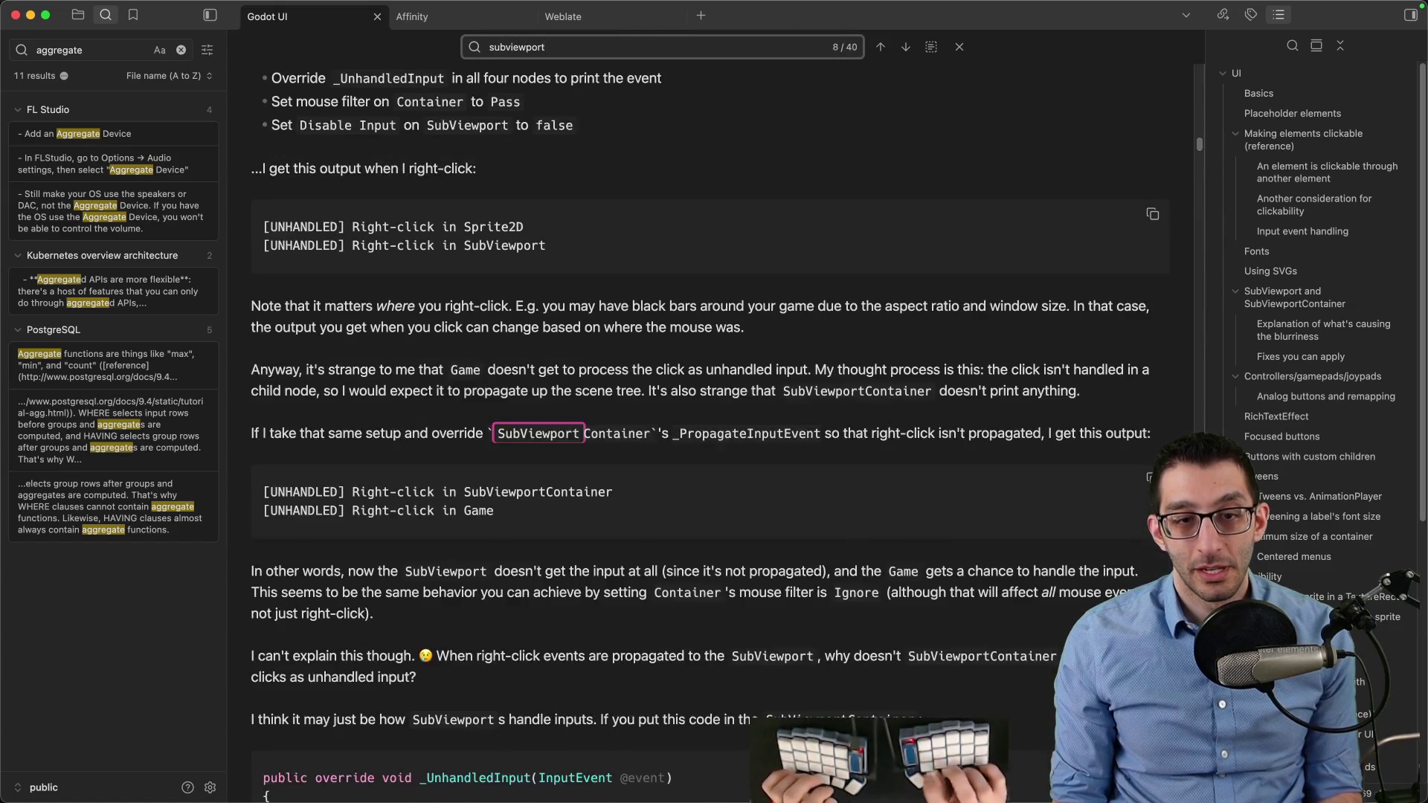
pyautogui.press('Return')
pyautogui.press('super+a')
pyautogui.write('tilem')
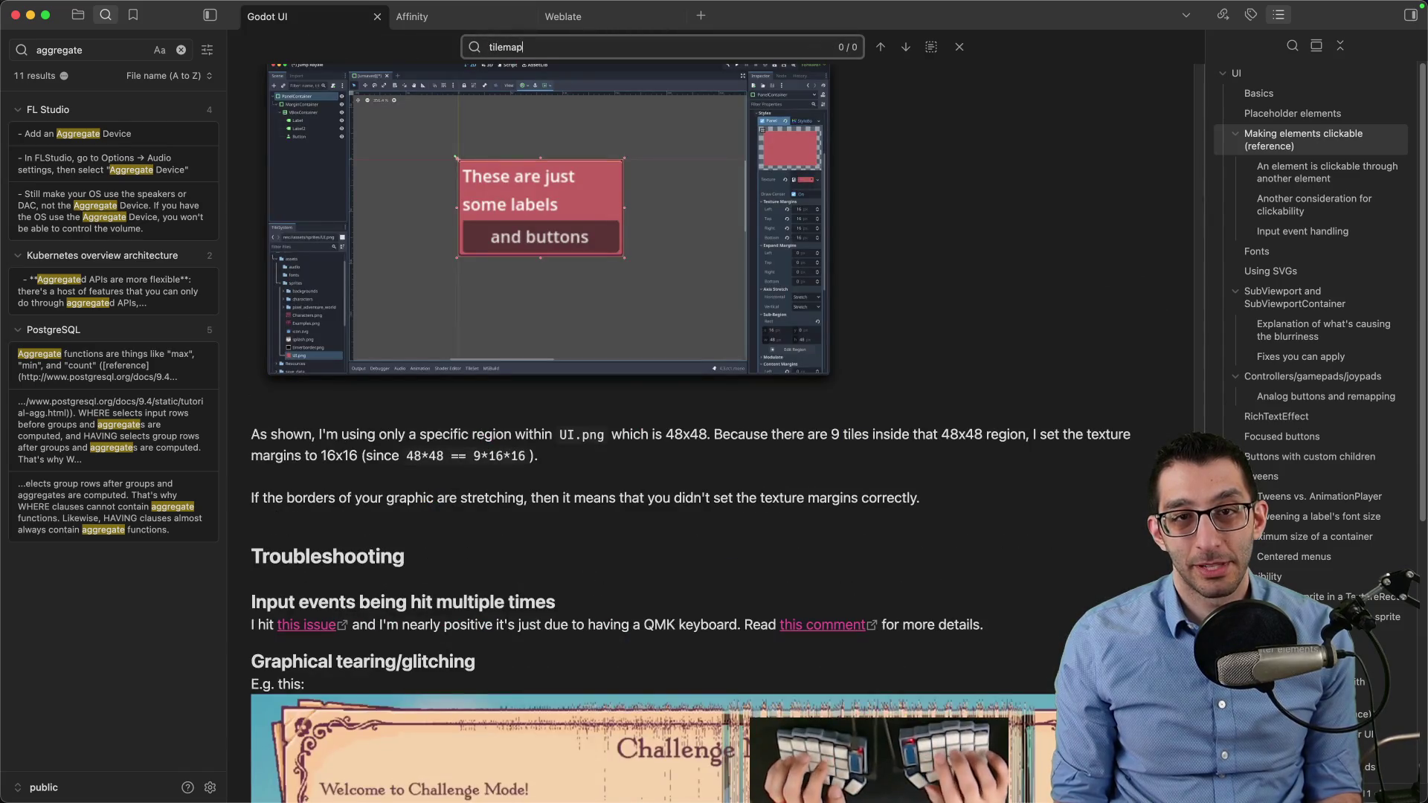
pyautogui.press('Escape')
pyautogui.scroll(-13, 742, 519)
pyautogui.scroll(8, 659, 678)
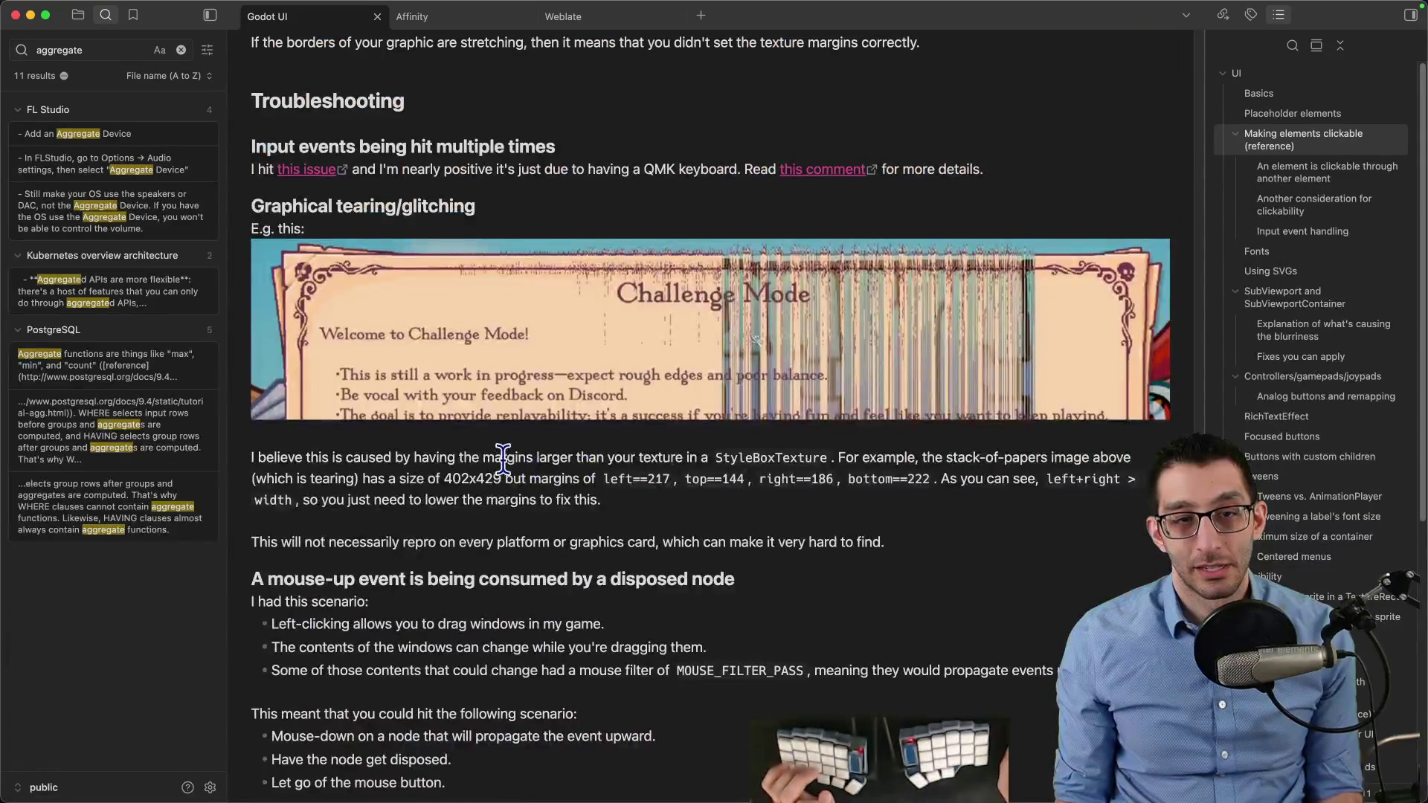
pyautogui.scroll(3, 504, 458)
# Insert the heading 'Fading in a TileMapLayer looks weird' and paste the screenshot beneath it
pyautogui.click(601, 273)
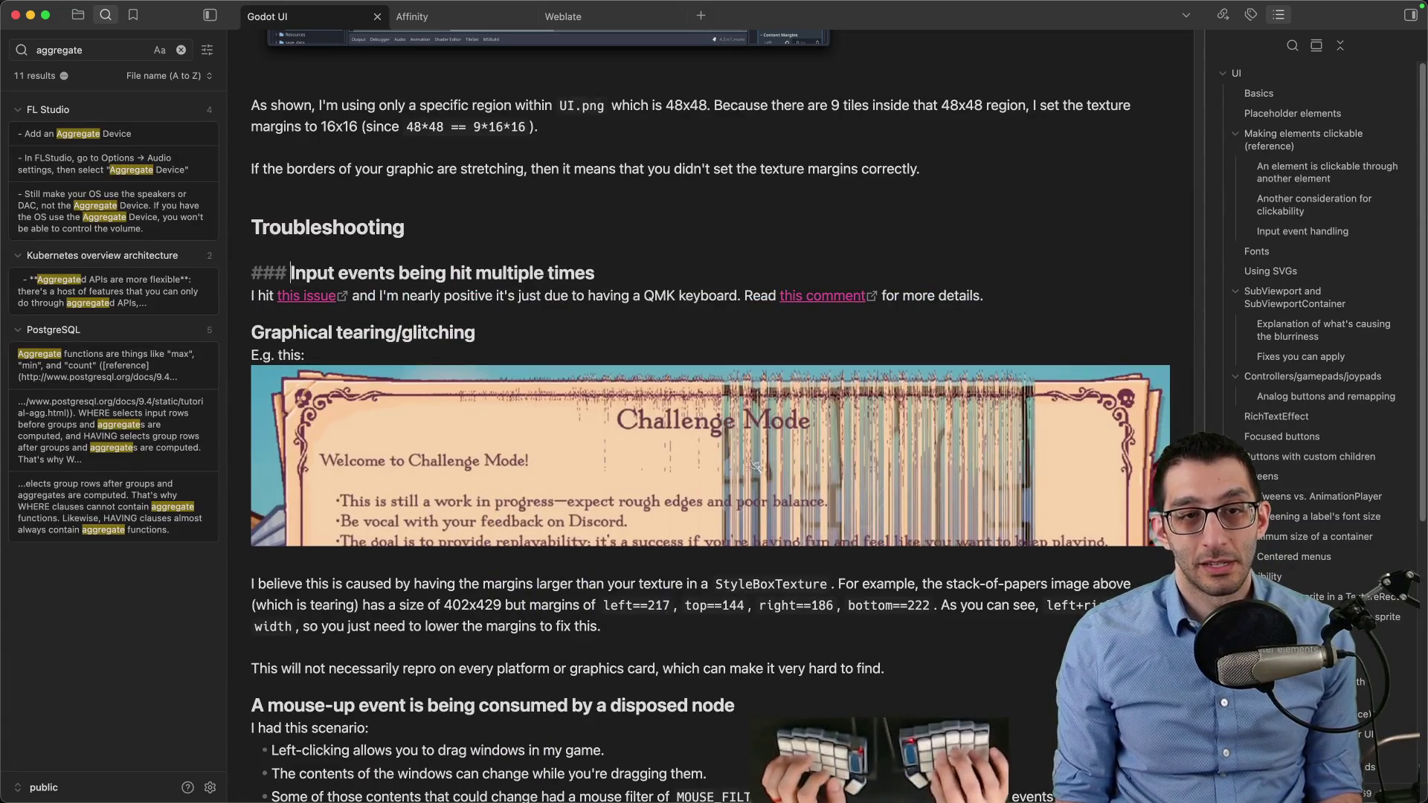
pyautogui.press('Return')
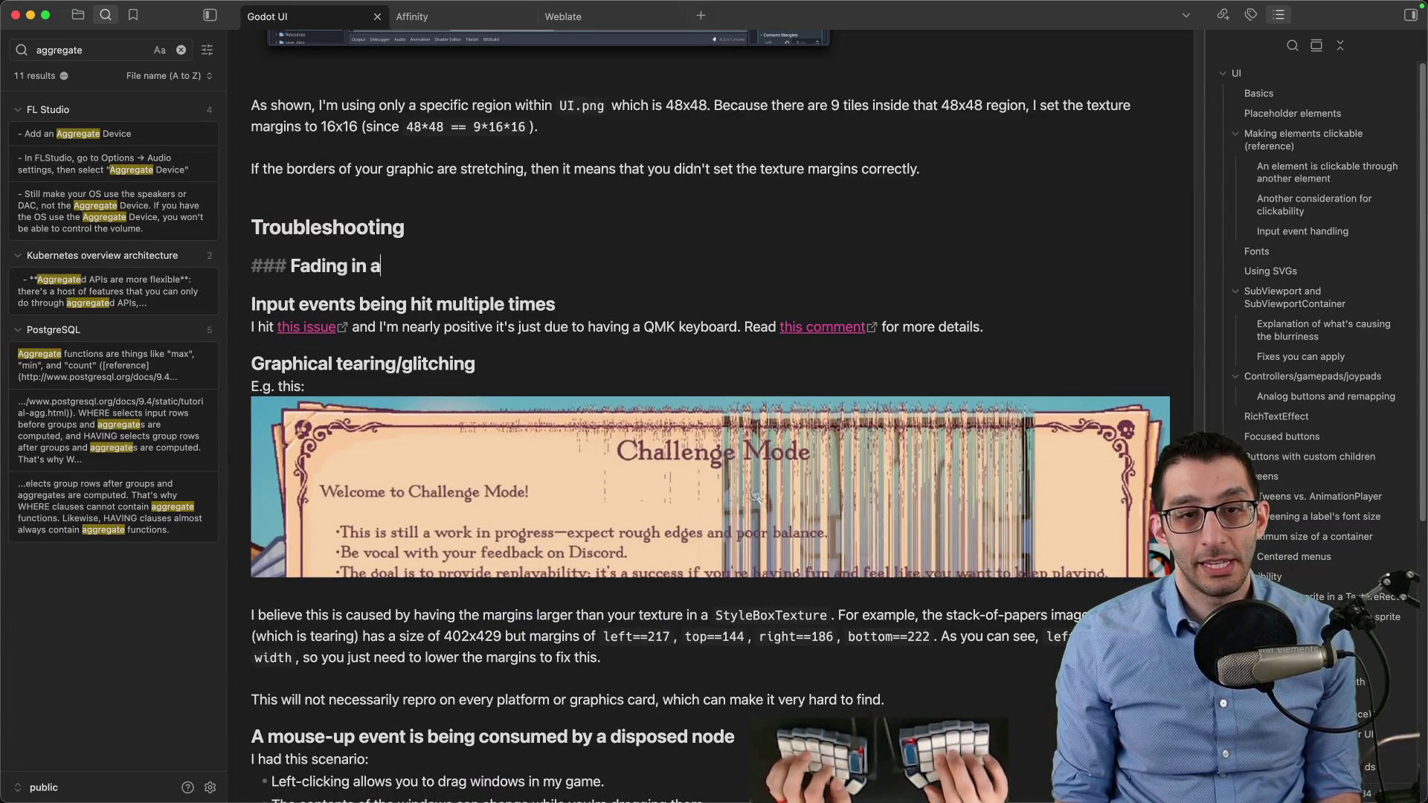
pyautogui.write('### Fading in a tilemaplayer')
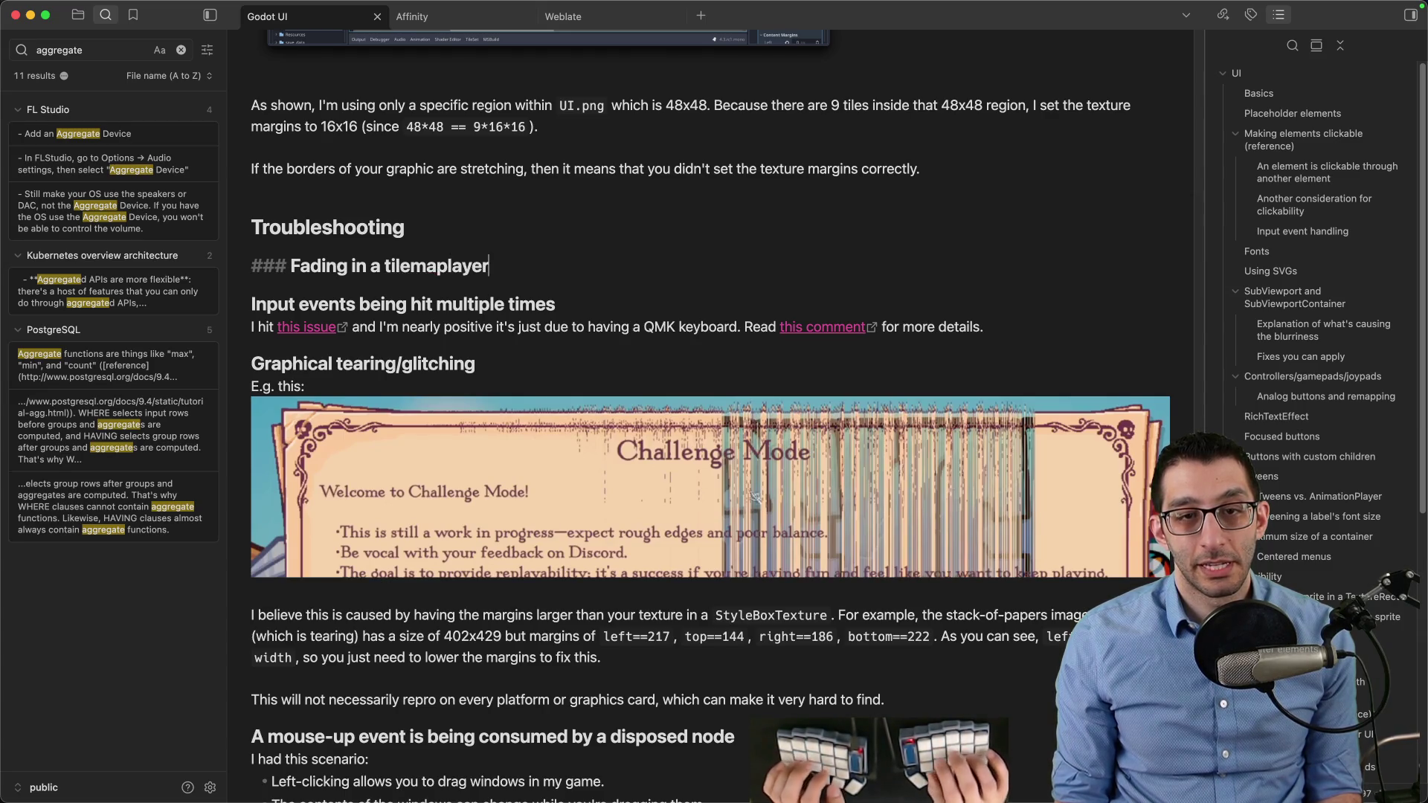
pyautogui.hotkey('alt', 'BackSpace')
pyautogui.write('T')
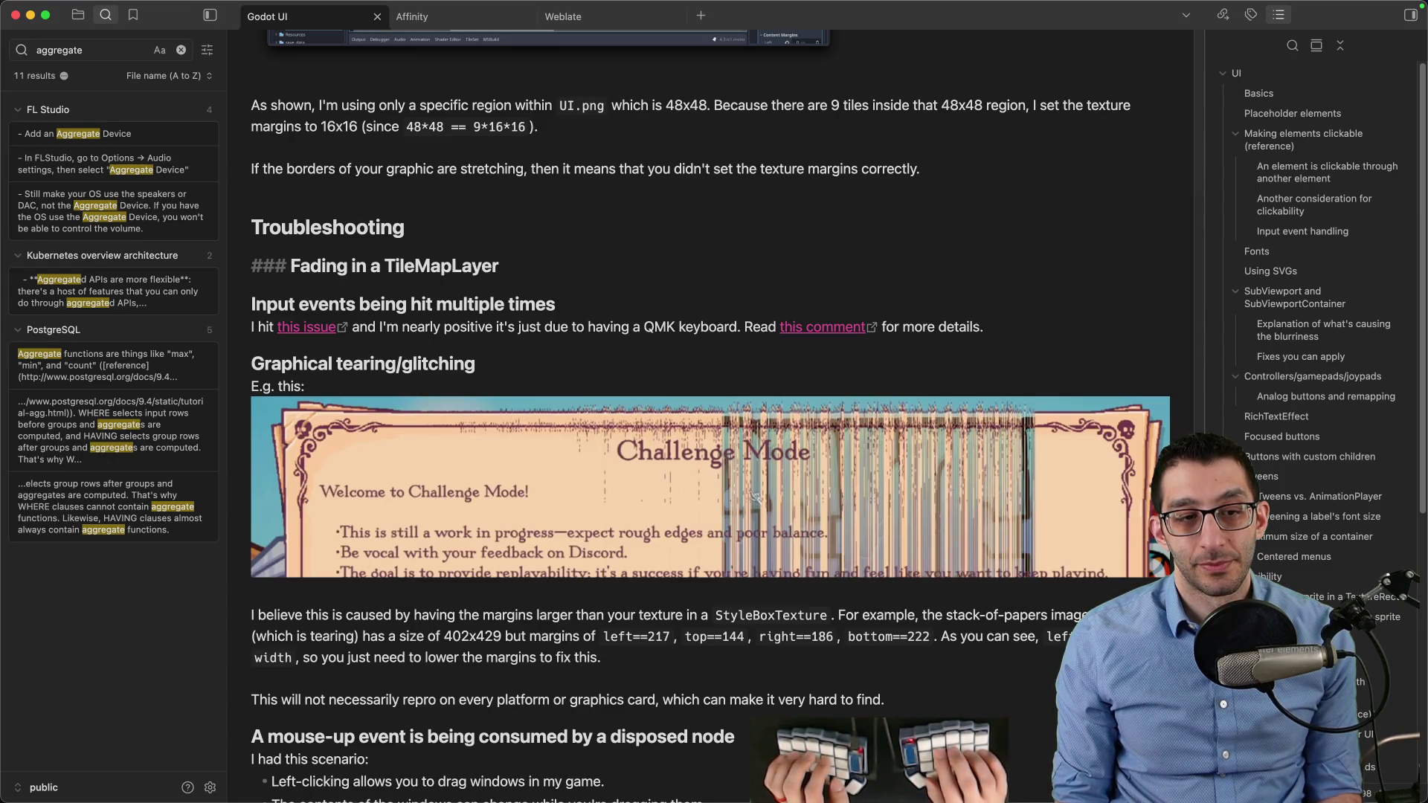
pyautogui.write(' weird')
pyautogui.press('Return')
pyautogui.press('super+v')
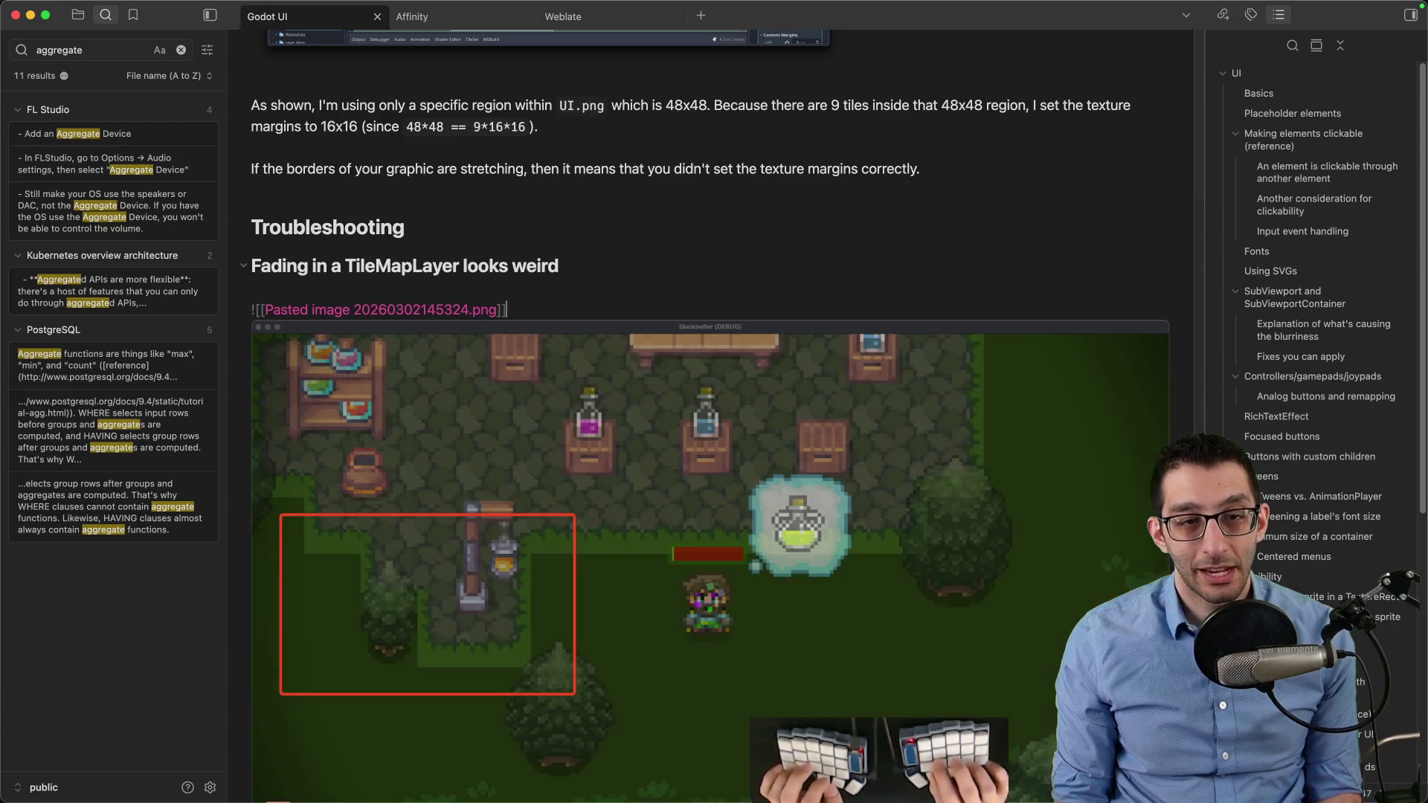
# Delete the word 'a' from the 'Fading in a TileMapLayer looks weird' heading
pyautogui.scroll(-3, 525, 307)
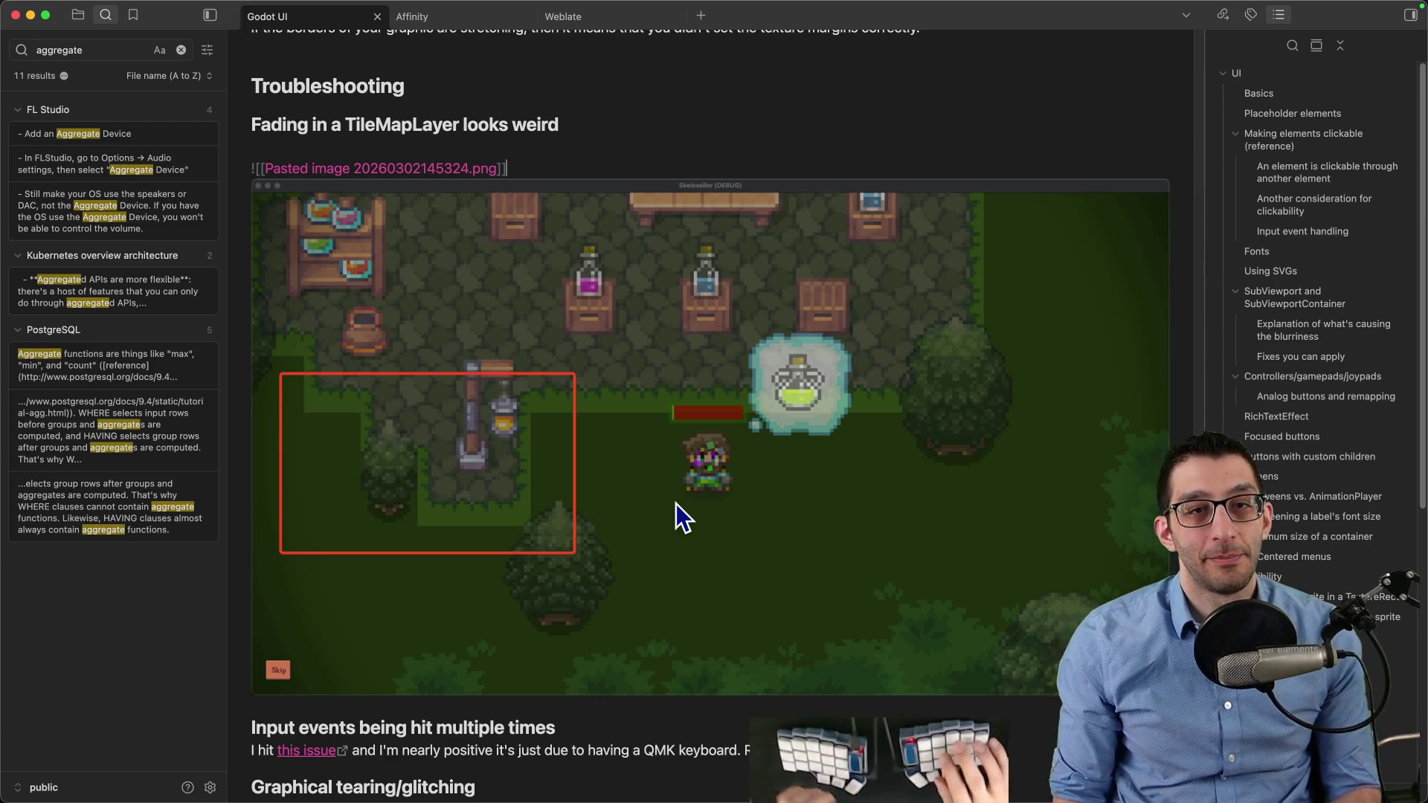
pyautogui.press('Up')
pyautogui.click(345, 124)
pyautogui.press('BackSpace')
# Make the heading read 'Fading in layered `TileMapLayer`s looks weird' with TileMapLayer in backticks
pyautogui.write('layered')
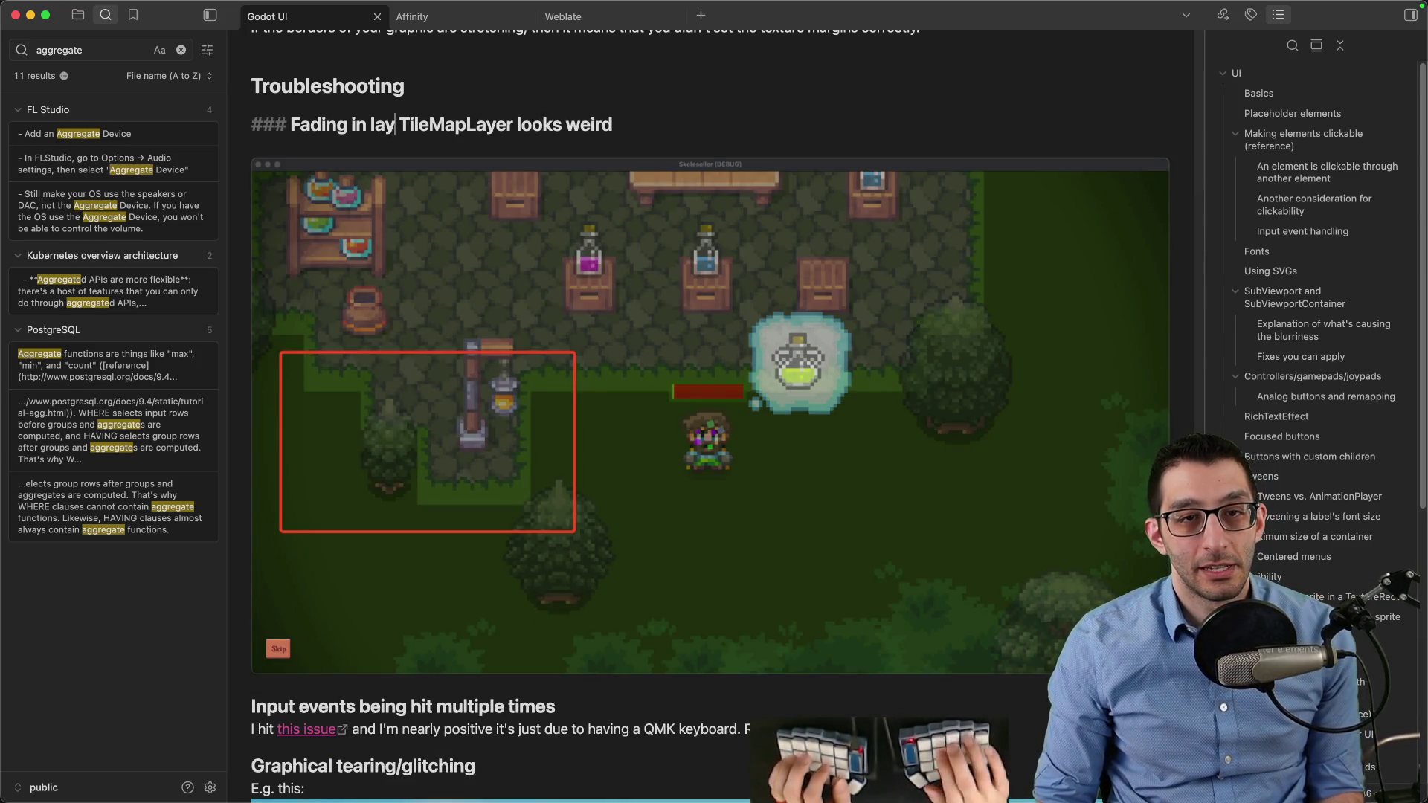
pyautogui.click(551, 125)
pyautogui.write('s')
pyautogui.press('Left')
pyautogui.write('`')
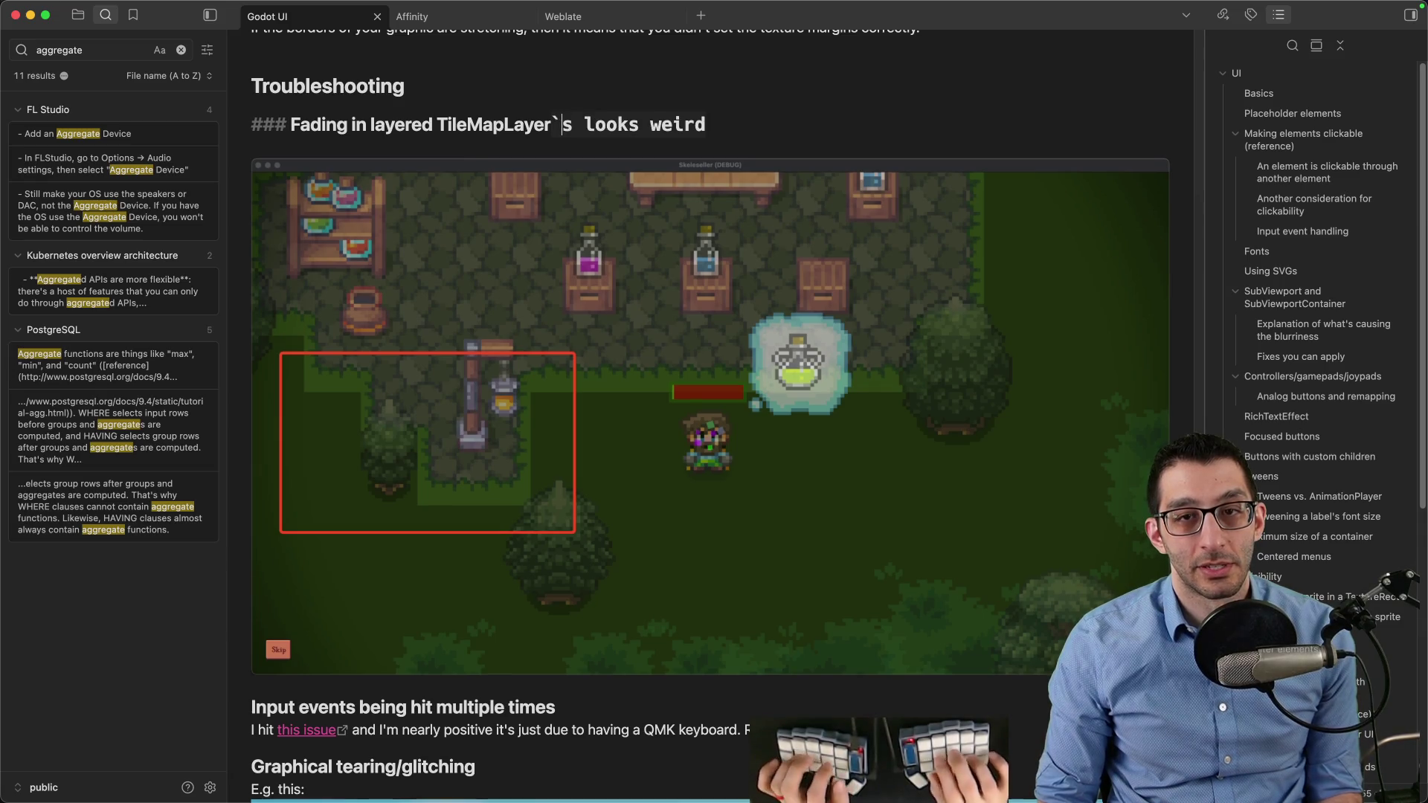
pyautogui.press('BackSpace')
pyautogui.hotkey('alt', 'Left')
pyautogui.write('`')
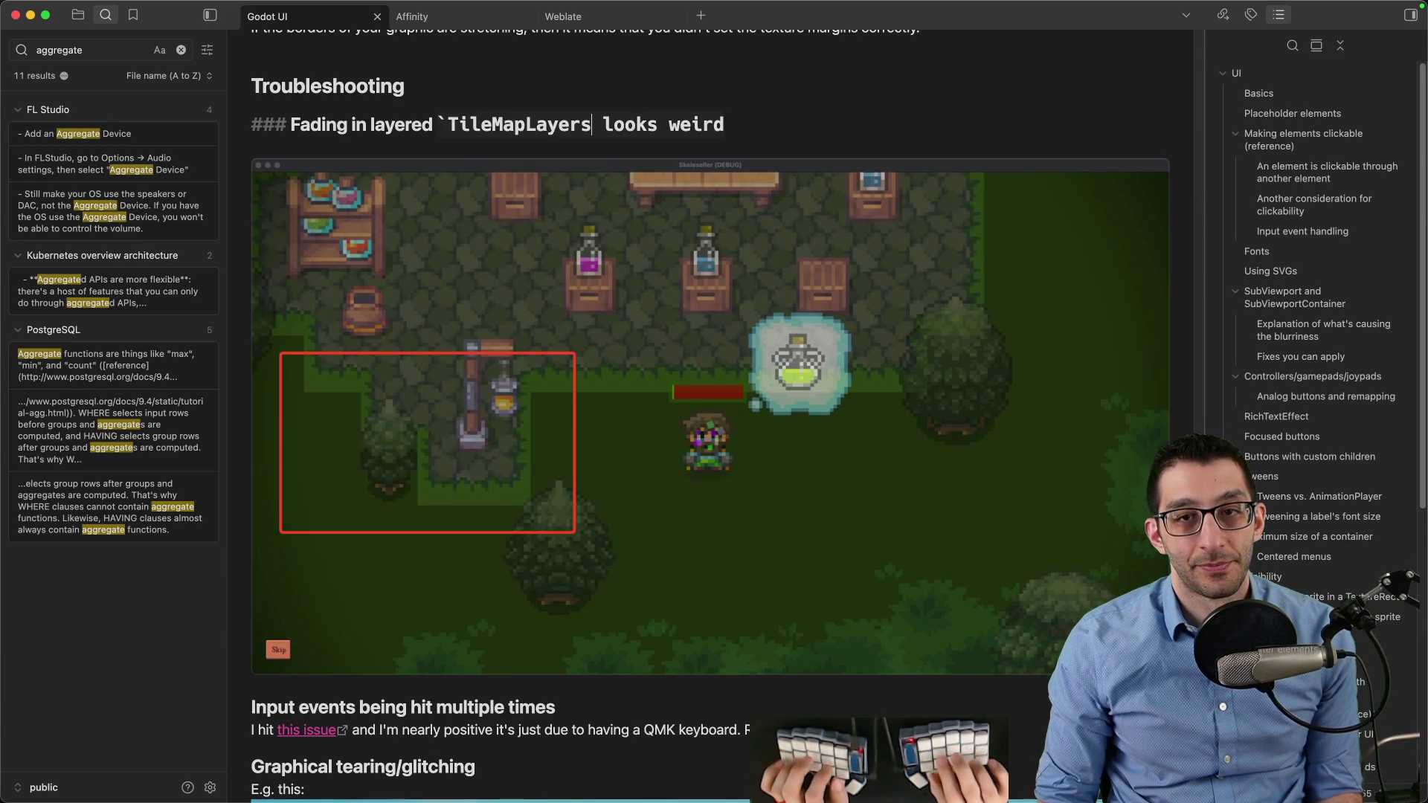
pyautogui.hotkey('alt', 'Right')
pyautogui.write('`')
pyautogui.write('`')
pyautogui.press('Right')
pyautogui.press('Delete')
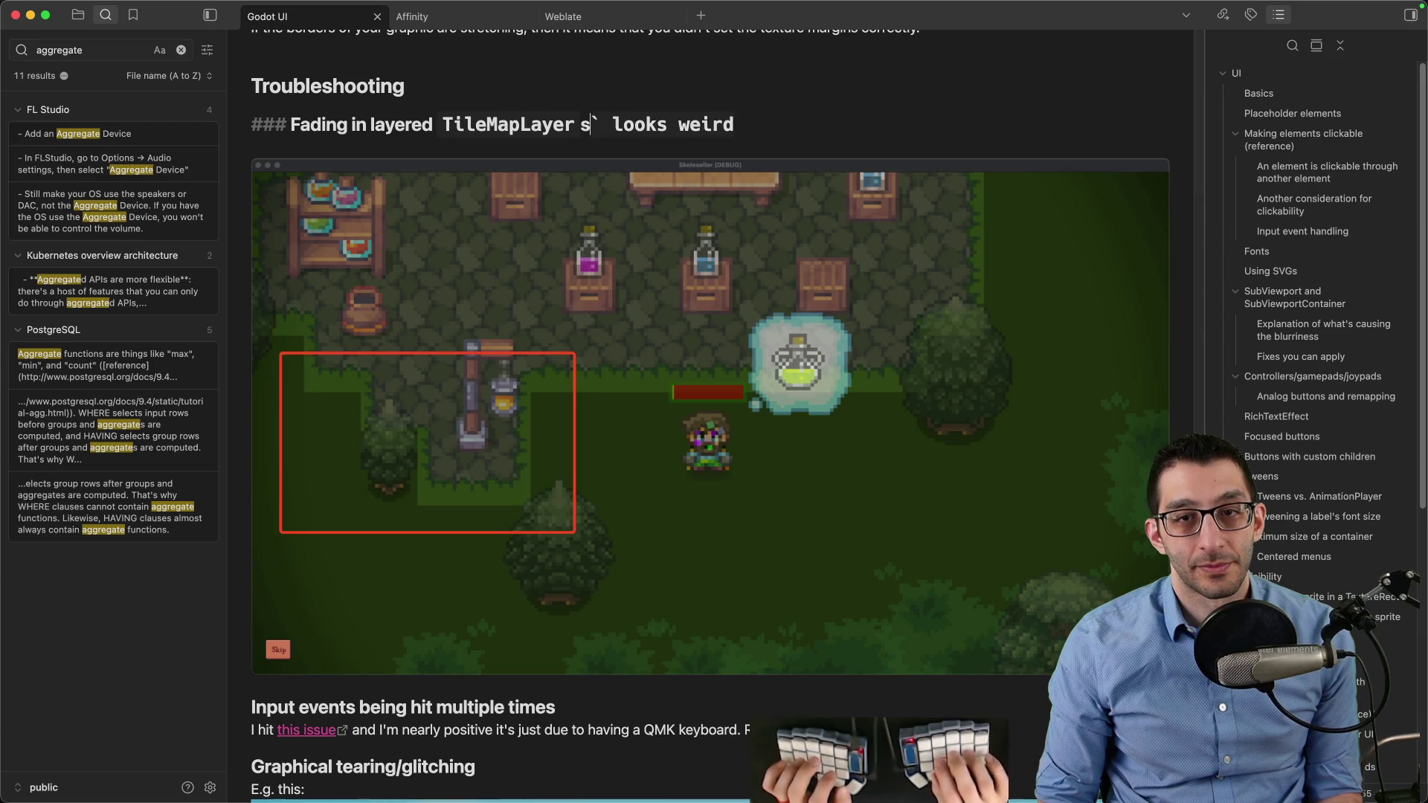
# Start the sentence below the heading explaining the green boundary around the stone
pyautogui.press('Down')
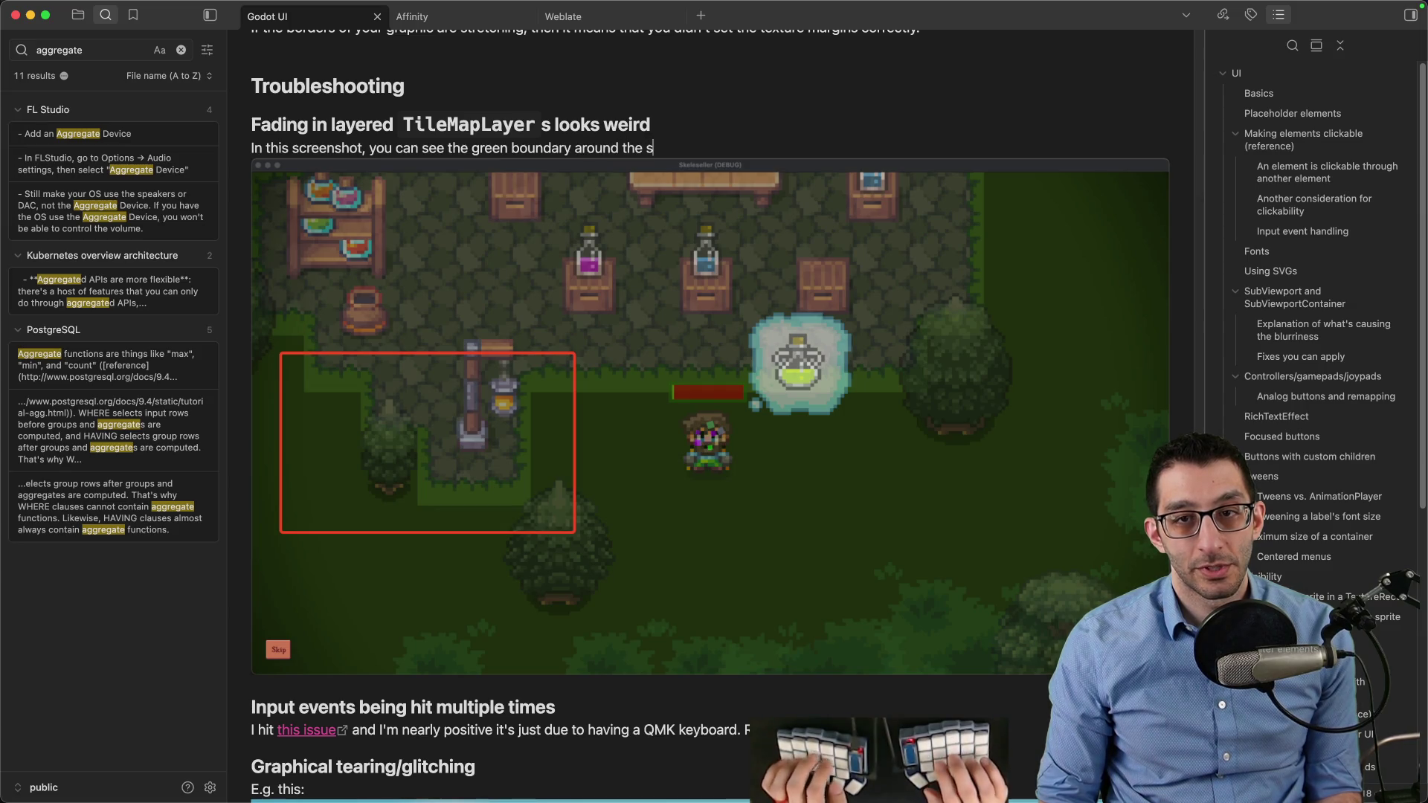
pyautogui.write("tone, but it's supposed to be the same color as the surrounding tiles.")
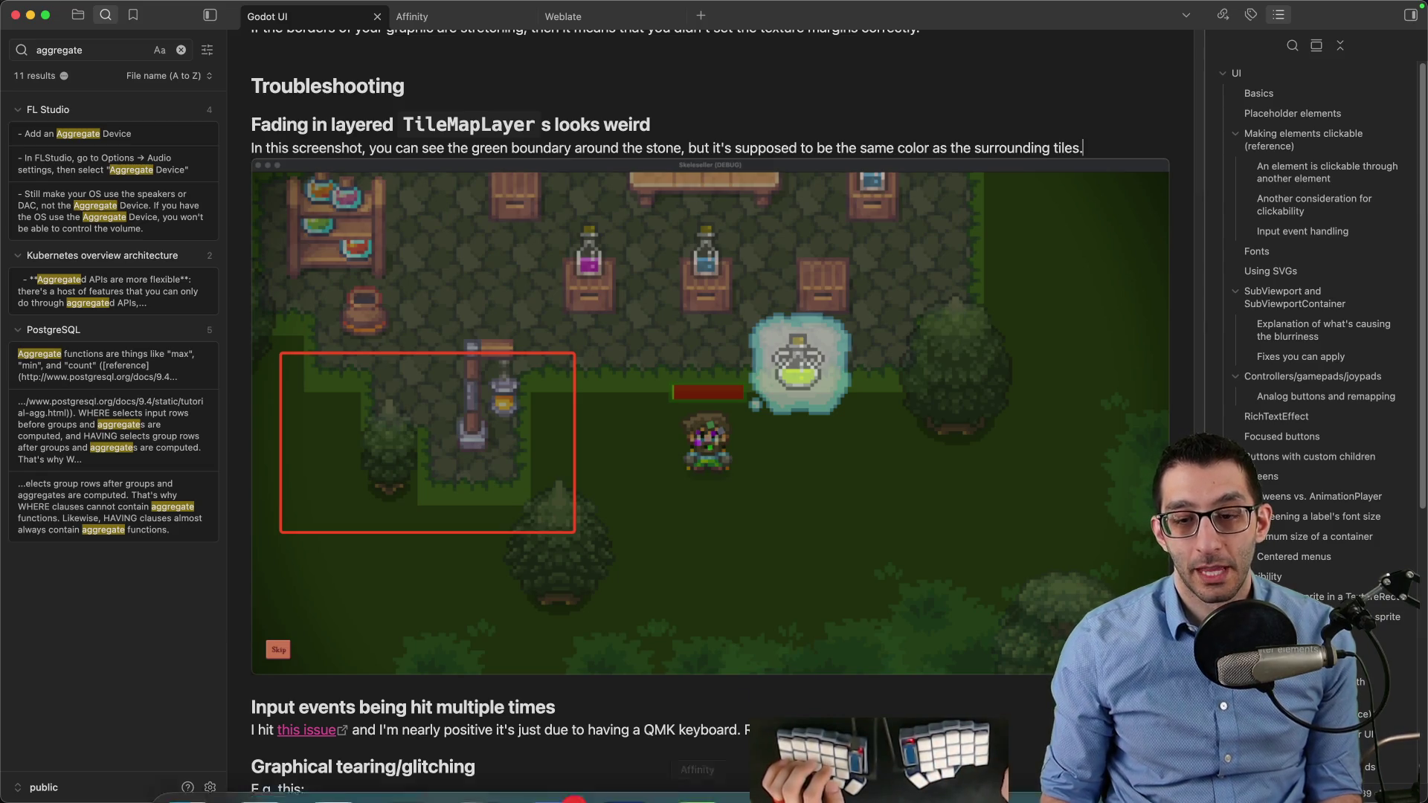
pyautogui.click(842, 755)
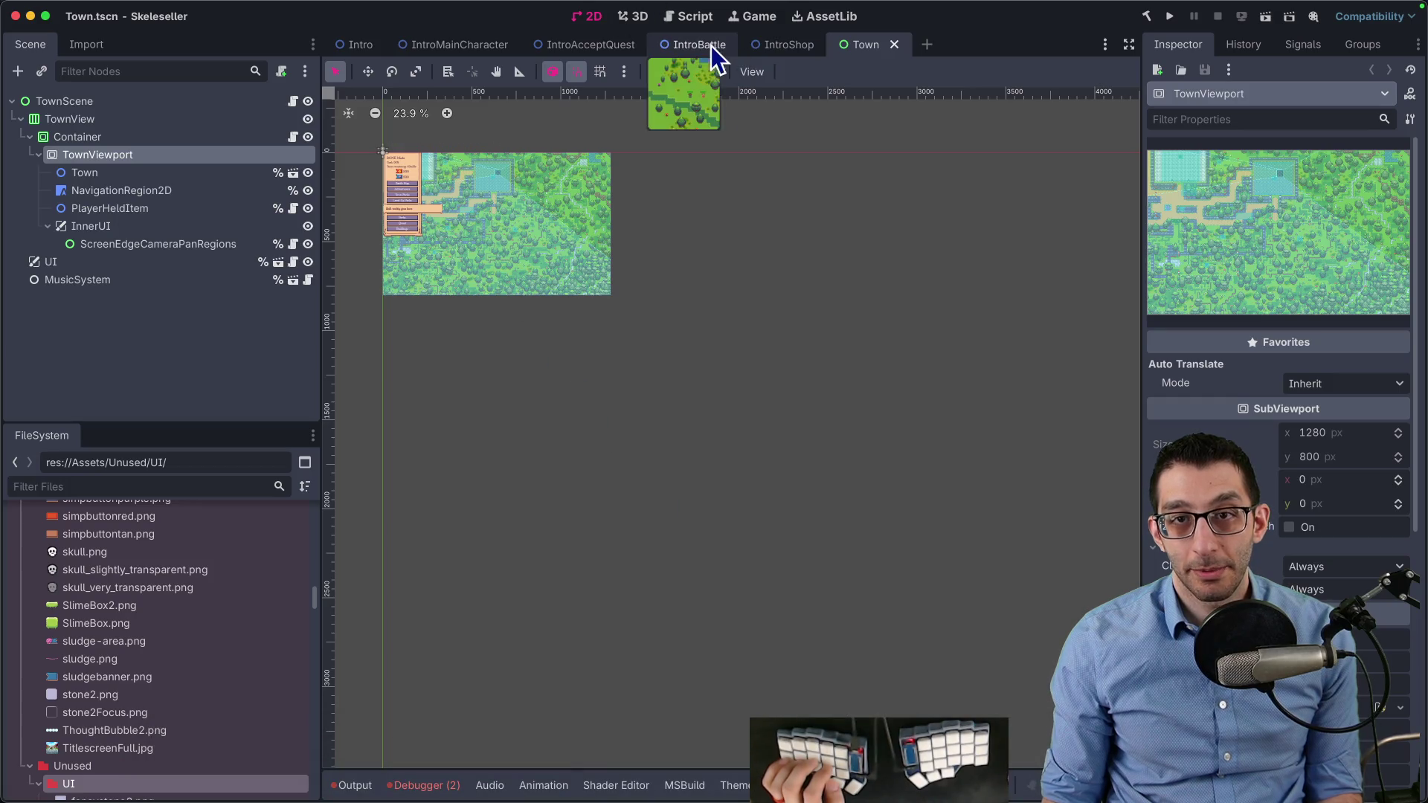
# Open the IntroShop scene, zoom in on the lamp post area, and screenshot it
pyautogui.click(762, 44)
pyautogui.scroll(10, 570, 449)
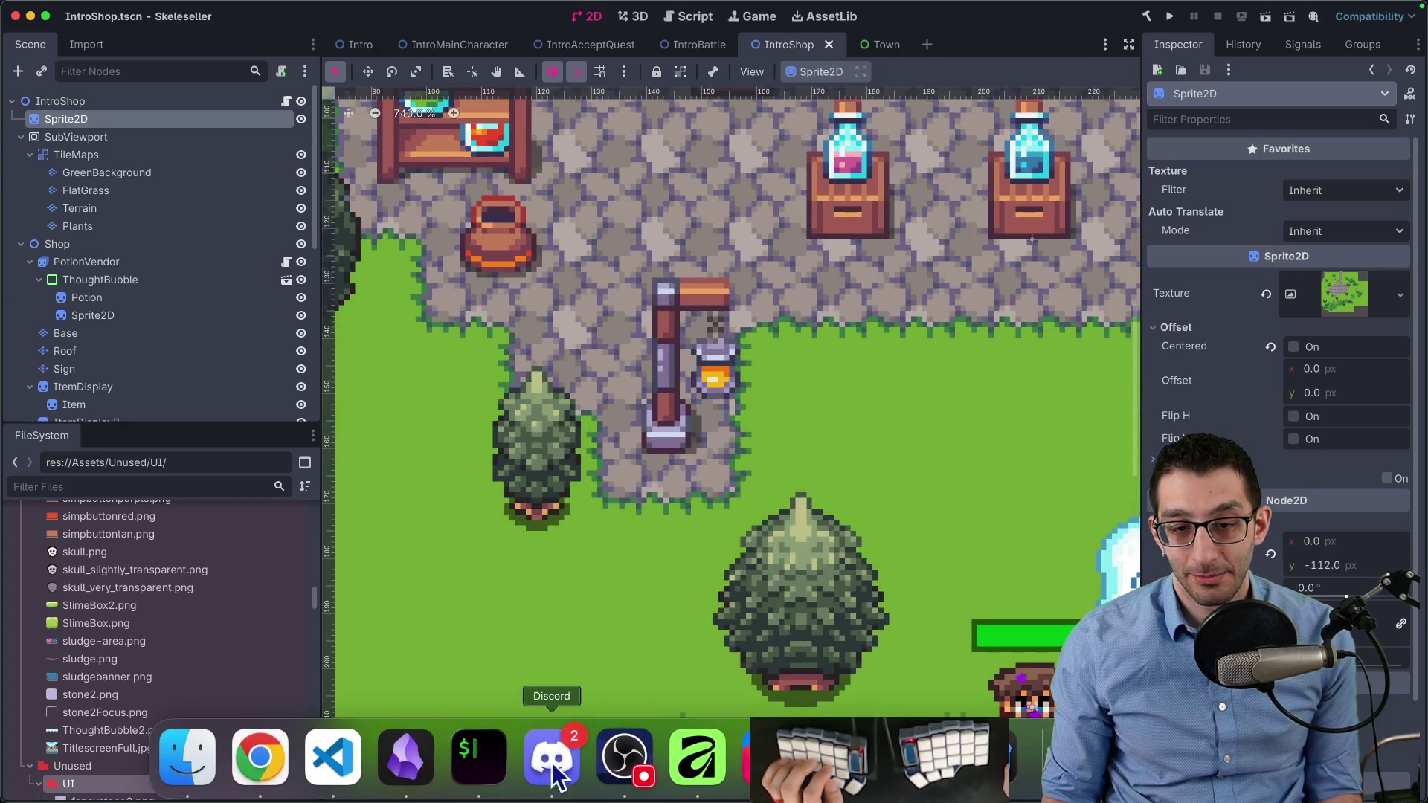
pyautogui.click(411, 758)
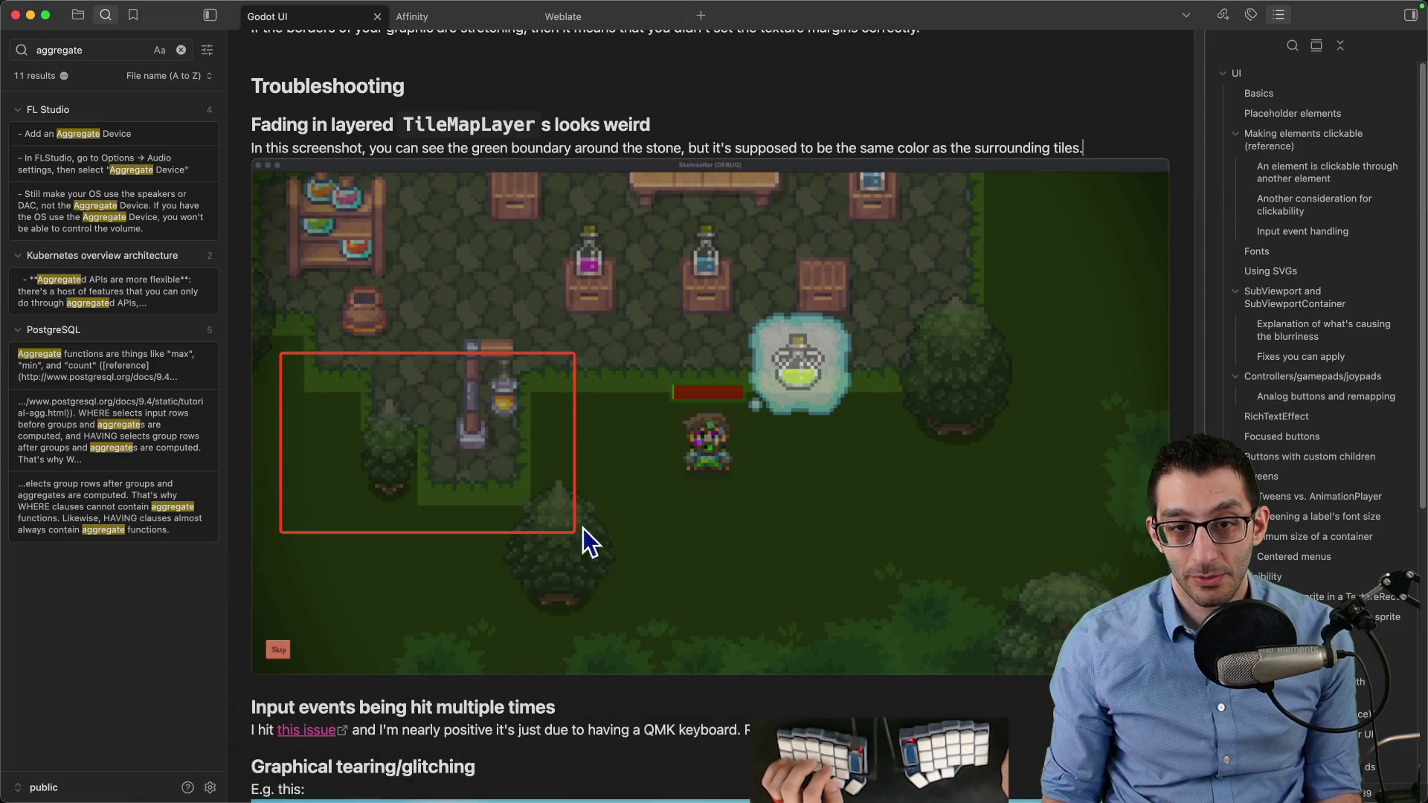
pyautogui.click(843, 759)
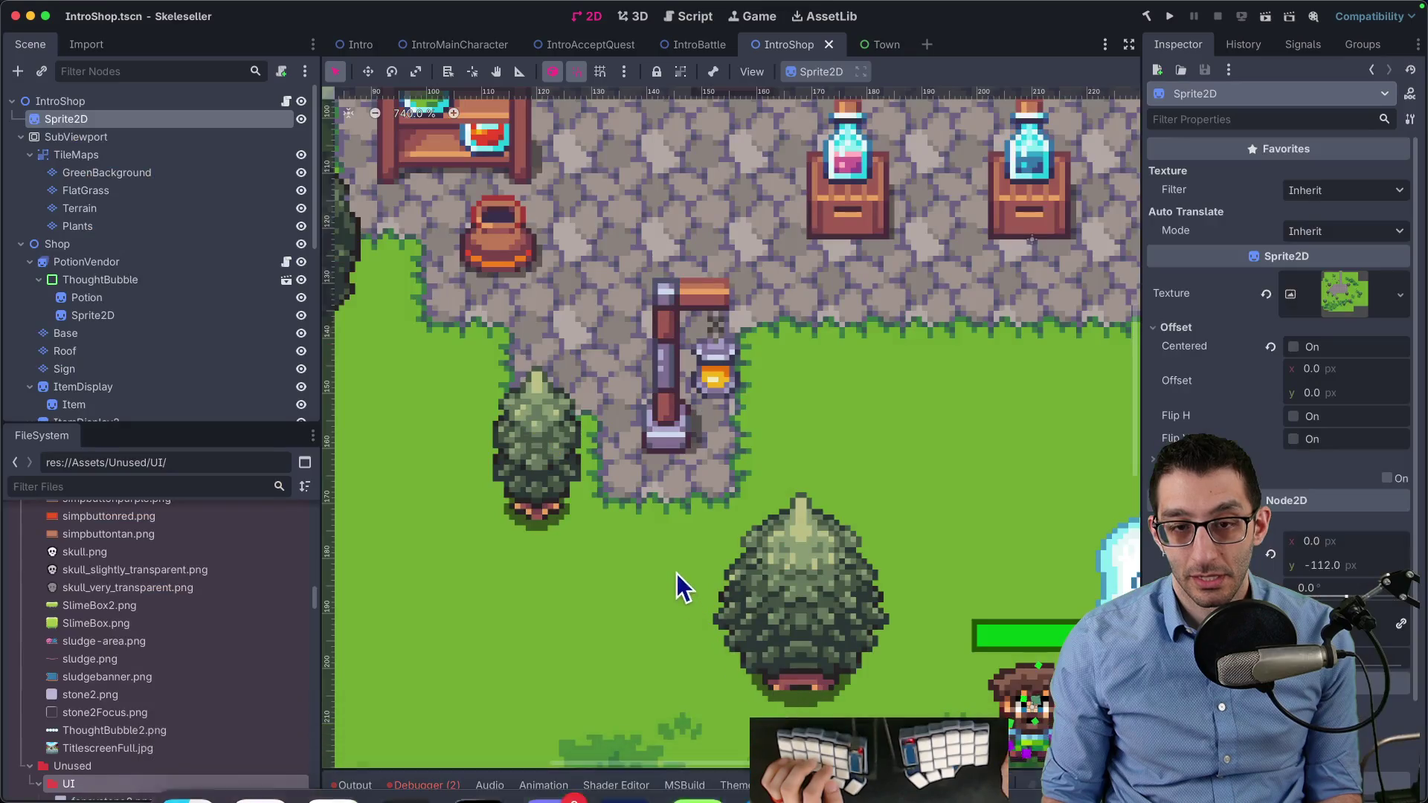
pyautogui.hscroll(-3, 676, 578)
pyautogui.moveTo(917, 232)
pyautogui.mouseDown()
pyautogui.moveTo(469, 494)
pyautogui.moveTo(392, 563)
pyautogui.mouseUp()
# Expand the Shottr capture to 100% and draw a red rectangle around the plain grass
pyautogui.press('ctrl+super+f')
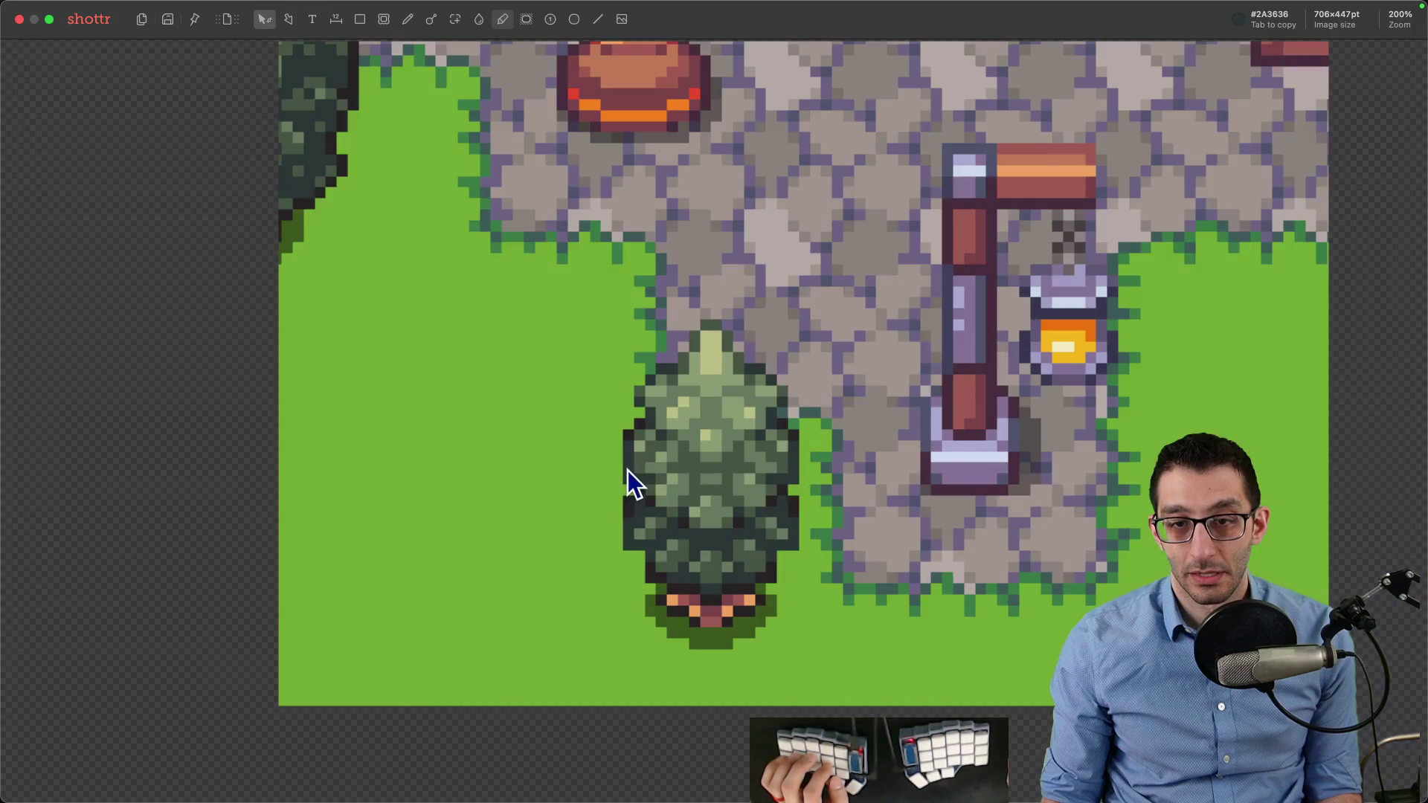
pyautogui.press('super+0')
pyautogui.press('r')
pyautogui.moveTo(499, 291)
pyautogui.mouseDown()
pyautogui.moveTo(721, 421)
pyautogui.moveTo(674, 427)
pyautogui.mouseUp()
# Add the callout 'This looks fine; you can't tell where one Tile…' below the rectangle, then close the capture
pyautogui.press('t')
pyautogui.click(526, 357)
pyautogui.write('This looks fine')
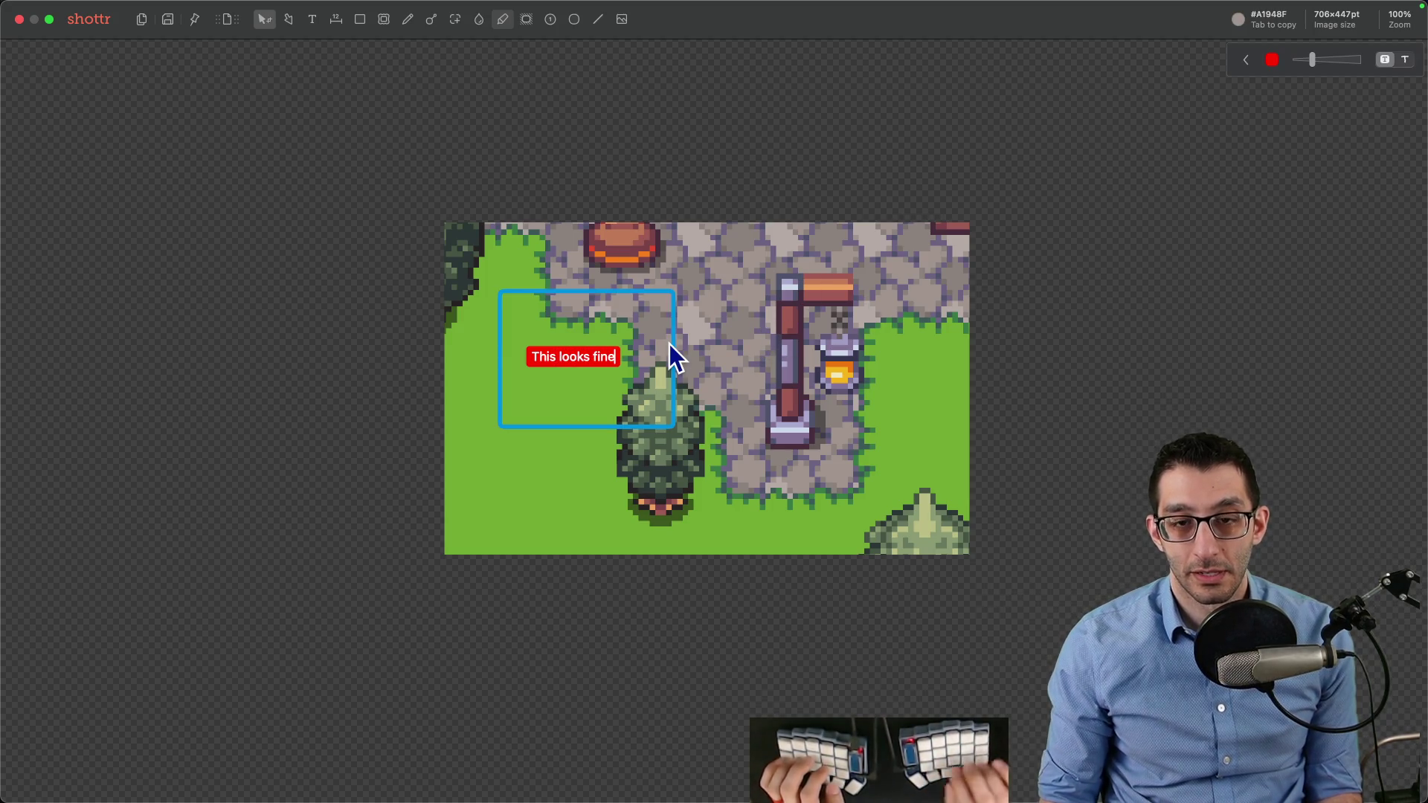
pyautogui.write("; you can't tell where one")
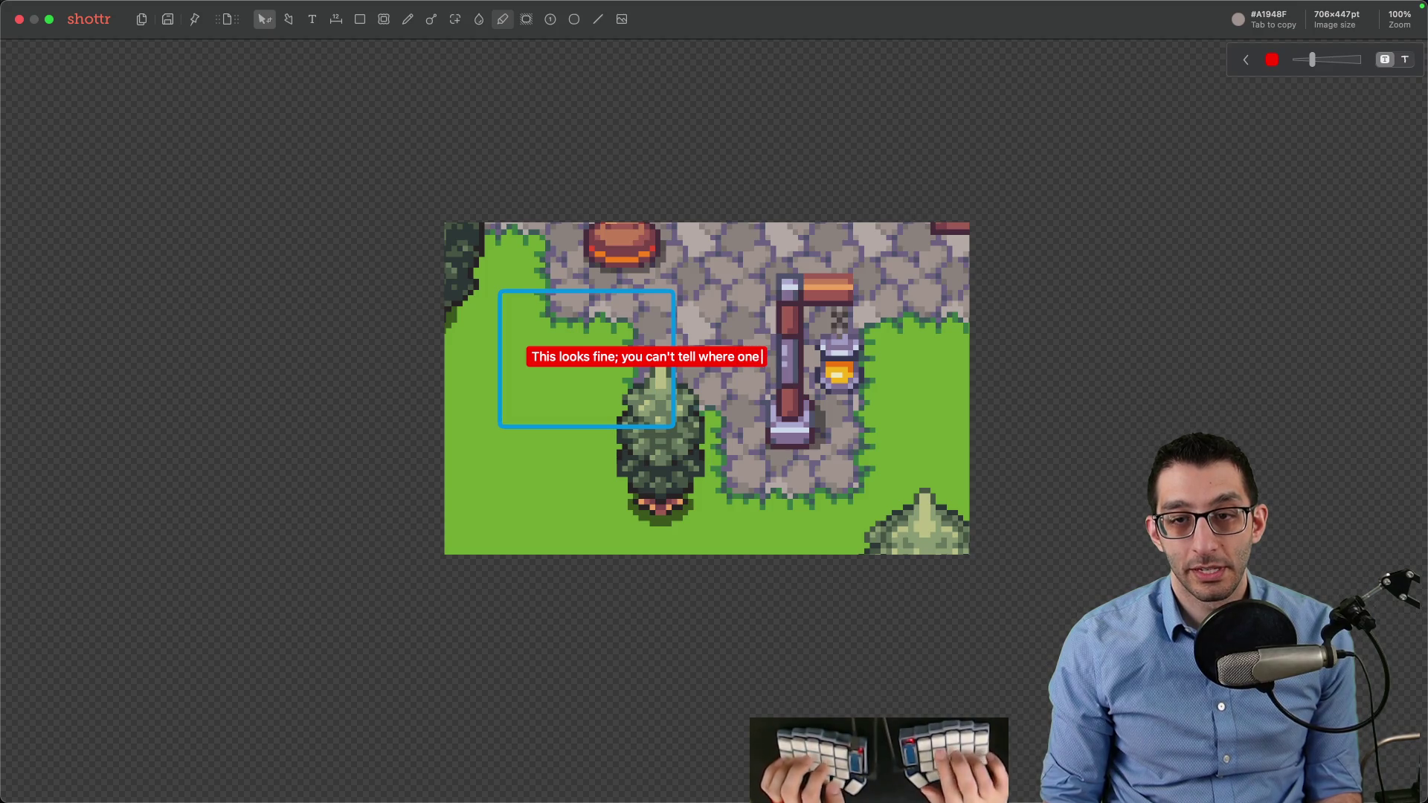
pyautogui.write(' TileMapLayer ends and another begins.')
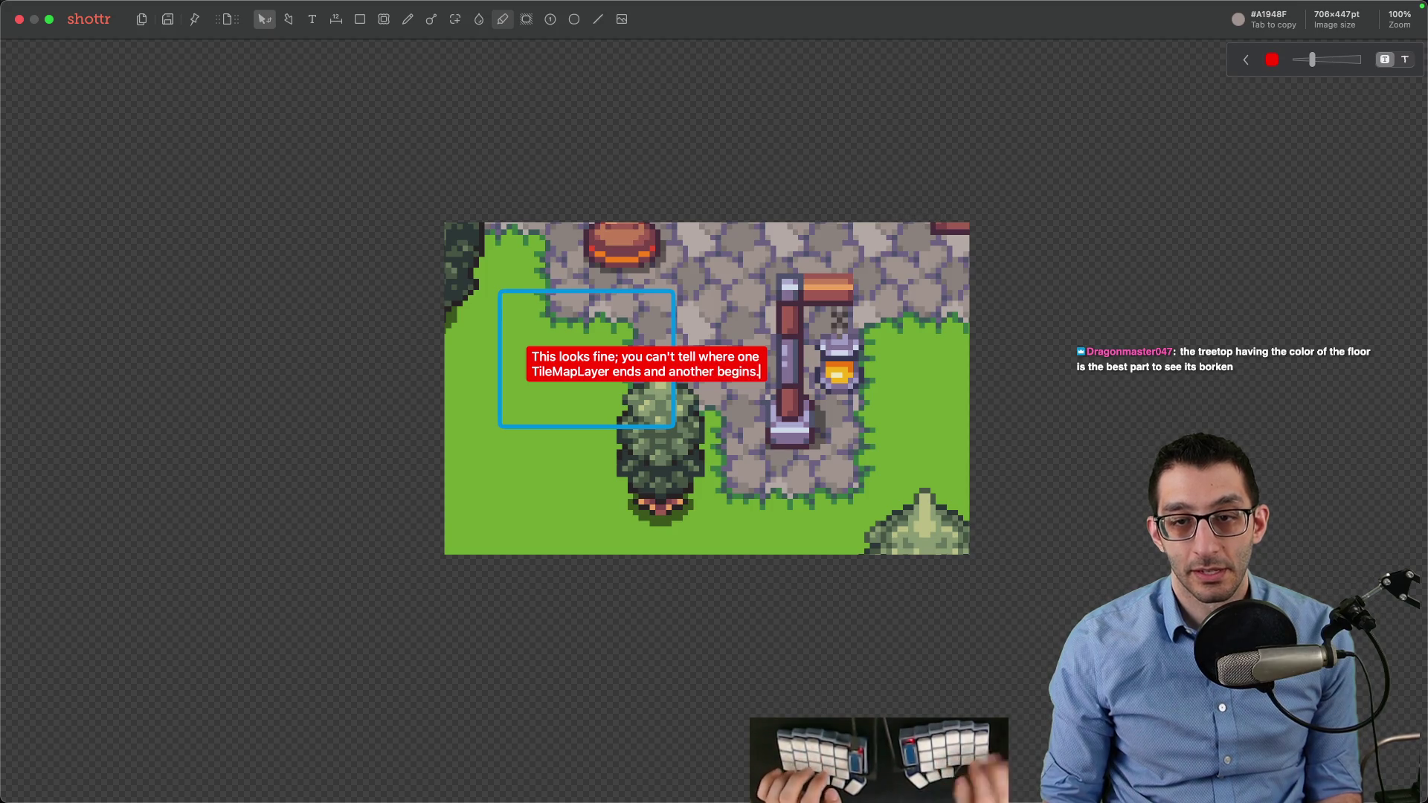
pyautogui.press('Escape')
pyautogui.moveTo(629, 452); pyautogui.dragTo(637, 491)
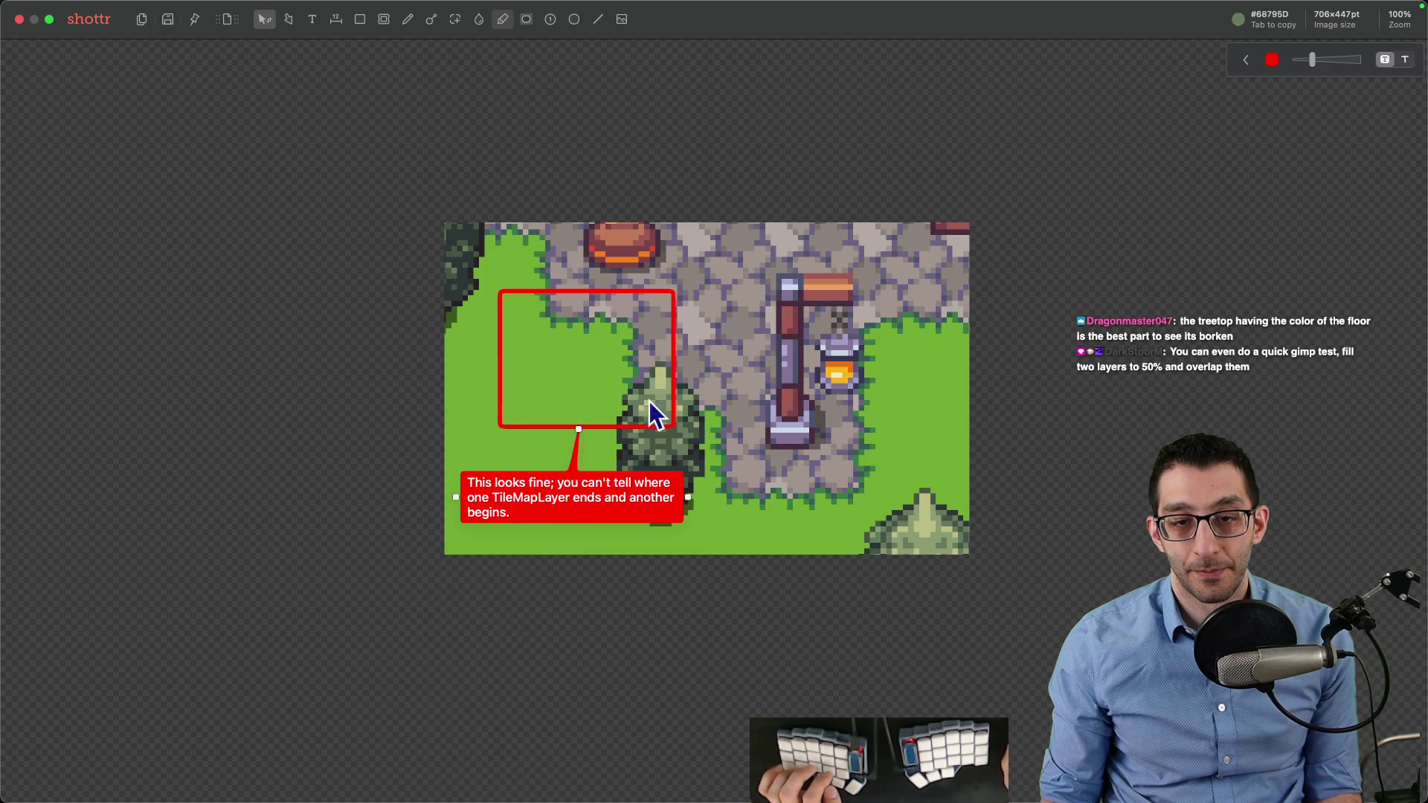
pyautogui.press('super+c')
pyautogui.press('super+Tab')
pyautogui.press('Up')
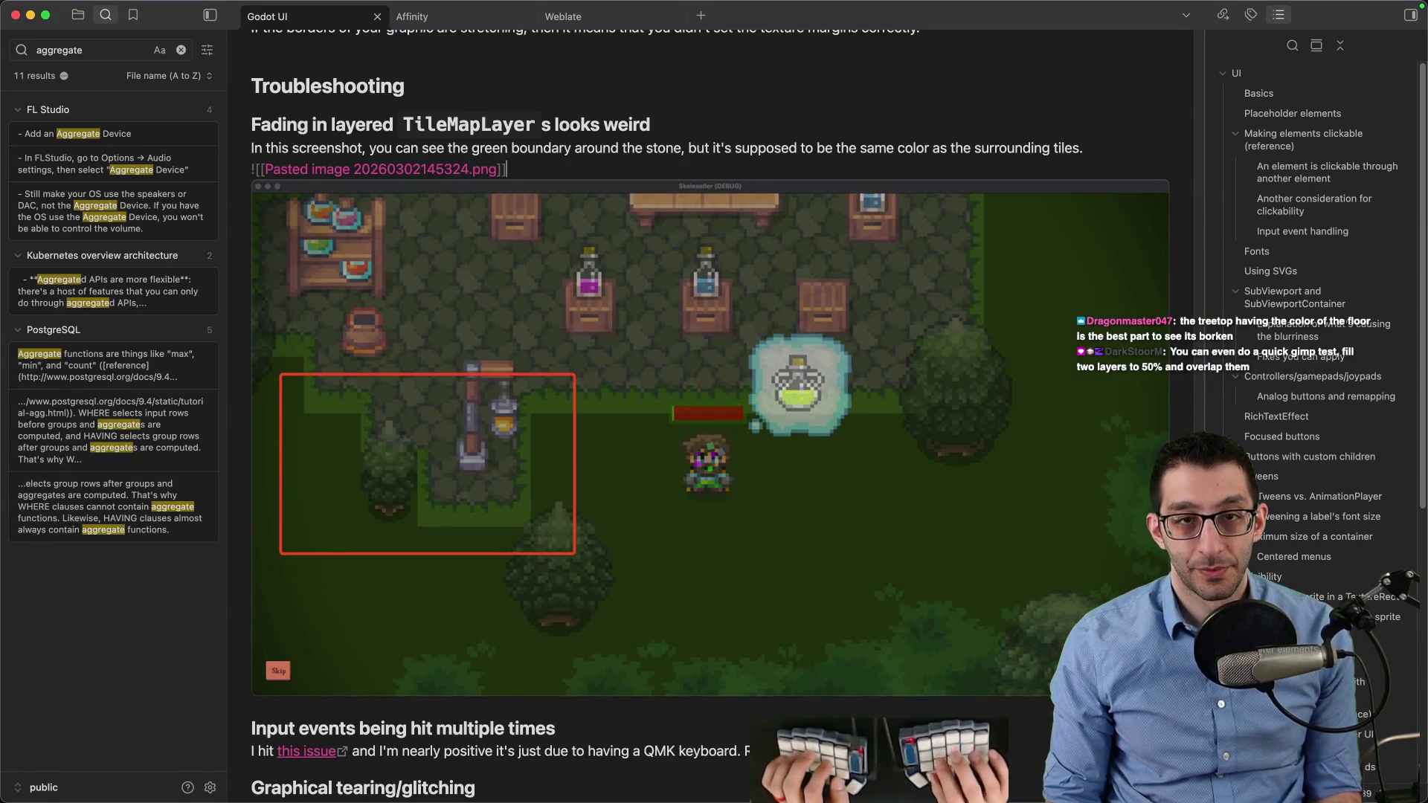
# Resize the first fading screenshot embed to 500px wide with |500
pyautogui.press('Down')
pyautogui.press('Down')
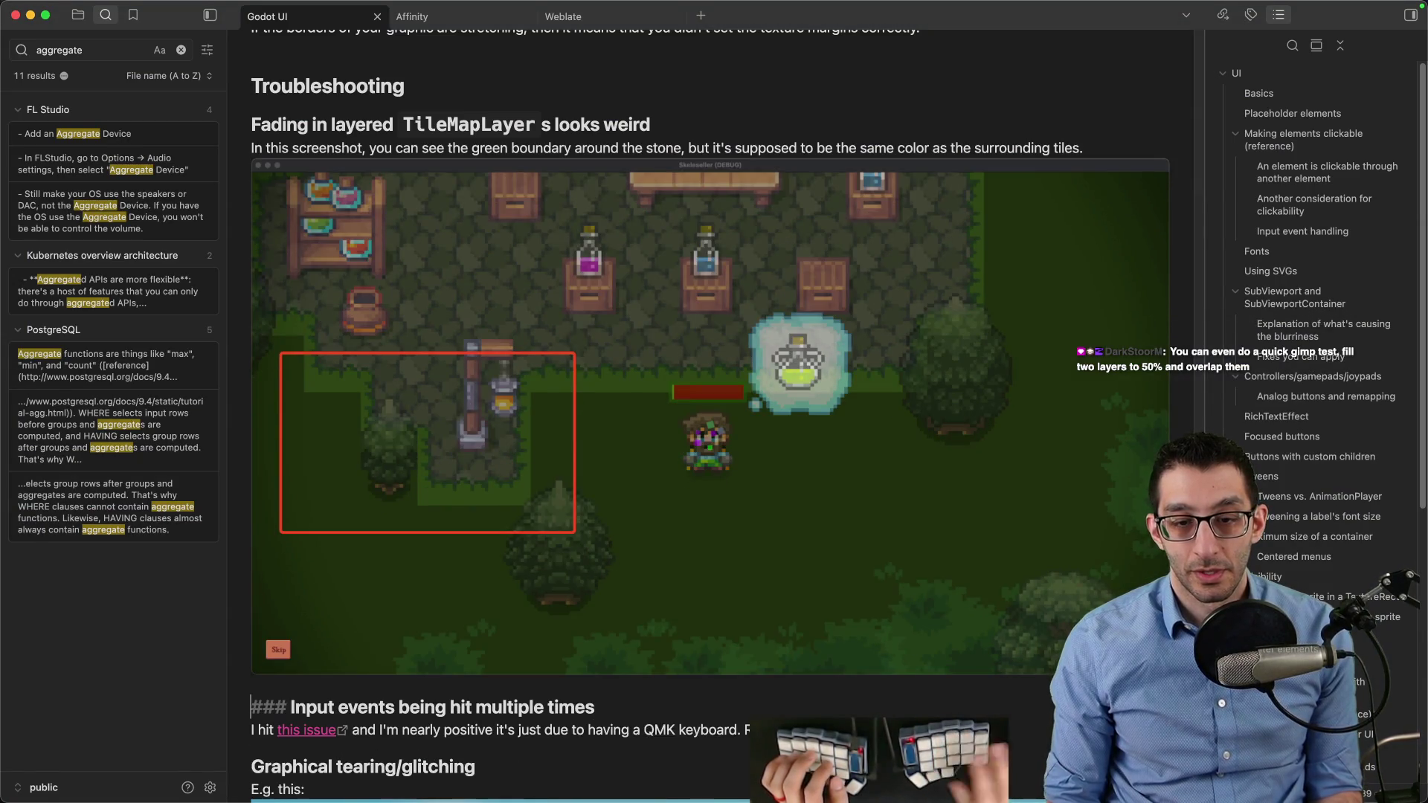
pyautogui.click(699, 404)
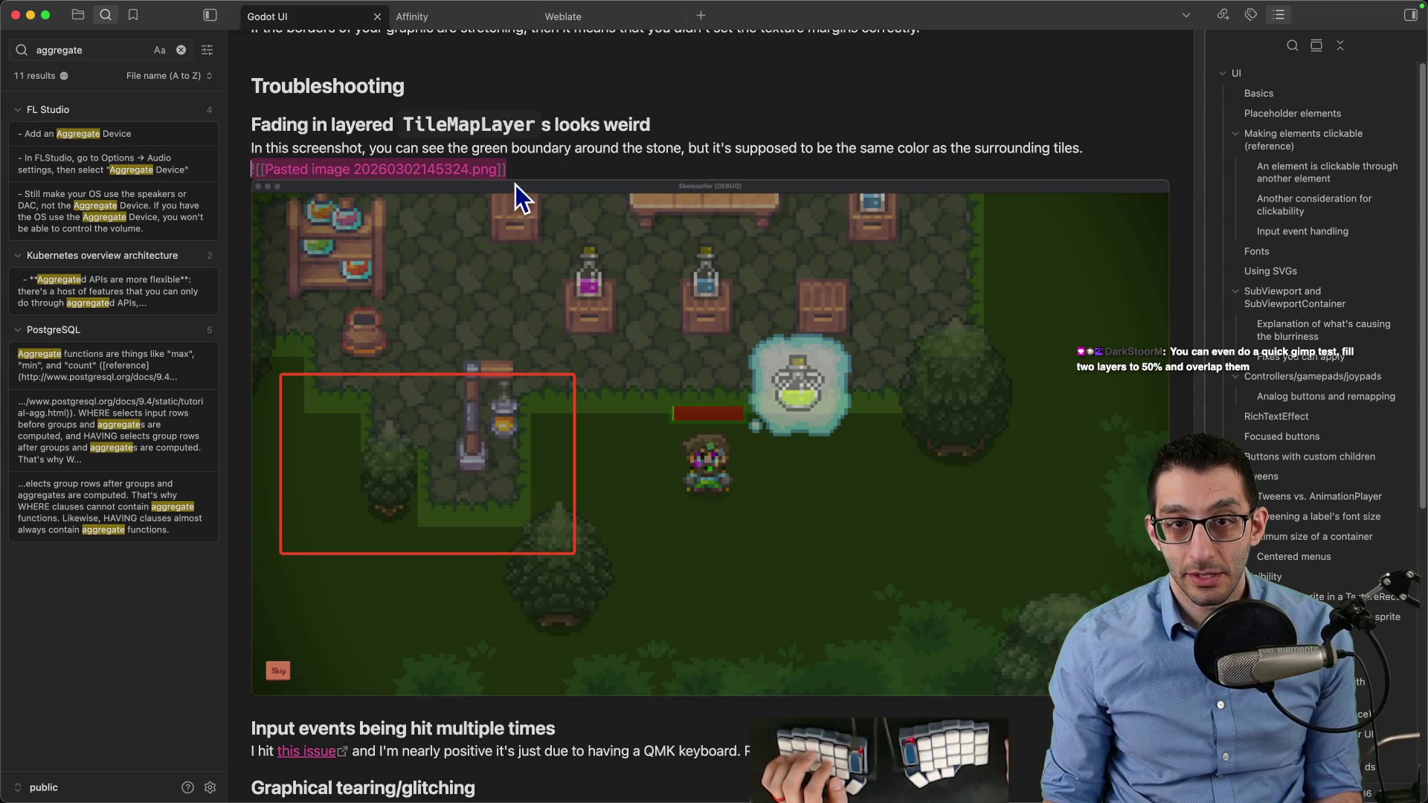
pyautogui.click(498, 169)
pyautogui.write('|500')
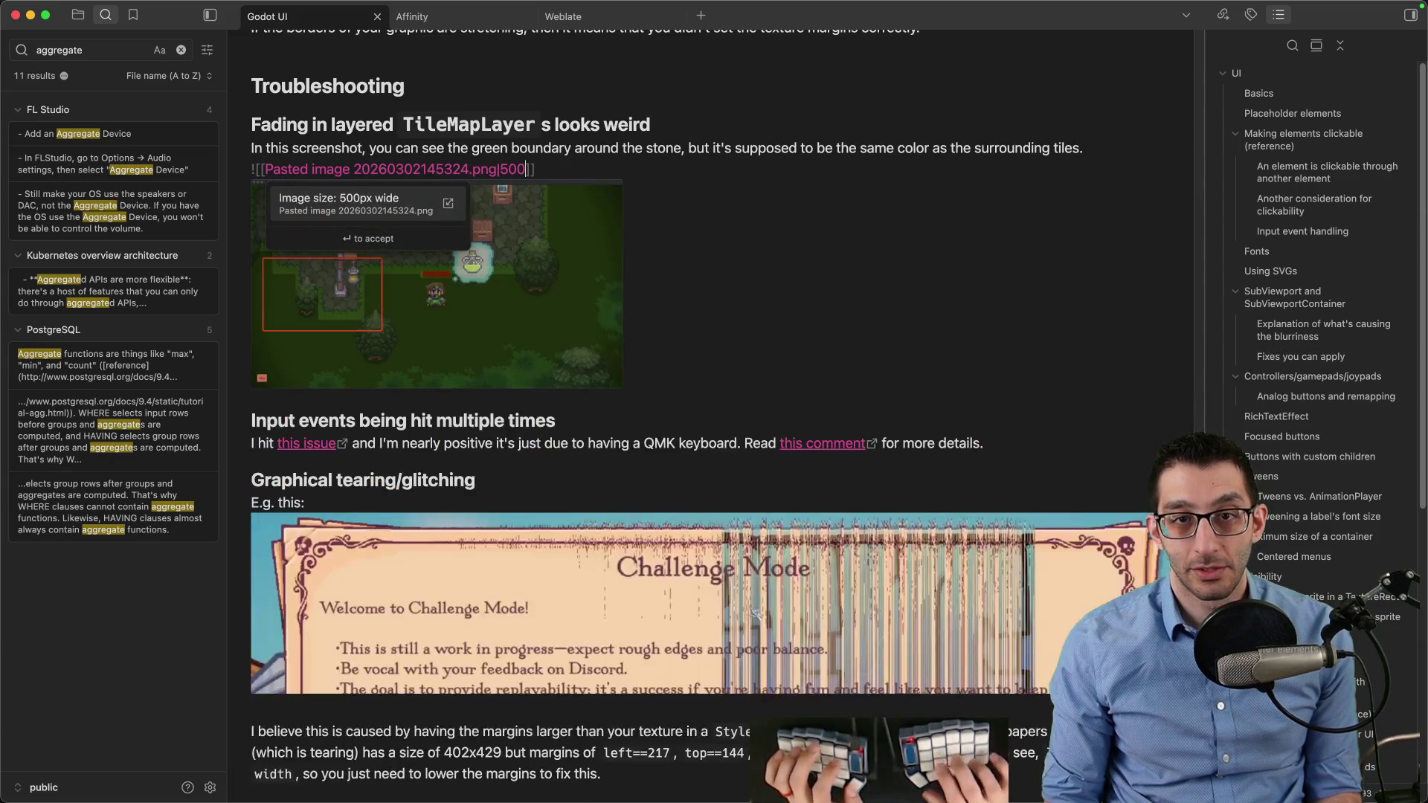
pyautogui.press('Return')
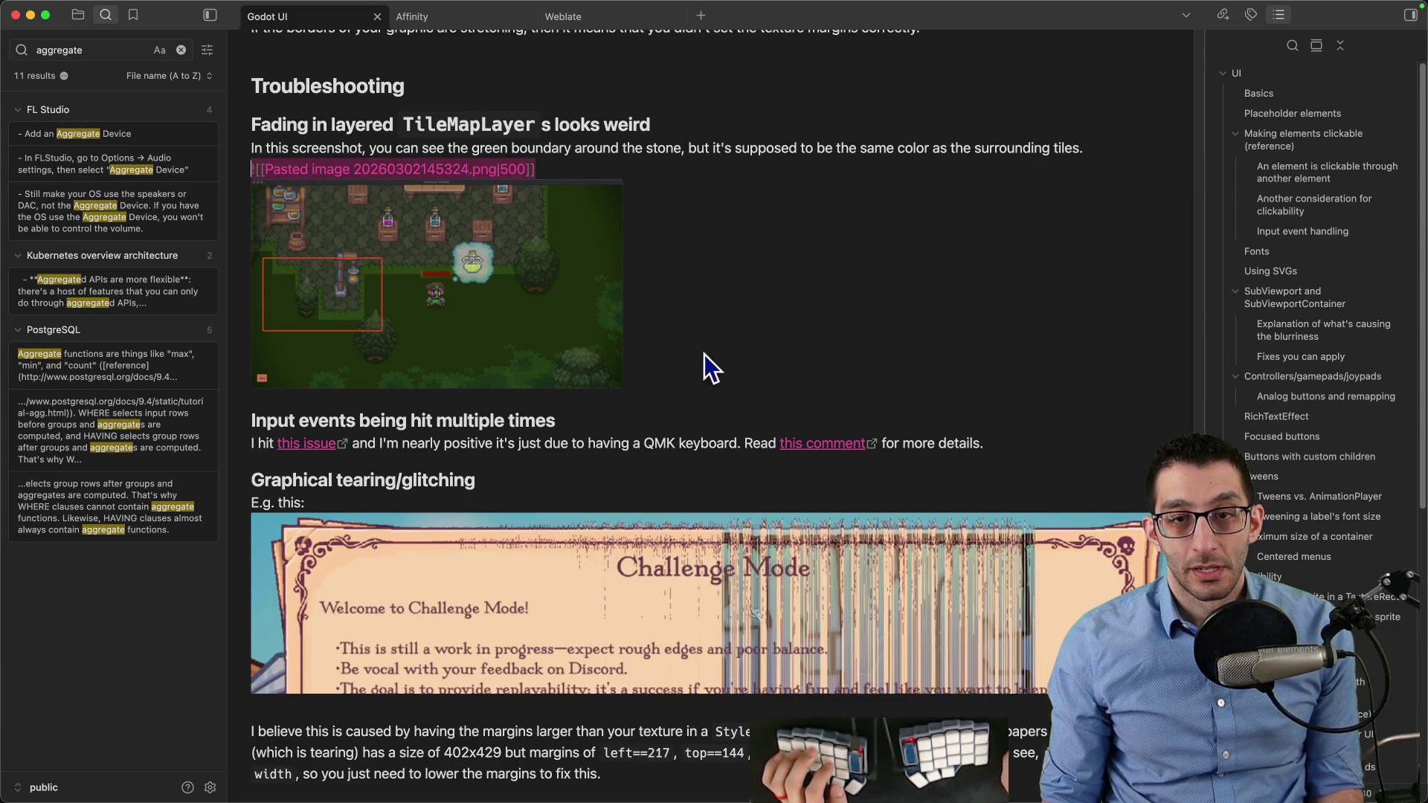
pyautogui.press('End')
# Add a 'Here's what it should look like' line and paste the second screenshot at 500px wide
pyautogui.press('Escape')
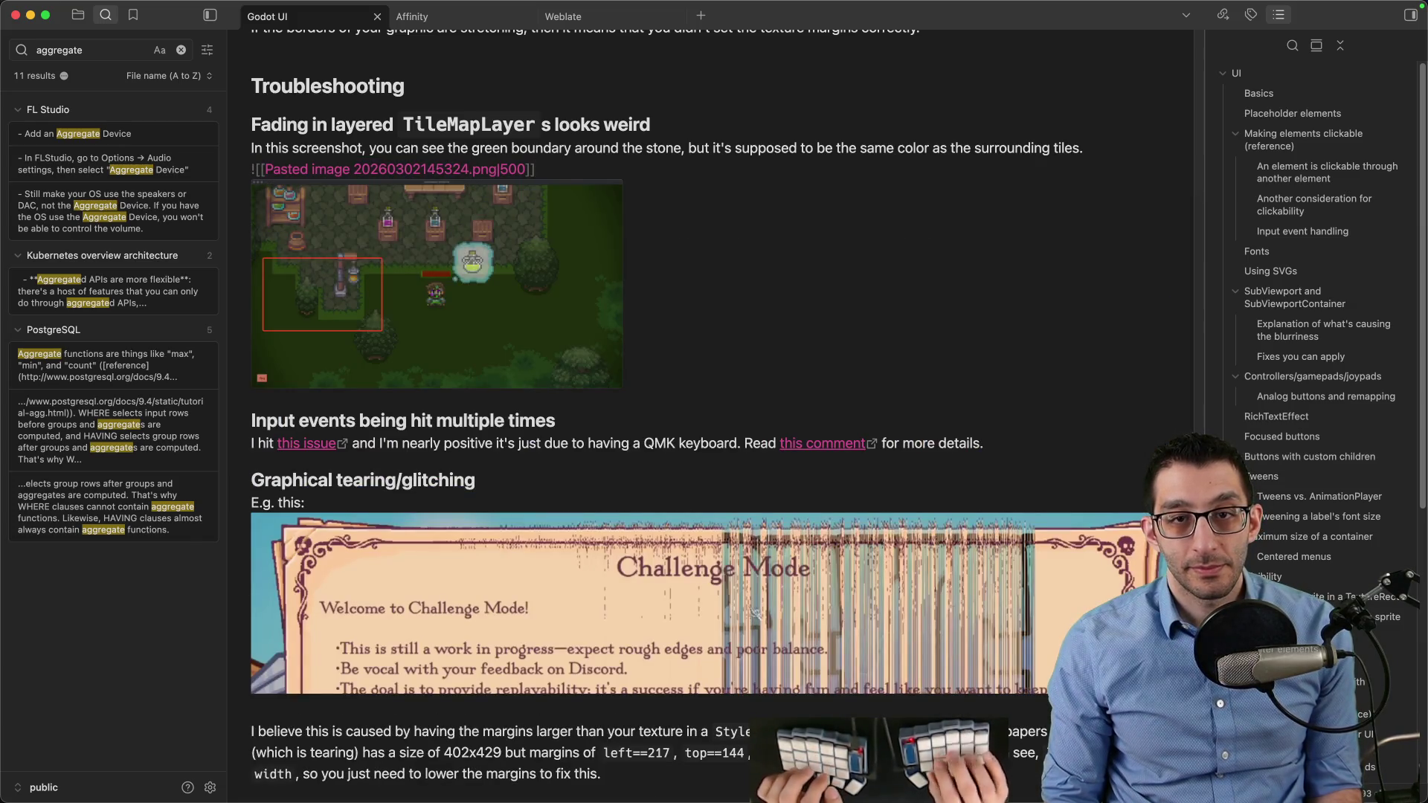
pyautogui.press('Return')
pyautogui.press('Return')
pyautogui.write("Here's what it should look like")
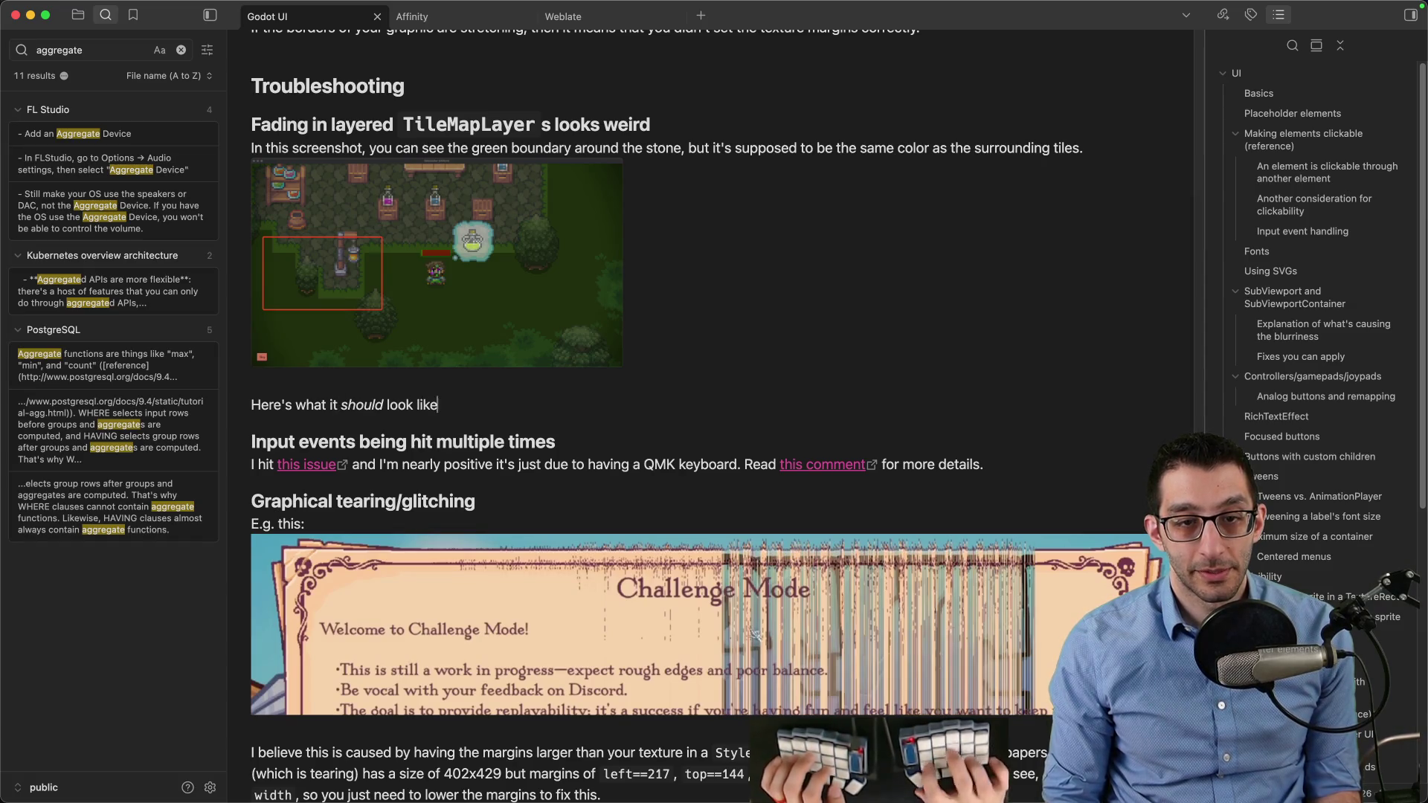
pyautogui.write(':')
pyautogui.press('Return')
pyautogui.press('super+v')
pyautogui.write('|500')
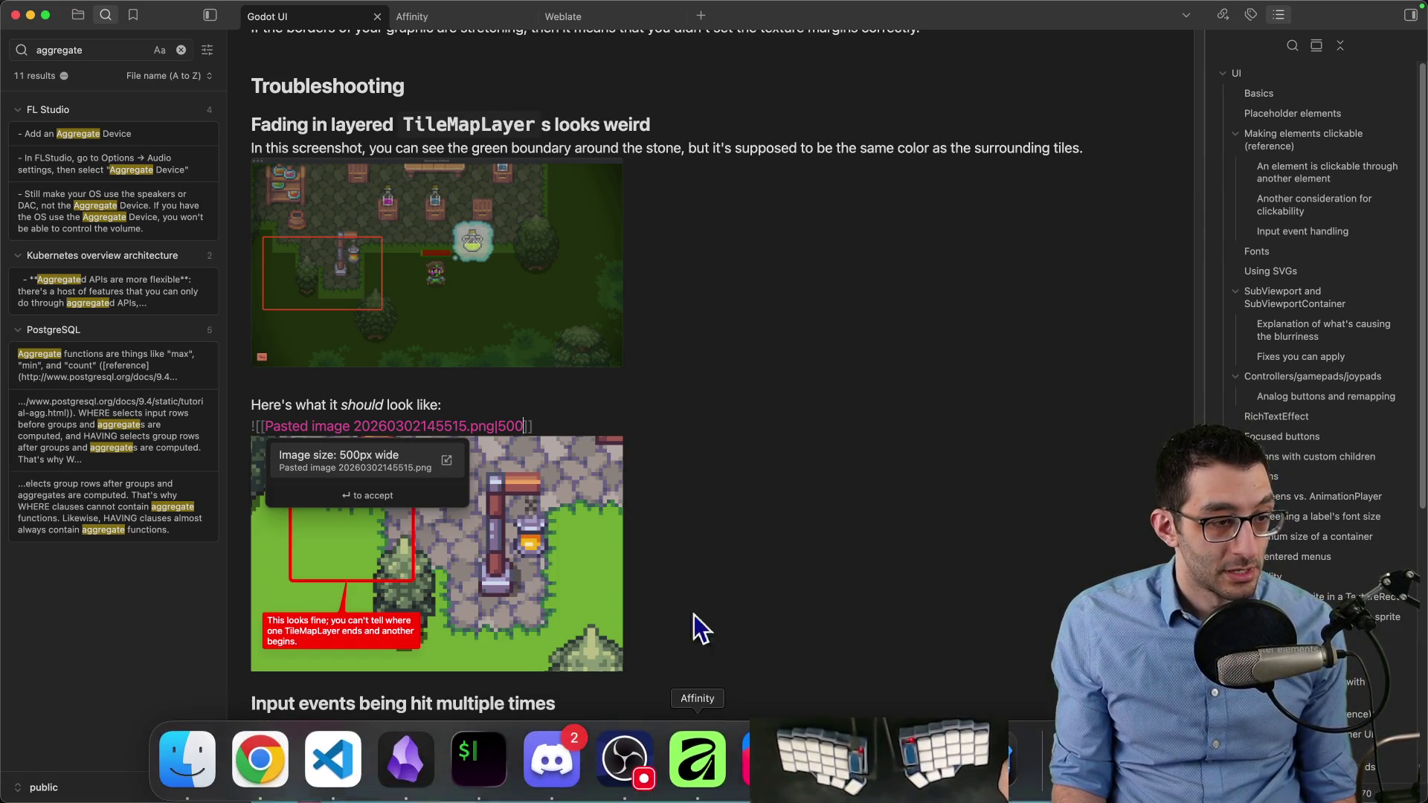
pyautogui.click(262, 667)
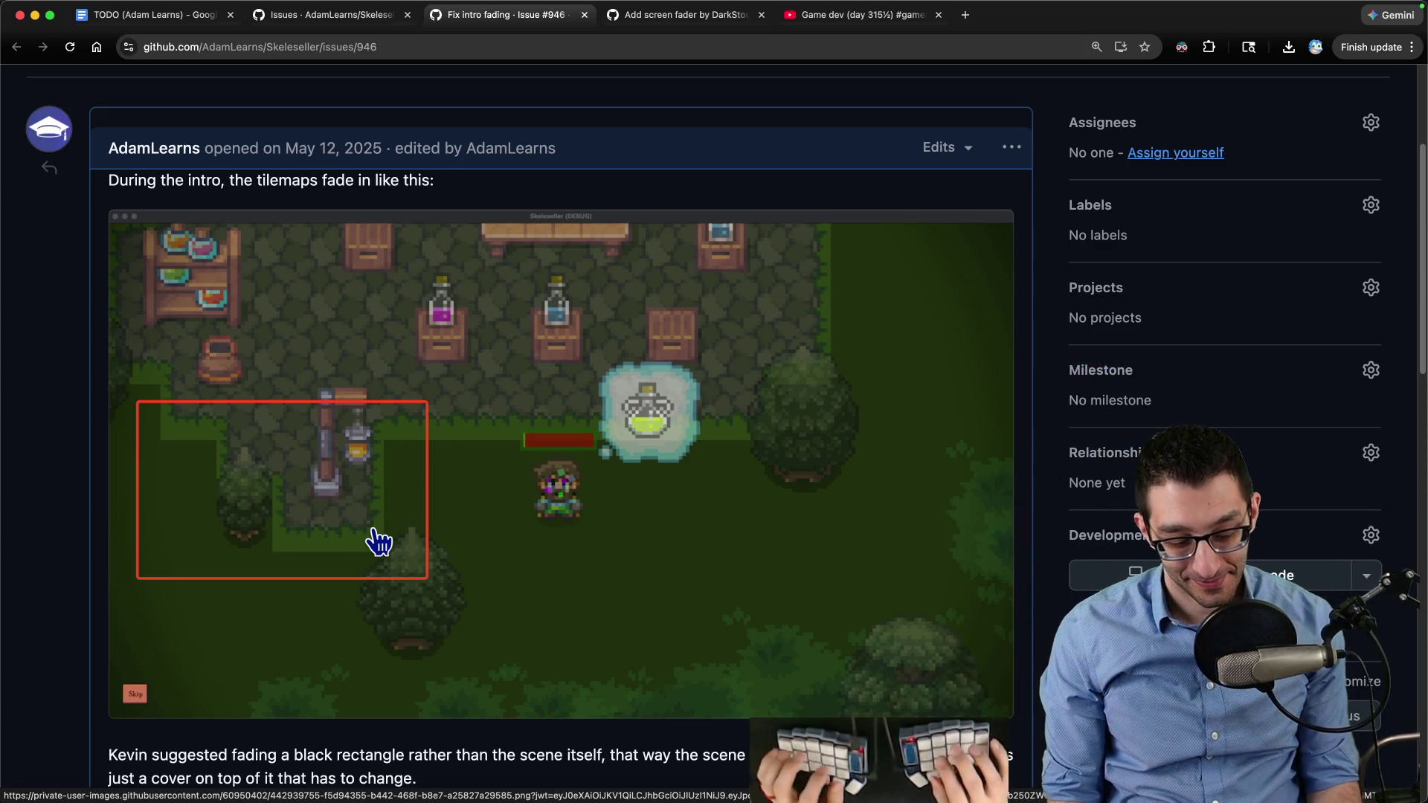
# Write a paragraph saying overlapped layers fading in from 0 need a `SubViewport` to render as one layer
pyautogui.press('super+Tab')
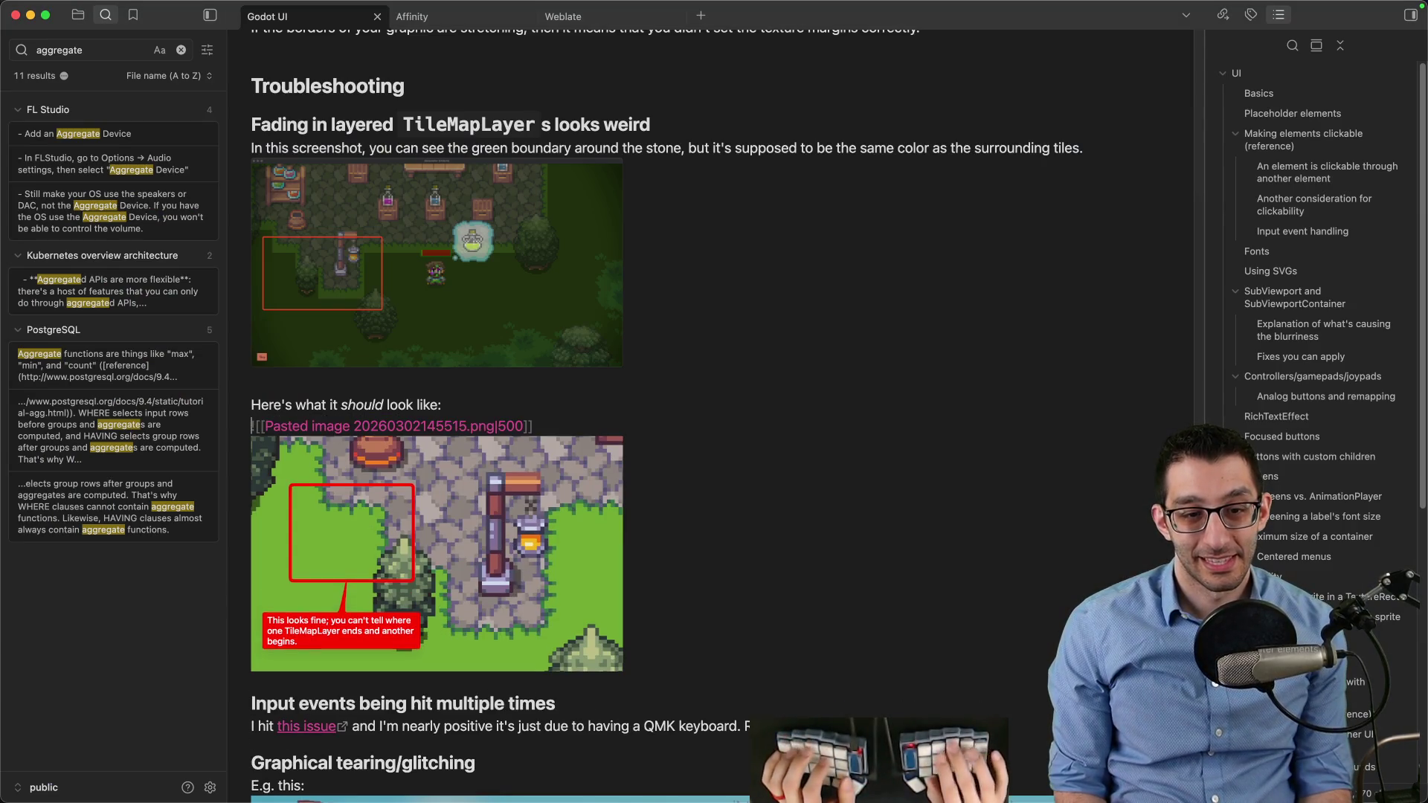
pyautogui.press('Return')
pyautogui.write("This technically isn't even a Godot problem; this is just what happens when you have two layers fading in from 0 opacity and")
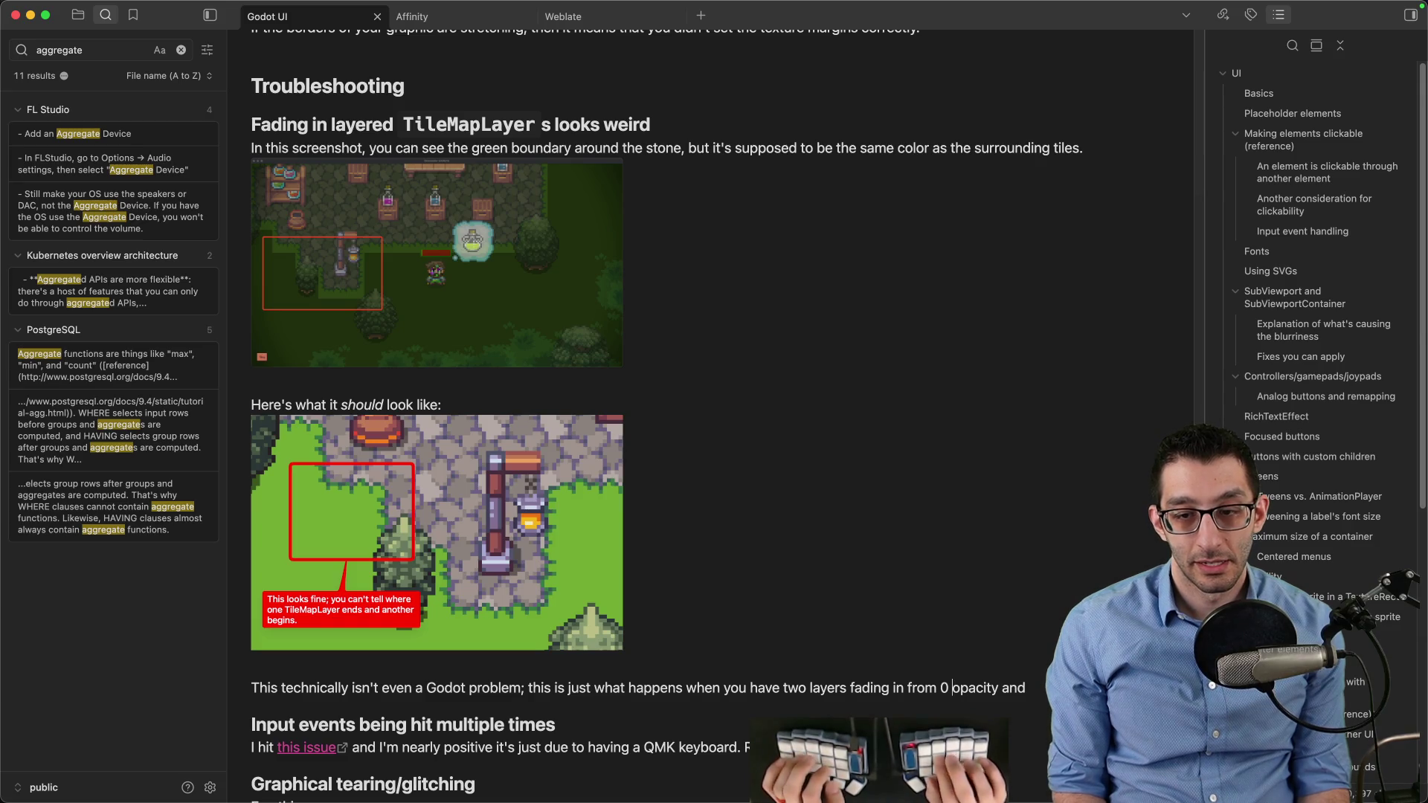
pyautogui.write('overlapped')
pyautogui.press('End')
pyautogui.scroll(-4, 756, 638)
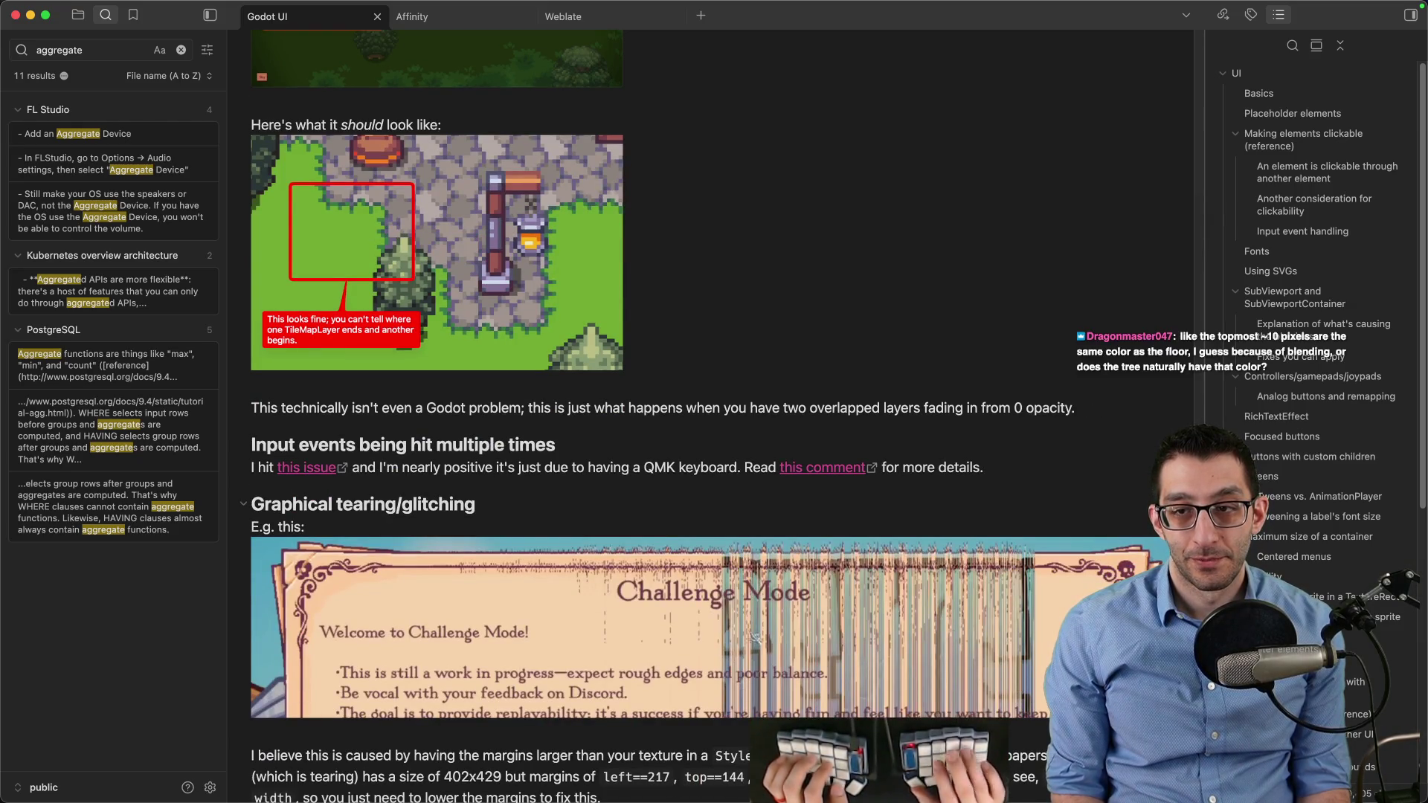
pyautogui.write('ally need to treat them as one layer, which you can do using a')
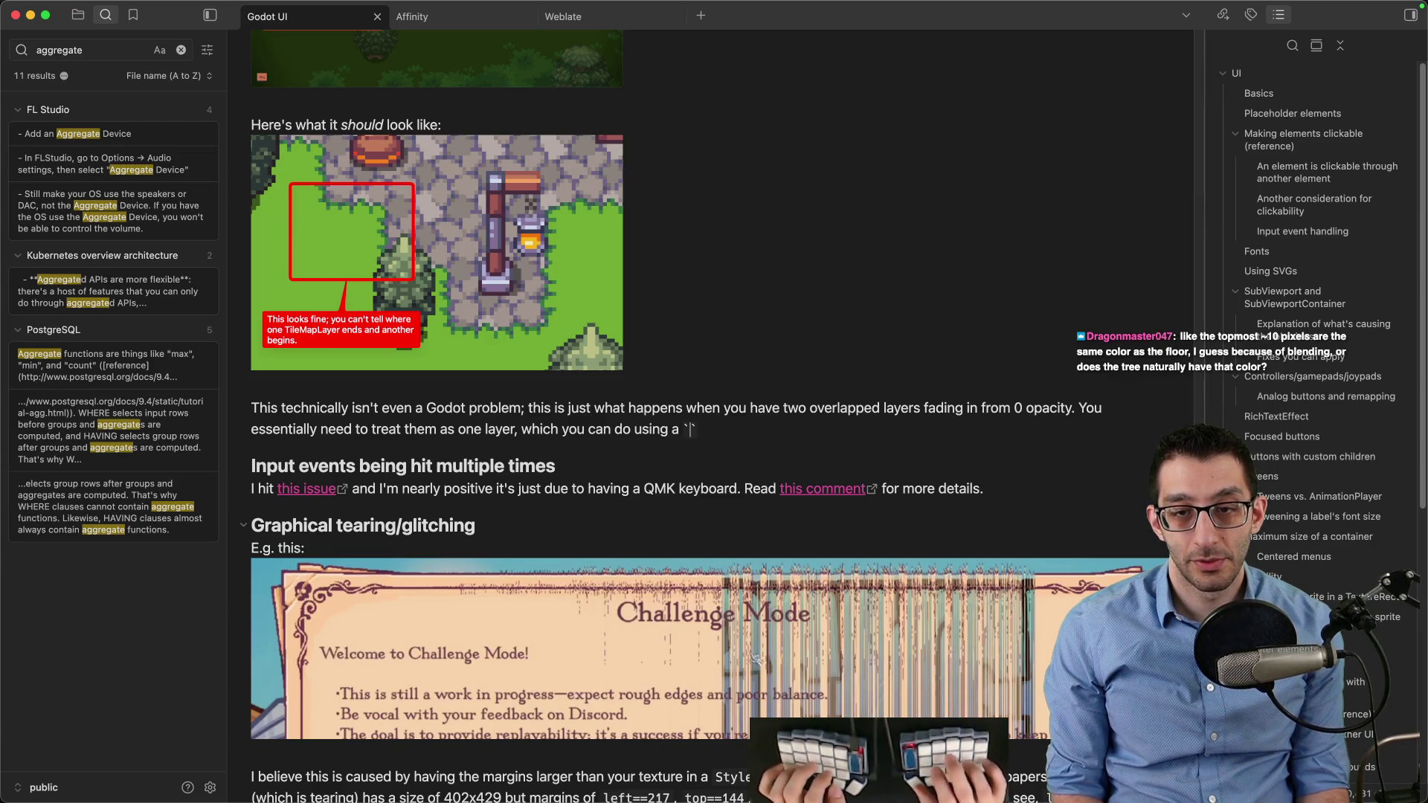
pyautogui.write('.')
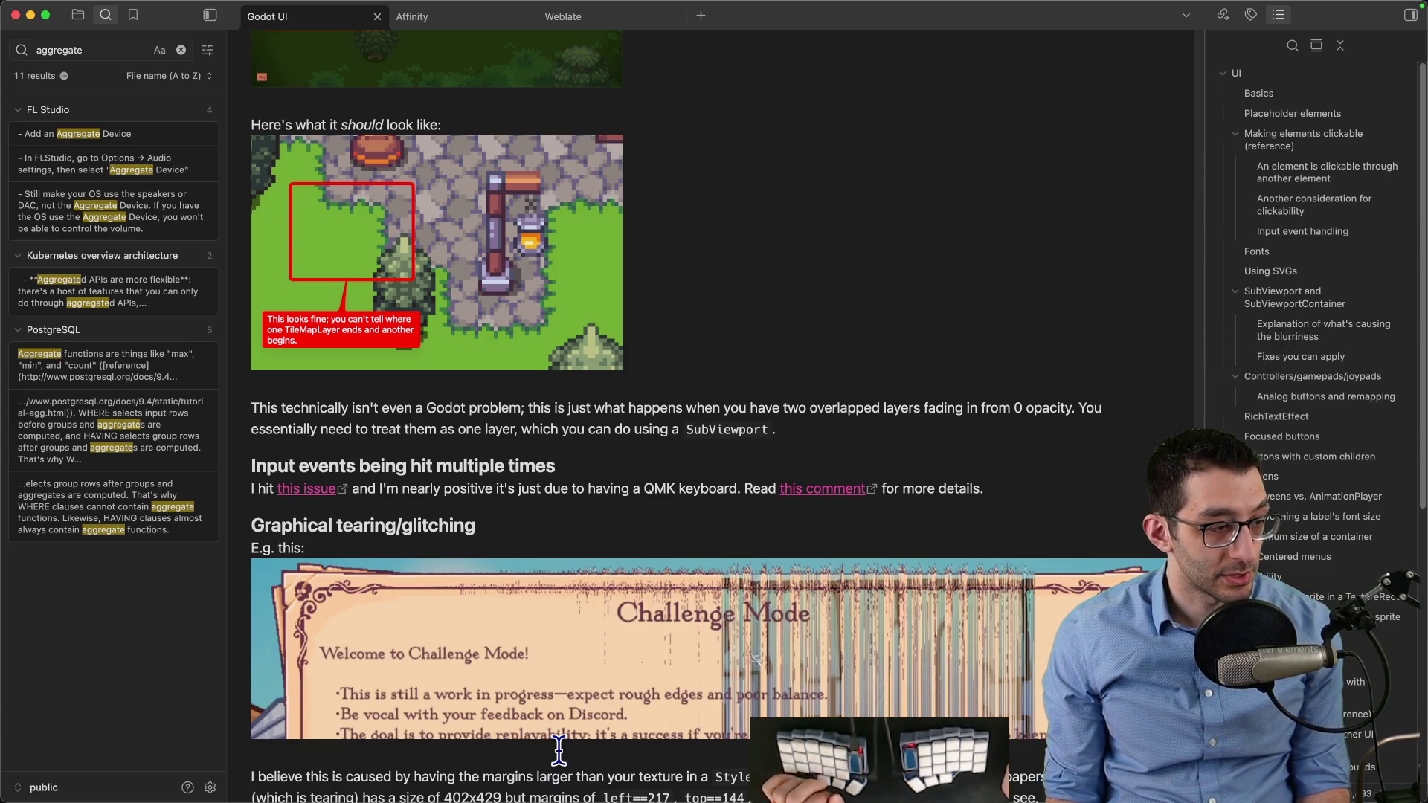
pyautogui.moveTo(551, 794)
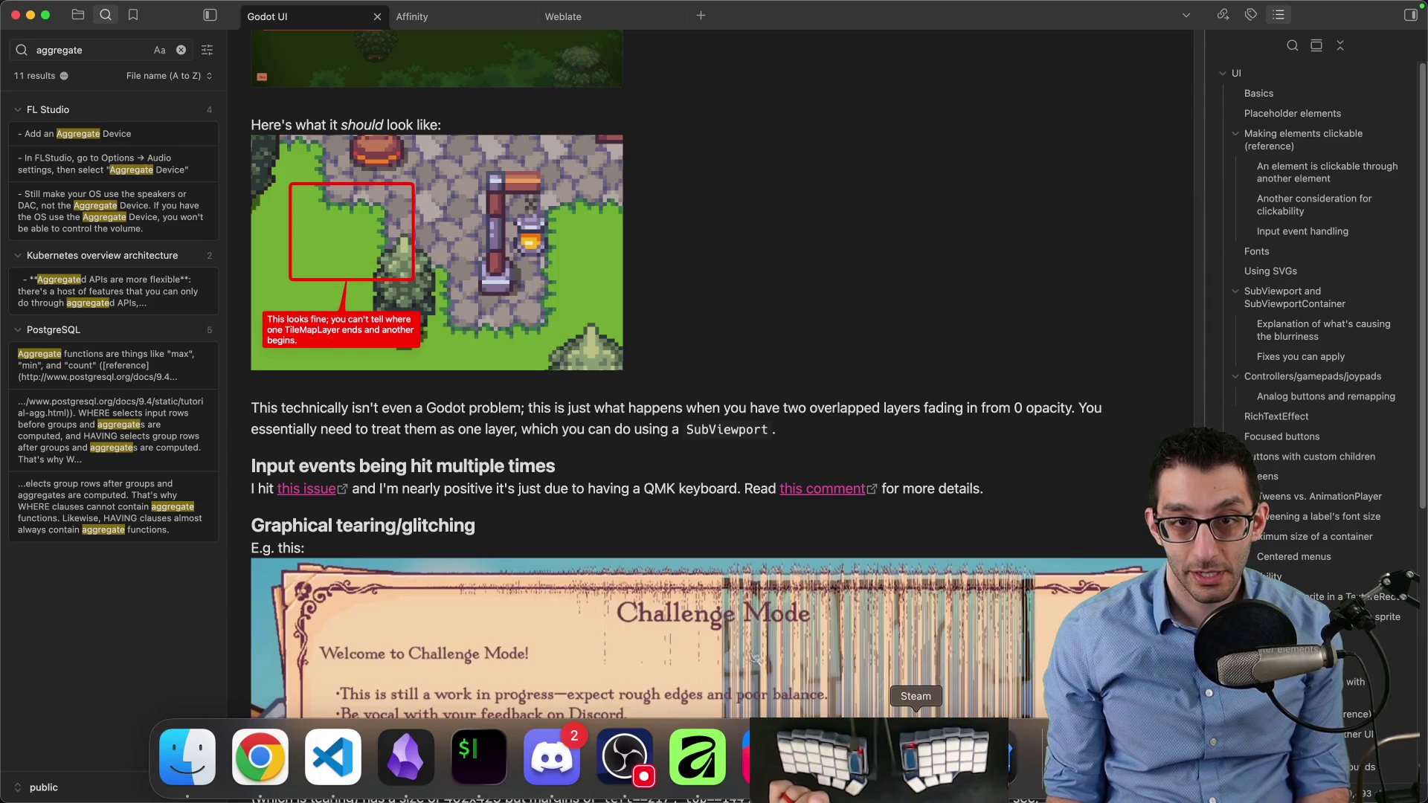
pyautogui.scroll(5, 752, 400)
pyautogui.moveTo(843, 796)
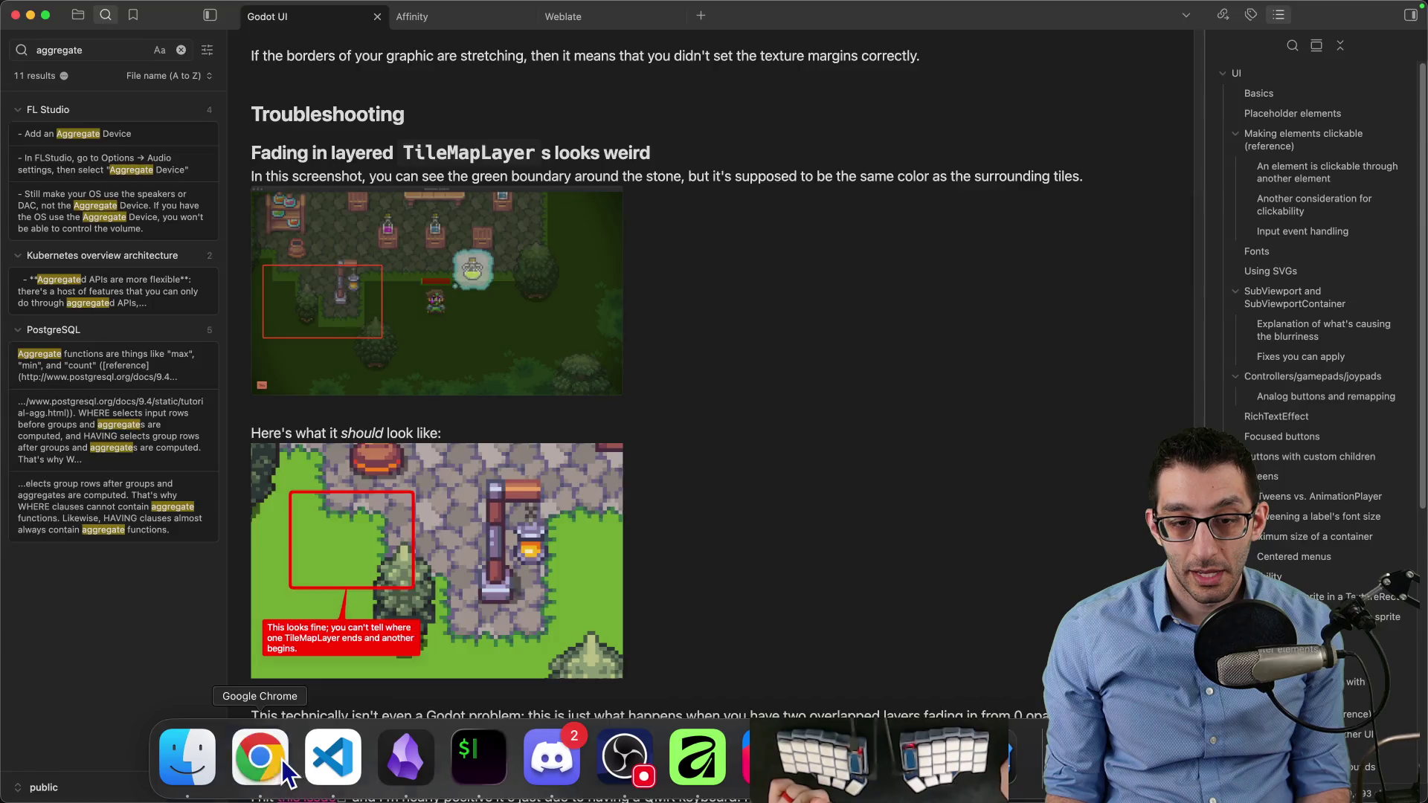
# Return to Godot's IntroShop scene and pan around the shop map rendered through its SubViewport
pyautogui.click(260, 759)
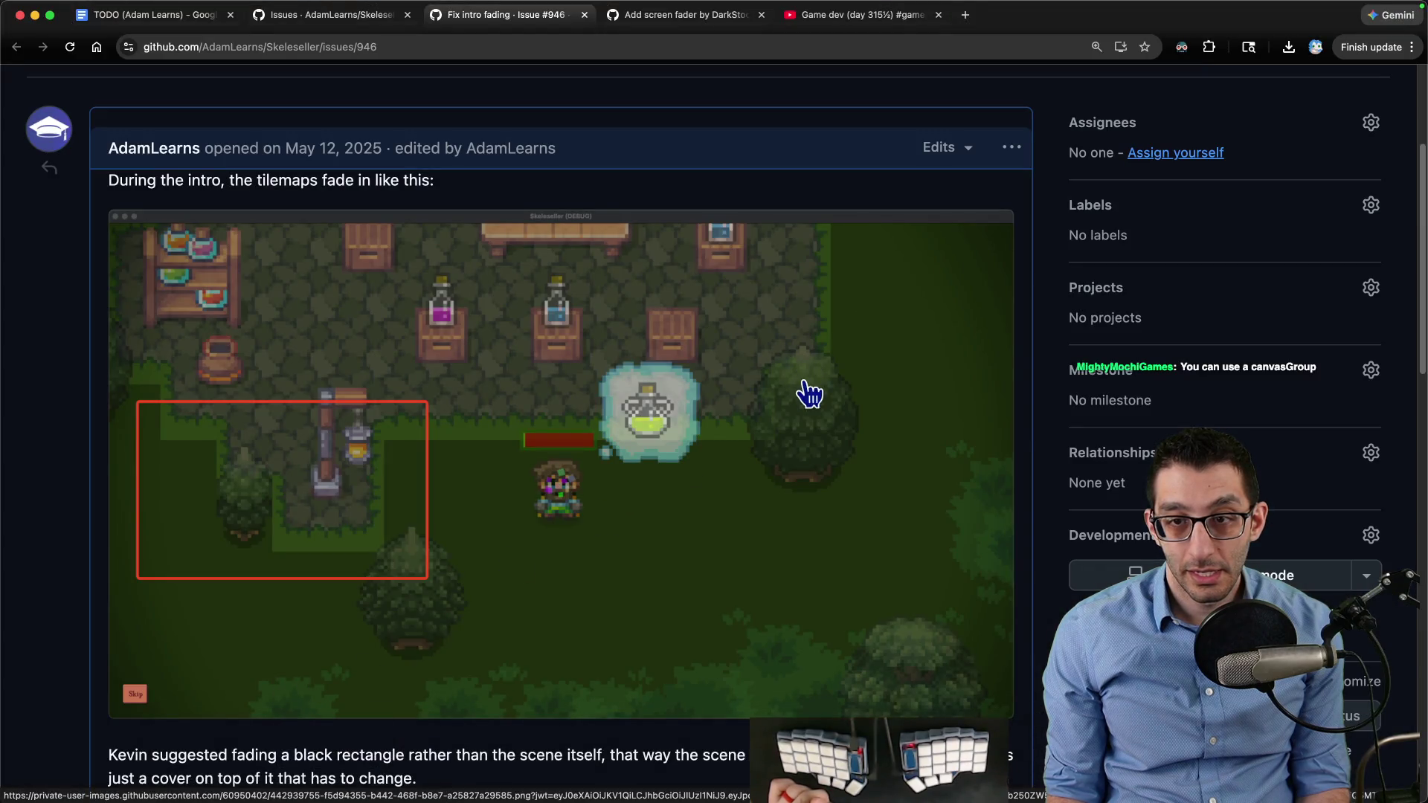
pyautogui.moveTo(770, 794)
pyautogui.click(843, 758)
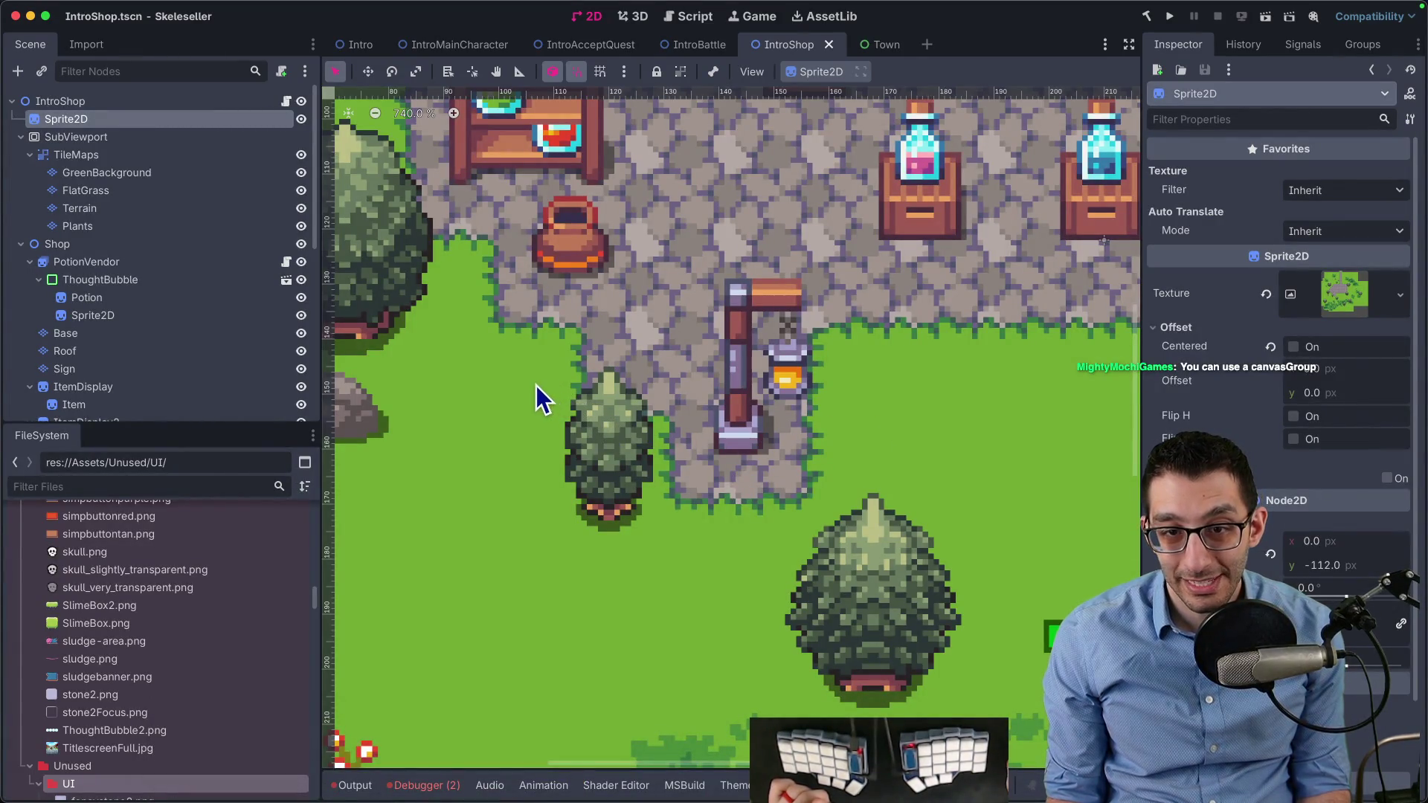
pyautogui.hscroll(10, 606, 437)
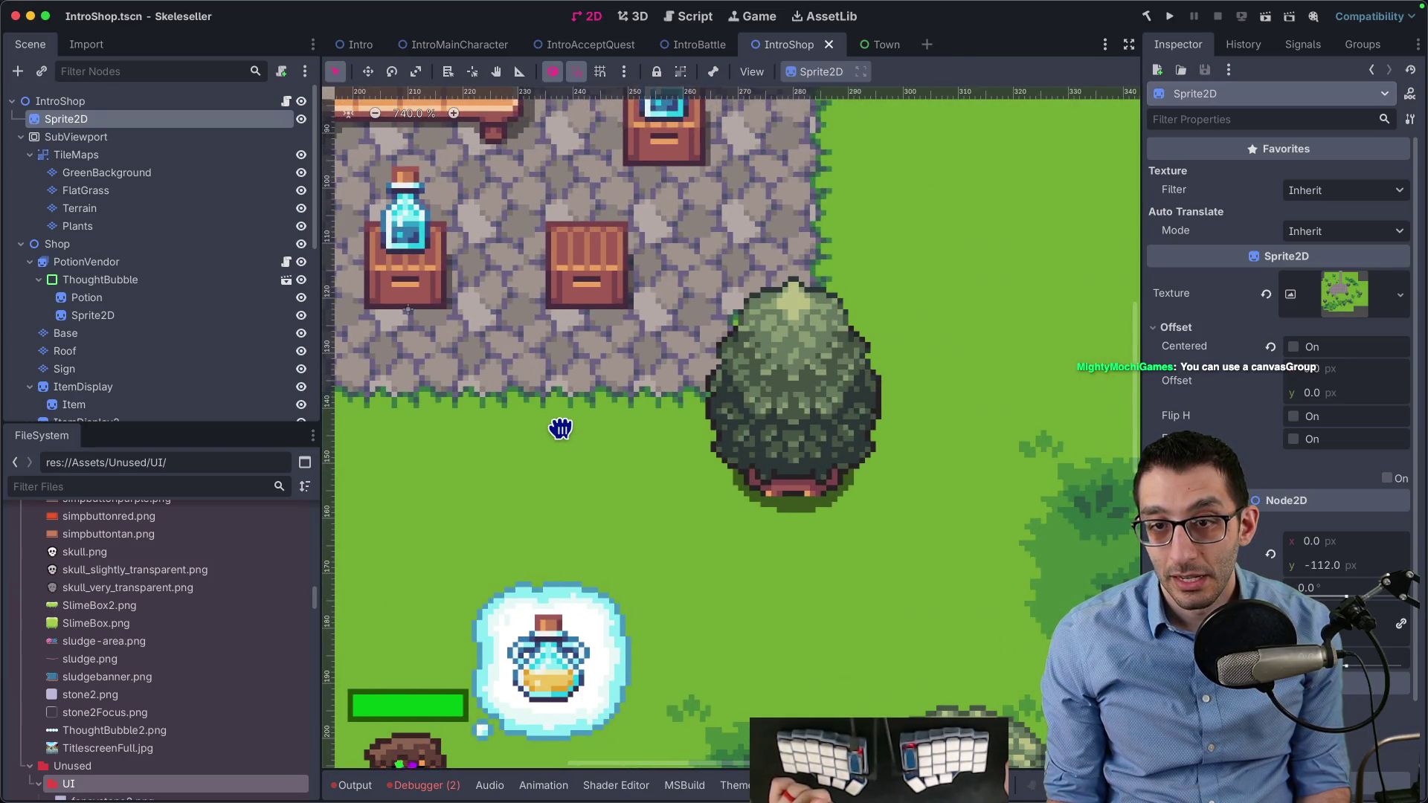
pyautogui.moveTo(560, 429); pyautogui.dragTo(848, 368)
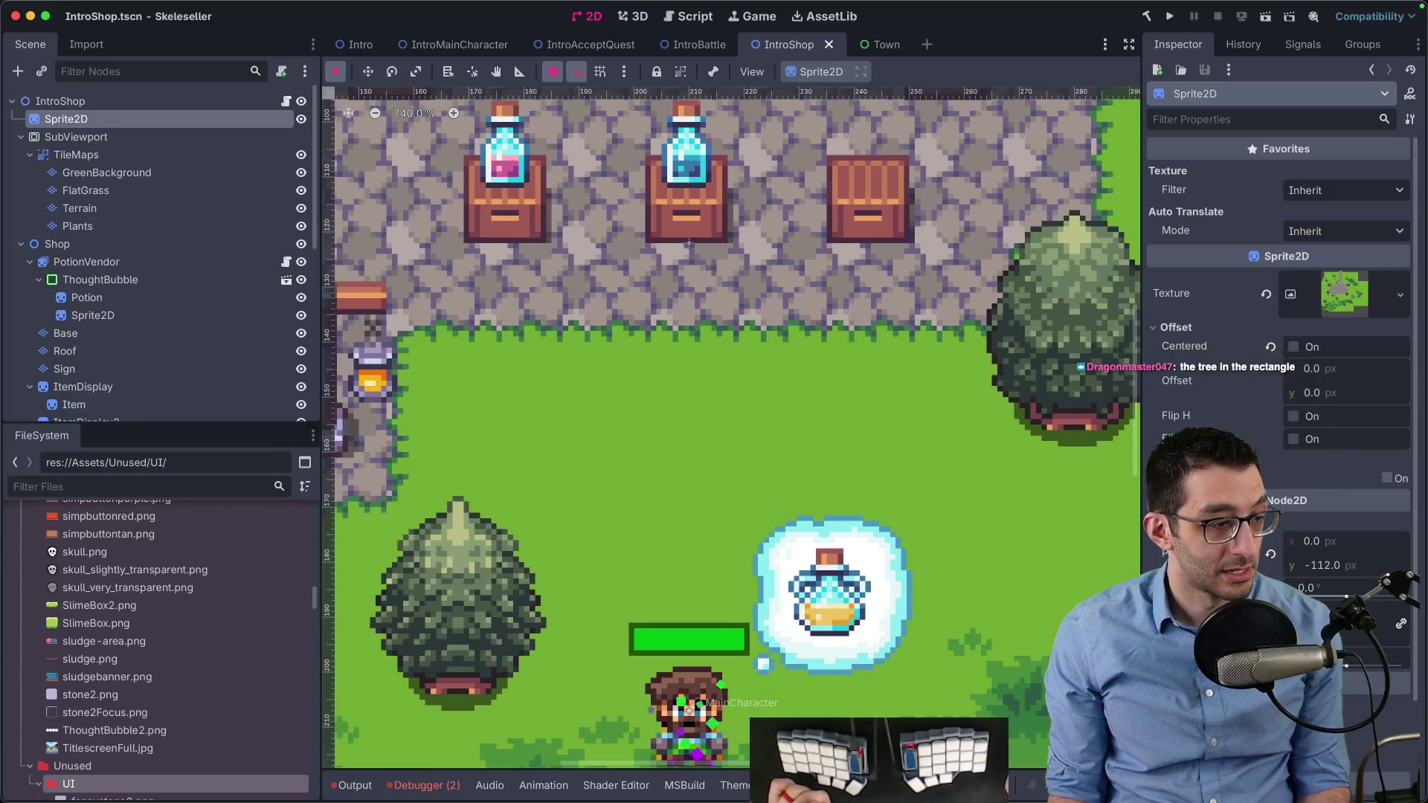
pyautogui.moveTo(551, 755)
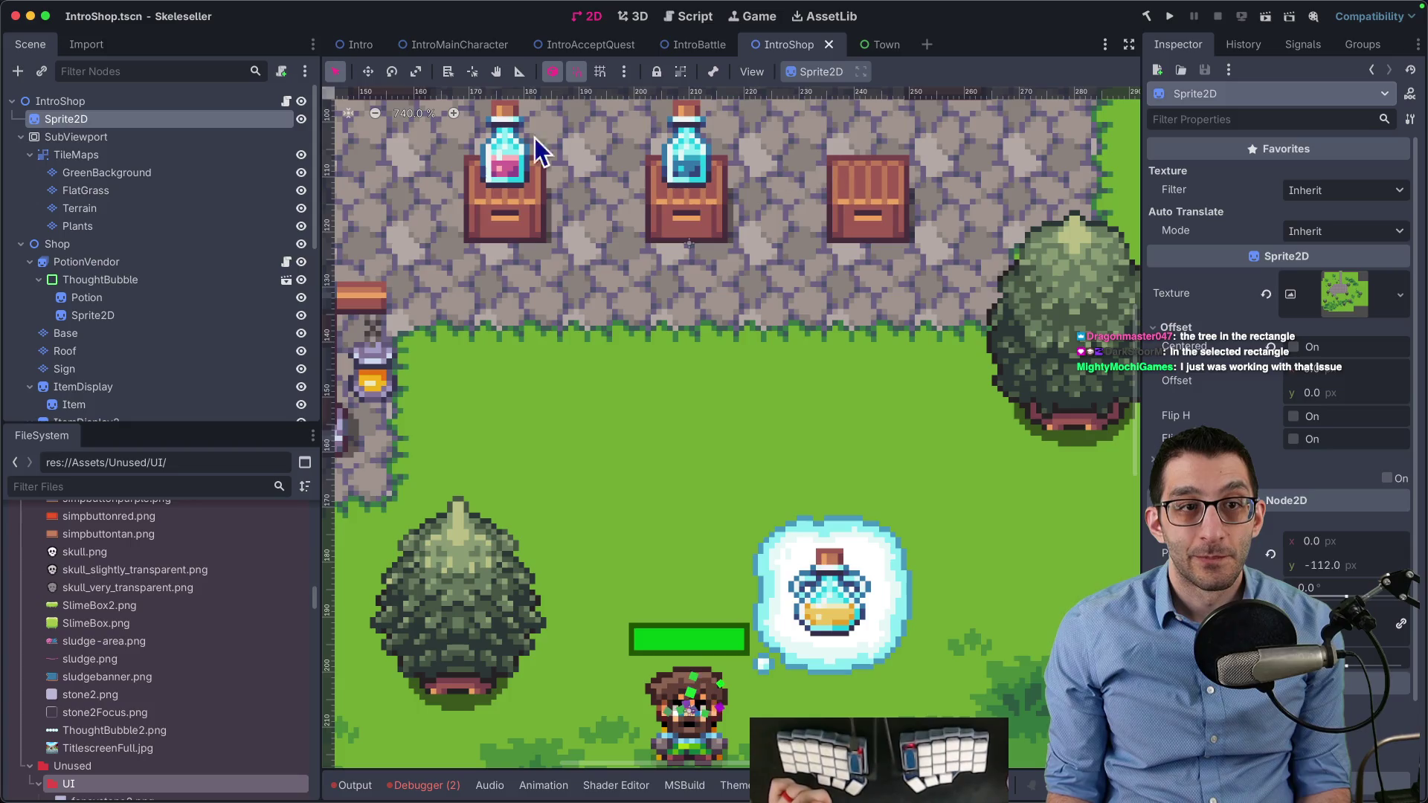
# Add a CanvasGroup child to the IntroAcceptQuest root node
pyautogui.click(452, 53)
pyautogui.click(591, 44)
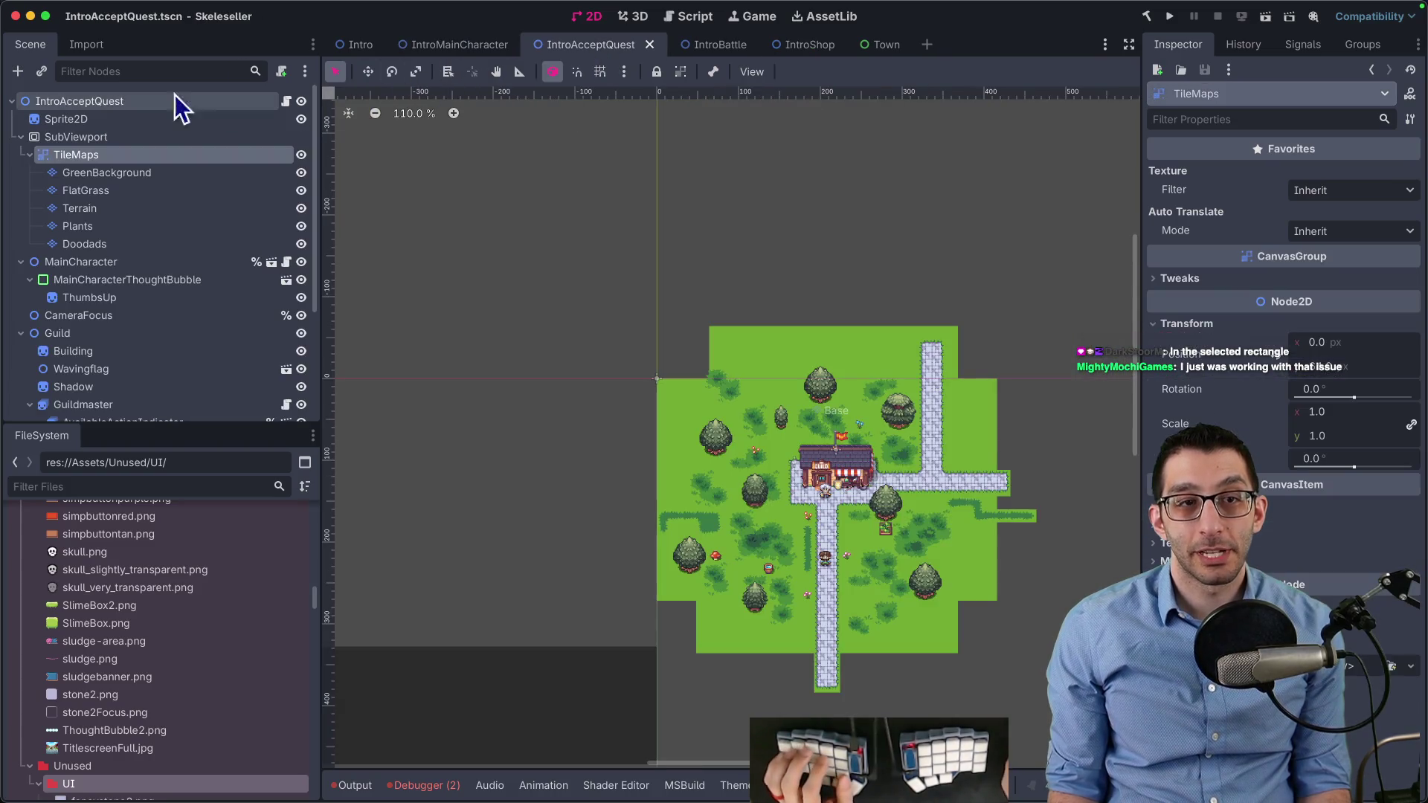
pyautogui.click(146, 101)
pyautogui.press('super+a')
pyautogui.write('canvasgrou')
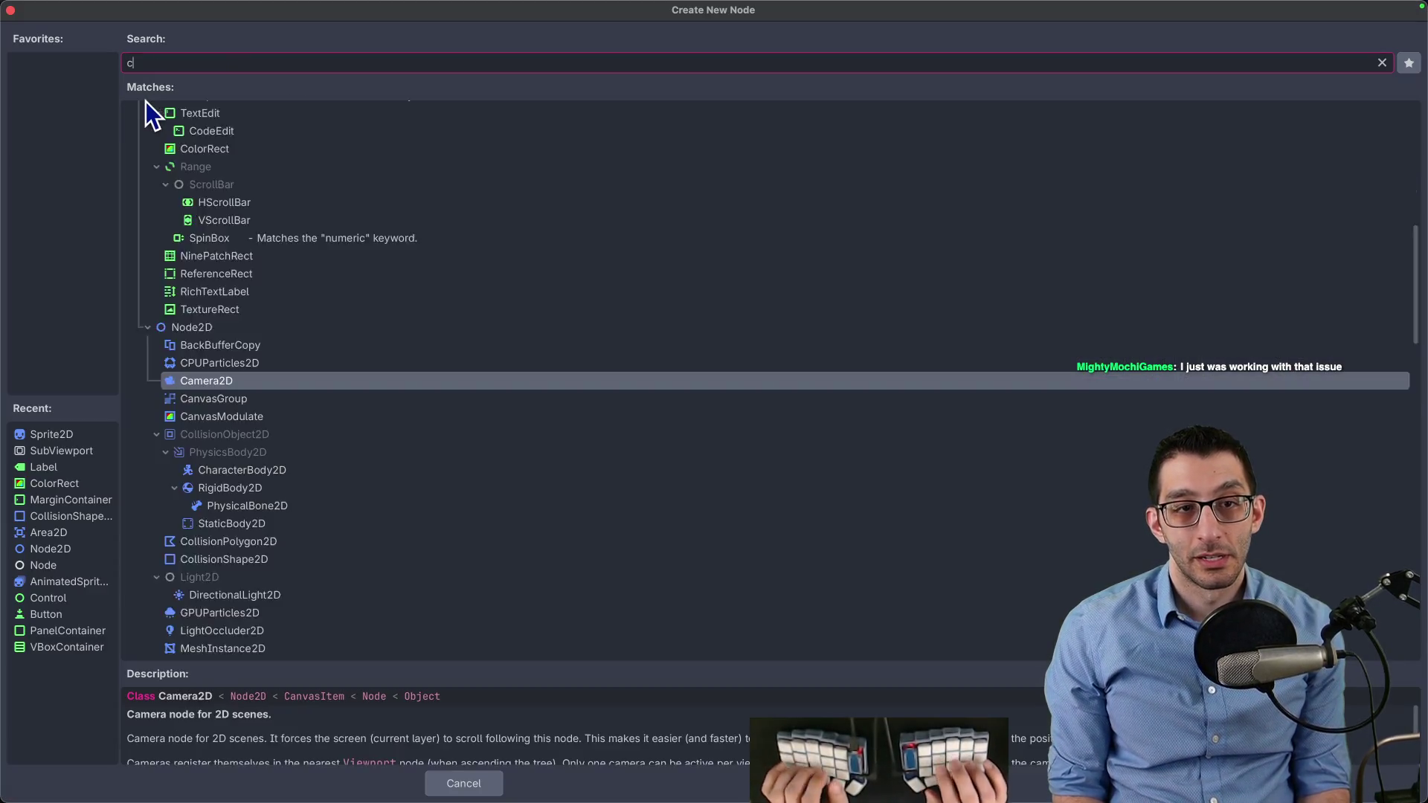
pyautogui.press('Return')
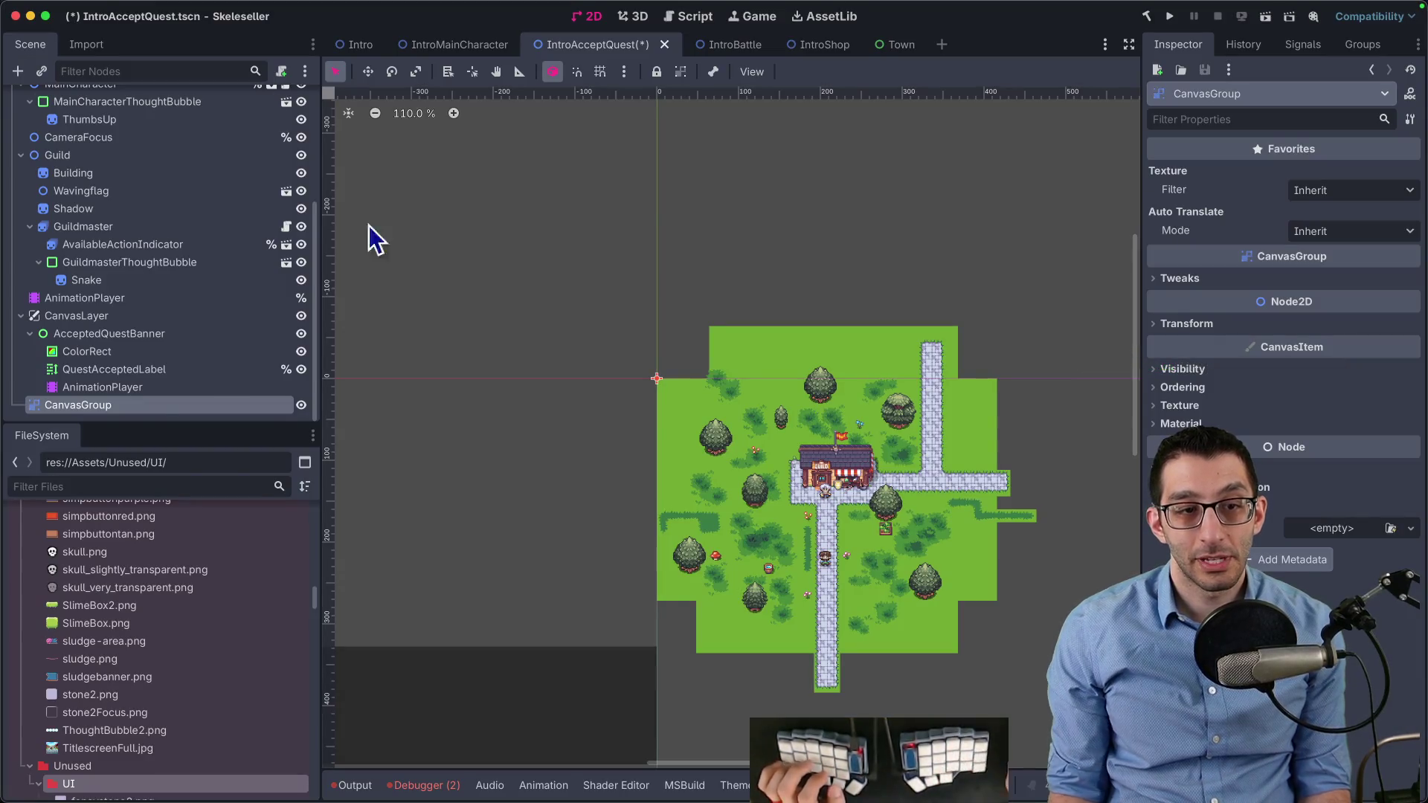
# Open the CanvasGroup class documentation from the new node's context menu
pyautogui.rightClick(113, 401)
pyautogui.click(201, 751)
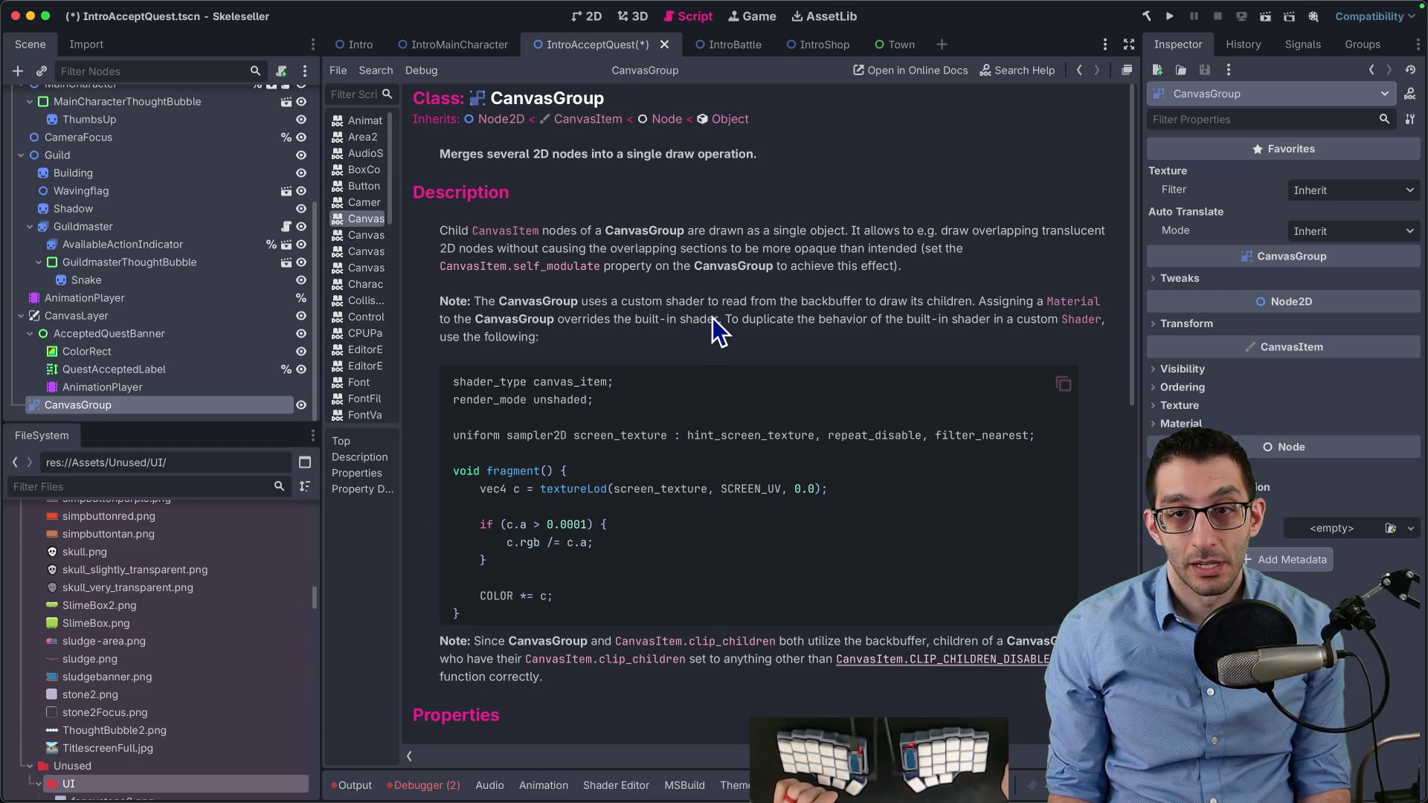
pyautogui.press('super+Tab')
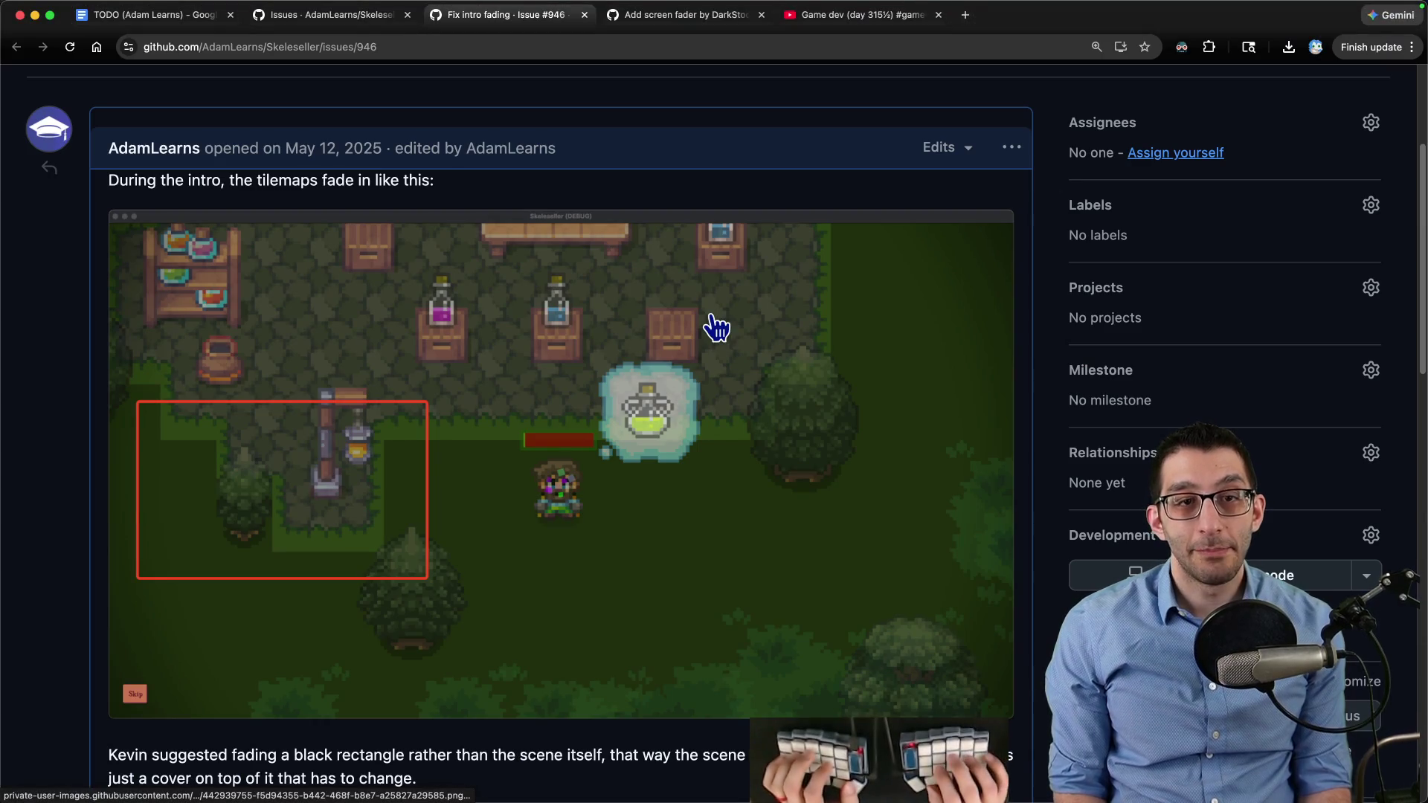
pyautogui.press('super+f')
pyautogui.write('canvasgroup')
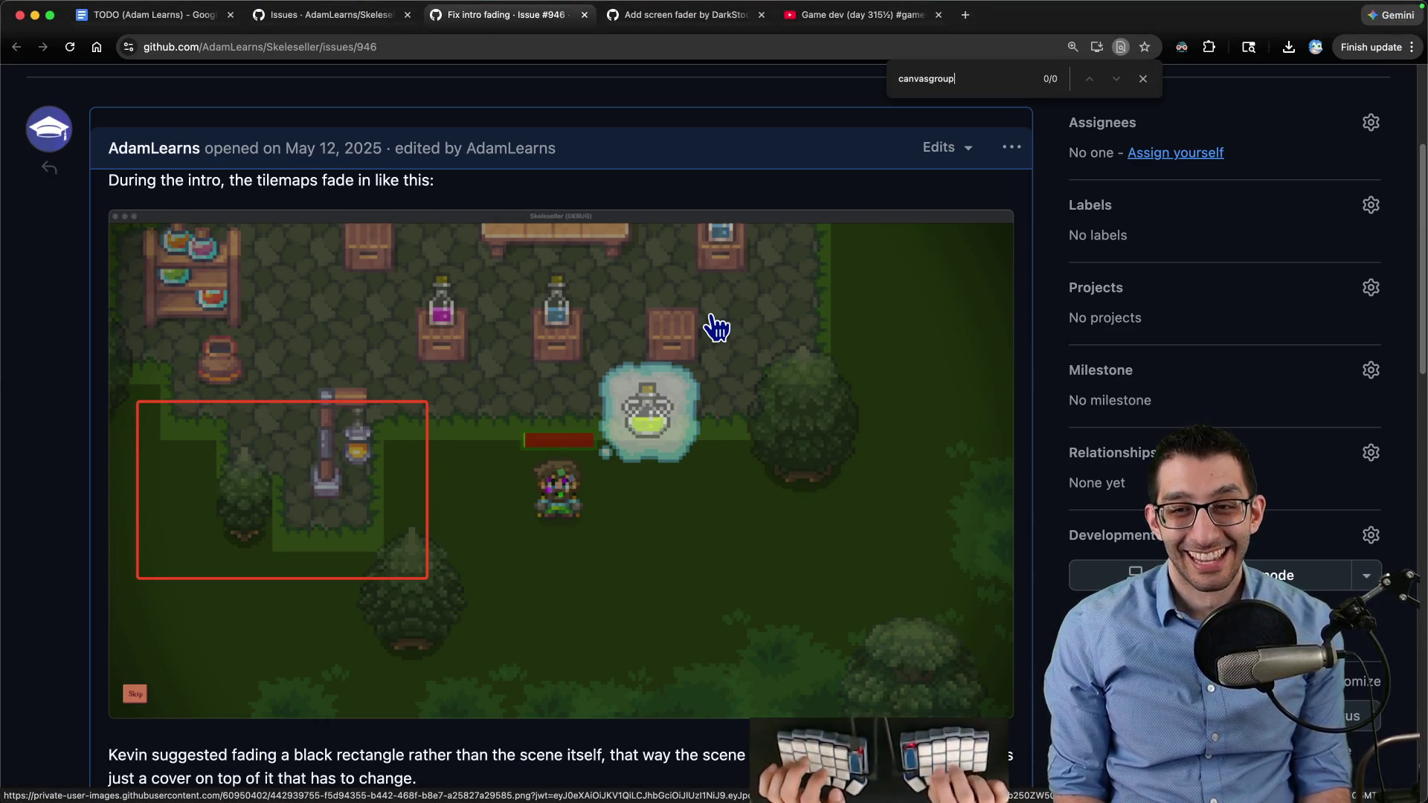
pyautogui.hotkey('ctrl', 'shift', 'Tab')
pyautogui.hotkey('ctrl', 'Tab')
pyautogui.hotkey('ctrl', 'Tab')
pyautogui.press('super+f')
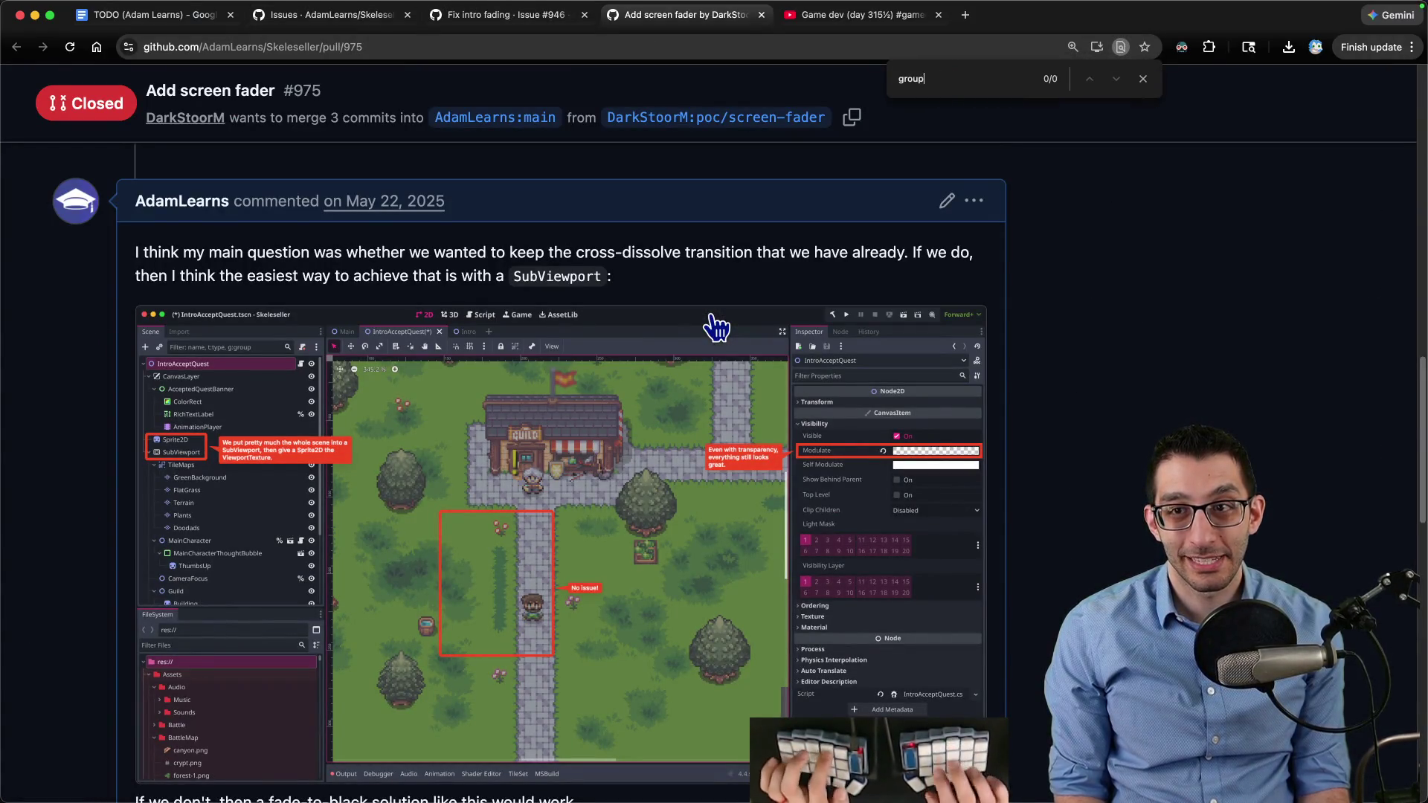
pyautogui.press('Escape')
pyautogui.hotkey('ctrl', 'shift', 'Tab')
pyautogui.press('Escape')
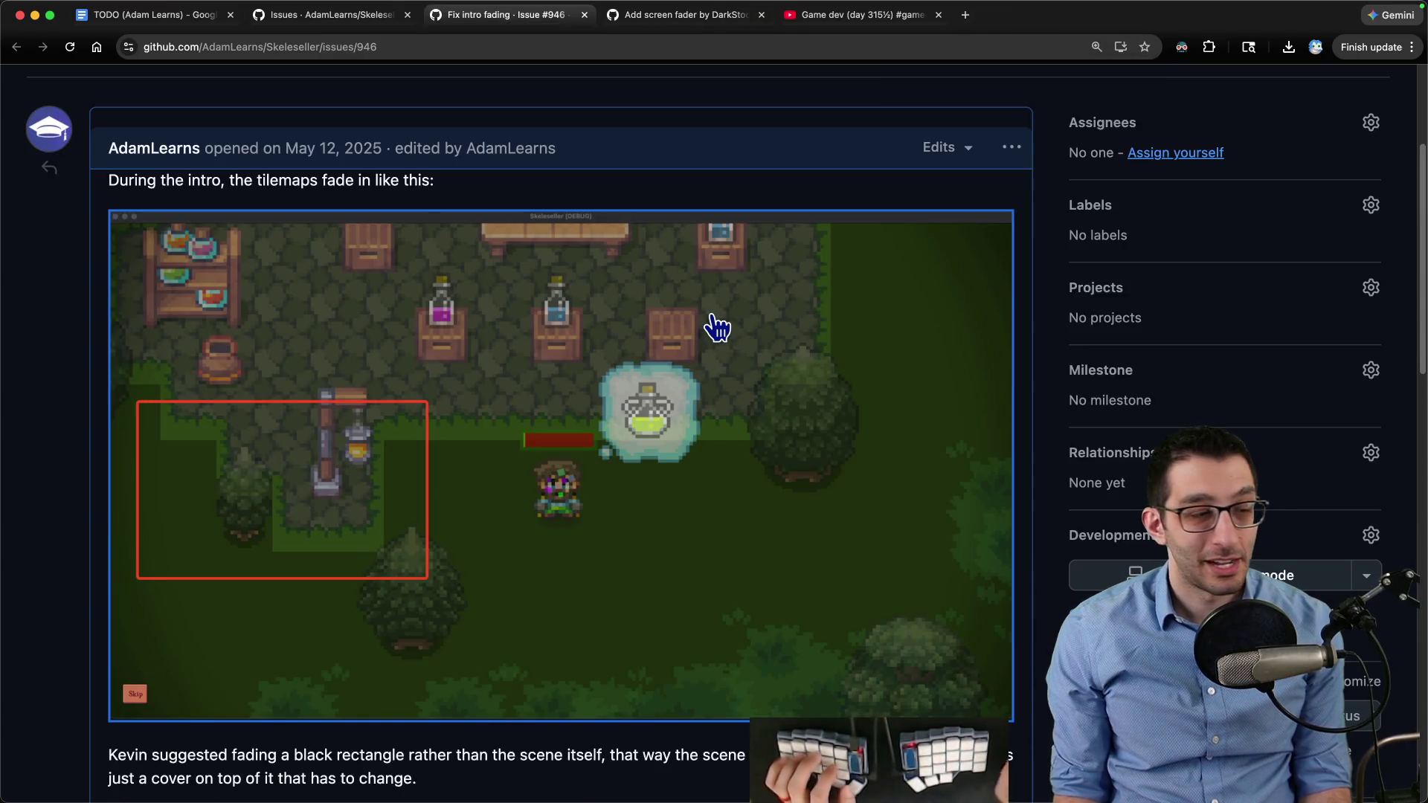
pyautogui.press('super+Tab')
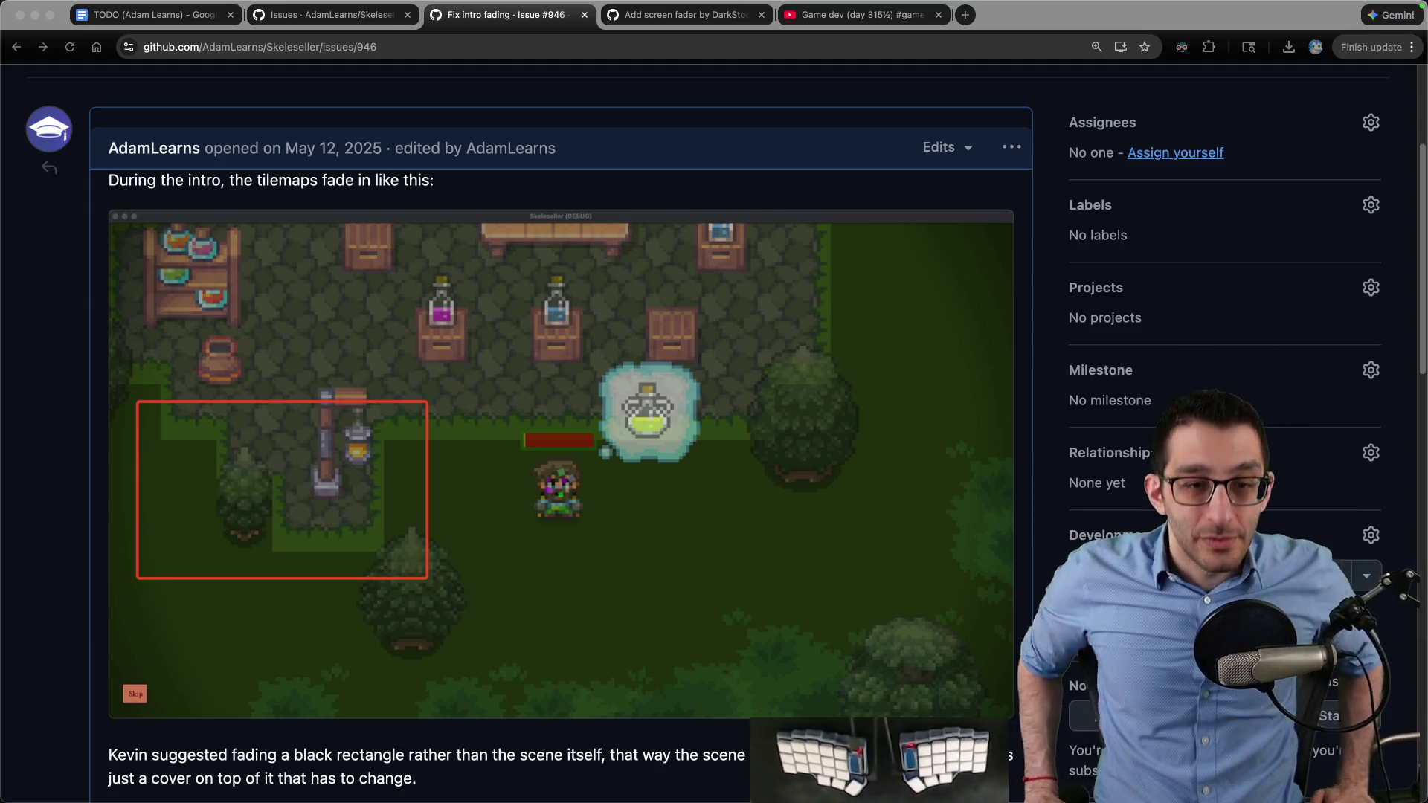
pyautogui.moveTo(487, 777)
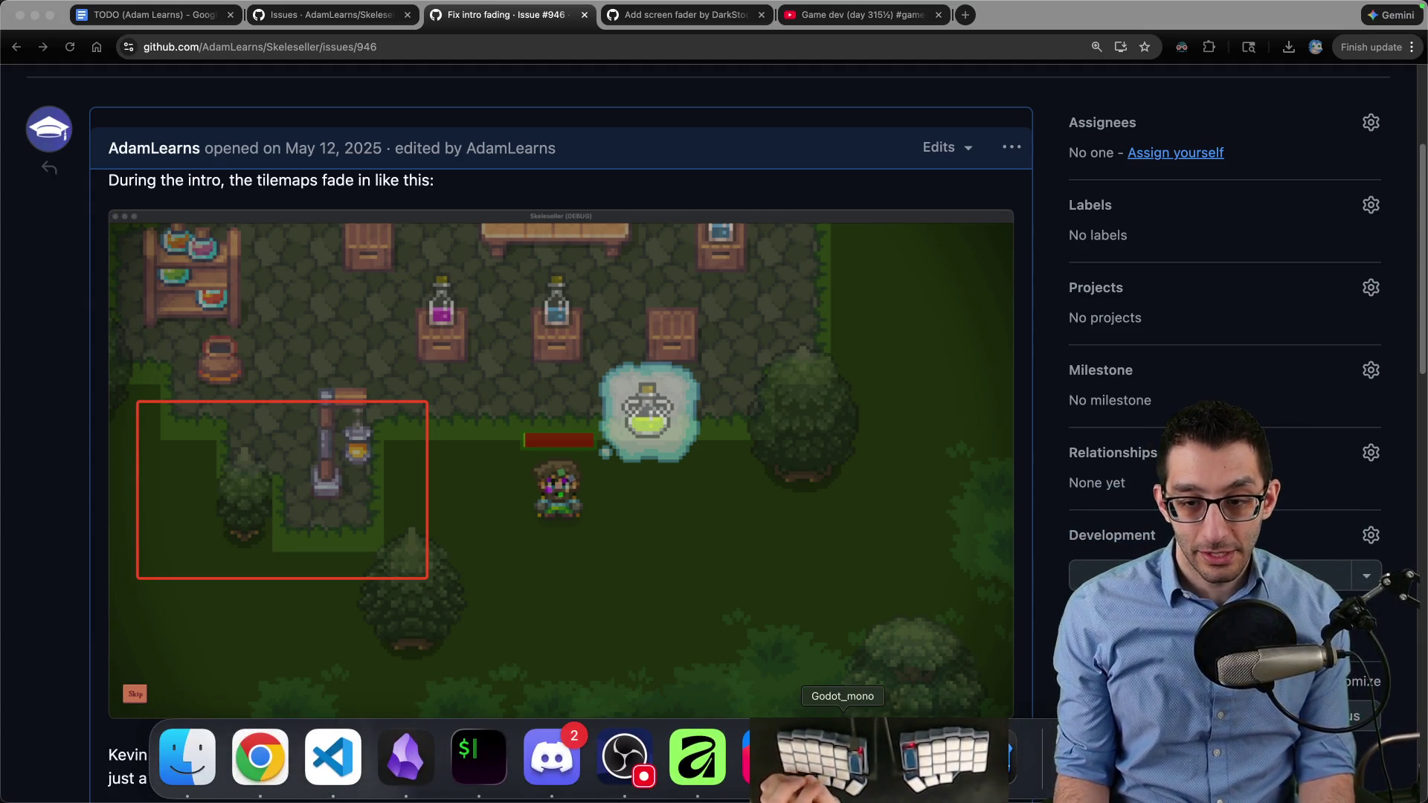
pyautogui.click(843, 758)
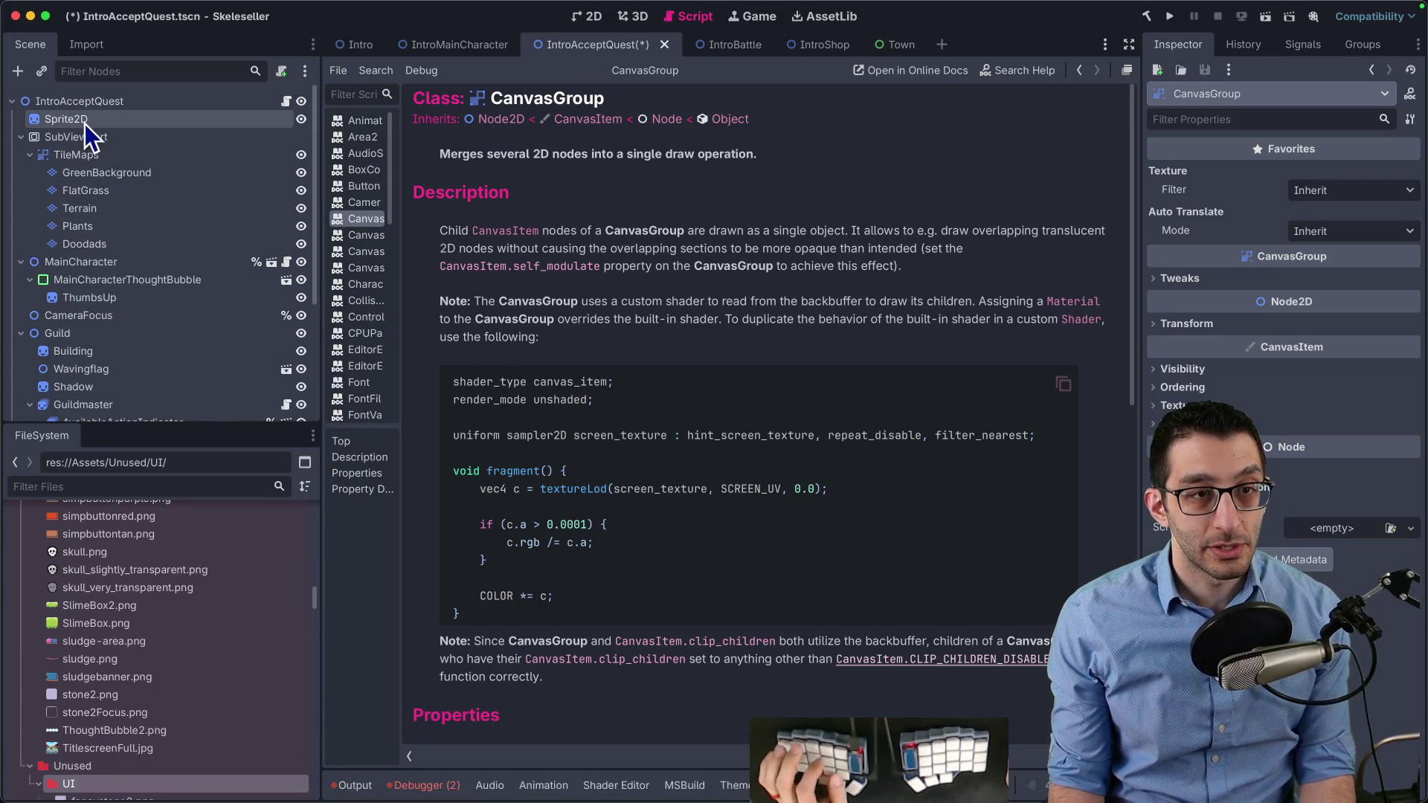
# Add a CanvasGroup under the IntroAcceptQuest root, then delete the extra CanvasGroup2
pyautogui.click(634, 43)
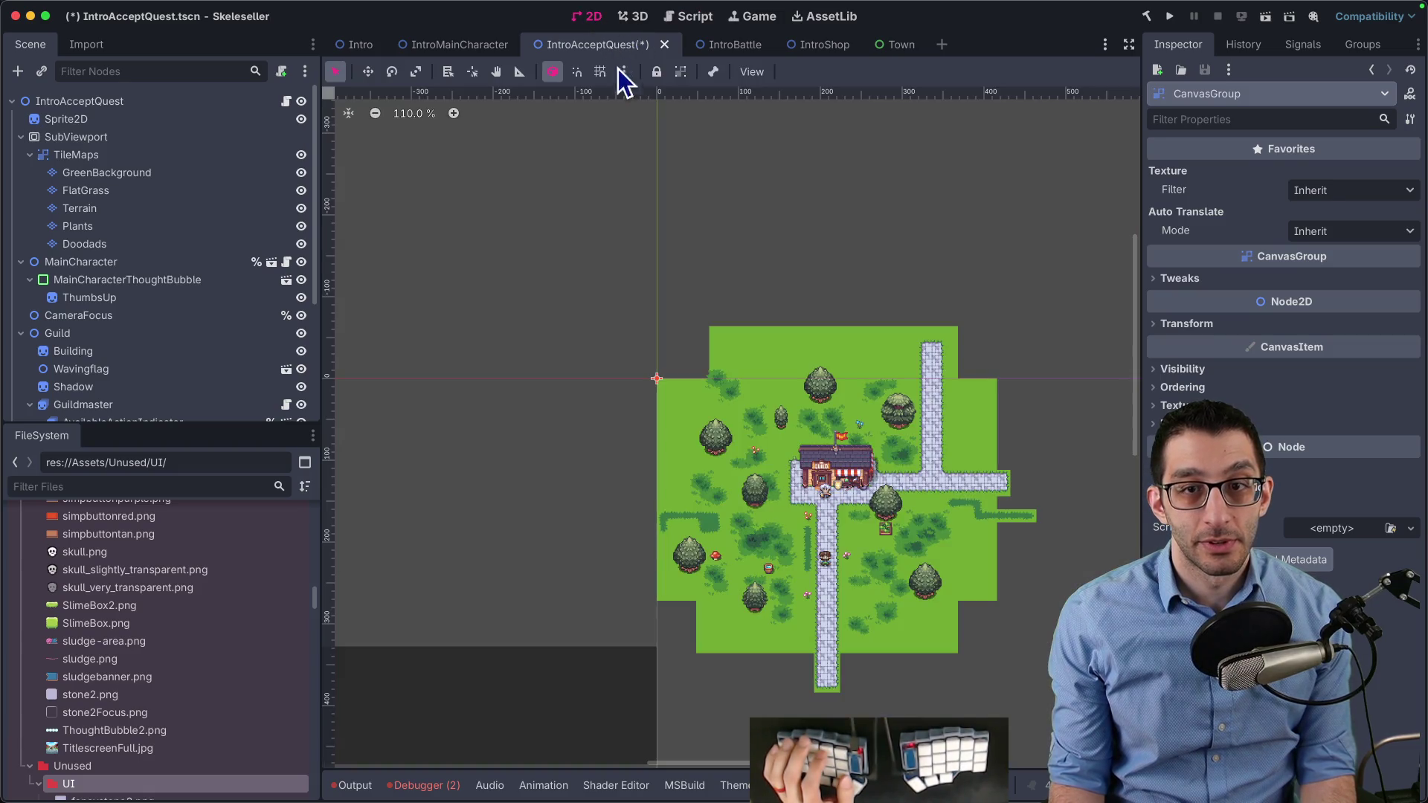
pyautogui.click(92, 122)
pyautogui.click(116, 102)
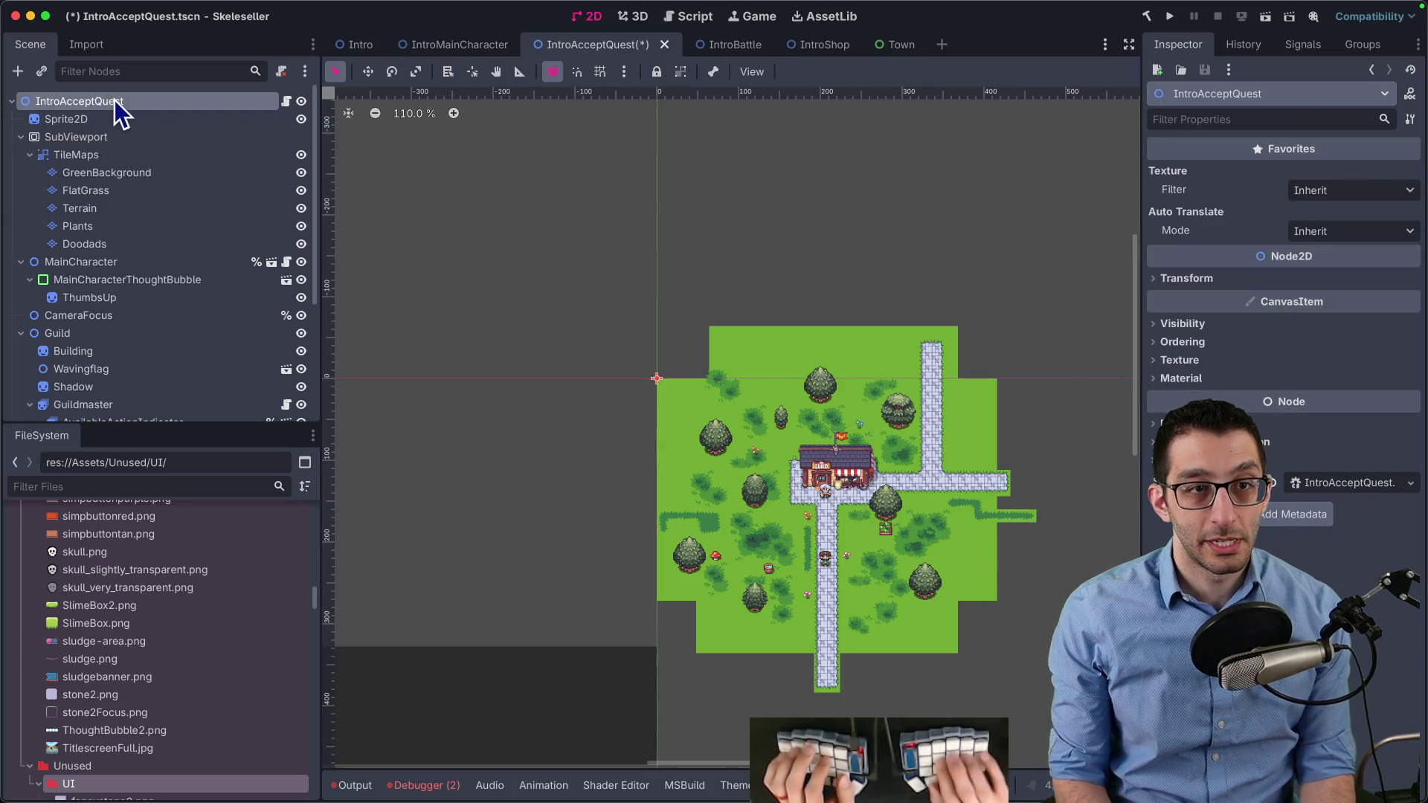
pyautogui.hotkey('ctrl', 'a')
pyautogui.press('Return')
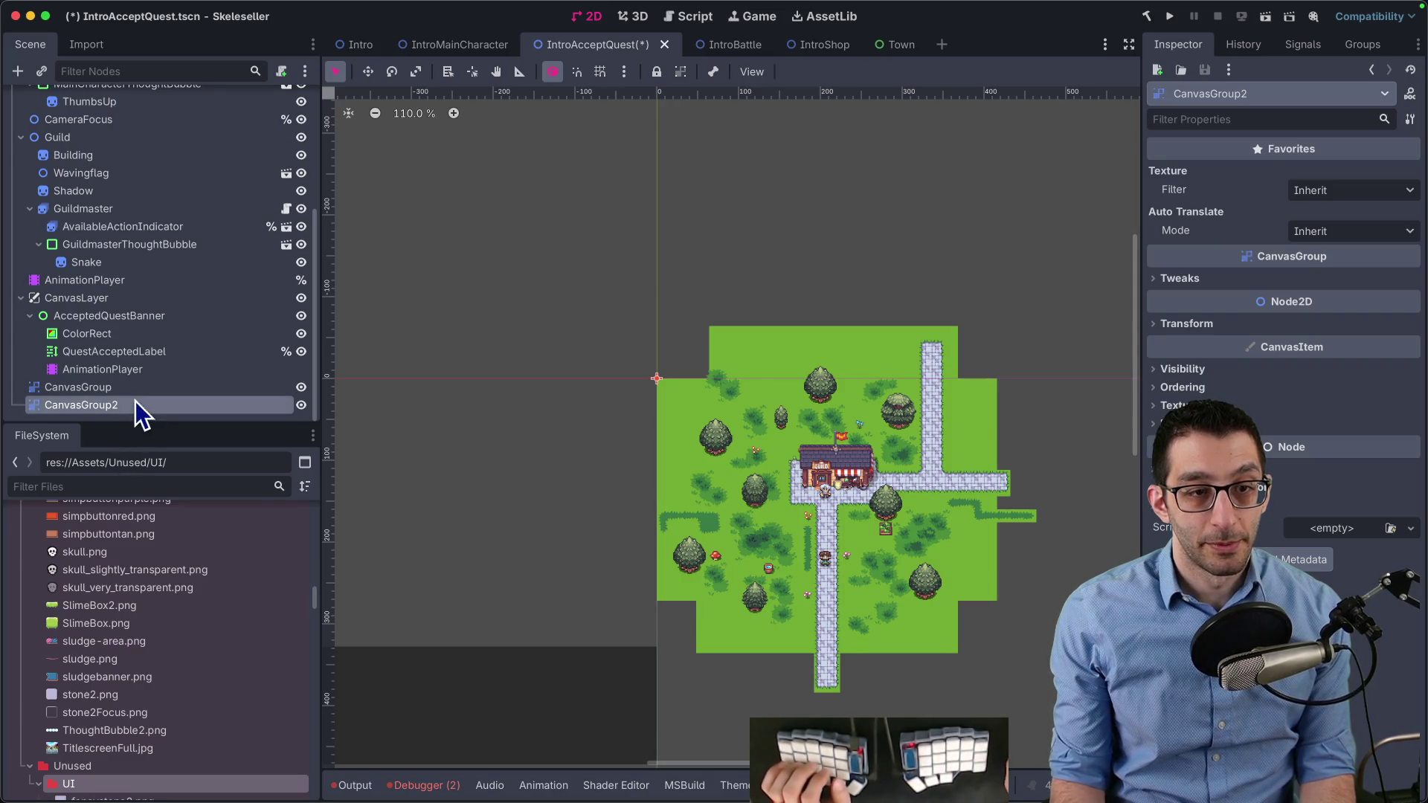
pyautogui.press('Delete')
pyautogui.press('Return')
# Move TileMaps out of the SubViewport to the root and place SubViewport above CanvasGroup
pyautogui.click(95, 405)
pyautogui.moveTo(95, 405)
pyautogui.mouseDown()
pyautogui.moveTo(123, 221)
pyautogui.moveTo(96, 129)
pyautogui.moveTo(73, 146)
pyautogui.mouseUp()
pyautogui.click(68, 260)
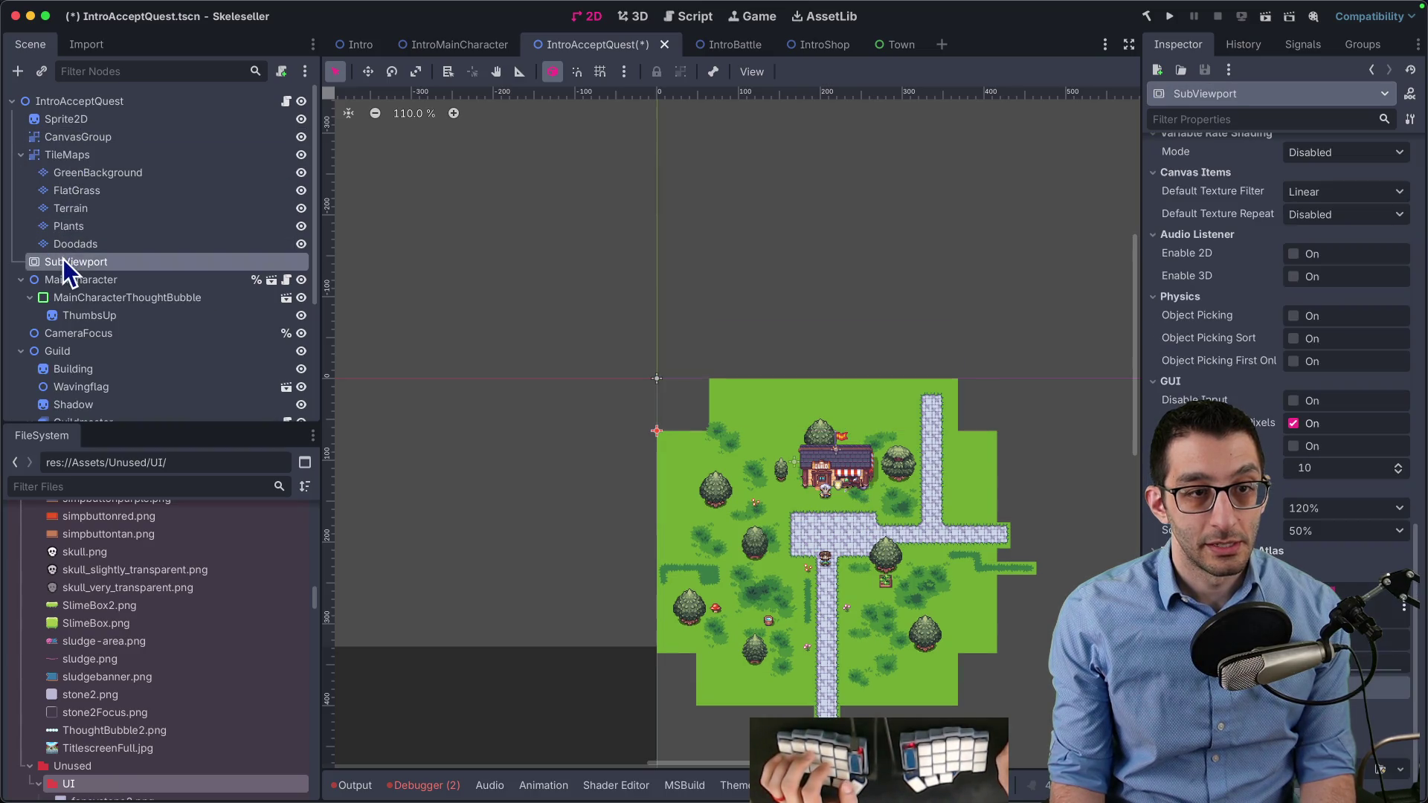
pyautogui.moveTo(73, 251); pyautogui.dragTo(78, 128)
pyautogui.click(460, 44)
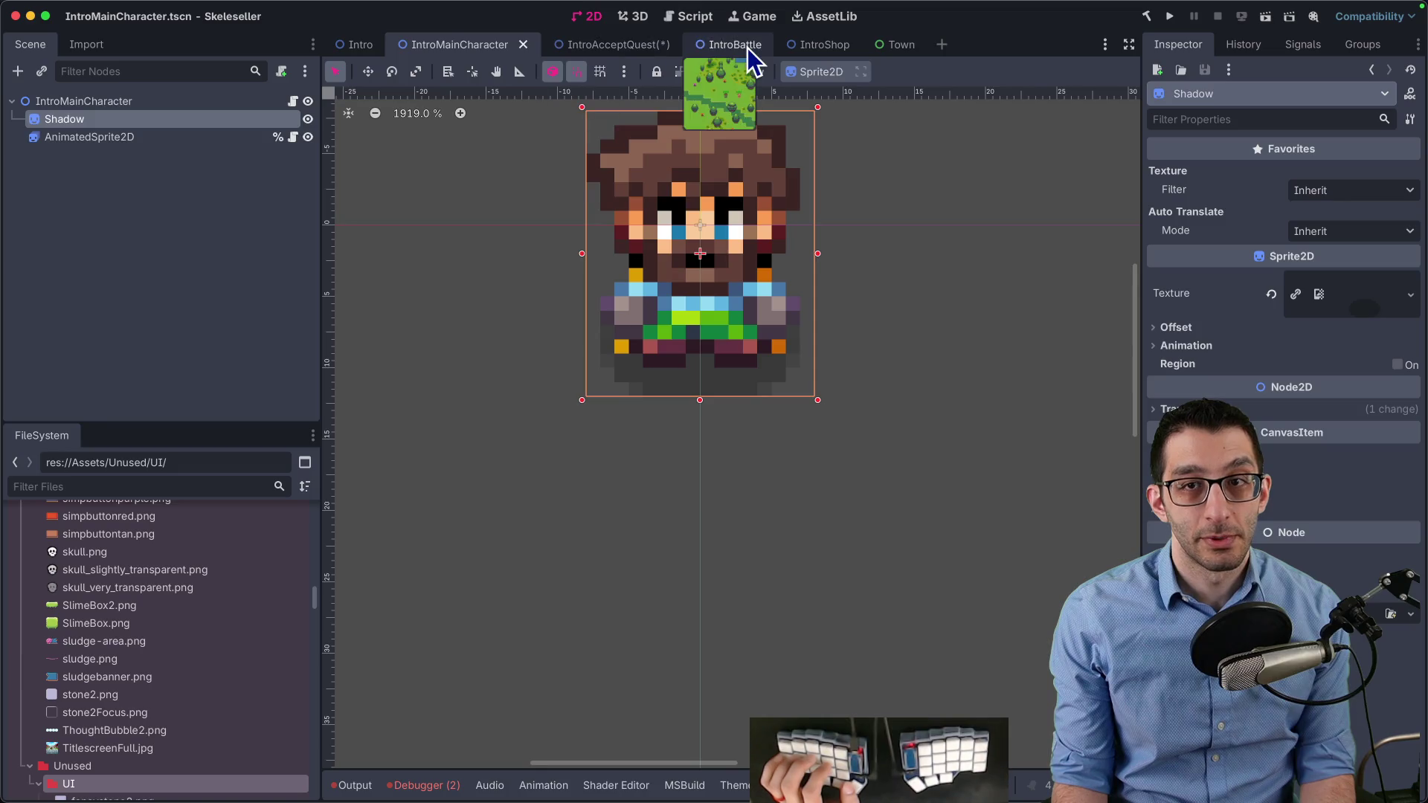
# Check IntroBattle's CanvasGroup tweaks, then revert IntroAcceptQuest so TileMaps returns inside the SubViewport
pyautogui.click(747, 47)
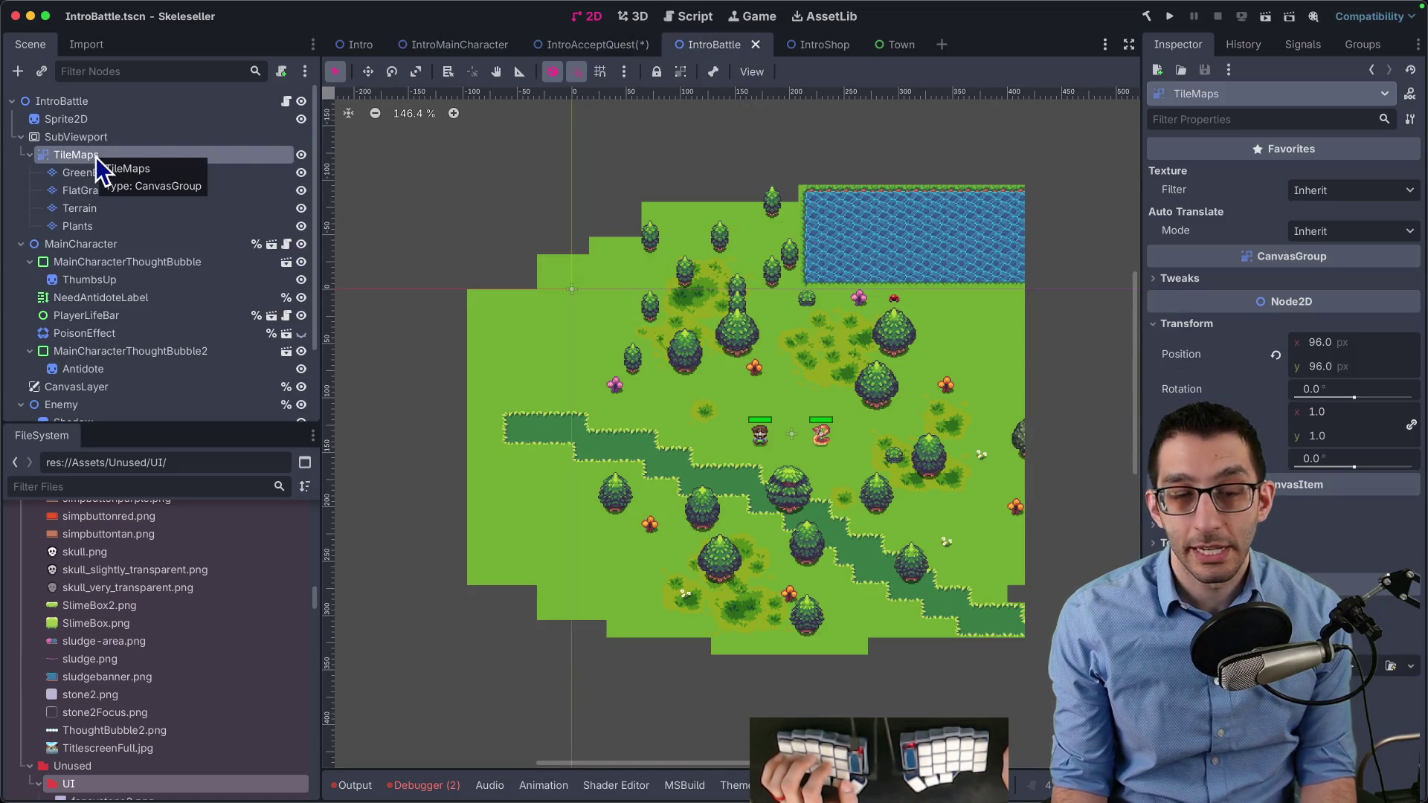
pyautogui.click(1263, 277)
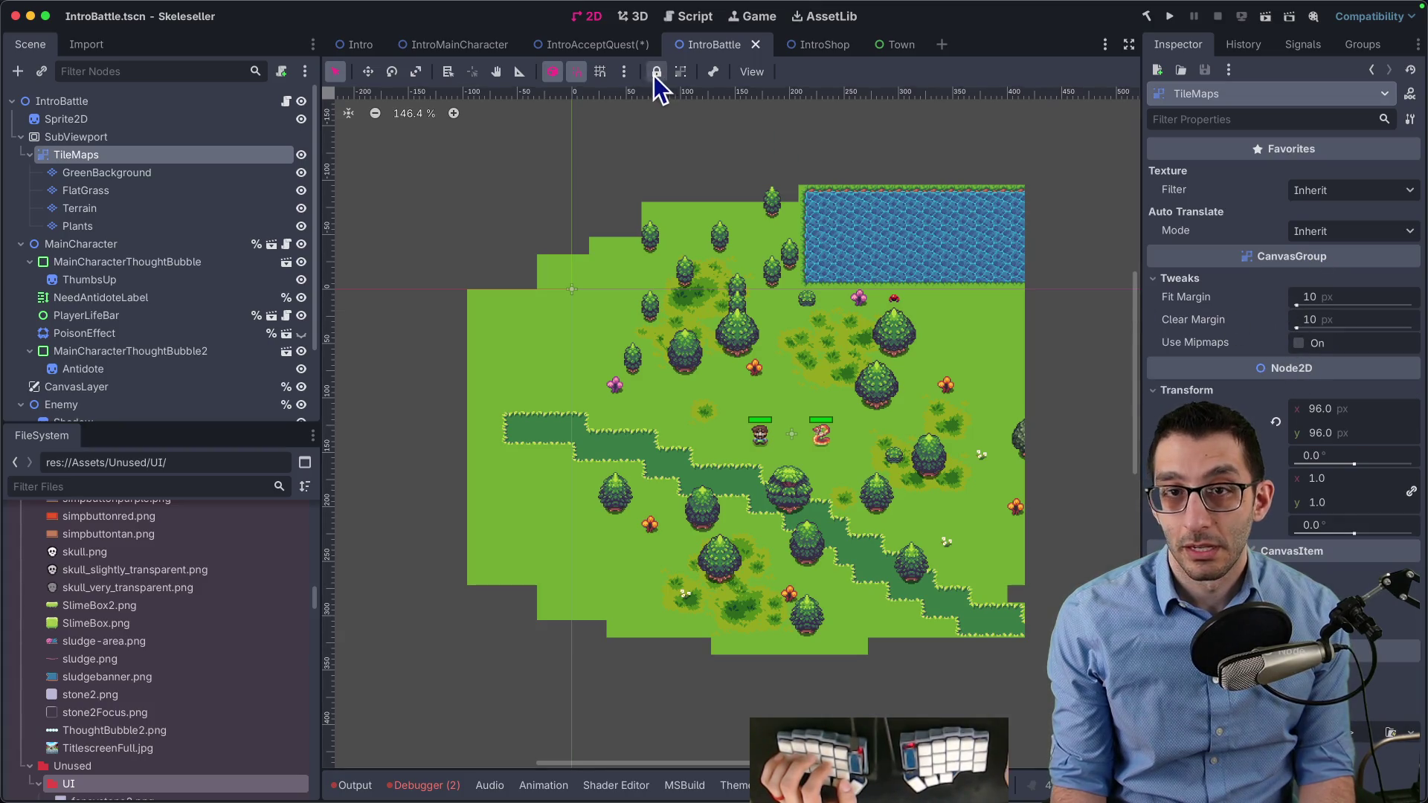
pyautogui.click(598, 46)
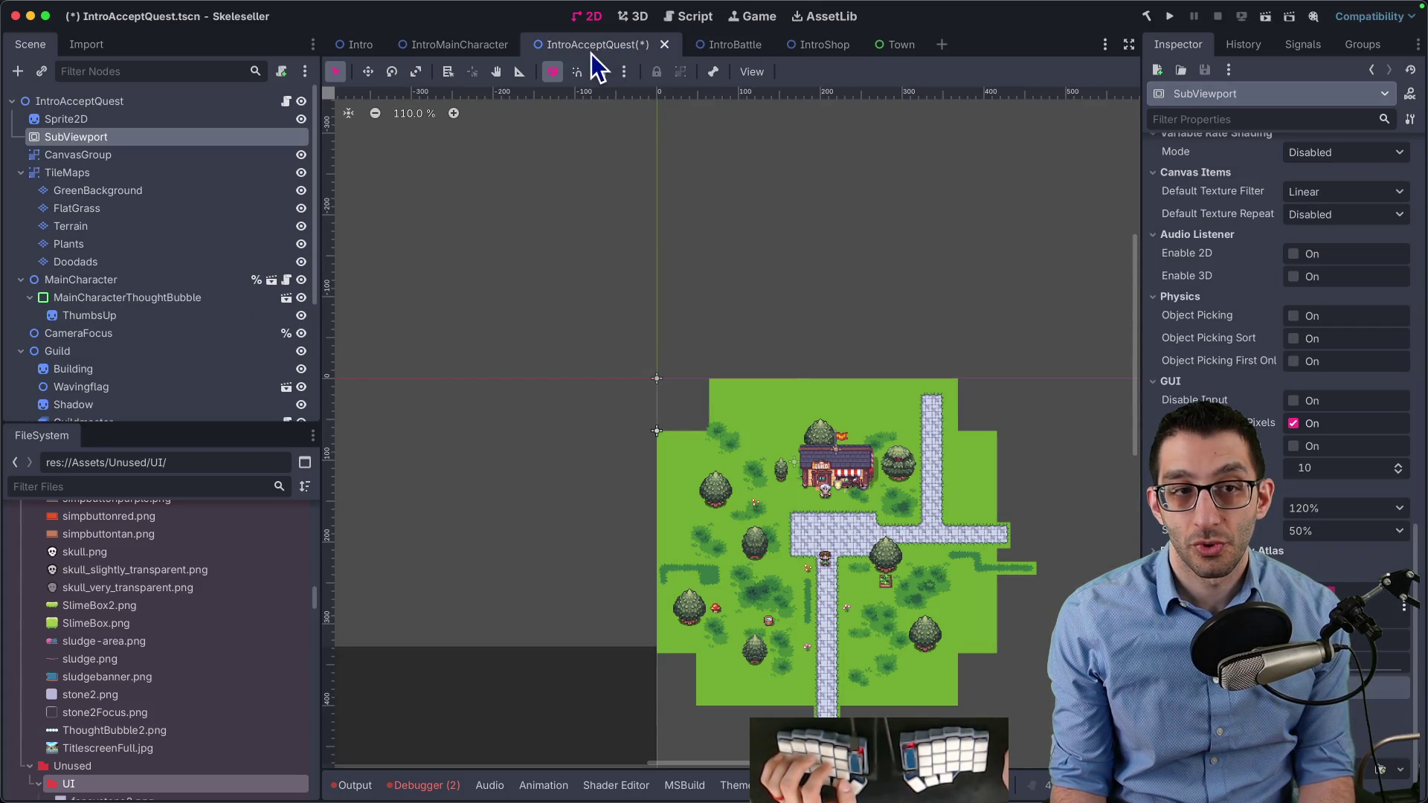
pyautogui.press('super+z')
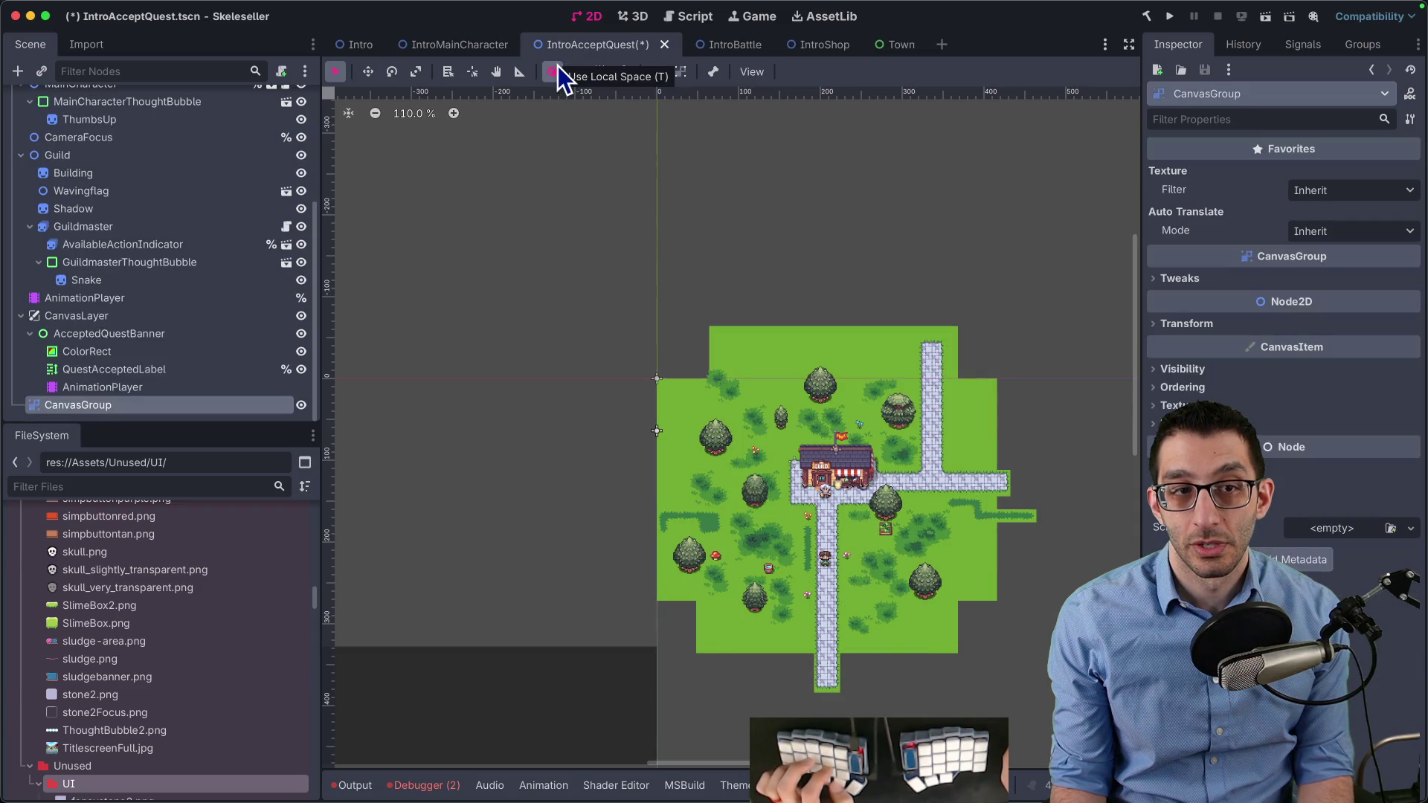
pyautogui.press('super+z')
pyautogui.scroll(5, 174, 262)
pyautogui.click(60, 158)
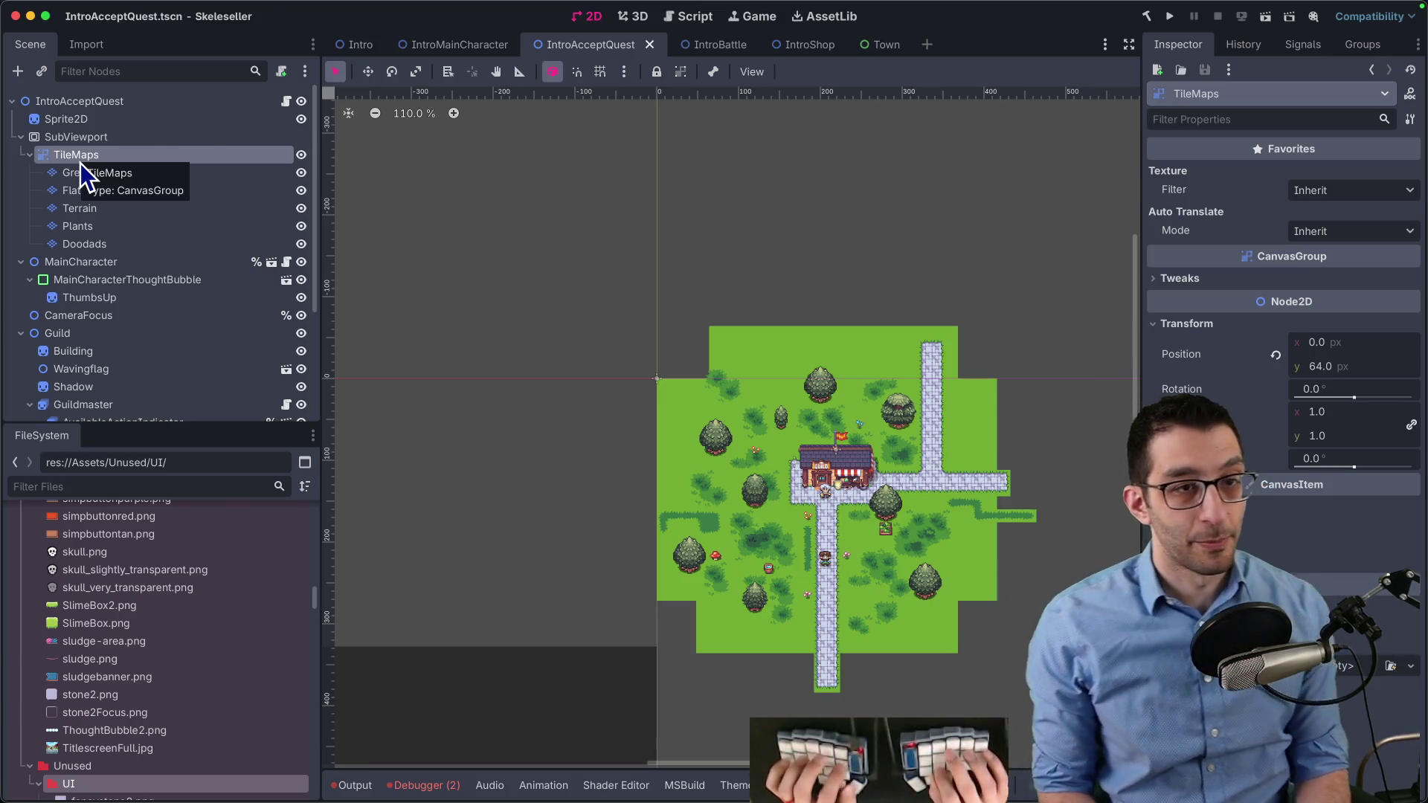
pyautogui.press('super+Tab')
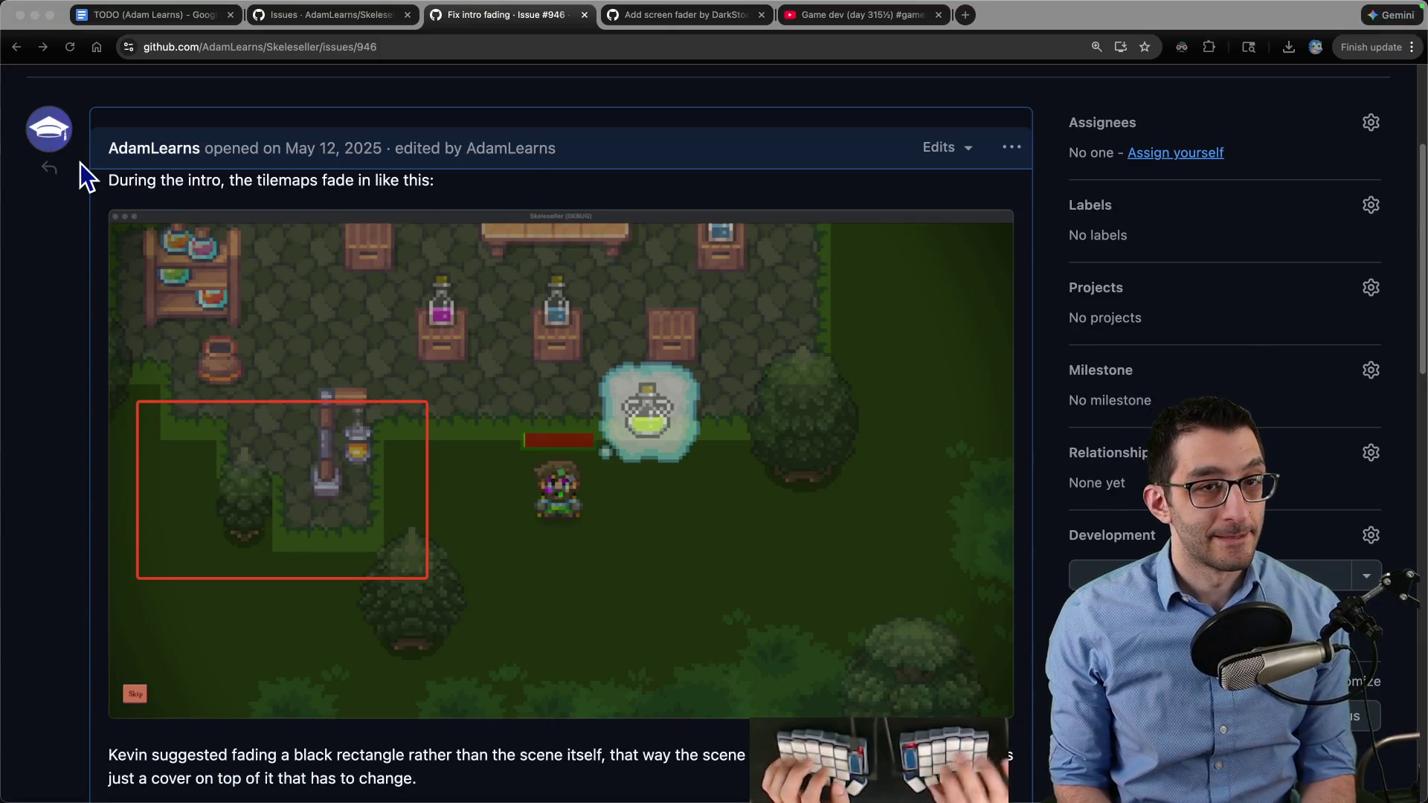
# Search 'canvasgroup godot' in a new Chrome tab, skim the Bing results, and return to Godot
pyautogui.hotkey('ctrl', 't')
pyautogui.write('canvasgr')
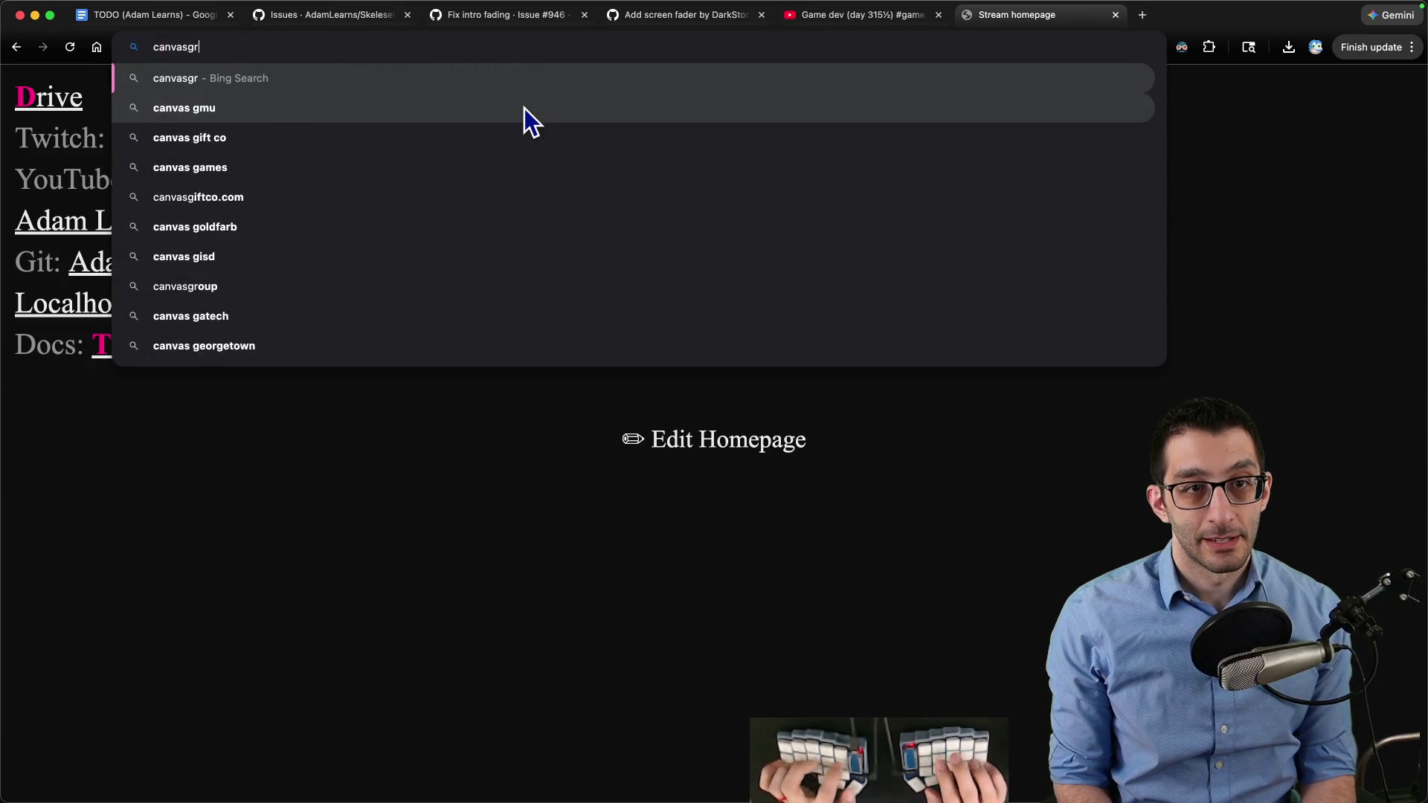
pyautogui.write('oup godot')
pyautogui.press('Return')
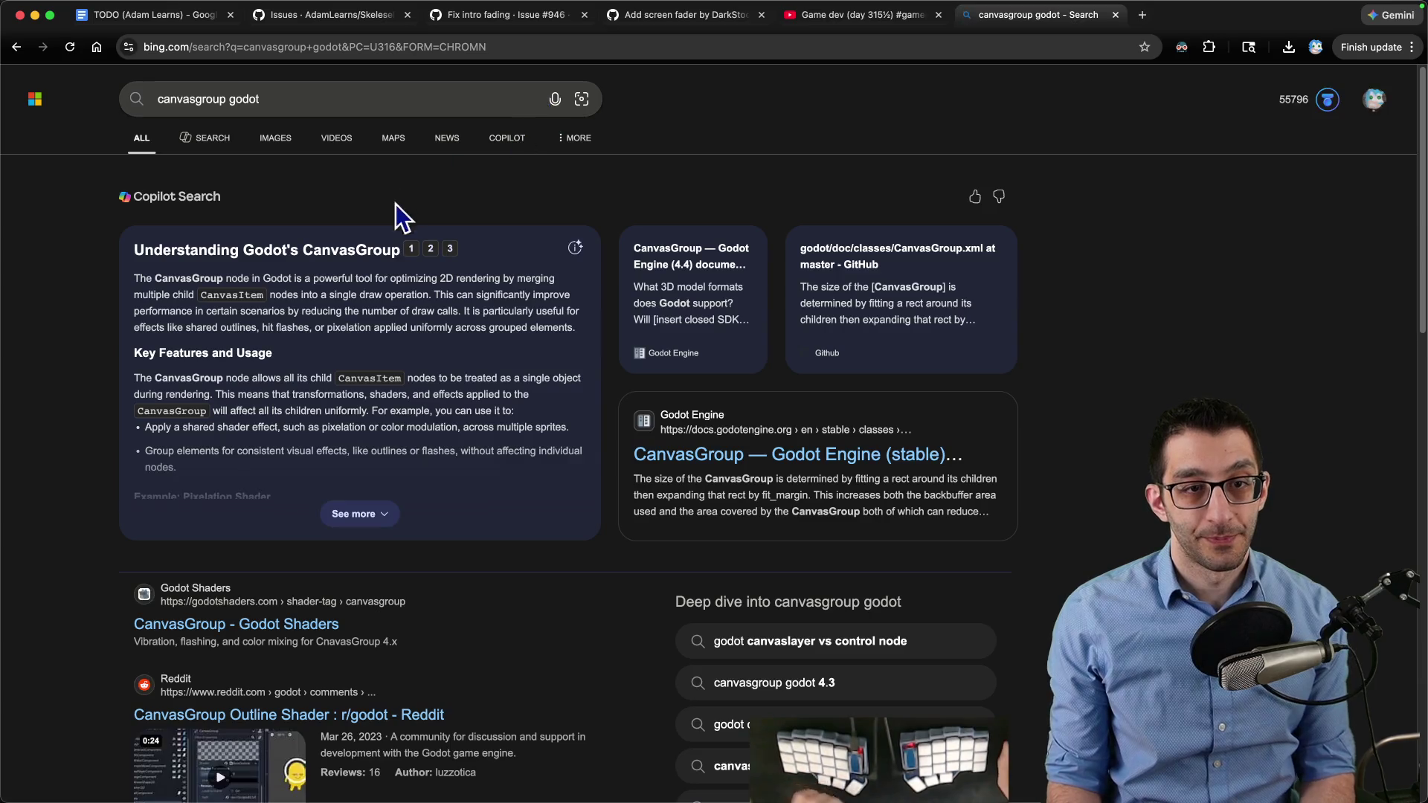
pyautogui.scroll(-7, 361, 268)
pyautogui.scroll(1, 350, 245)
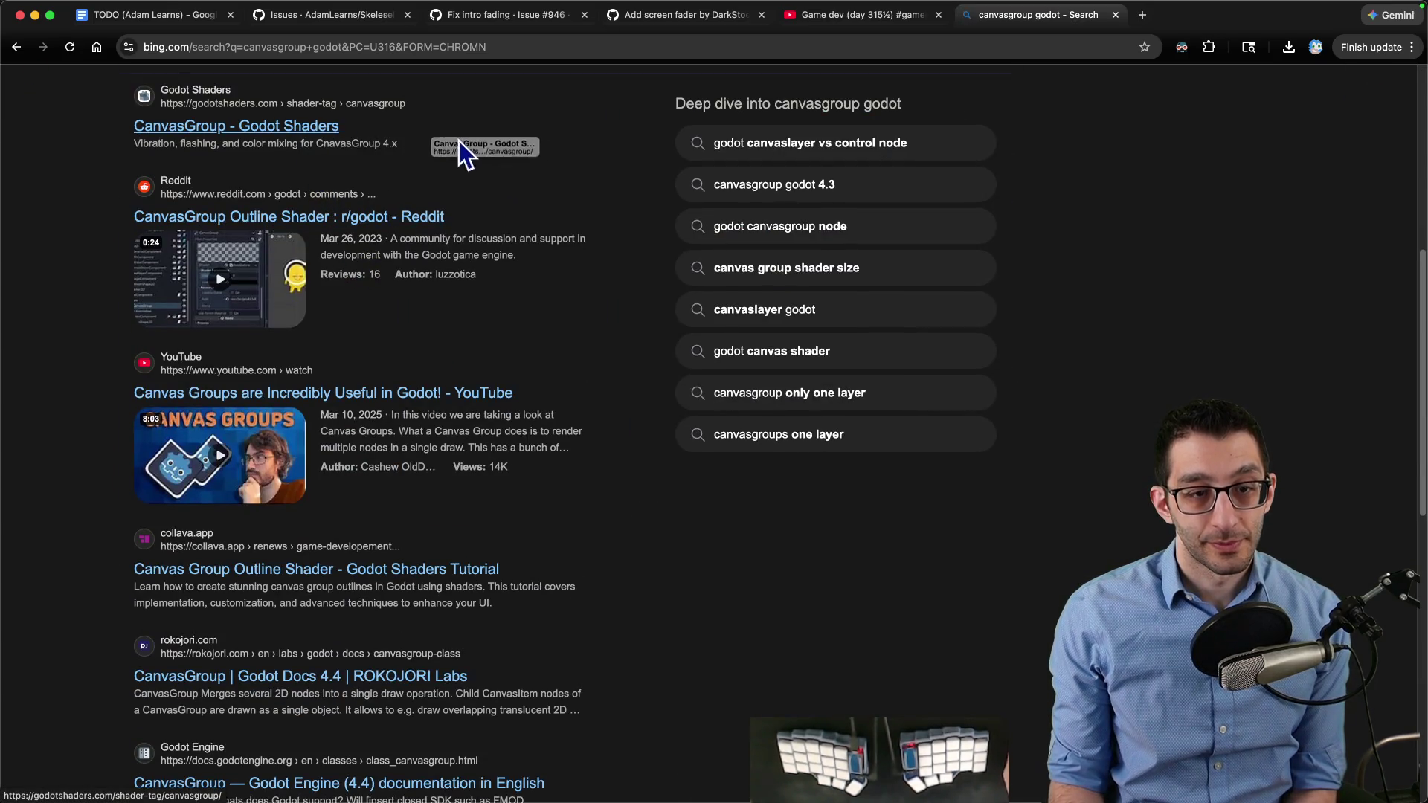
pyautogui.scroll(-3, 484, 402)
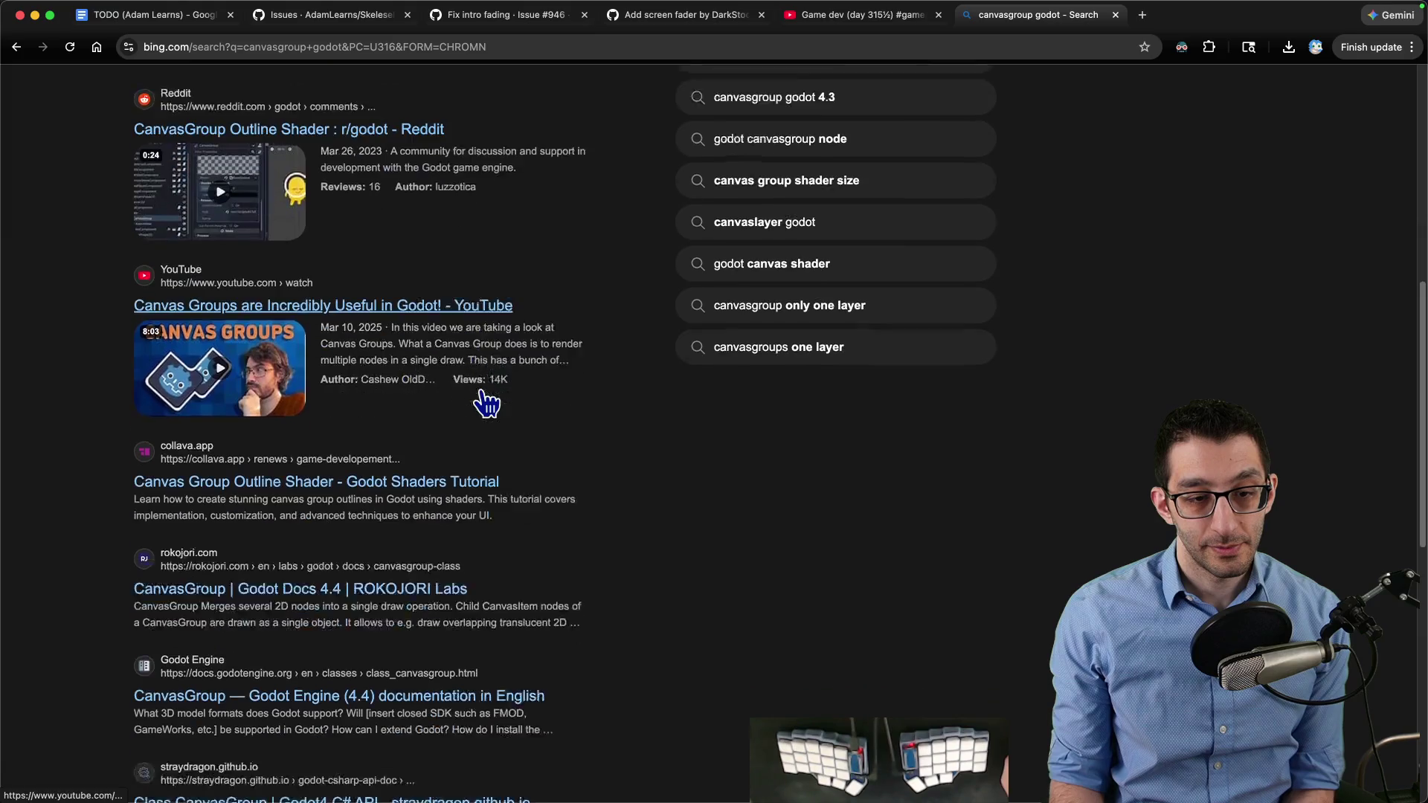
pyautogui.scroll(-3, 483, 401)
pyautogui.scroll(10, 487, 391)
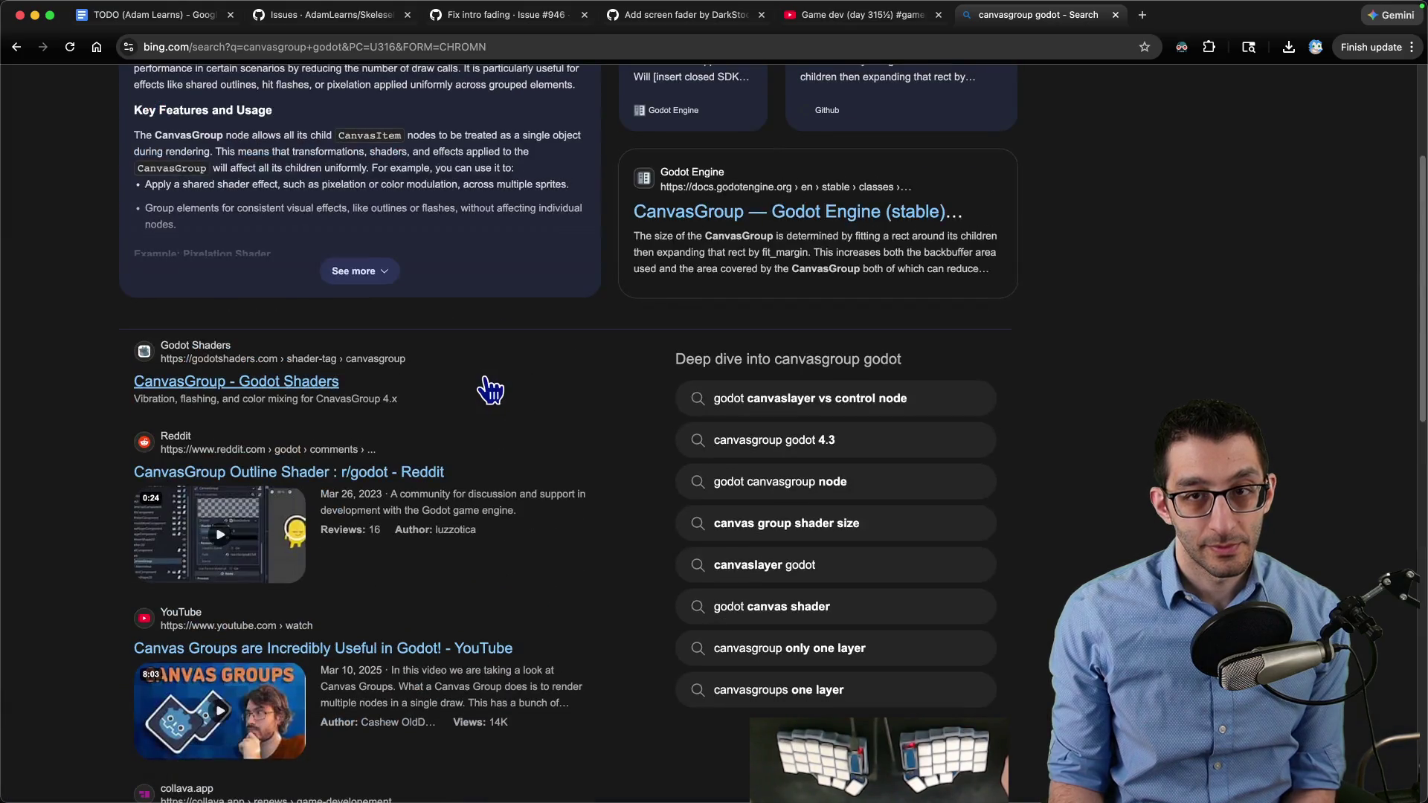
pyautogui.click(842, 755)
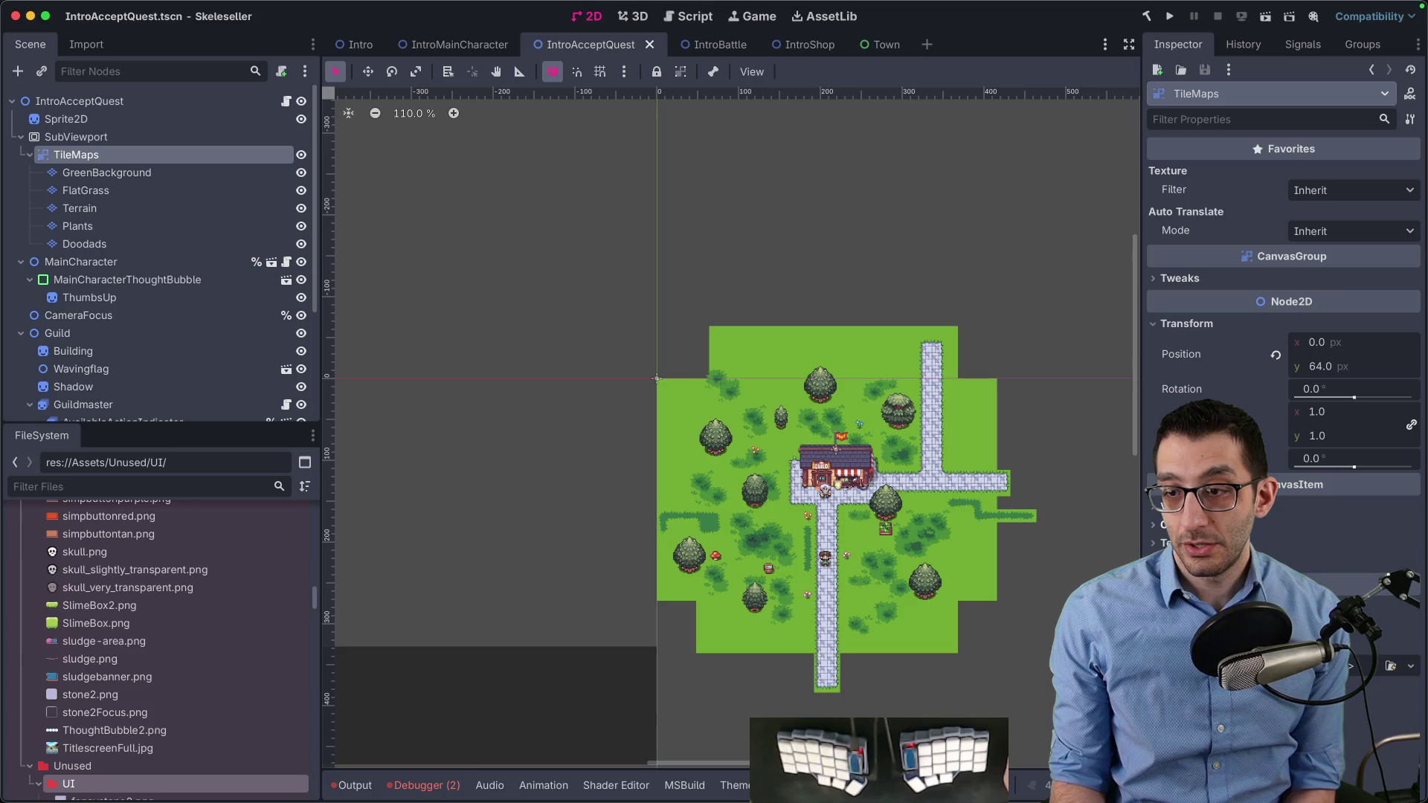
# Lower the TileMaps Modulate alpha to dim the map, then raise it back to full
pyautogui.click(1306, 529)
pyautogui.click(1326, 550)
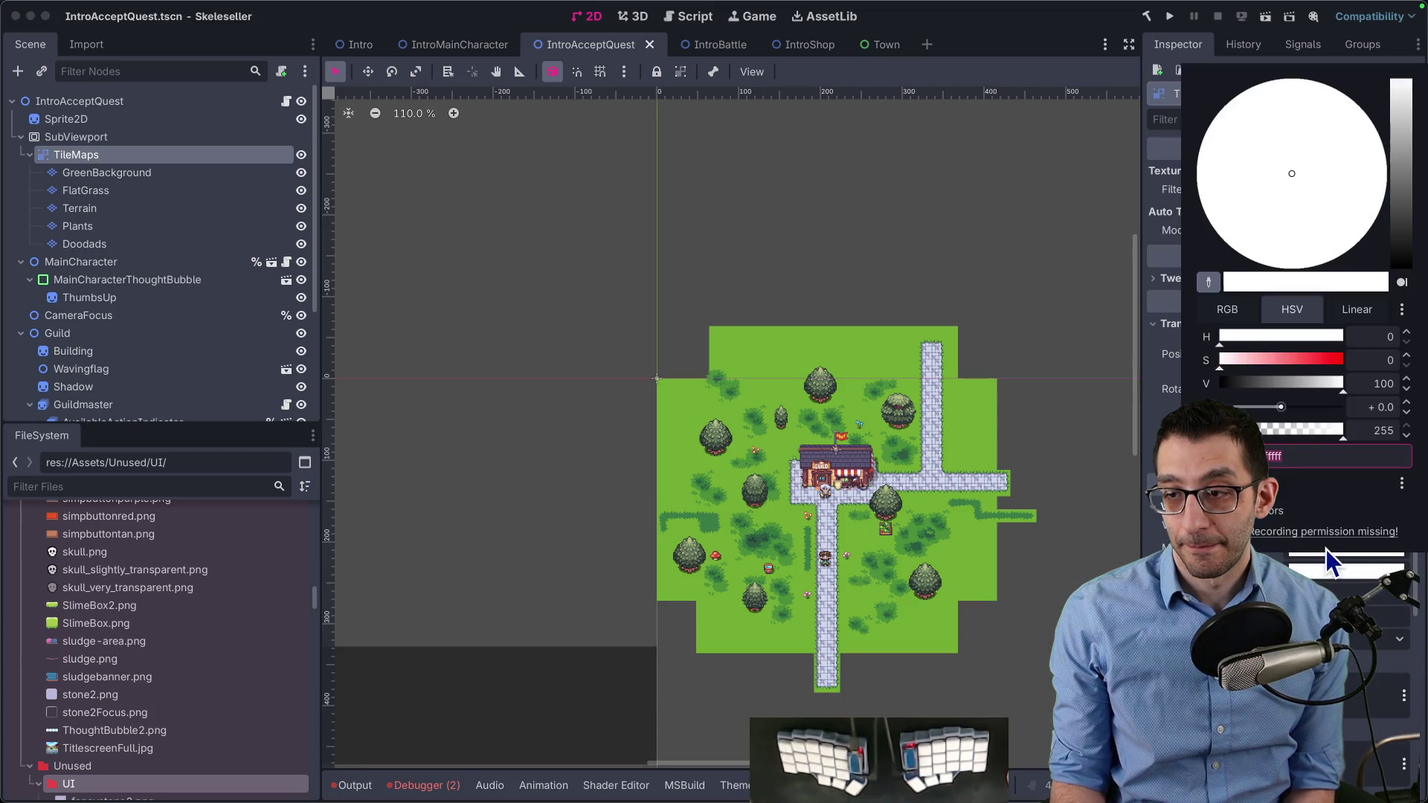
pyautogui.moveTo(1340, 431); pyautogui.dragTo(1293, 441)
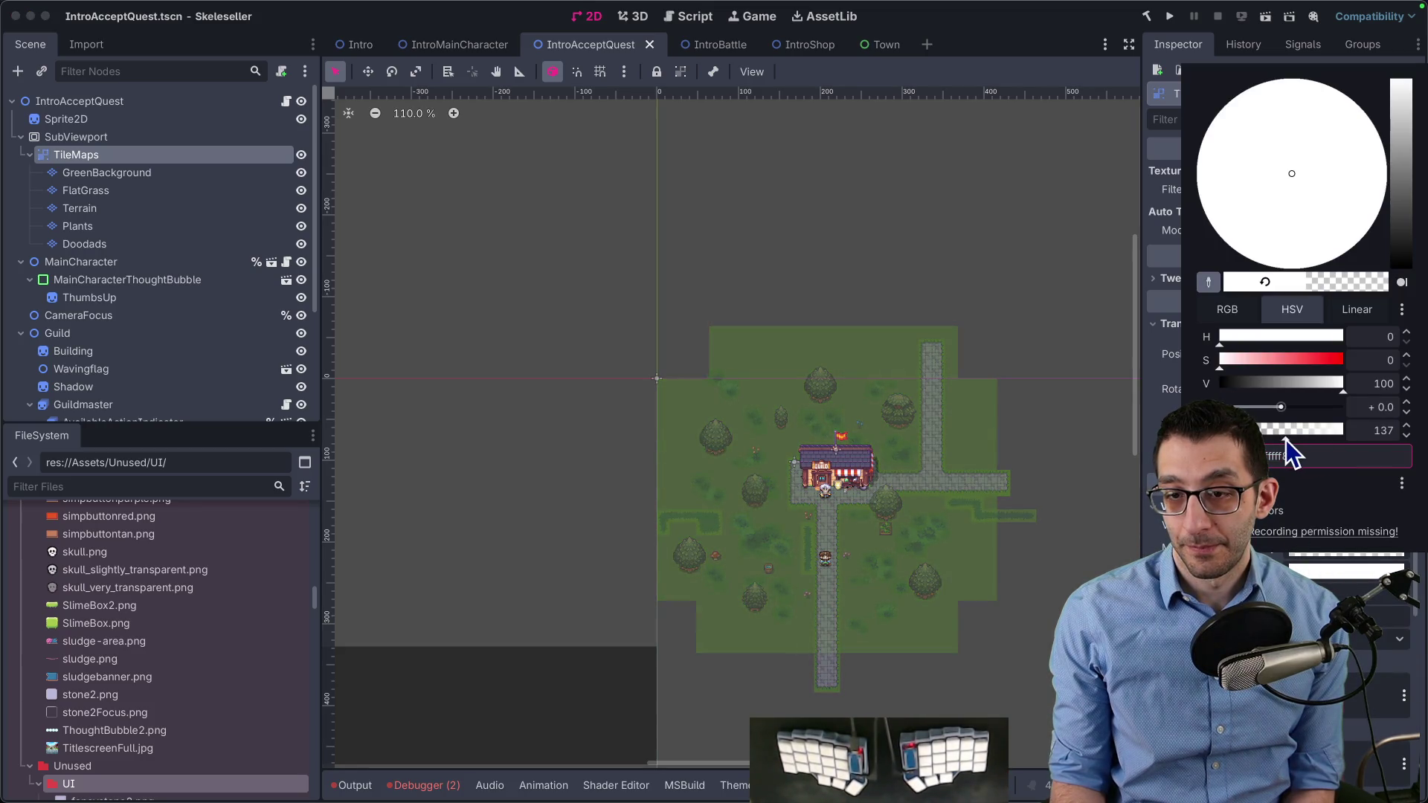
pyautogui.click(814, 574)
pyautogui.scroll(10, 818, 569)
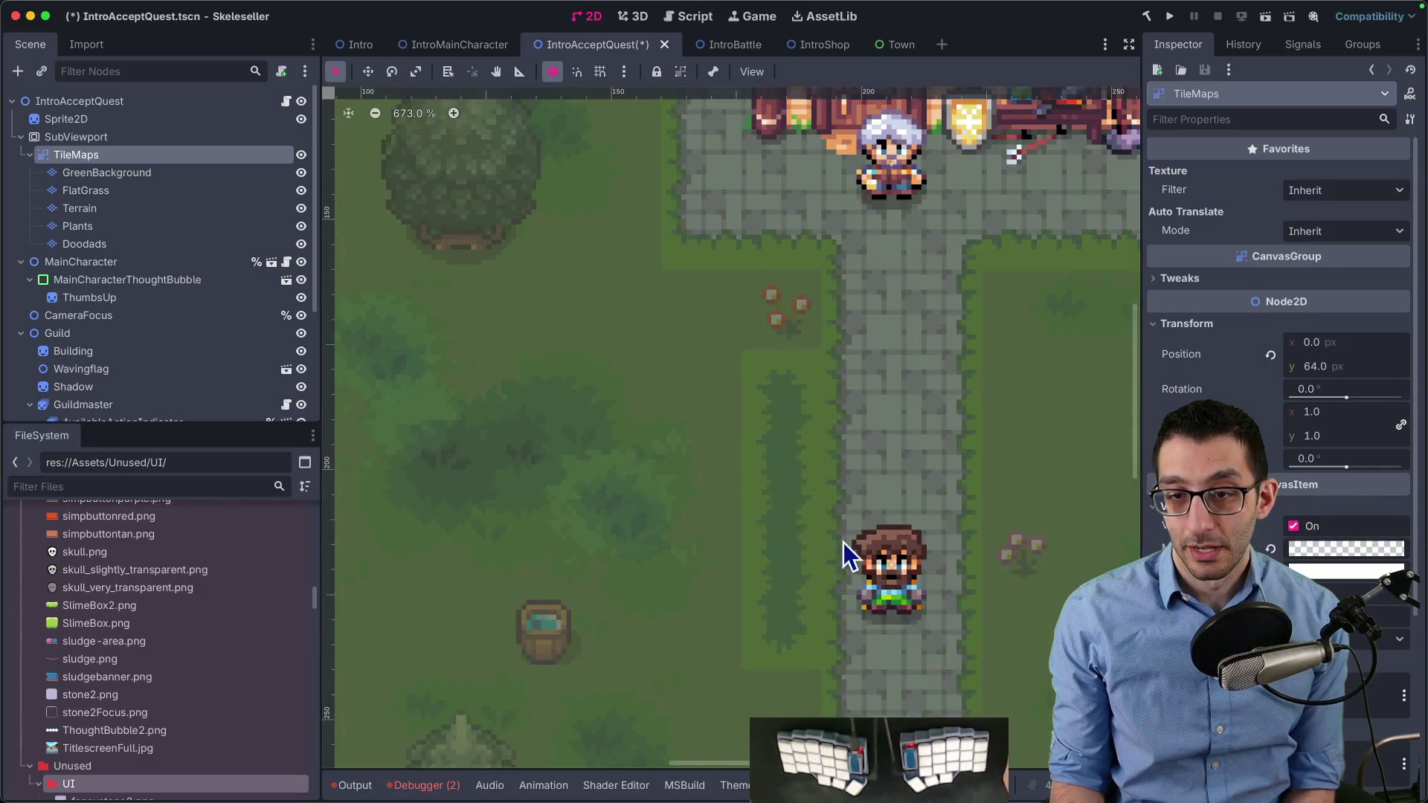
pyautogui.scroll(-5, 840, 557)
pyautogui.click(1323, 548)
pyautogui.moveTo(1282, 418)
pyautogui.mouseDown()
pyautogui.moveTo(1355, 418)
pyautogui.moveTo(1259, 467)
pyautogui.moveTo(1331, 456)
pyautogui.moveTo(1243, 456)
pyautogui.moveTo(1350, 453)
pyautogui.moveTo(1354, 466)
pyautogui.moveTo(1264, 455)
pyautogui.mouseUp()
pyautogui.click(1322, 546)
# Set the TileMaps Self Modulate alpha back to full 255
pyautogui.click(1305, 539)
pyautogui.click(1005, 520)
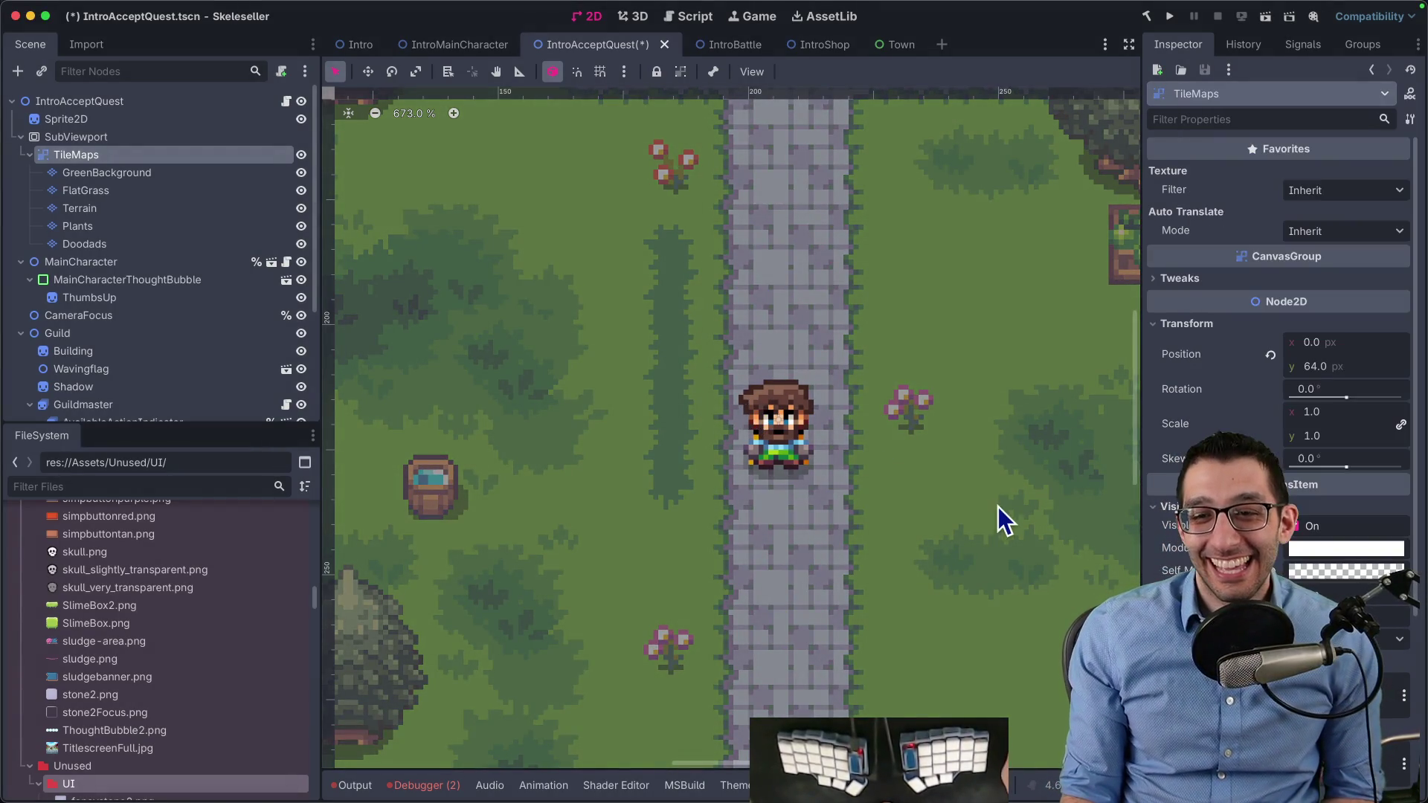
pyautogui.scroll(-5, 952, 502)
pyautogui.scroll(-5, 953, 503)
pyautogui.scroll(1, 908, 494)
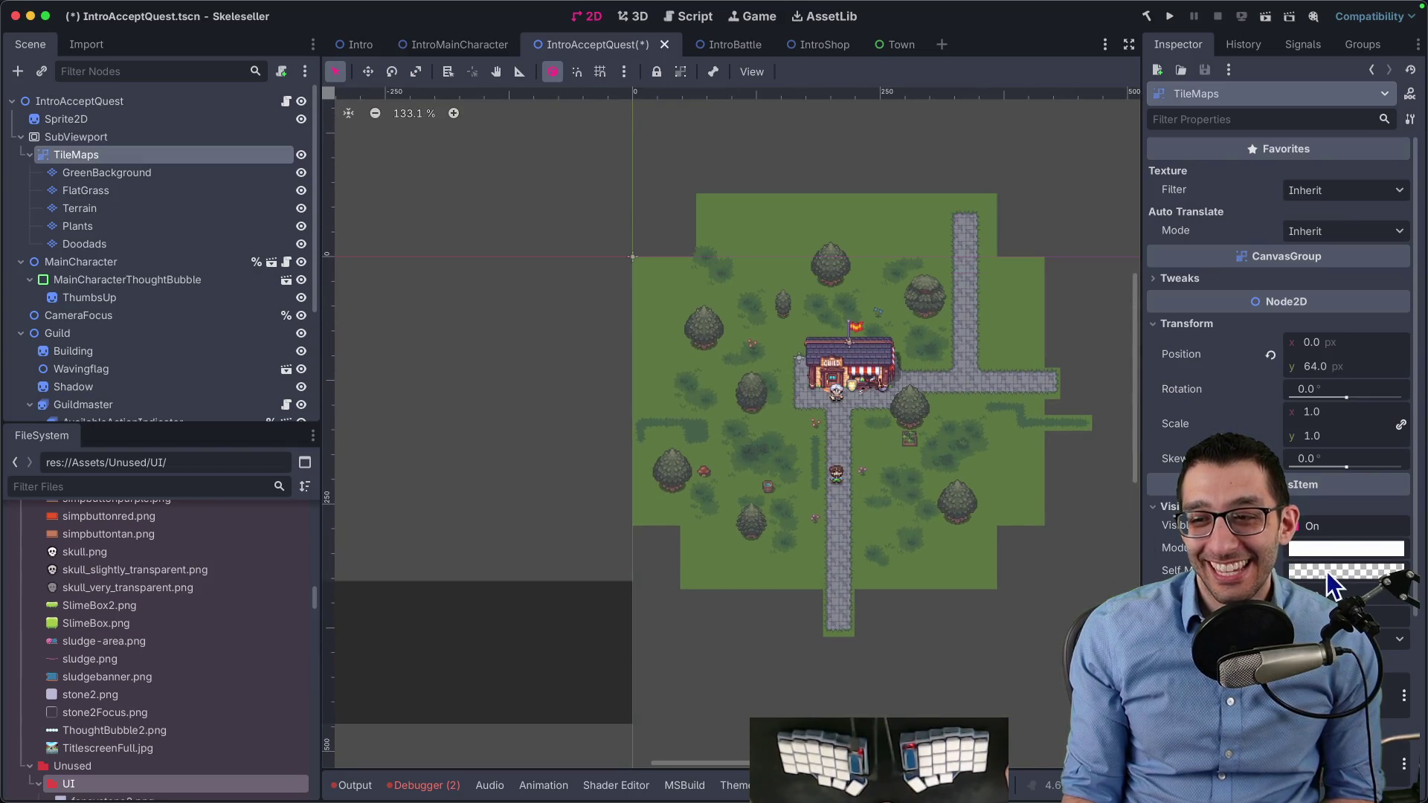
pyautogui.click(1323, 570)
pyautogui.moveTo(1257, 439)
pyautogui.mouseDown()
pyautogui.moveTo(1242, 440)
pyautogui.moveTo(1364, 456)
pyautogui.mouseUp()
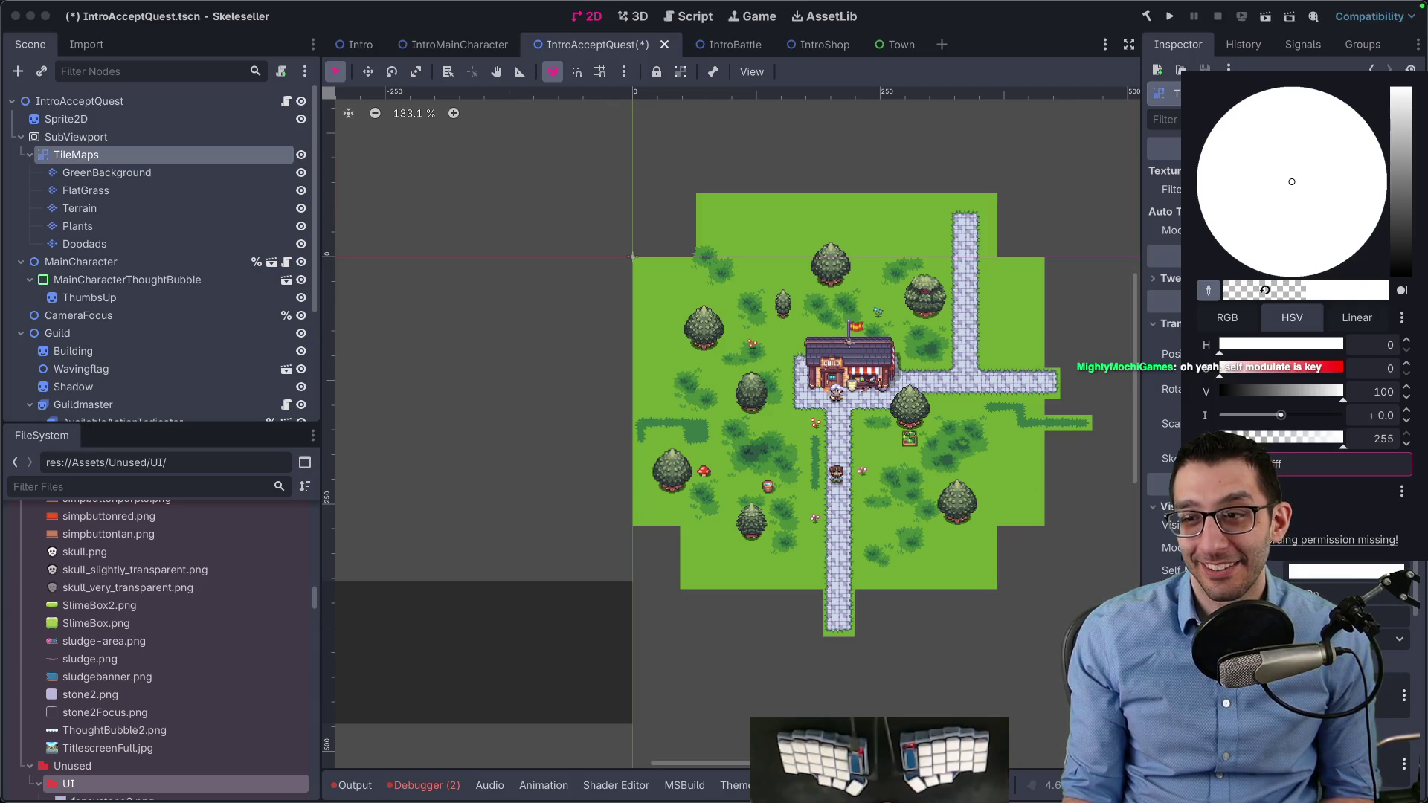
pyautogui.click(1019, 746)
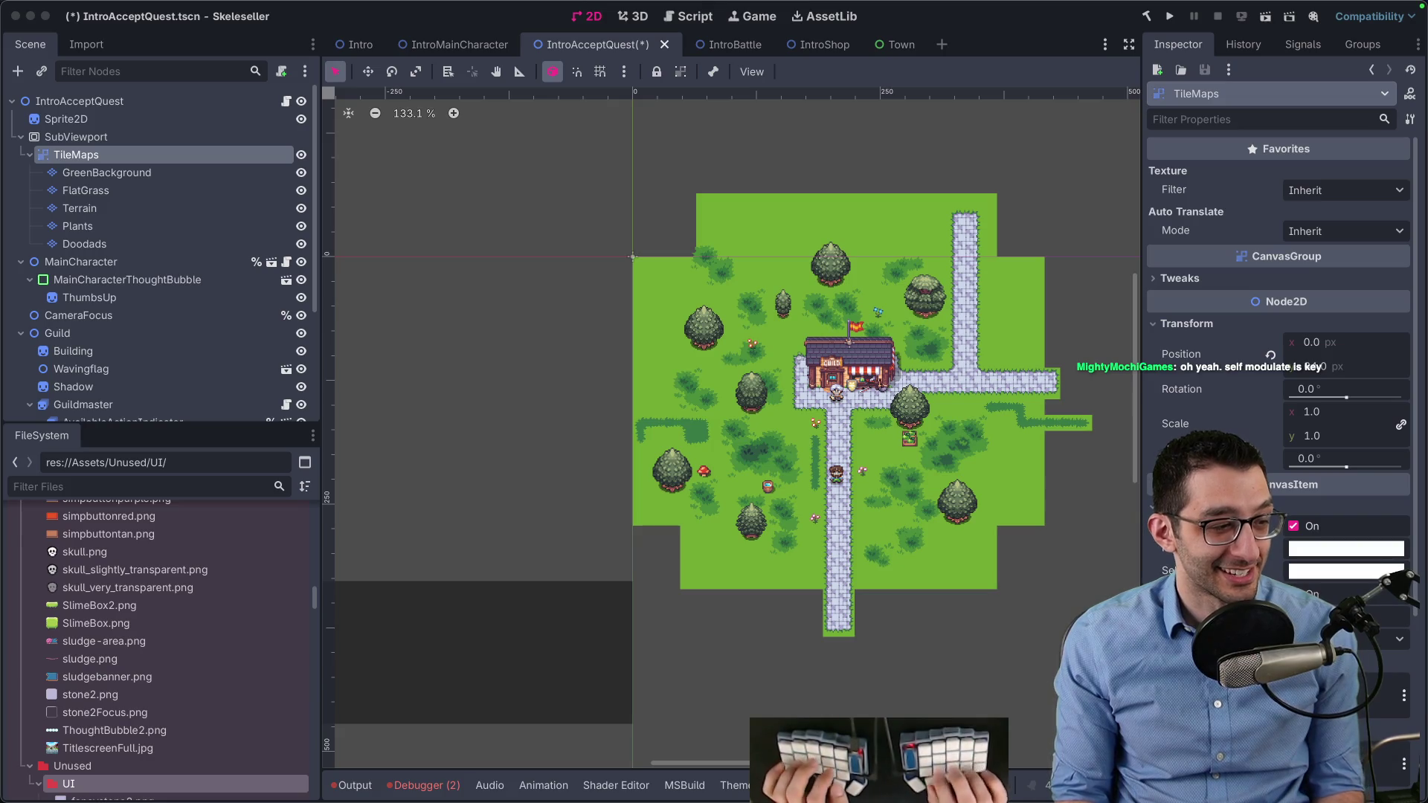
# Glance at the Obsidian troubleshooting note, then return to Godot
pyautogui.press('super+Tab')
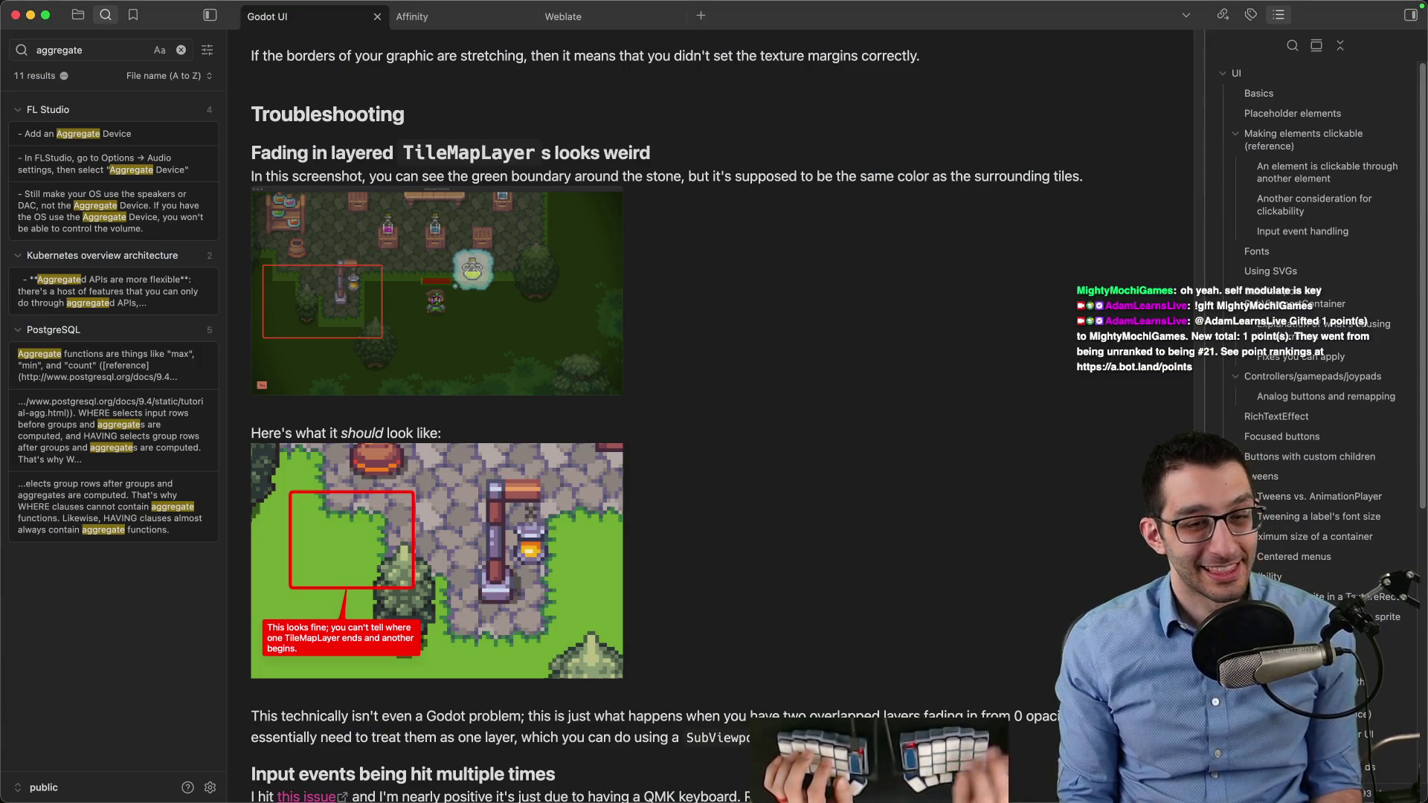
pyautogui.scroll(-3, 638, 573)
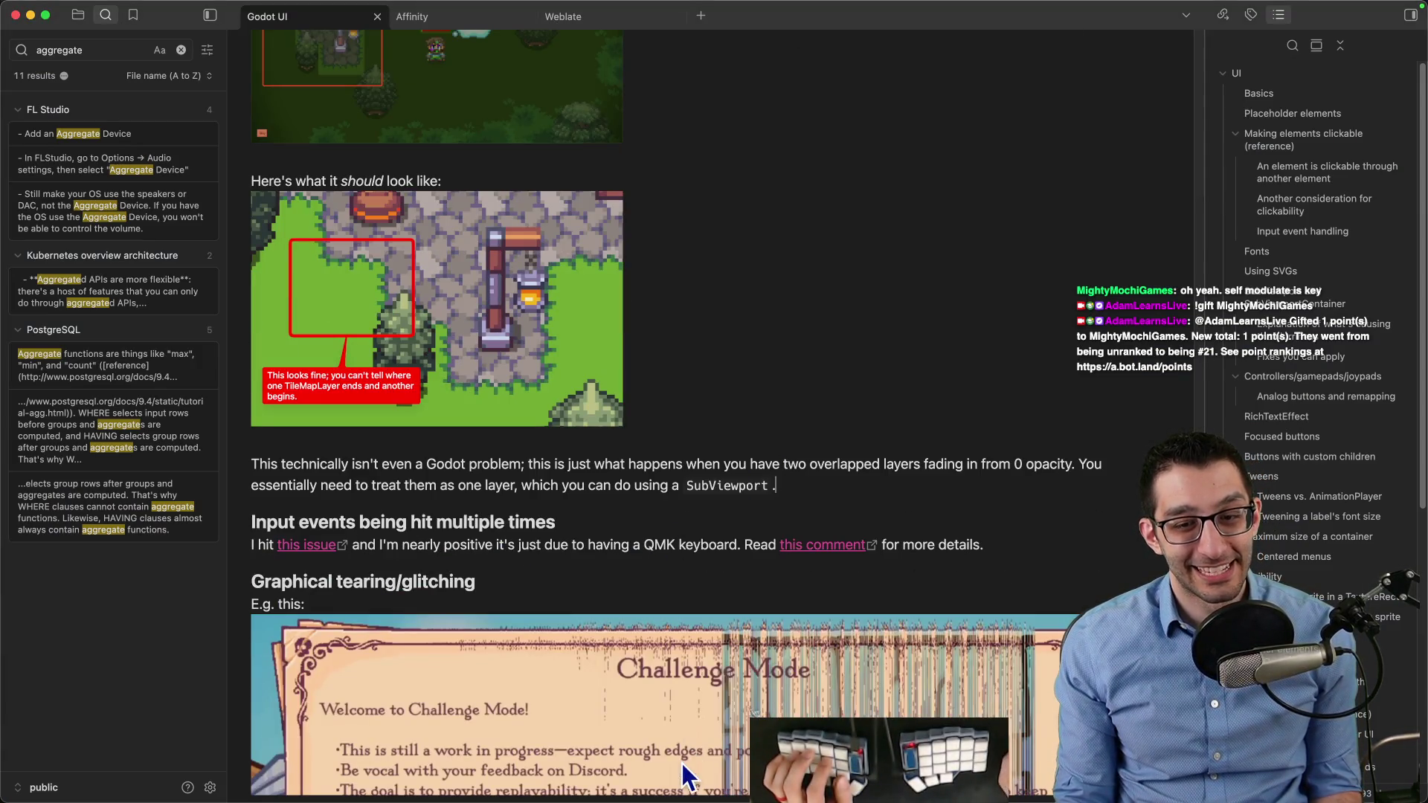
pyautogui.click(843, 758)
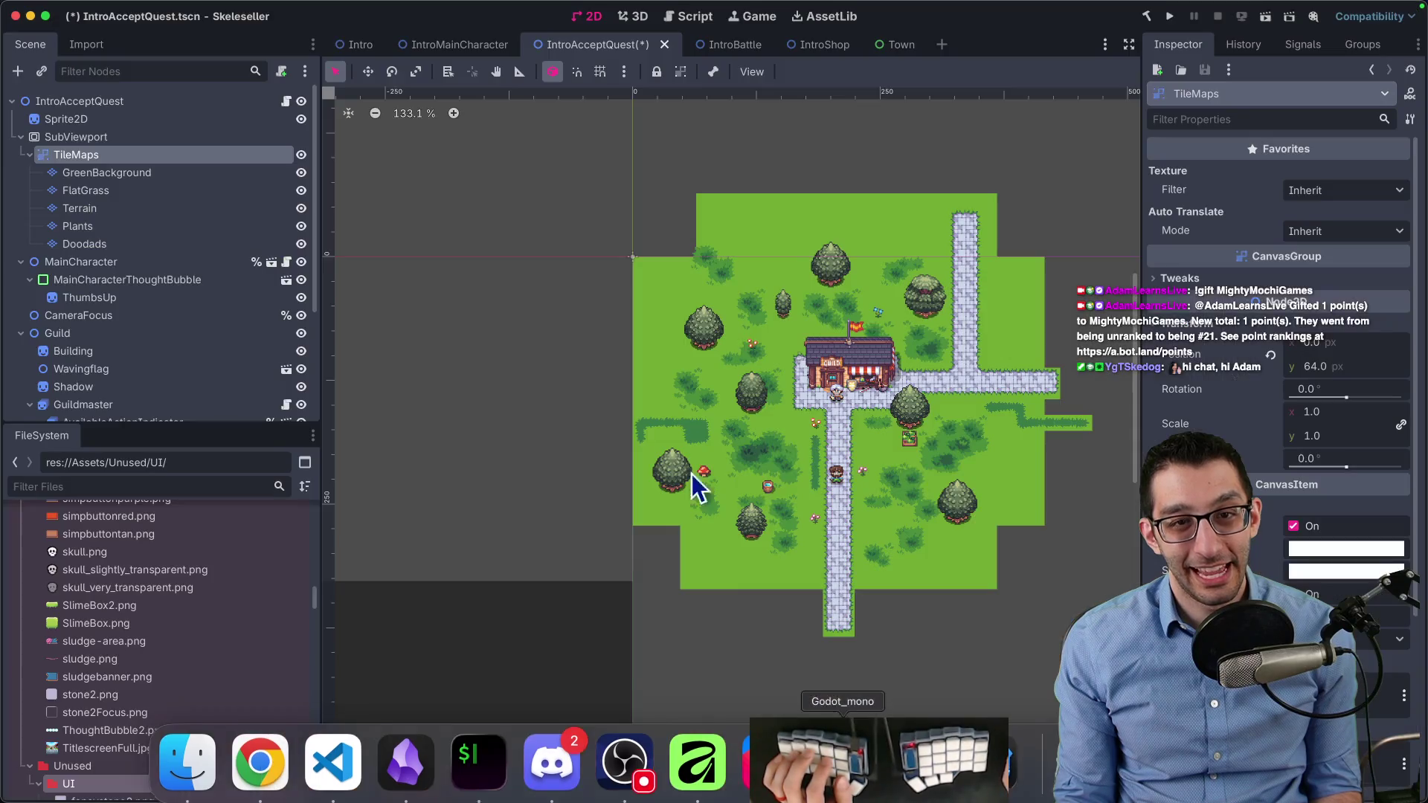
# Select the TileMaps CanvasGroup under the IntroAcceptQuest root and review its properties
pyautogui.click(98, 104)
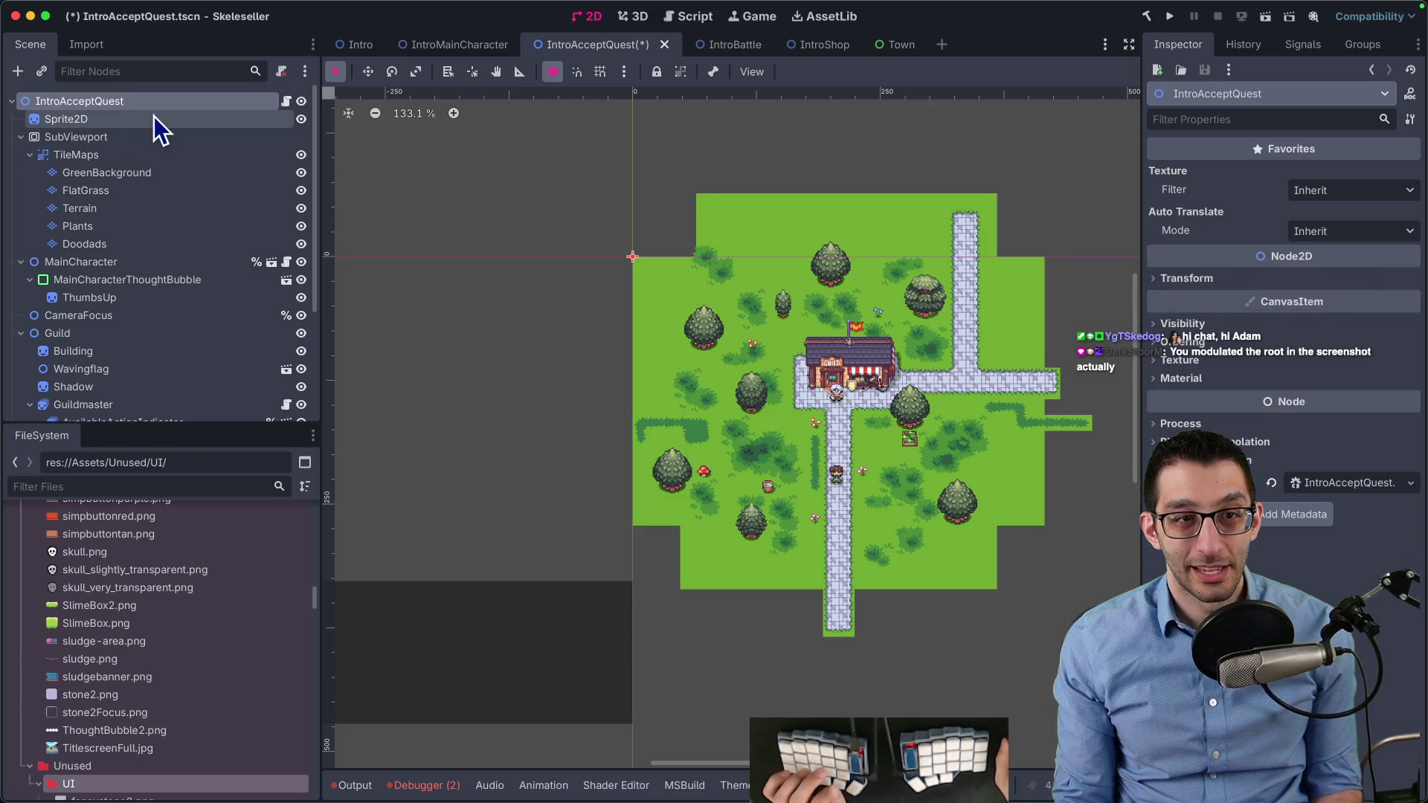
pyautogui.click(57, 158)
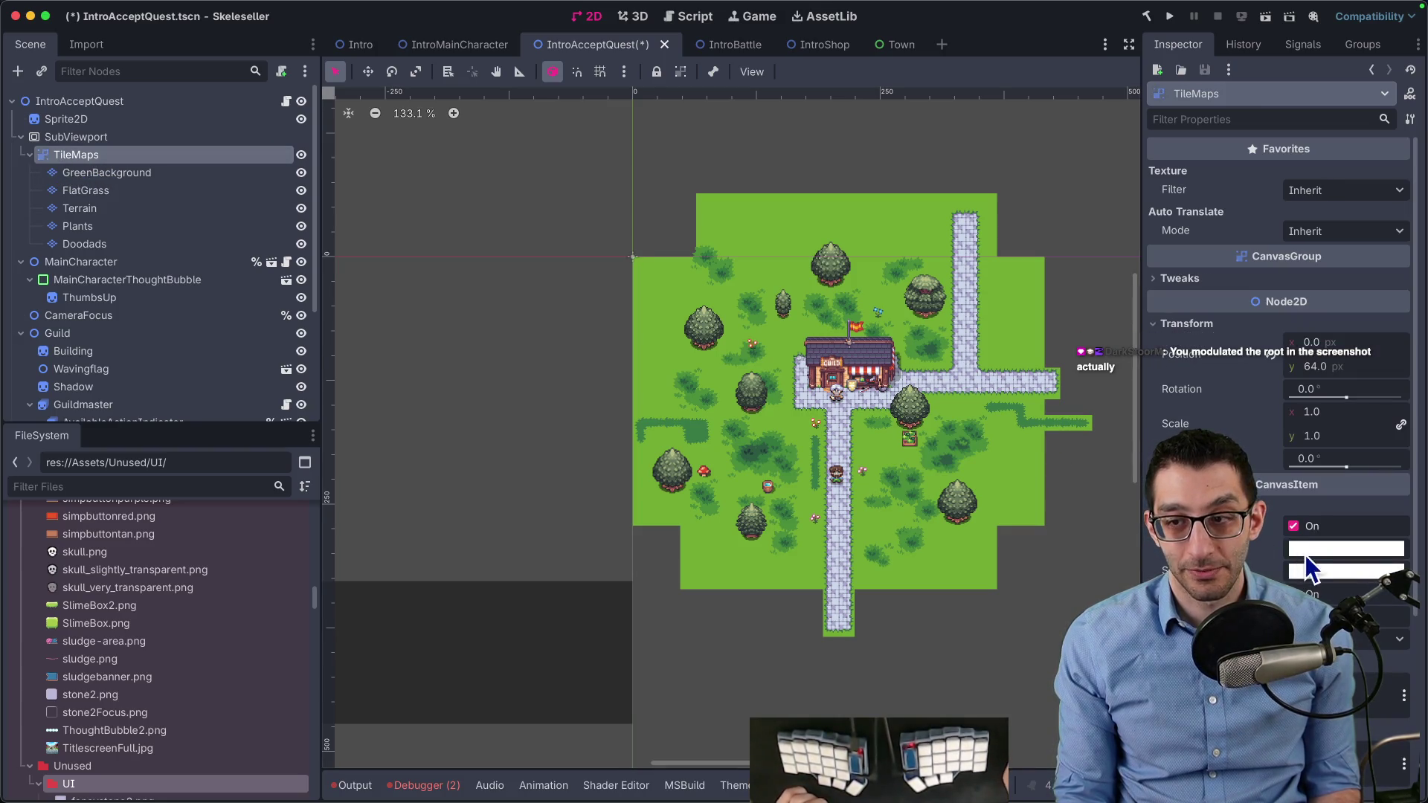
pyautogui.moveTo(1324, 560)
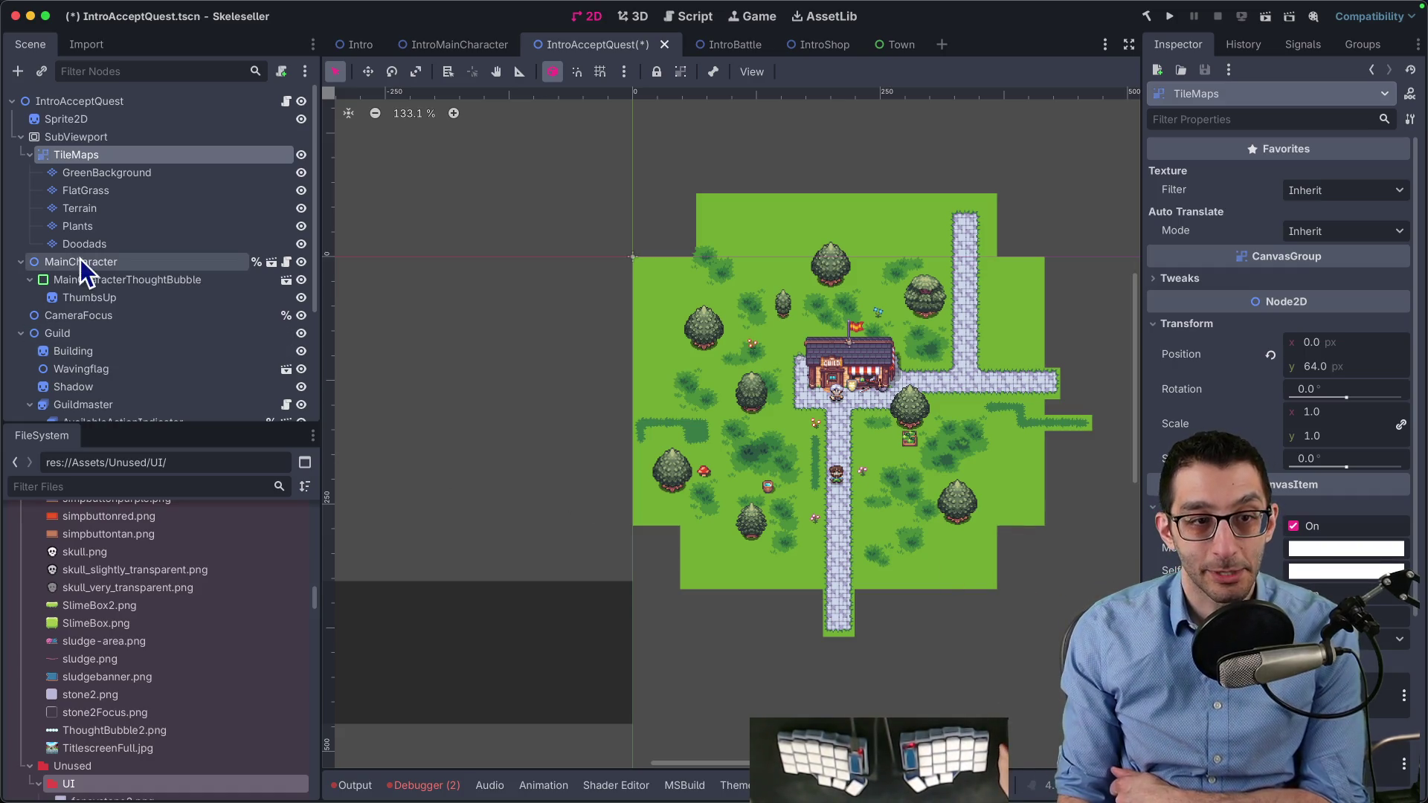
pyautogui.scroll(-3, 111, 312)
pyautogui.scroll(3, 94, 243)
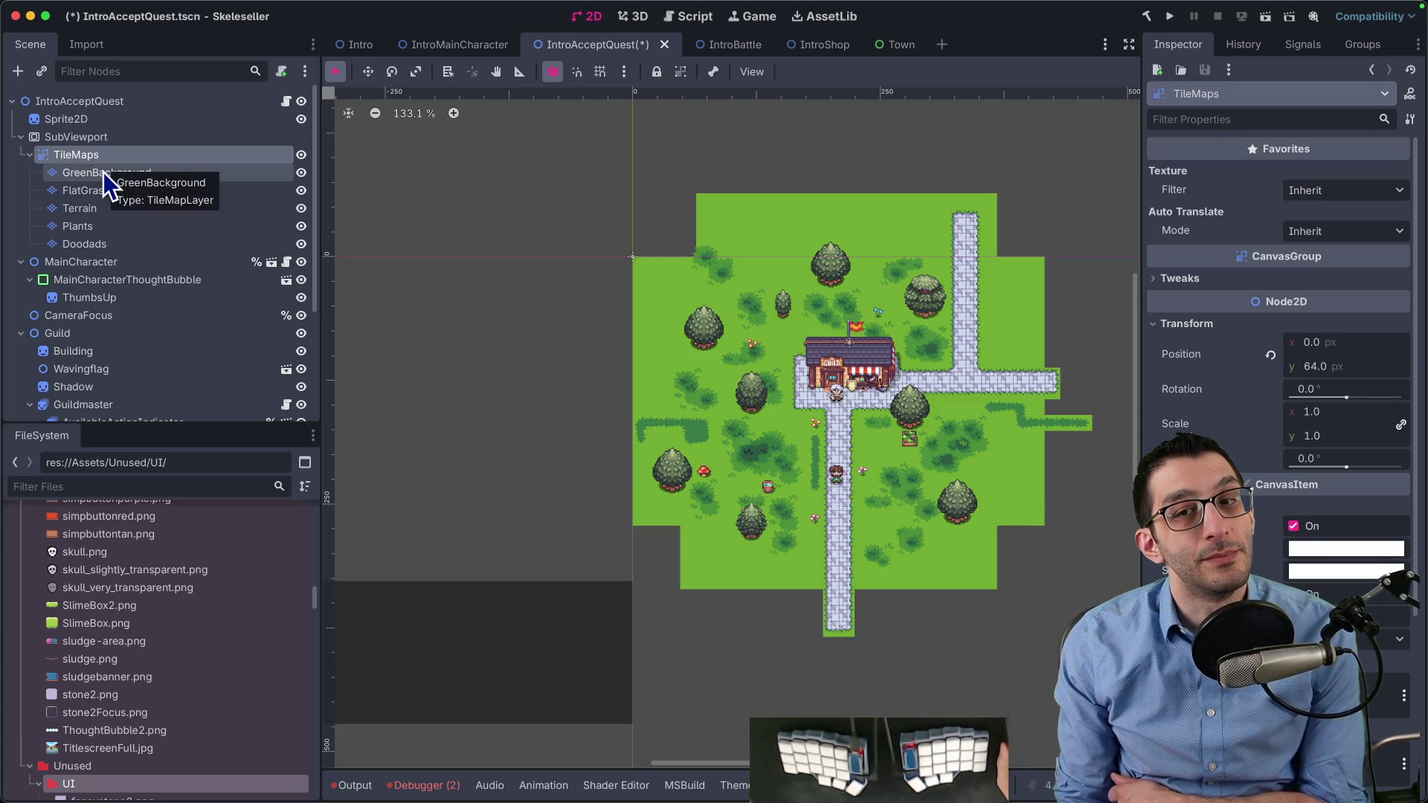
# Add a plain Node under TileMaps and move it above the five tile layers
pyautogui.press('super+a')
pyautogui.write('node')
pyautogui.press('Return')
pyautogui.moveTo(104, 262)
pyautogui.mouseDown()
pyautogui.moveTo(85, 223)
pyautogui.moveTo(95, 166)
pyautogui.moveTo(84, 174)
pyautogui.mouseUp()
pyautogui.click(79, 261)
pyautogui.keyDown('shift'); pyautogui.click(78, 189); pyautogui.keyUp('shift')
pyautogui.click(82, 155)
# Adjust the TileMaps Modulate alpha, undo back to before the extra Node, and save IntroAcceptQuest.tscn
pyautogui.click(1306, 552)
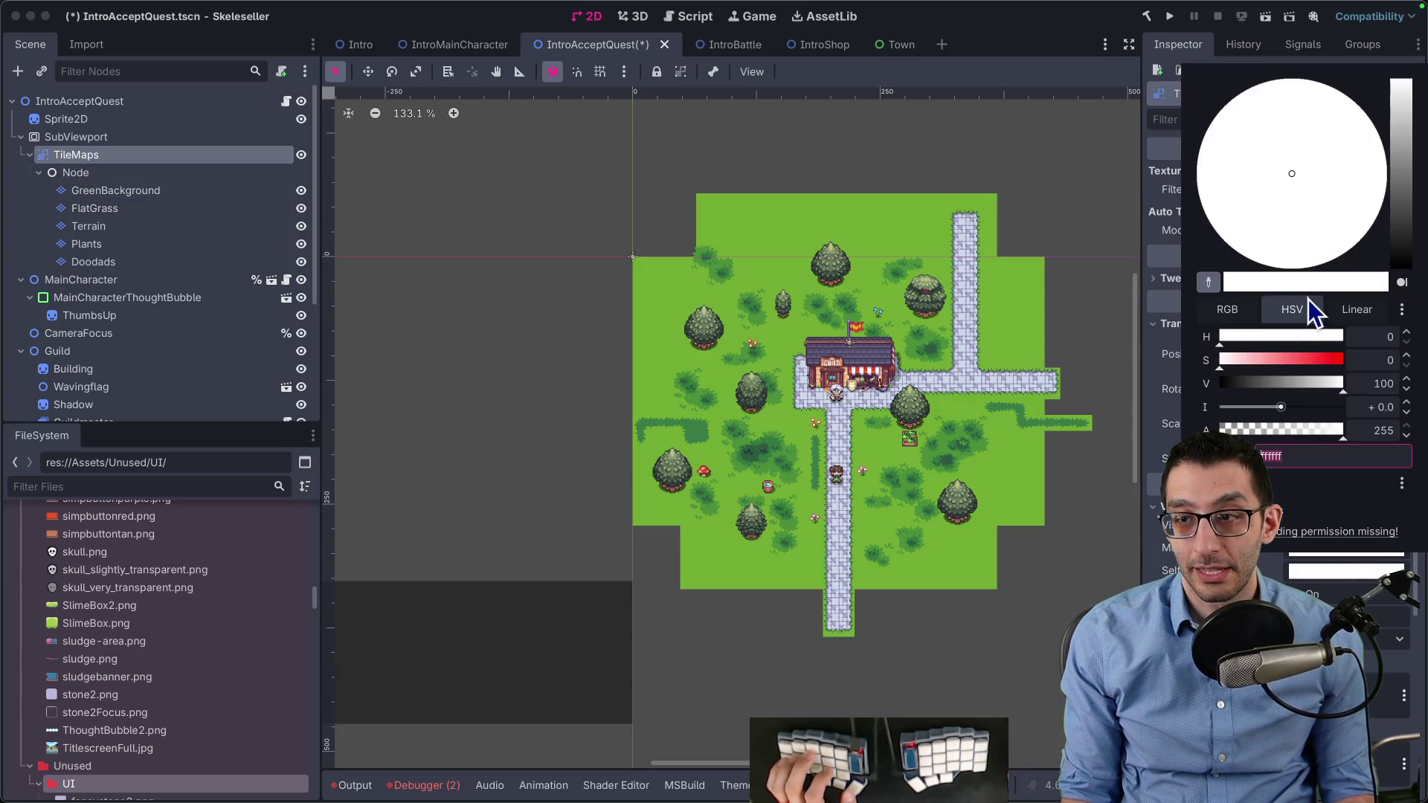
pyautogui.moveTo(1249, 430); pyautogui.dragTo(1342, 430)
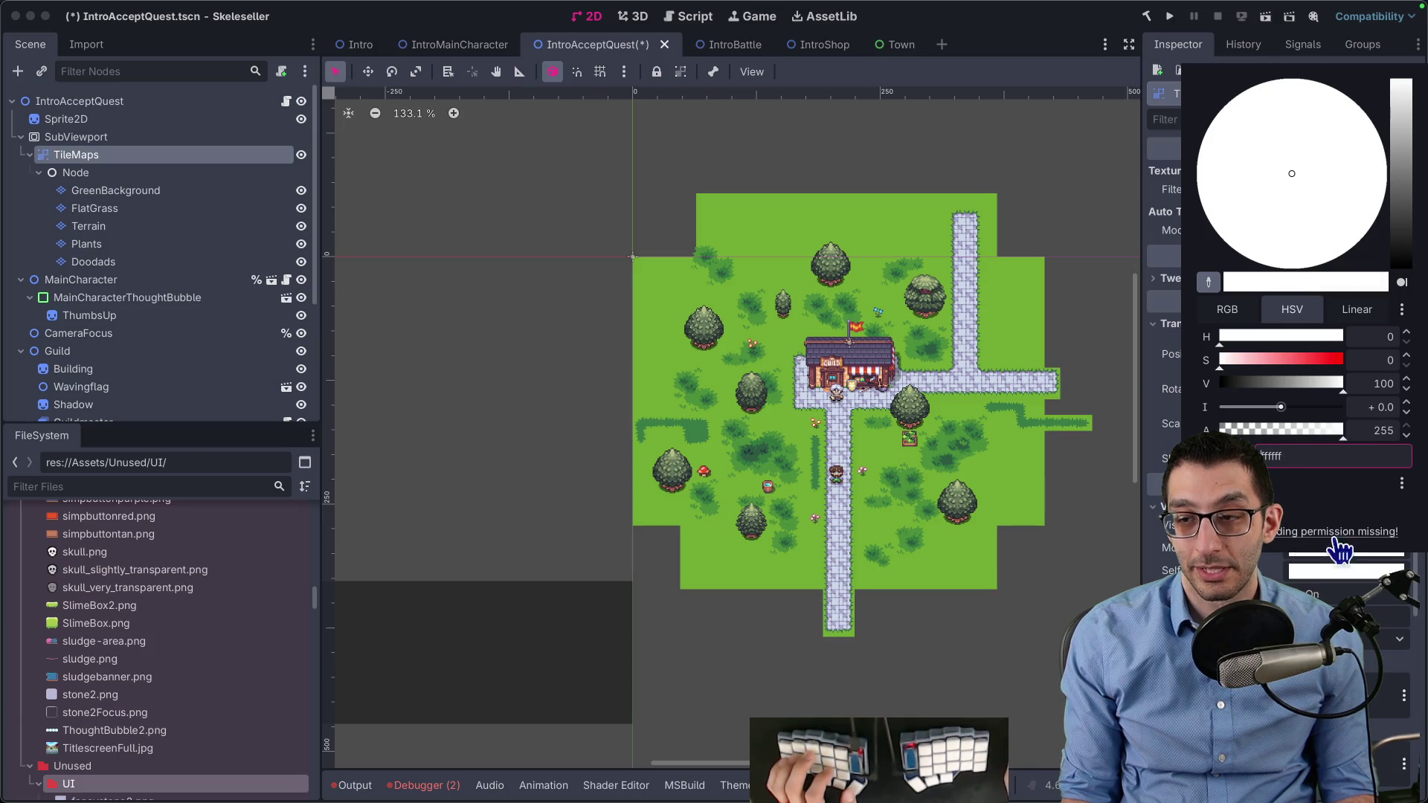
pyautogui.click(1332, 590)
pyautogui.click(1328, 572)
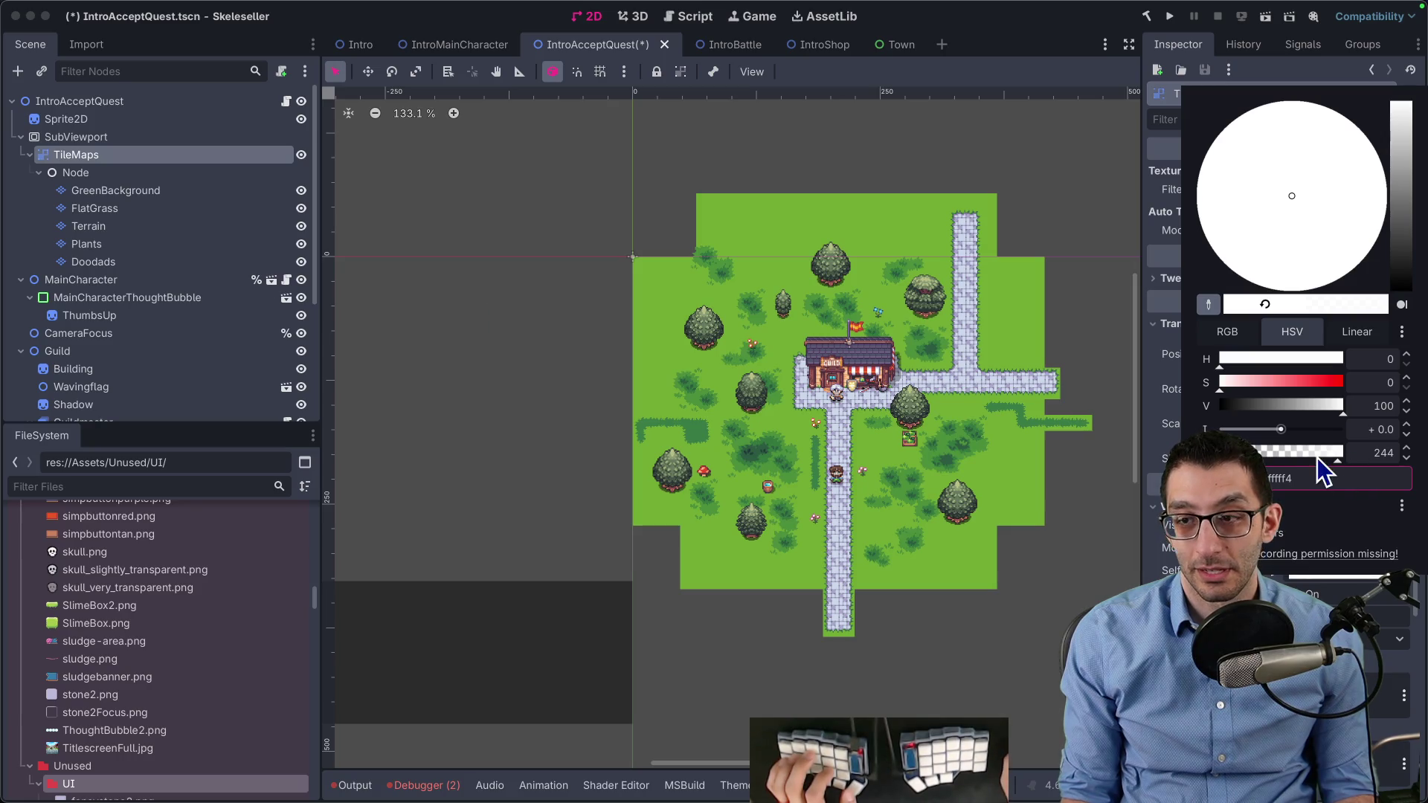
pyautogui.click(1073, 535)
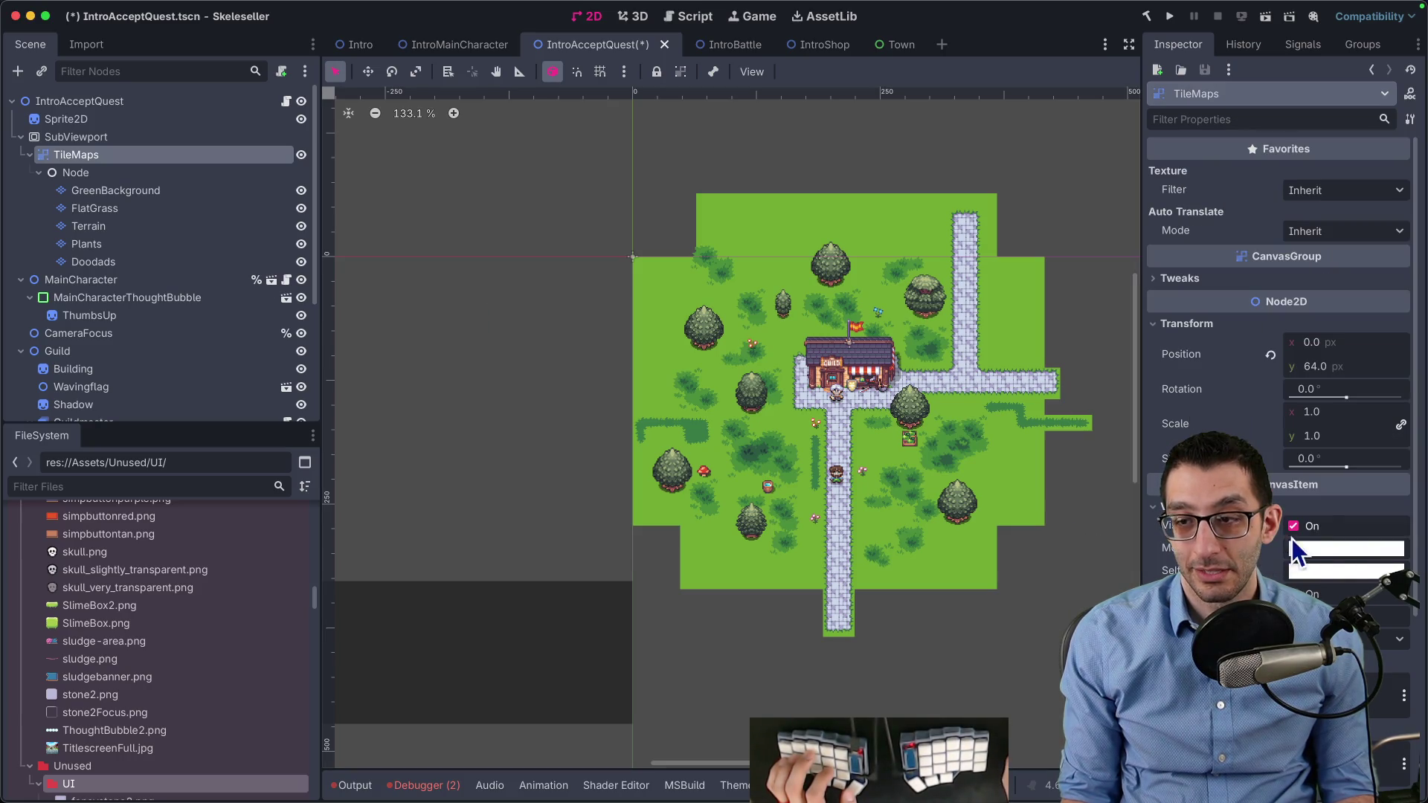
pyautogui.click(1290, 545)
pyautogui.moveTo(1342, 416); pyautogui.dragTo(1343, 422)
pyautogui.hotkey('ctrl', 'z')
pyautogui.hotkey('ctrl', 'z')
pyautogui.hotkey('ctrl', 'z')
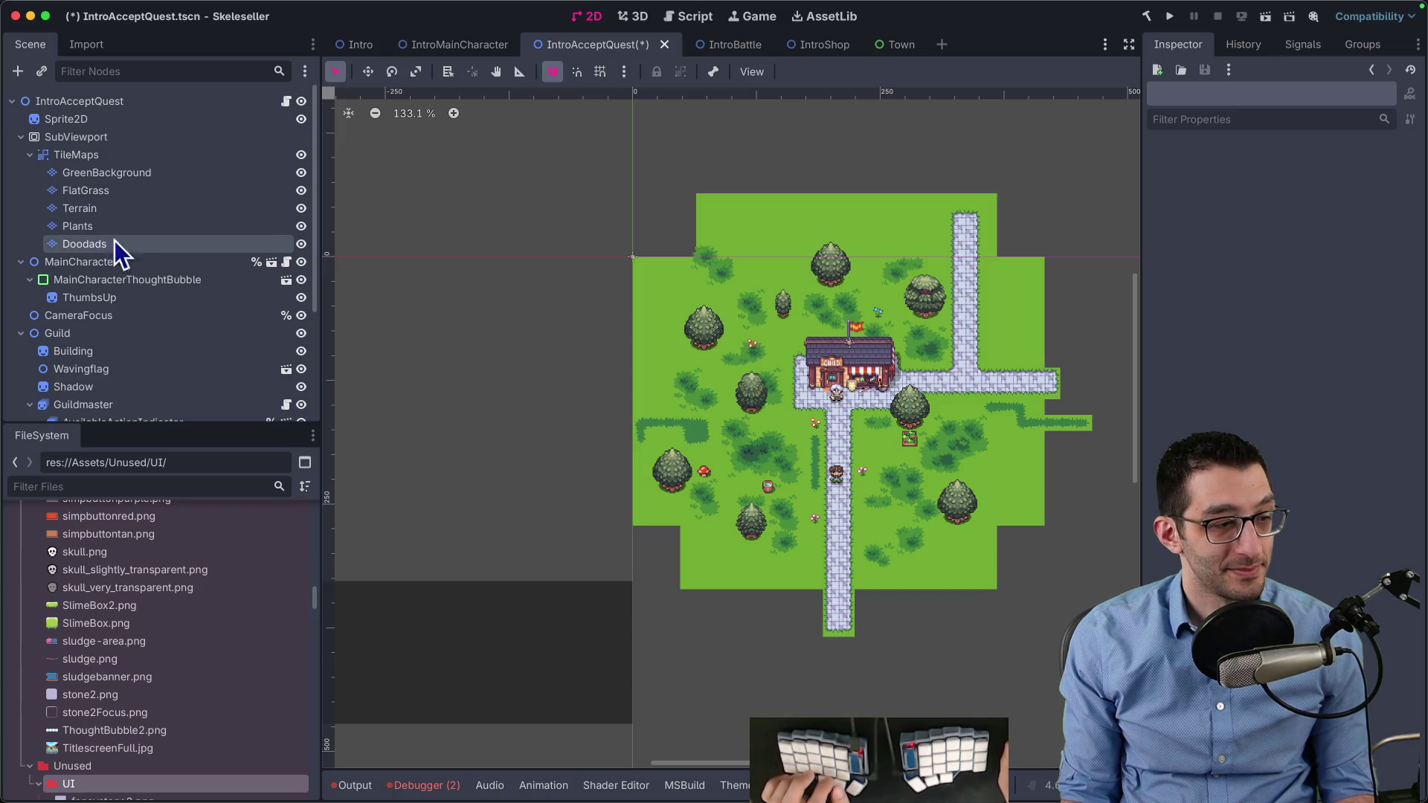
pyautogui.hotkey('ctrl', 's')
# After checking the CanvasGroup search results, correct 'overlapped' to 'overlapping' in the note
pyautogui.moveTo(343, 794)
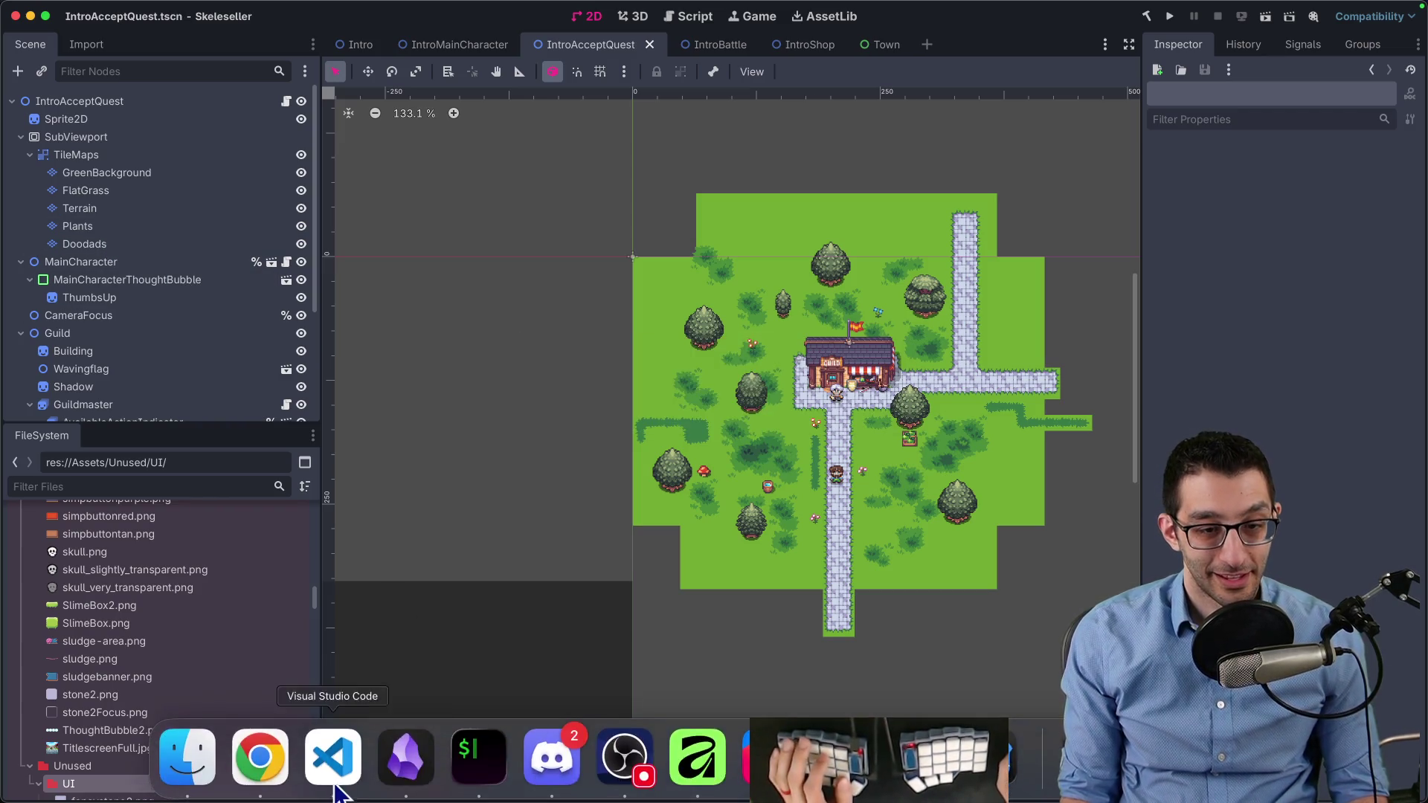
pyautogui.click(259, 757)
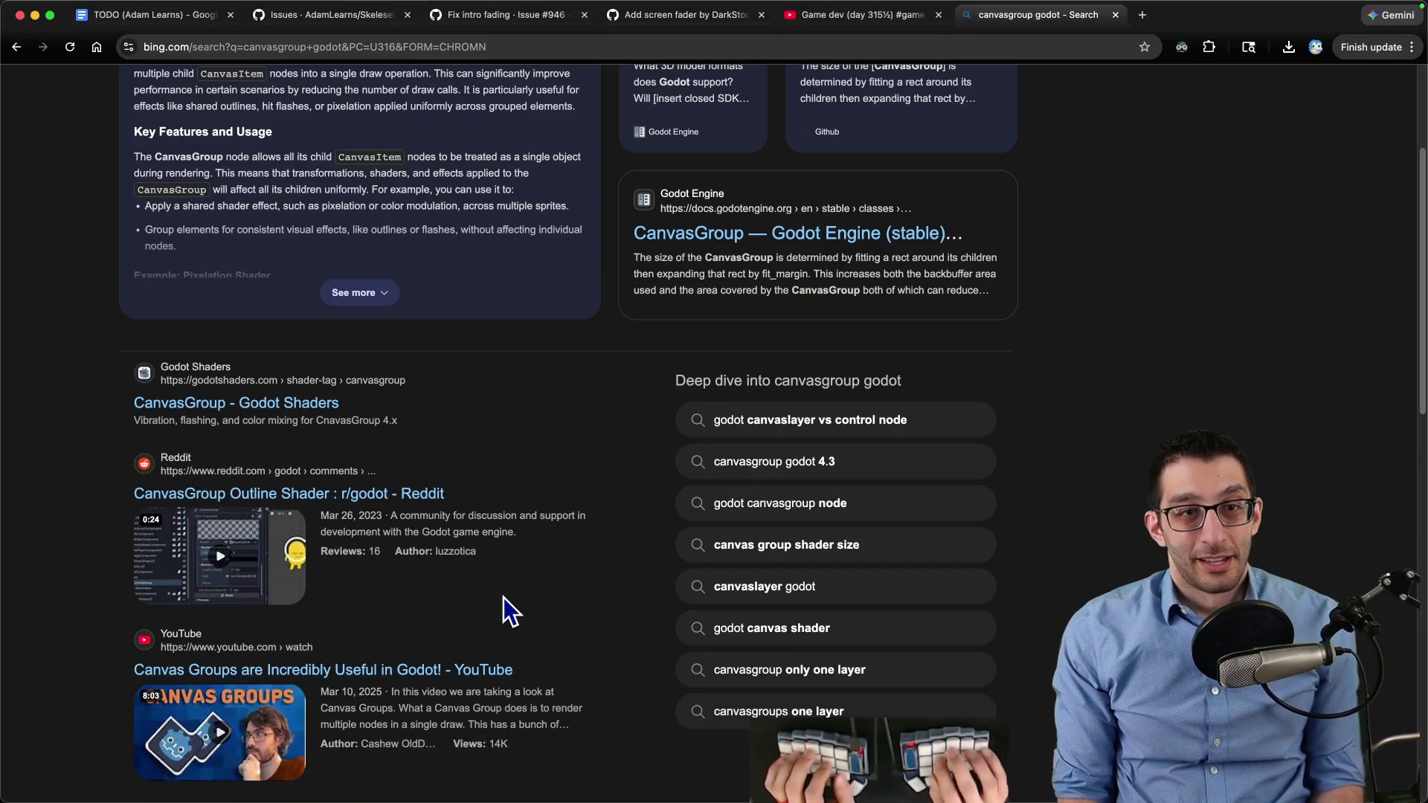
pyautogui.press('super+Tab')
pyautogui.scroll(-1, 315, 446)
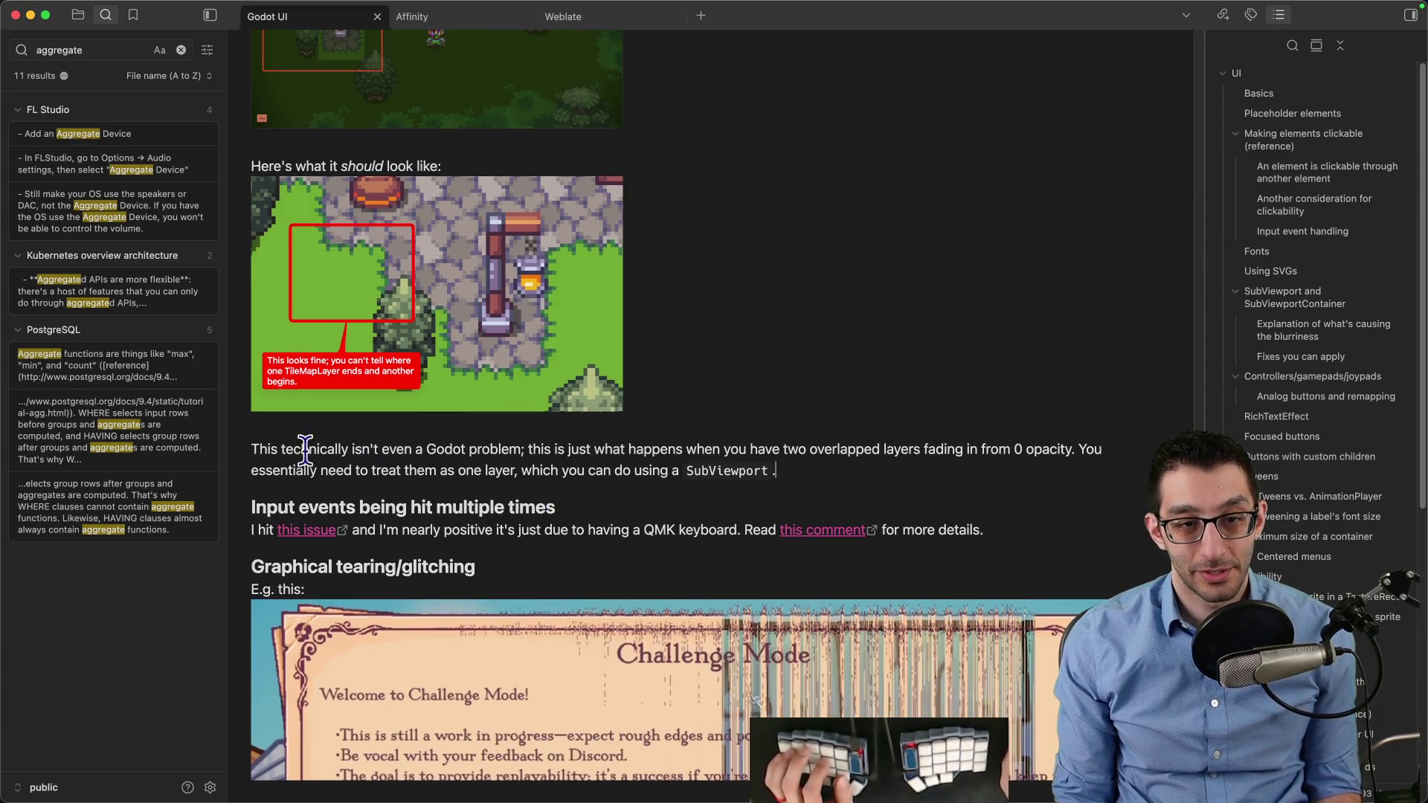
pyautogui.moveTo(294, 449); pyautogui.dragTo(942, 434)
pyautogui.click(867, 449)
pyautogui.press('BackSpace')
pyautogui.press('BackSpace')
pyautogui.write('ing')
# Glance at the Godot editor, then return to the note and start a line below the correct-look screenshot
pyautogui.click(846, 769)
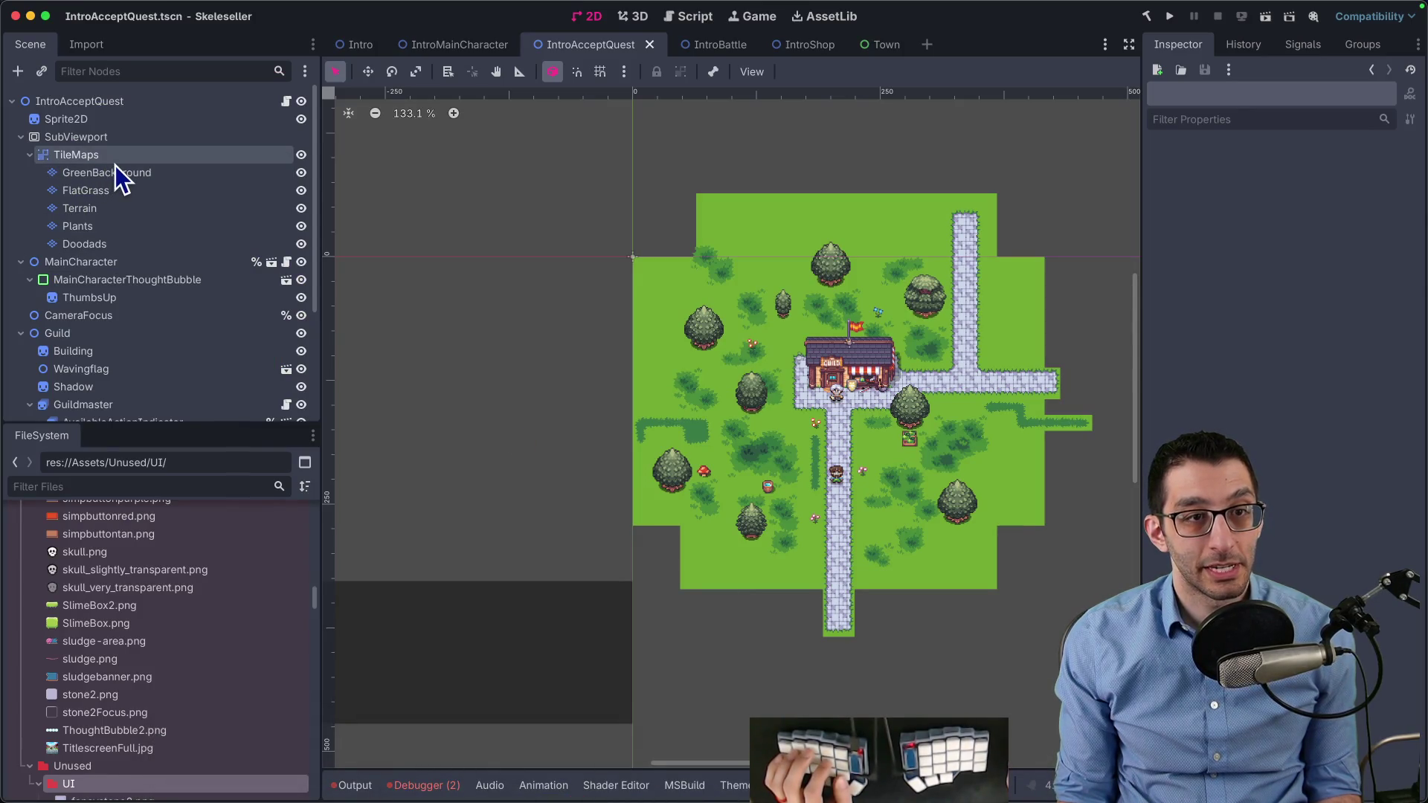
pyautogui.press('super+Tab')
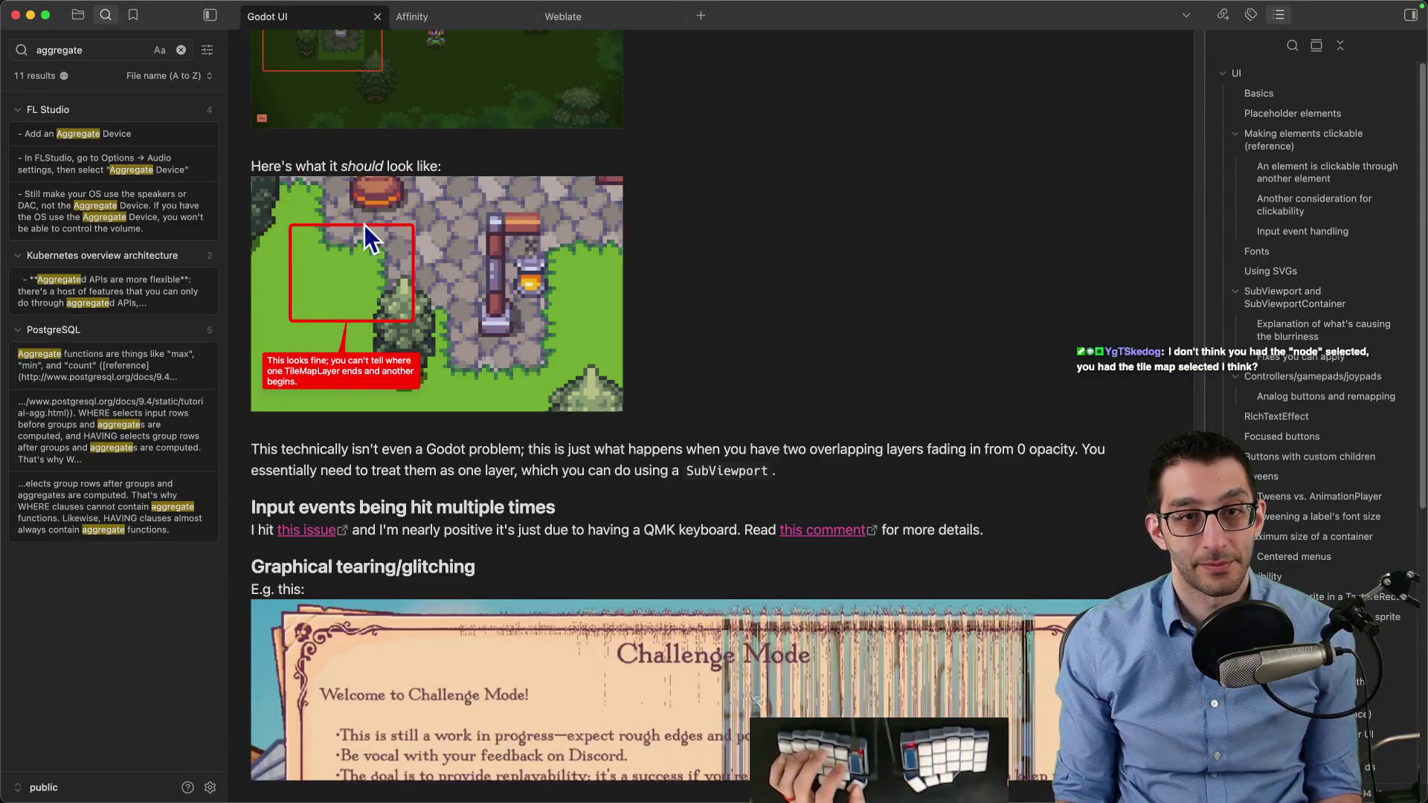
pyautogui.scroll(6, 621, 327)
pyautogui.scroll(-5, 657, 394)
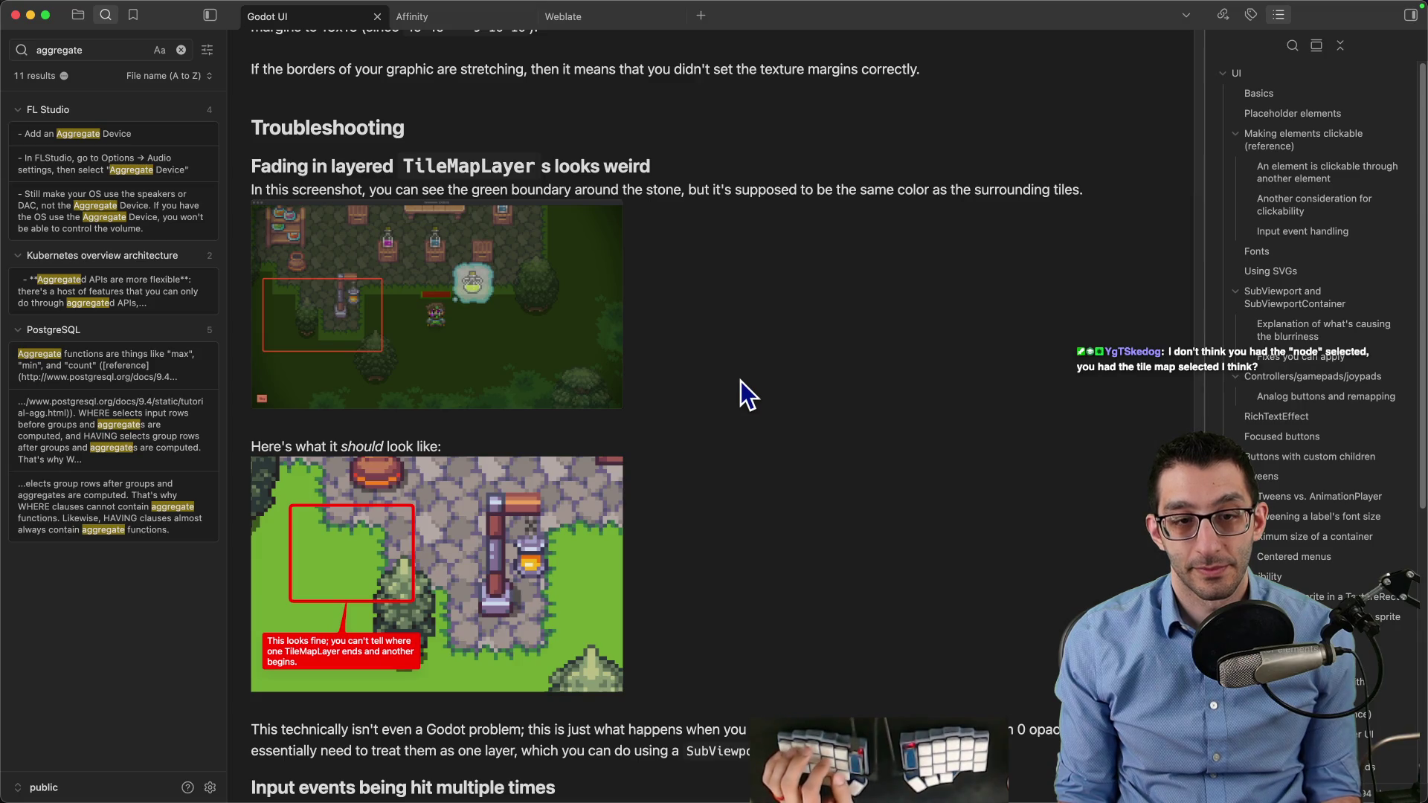
pyautogui.scroll(-3, 740, 380)
pyautogui.press('Return')
pyautogui.write('The scene hierarc')
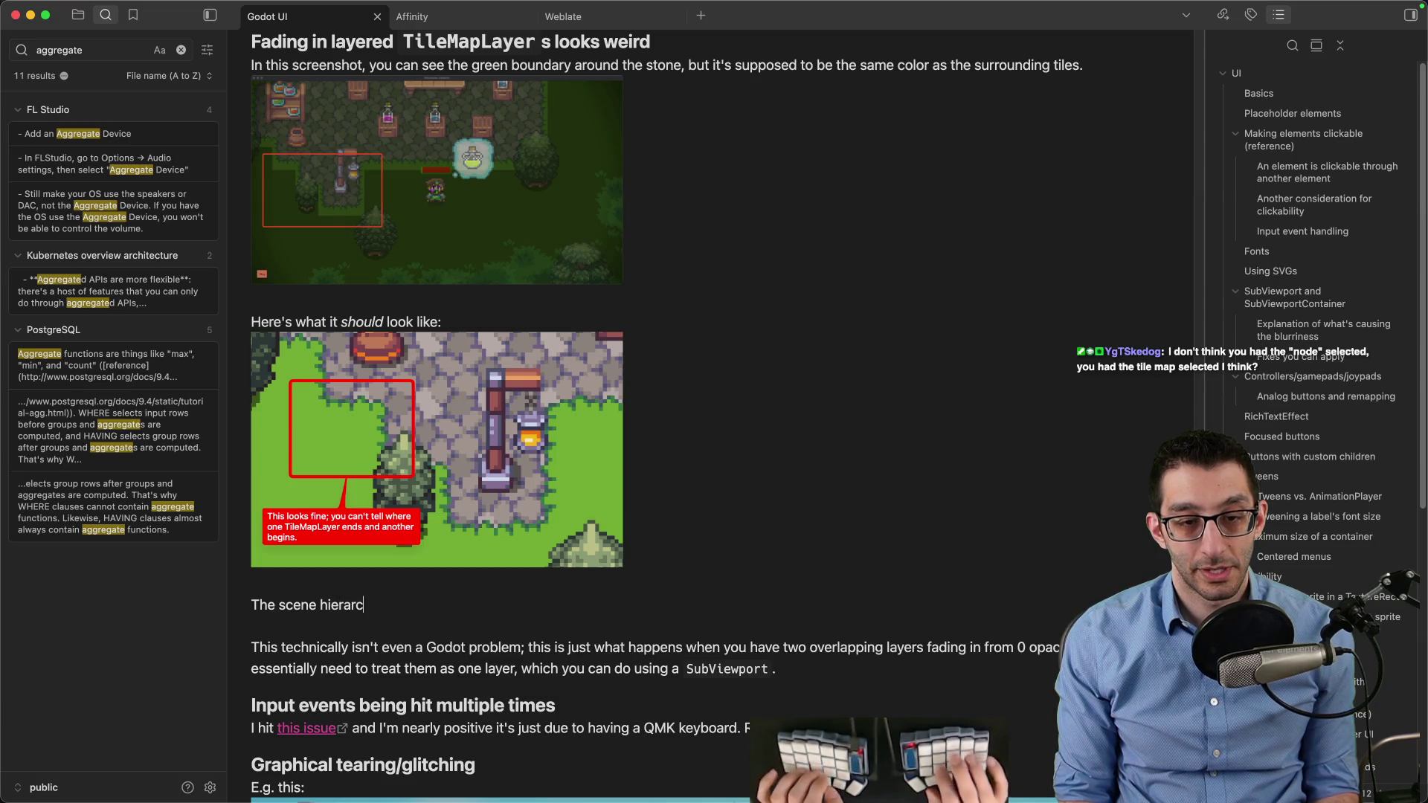
# Write 'The scene hierarchy is:' with a Node2D Root bullet over GreenFill, StoneGround and TreesAndLamps TileMapLayer sub-bullets
pyautogui.write('hy is:')
pyautogui.press('Return')
pyautogui.write('-')
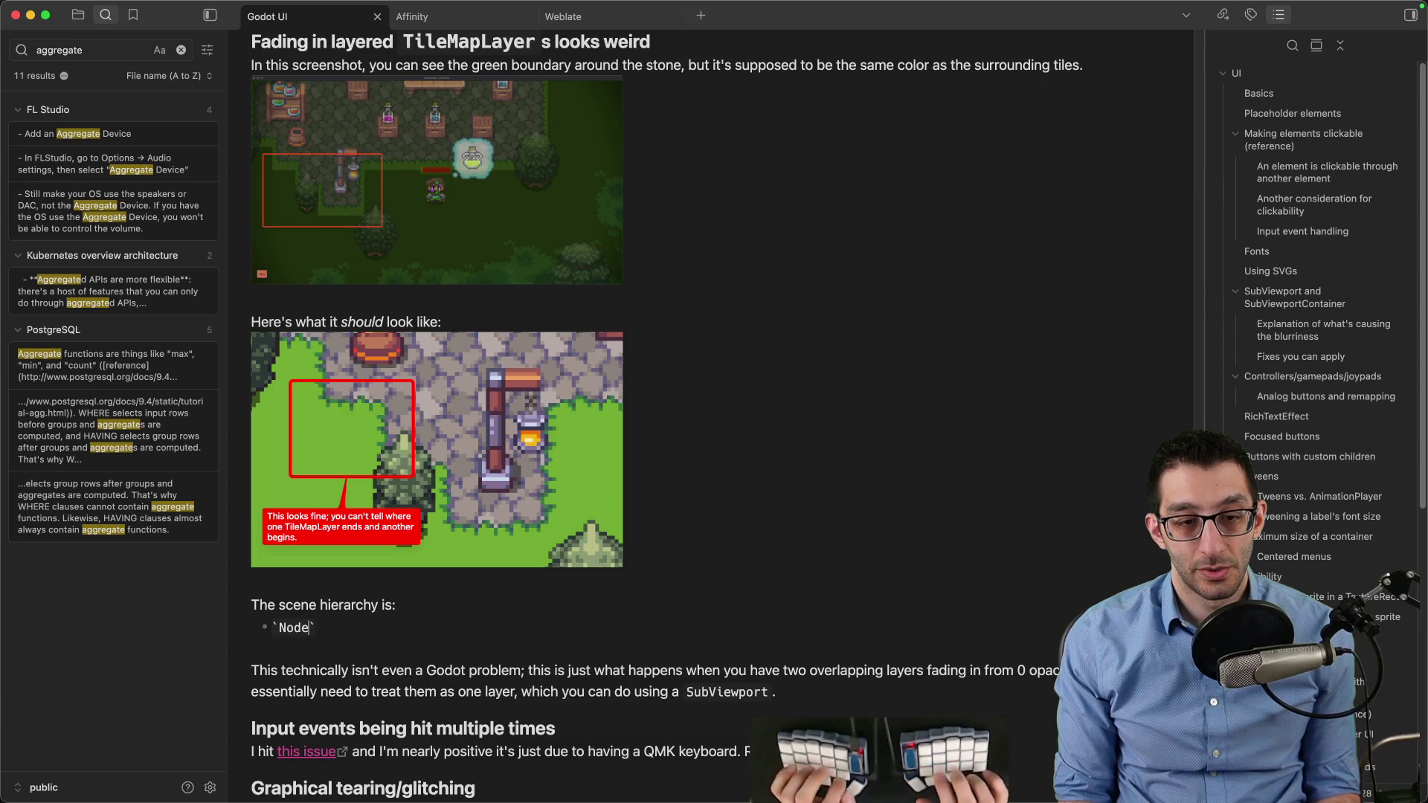
pyautogui.press('Return')
pyautogui.press('Tab')
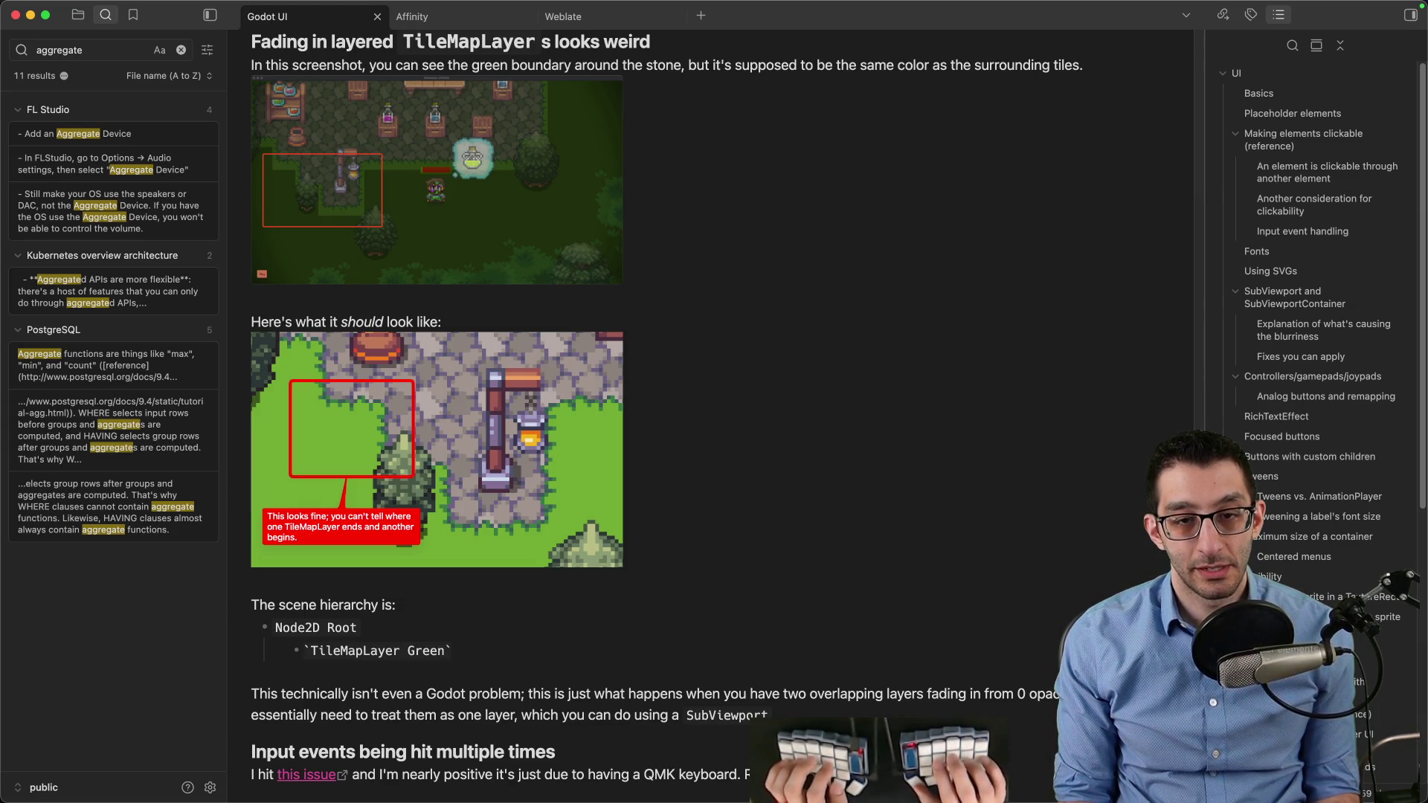
pyautogui.write('`')
pyautogui.press('super+shift+d')
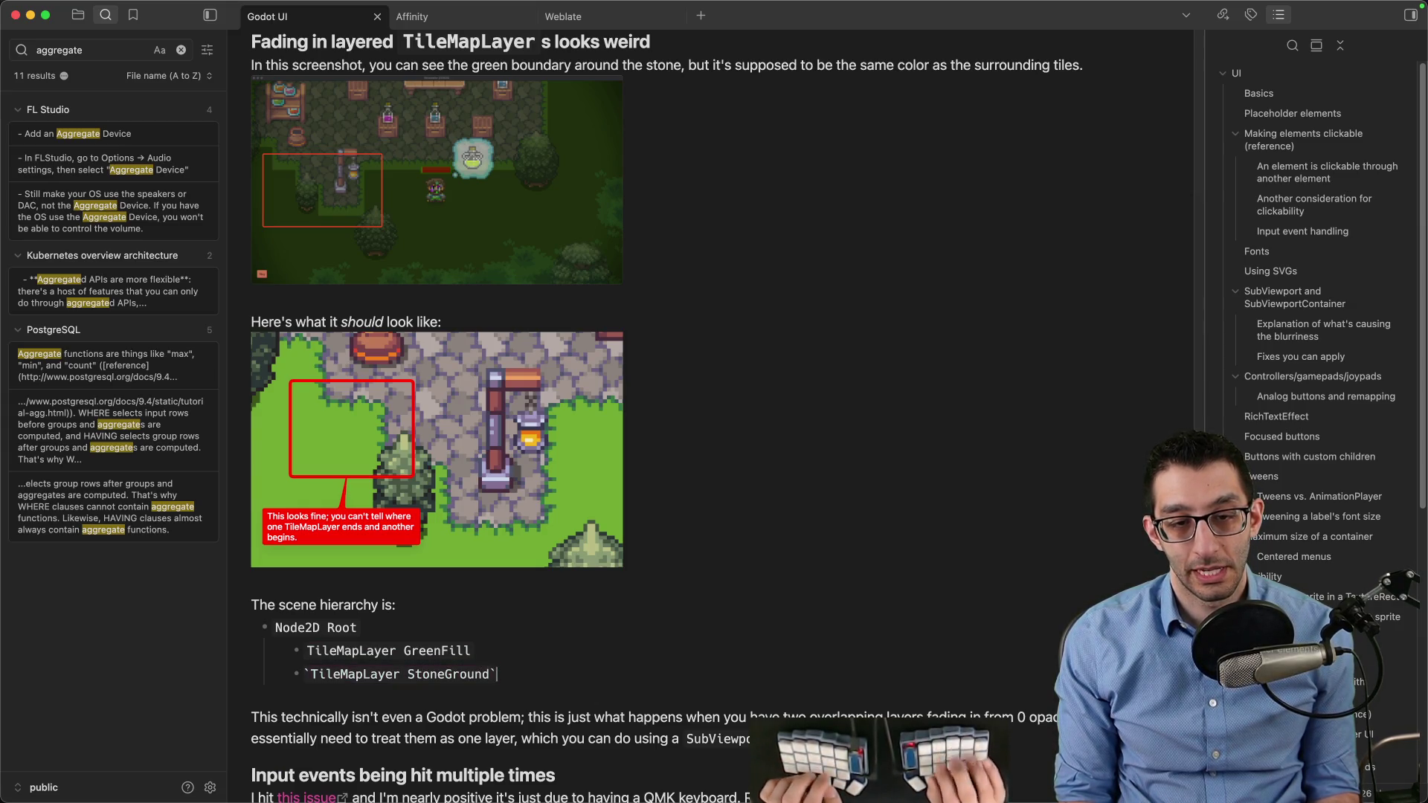
pyautogui.press('super+shift+d')
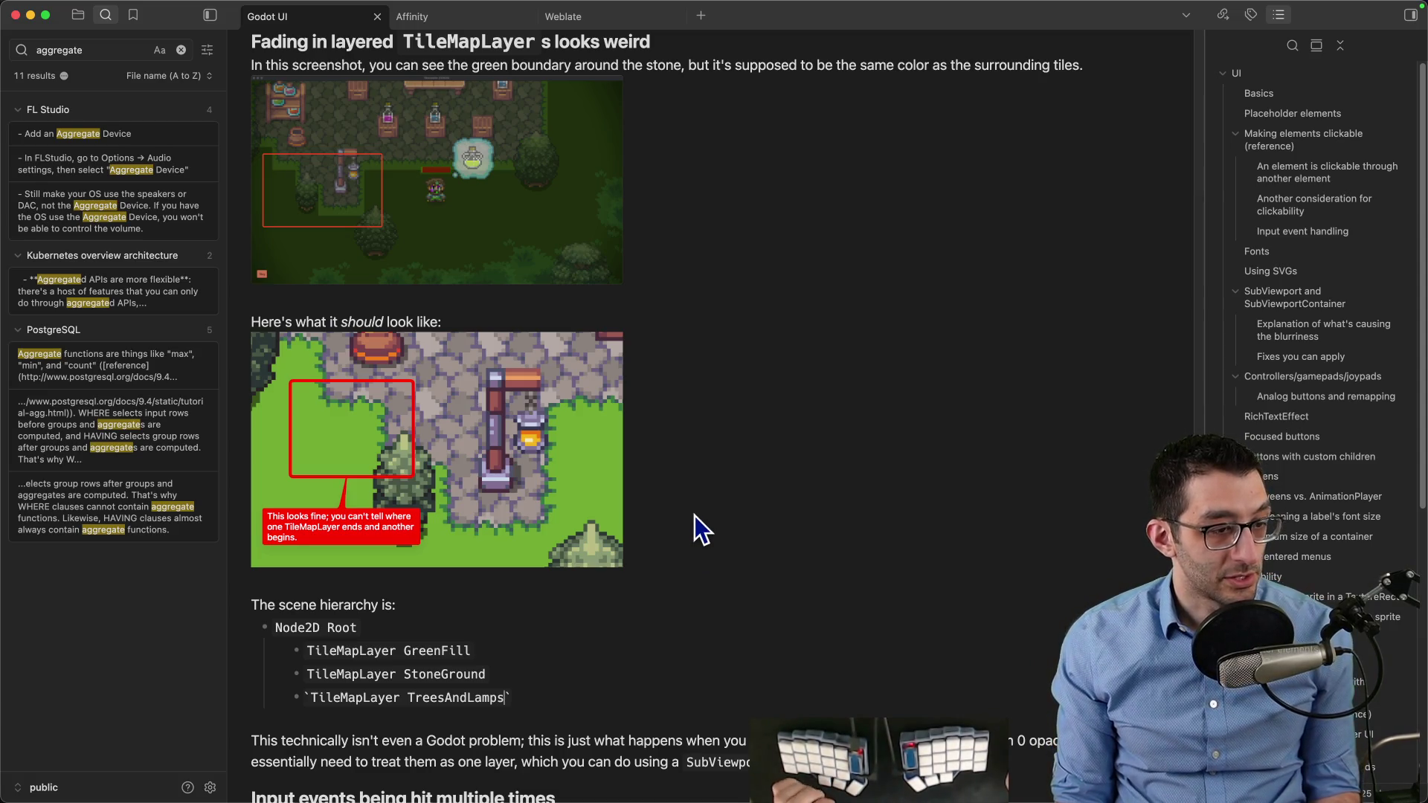
pyautogui.moveTo(685, 799)
pyautogui.click(845, 758)
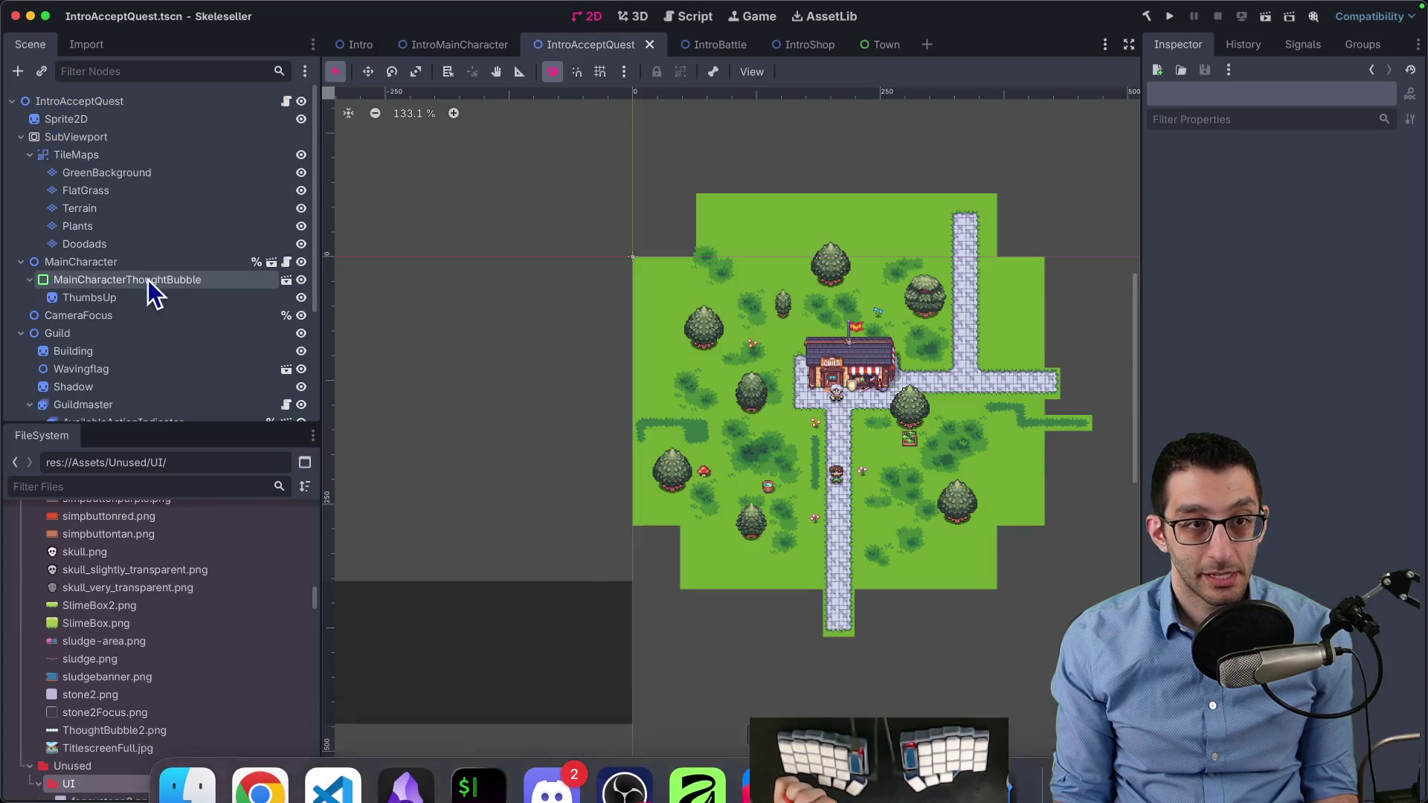
# Lower the TileMaps node's Modulate alpha to about 126 to check blending, then restore it to full
pyautogui.click(101, 156)
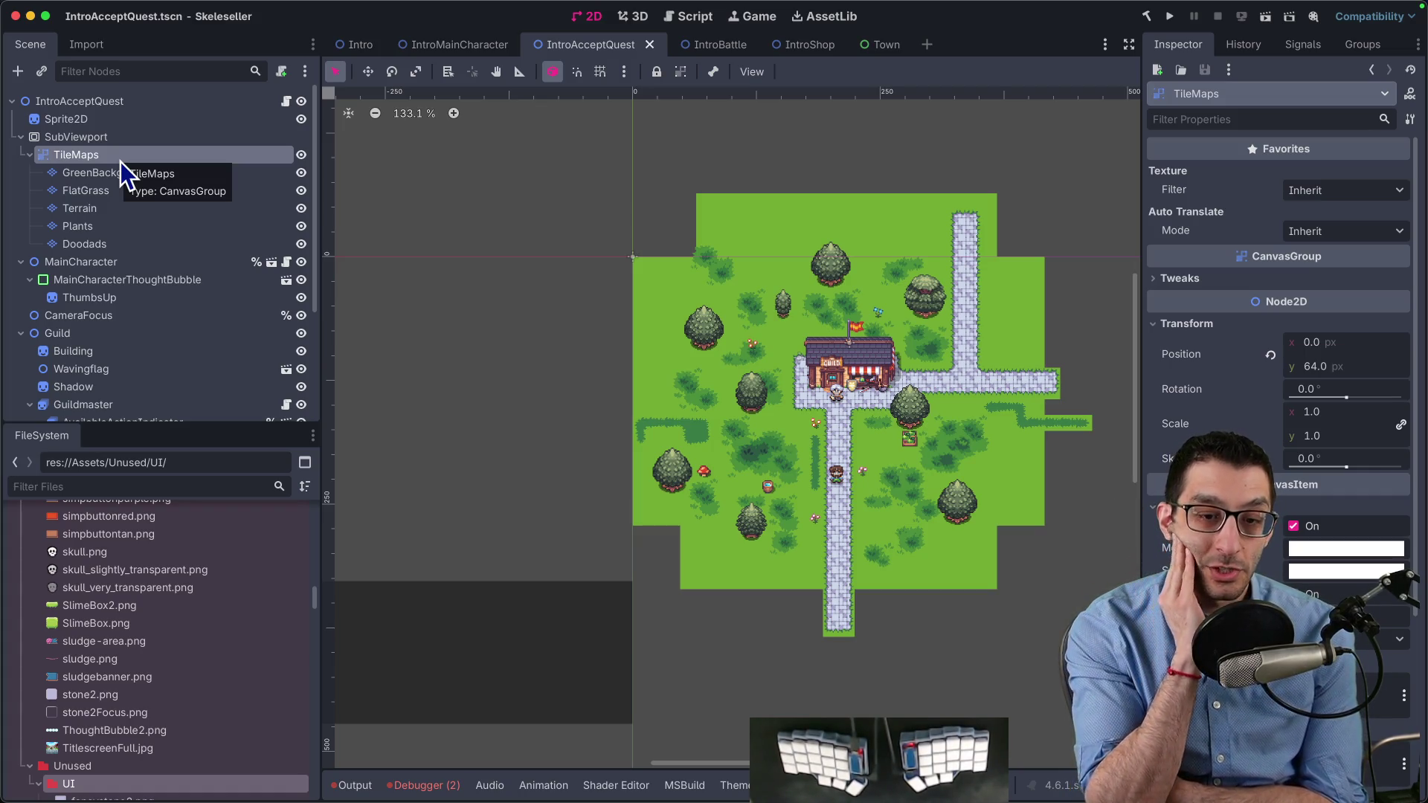
pyautogui.click(1322, 549)
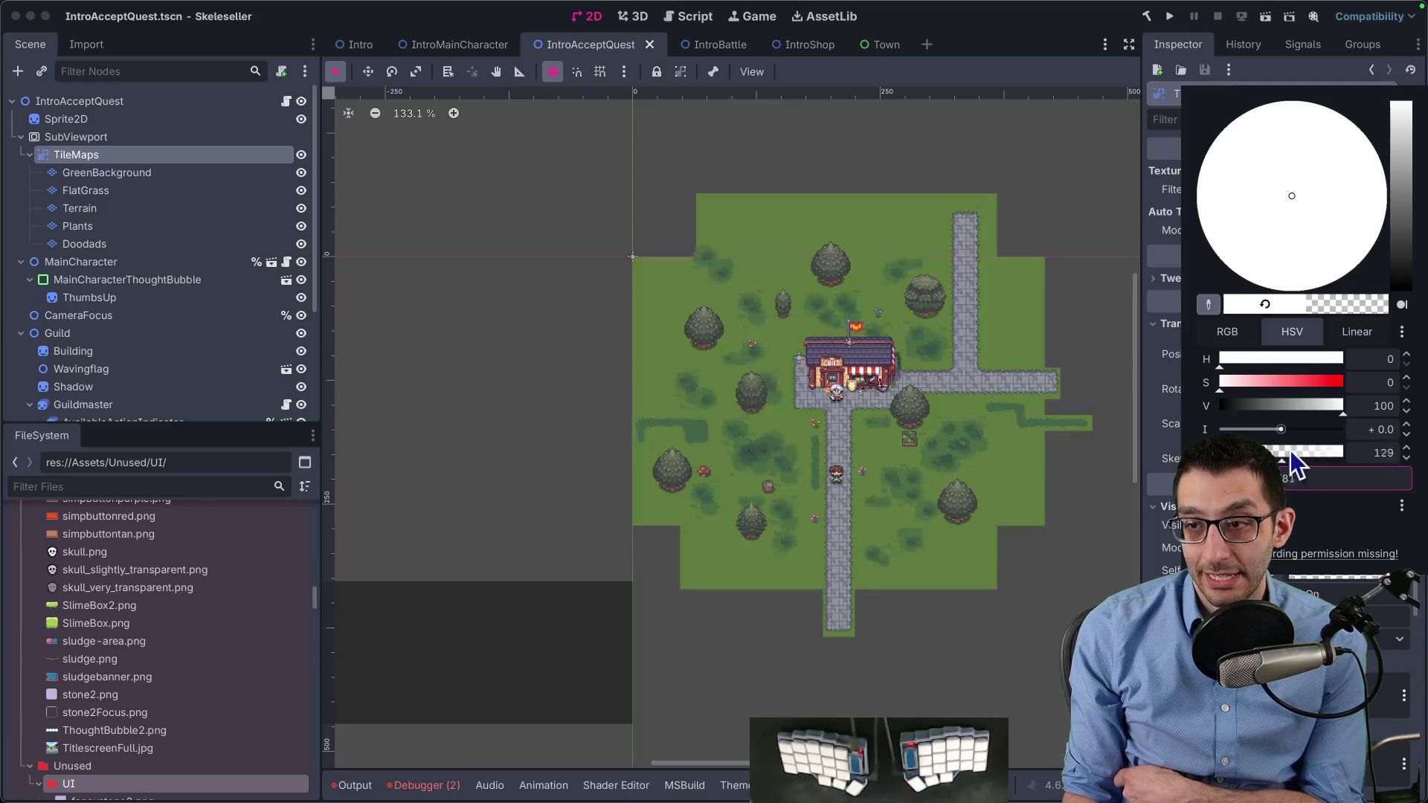
pyautogui.moveTo(1307, 429)
pyautogui.mouseDown()
pyautogui.moveTo(1281, 431)
pyautogui.moveTo(1333, 437)
pyautogui.mouseUp()
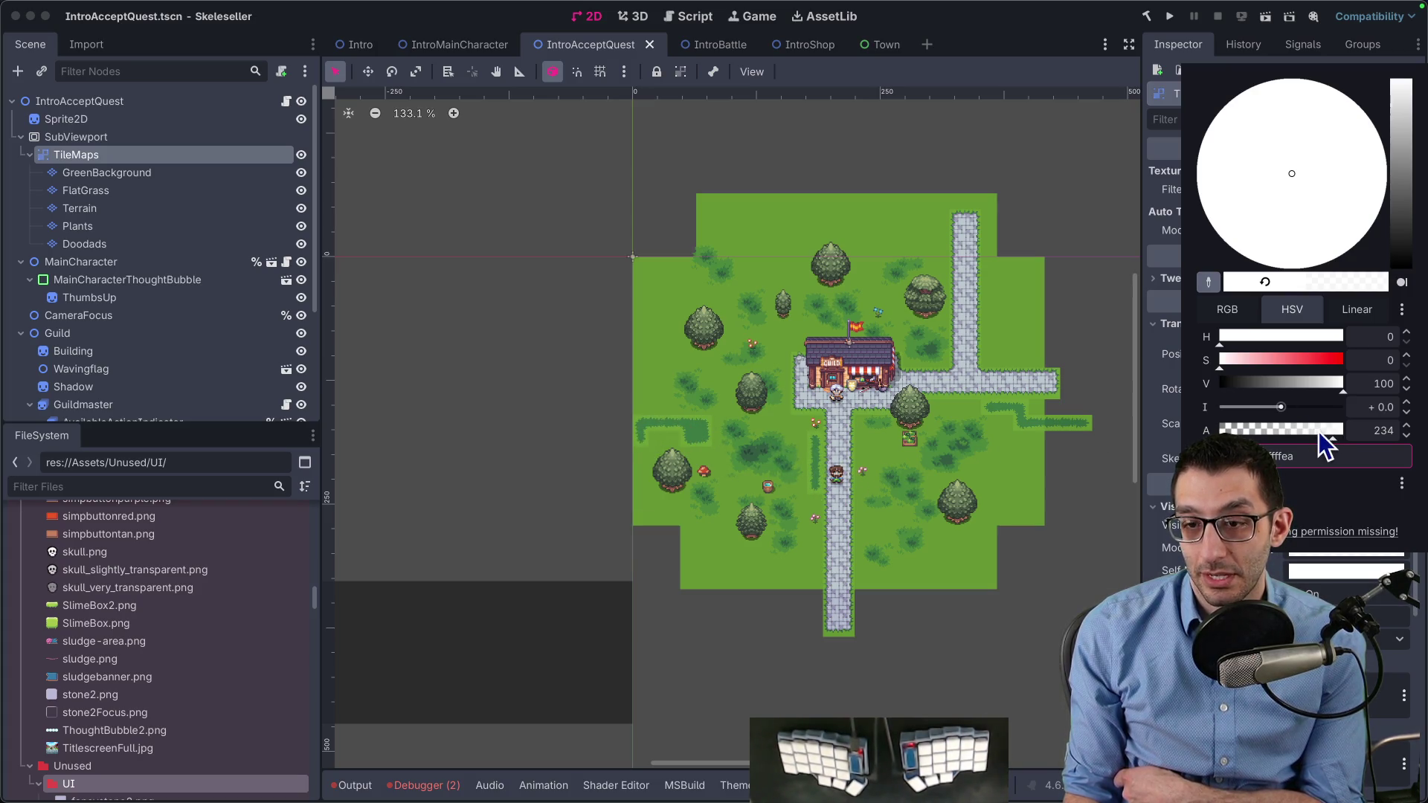
pyautogui.moveTo(1323, 443); pyautogui.dragTo(1392, 437)
pyautogui.press('super+Tab')
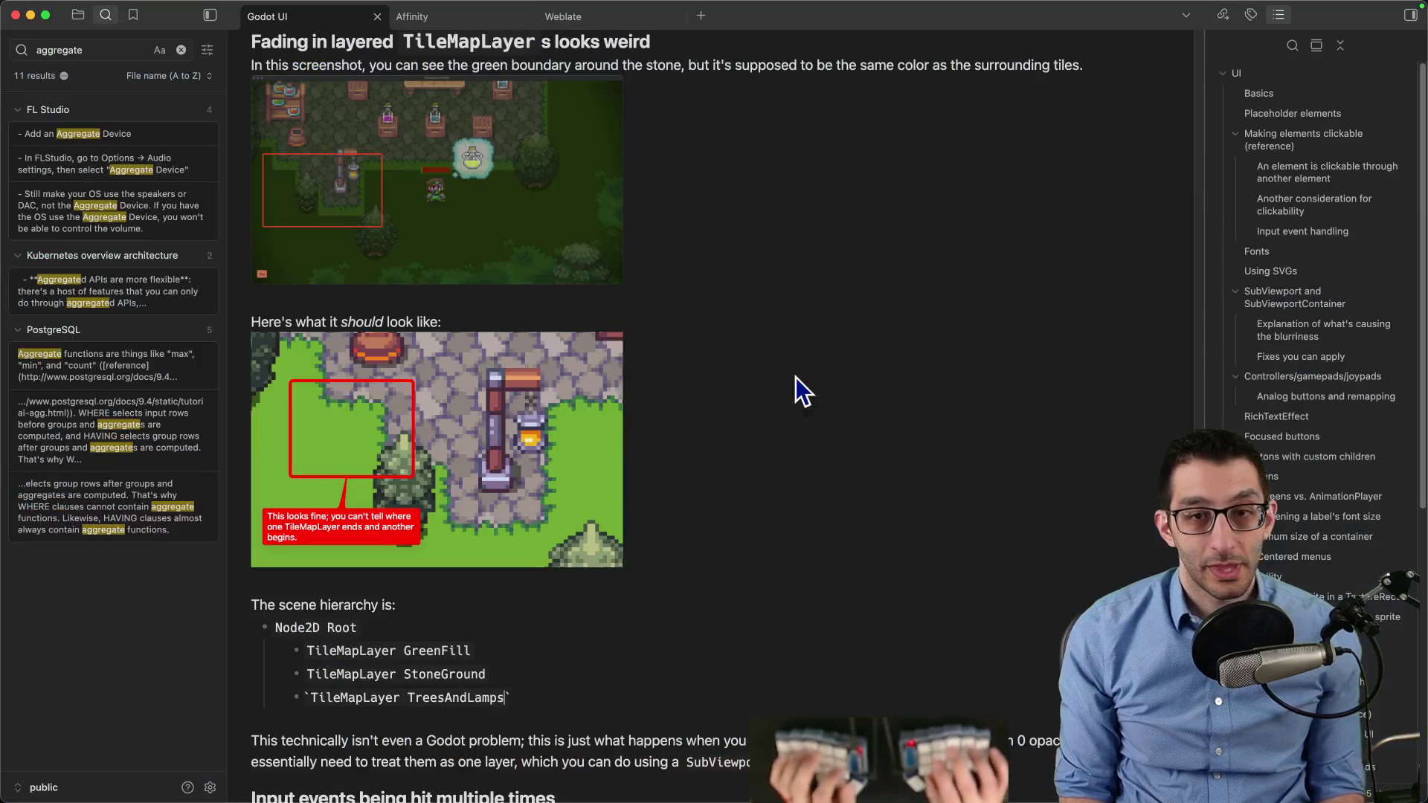
# End the explanation with 'for which you have two options:' and start a bullet for the SubViewport option
pyautogui.scroll(-6, 796, 377)
pyautogui.moveTo(336, 274); pyautogui.dragTo(1042, 264)
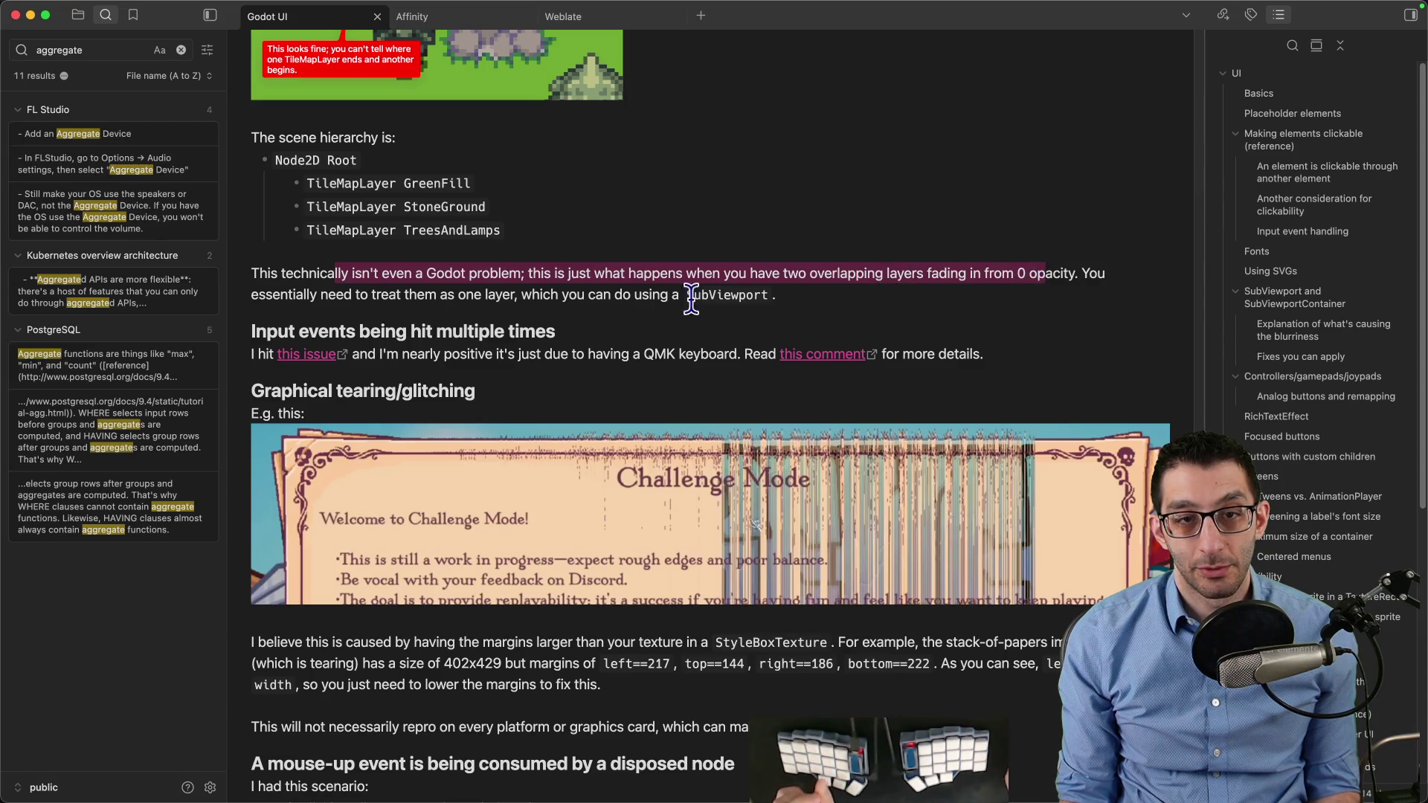
pyautogui.click(810, 297)
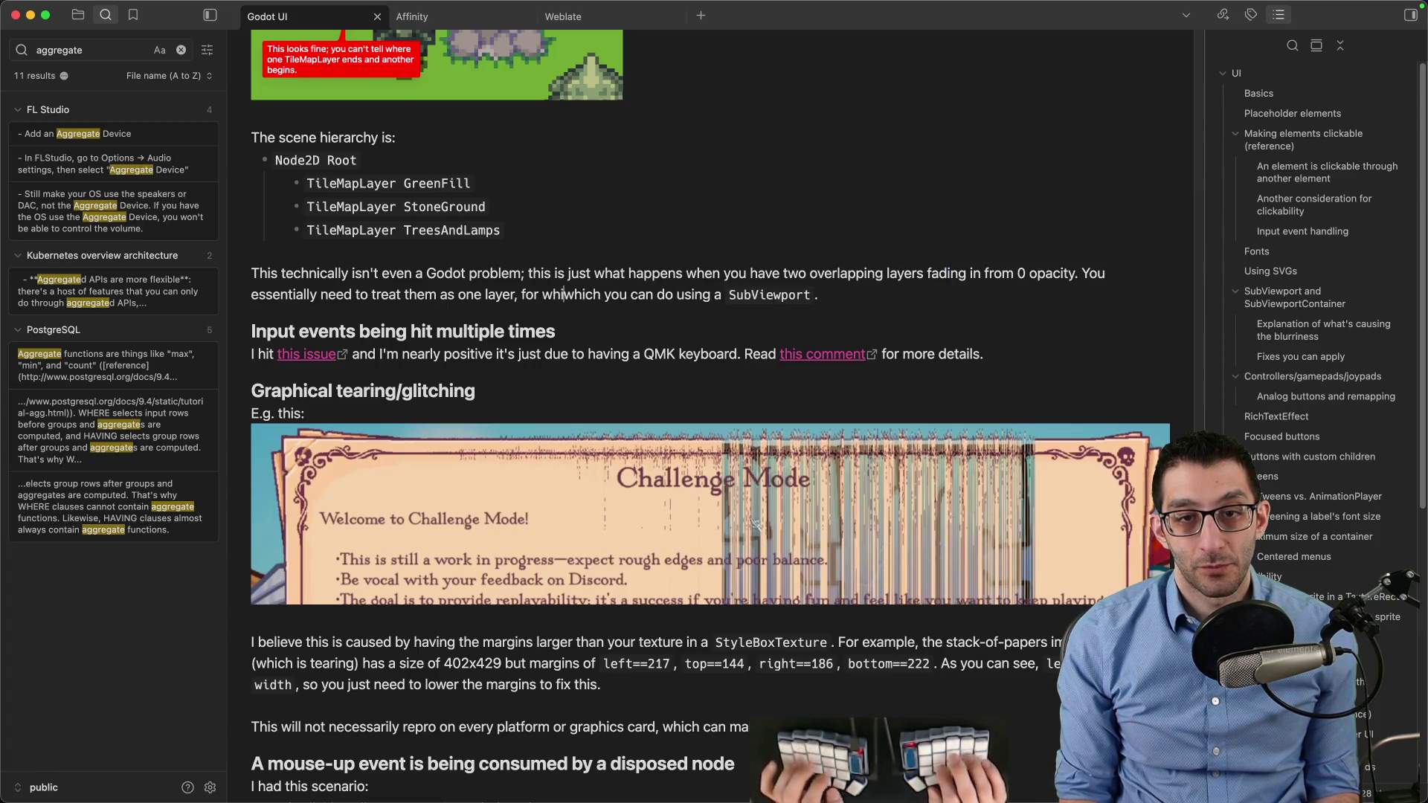
pyautogui.write('have tw')
pyautogui.write('o options:')
pyautogui.press('Return')
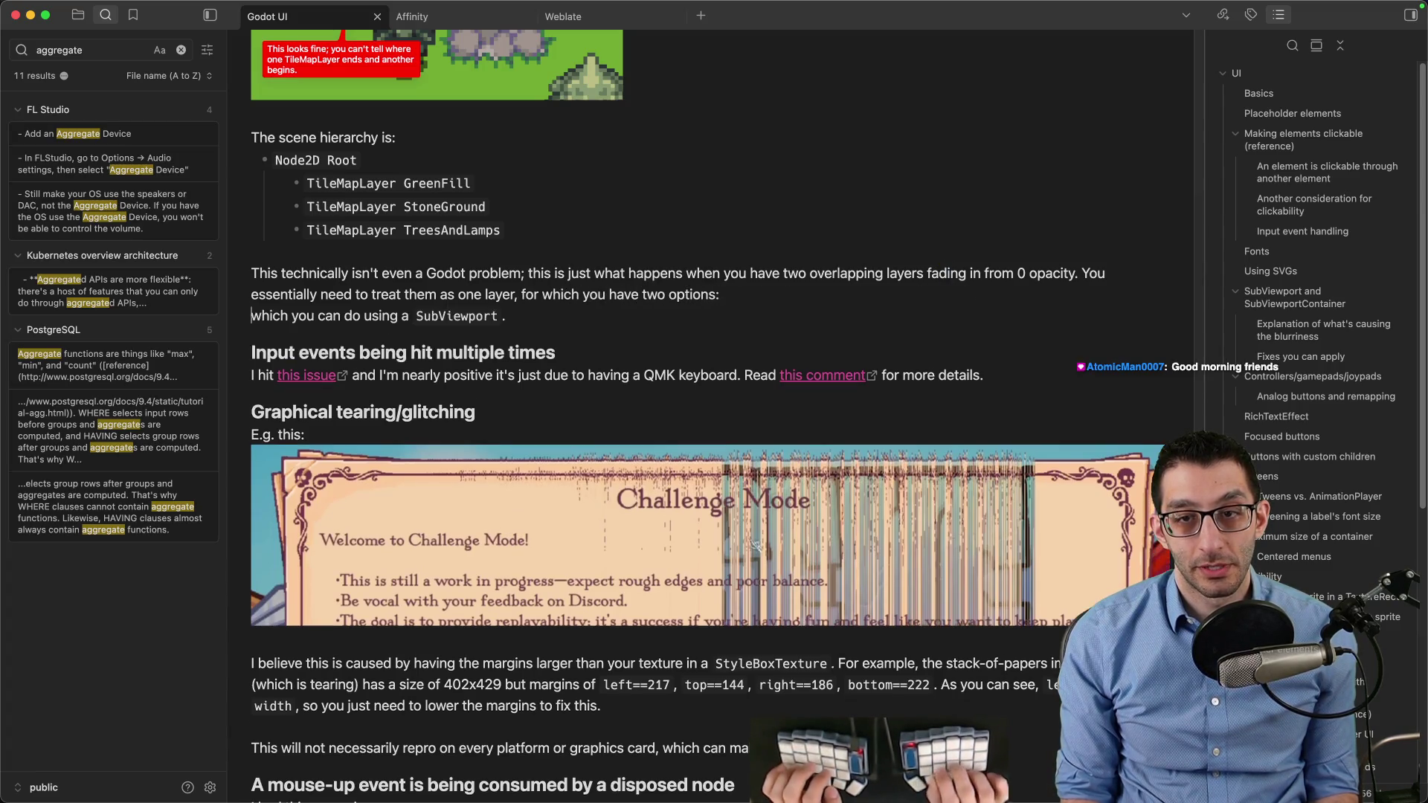
pyautogui.write('-')
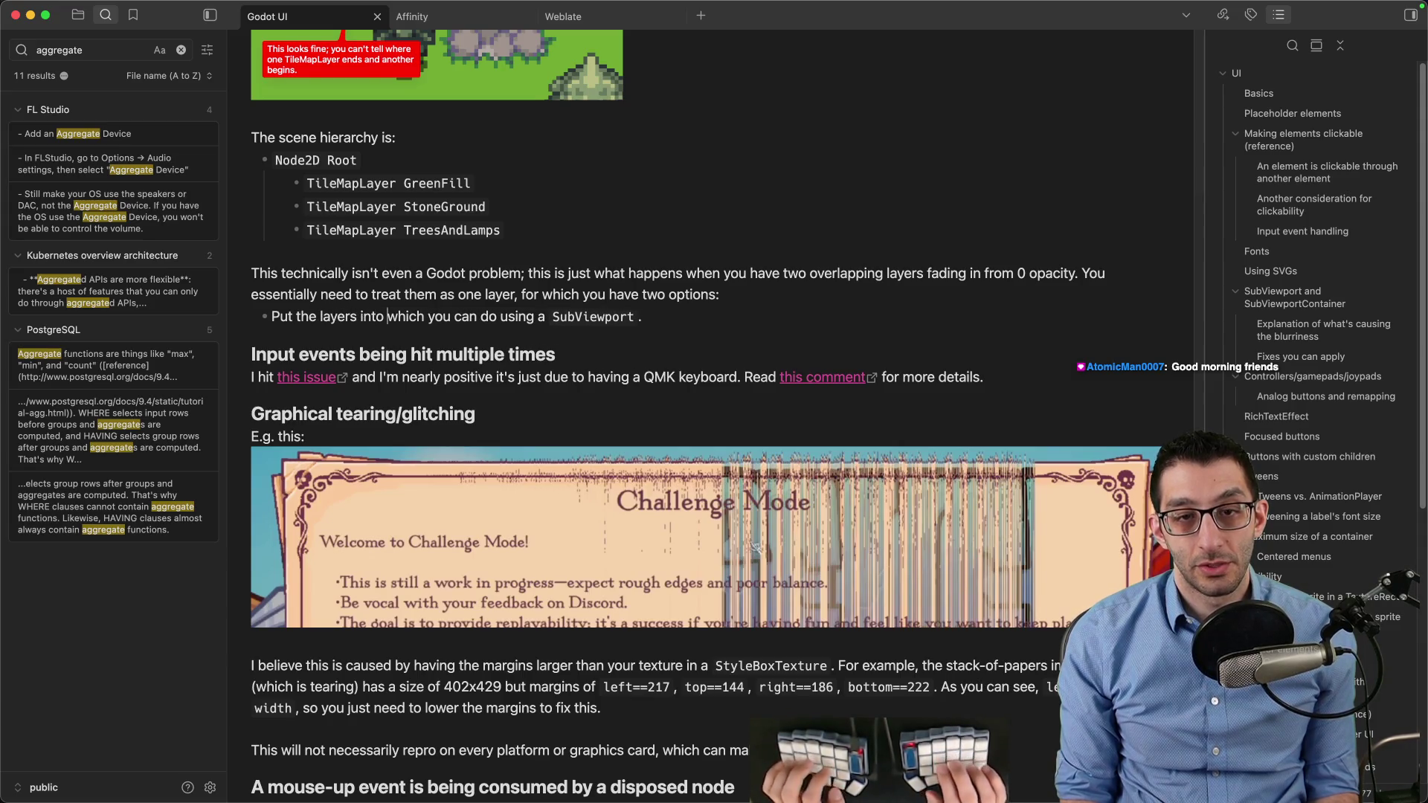
# Extend the bullet: a Sprite2D uses the SubViewport as a ViewportTexture; then add an indented sub-bullet
pyautogui.press('End')
pyautogui.press('BackSpace')
pyautogui.write(', th')
pyautogui.write(' make a `Spir')
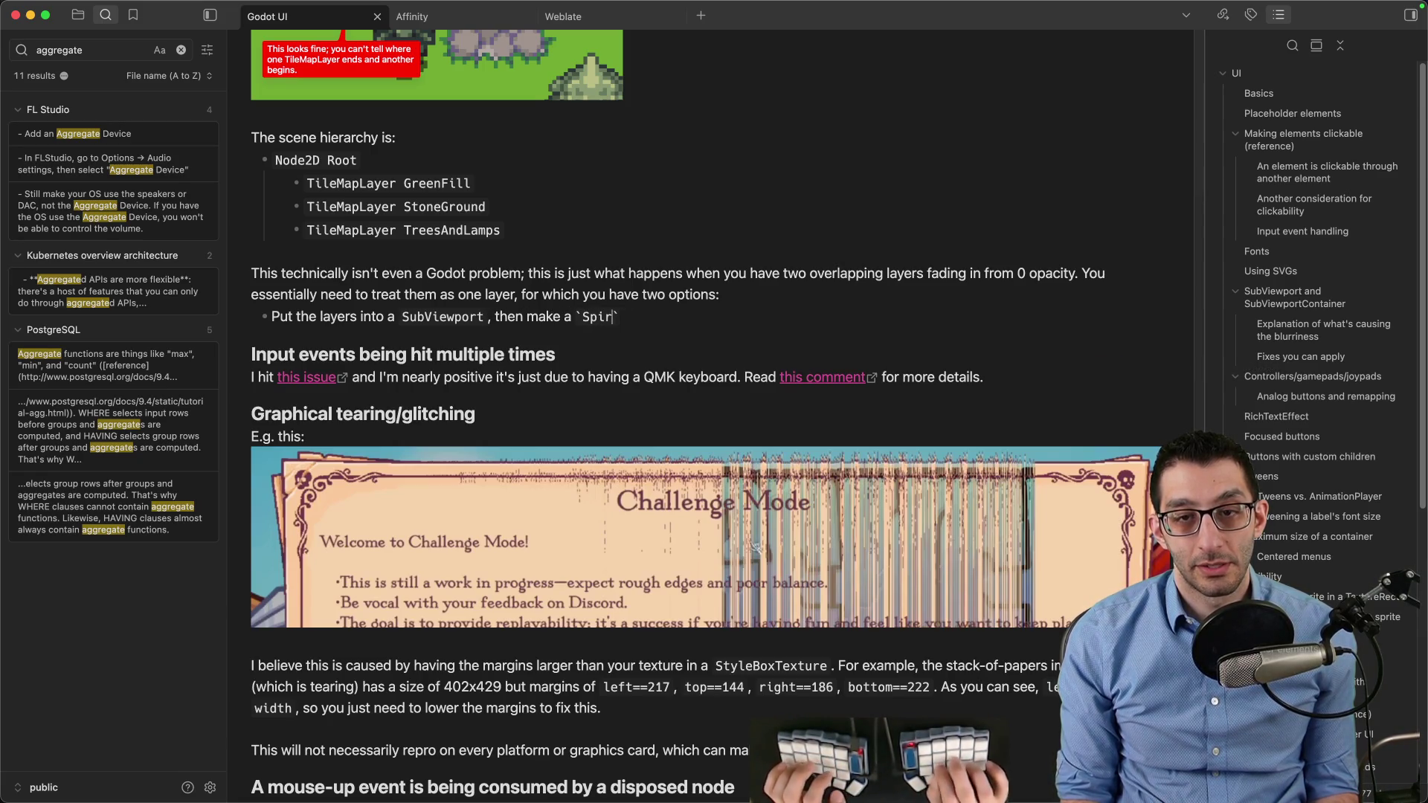
pyautogui.write('te2D` which ')
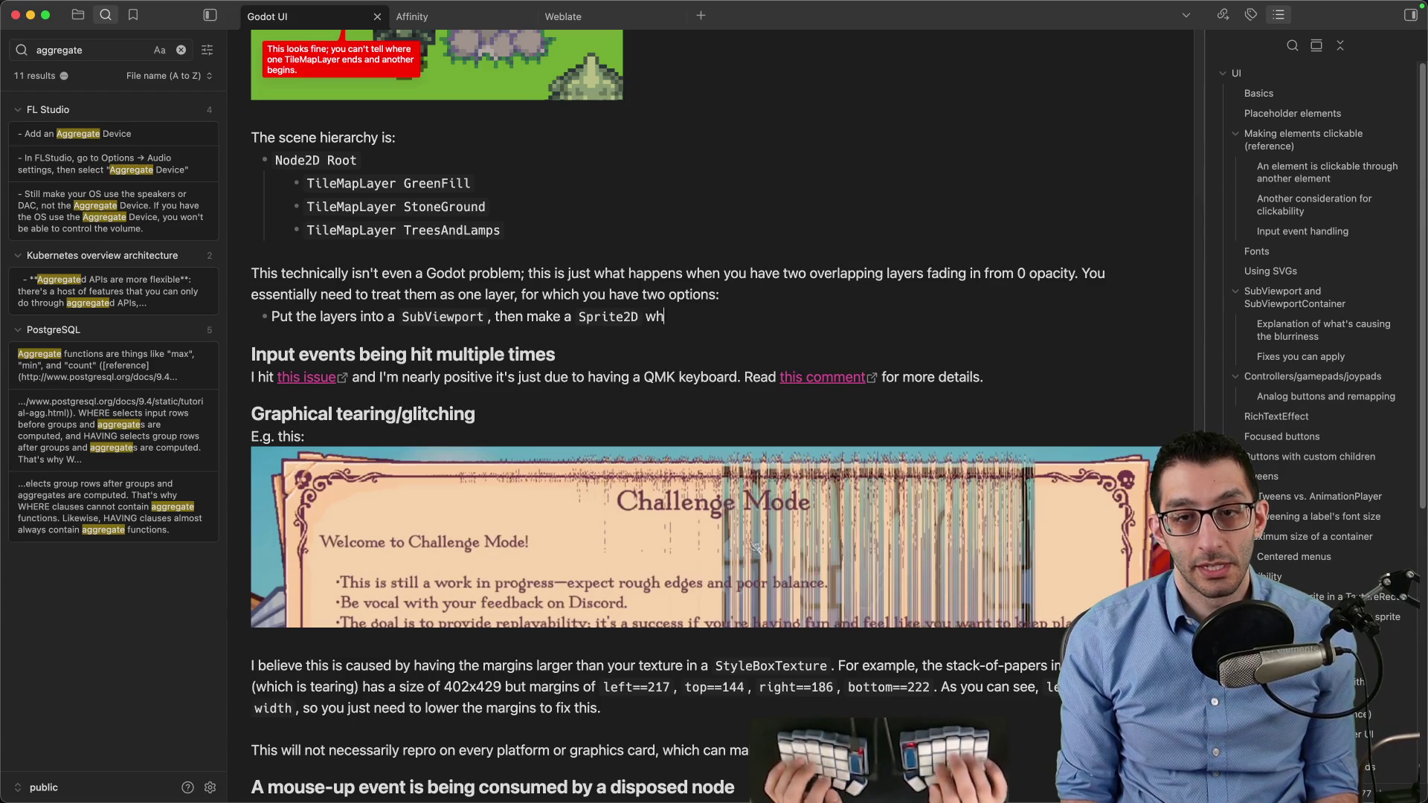
pyautogui.write('es the `SupV')
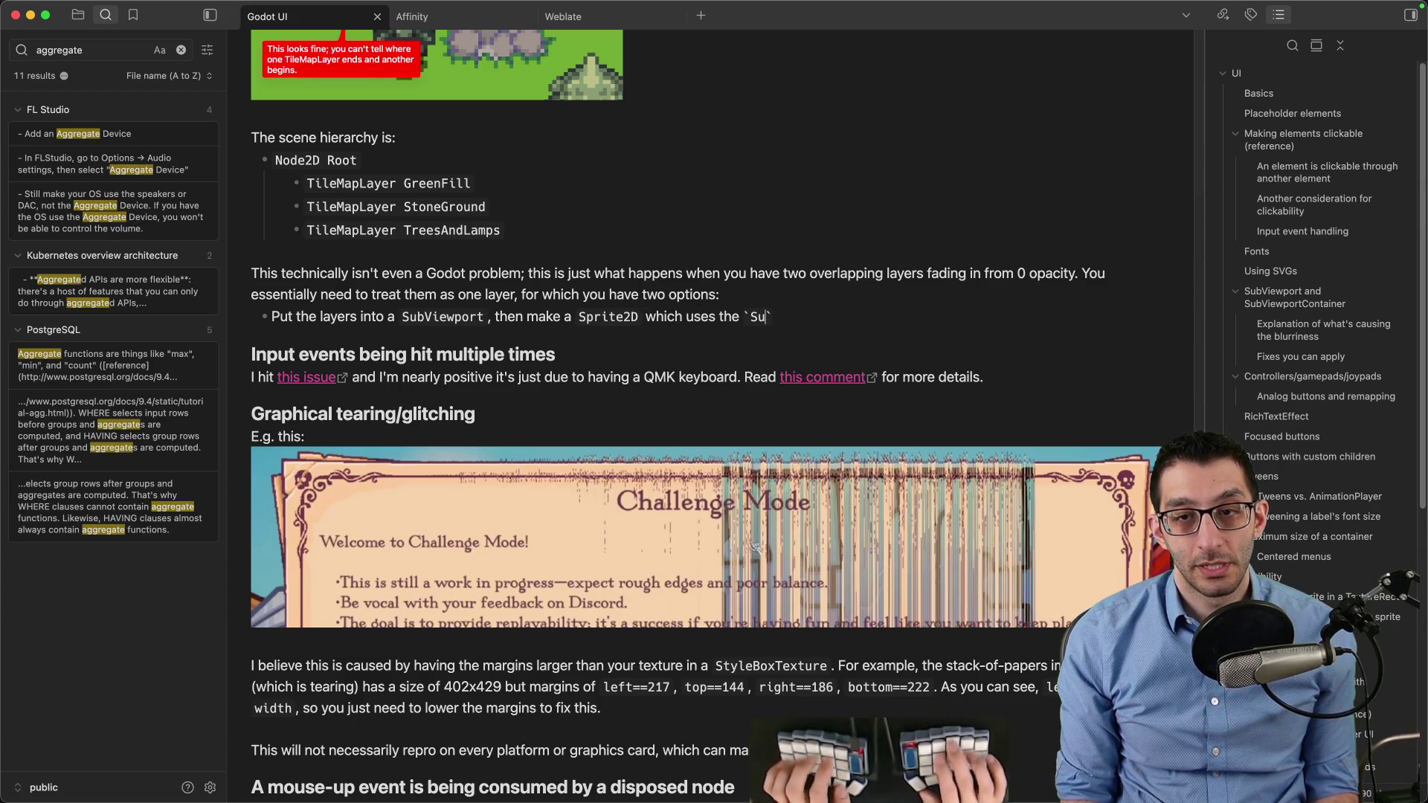
pyautogui.press('BackSpace')
pyautogui.press('BackSpace')
pyautogui.press('BackSpace')
pyautogui.write('bViewport` a')
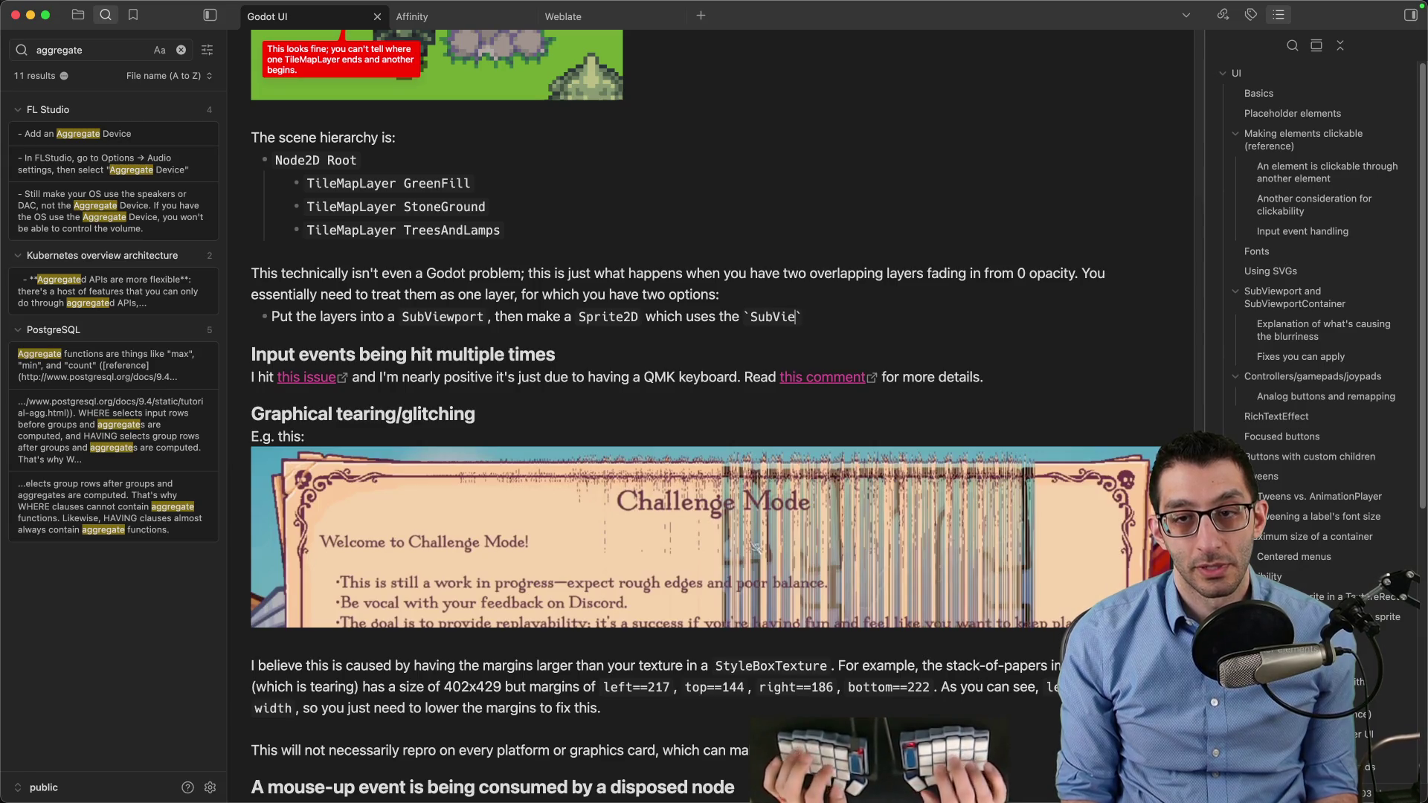
pyautogui.write('ViewportTexture`')
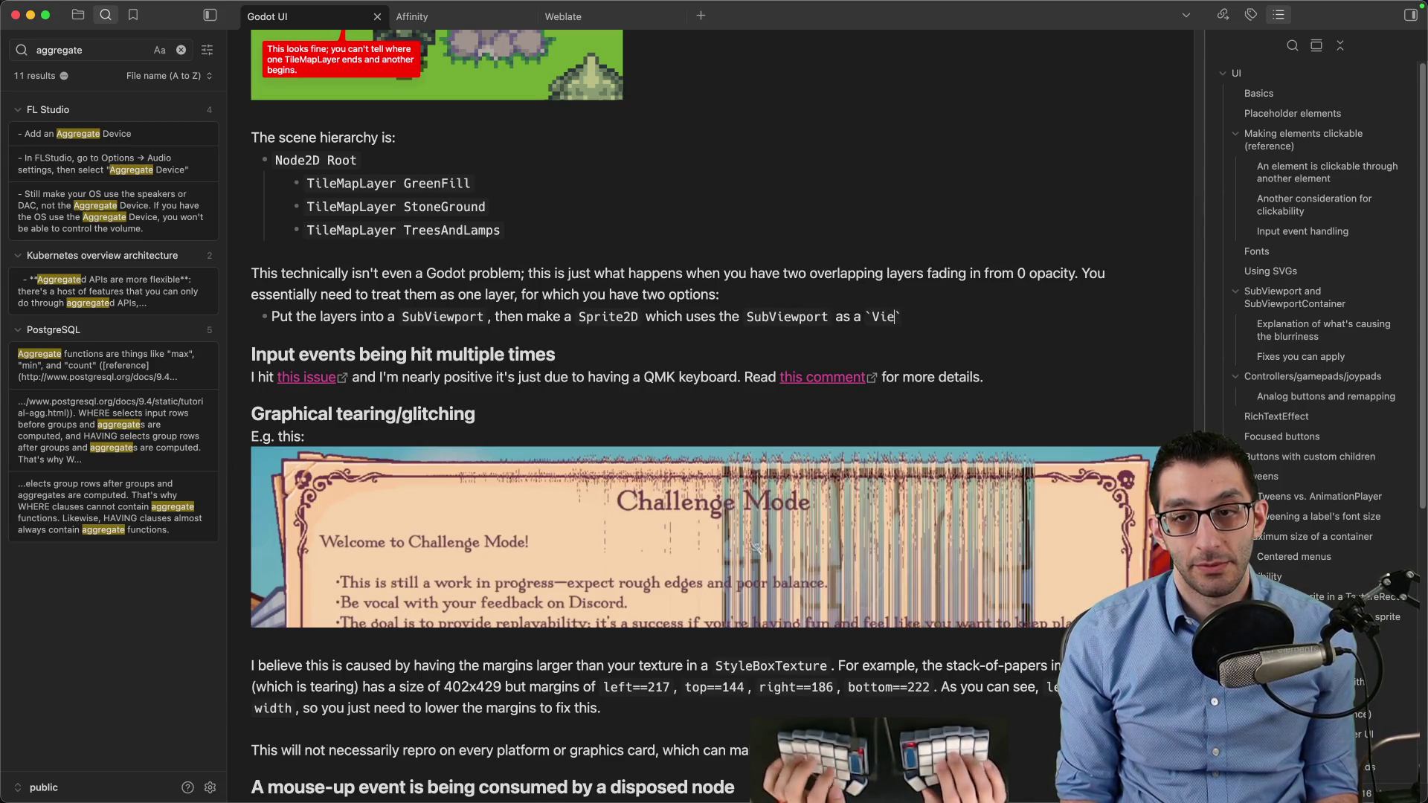
pyautogui.write('. ')
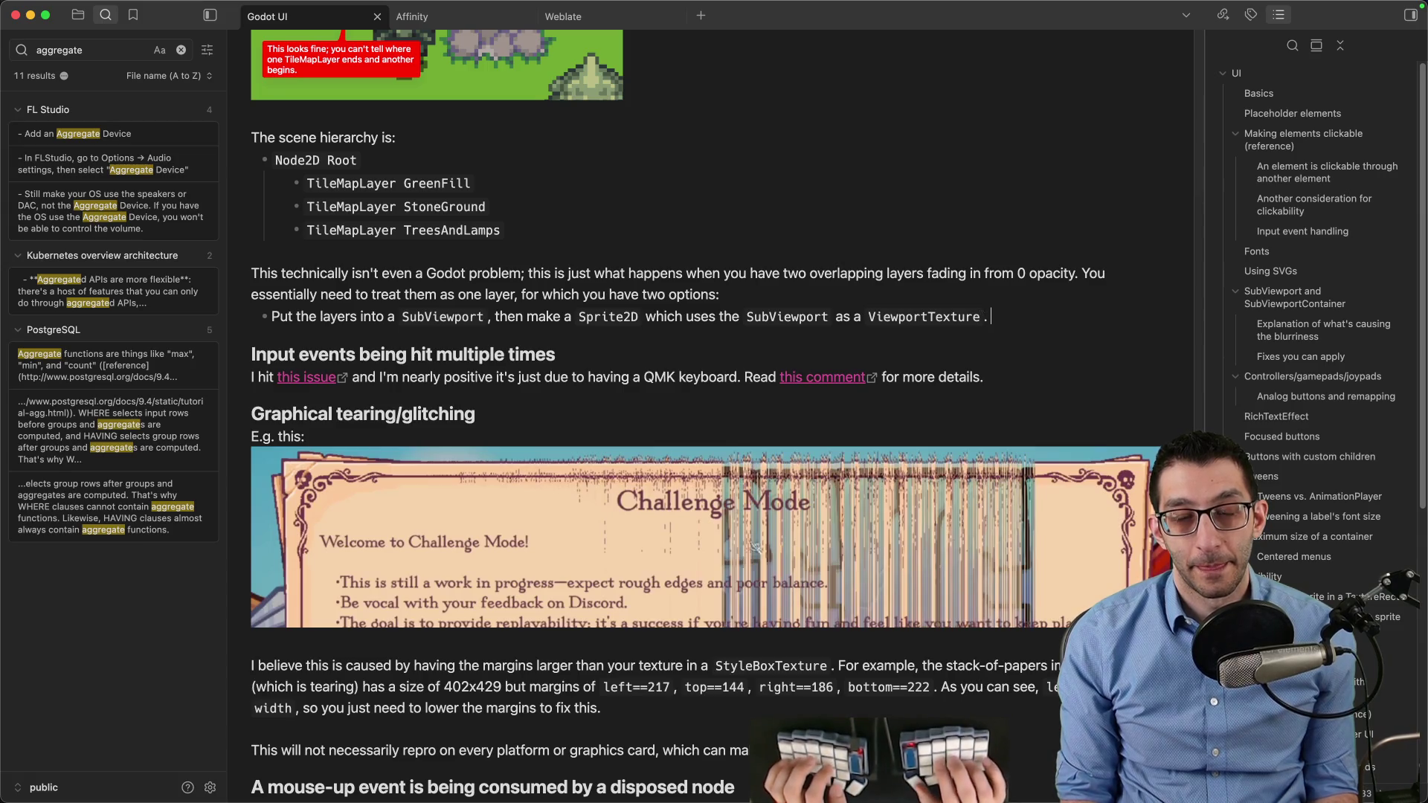
pyautogui.write('In If doing')
pyautogui.press('BackSpace')
pyautogui.press('BackSpace')
pyautogui.press('BackSpace')
pyautogui.press('Return')
pyautogui.press('Tab')
# Add a Note that SubViewport content needs positive coordinates, offsetting the Sprite2D negatively to compensate
pyautogui.write('Note')
pyautogui.press('BackSpace')
pyautogui.press('BackSpace')
pyautogui.press('BackSpace')
pyautogui.write('anything in g')
pyautogui.write('he `SubViewport` needs')
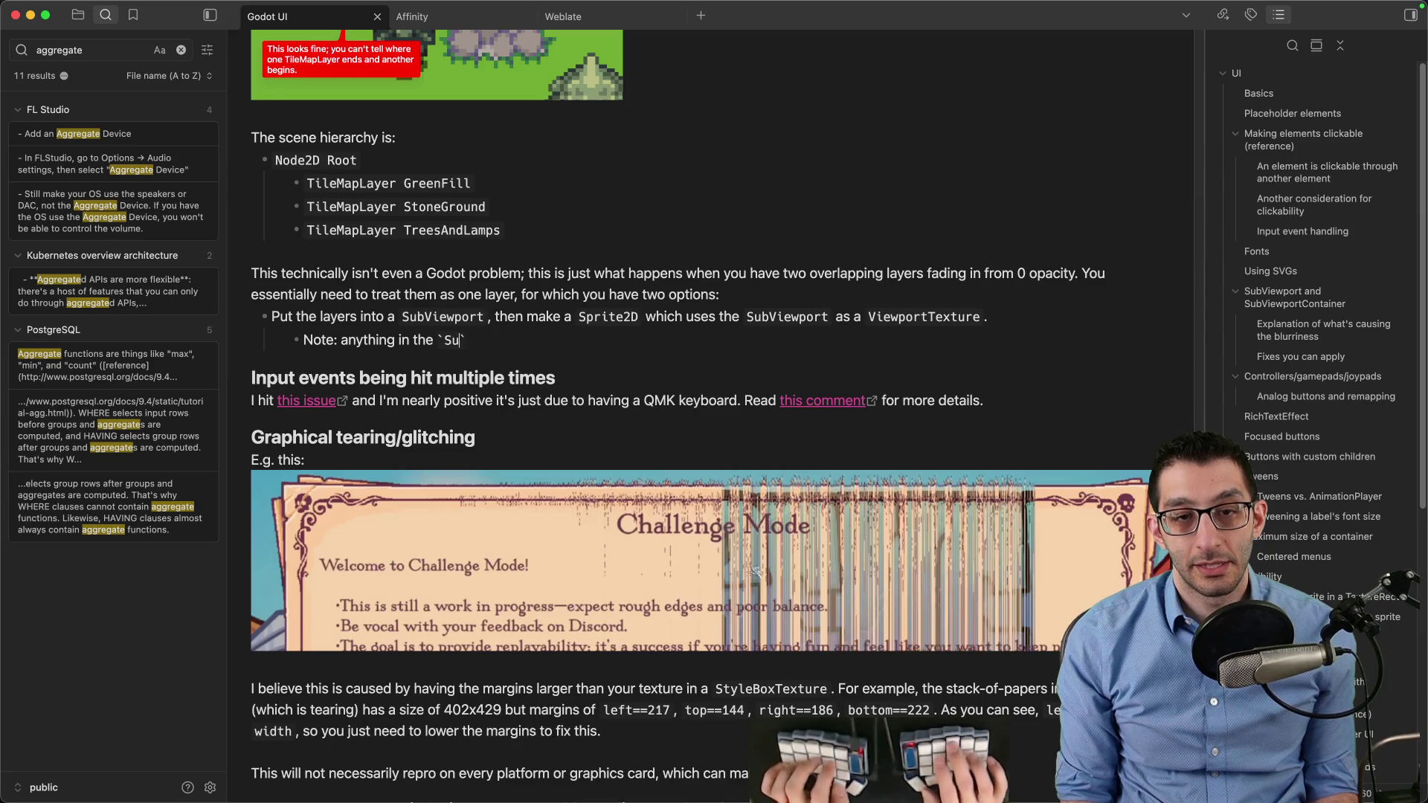
pyautogui.write(' to have')
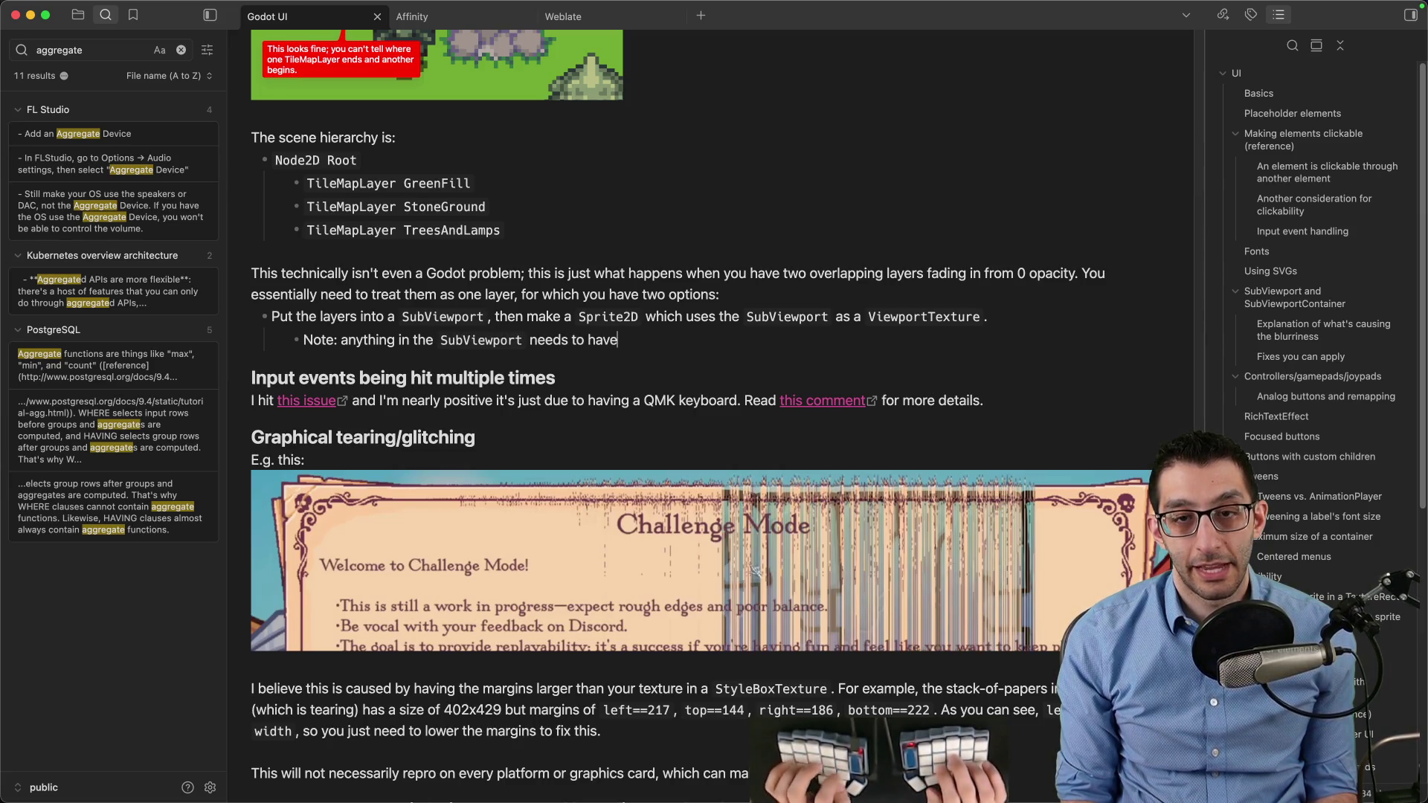
pyautogui.write(' positive coordinates')
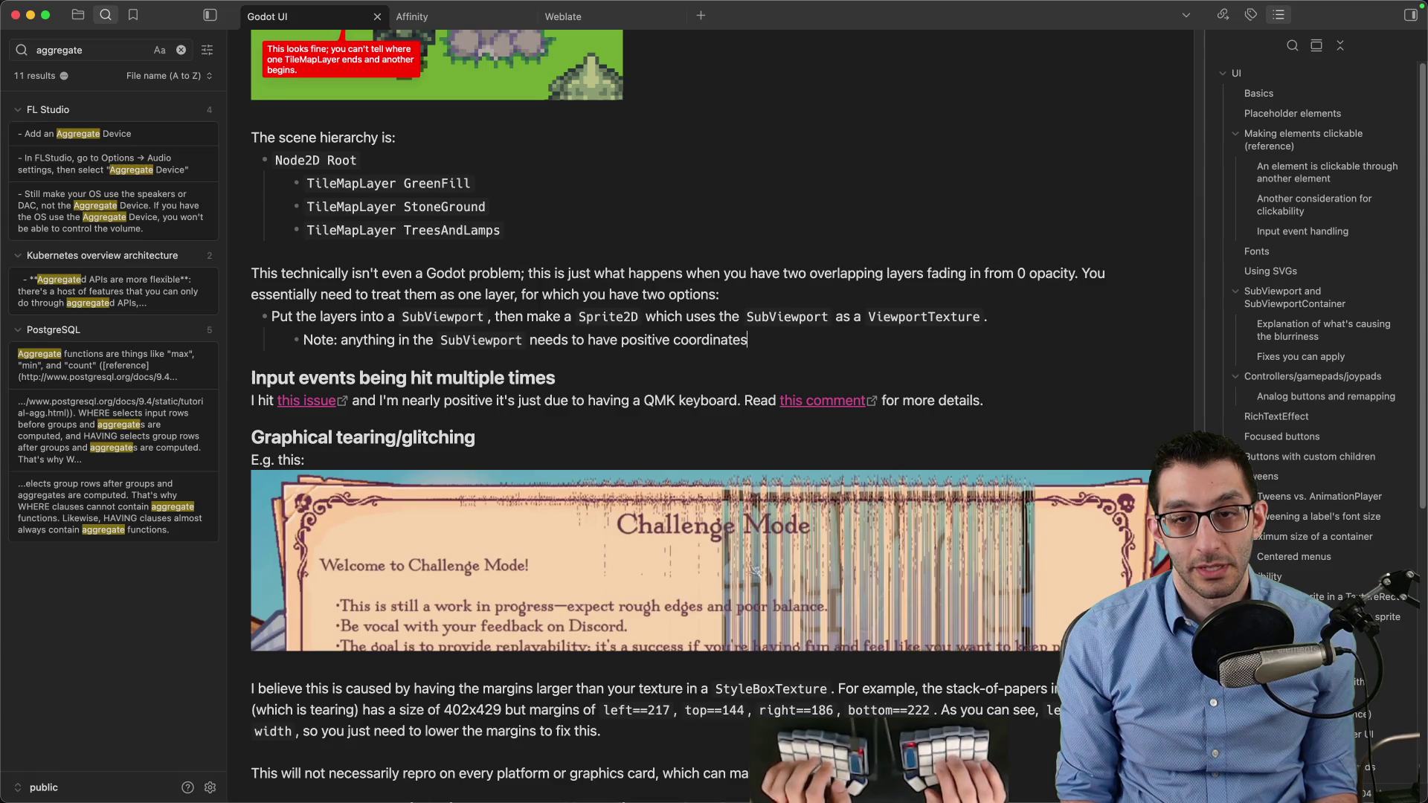
pyautogui.write(" to appear e's texture.")
pyautogui.write('so you can move the ')
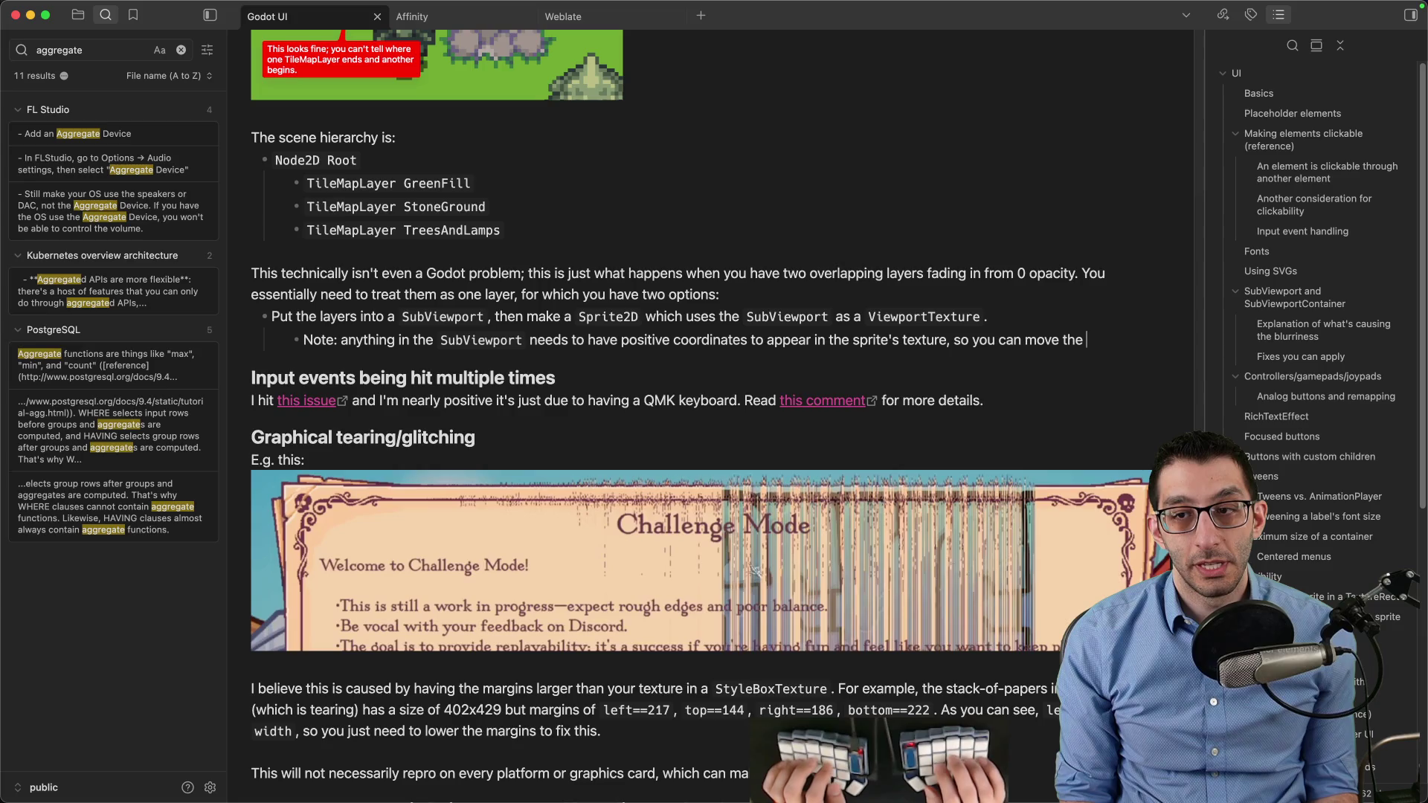
pyautogui.write('layers ')
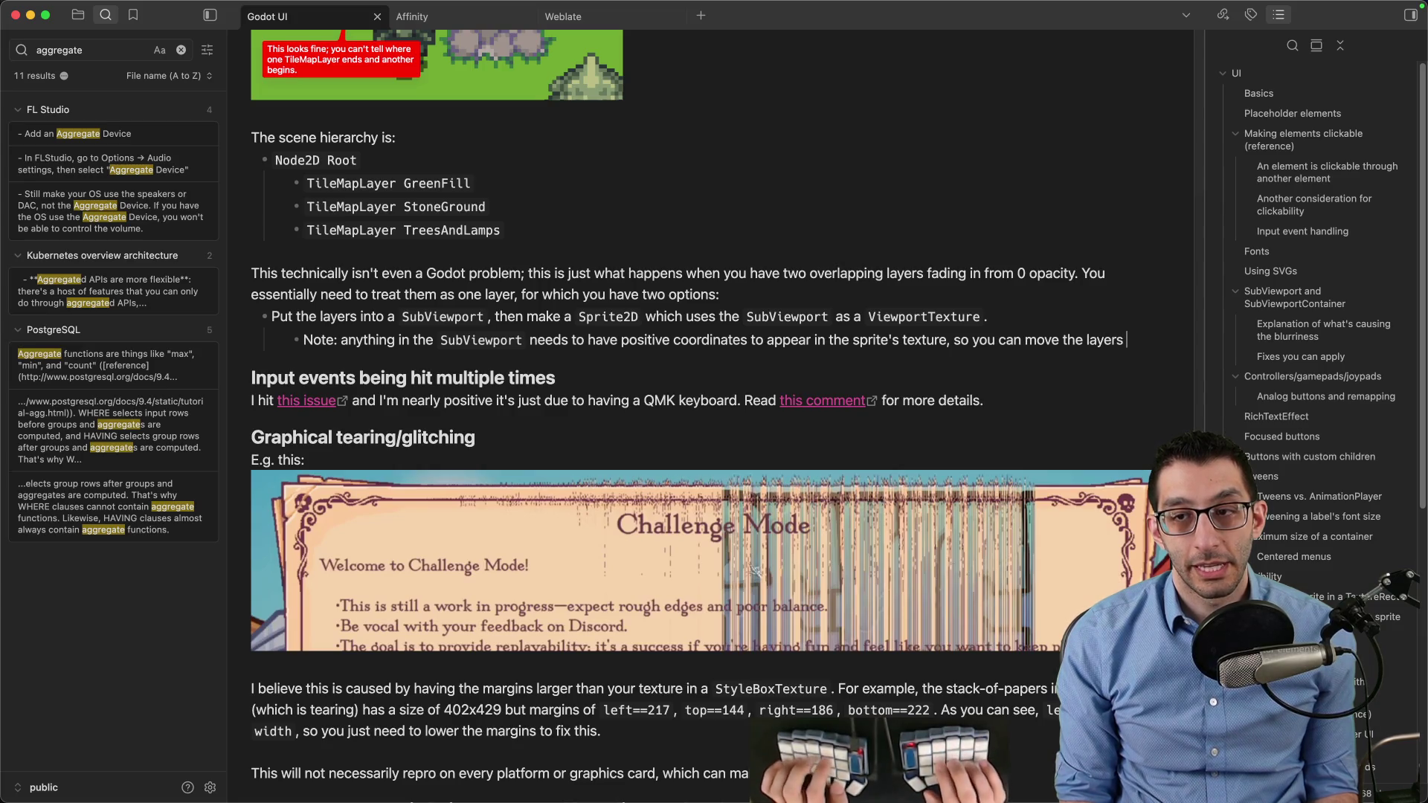
pyautogui.write('positively')
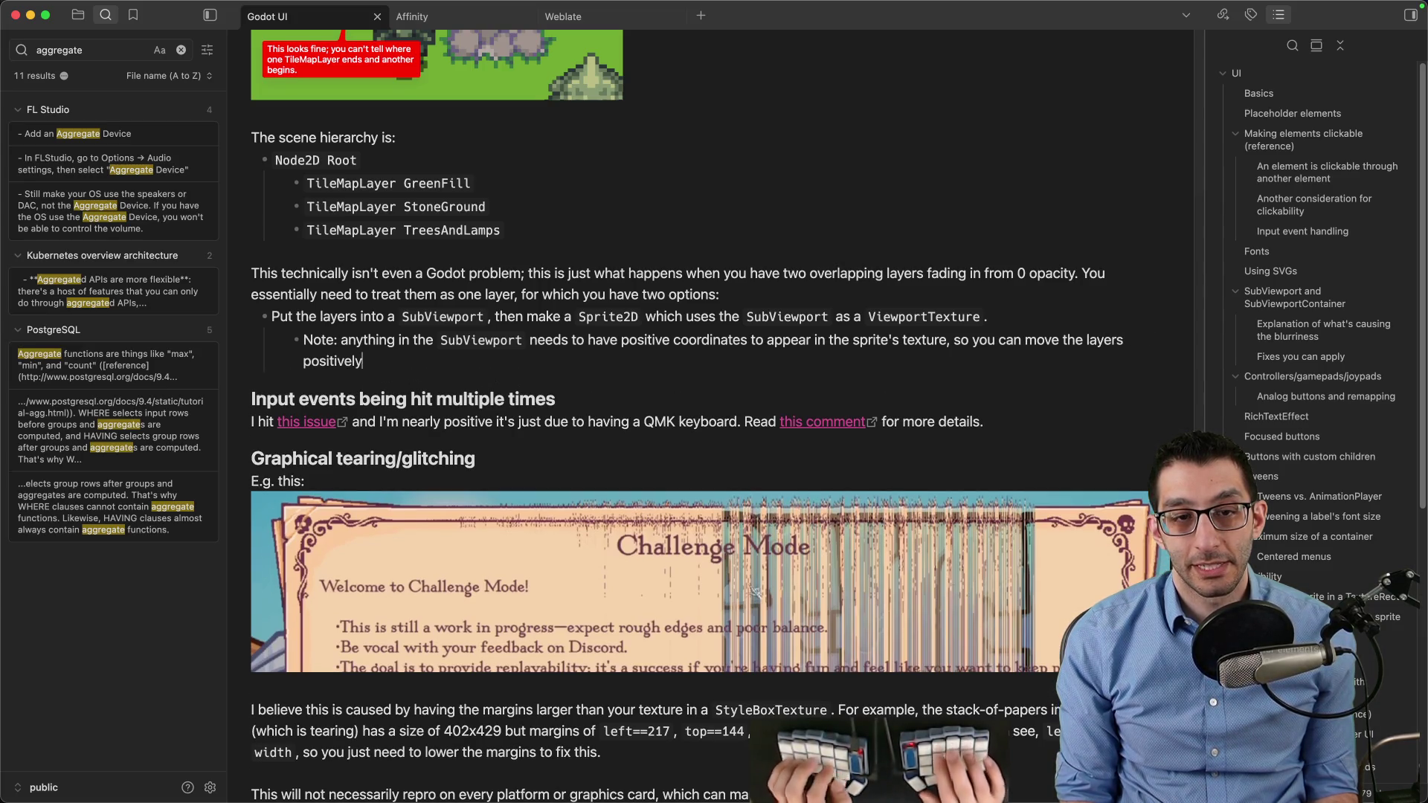
pyautogui.write(' and tSprite2D w')
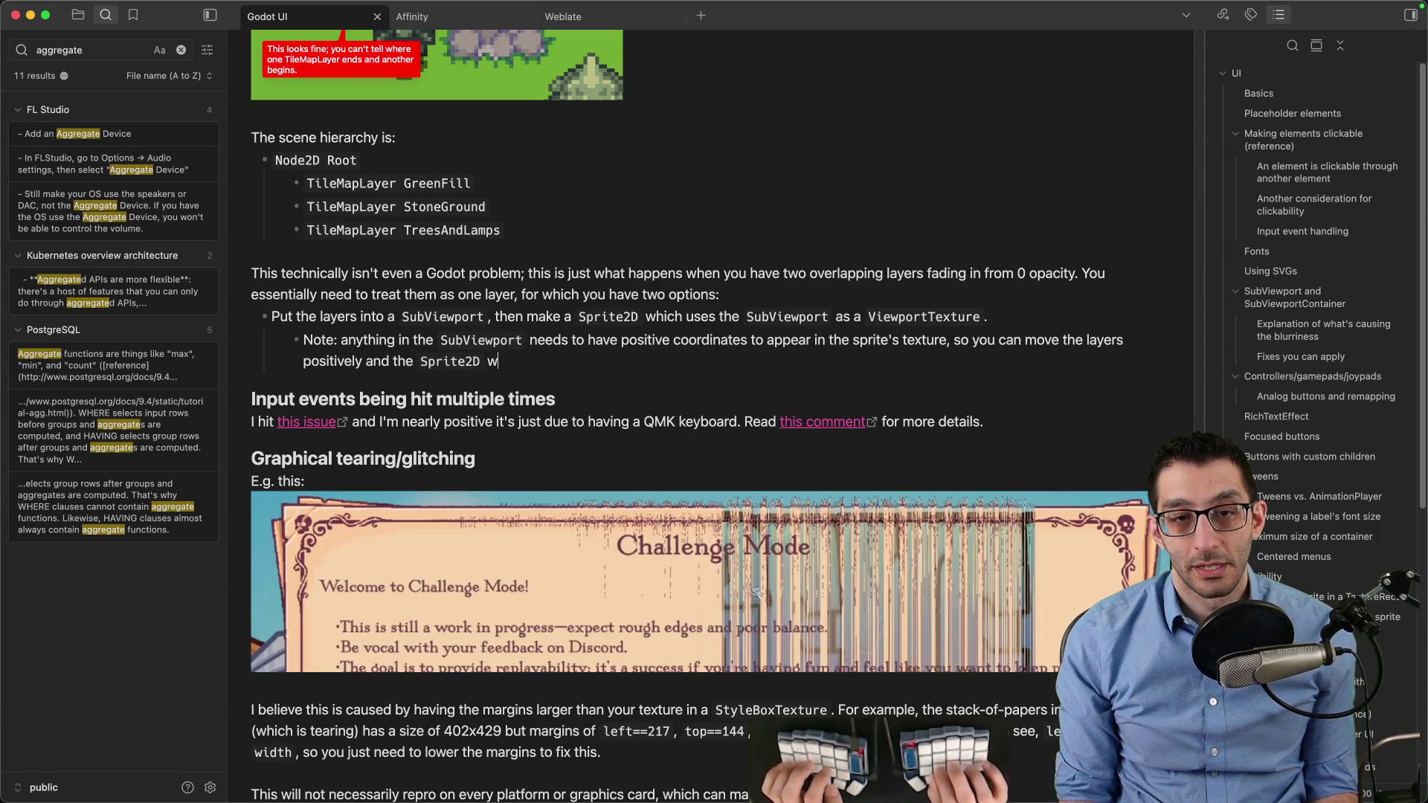
pyautogui.press('BackSpace')
pyautogui.write('negatively to offf')
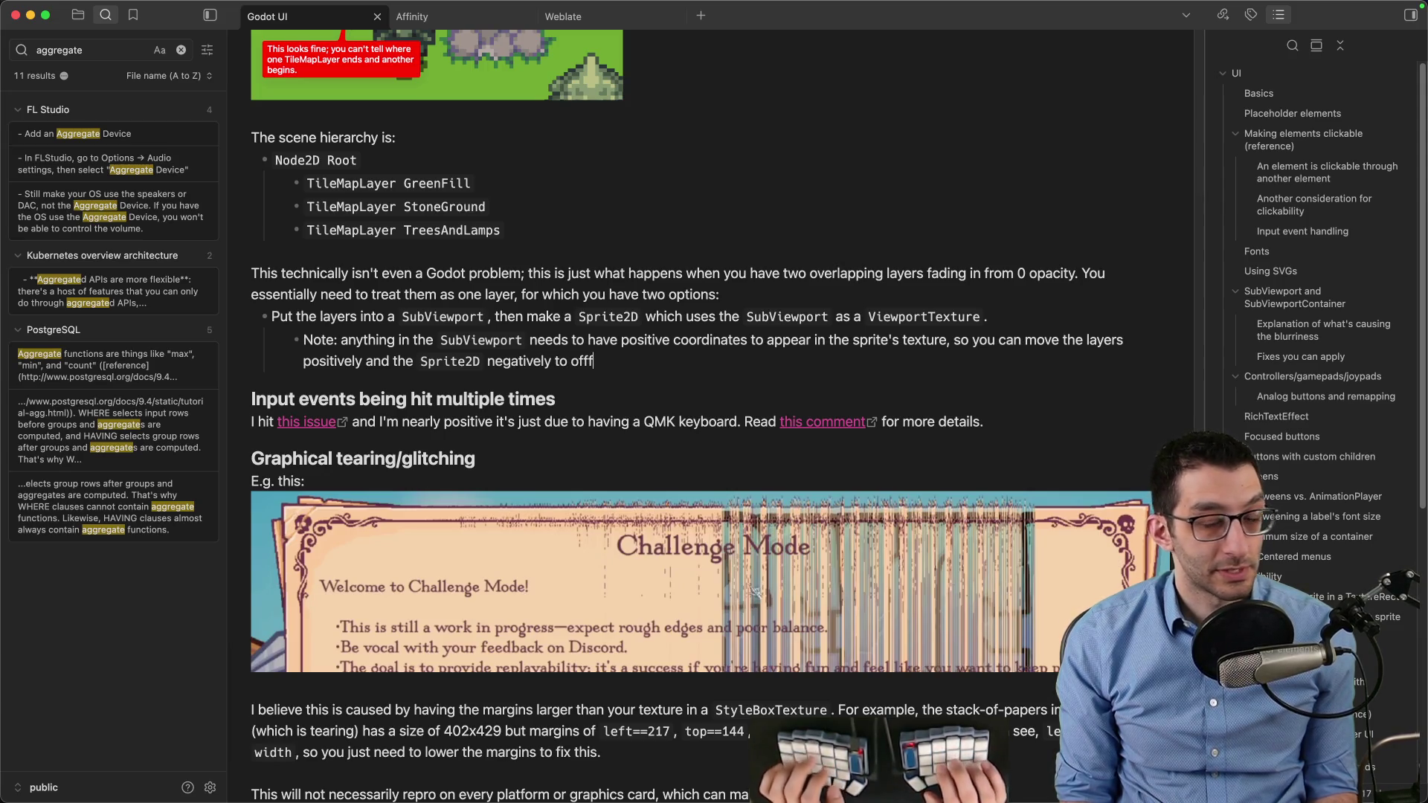
pyautogui.write('t this change.')
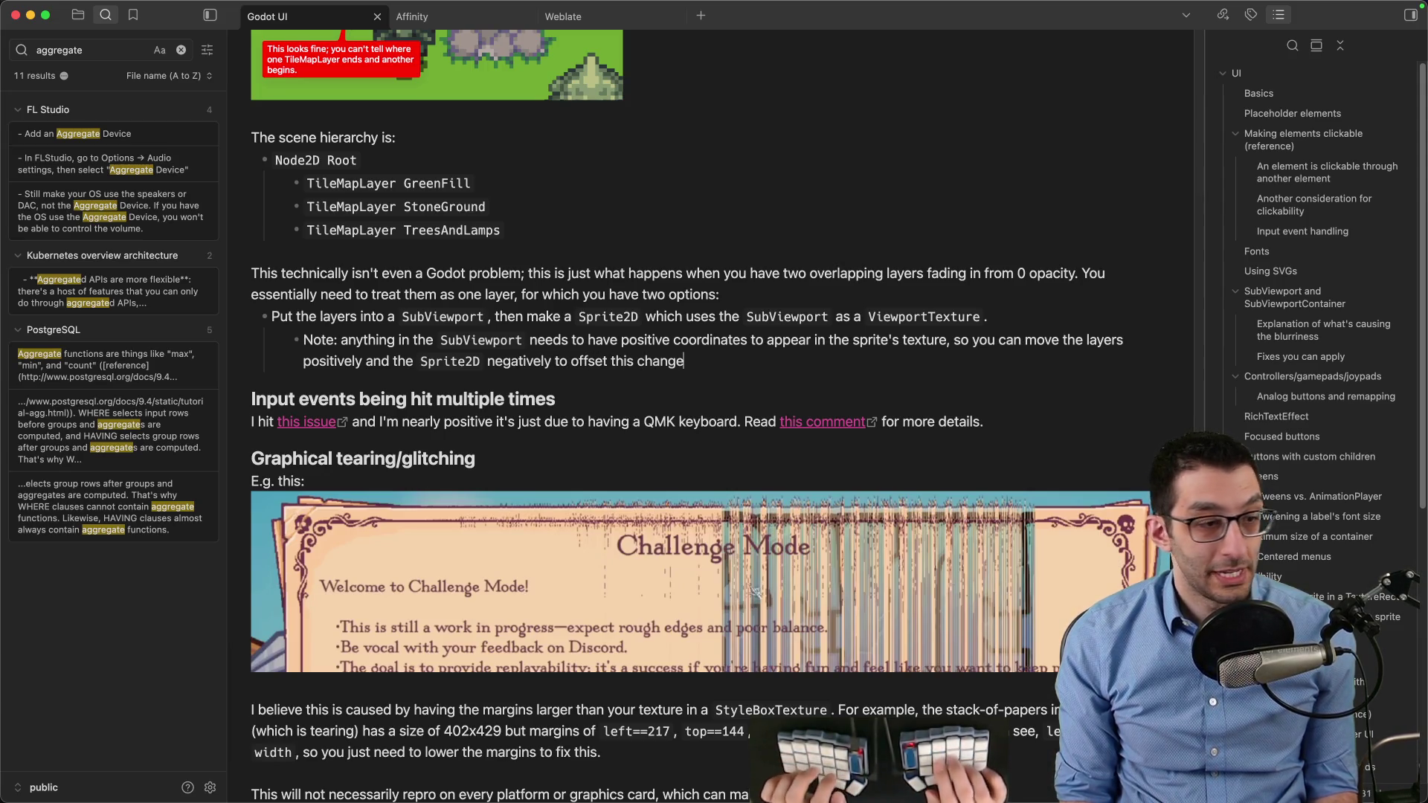
# Start a second top-level bullet: put the layers into a CanvasGroup
pyautogui.press('Return')
pyautogui.hotkey('shift', 'Tab')
pyautogui.write('Put the ')
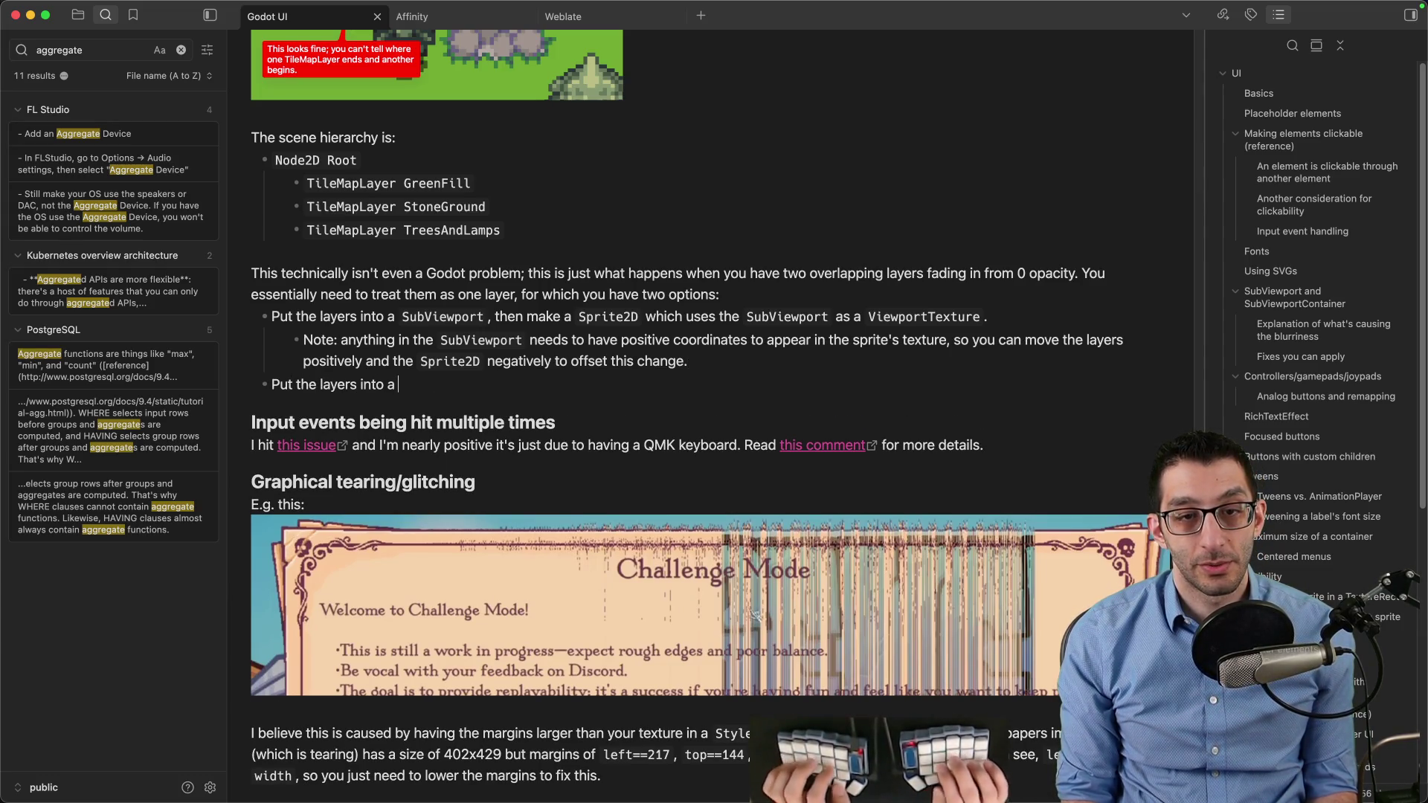
pyautogui.write('nvasGroup`, which is')
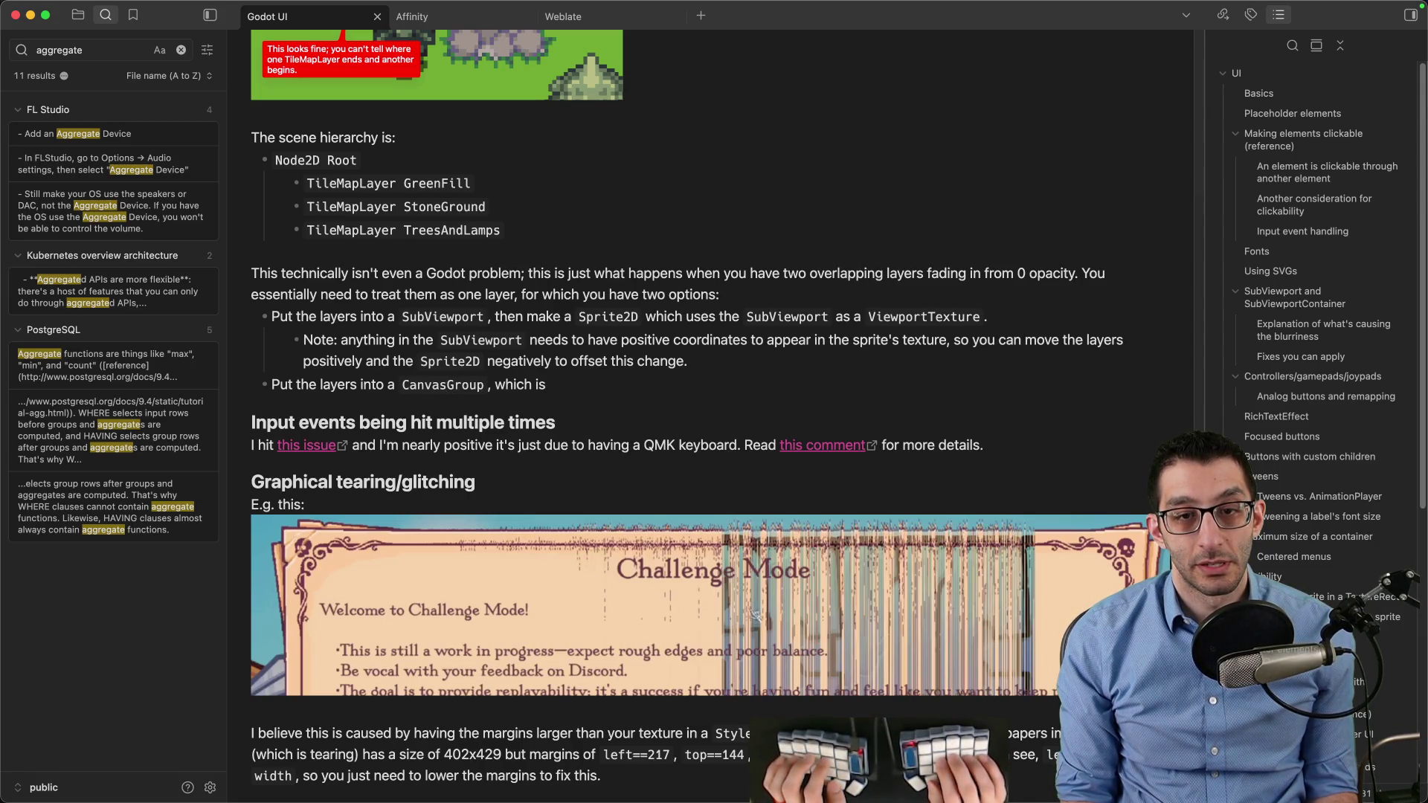
# Search 'godot canvasgroup' in a new Chrome tab and open the Godot CanvasGroup docs page
pyautogui.press('super+Tab')
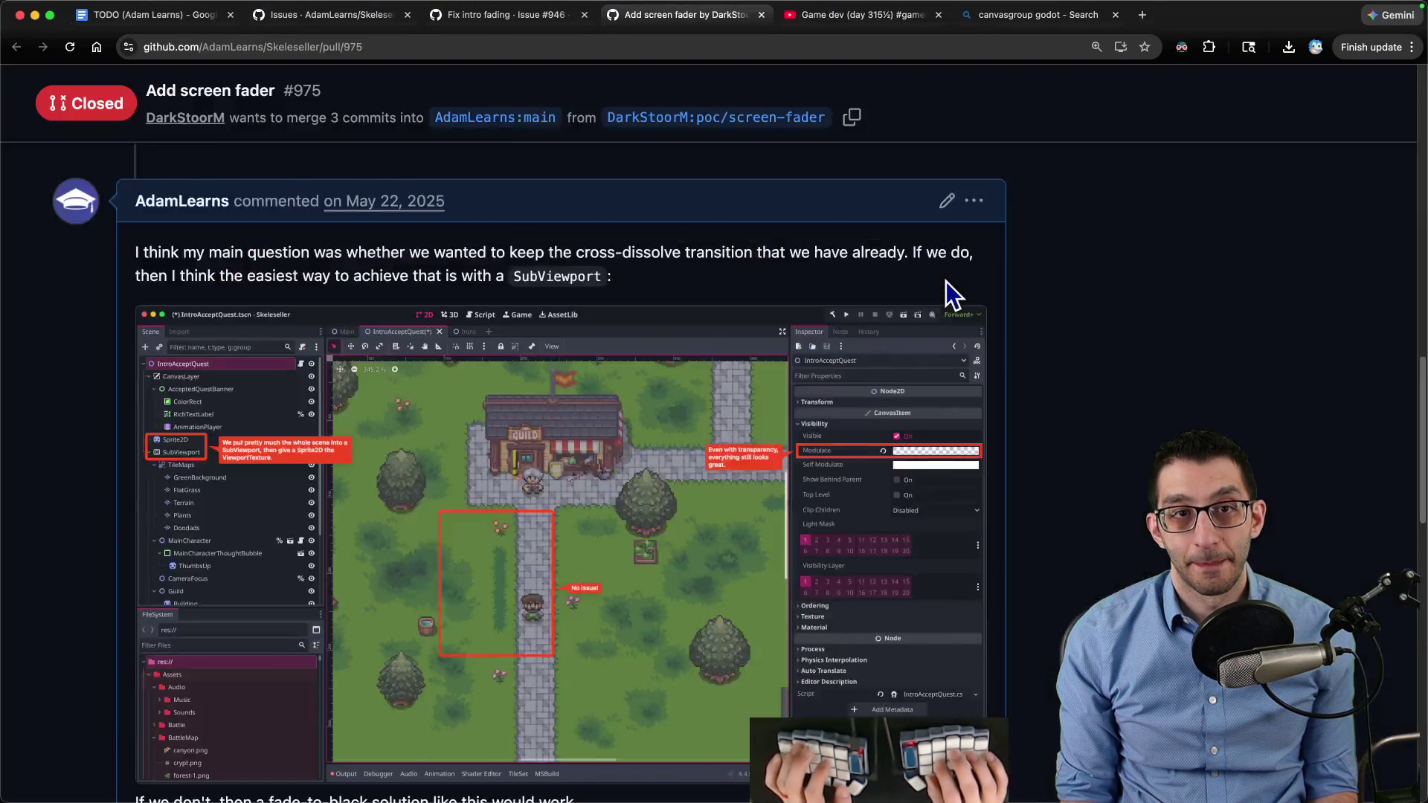
pyautogui.press('super+t')
pyautogui.write('godot canvasgroup')
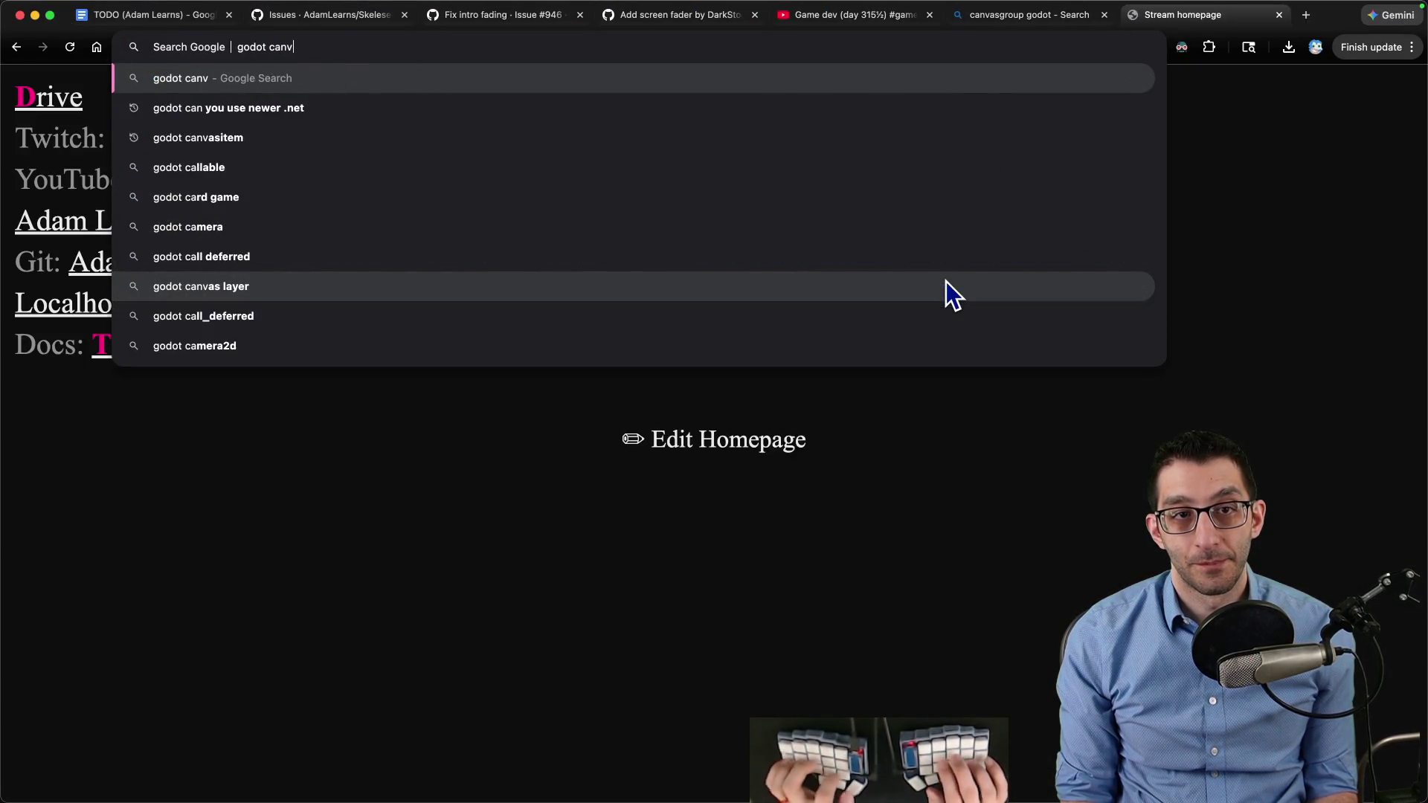
pyautogui.press('Return')
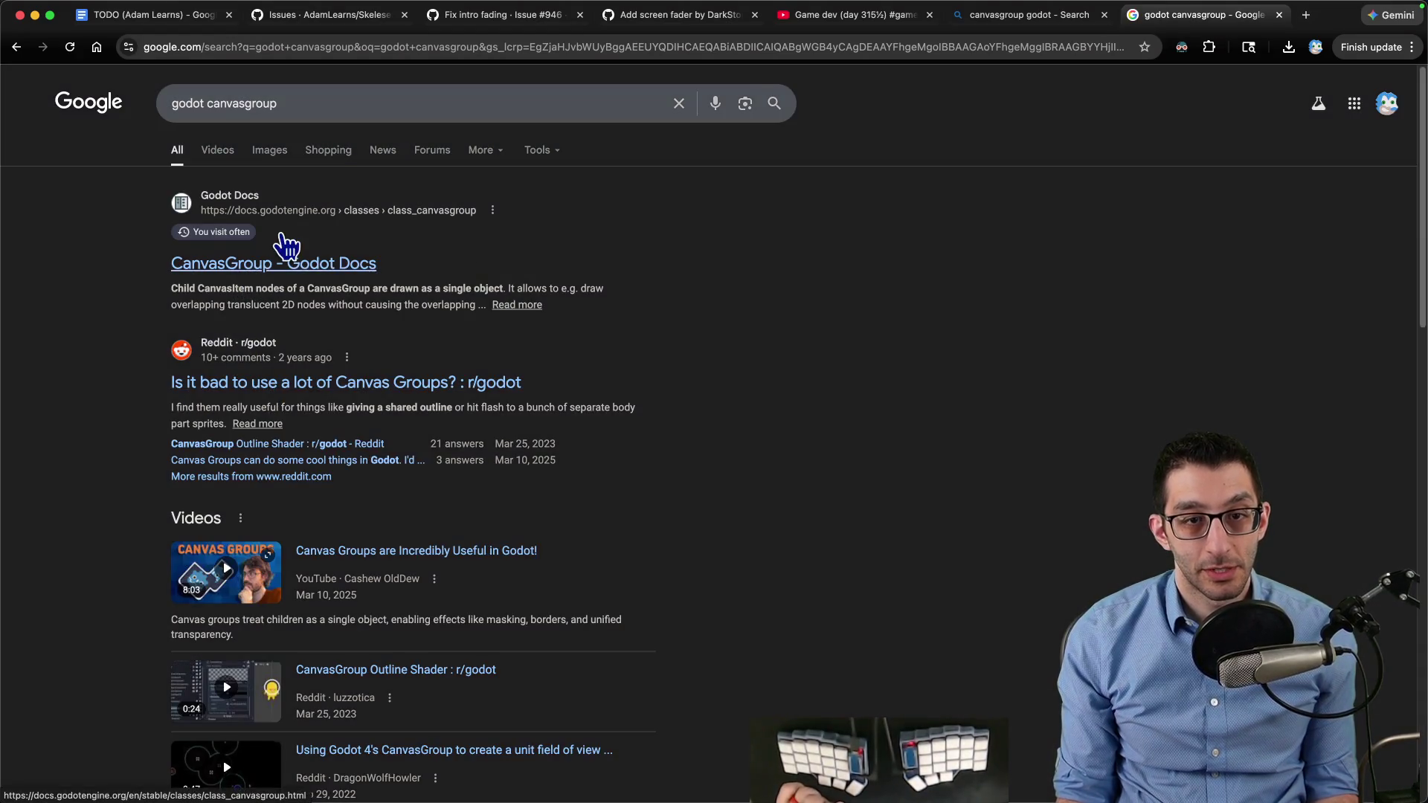
pyautogui.click(311, 265)
pyautogui.press('super+Tab')
# Say the CanvasGroup draws everything as one object, with a sub-note to modify self_modulate, not modulate
pyautogui.write('draws everything as a single')
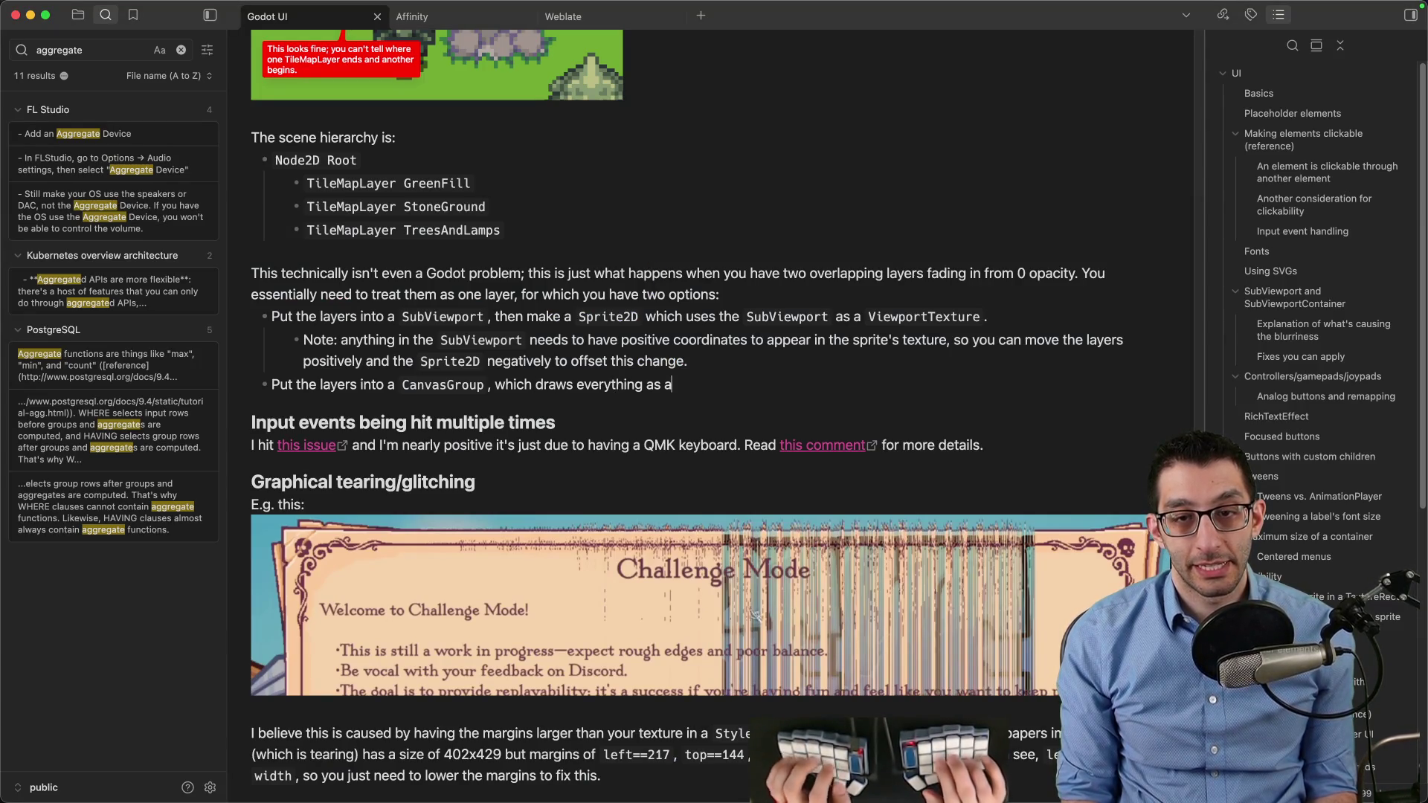
pyautogui.write(' object. However, if')
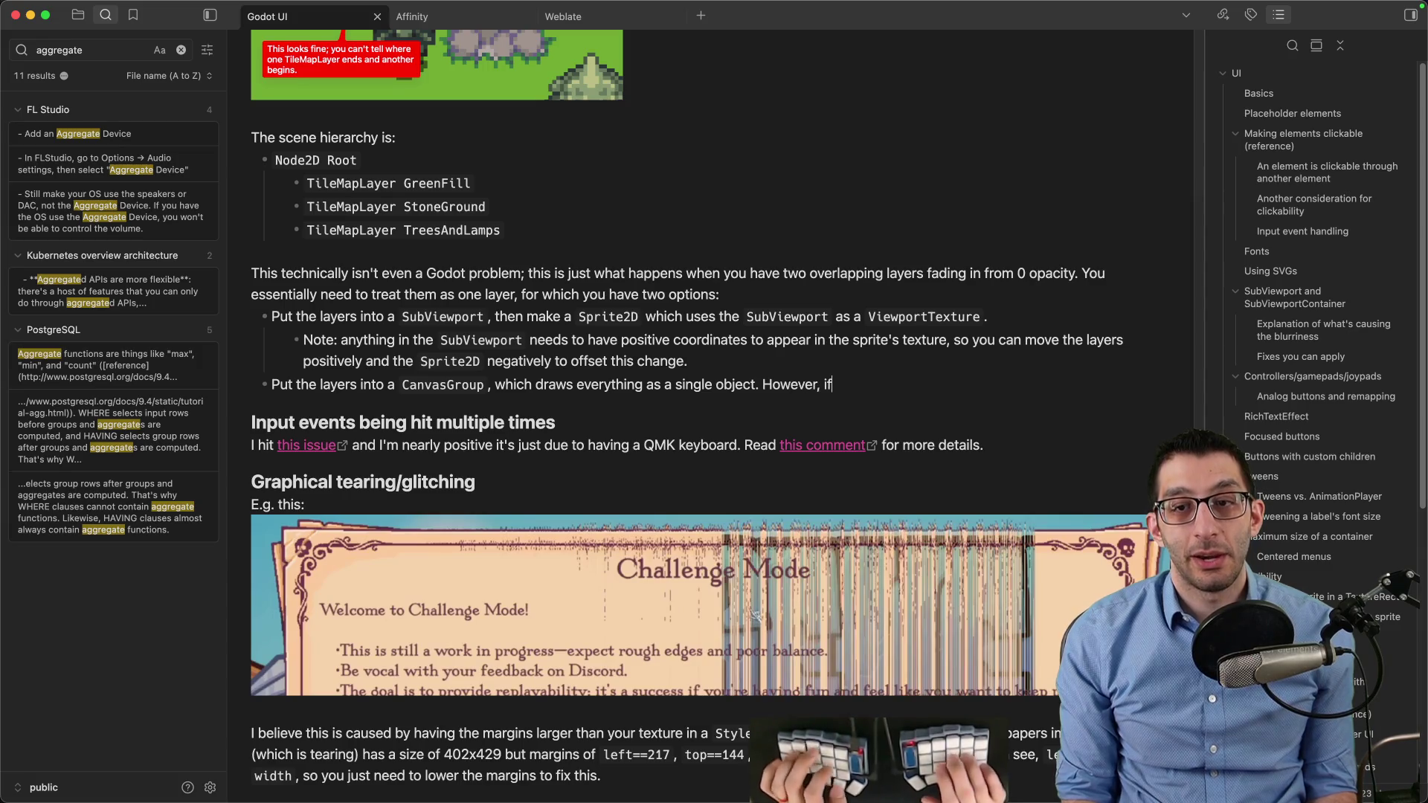
pyautogui.hotkey('alt', 'BackSpace')
pyautogui.hotkey('alt', 'BackSpace')
pyautogui.press('Return')
pyautogui.press('Tab')
pyautogui.write('Note')
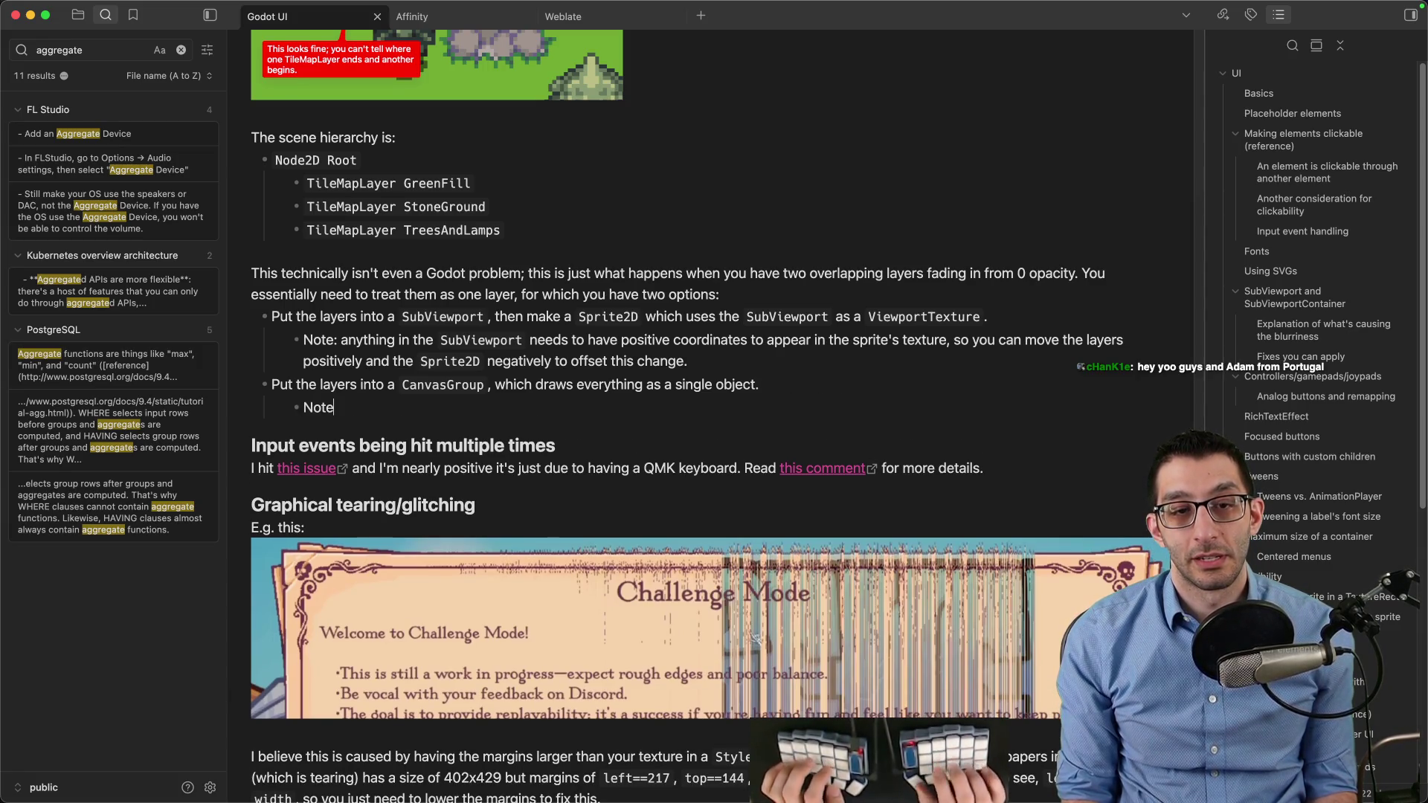
pyautogui.write(': if you do th')
pyautogui.write('is, you need t')
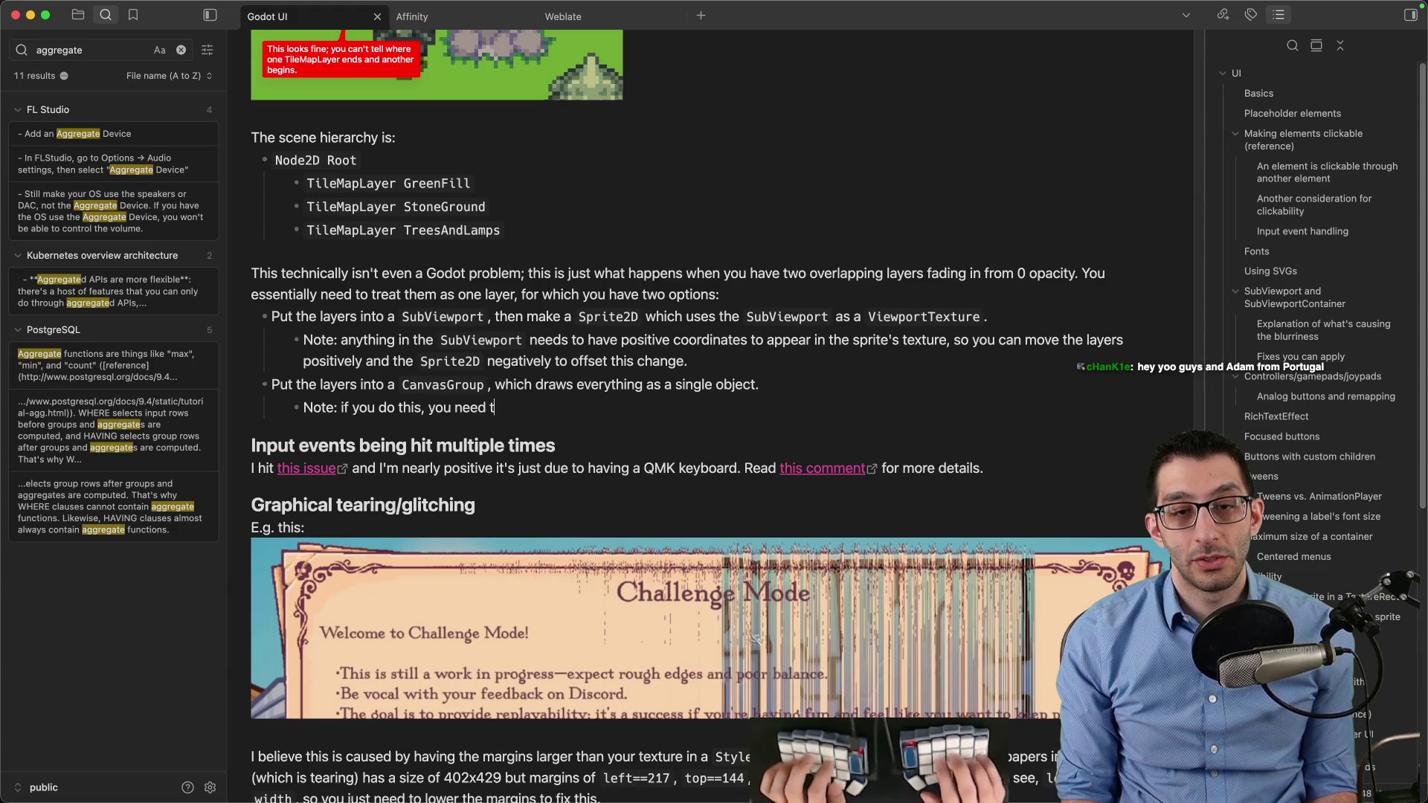
pyautogui.write("o modify the `CanvasGroup'")
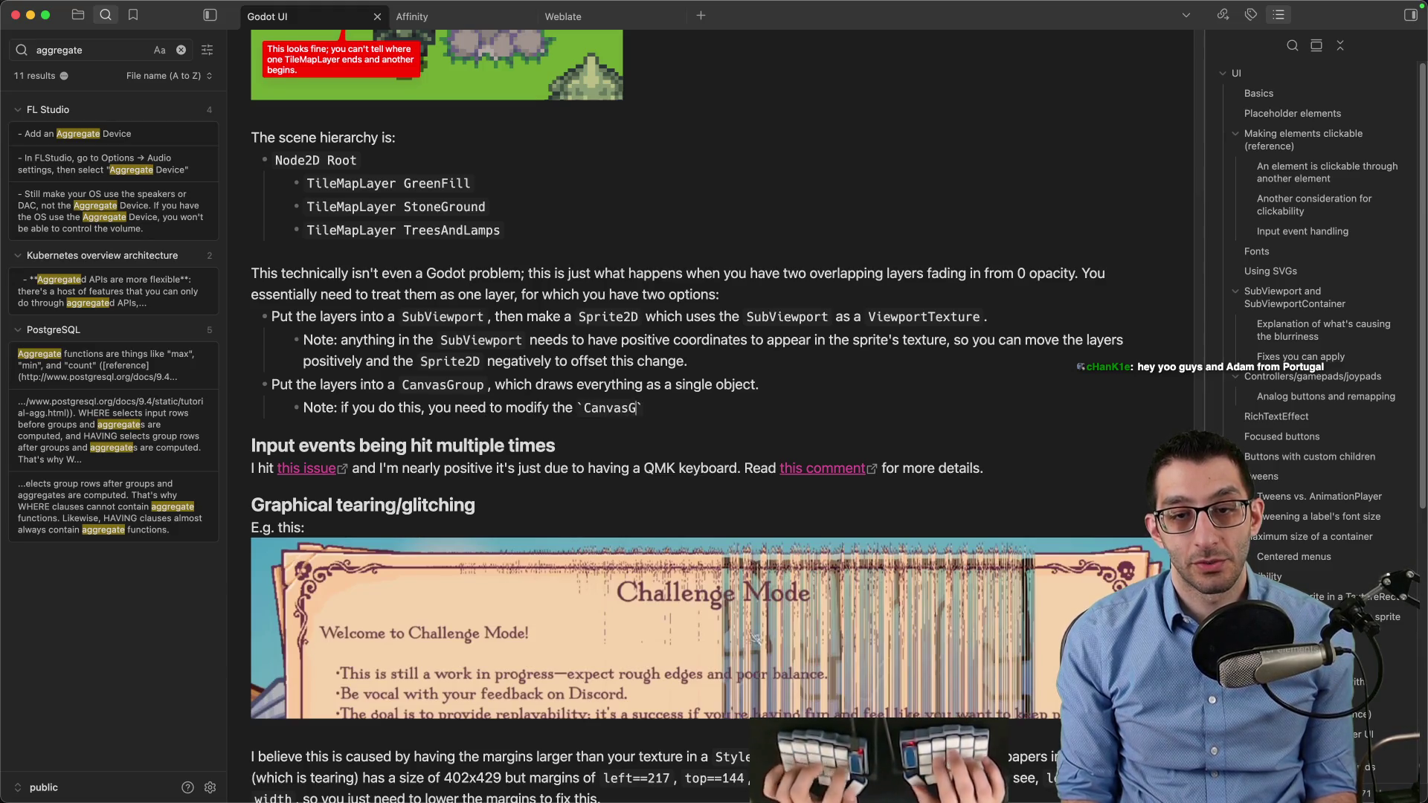
pyautogui.write("`'s")
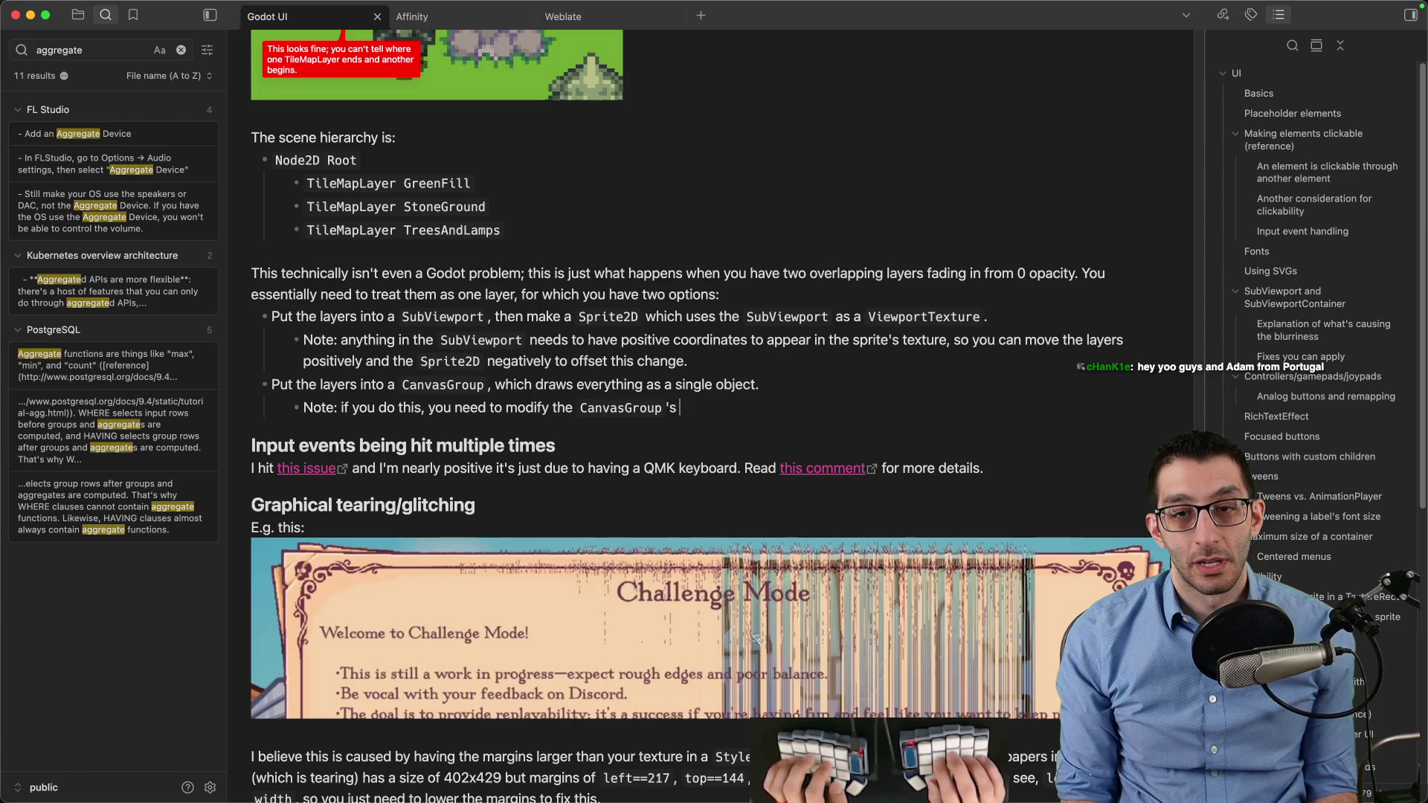
pyautogui.write('self_modulate`,')
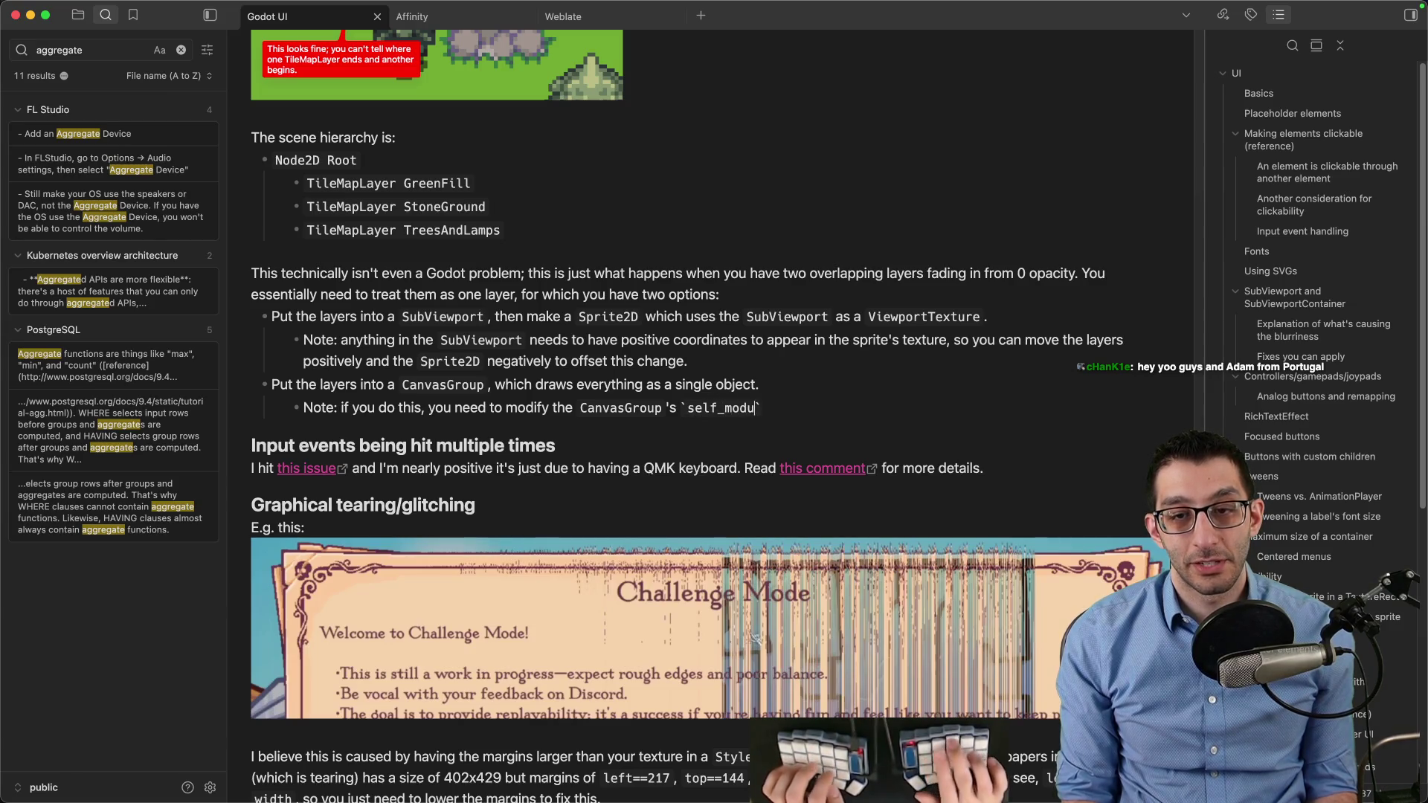
pyautogui.write(' *not* the ')
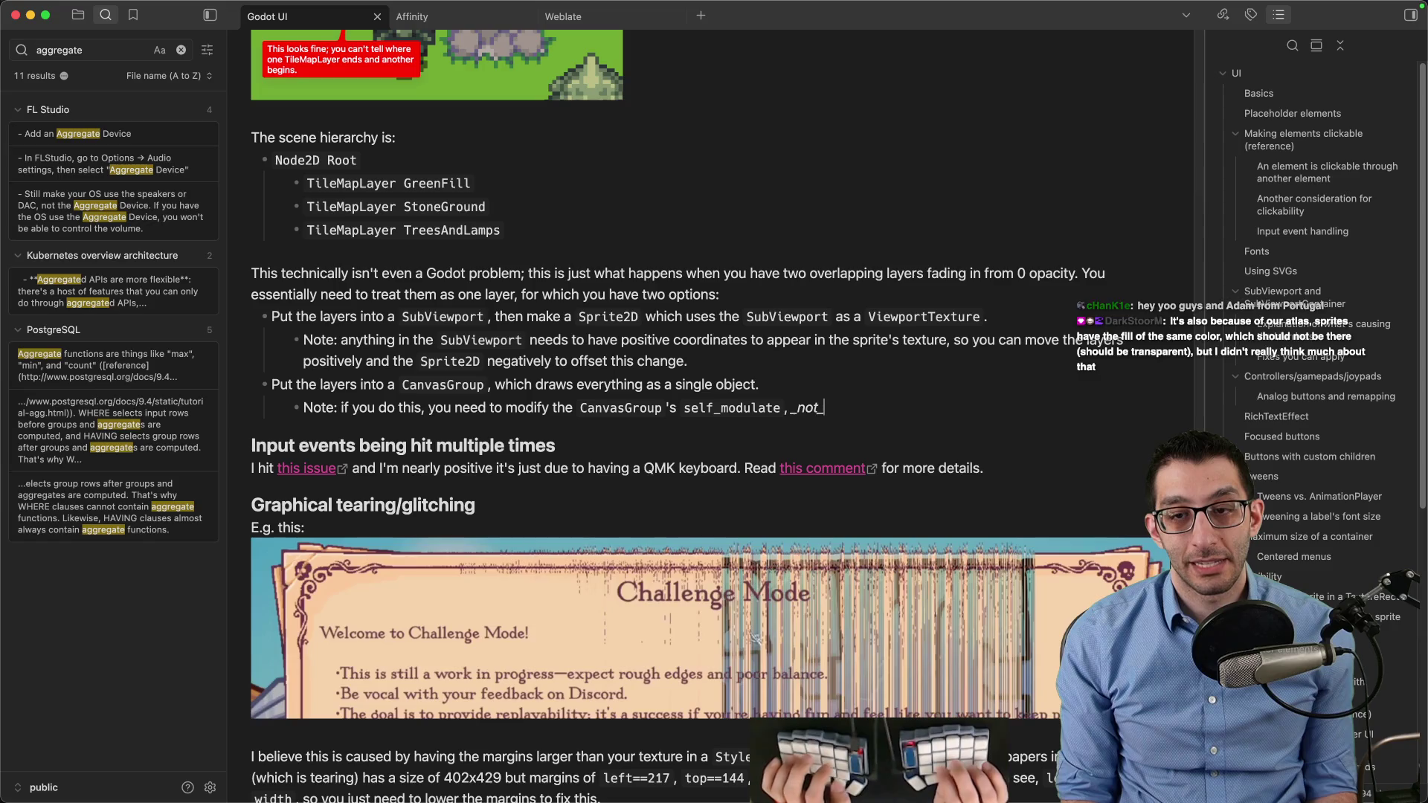
pyautogui.write('dulate`.')
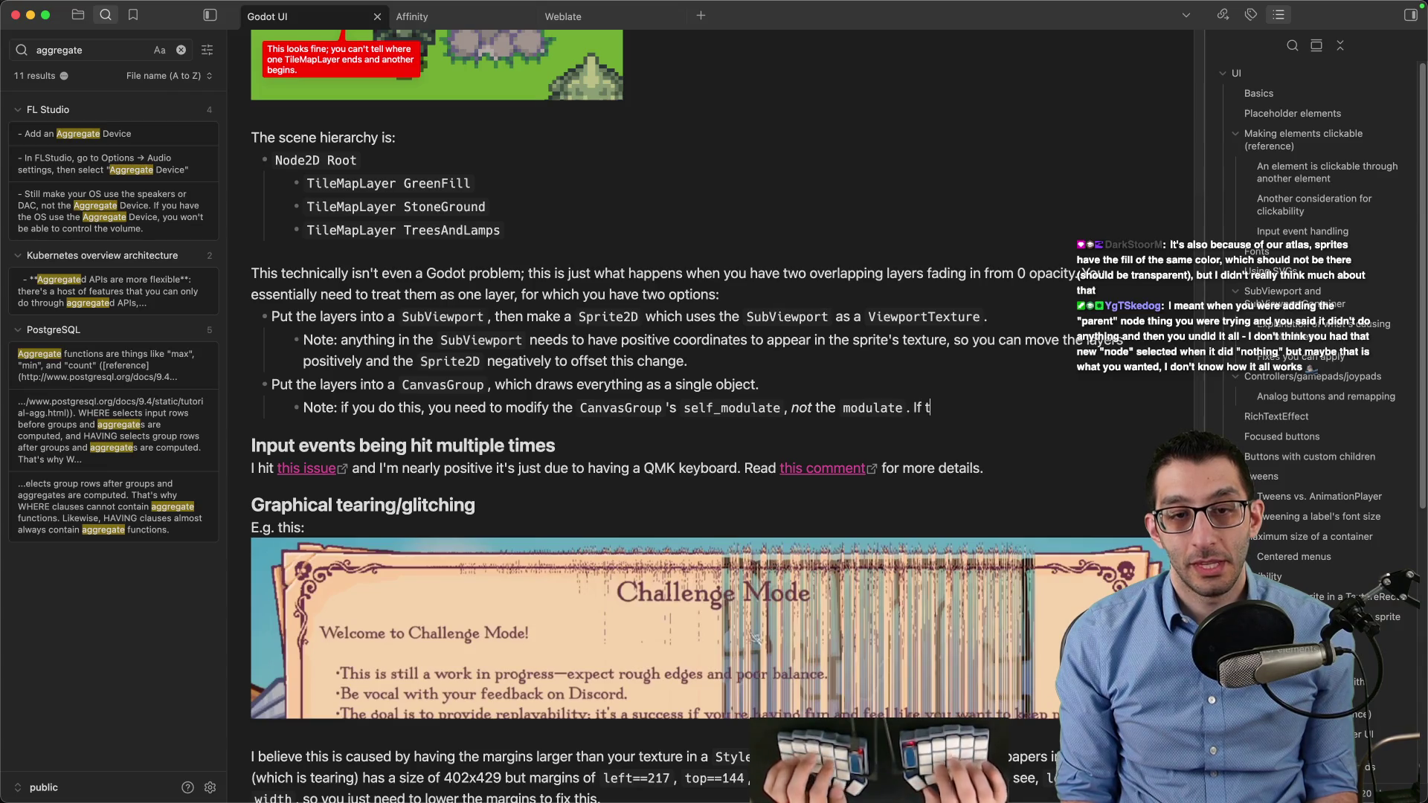
pyautogui.write('CanvasGroup`')
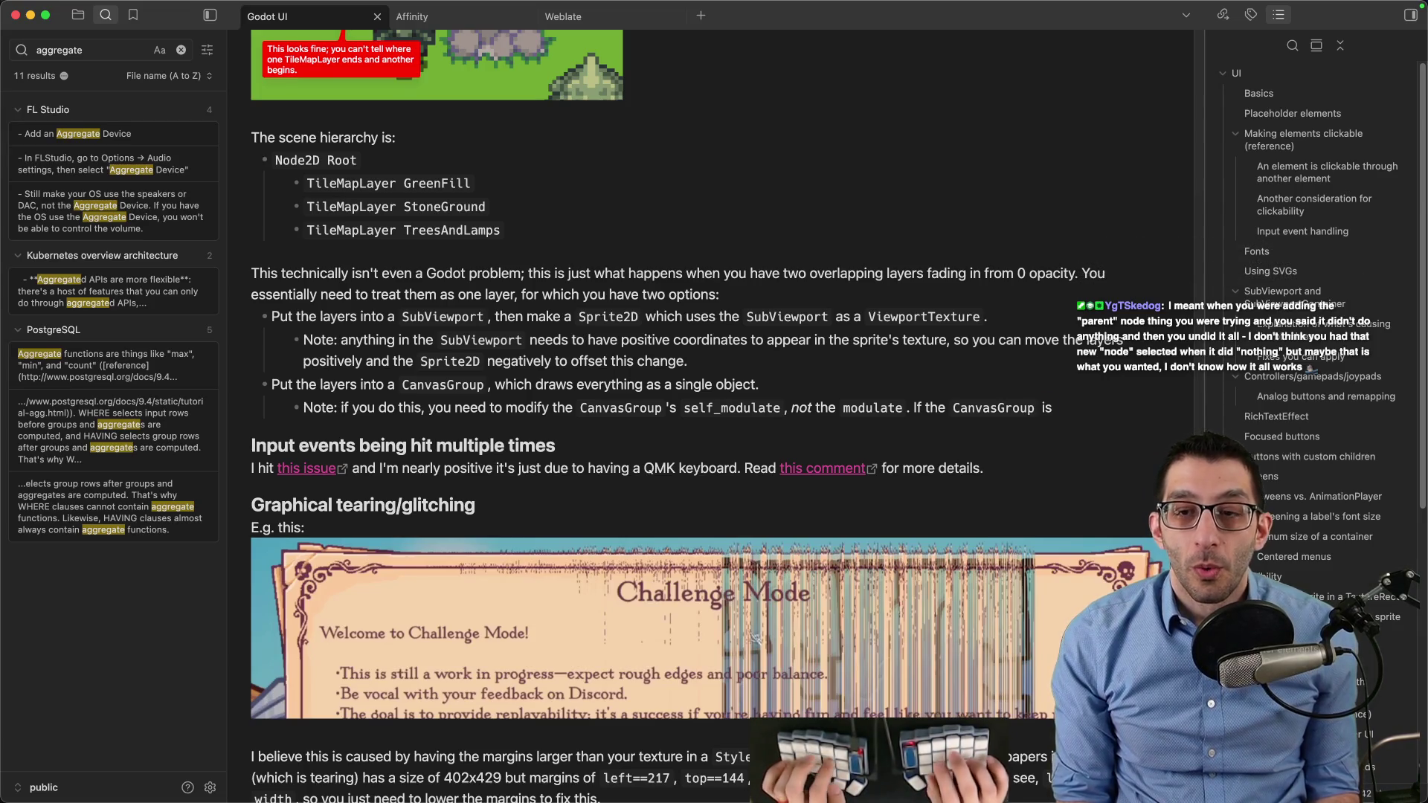
pyautogui.write(' is')
pyautogui.hotkey('alt', 'BackSpace')
pyautogui.hotkey('alt', 'BackSpace')
pyautogui.hotkey('alt', 'BackSpace')
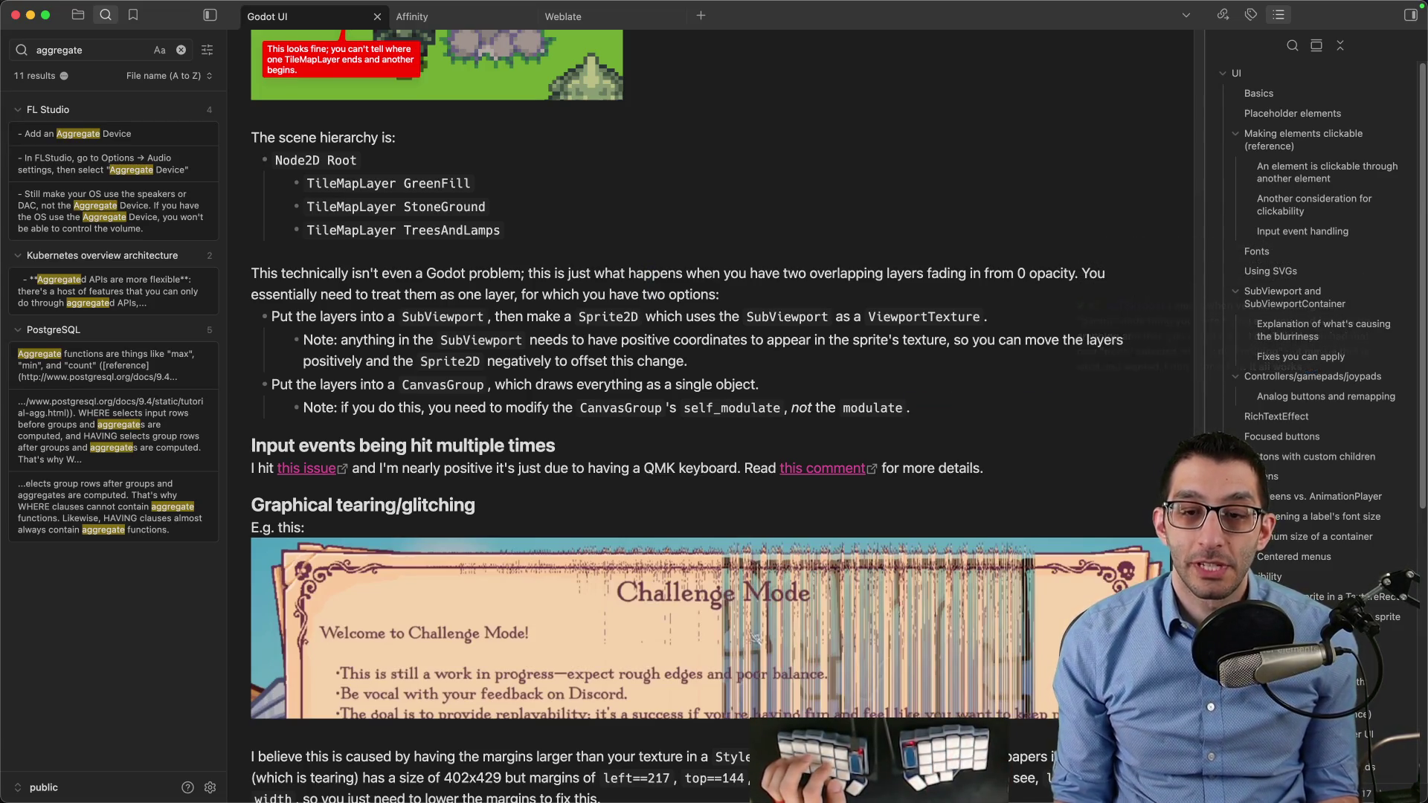
# Return to Godot and select the IntroAcceptQuest root node
pyautogui.moveTo(770, 754)
pyautogui.click(835, 754)
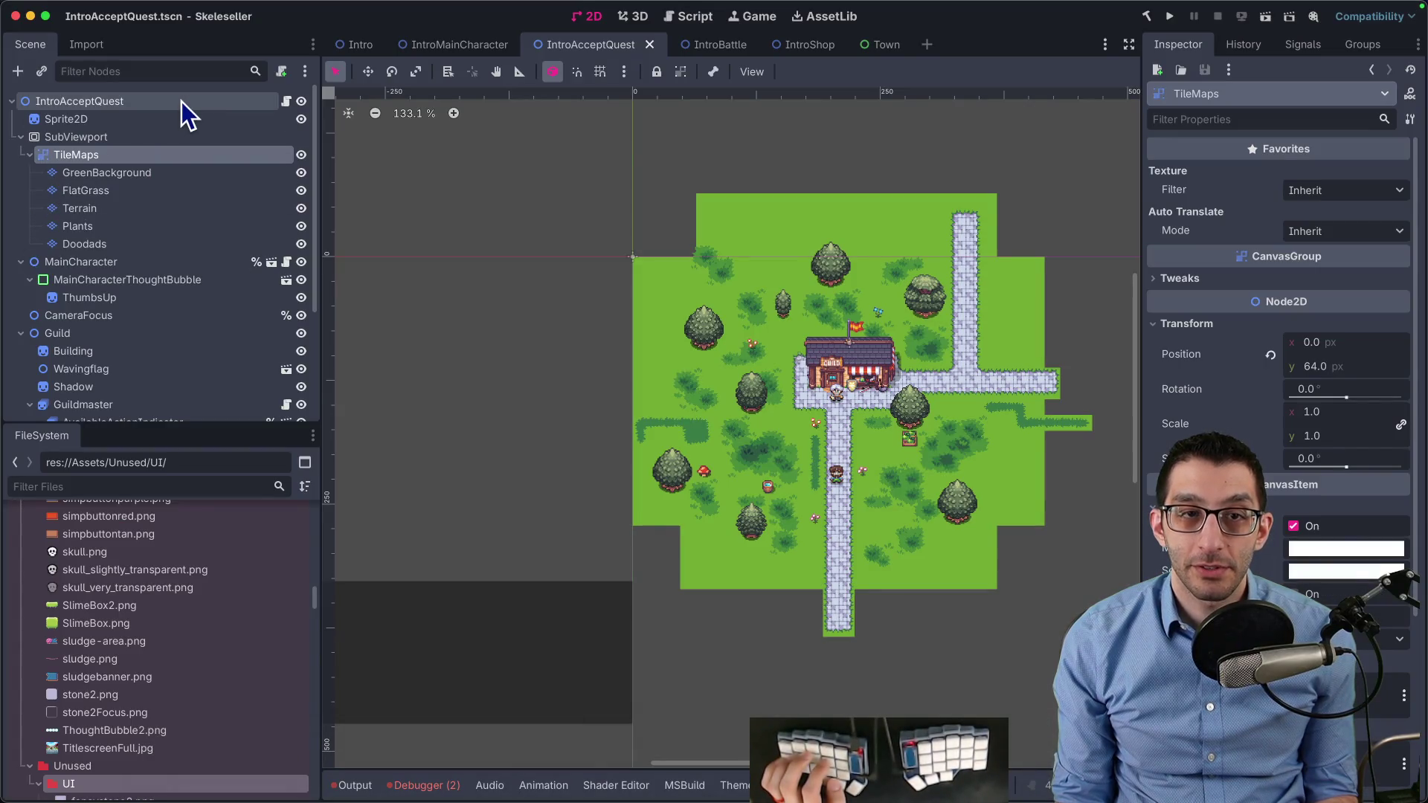
pyautogui.click(182, 101)
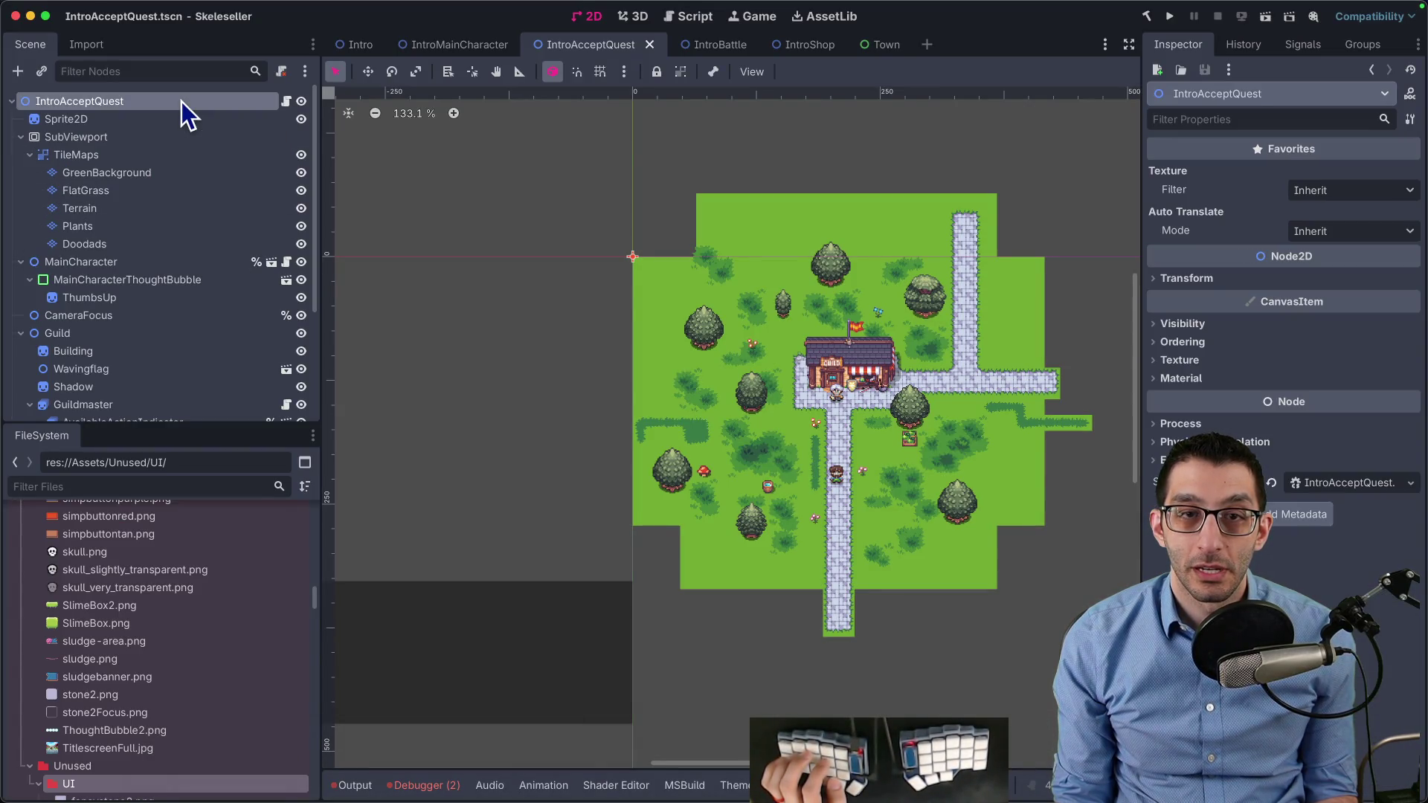
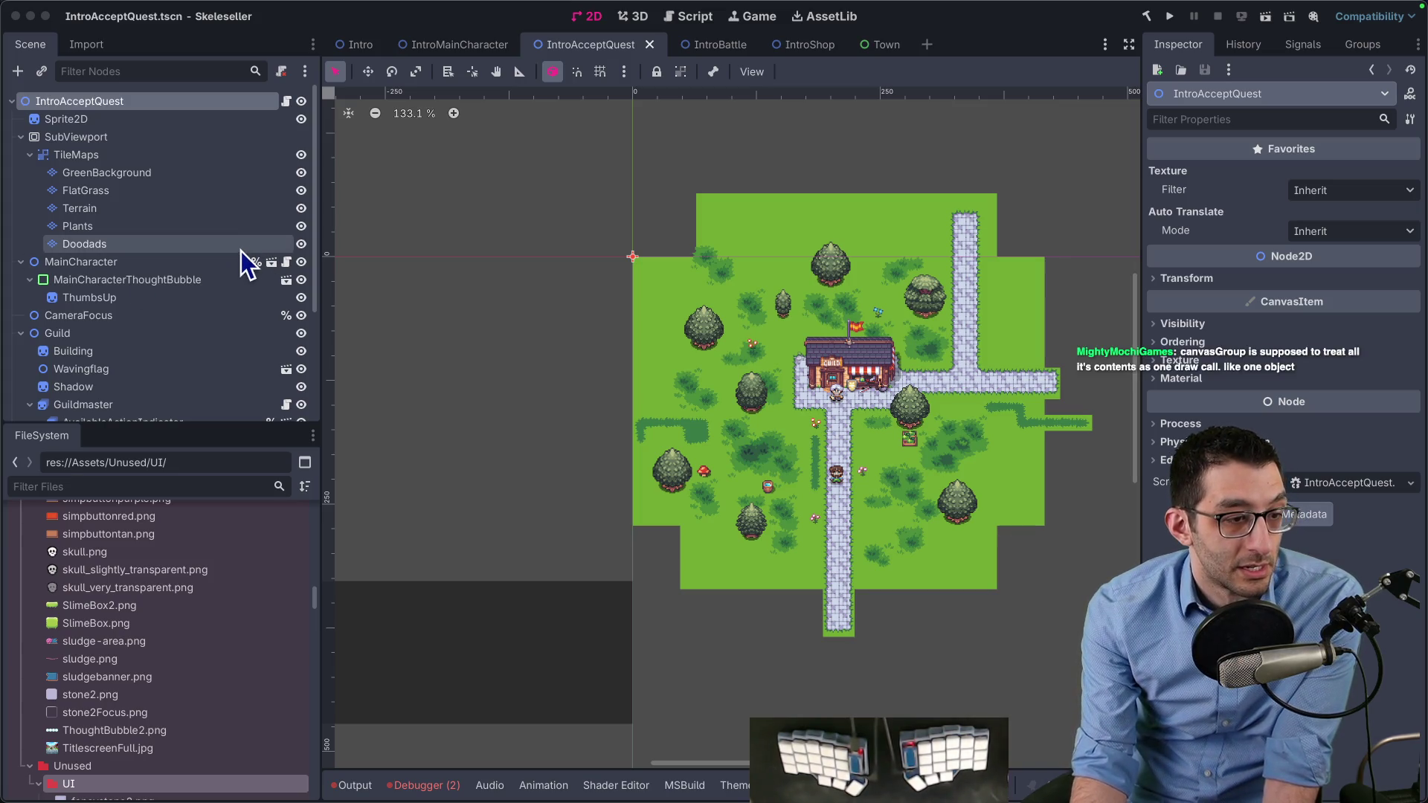
# Select GreenBackground and check its Navigation settings, keeping Visibility Mode at Default
pyautogui.click(179, 170)
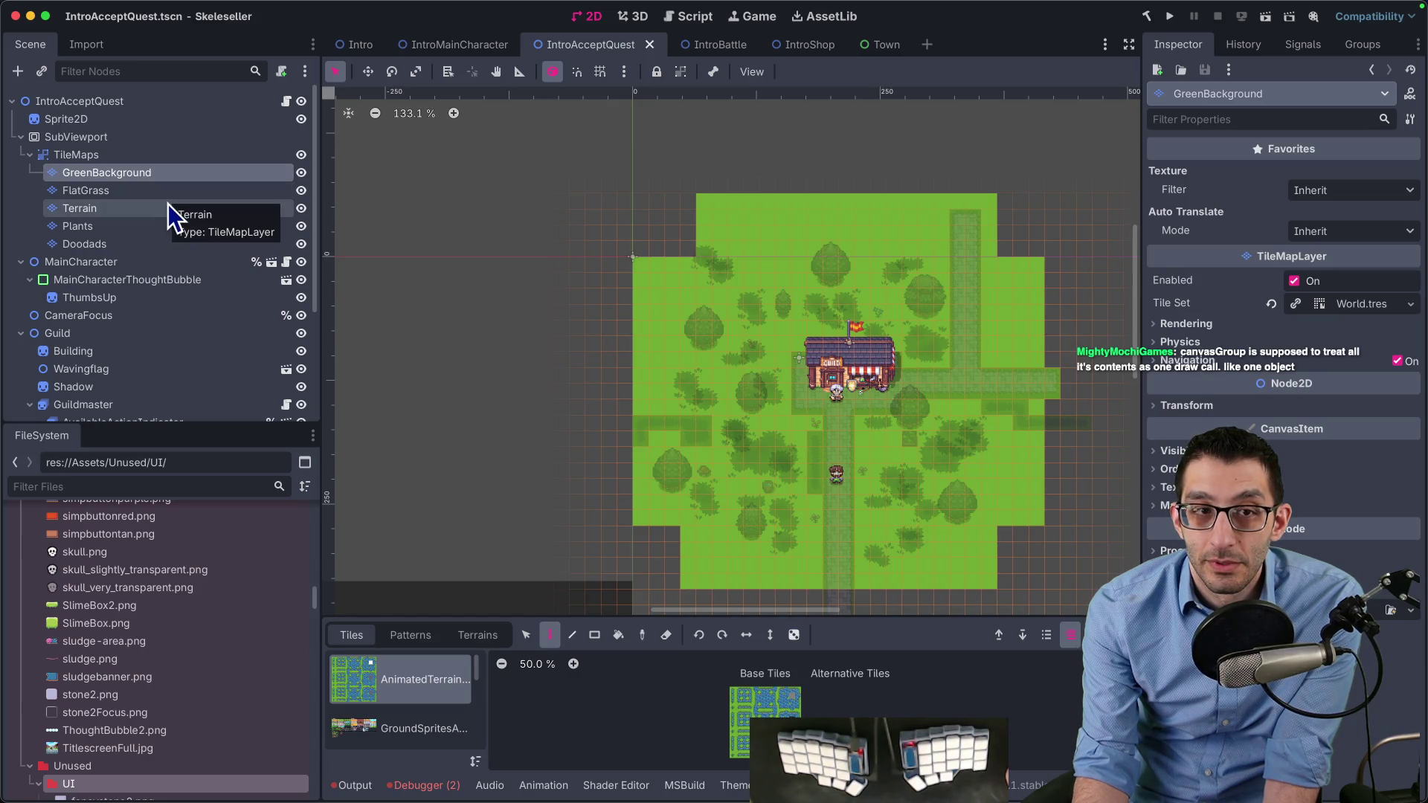
pyautogui.click(1195, 361)
pyautogui.click(1300, 380)
pyautogui.click(1265, 382)
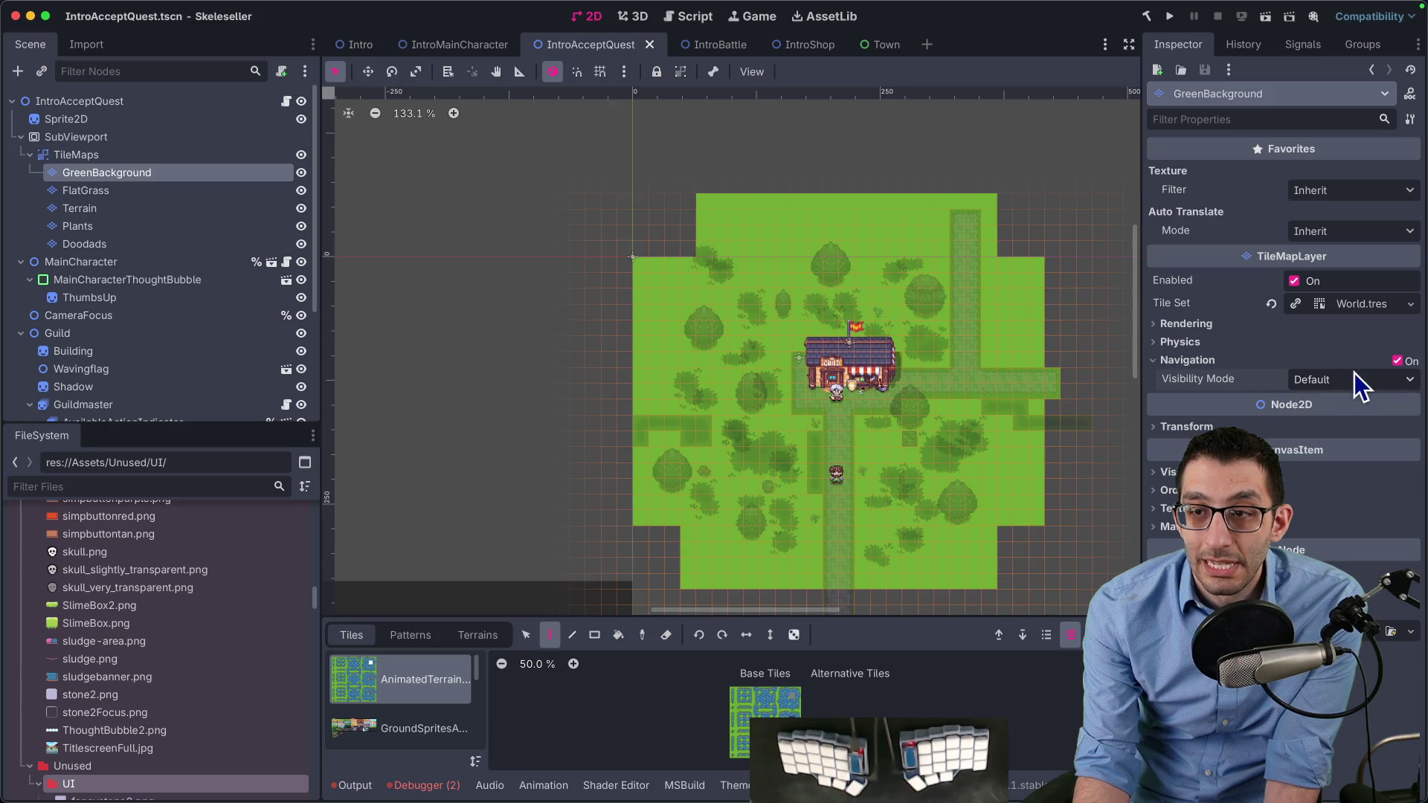
pyautogui.click(1399, 362)
pyautogui.click(1400, 362)
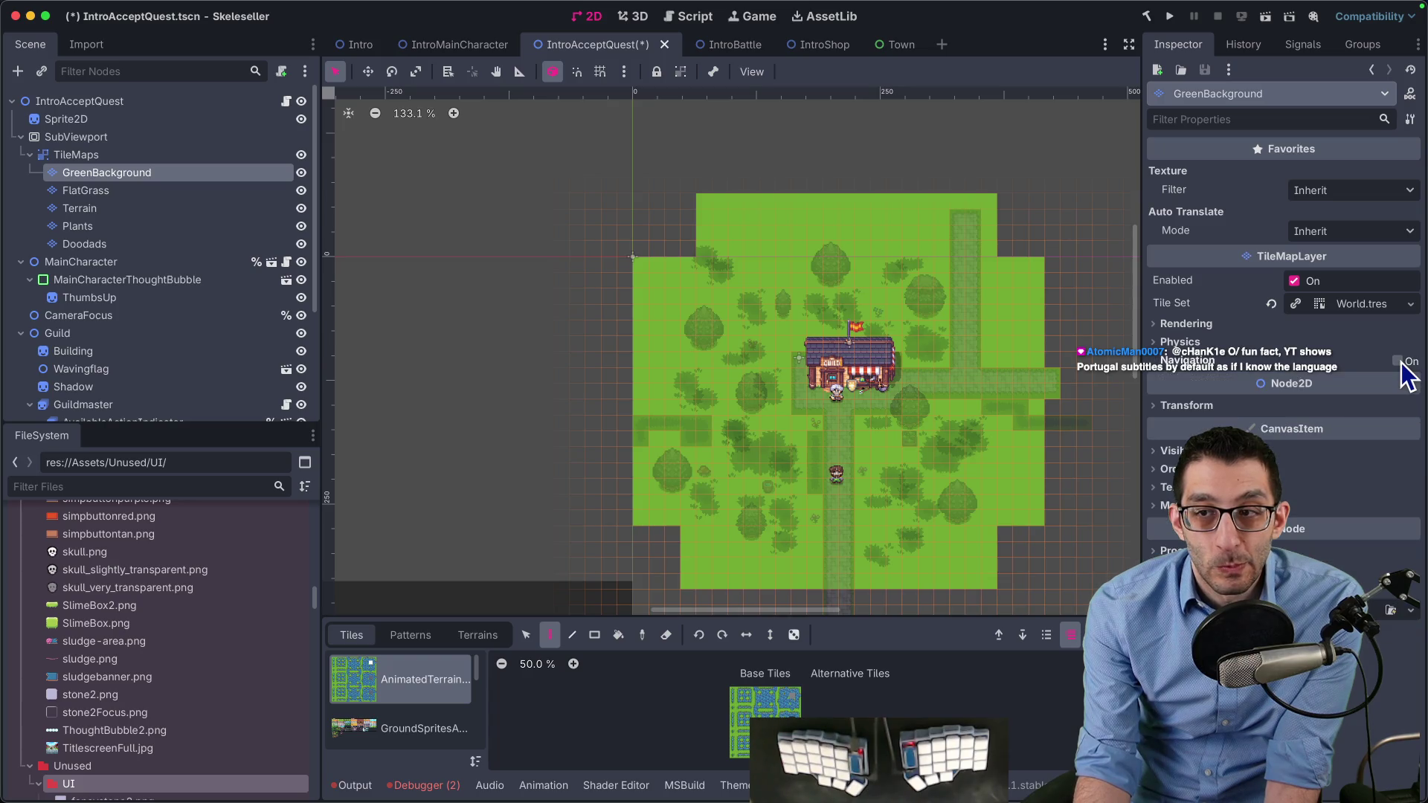
pyautogui.click(1389, 380)
pyautogui.click(1331, 385)
# Open the TileMapLayer documentation for the navigation Visibility Mode property
pyautogui.rightClick(1212, 376)
pyautogui.press('Escape')
pyautogui.rightClick(1216, 387)
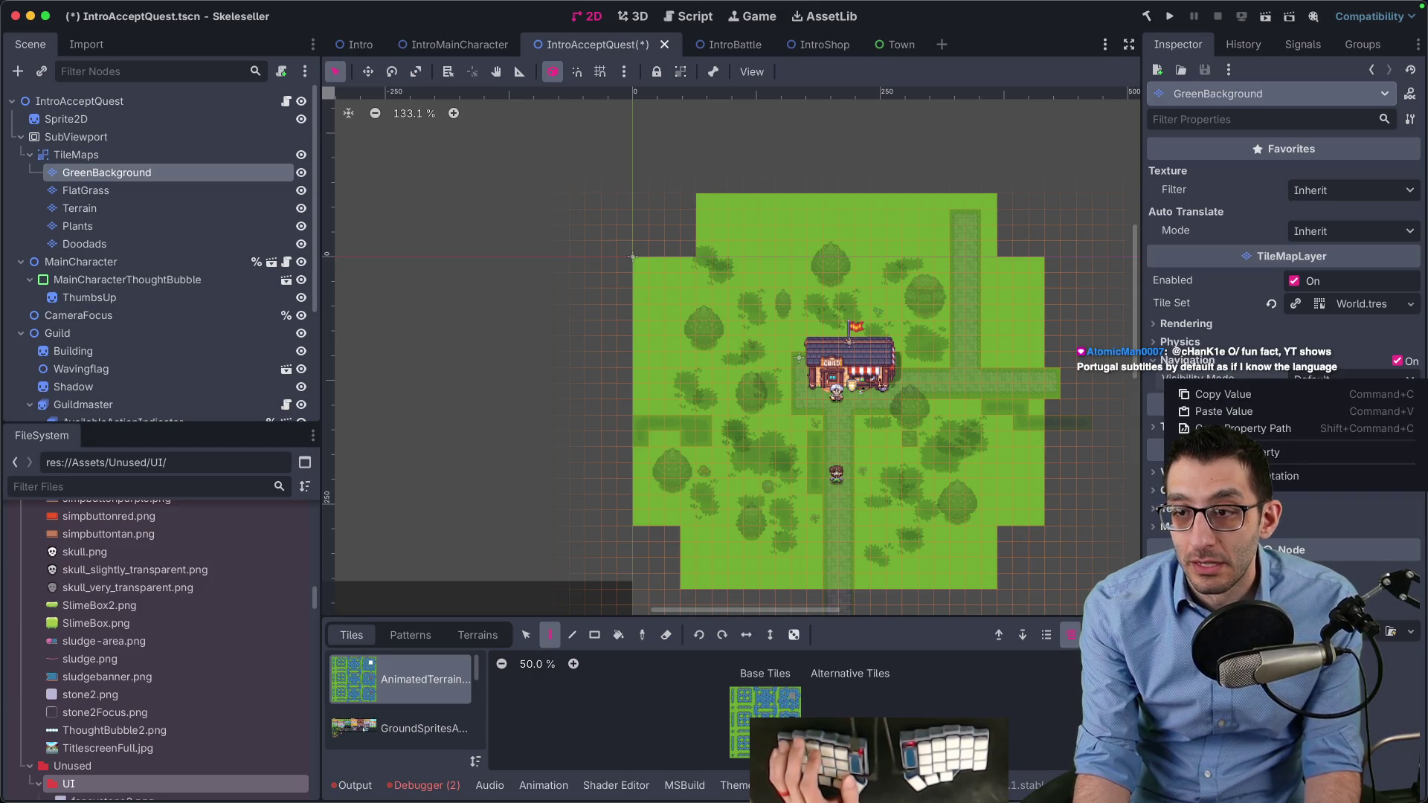
pyautogui.click(1257, 476)
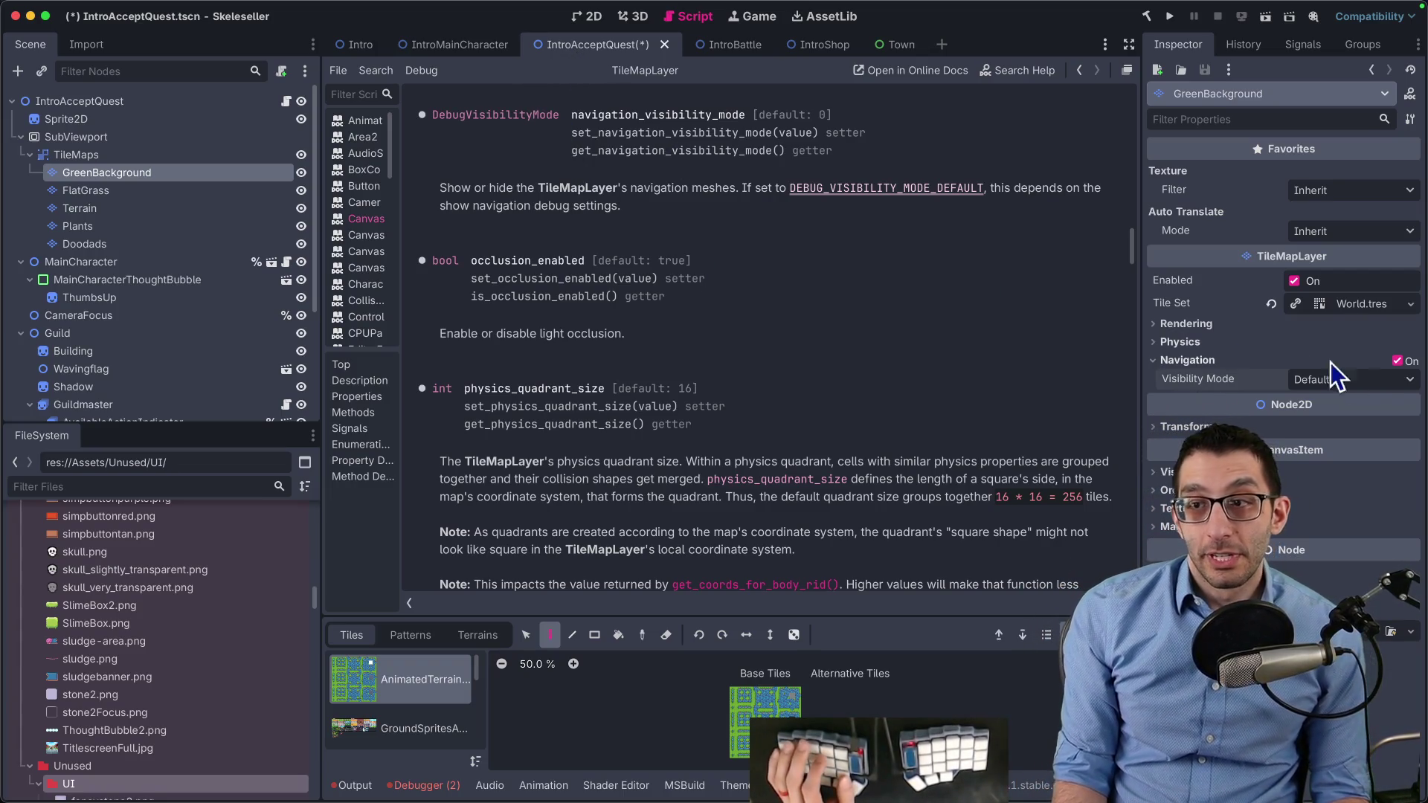
# Disable navigation on GreenBackground and the FlatGrass–Doodads layers, save IntroAcceptQuest, and select TileMaps
pyautogui.click(1397, 362)
pyautogui.click(150, 191)
pyautogui.keyDown('shift'); pyautogui.click(147, 244); pyautogui.keyUp('shift')
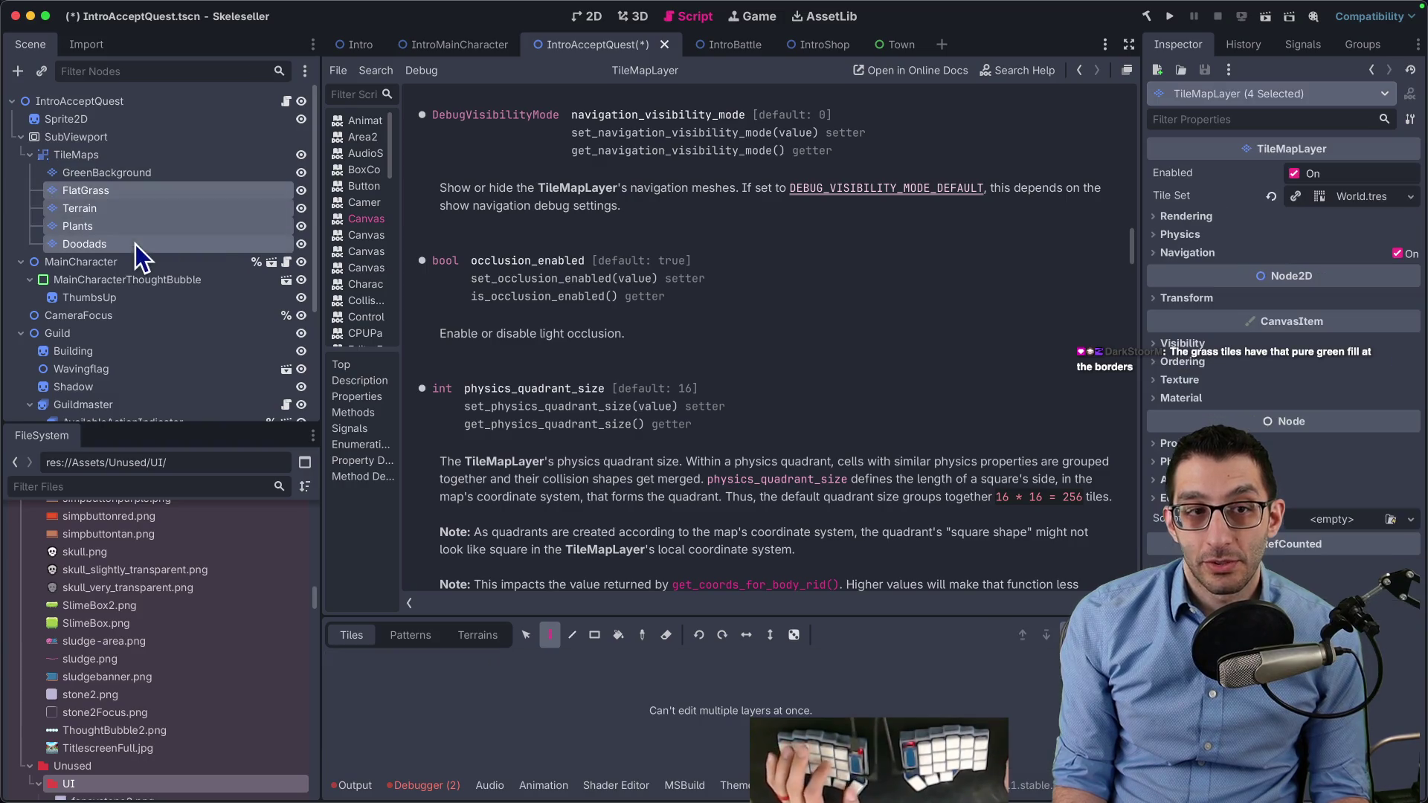
pyautogui.hotkey('ctrl', 's')
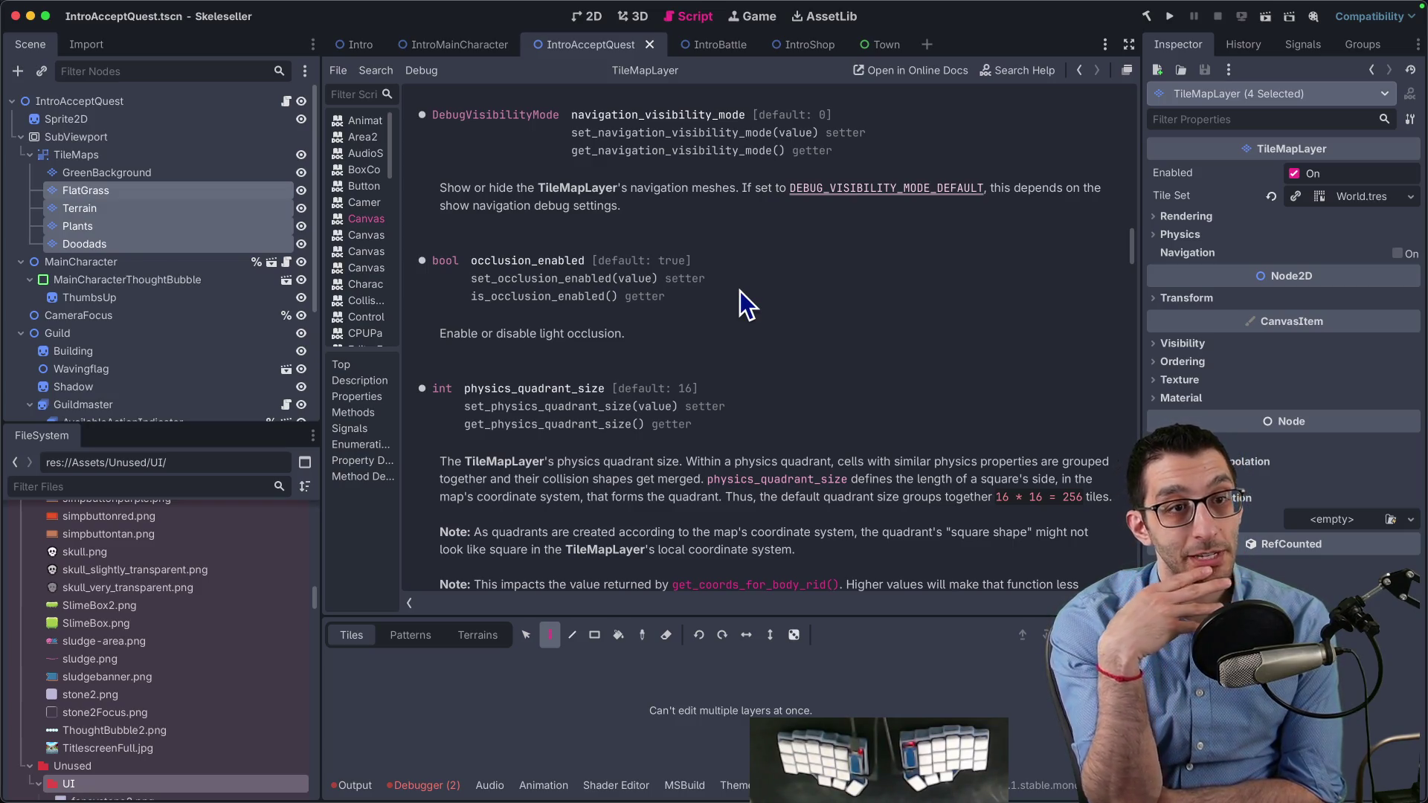
pyautogui.click(106, 151)
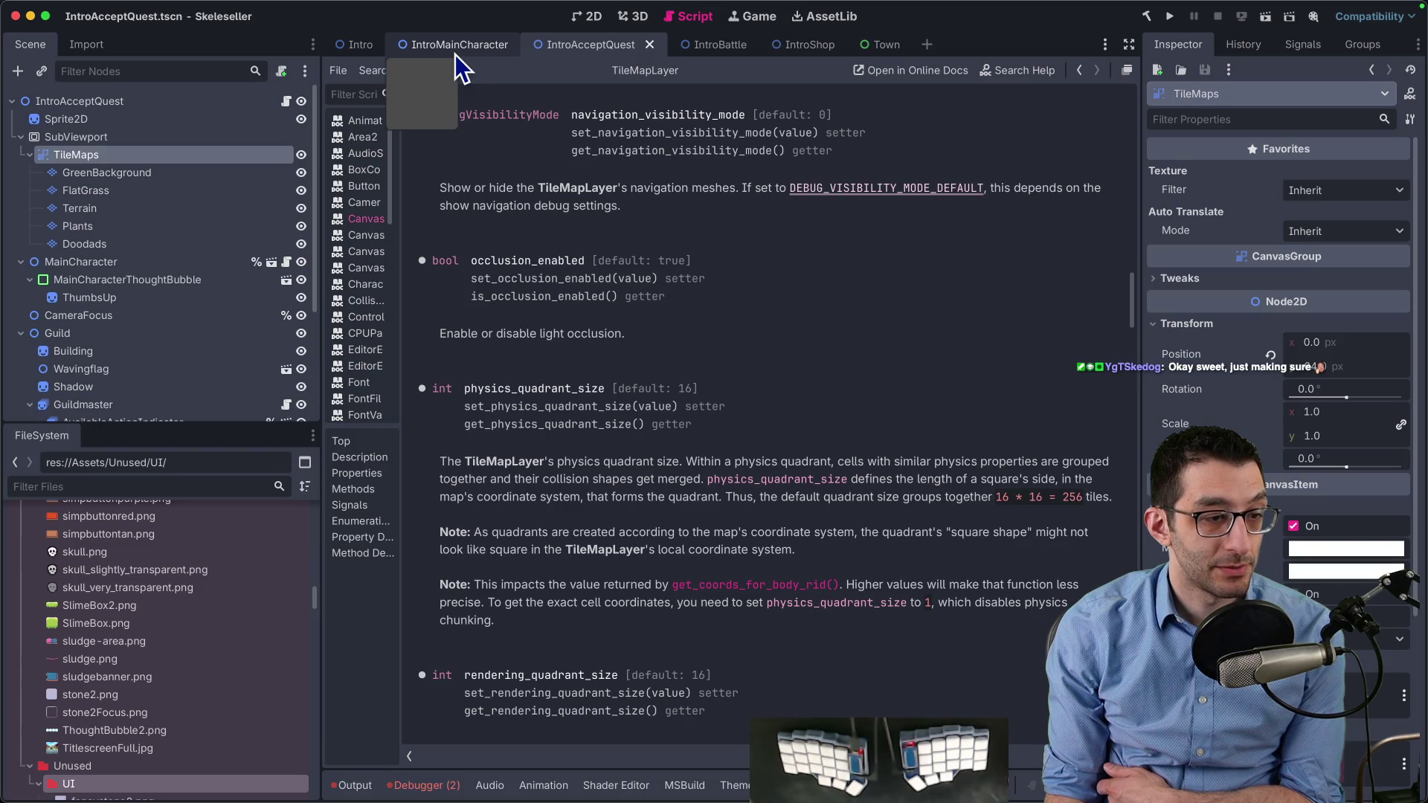
# Switch through the intro scenes to IntroAcceptQuest and zoom and pan around its map
pyautogui.click(455, 55)
pyautogui.click(360, 46)
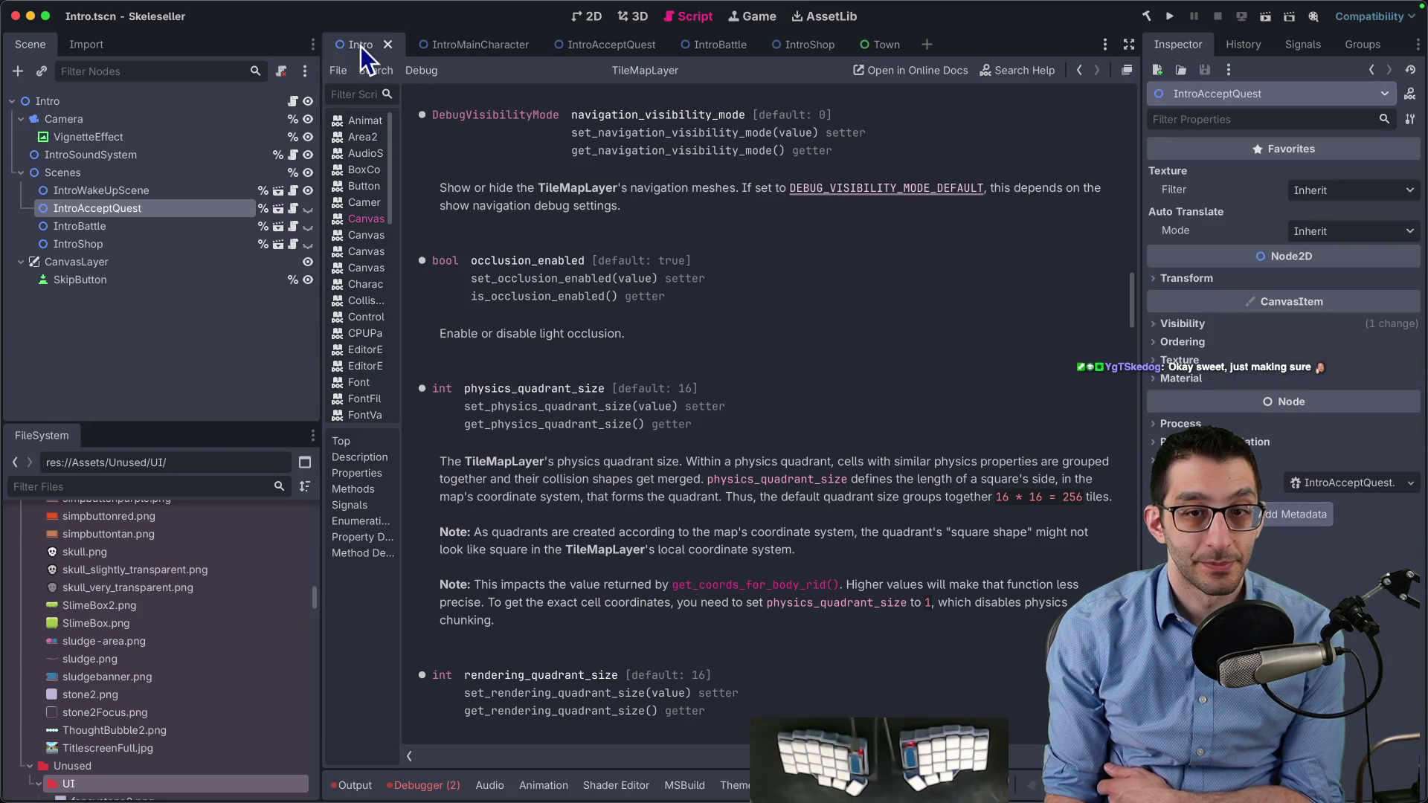
pyautogui.click(588, 16)
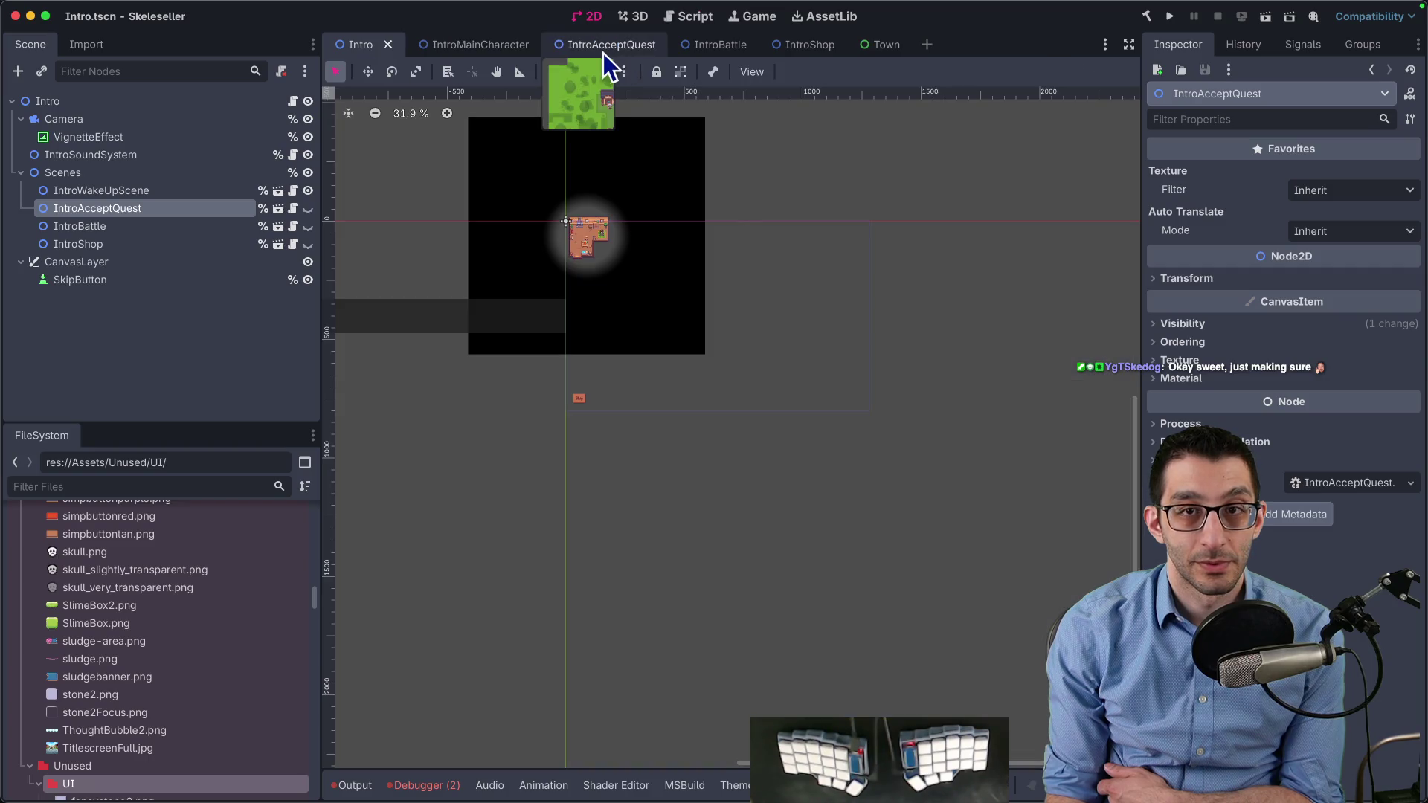
pyautogui.click(600, 52)
pyautogui.scroll(6, 784, 398)
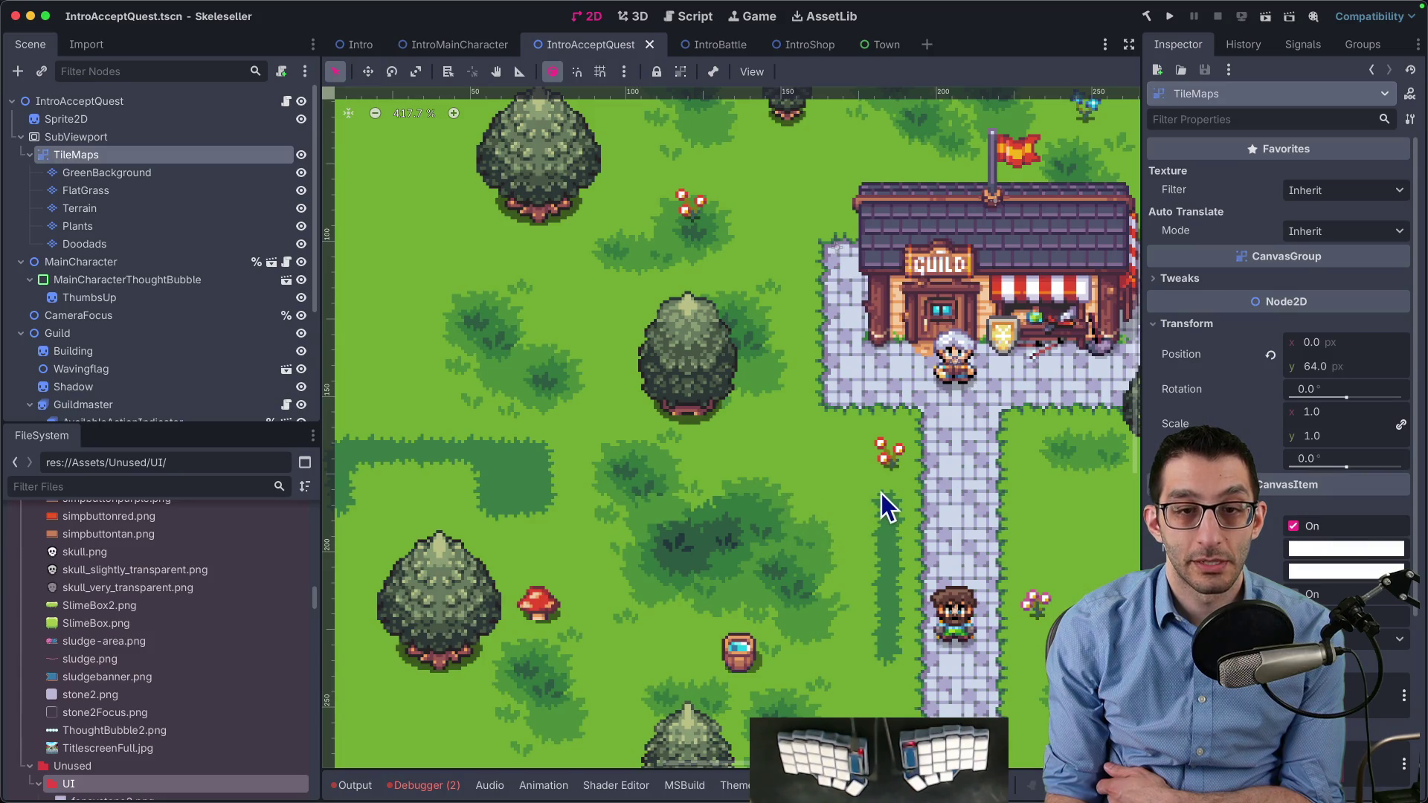
pyautogui.scroll(-3, 887, 509)
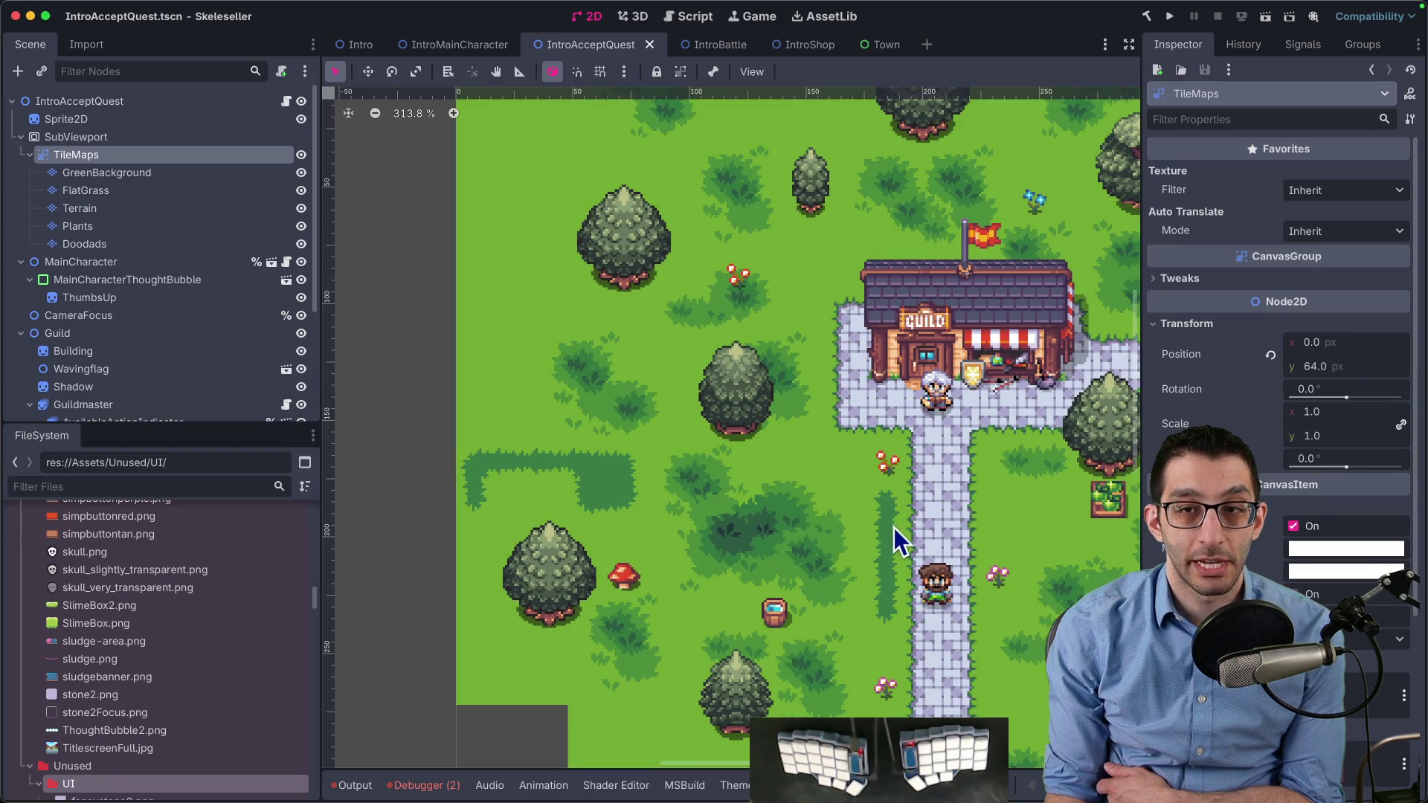
pyautogui.moveTo(765, 484); pyautogui.dragTo(595, 413)
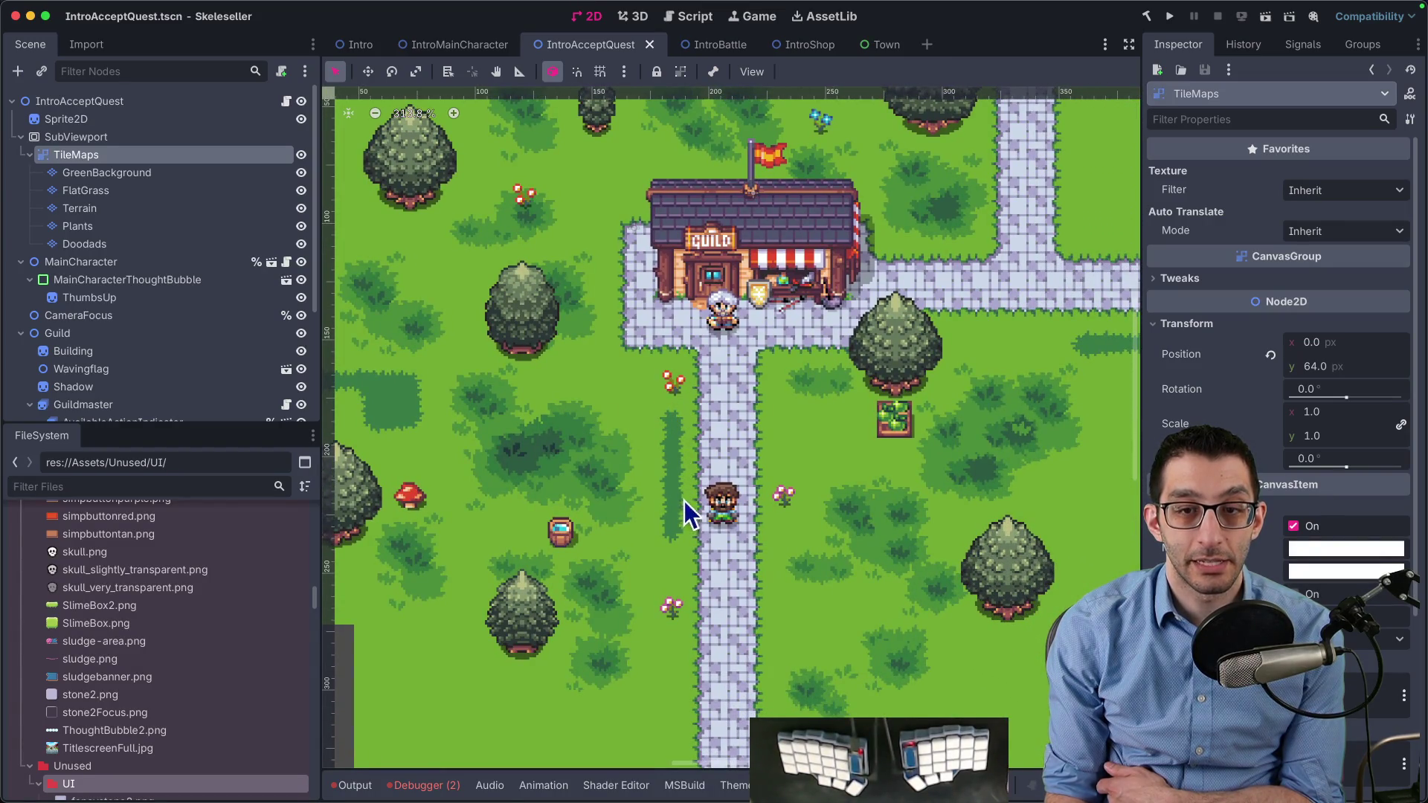
pyautogui.hscroll(3, 694, 444)
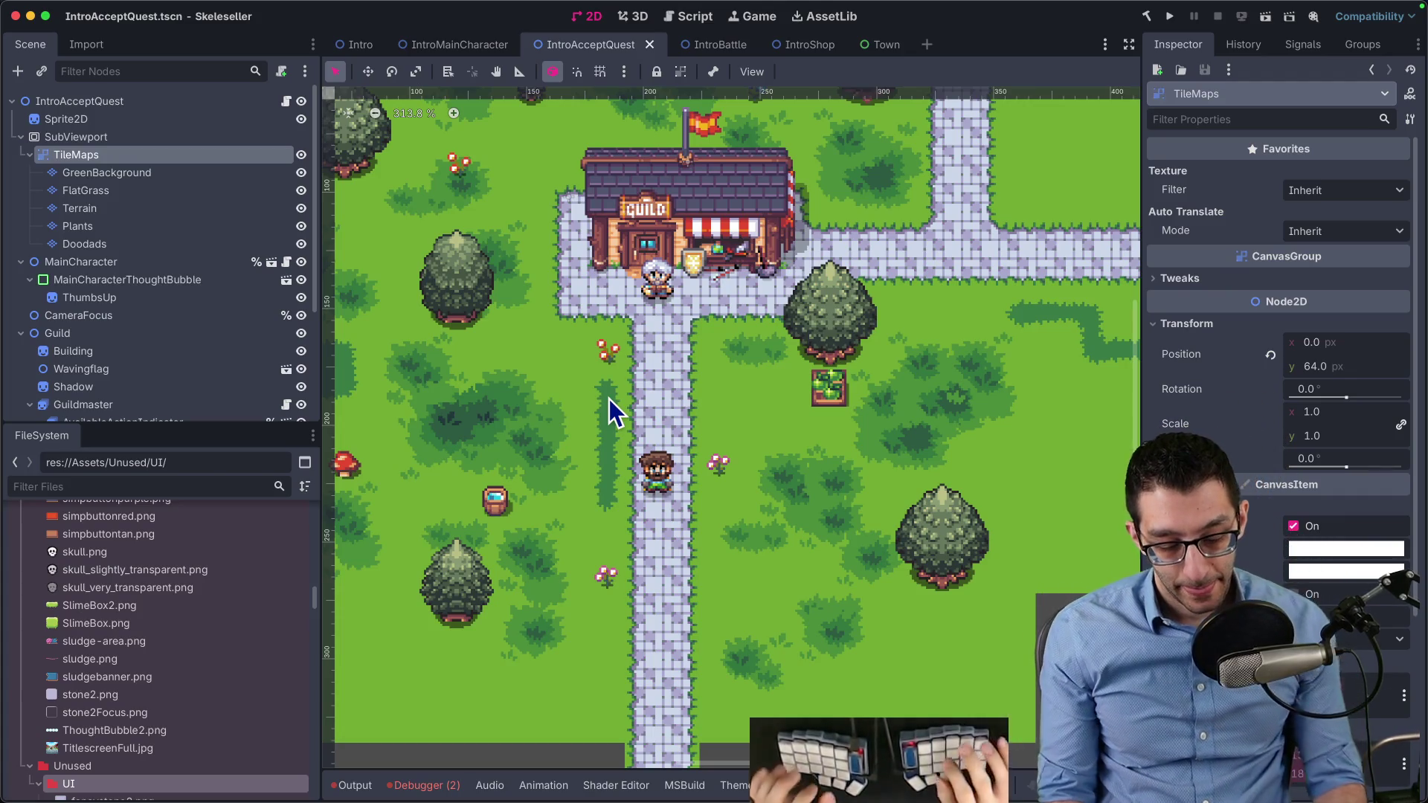
# Check the fading notes, select the IntroAcceptQuest root, then view Intro.cs and the CanvasGroup docs
pyautogui.press('super+Tab')
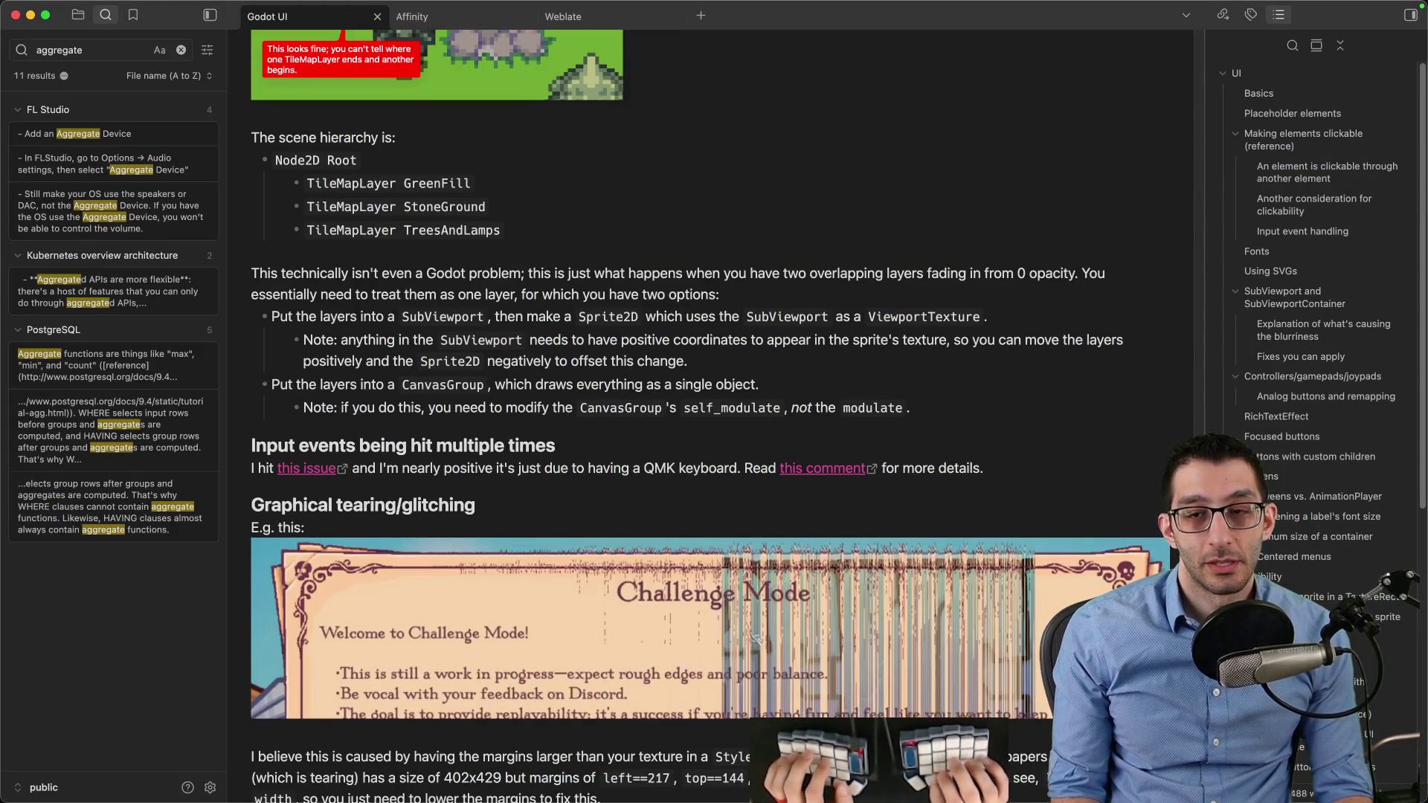
pyautogui.click(841, 759)
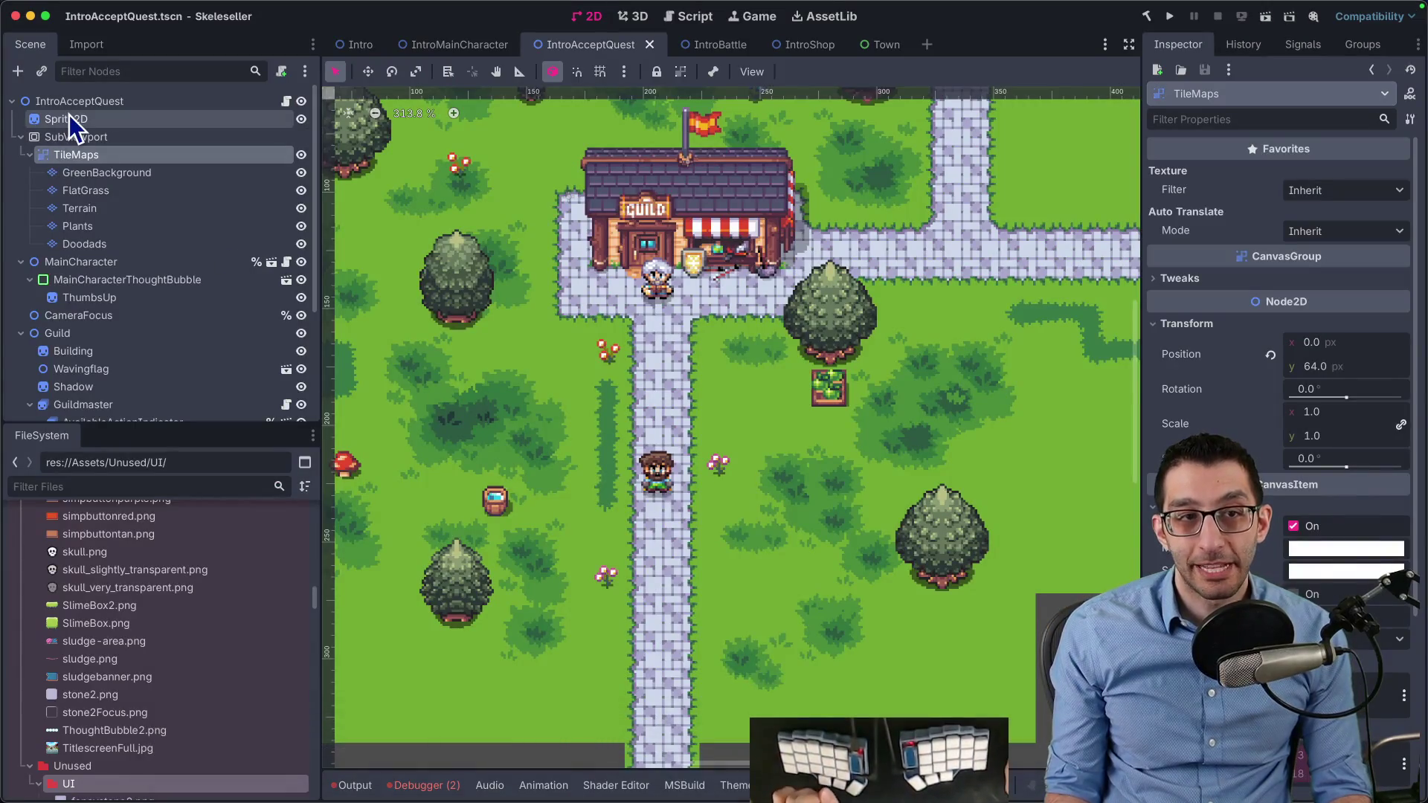
pyautogui.click(53, 103)
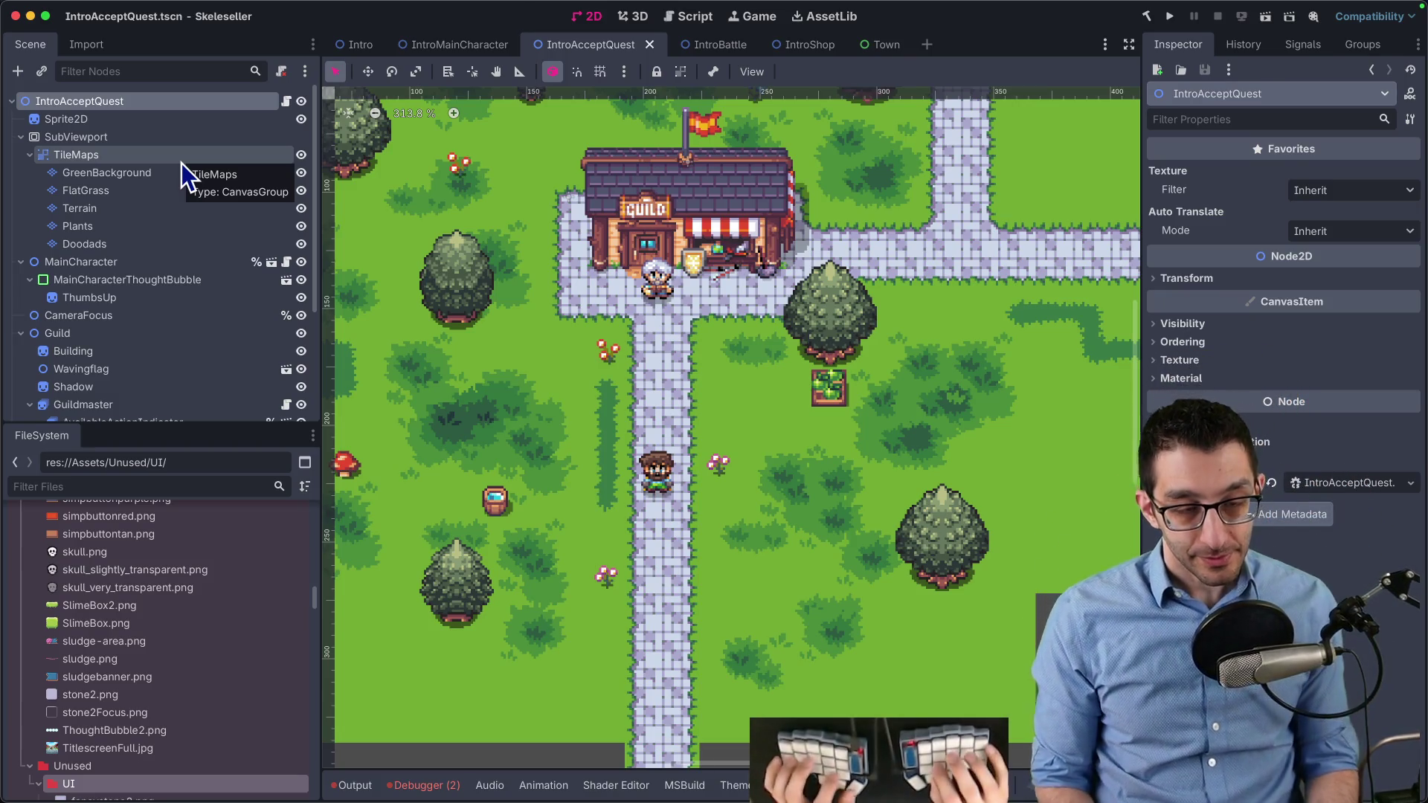
pyautogui.press('super+Tab')
pyautogui.press('super+Tab')
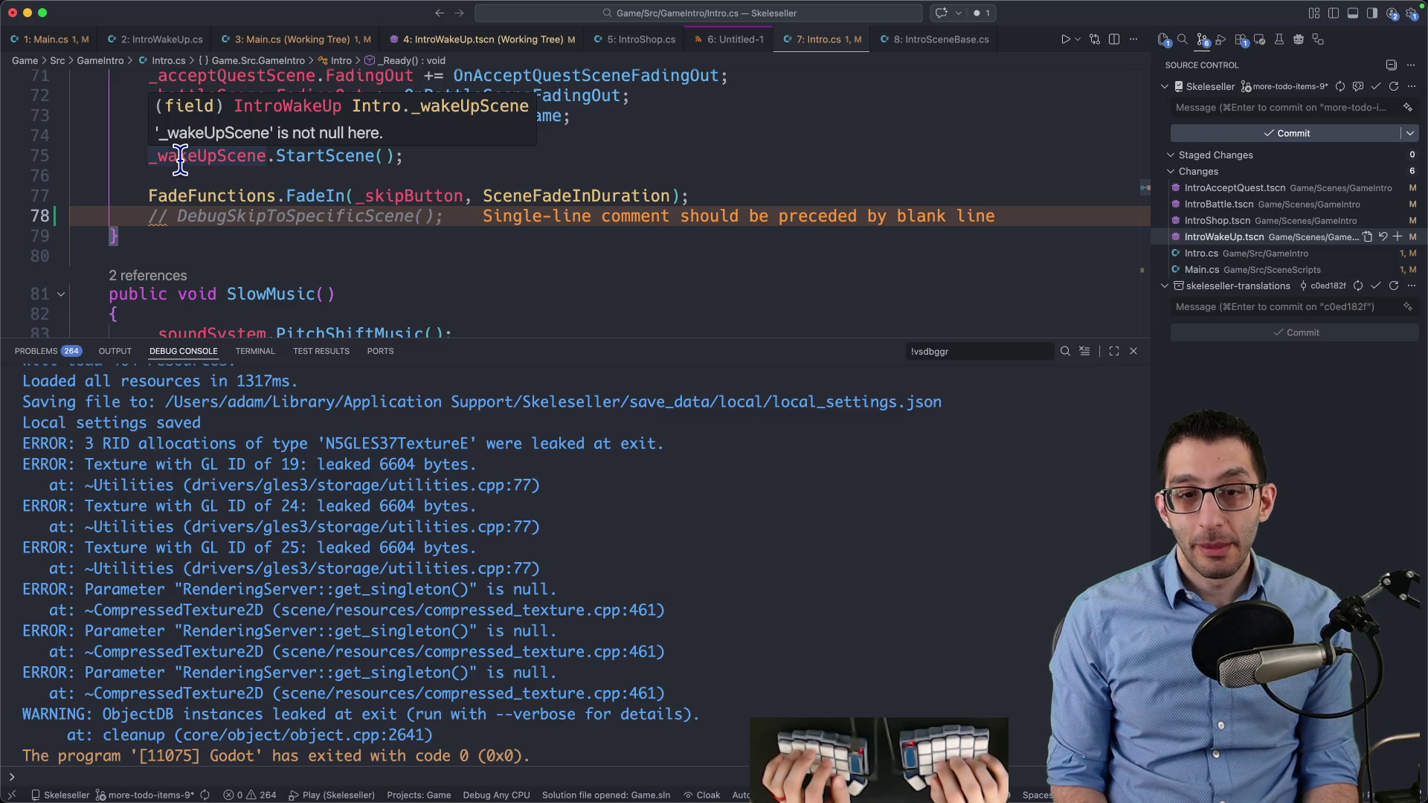
pyautogui.press('super+Tab')
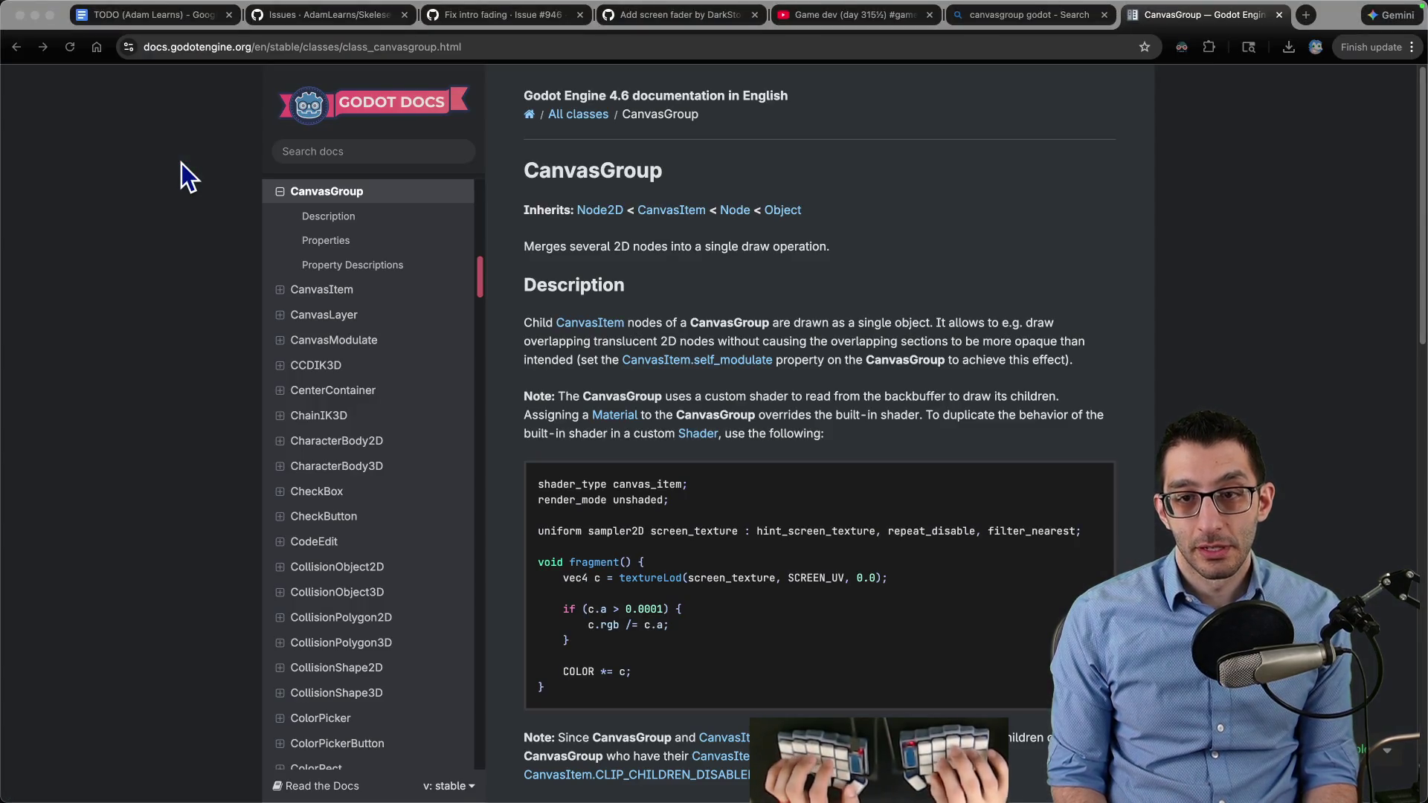
# In the TODO document, add an indented bullet with the issue #946 link and start a note below it
pyautogui.click(119, 15)
pyautogui.click(119, 15)
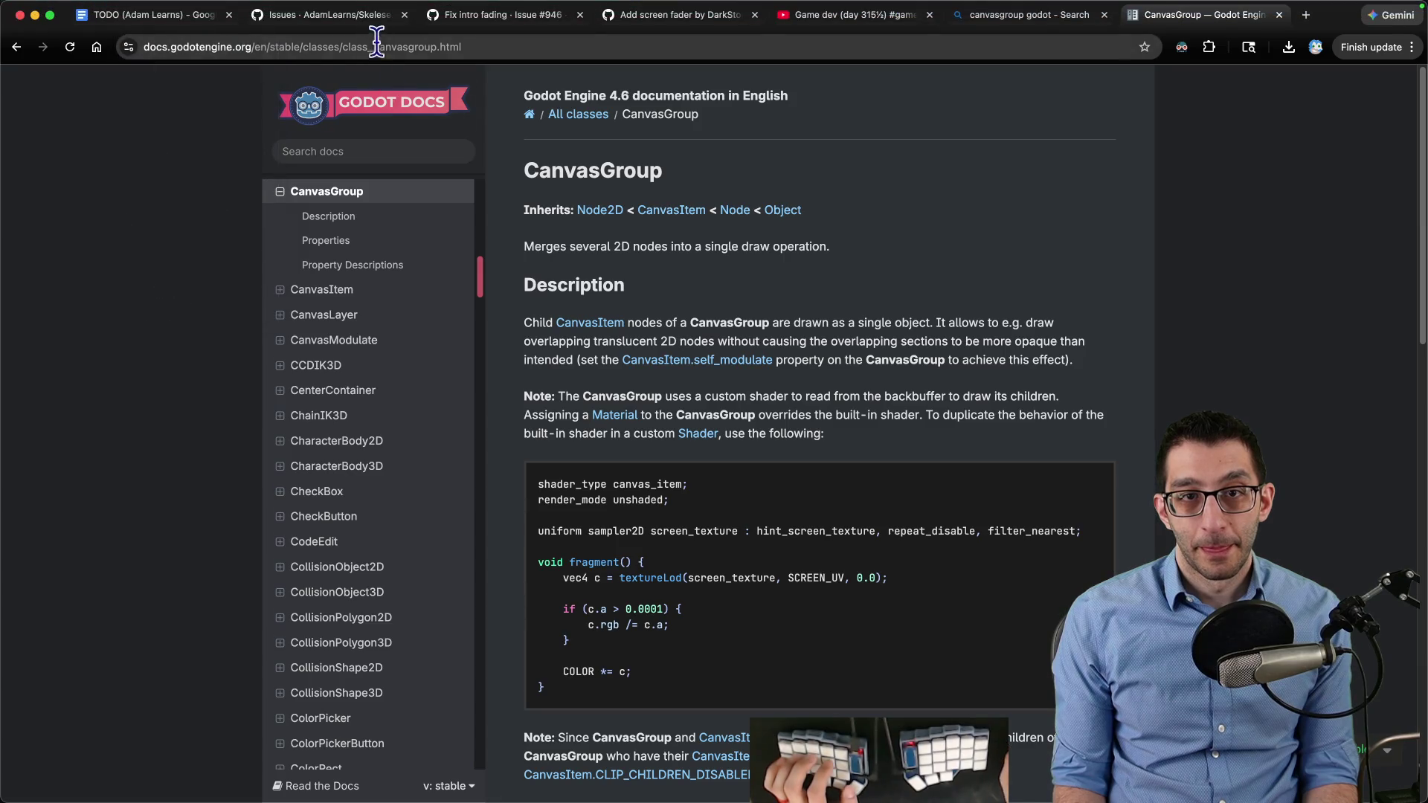
pyautogui.click(484, 14)
pyautogui.click(360, 47)
pyautogui.click(149, 15)
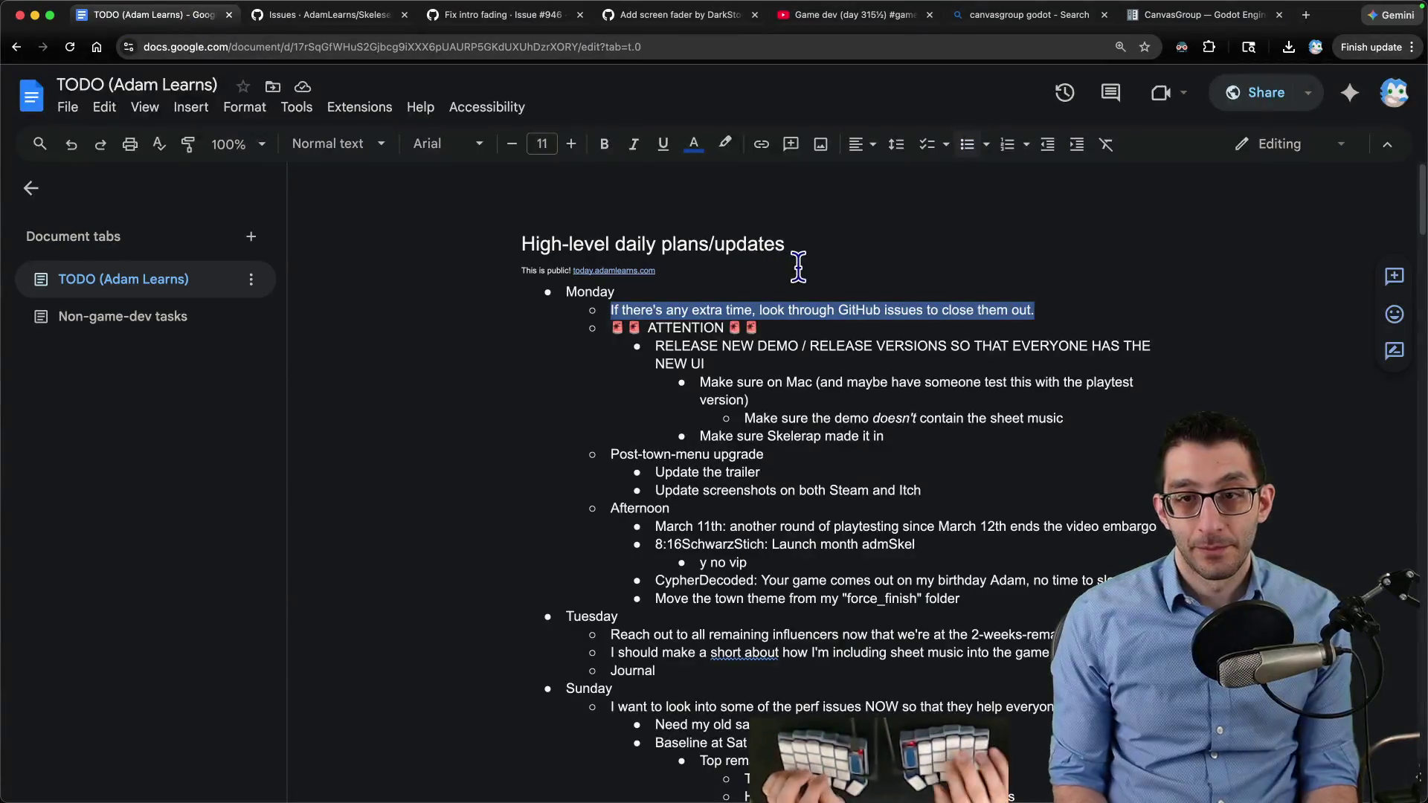
pyautogui.press('Right')
pyautogui.press('Return')
pyautogui.press('Tab')
pyautogui.write('https://github.com/AdamLearns/Skeleseller/issues/946')
pyautogui.press('Return')
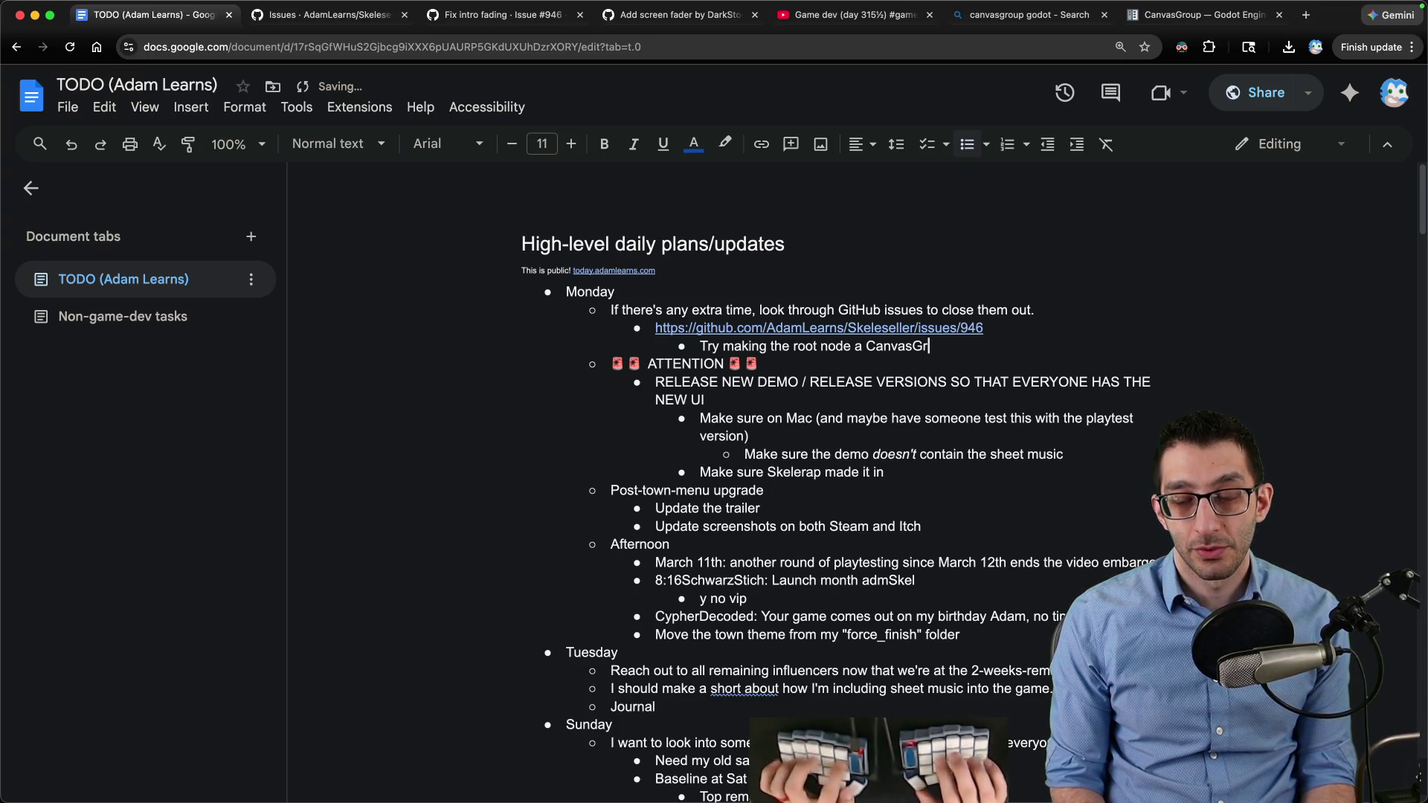
# Write the note about a CanvasGroup root and SelfModulate, then go to the issue #946 page
pyautogui.write('oup and then changing SelfModulate')
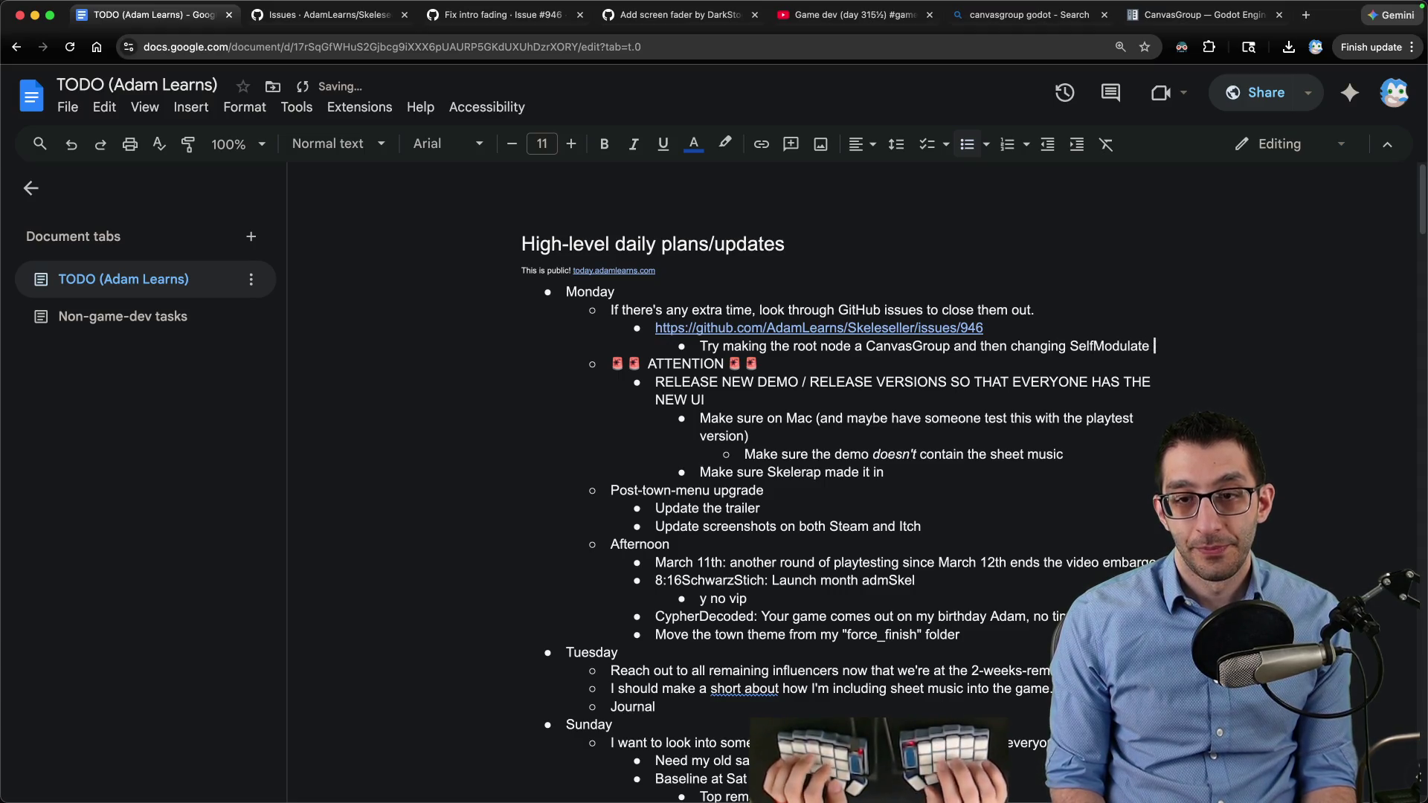
pyautogui.write('. It should obviate the Subv')
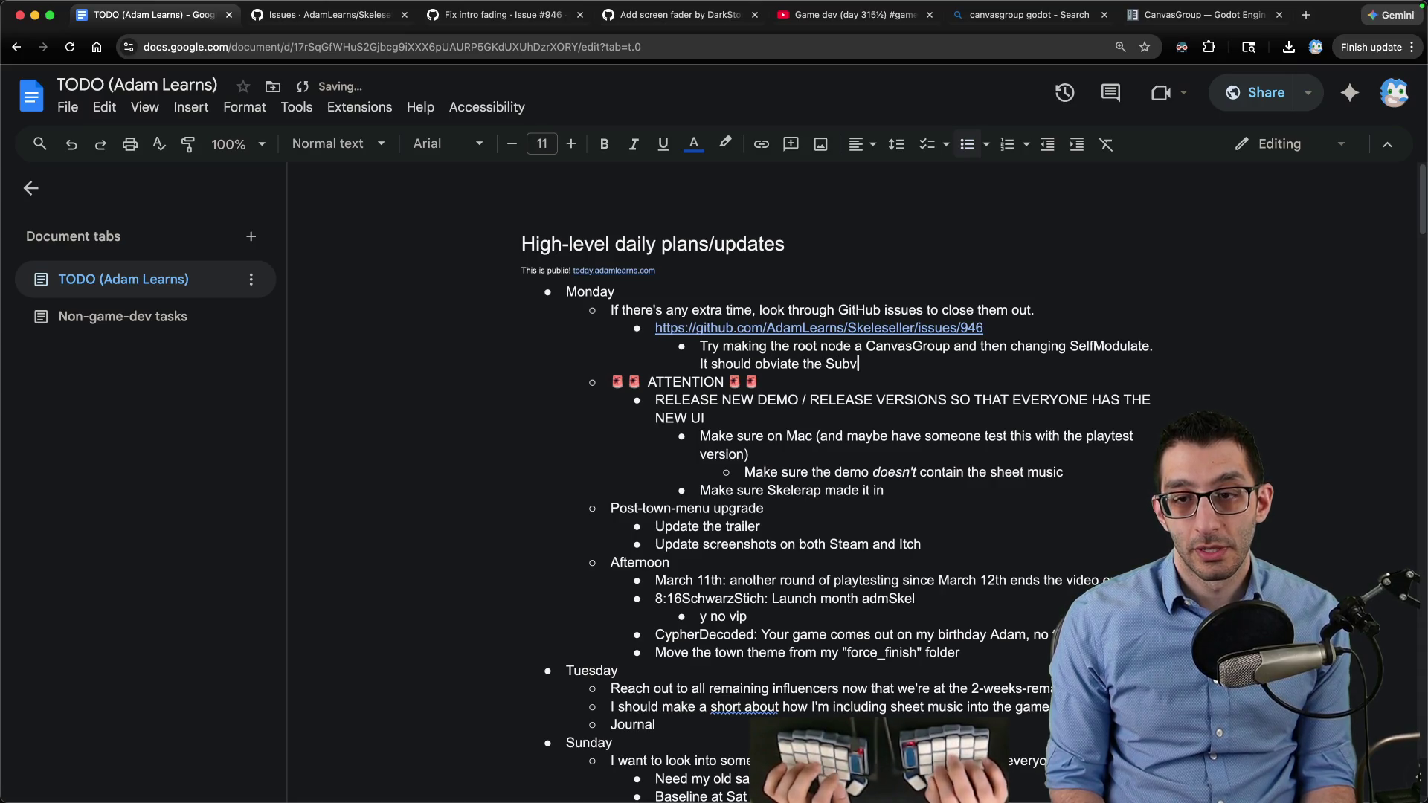
pyautogui.write('.')
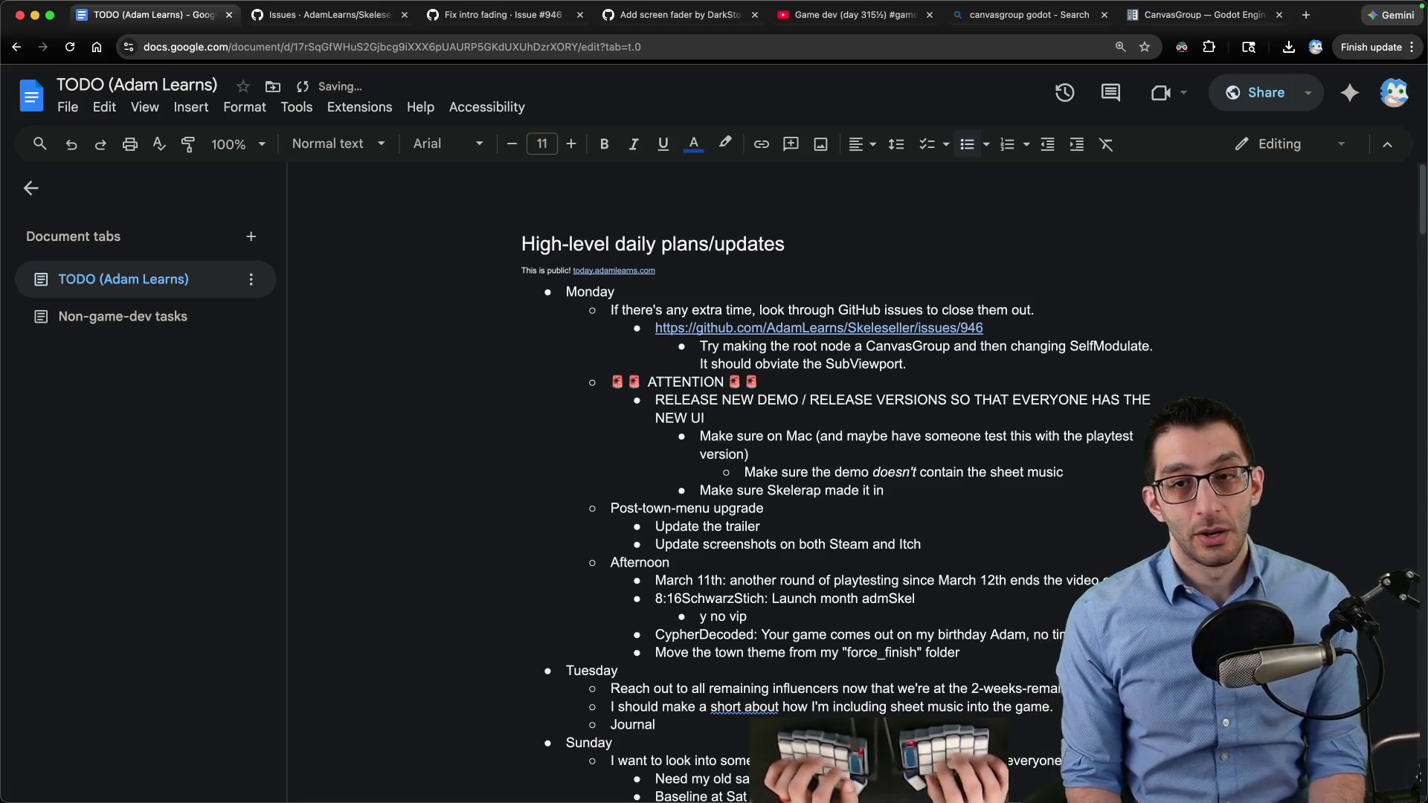
pyautogui.press('super+Tab')
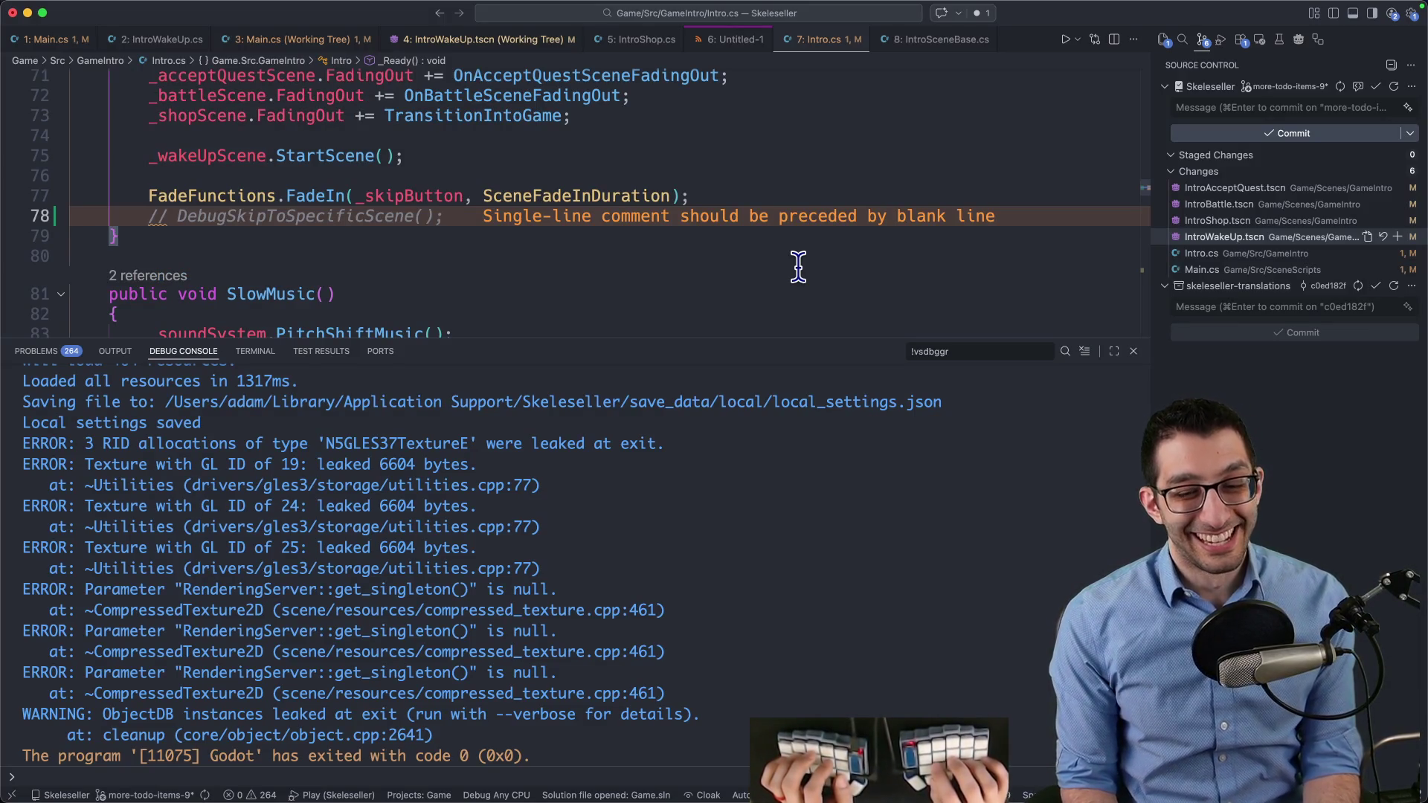
pyautogui.press('super+Tab')
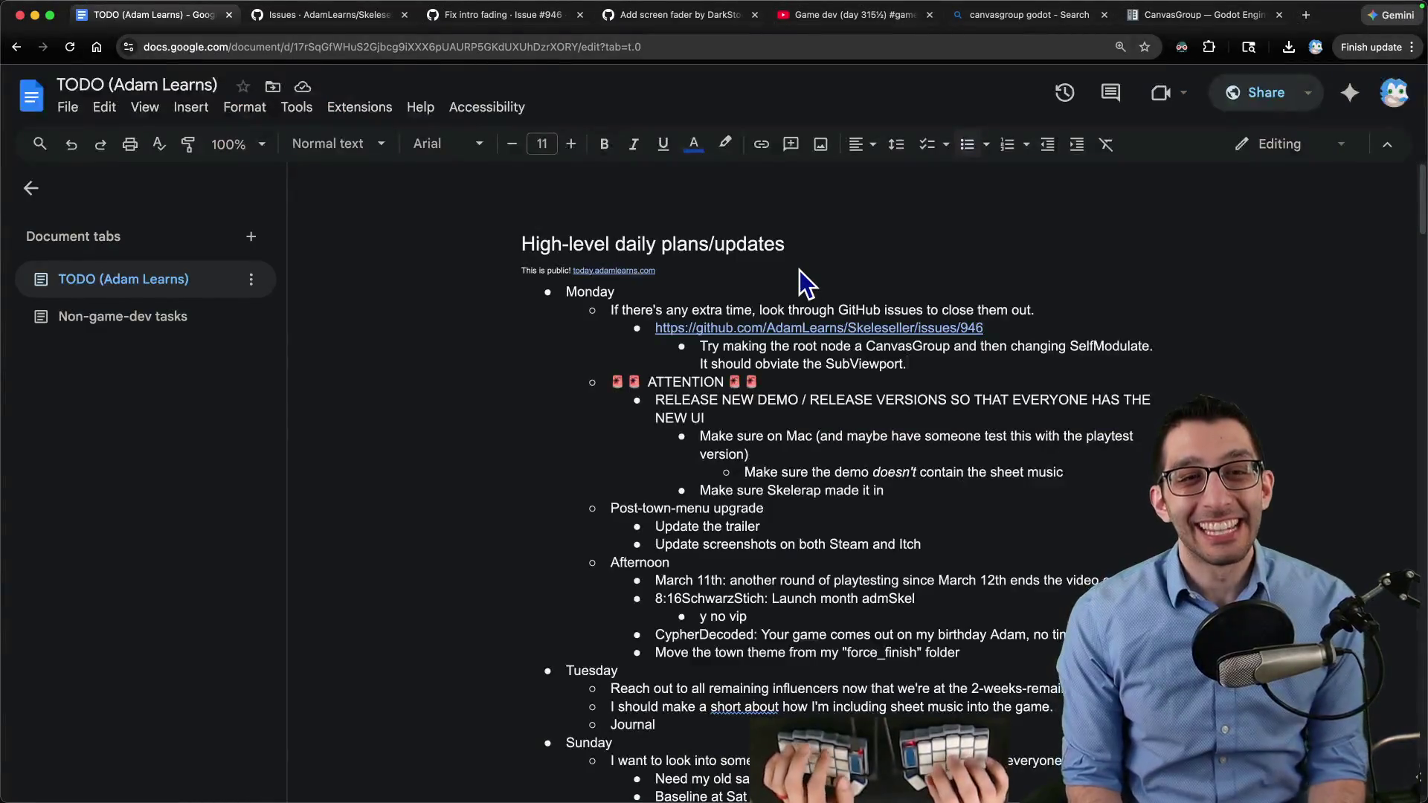
pyautogui.hotkey('ctrl', 'Tab')
pyautogui.hotkey('ctrl', 'Tab')
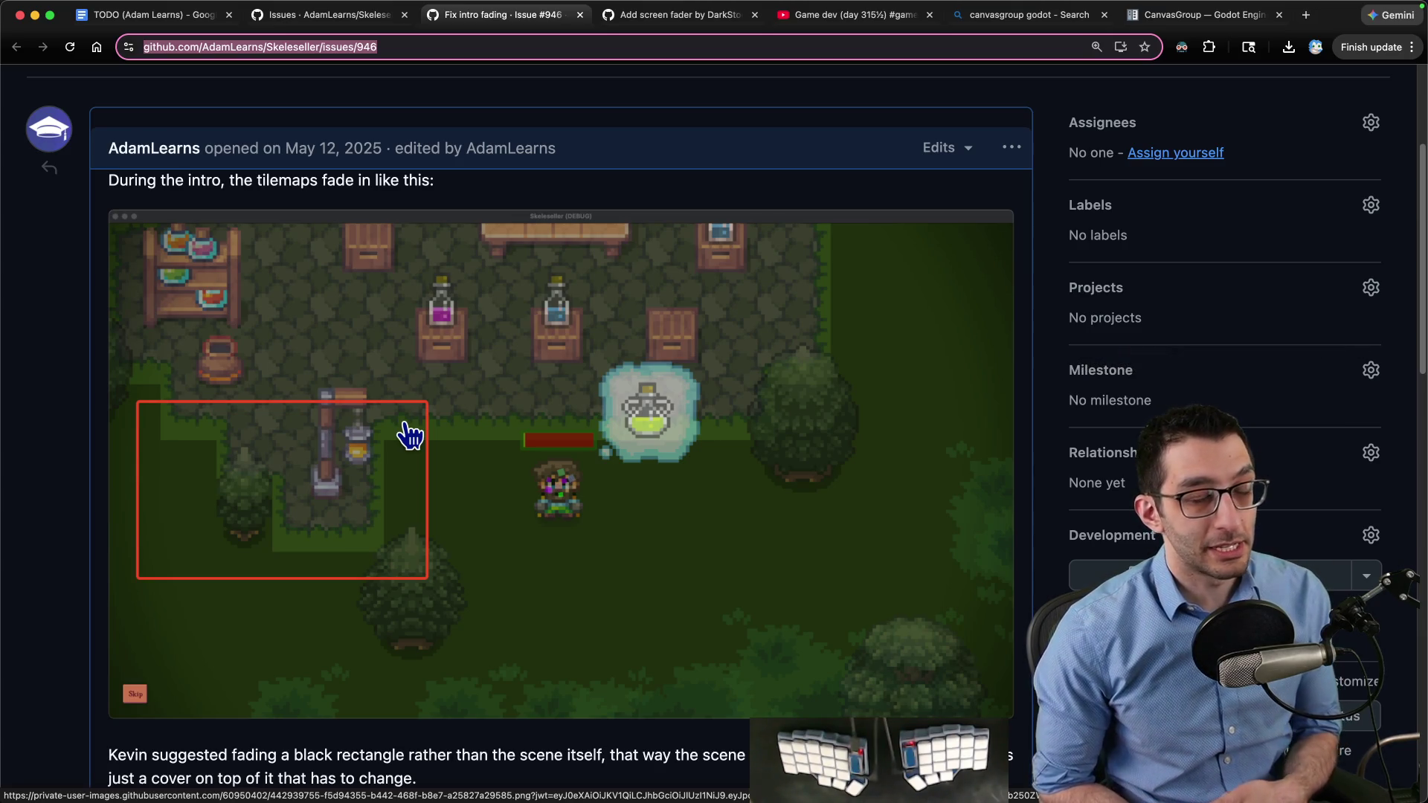
# View page 3 of the Skeleseller open issues with #946 Fix intro fading, then return to the code editor
pyautogui.hotkey('ctrl', 'shift', 'Tab')
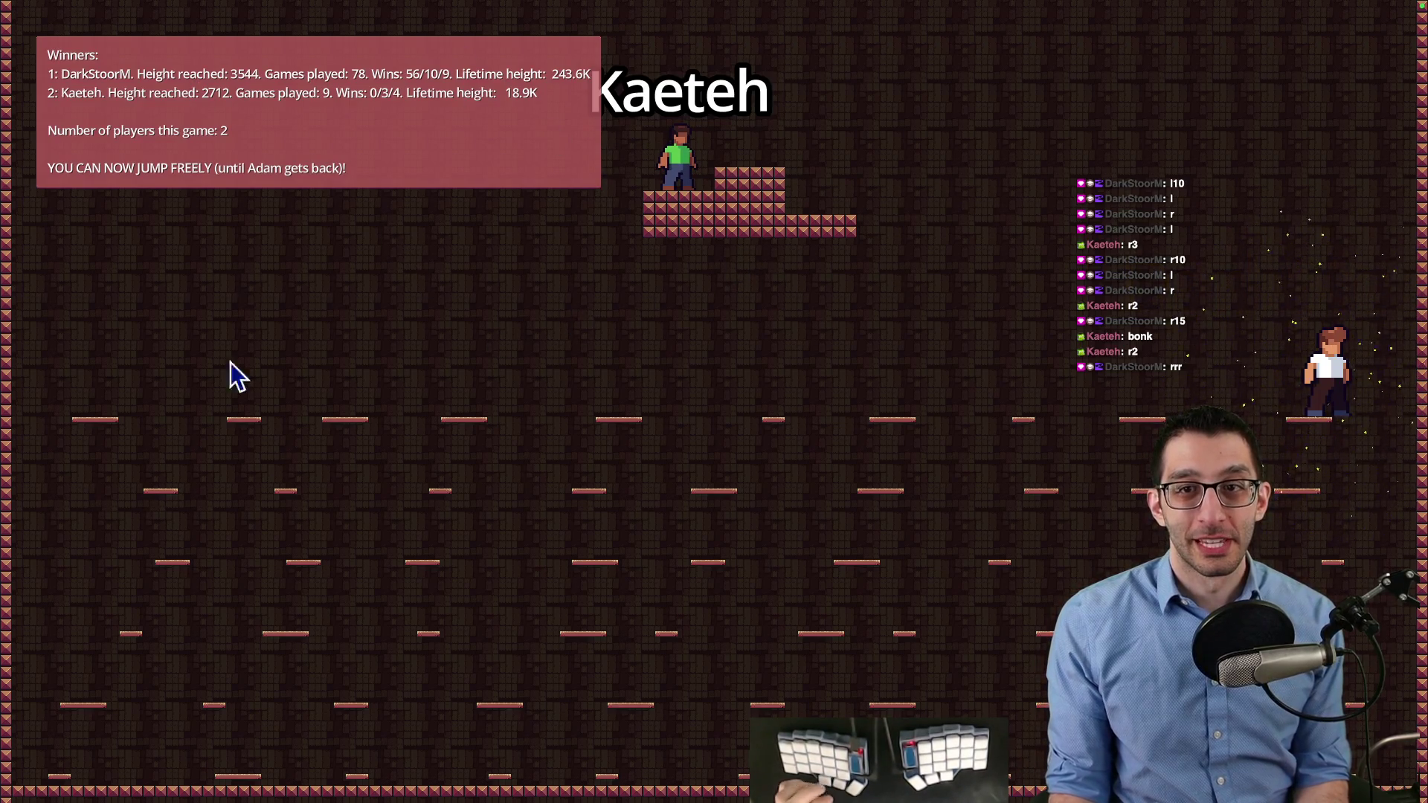
pyautogui.press('super+Tab')
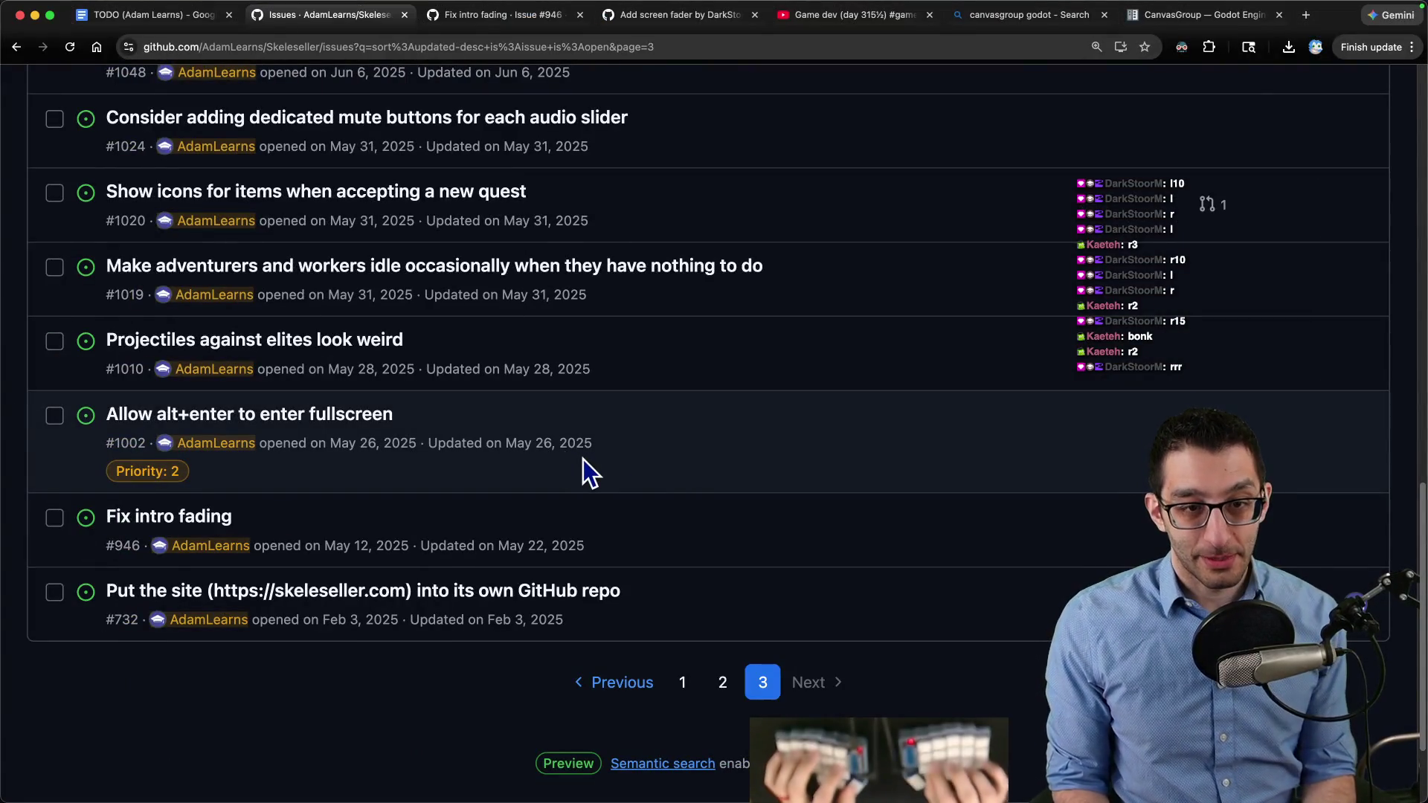
pyautogui.press('super+Tab')
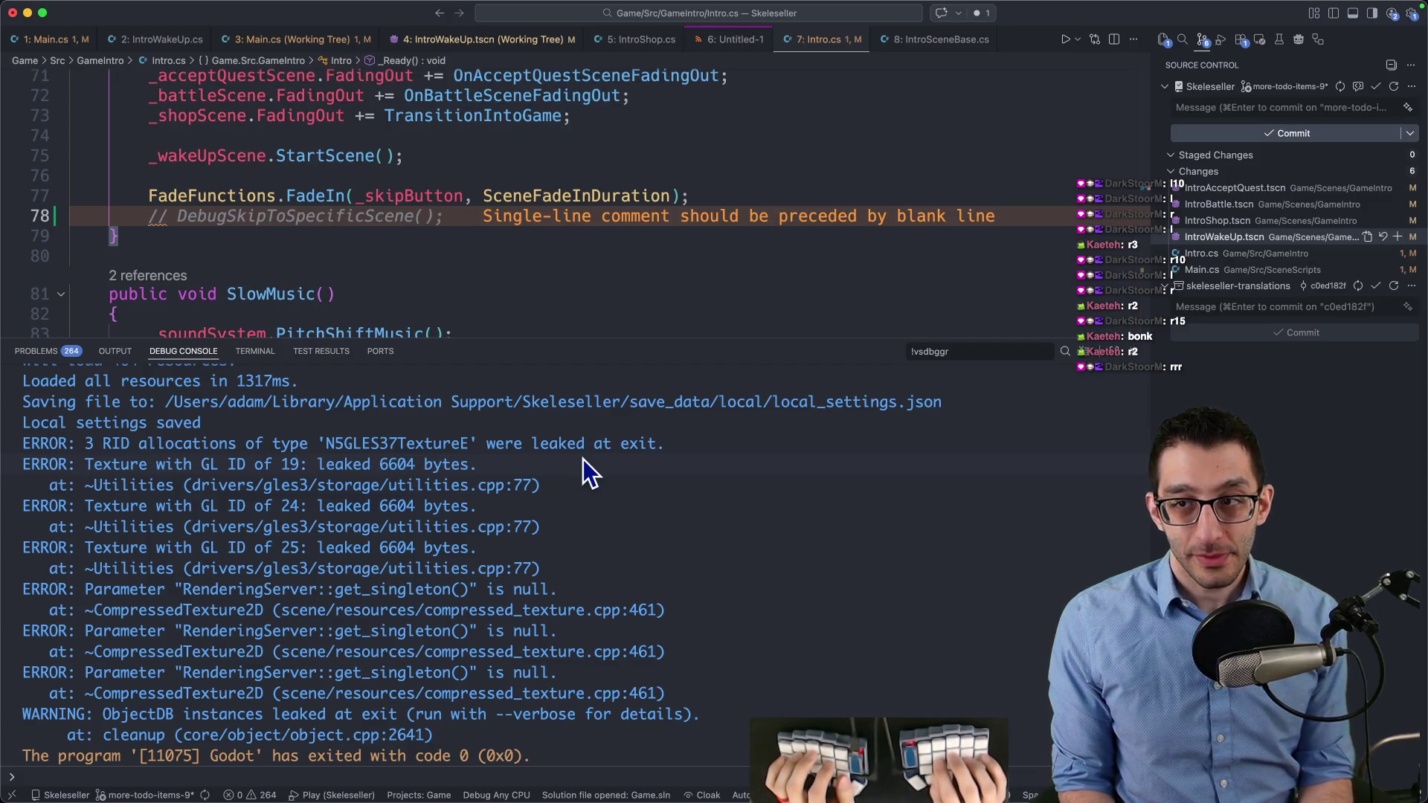
# Review the diffs for IntroAcceptQuest.tscn, Main.cs and Intro.cs
pyautogui.click(1227, 189)
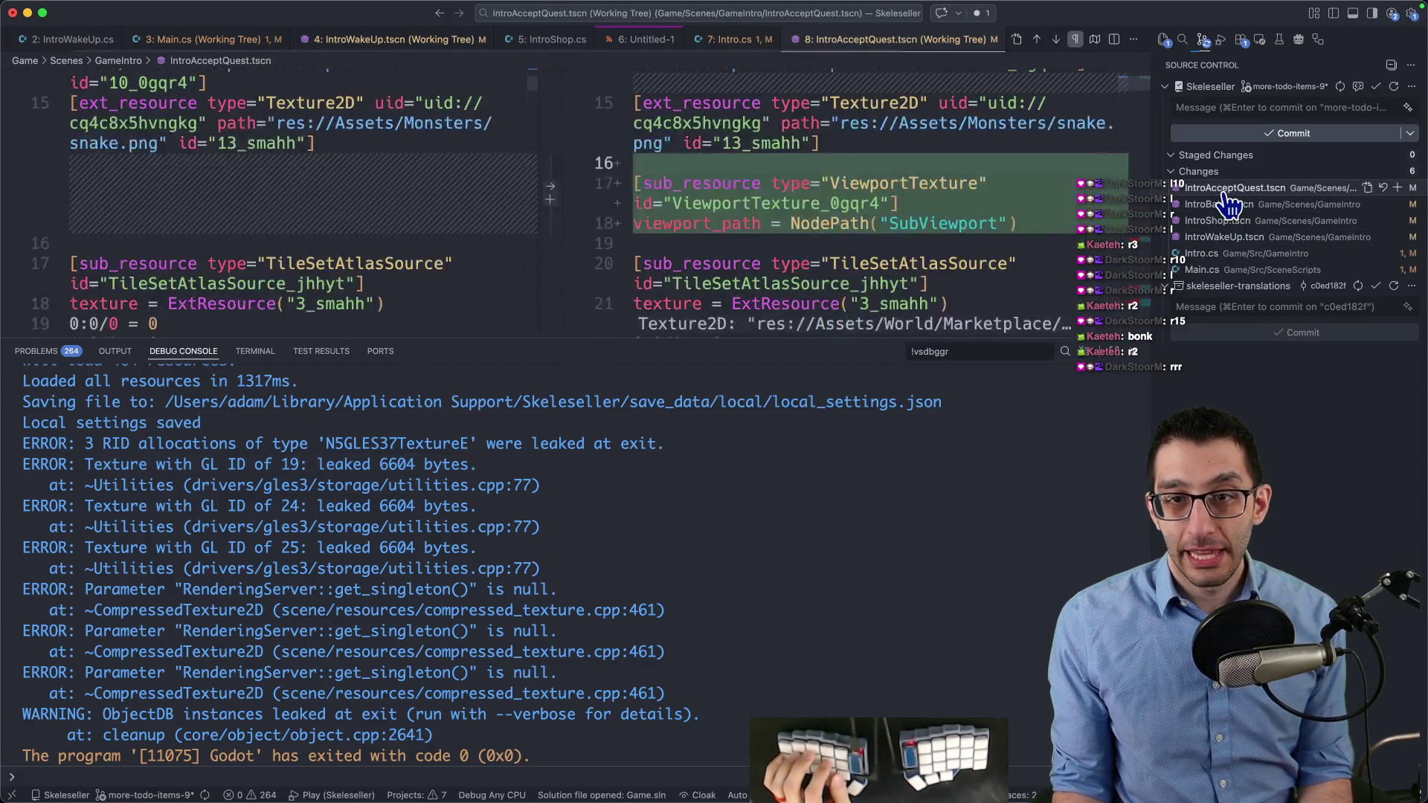
pyautogui.click(1229, 271)
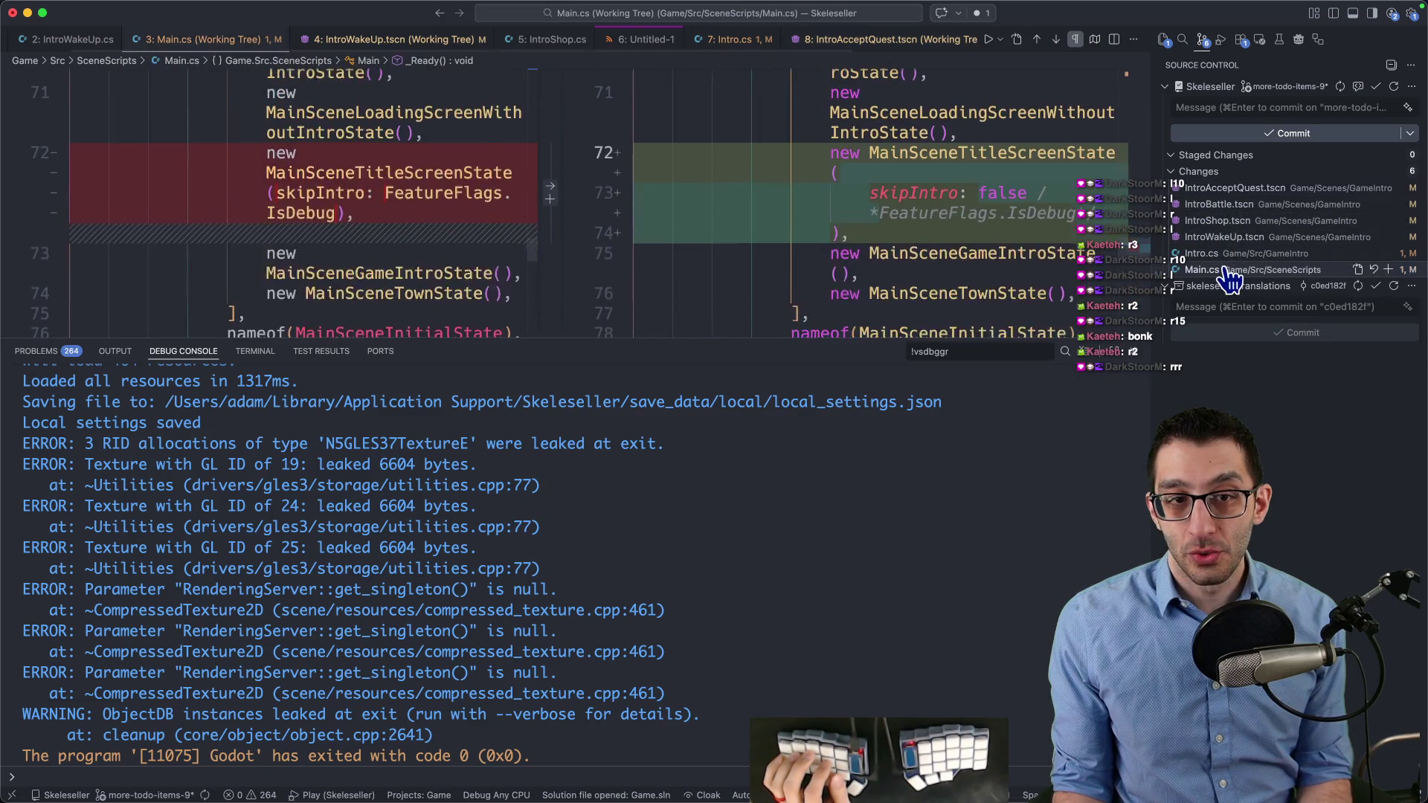
pyautogui.press('super+j')
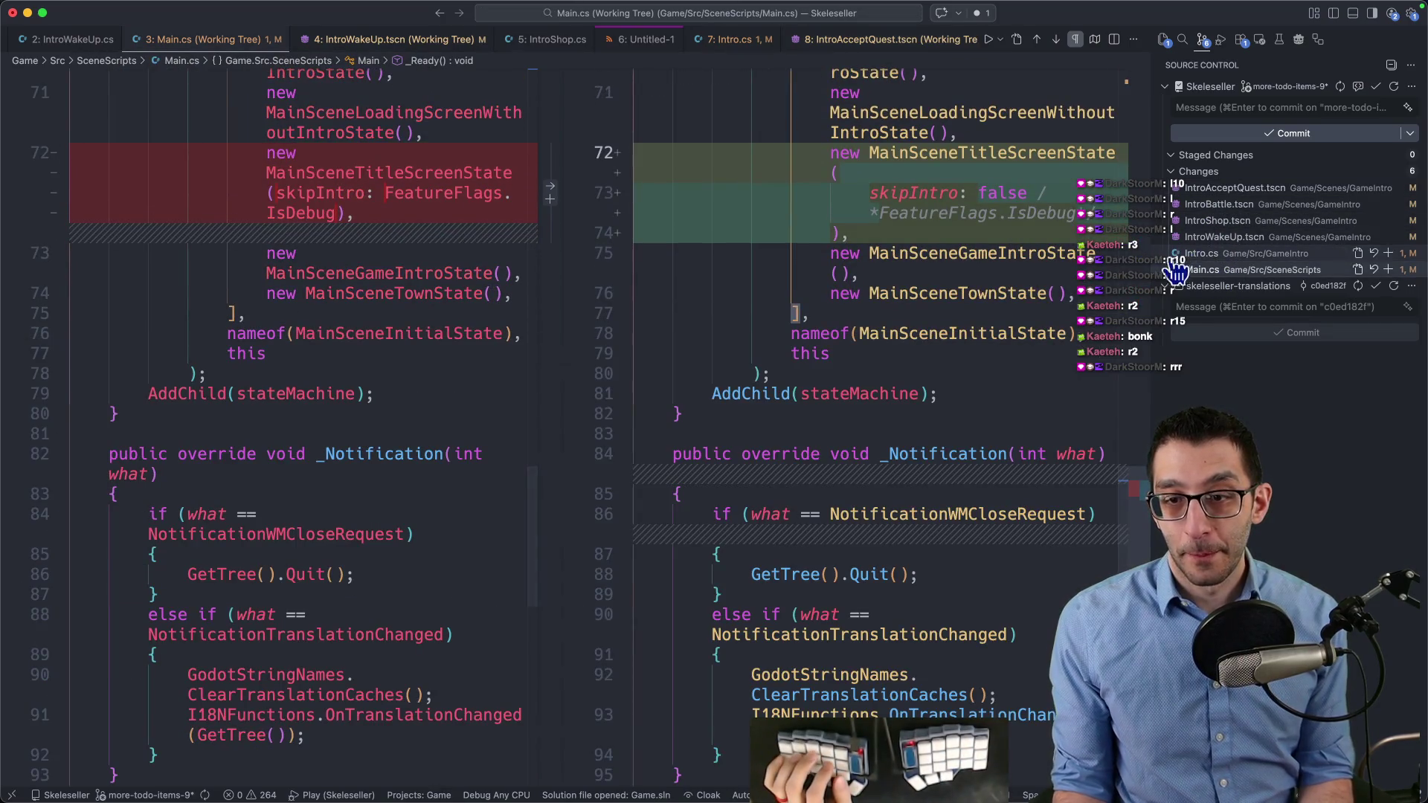
pyautogui.click(1227, 254)
pyautogui.hotkey('alt', 'F5')
# Revert the moved CanvasLayer block in the IntroWakeUp.tscn diff
pyautogui.click(1227, 237)
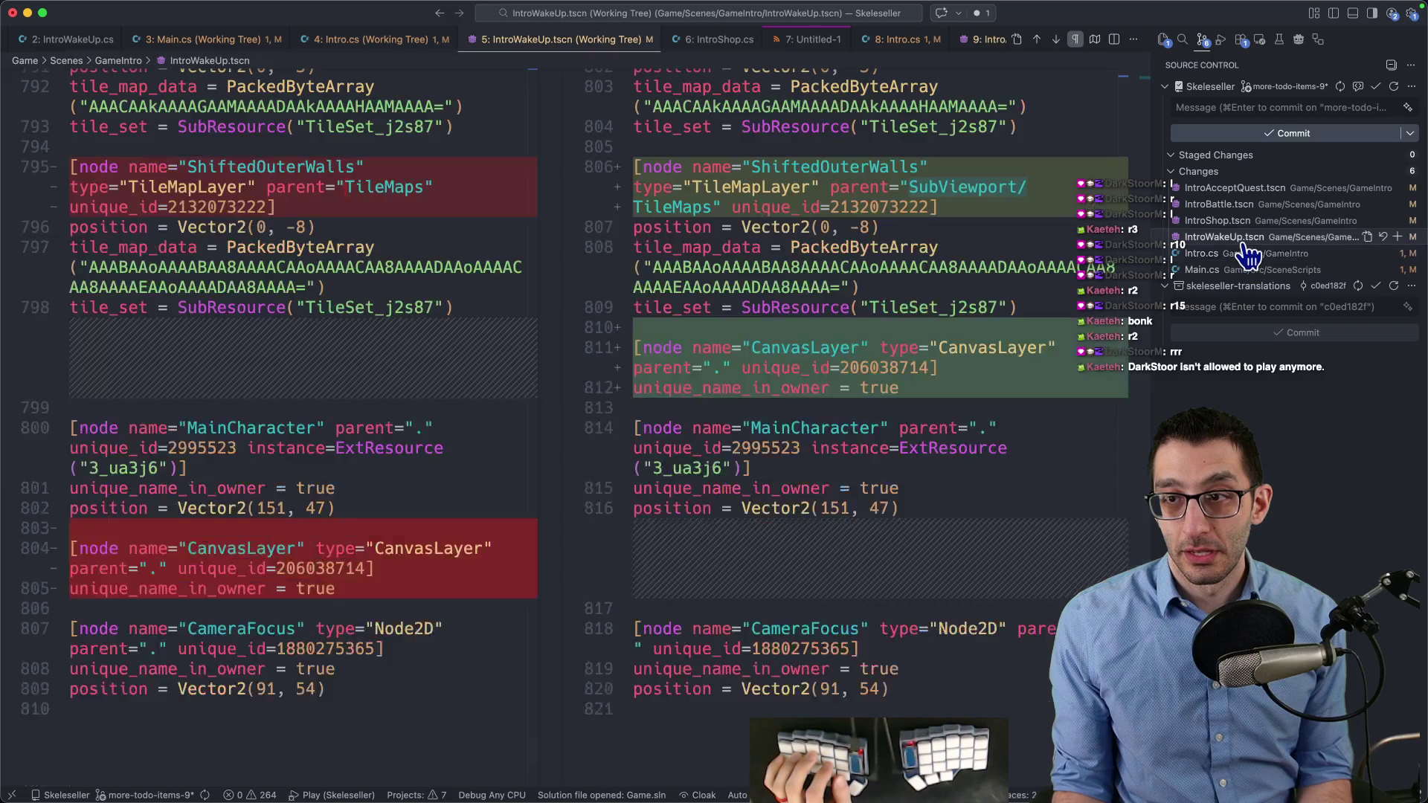
pyautogui.hotkey('shift', 'alt', 'F5')
pyautogui.hotkey('shift', 'alt', 'F5')
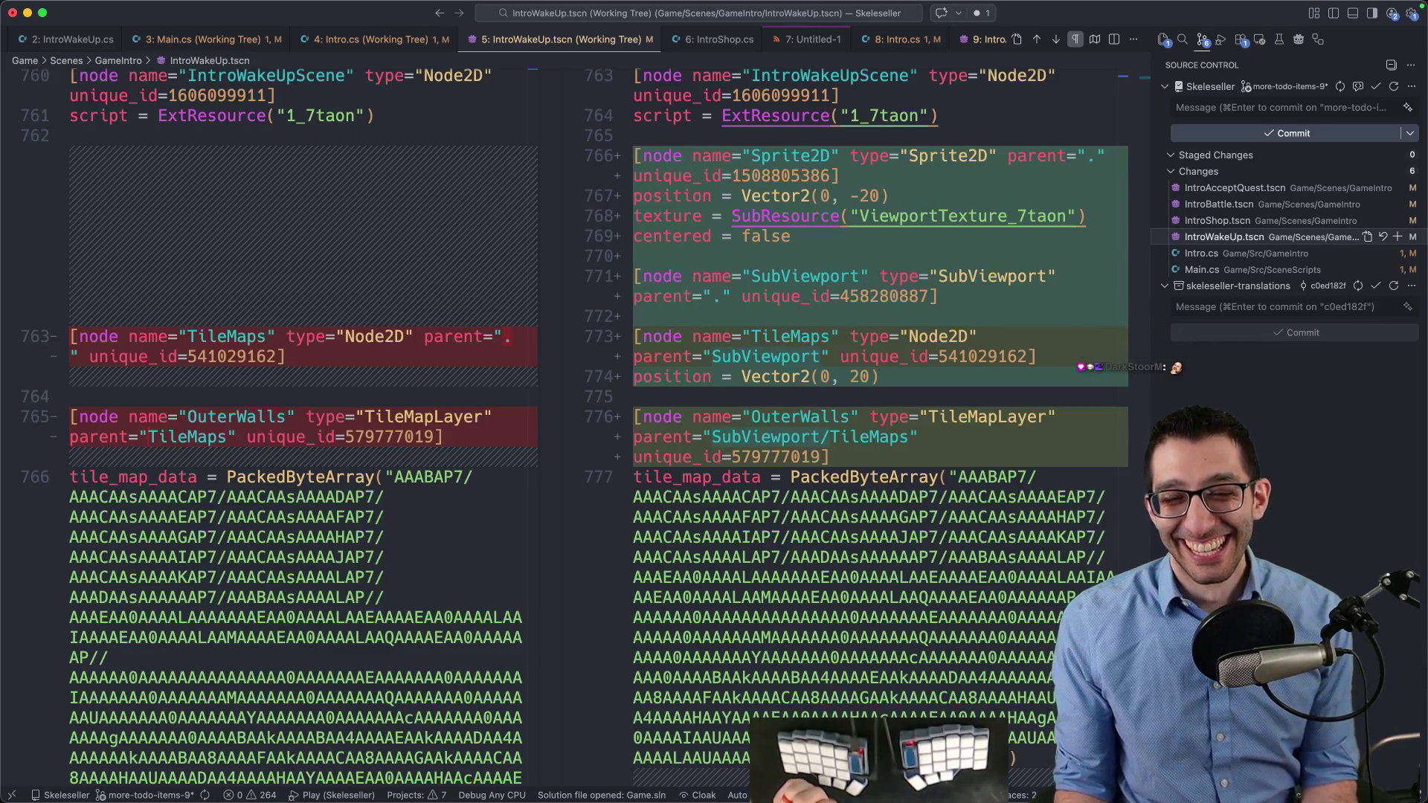
pyautogui.scroll(-15, 565, 427)
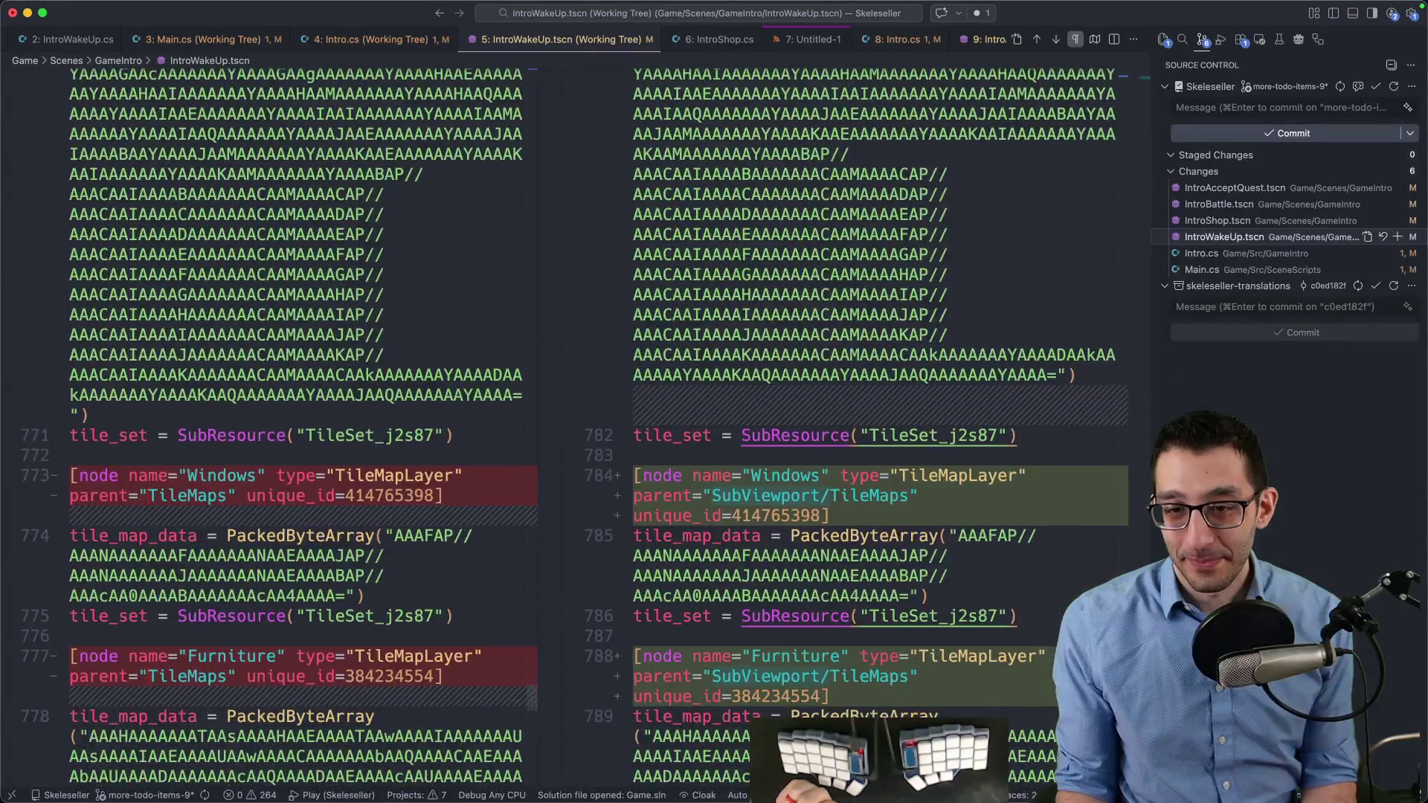
pyautogui.scroll(-20, 565, 428)
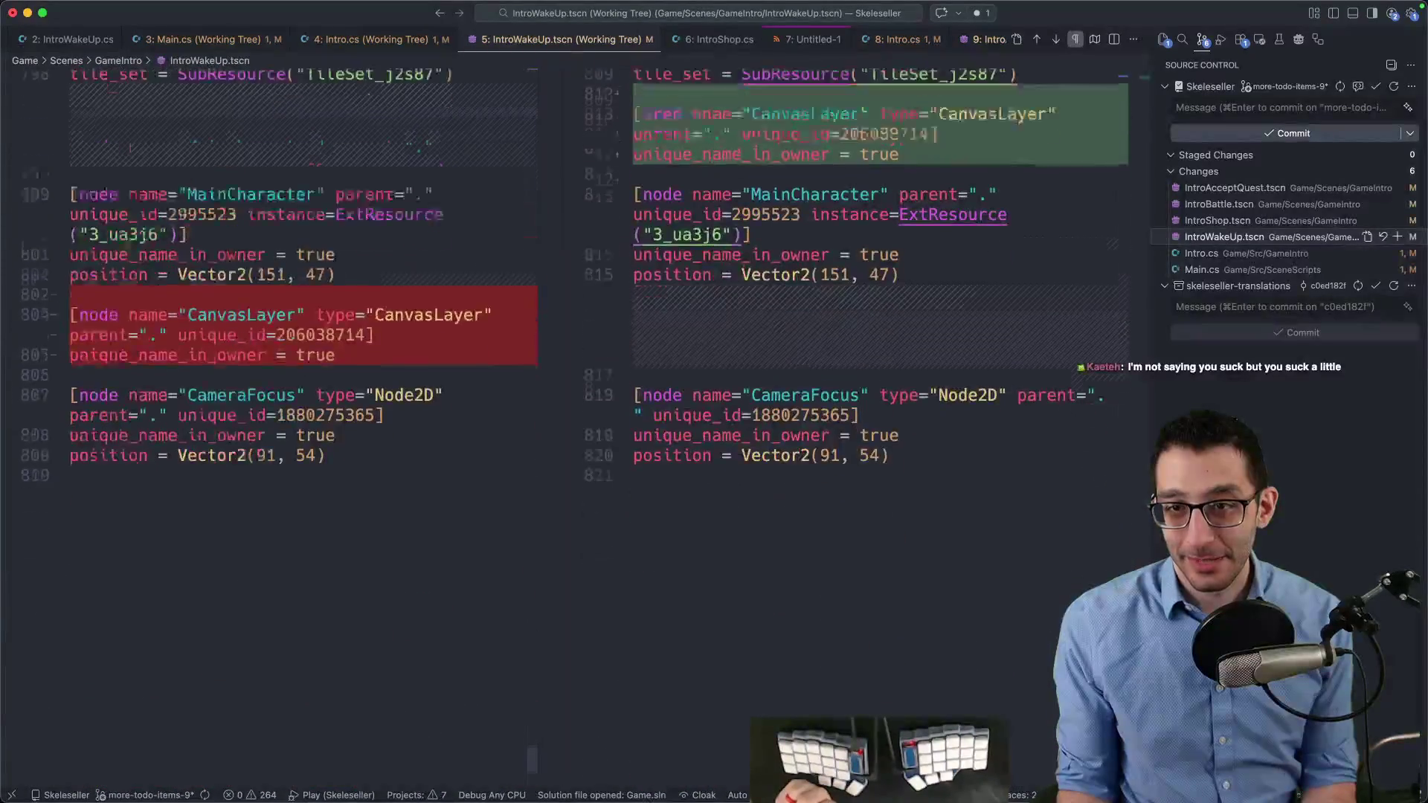
pyautogui.scroll(3, 565, 428)
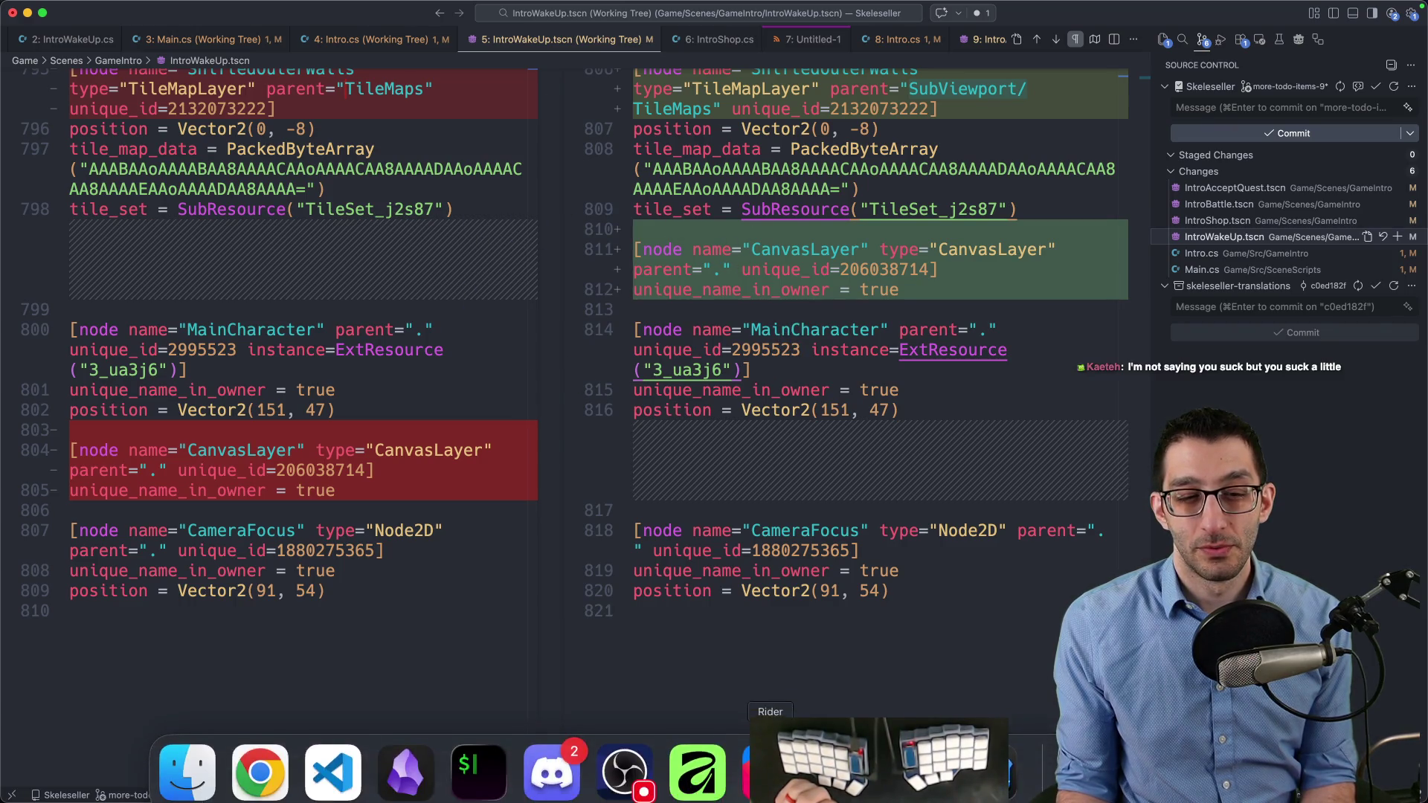
pyautogui.click(551, 253)
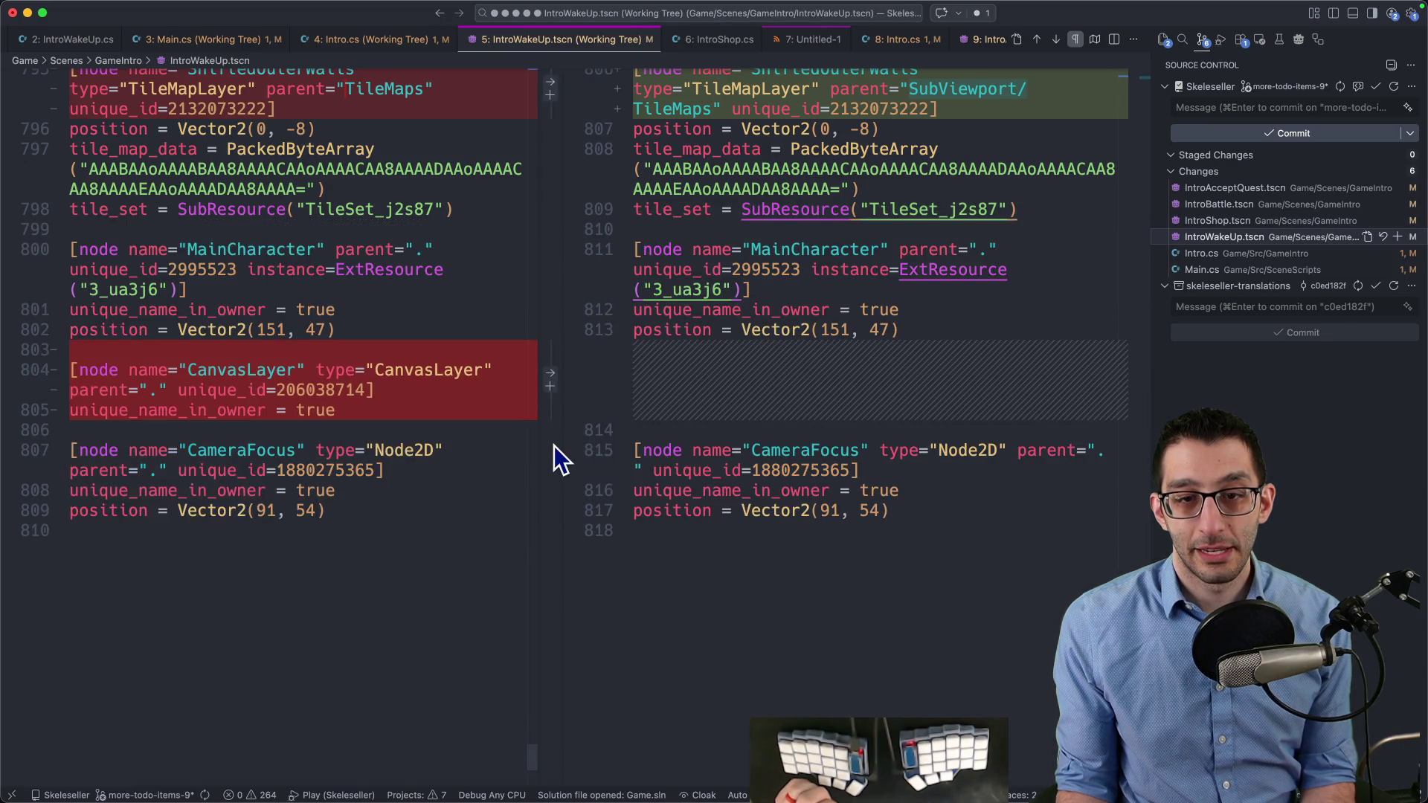
pyautogui.click(554, 374)
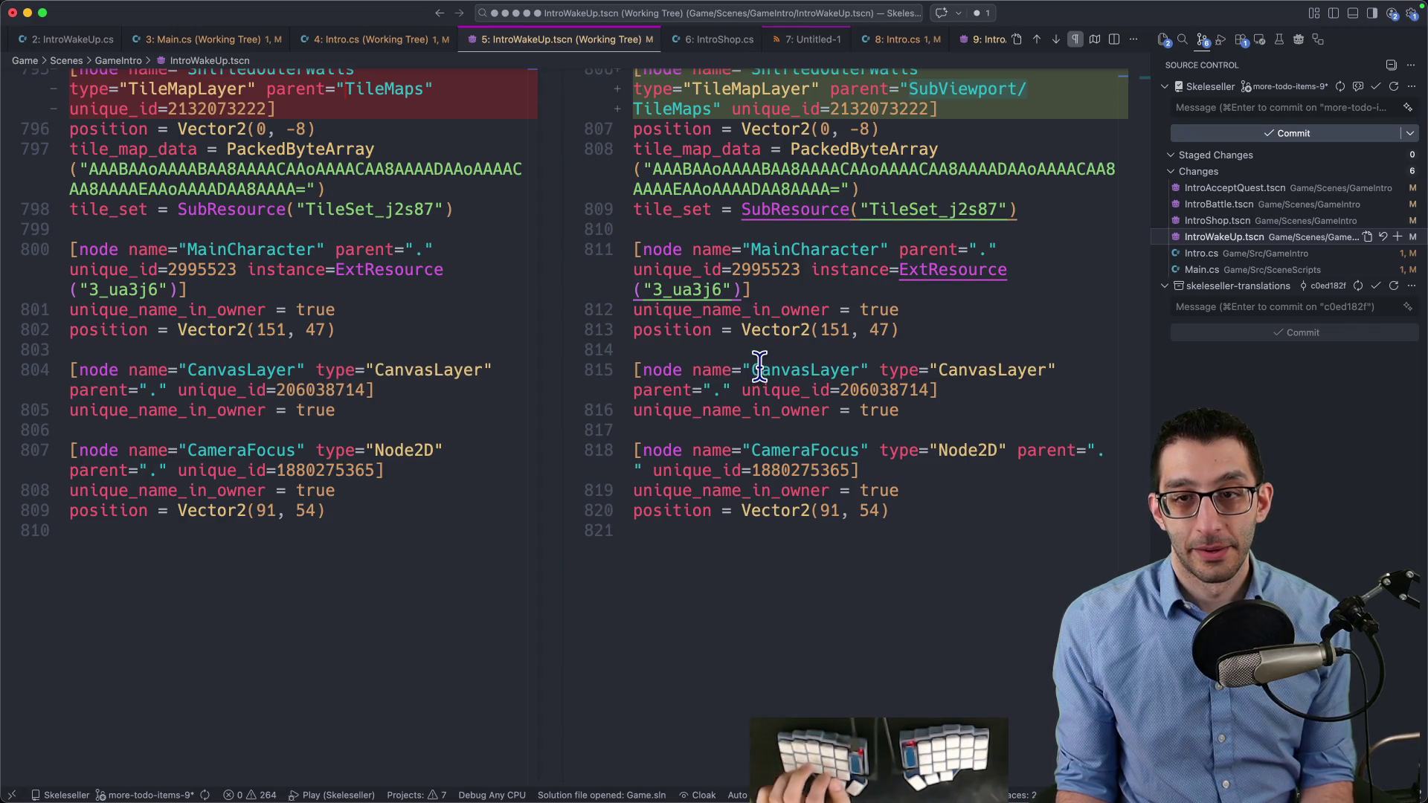
pyautogui.scroll(5, 818, 386)
pyautogui.scroll(8, 818, 394)
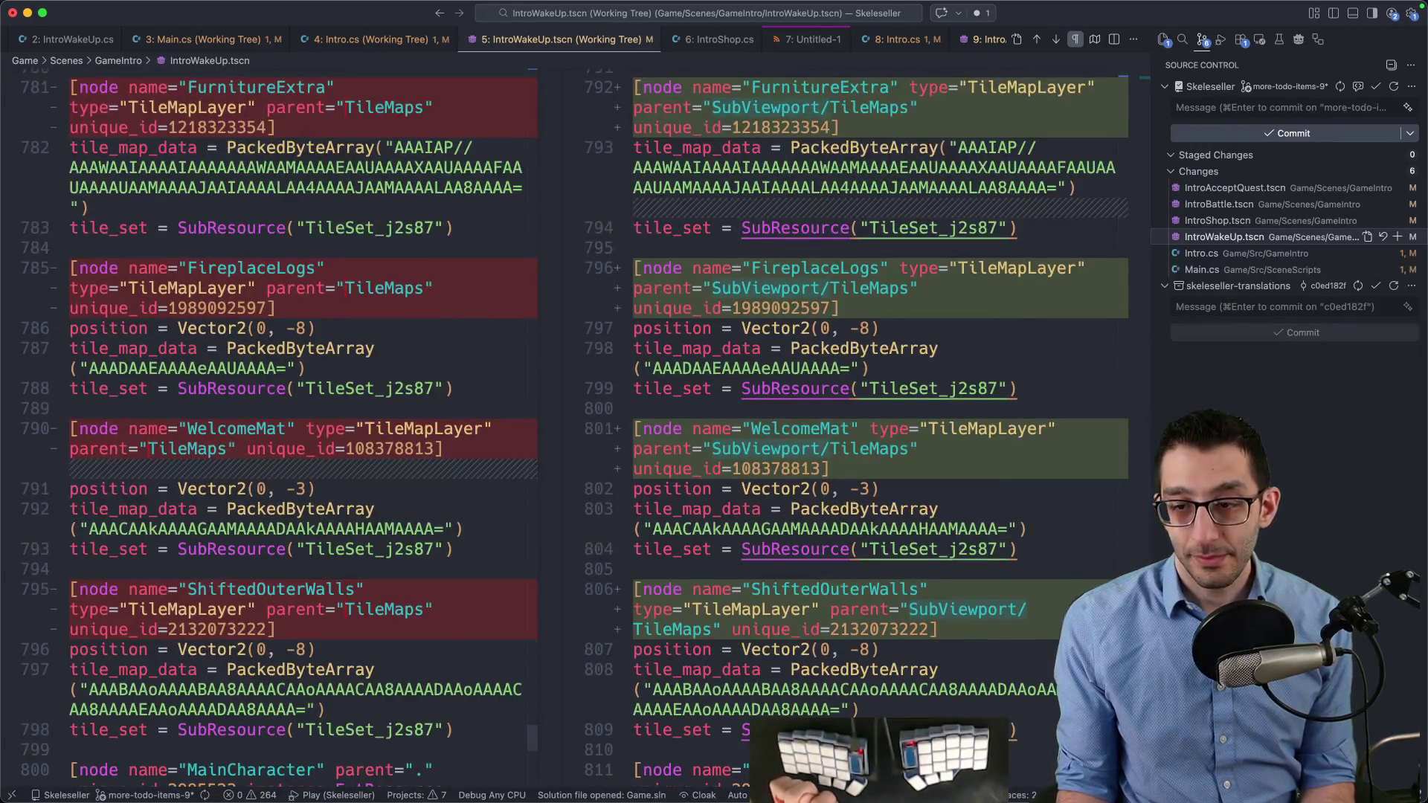
pyautogui.scroll(6, 818, 394)
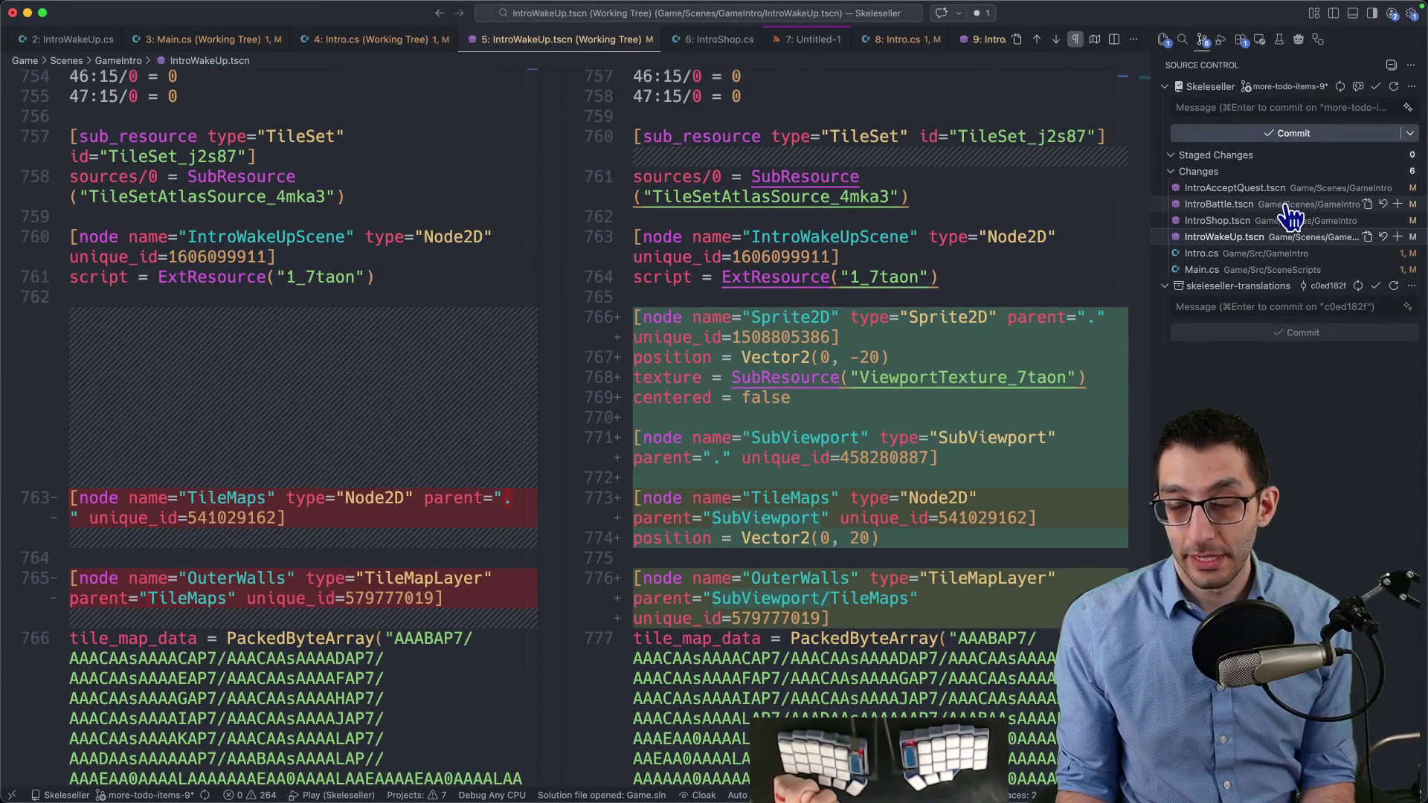
# Review the Sprite2D, SubViewport and Plants node changes in IntroShop.tscn
pyautogui.click(1252, 221)
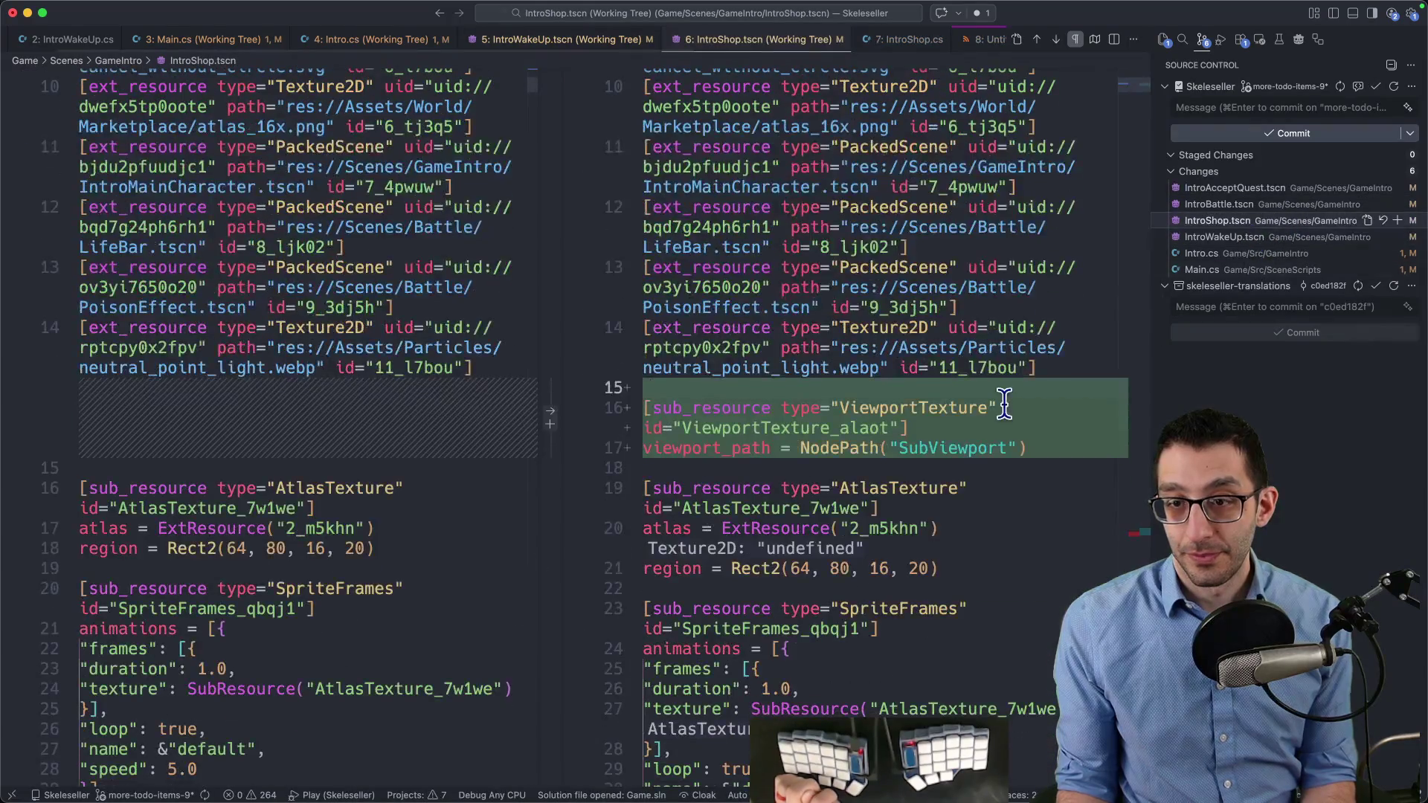
pyautogui.click(1141, 537)
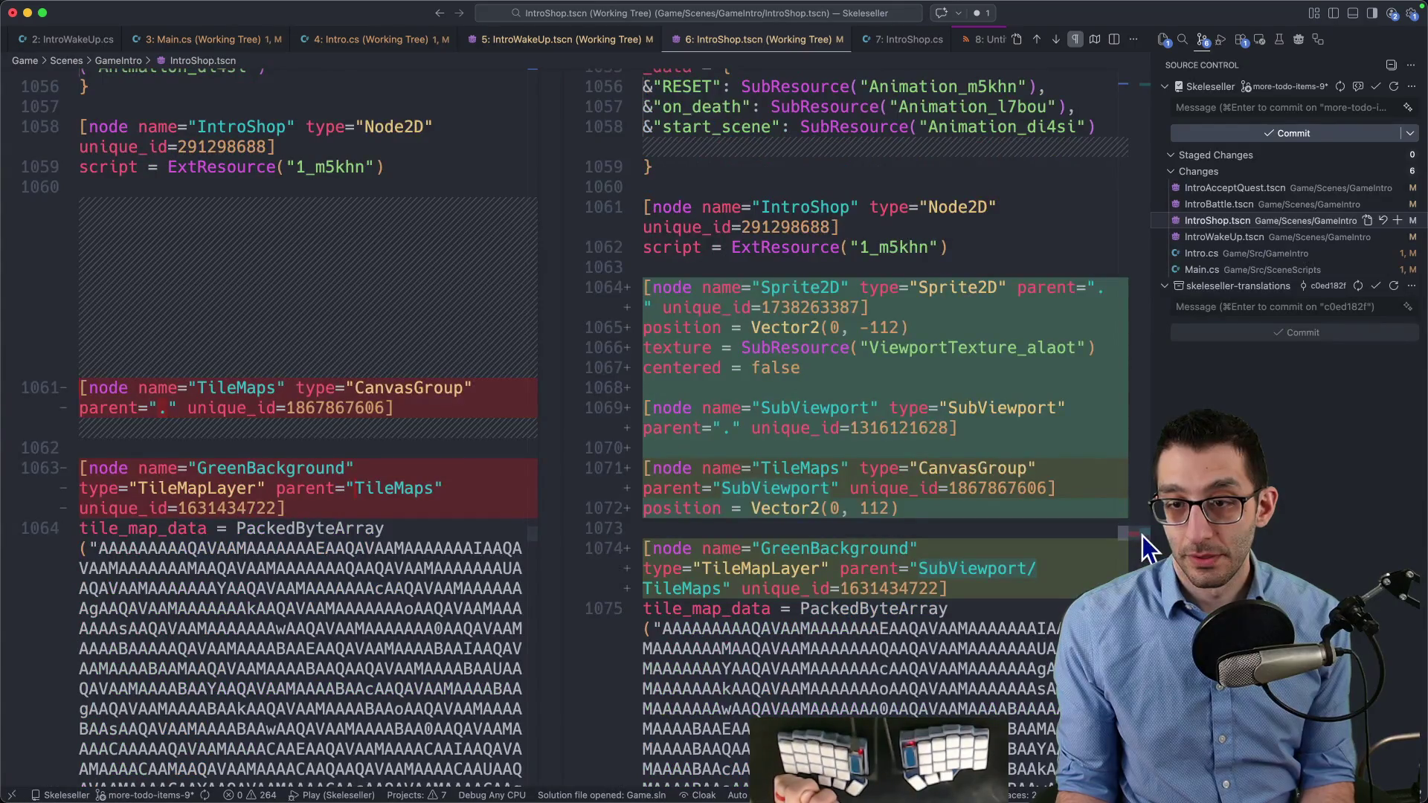
pyautogui.hotkey('alt', 'F5')
pyautogui.scroll(5, 603, 427)
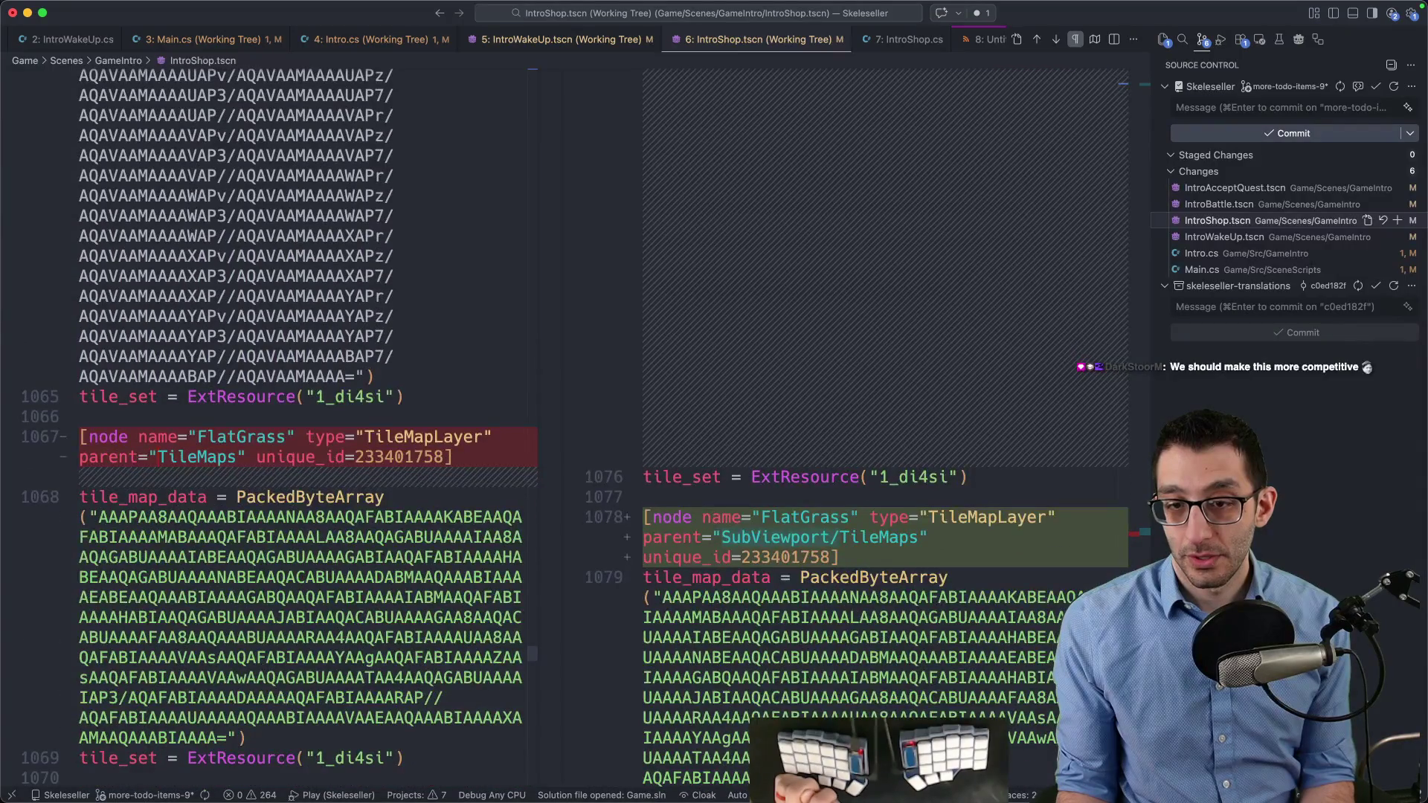
pyautogui.hotkey('alt', 'F5')
pyautogui.hotkey('alt', 'F5')
pyautogui.hotkey('alt', 'F5')
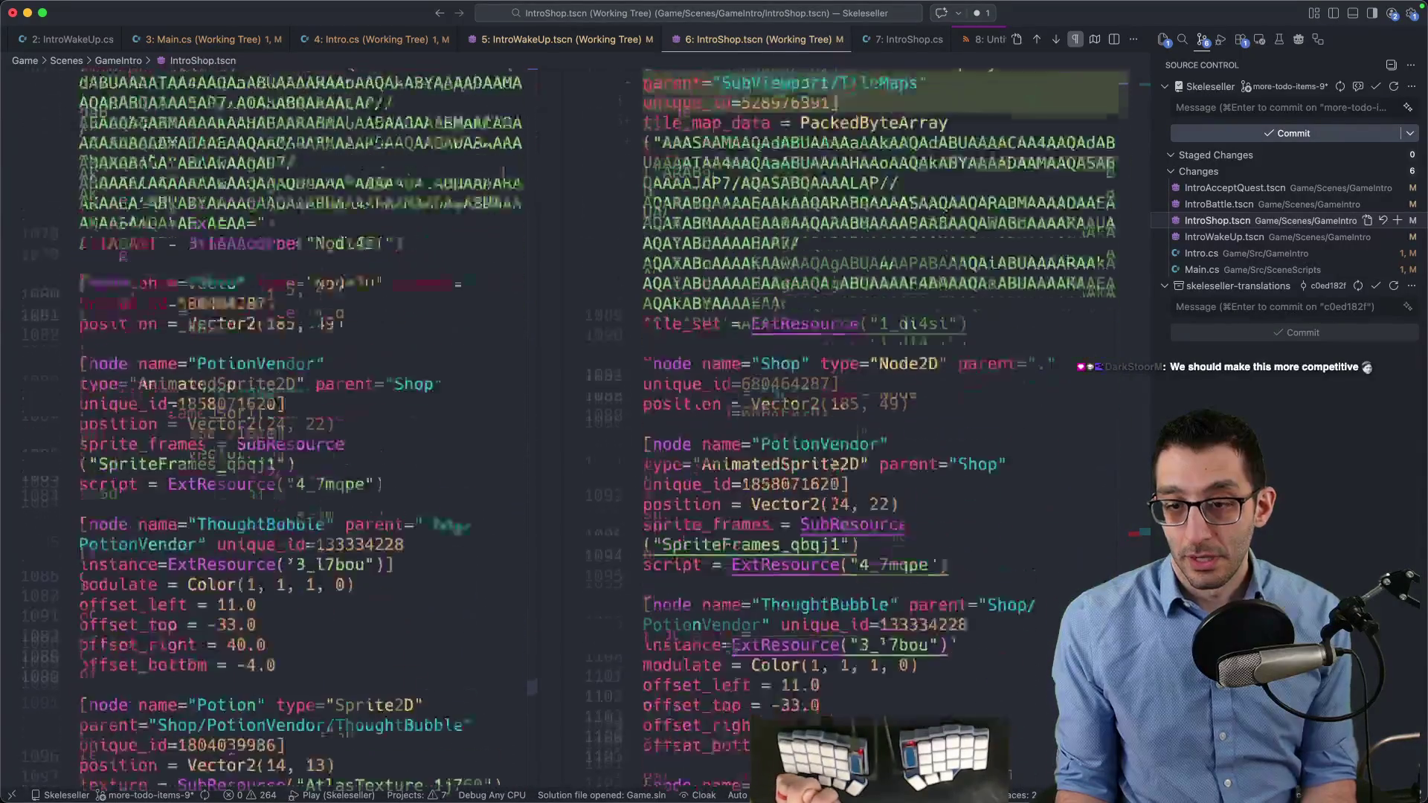
# Check the IntroBattle and IntroAcceptQuest diffs, then stage all four Intro*.tscn files
pyautogui.click(1226, 205)
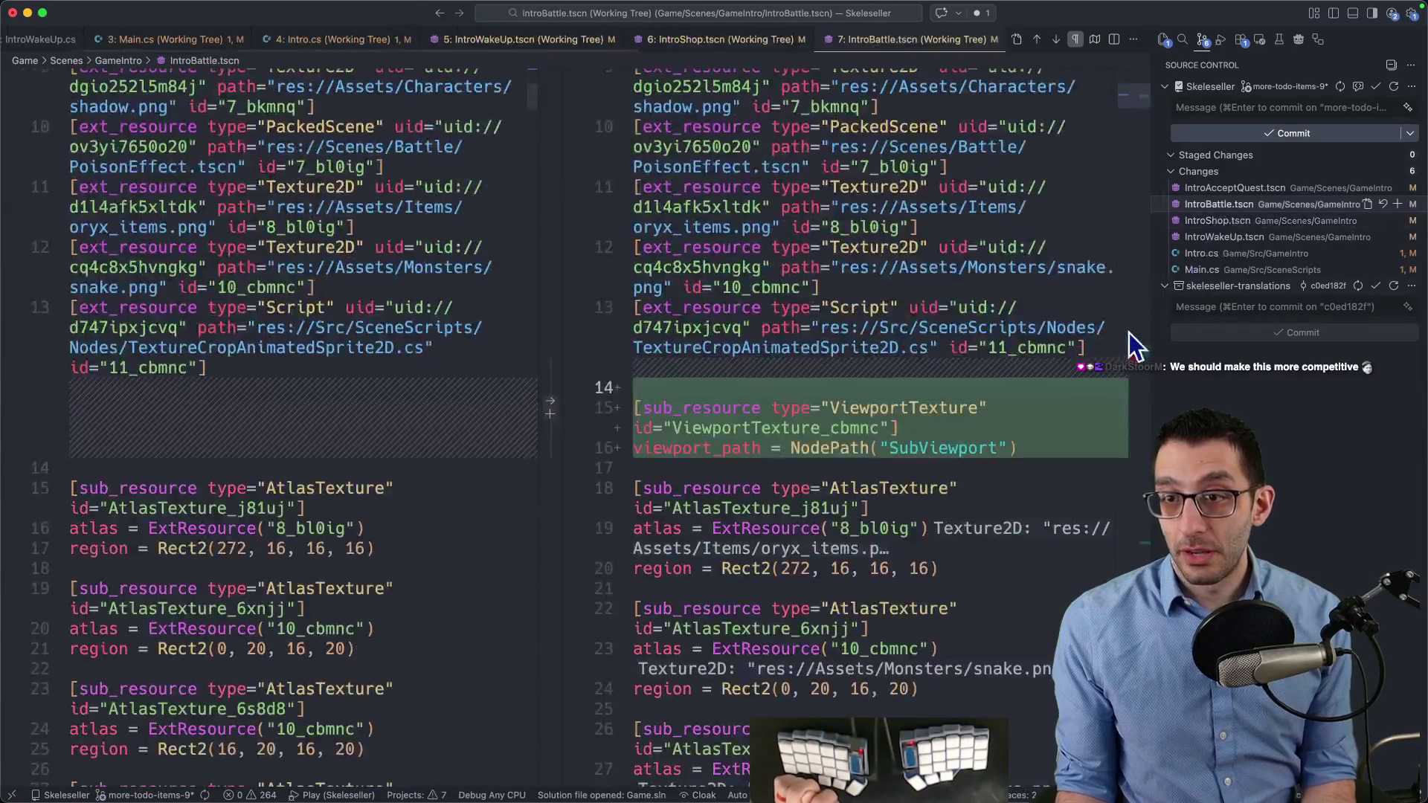
pyautogui.click(1129, 344)
pyautogui.scroll(-15, 1144, 367)
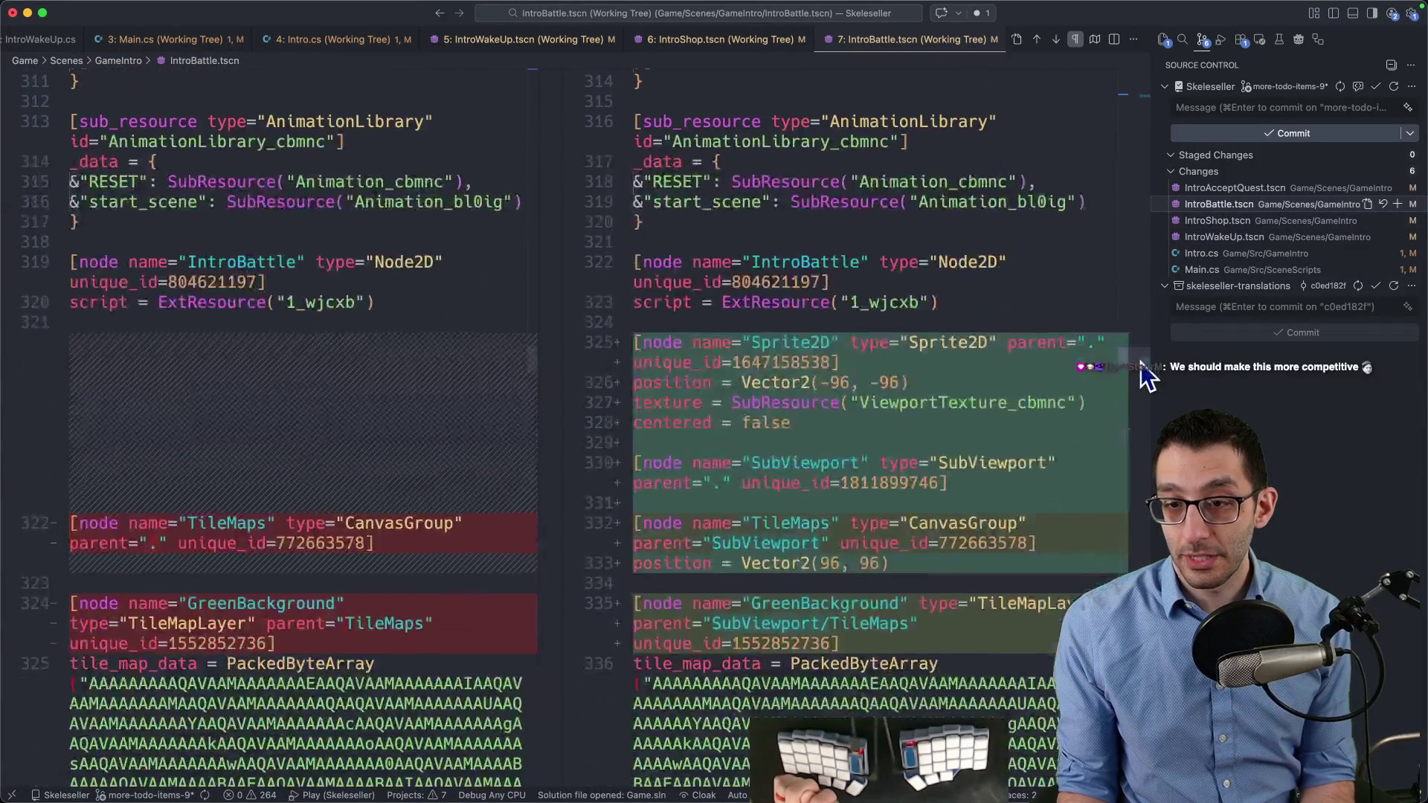
pyautogui.scroll(-20, 877, 432)
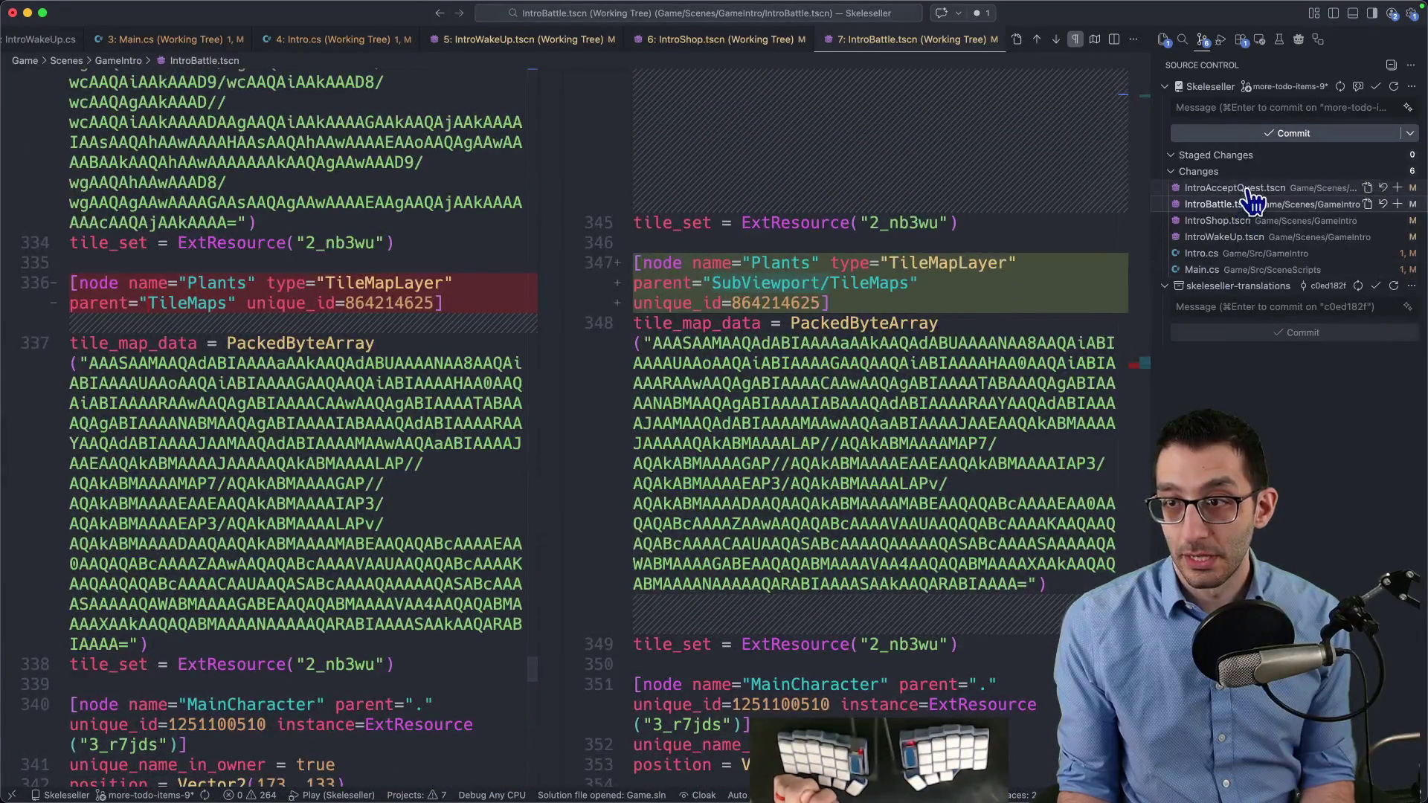
pyautogui.click(1249, 188)
pyautogui.click(1144, 525)
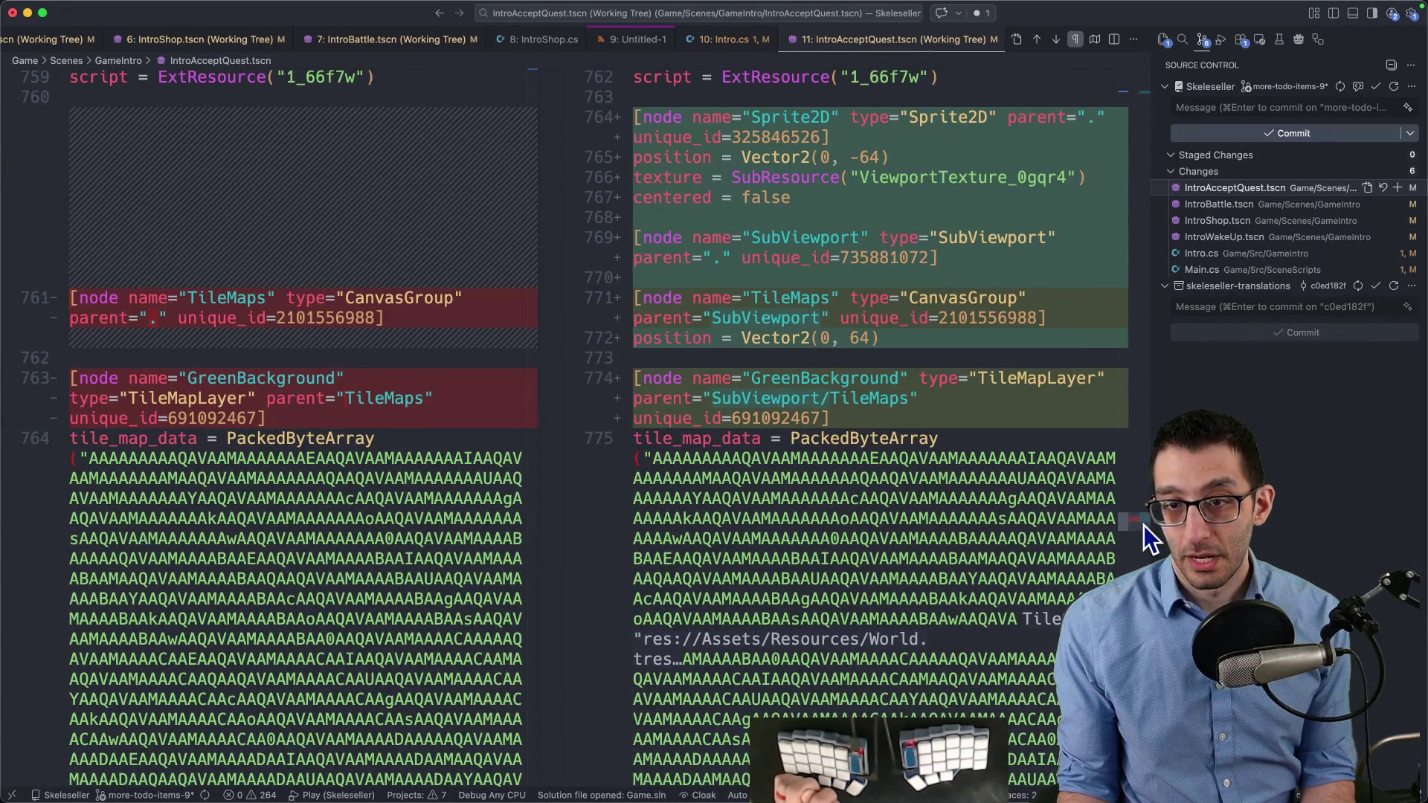
pyautogui.scroll(-15, 1144, 525)
pyautogui.scroll(-12, 1143, 525)
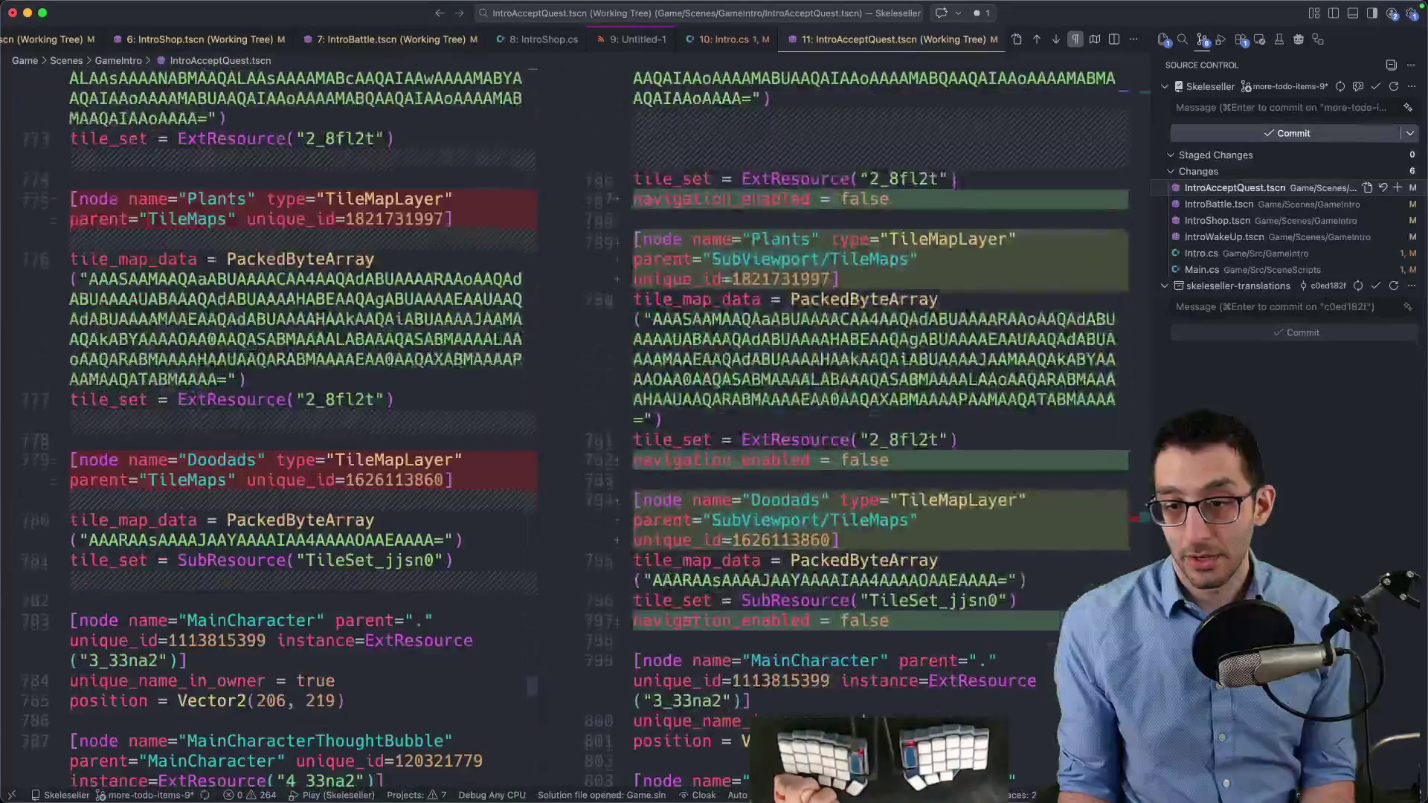
pyautogui.scroll(-2, 1144, 524)
pyautogui.scroll(5, 1122, 372)
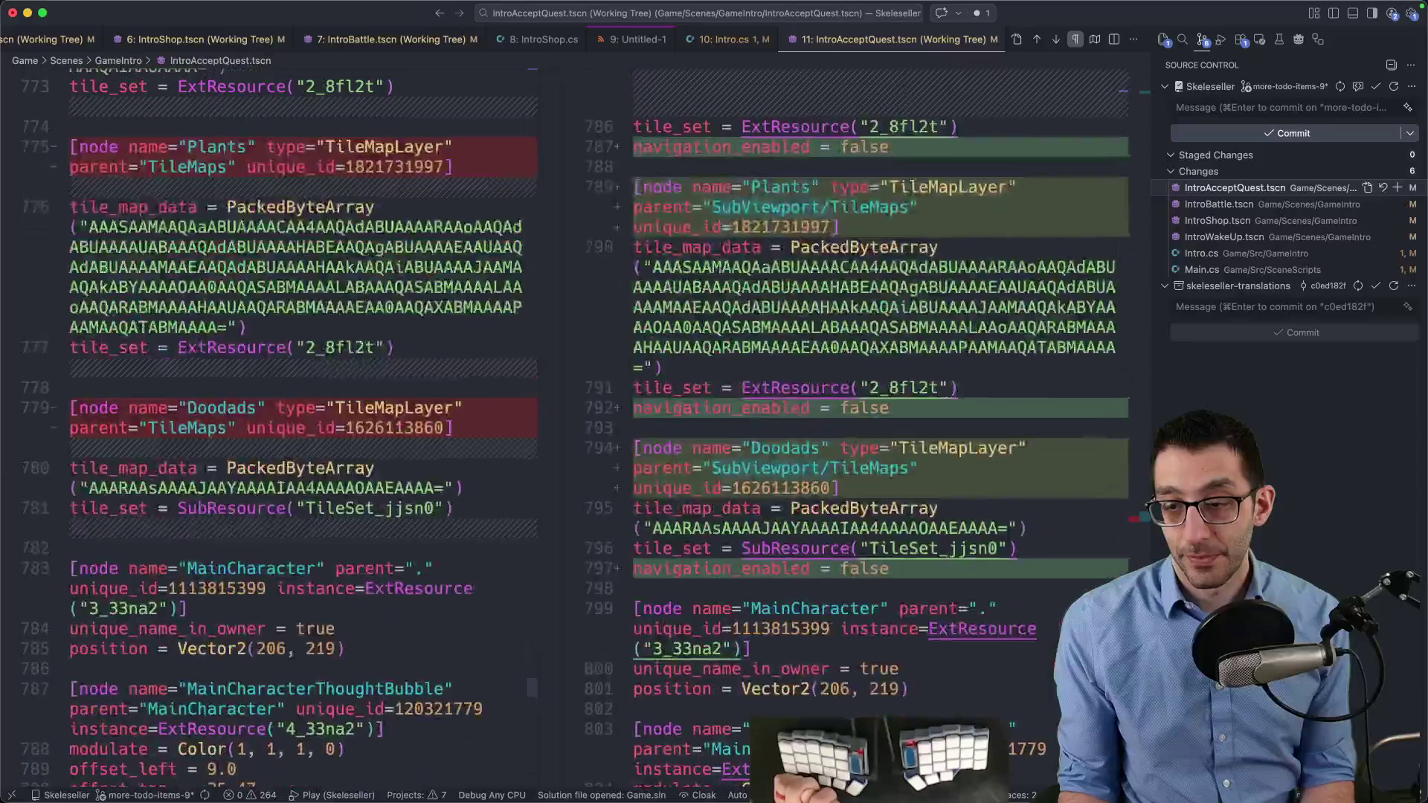
pyautogui.keyDown('shift'); pyautogui.click(1291, 236); pyautogui.keyUp('shift')
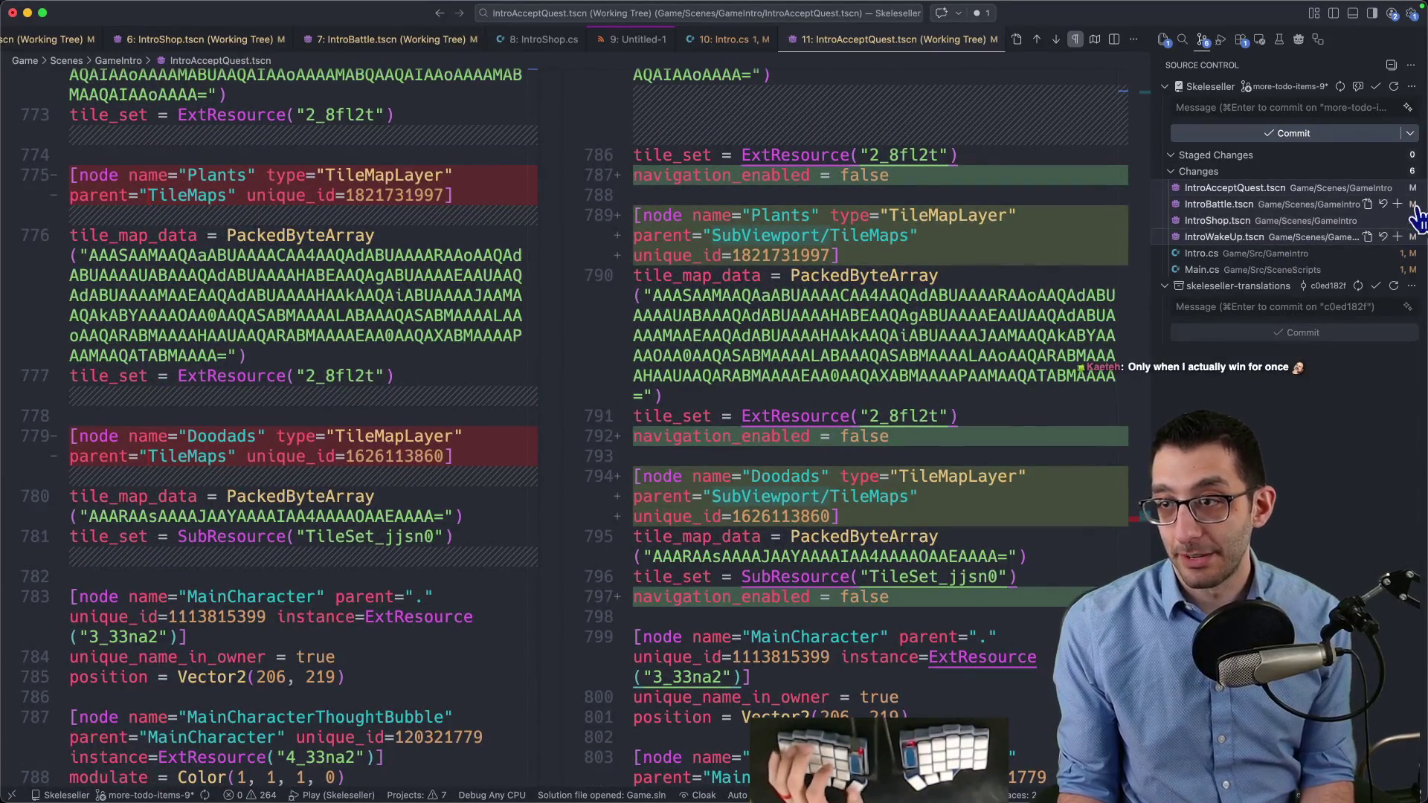
pyautogui.click(1397, 204)
# Write the commit message 'Fix intro fading' with a 'Fixes #946' body explaining the SubViewport change, and rewrap it
pyautogui.click(1270, 131)
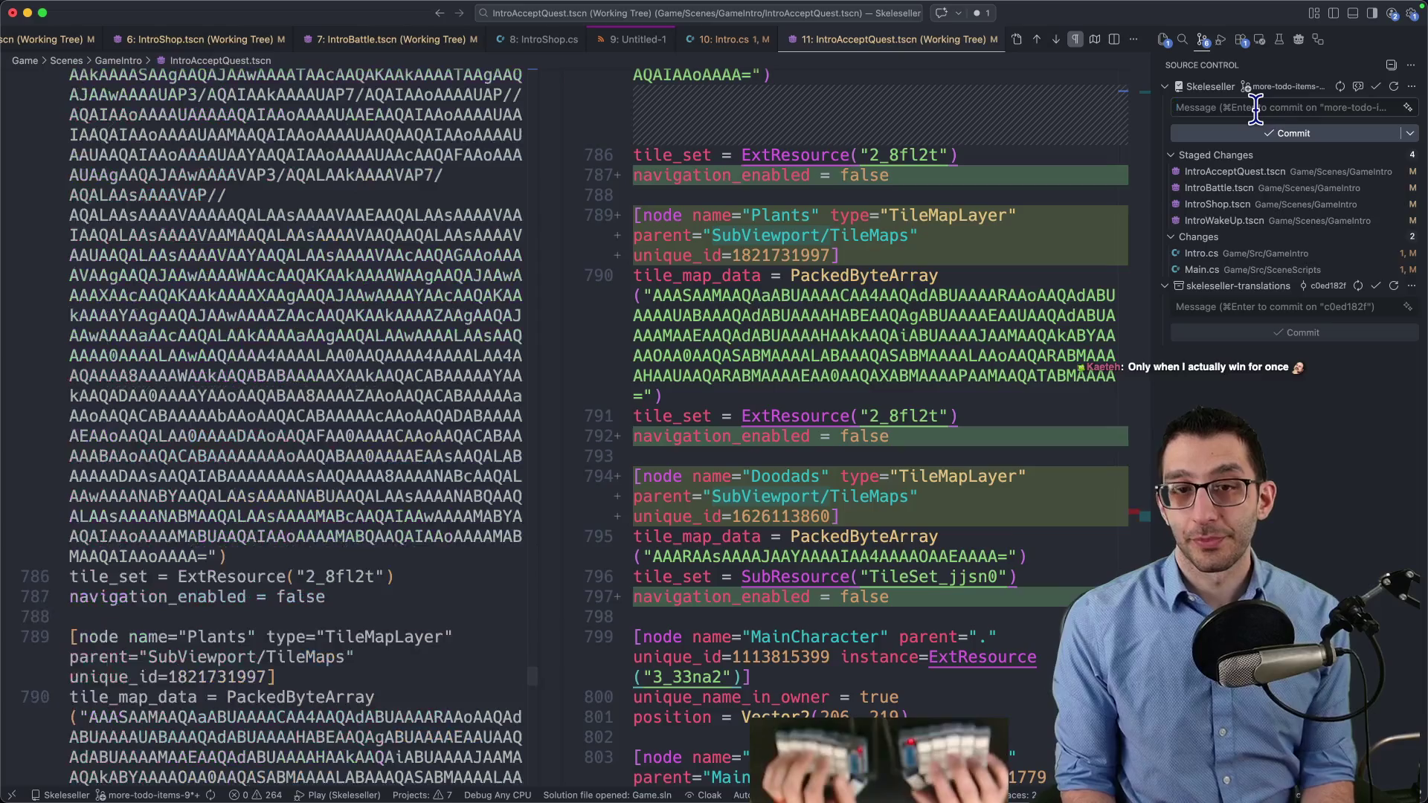
pyautogui.press('super+Tab')
pyautogui.hotkey('ctrl', 'Tab')
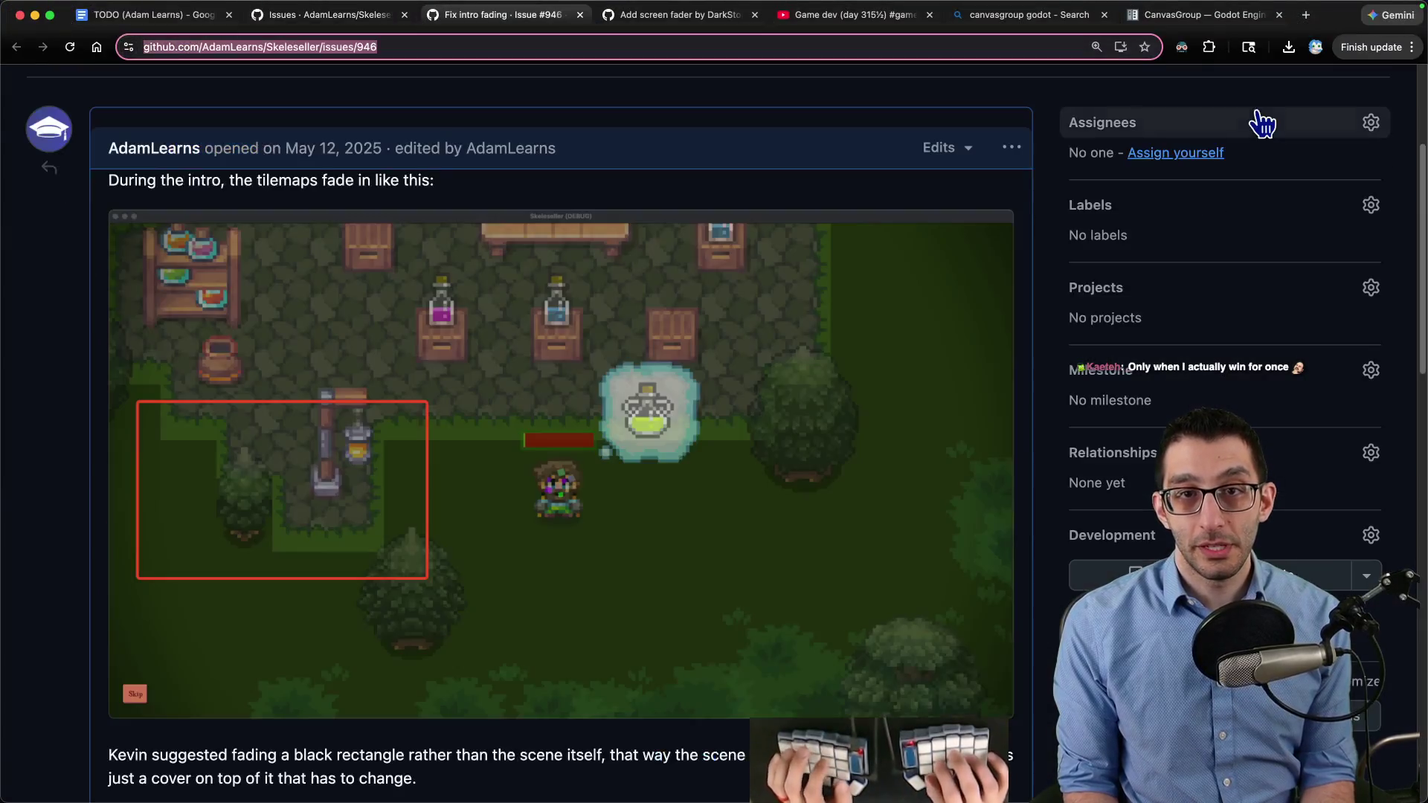
pyautogui.press('super+Tab')
pyautogui.write('Fix intro')
pyautogui.press('Return')
pyautogui.press('Return')
pyautogui.write('Fixes #946. I did what I said in the iss')
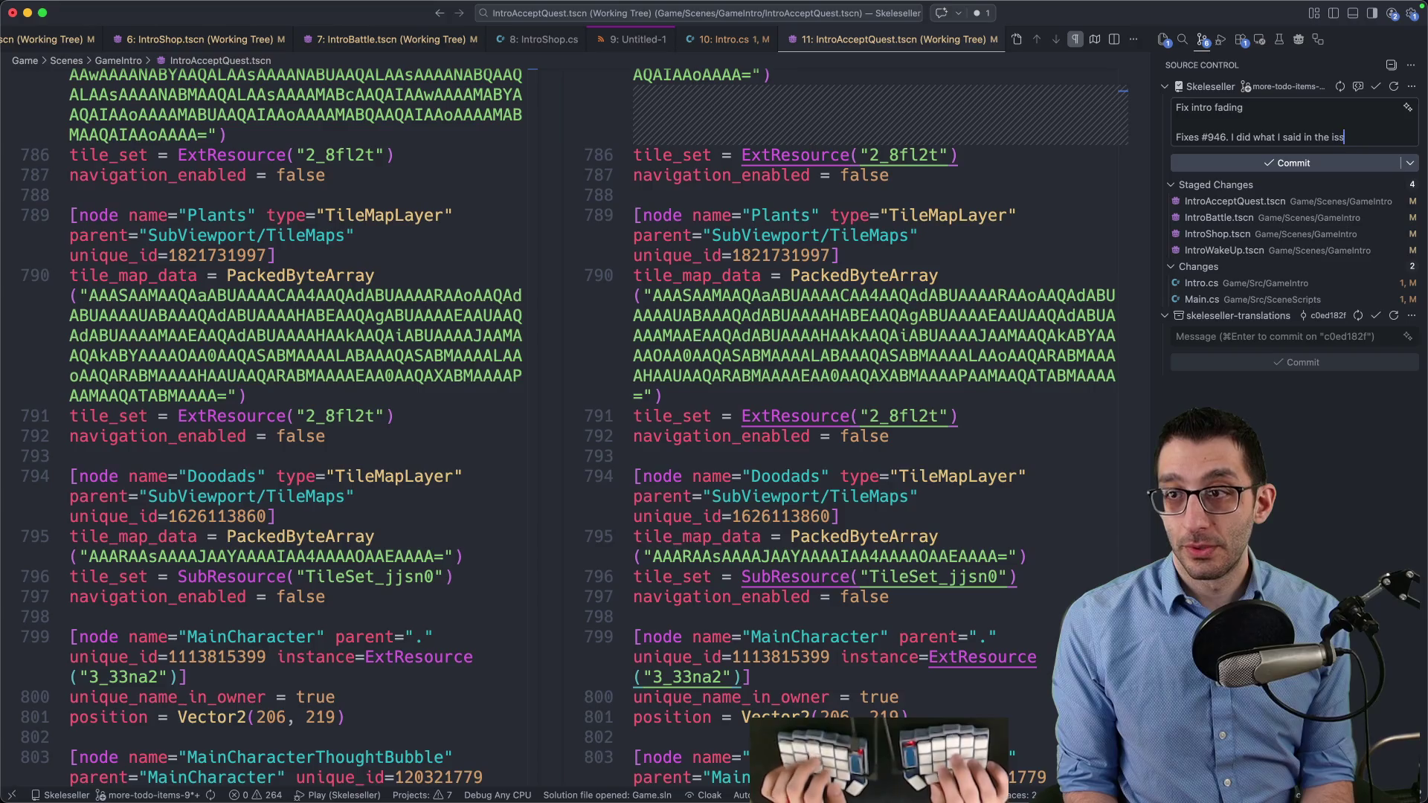
pyautogui.write('ue, which is to add a Sprite2D whose texture is a')
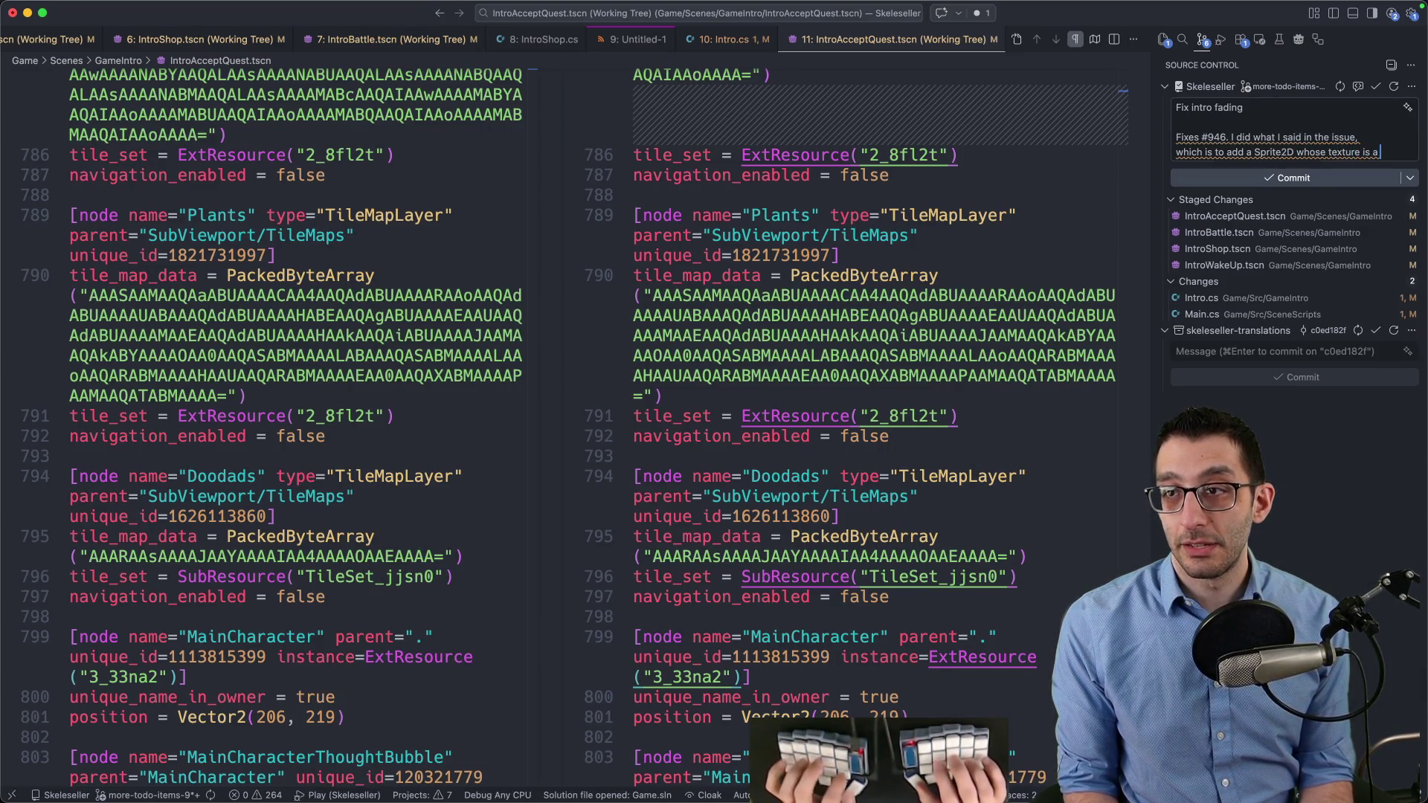
pyautogui.write('SubViewport')
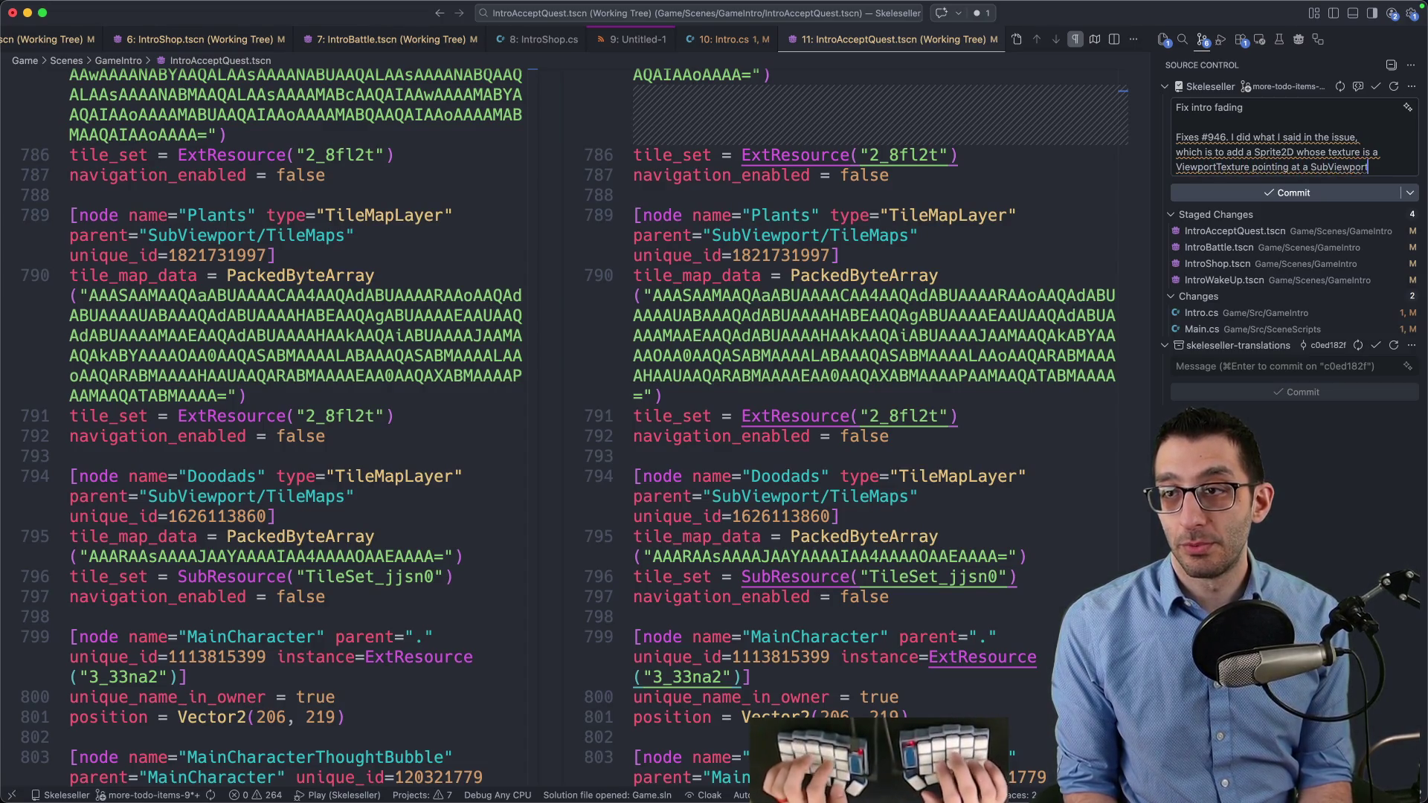
pyautogui.write(' with the tile maps.')
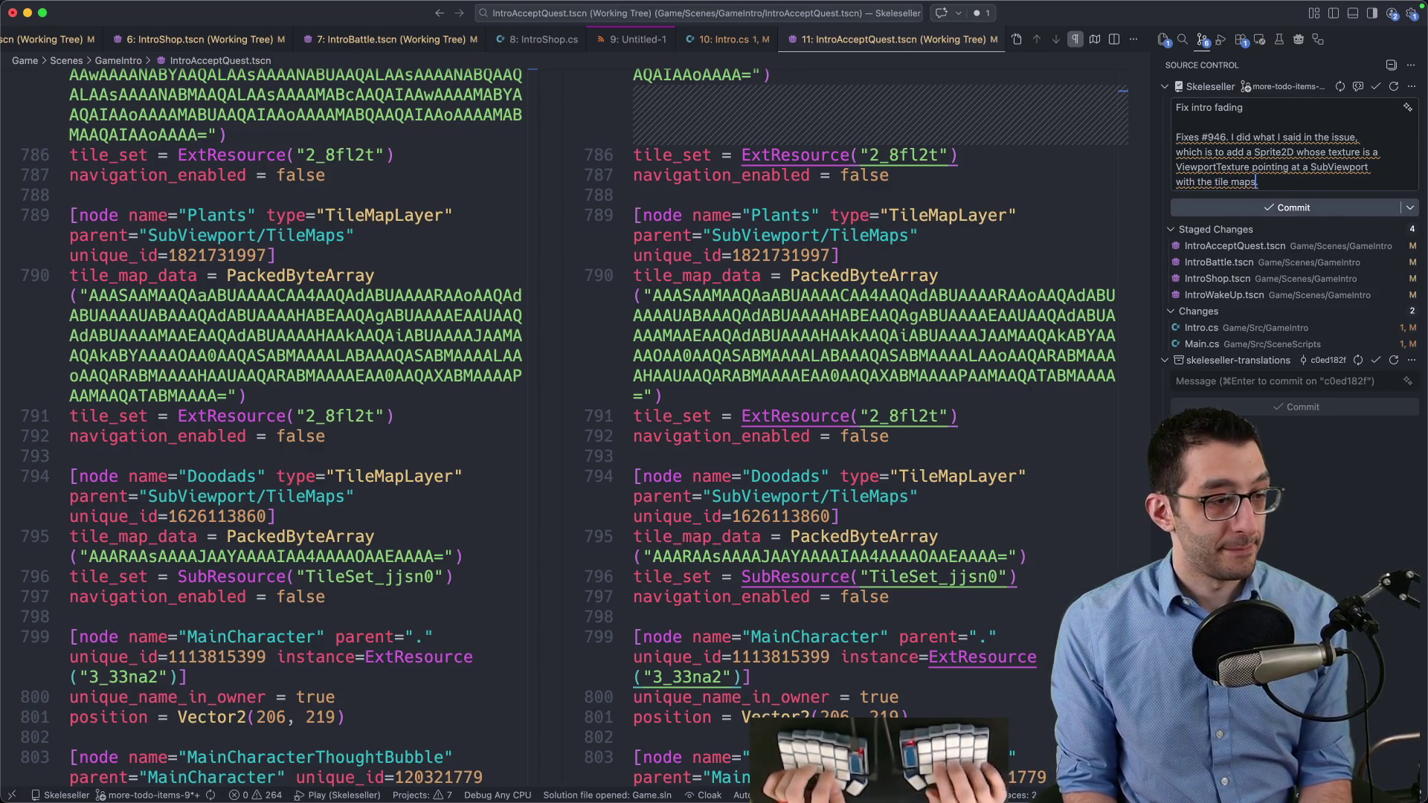
pyautogui.hotkey('alt', 'q')
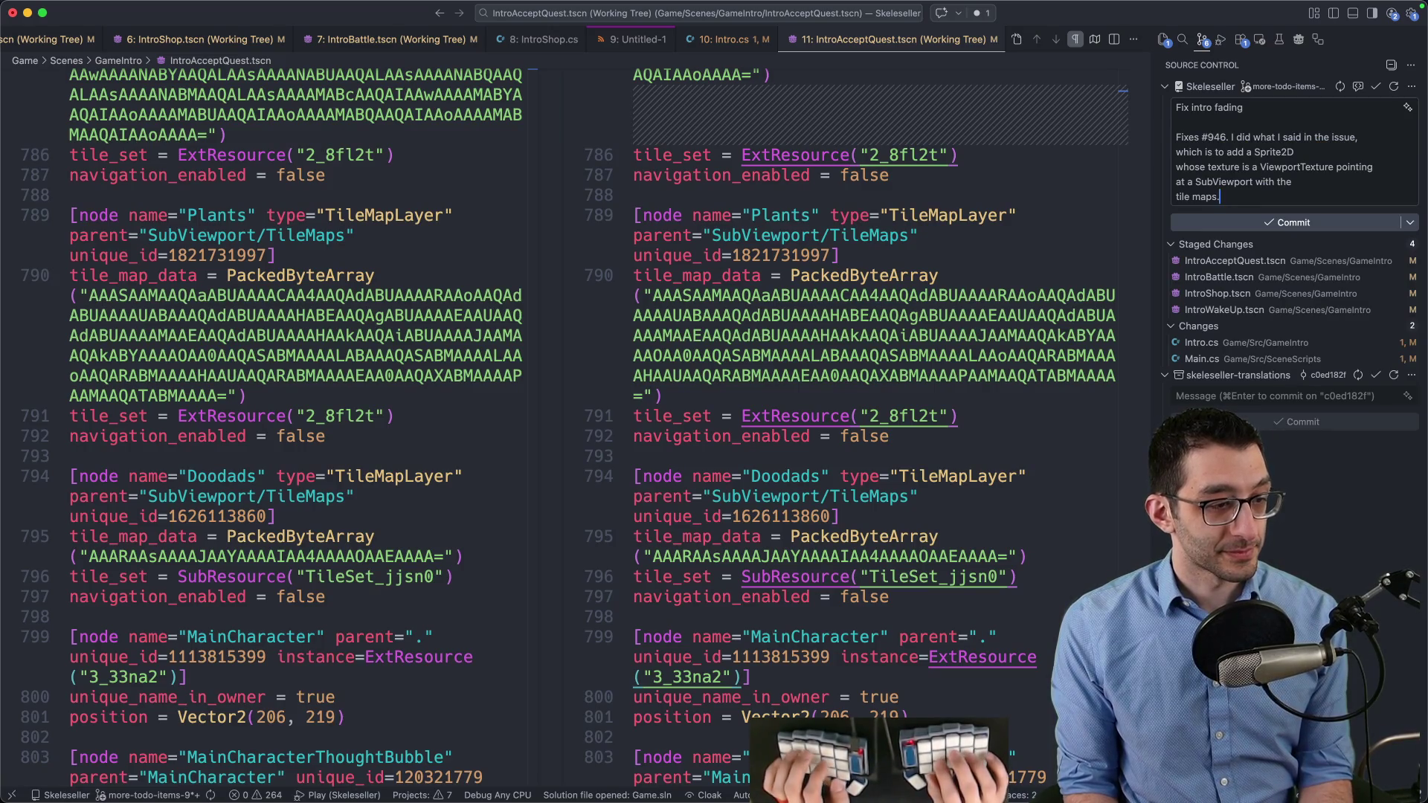
# Commit the staged intro scenes, close the editor tabs discarding Untitled-1, and return to Godot
pyautogui.press('super+Return')
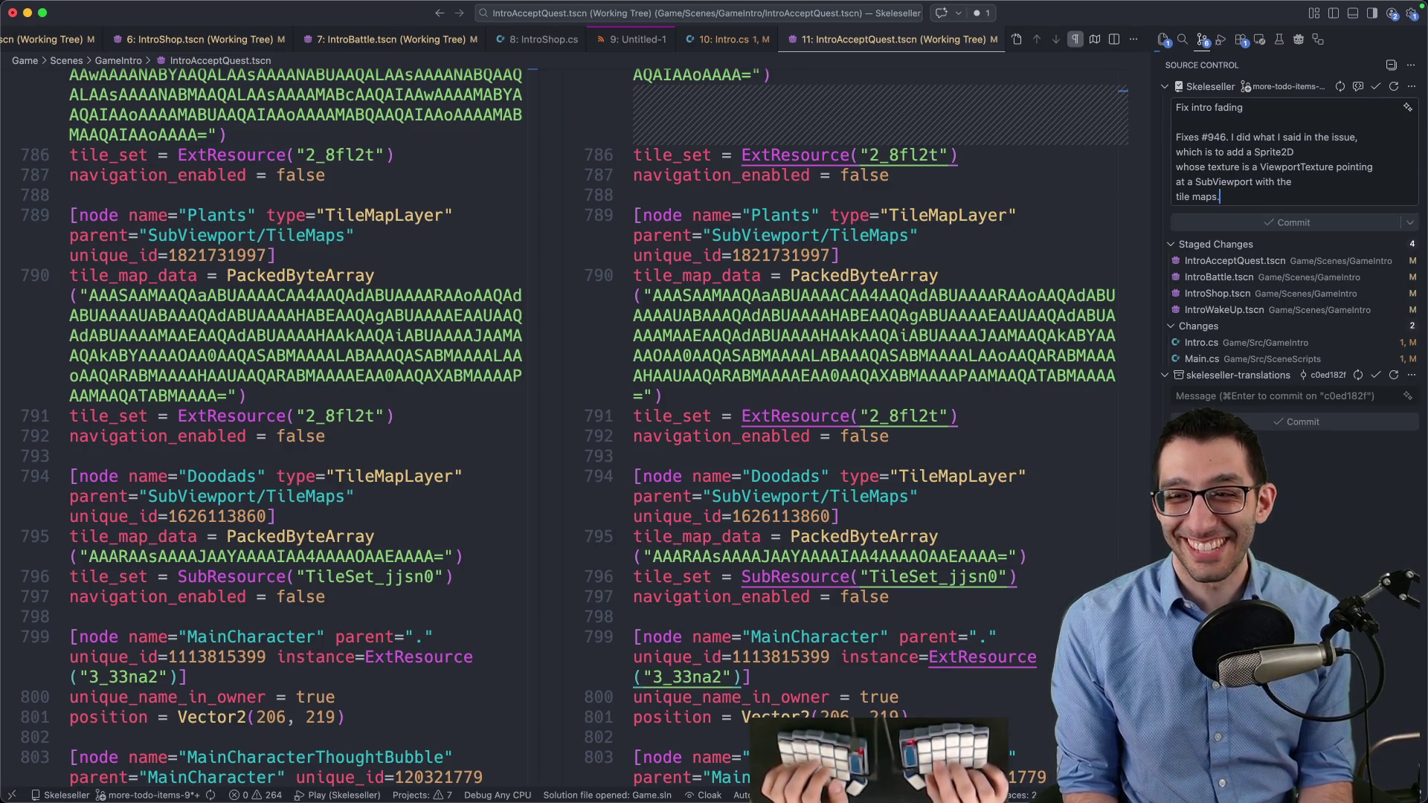
pyautogui.press('super+w')
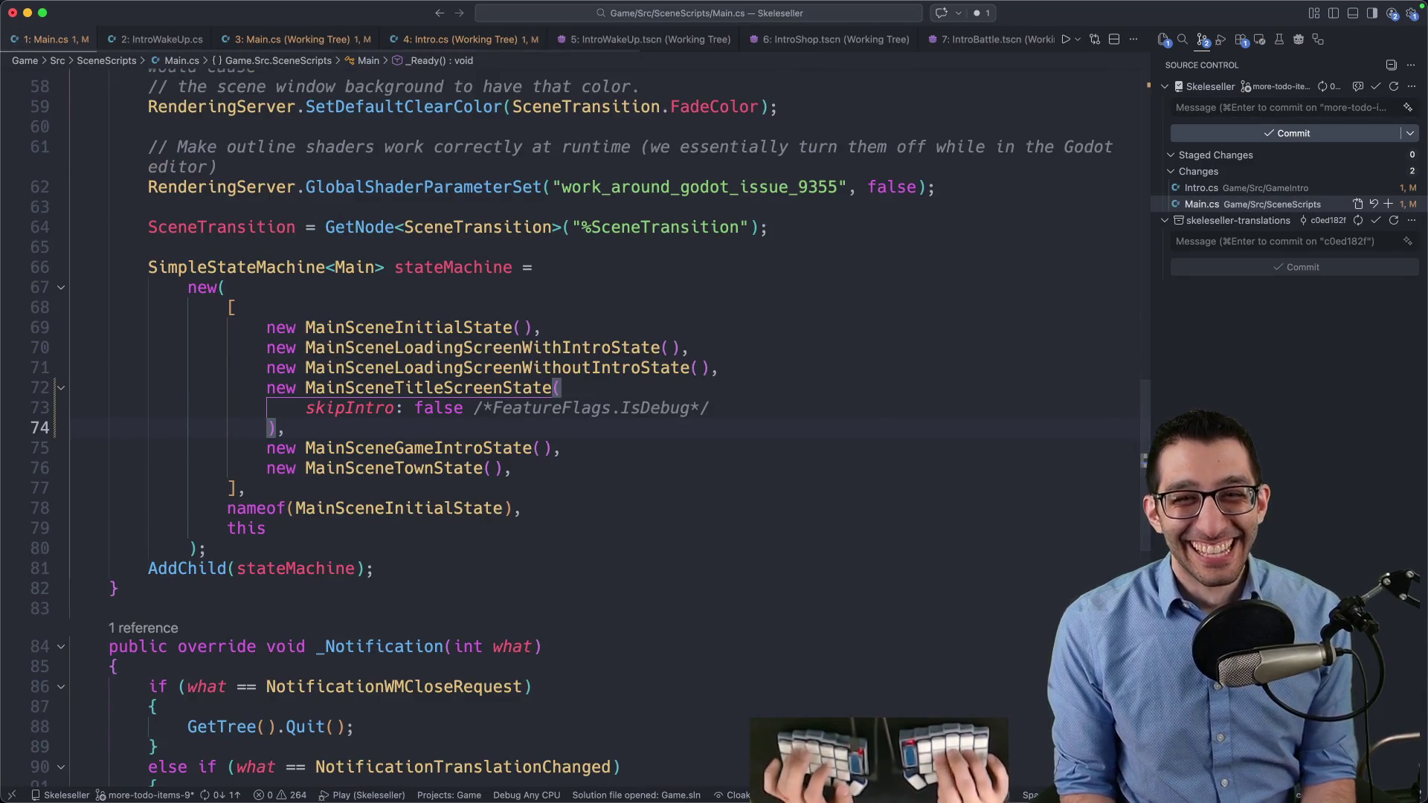
pyautogui.press('super+w')
pyautogui.press('super+w')
pyautogui.press('super+d')
pyautogui.press('super+w')
pyautogui.press('super+w')
pyautogui.press('super+w')
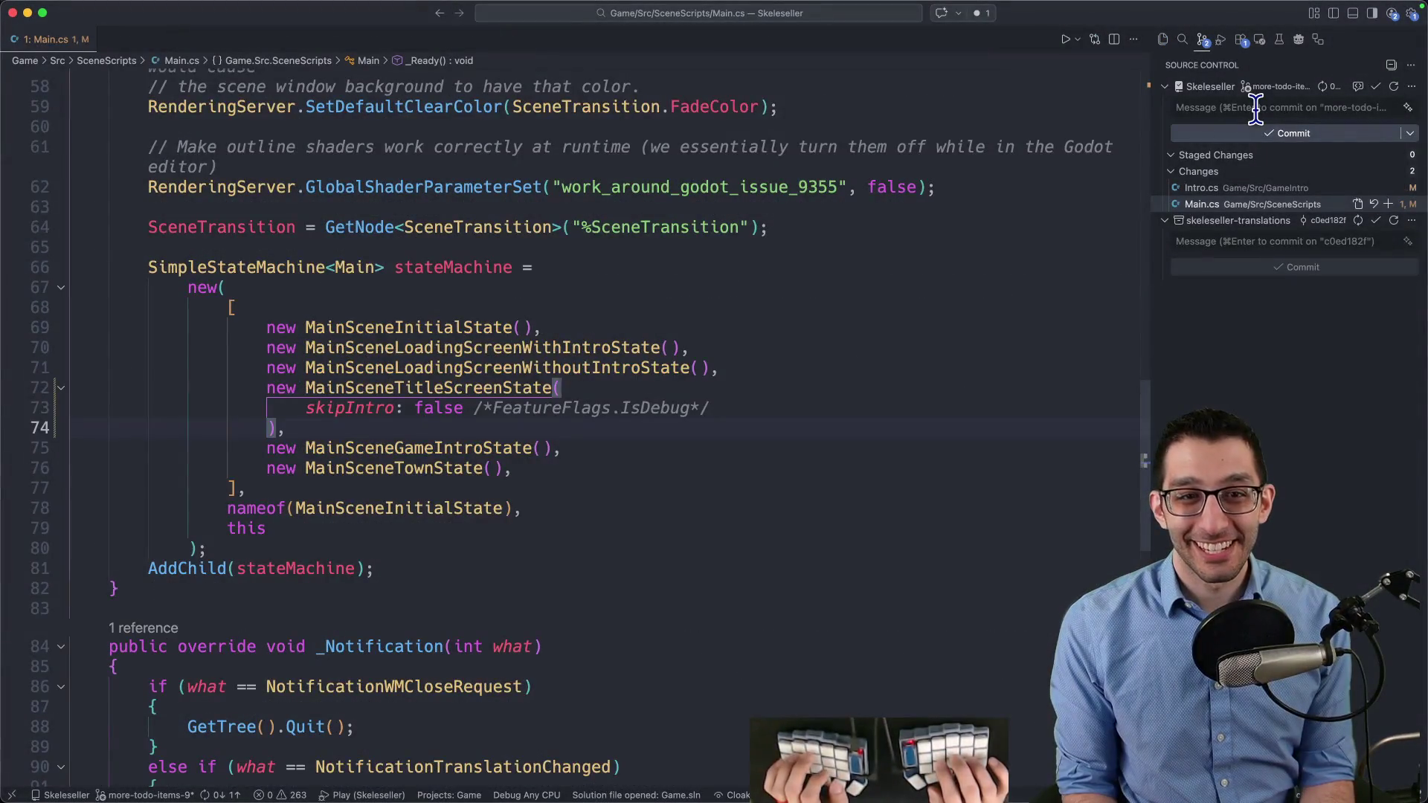
pyautogui.press('super+Tab')
pyautogui.scroll(-2, 535, 504)
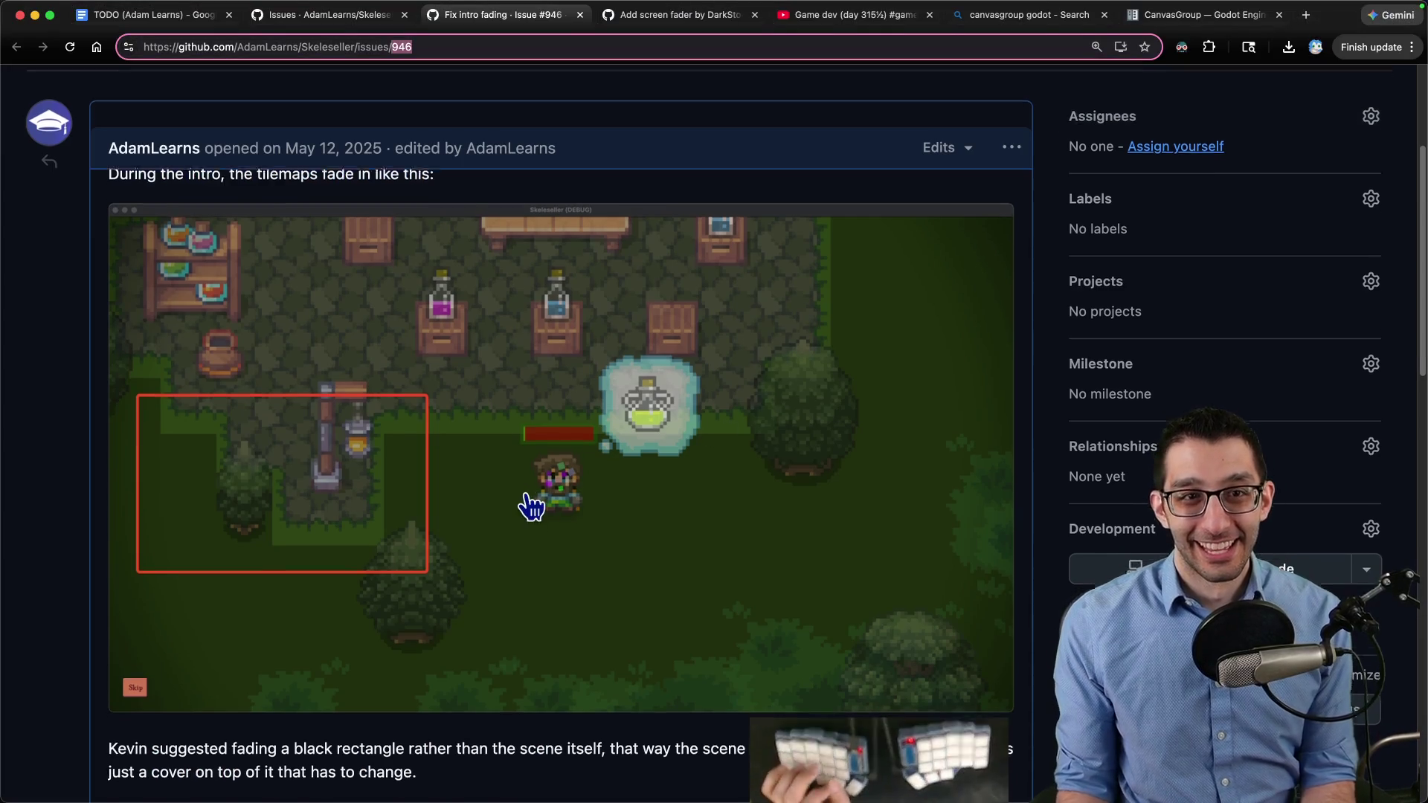
pyautogui.click(838, 766)
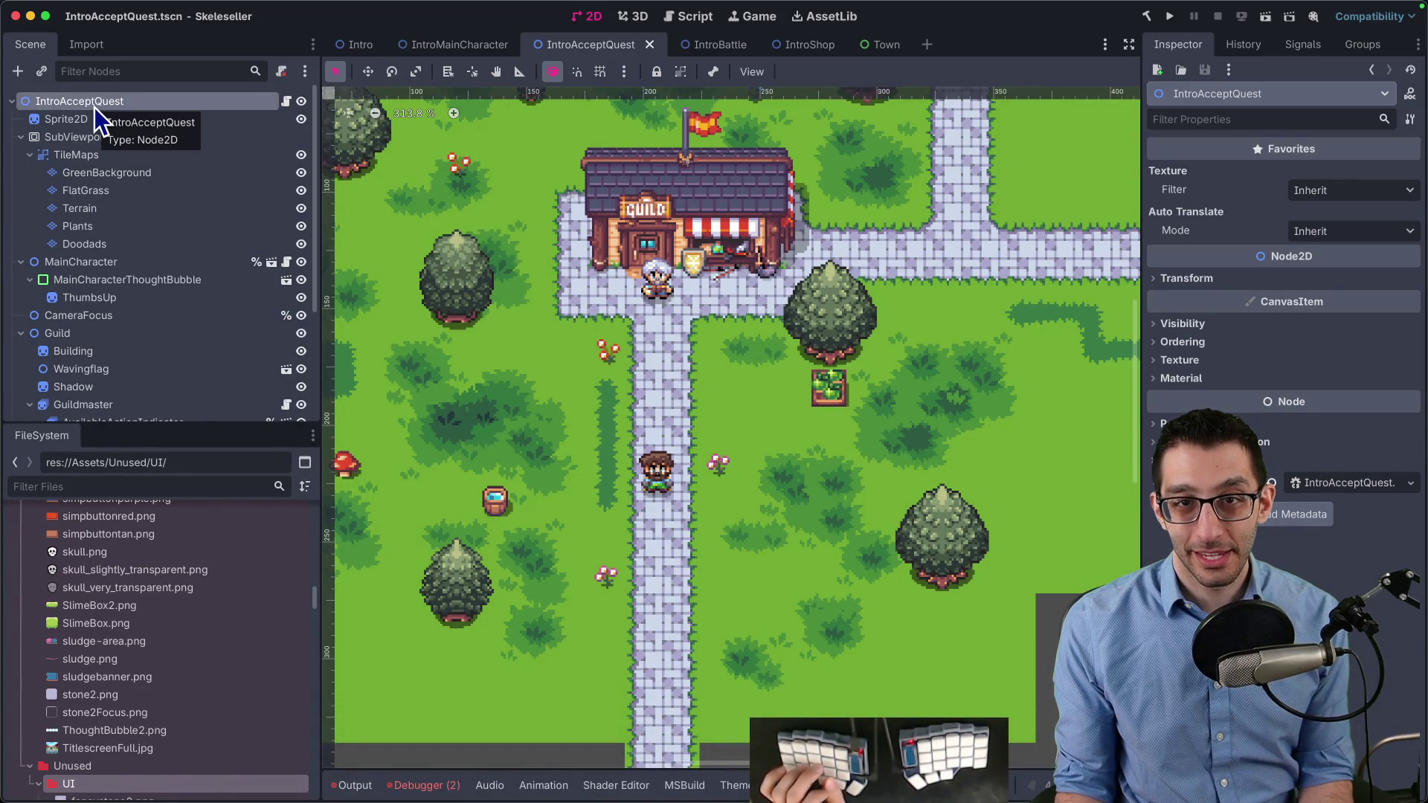
# Change the IntroAcceptQuest root node's type to CanvasGroup
pyautogui.rightClick(114, 108)
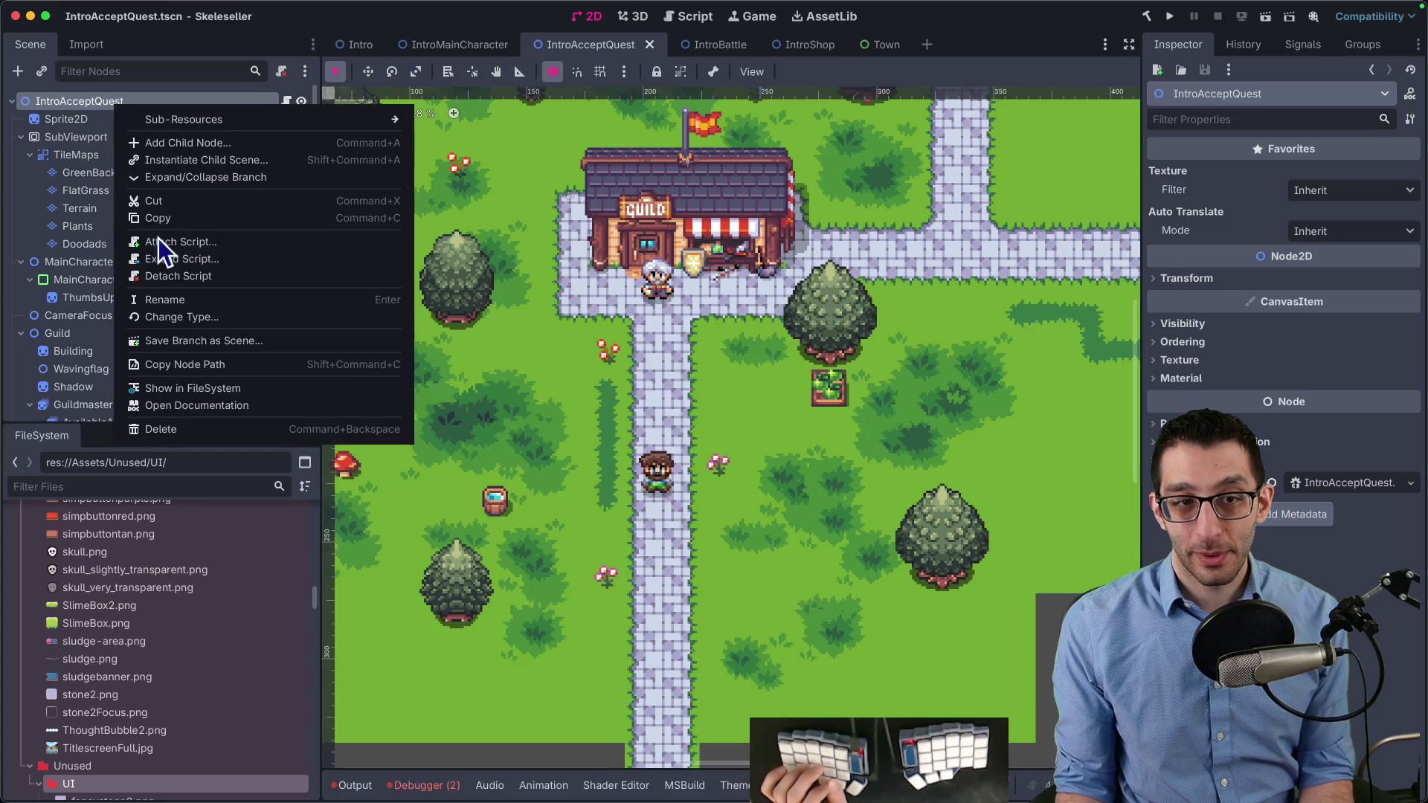
pyautogui.click(199, 321)
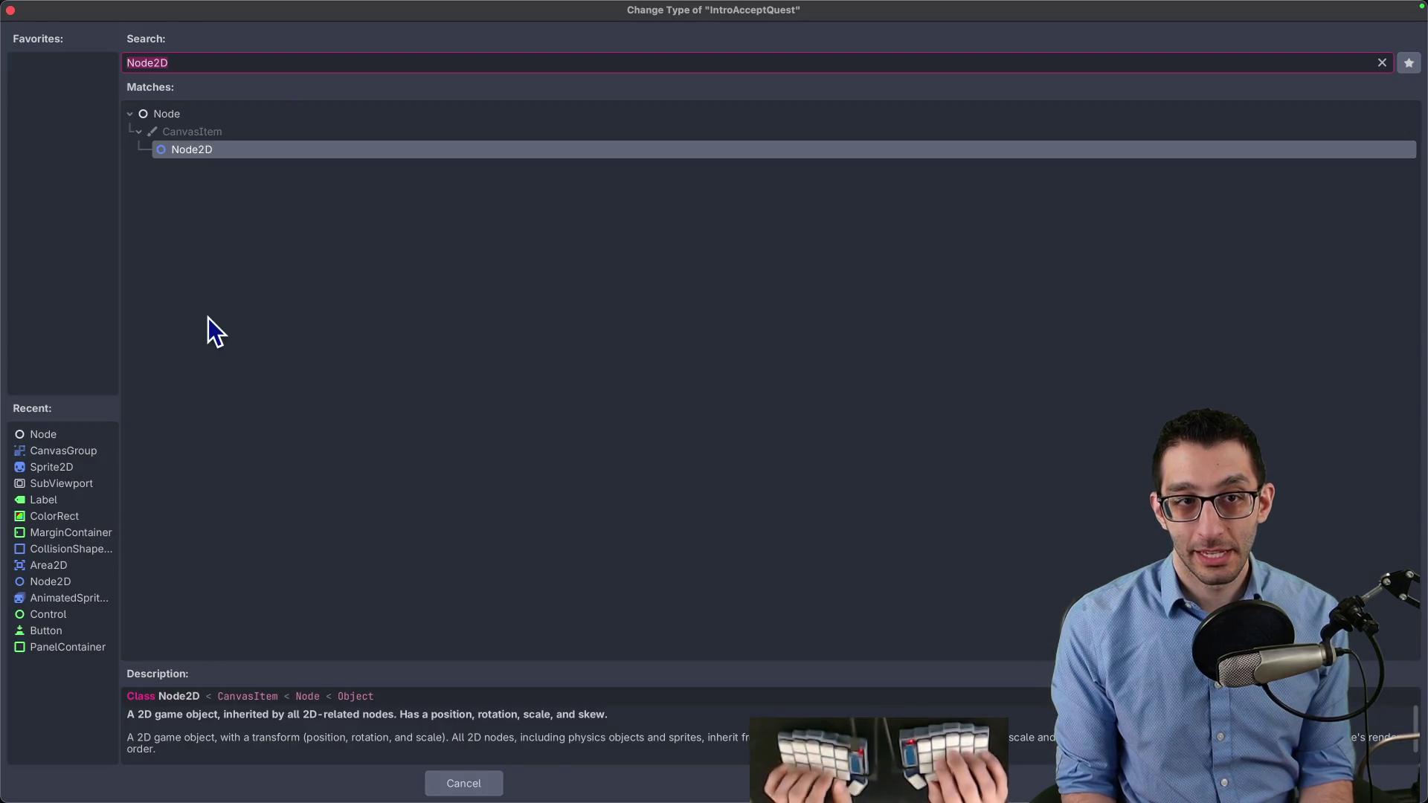
pyautogui.write('canvasgroup')
pyautogui.press('Return')
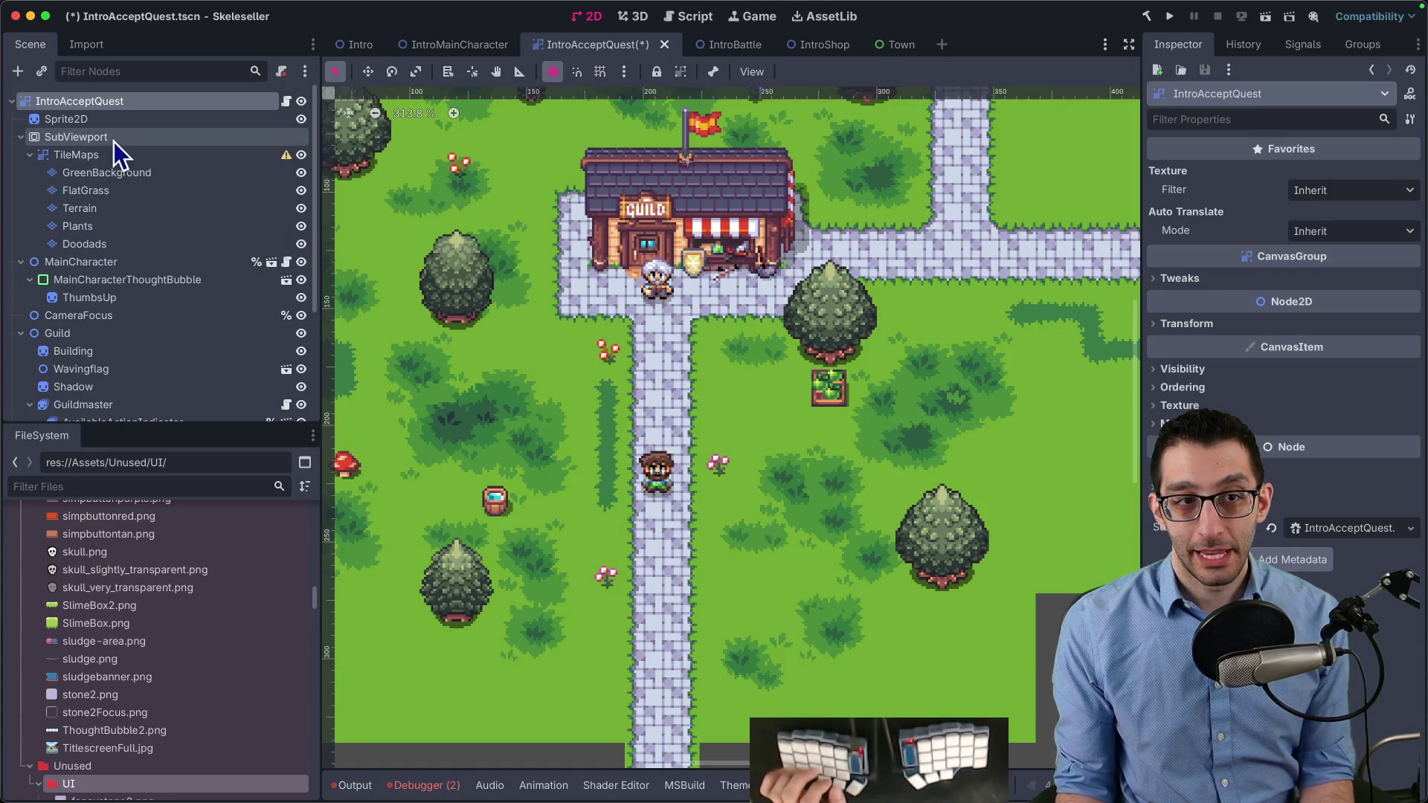
# Move TileMaps under the root and delete the SubViewport and Sprite2D nodes
pyautogui.moveTo(83, 155); pyautogui.dragTo(76, 129)
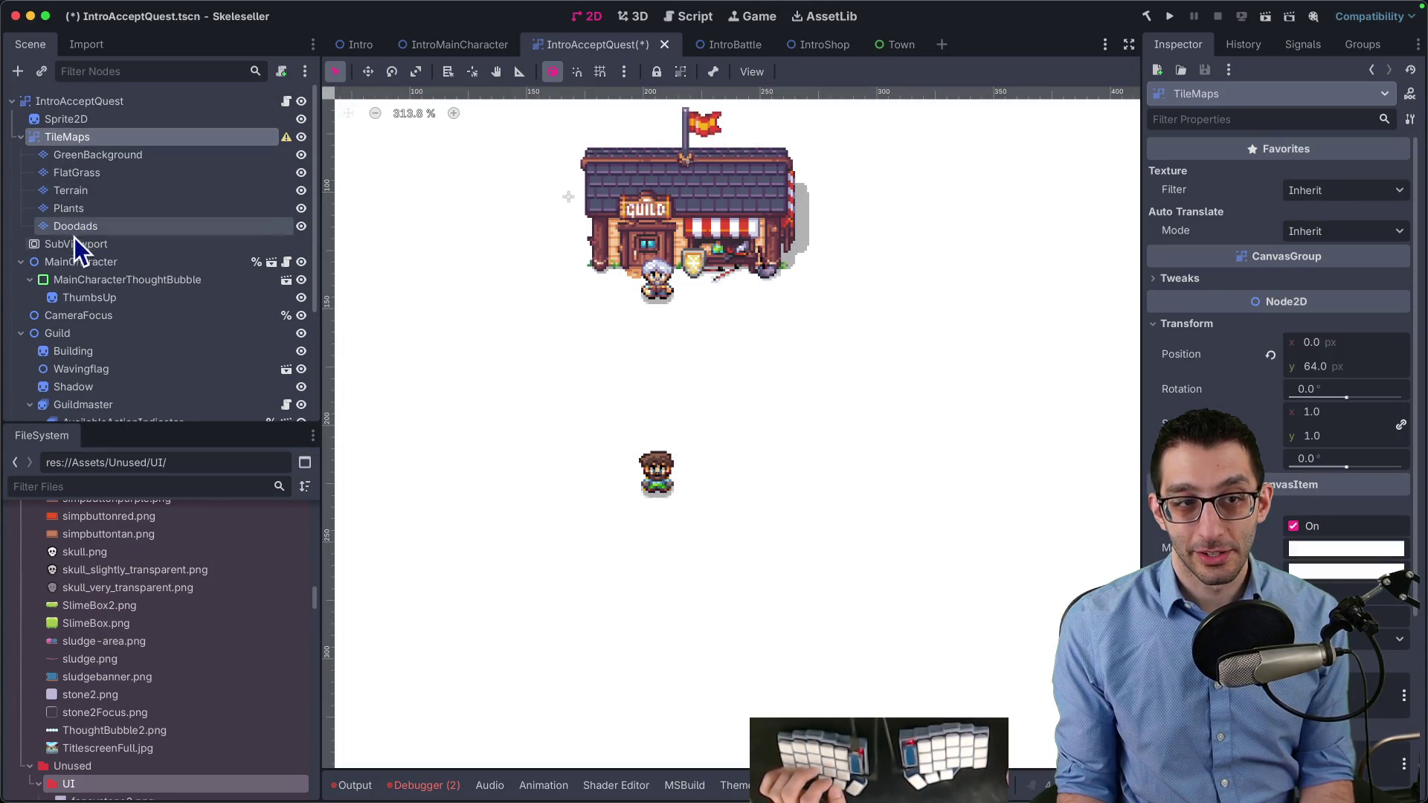
pyautogui.click(158, 240)
pyautogui.press('Delete')
pyautogui.press('Return')
pyautogui.click(88, 119)
pyautogui.press('Delete')
pyautogui.press('Return')
# Move the five tile layers, GreenBackground through Doodads, out of TileMaps to root level
pyautogui.scroll(-8, 476, 365)
pyautogui.moveTo(491, 386); pyautogui.dragTo(756, 387)
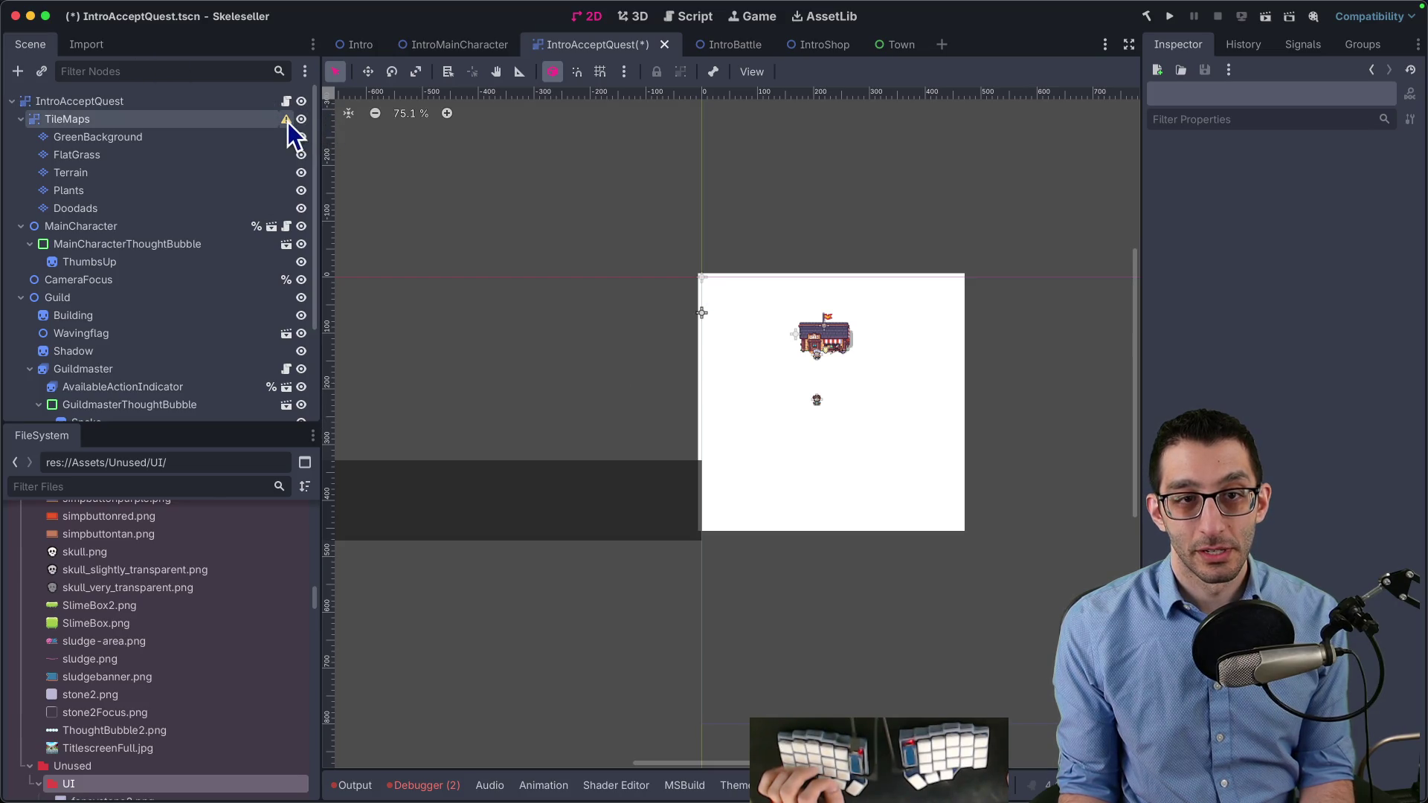
pyautogui.moveTo(287, 121)
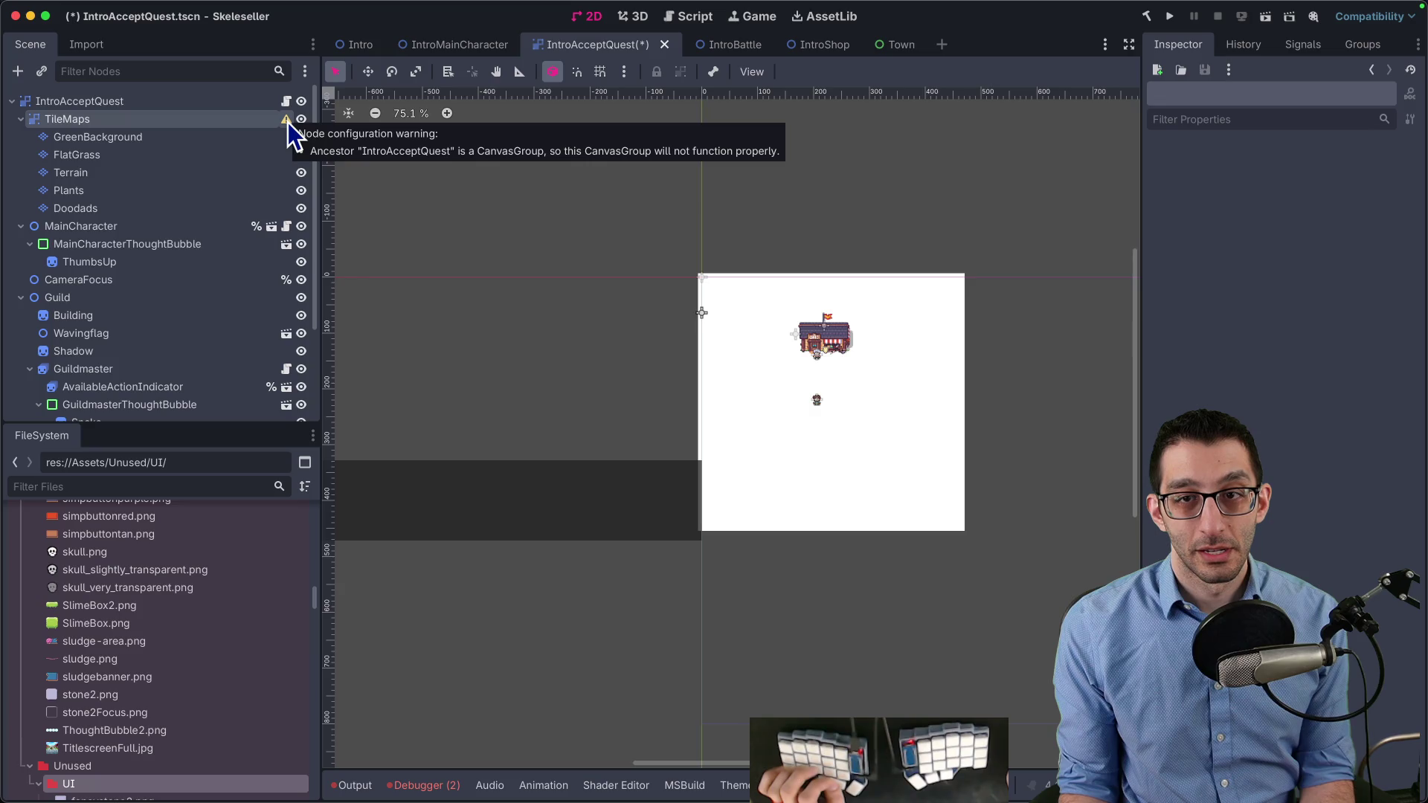
pyautogui.click(52, 137)
pyautogui.keyDown('shift'); pyautogui.click(69, 208); pyautogui.keyUp('shift')
pyautogui.moveTo(71, 137); pyautogui.dragTo(65, 113)
pyautogui.click(69, 205)
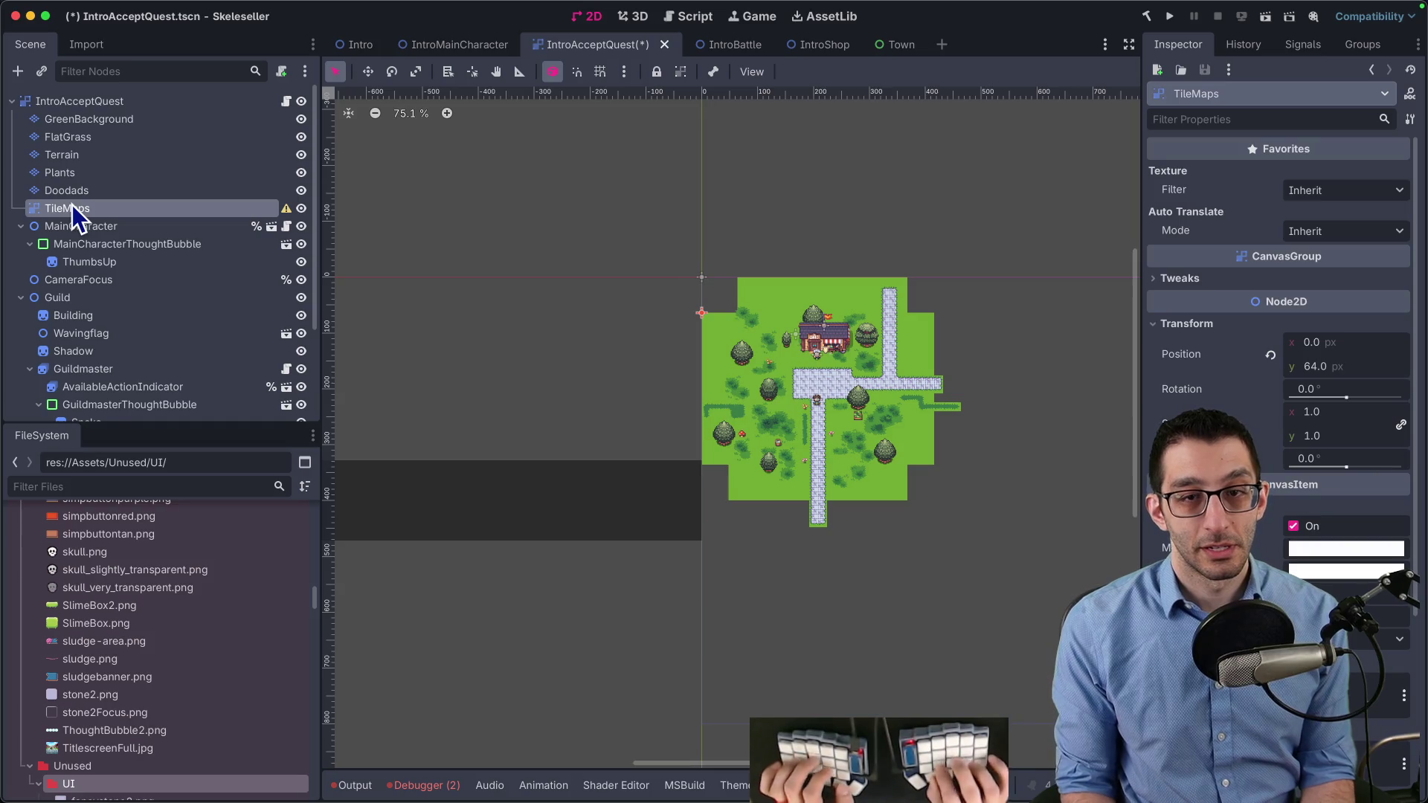
# Delete the empty TileMaps node, check the layers under IntroAcceptQuest, and return to Main.cs
pyautogui.press('Delete')
pyautogui.scroll(4, 741, 389)
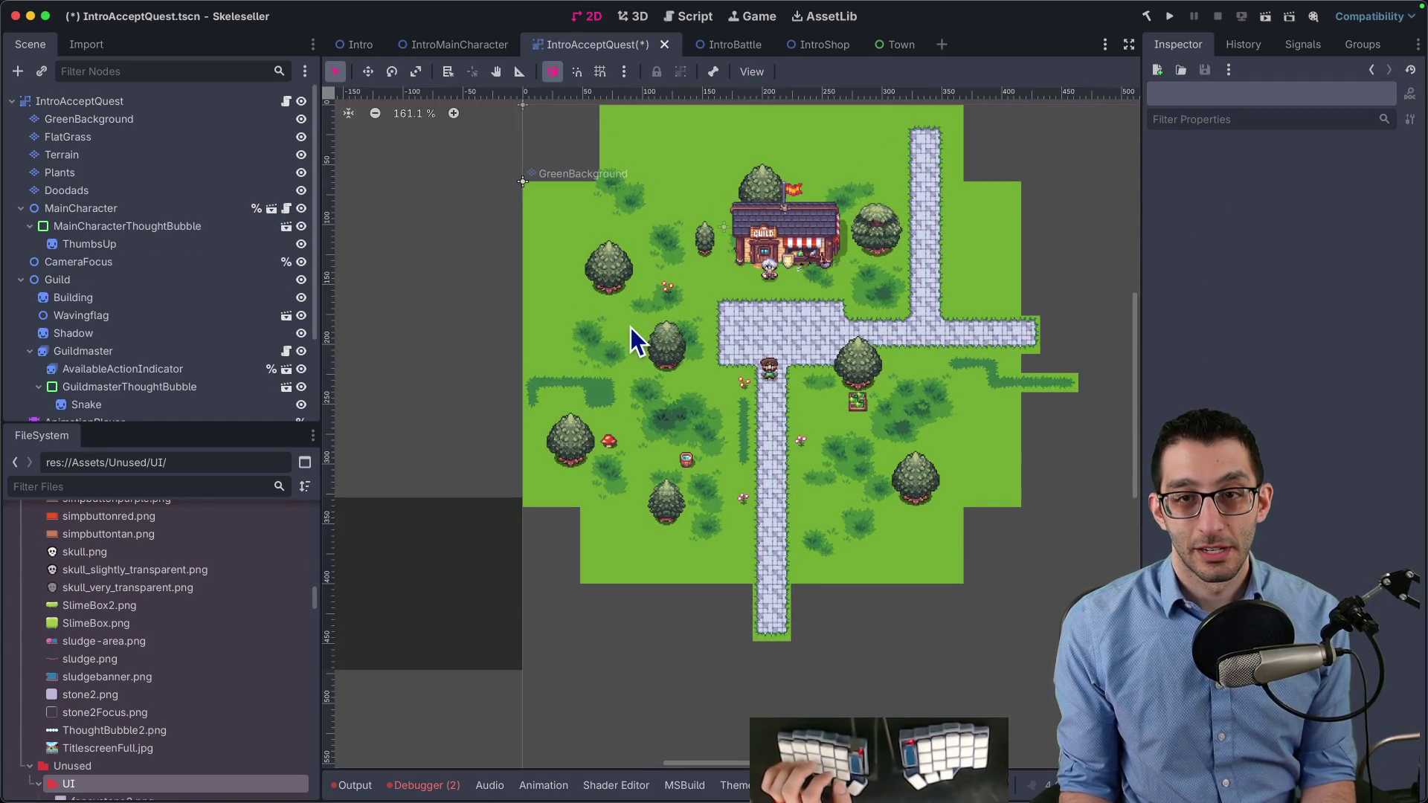
pyautogui.scroll(-2, 678, 318)
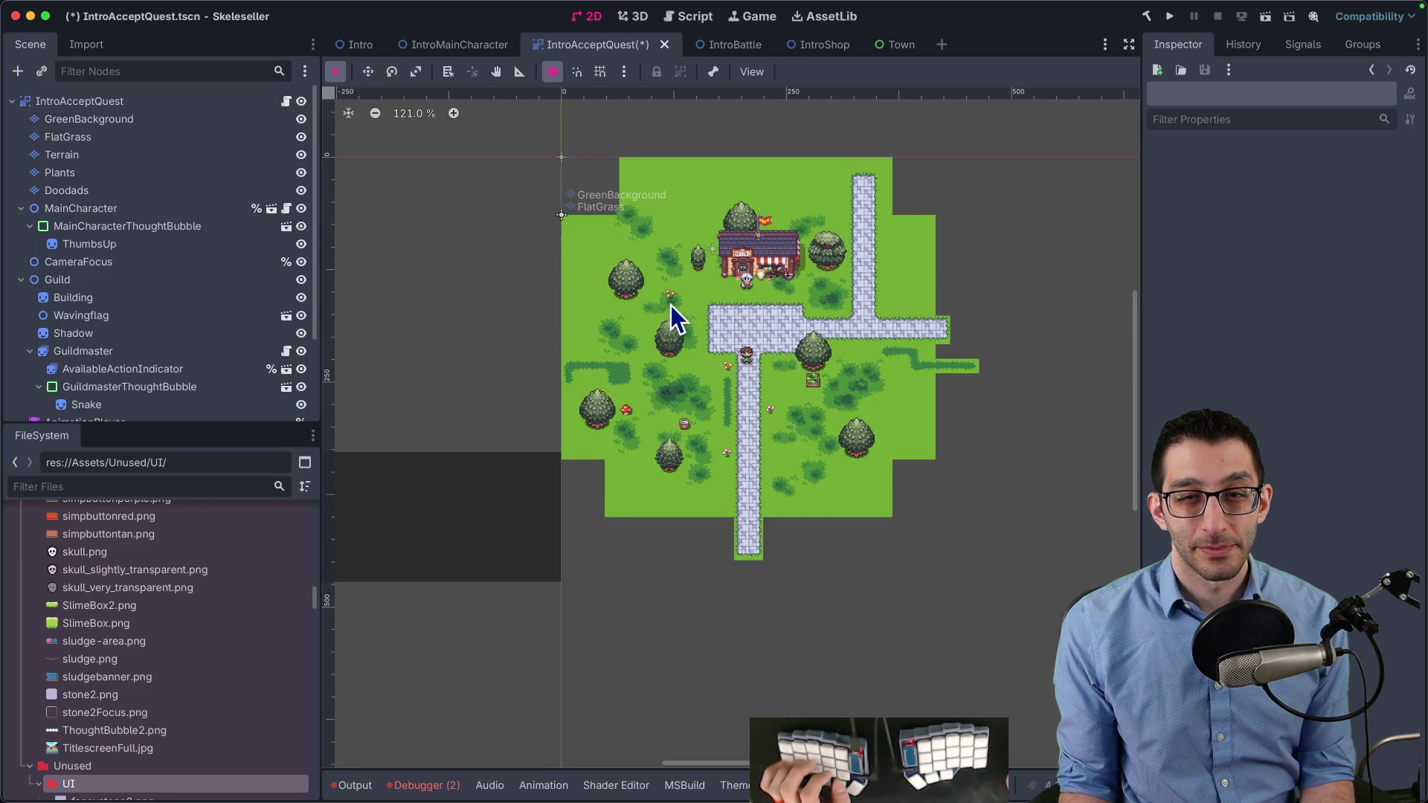
pyautogui.click(75, 121)
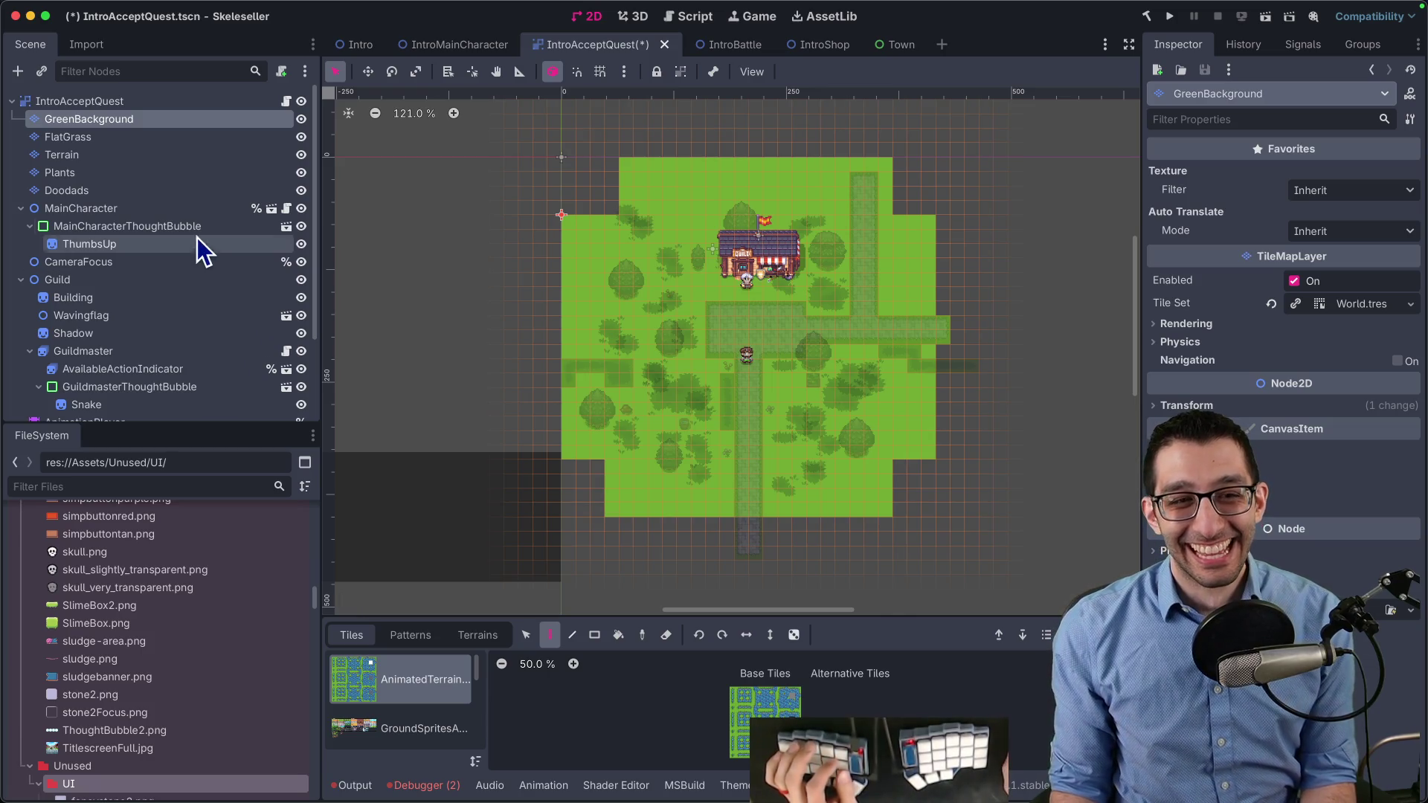
pyautogui.click(128, 105)
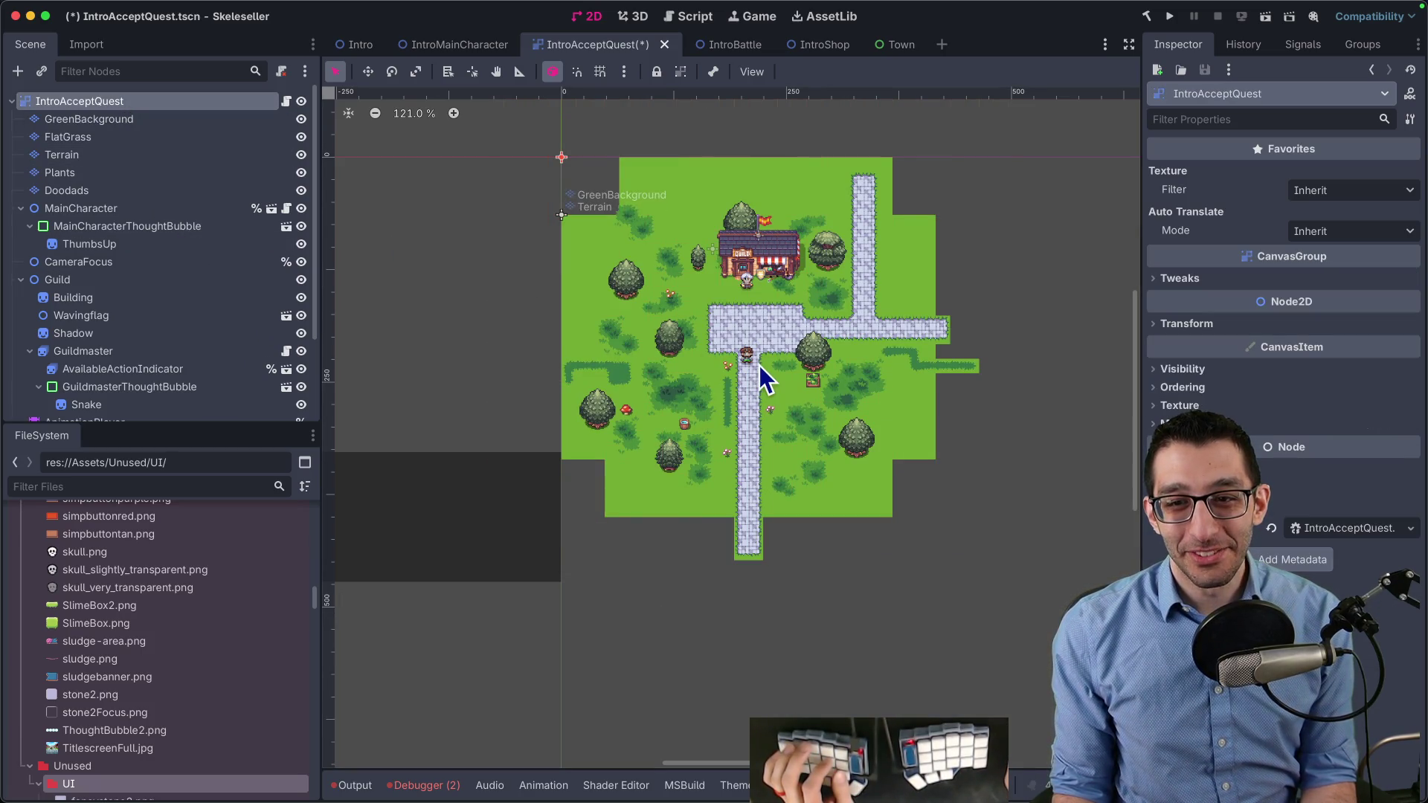
pyautogui.click(149, 125)
pyautogui.click(147, 136)
pyautogui.press('super+Tab')
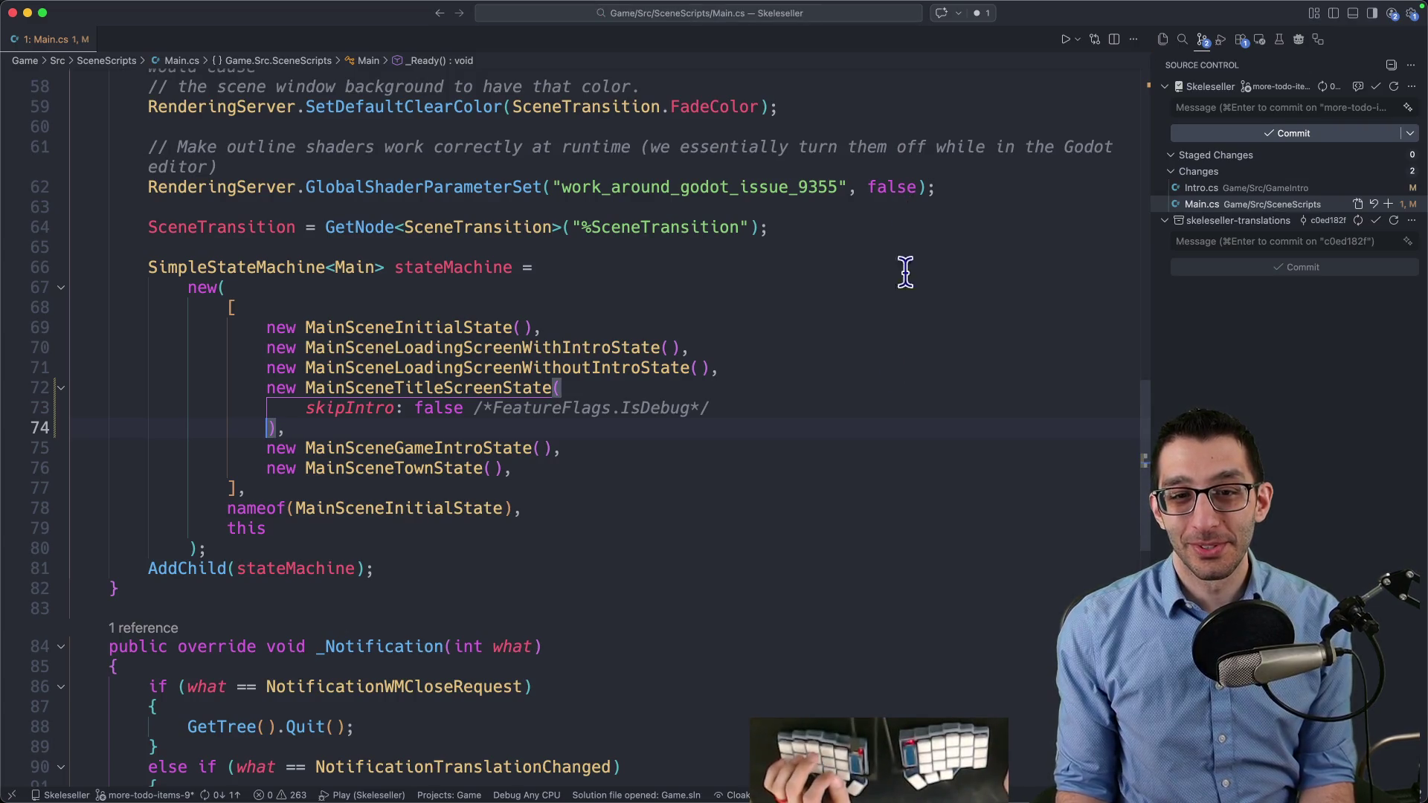
# In the Skeleseller terminal tab, run diffLastCommit and page to the IntroBattle.tscn changes
pyautogui.moveTo(843, 774)
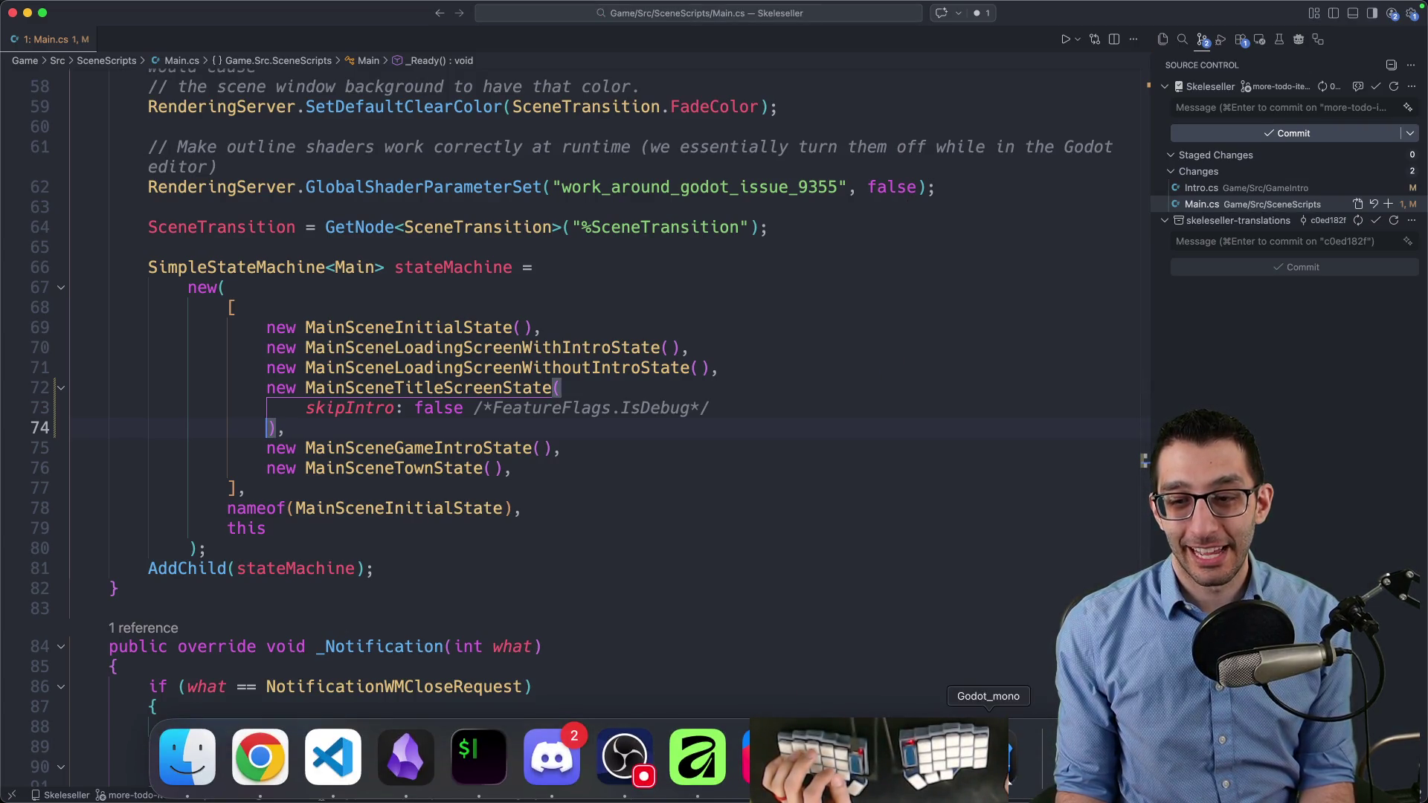
pyautogui.click(1007, 782)
pyautogui.click(354, 787)
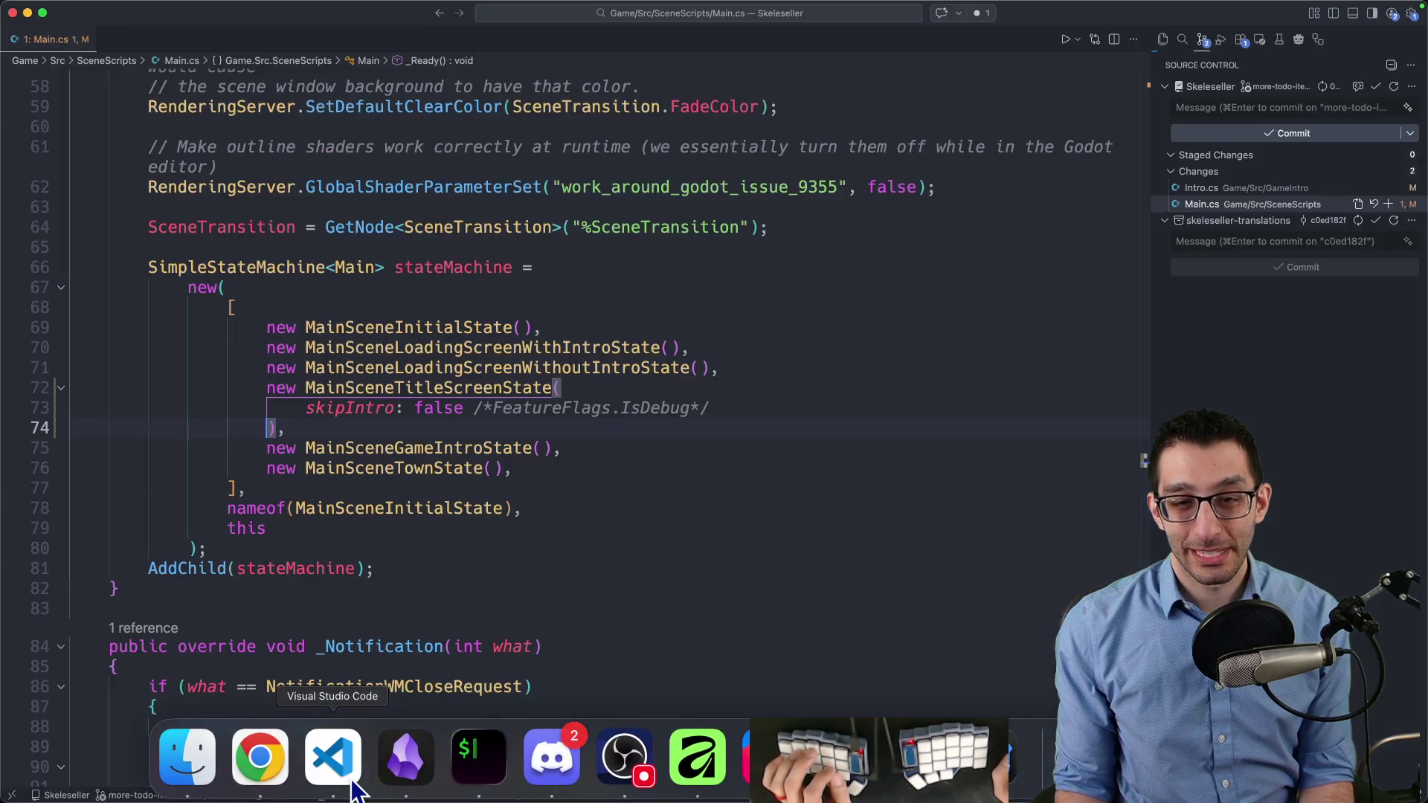
pyautogui.press('super+Tab')
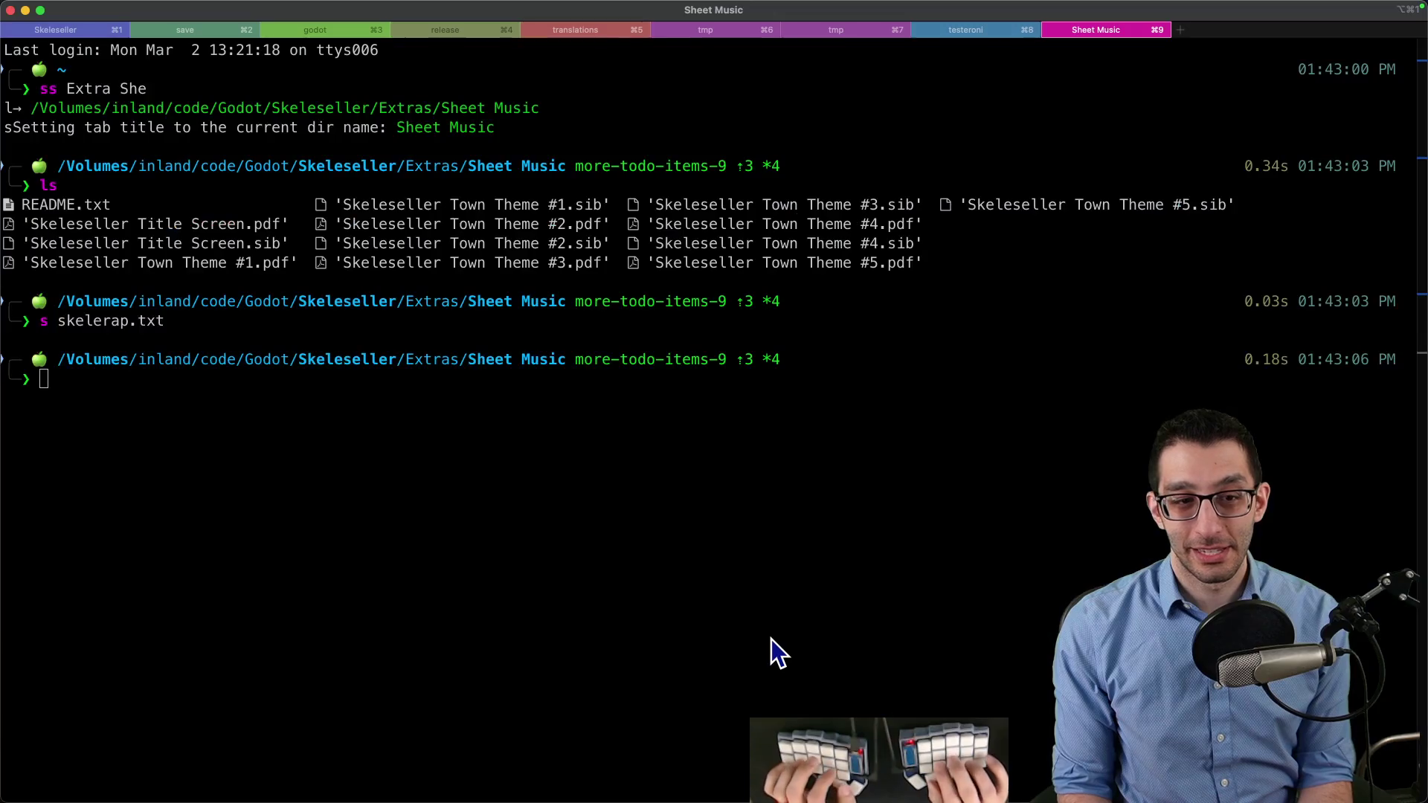
pyautogui.press('super+1')
pyautogui.write('diffLastC')
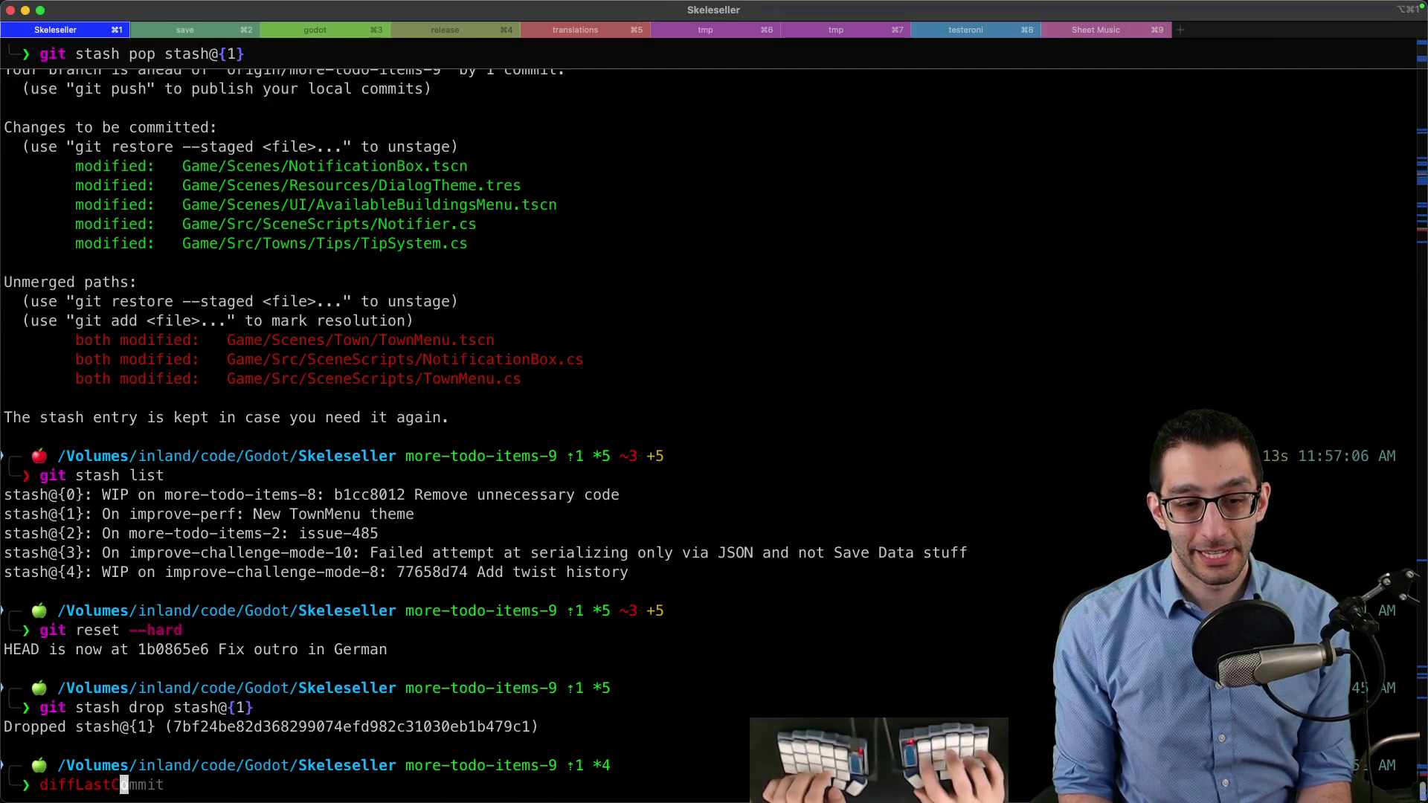
pyautogui.write('ommit')
pyautogui.press('Return')
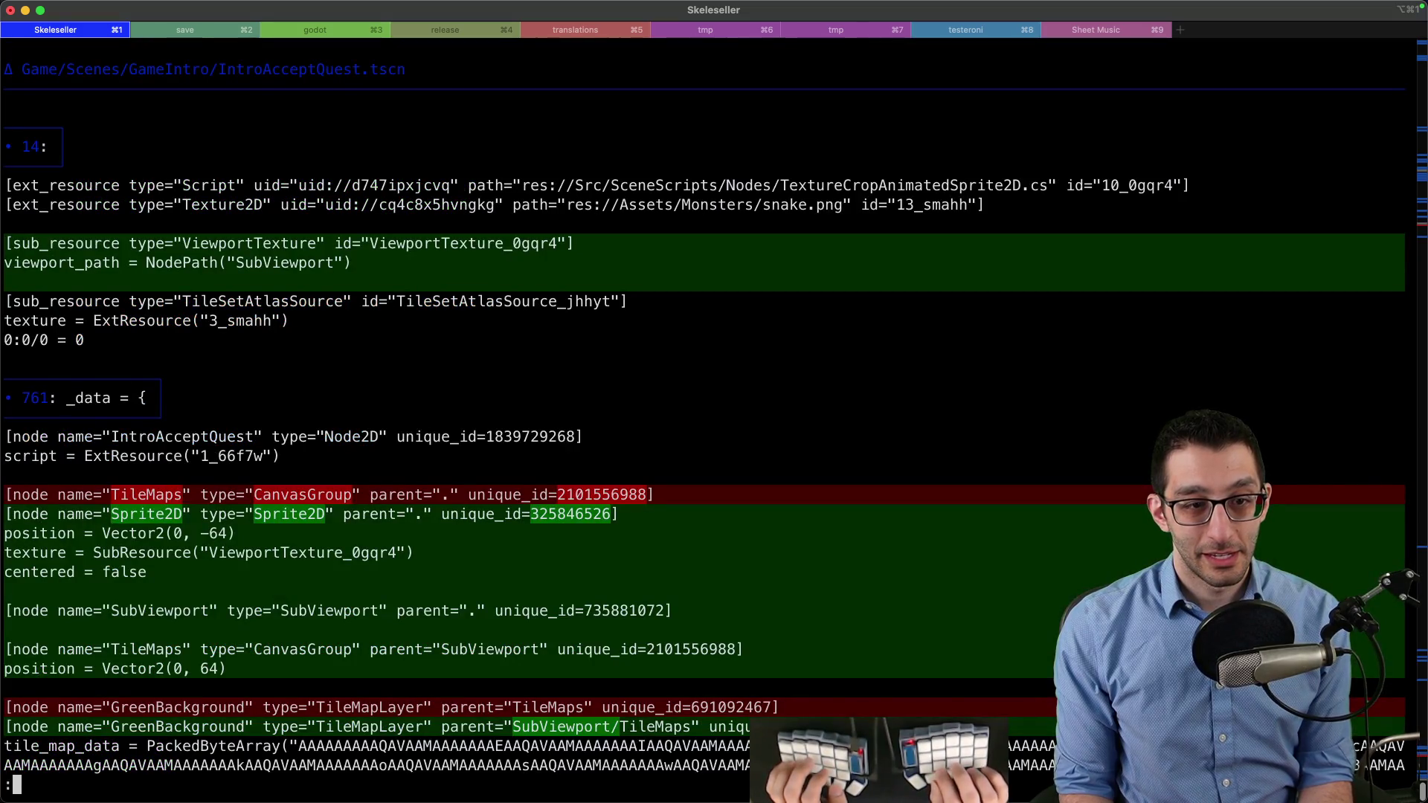
pyautogui.press('space')
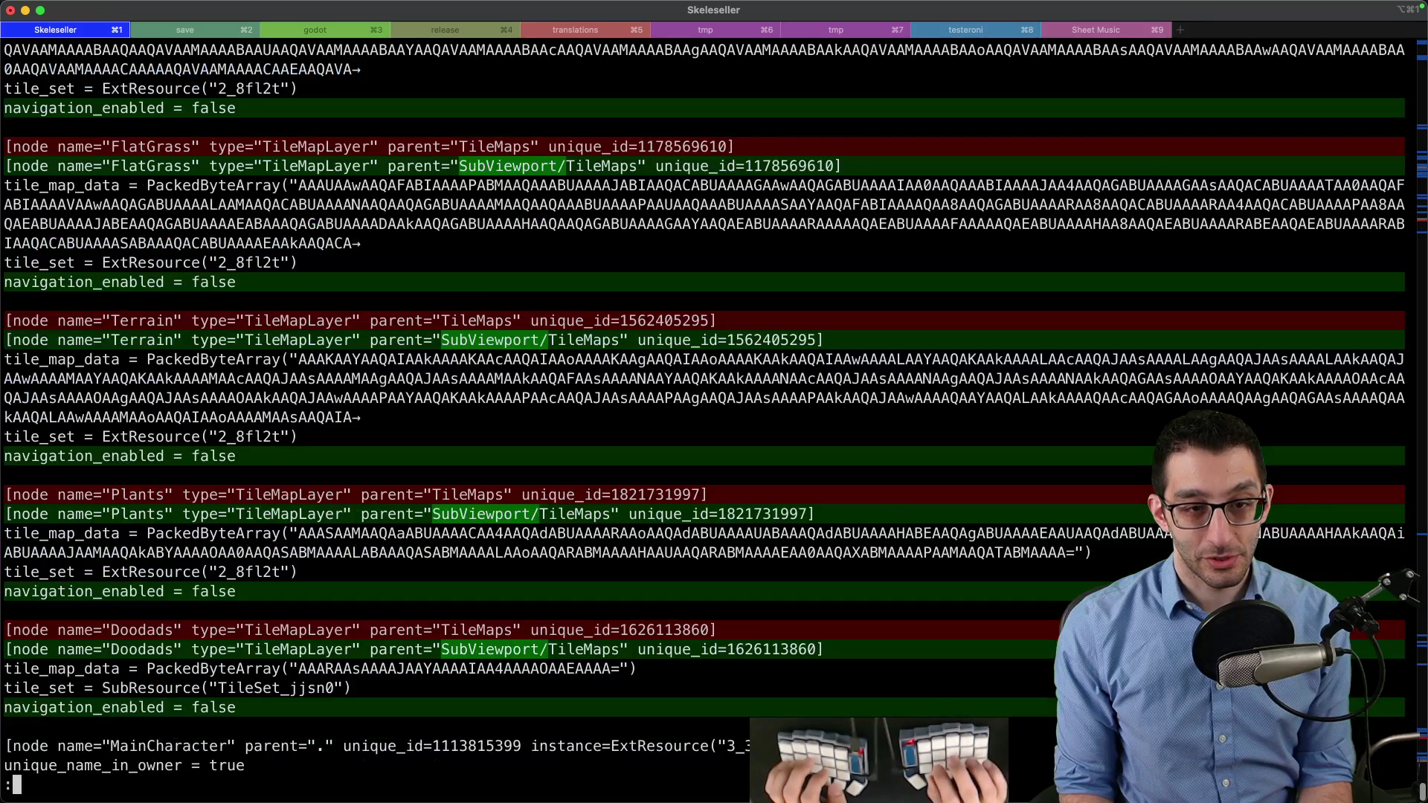
pyautogui.press('n')
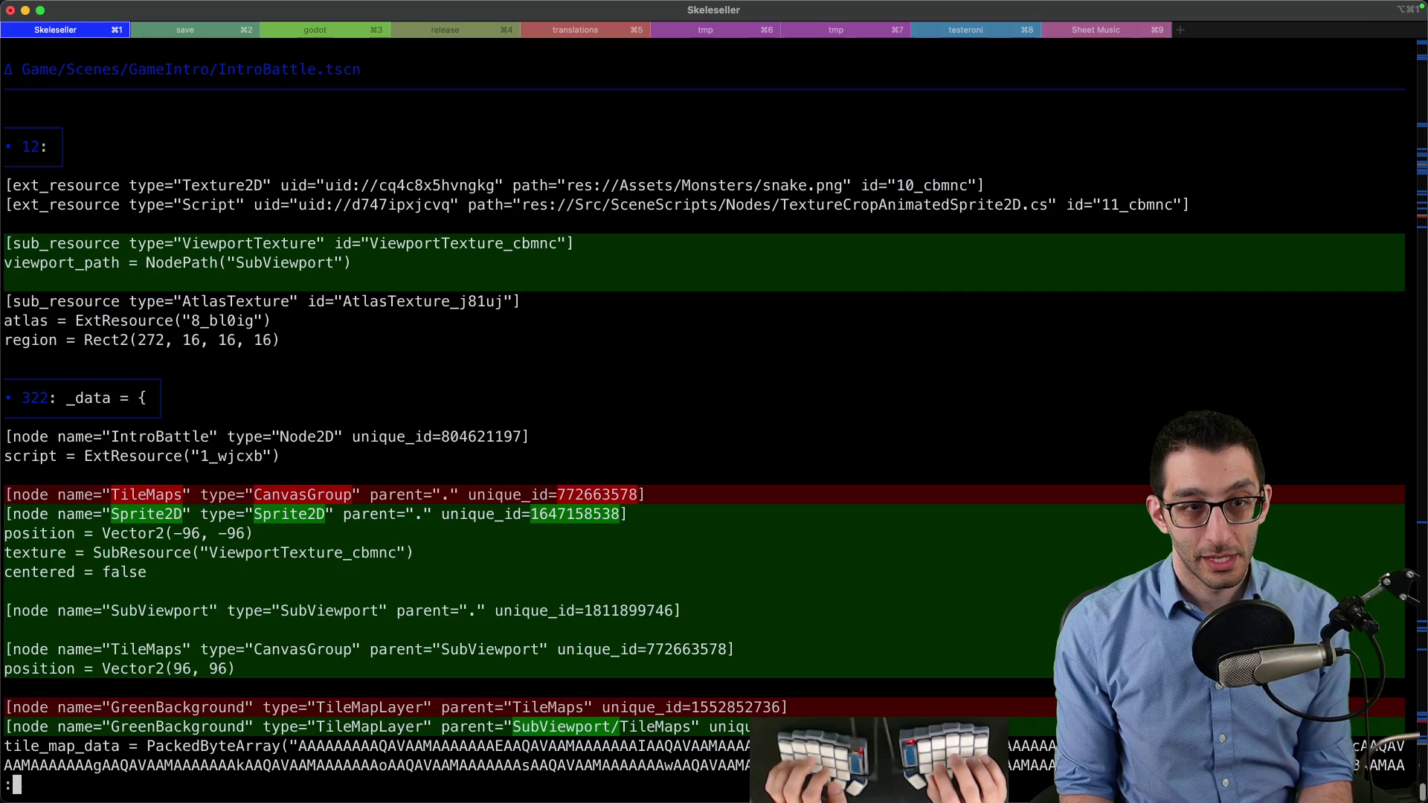
# Scroll back to the IntroAcceptQuest section of the diff, then return to Godot
pyautogui.moveTo(843, 766)
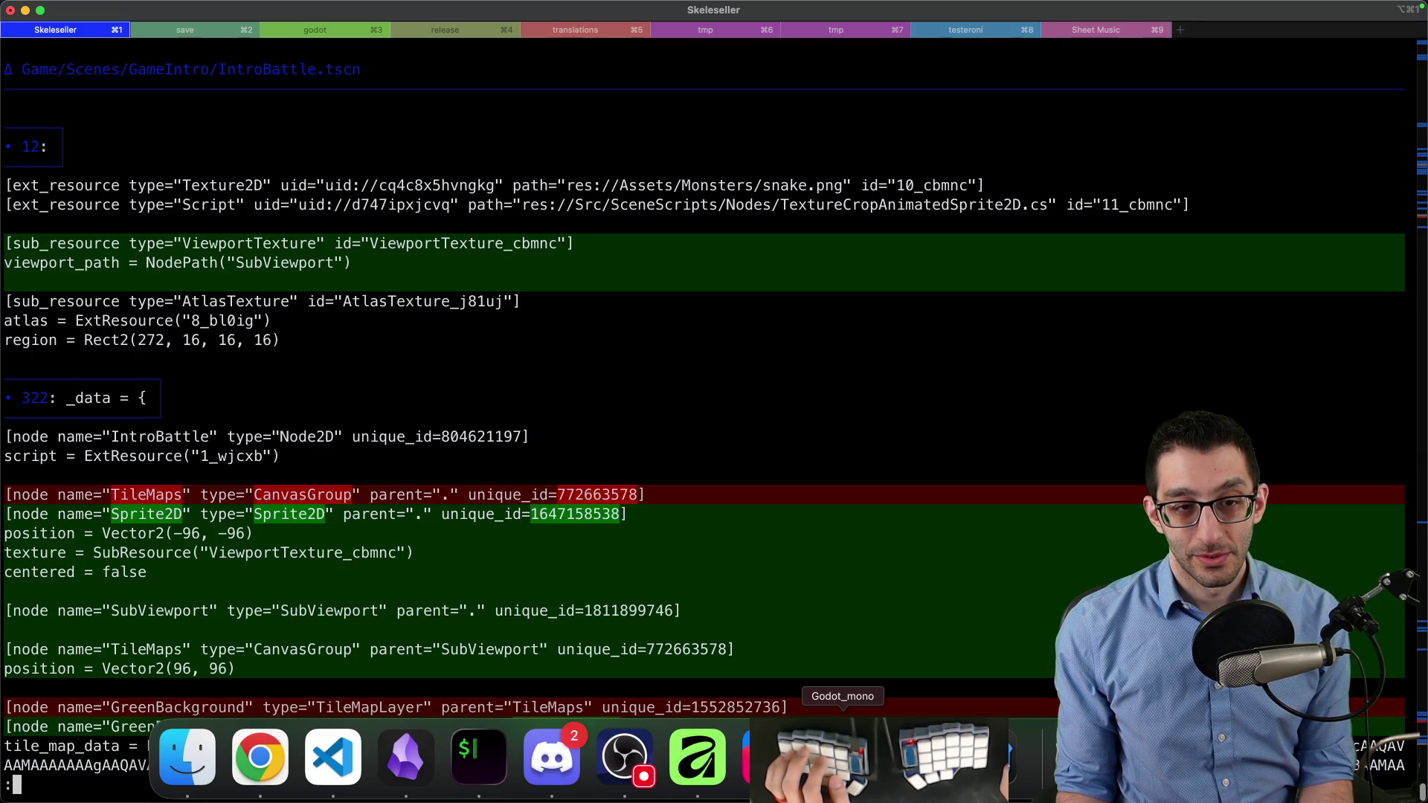
pyautogui.scroll(5, 574, 421)
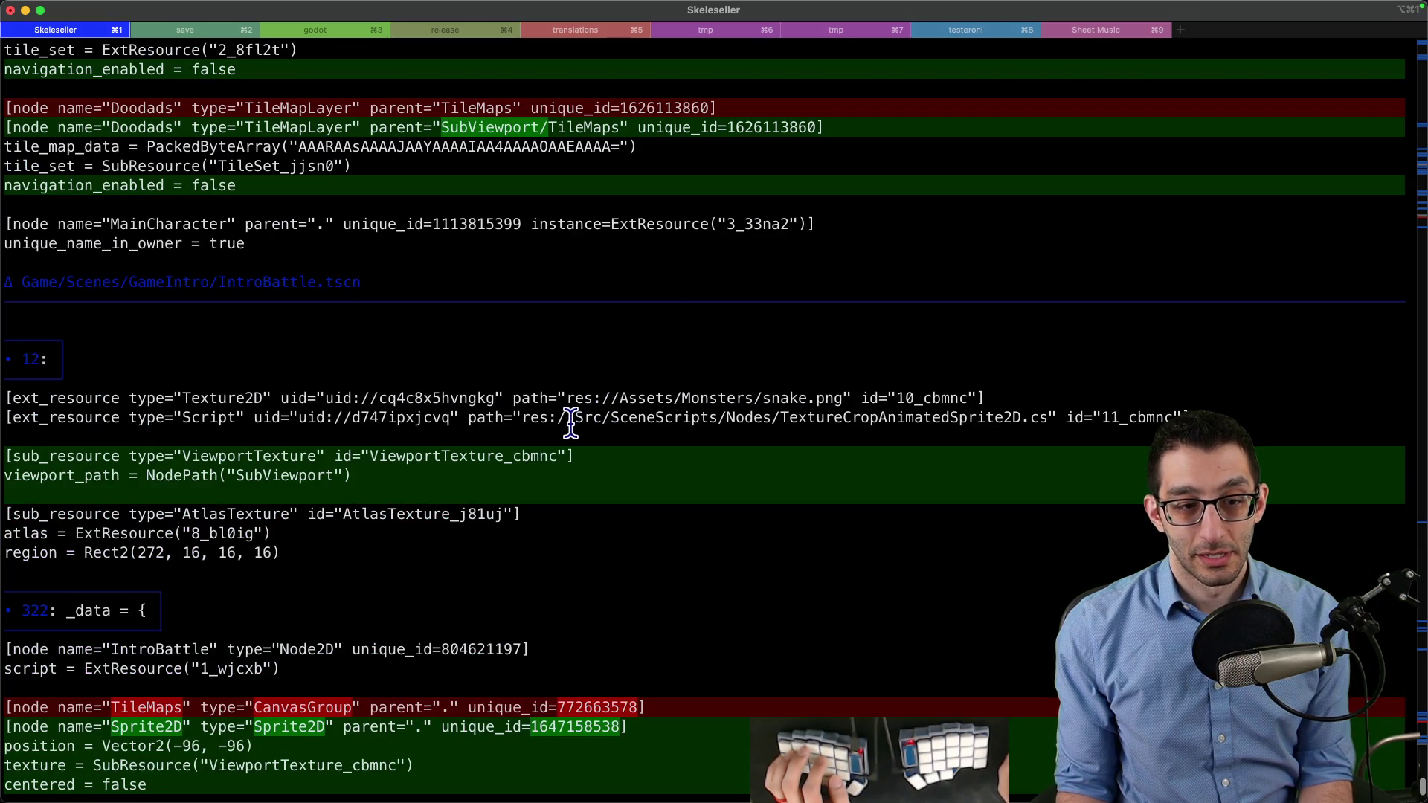
pyautogui.scroll(15, 570, 422)
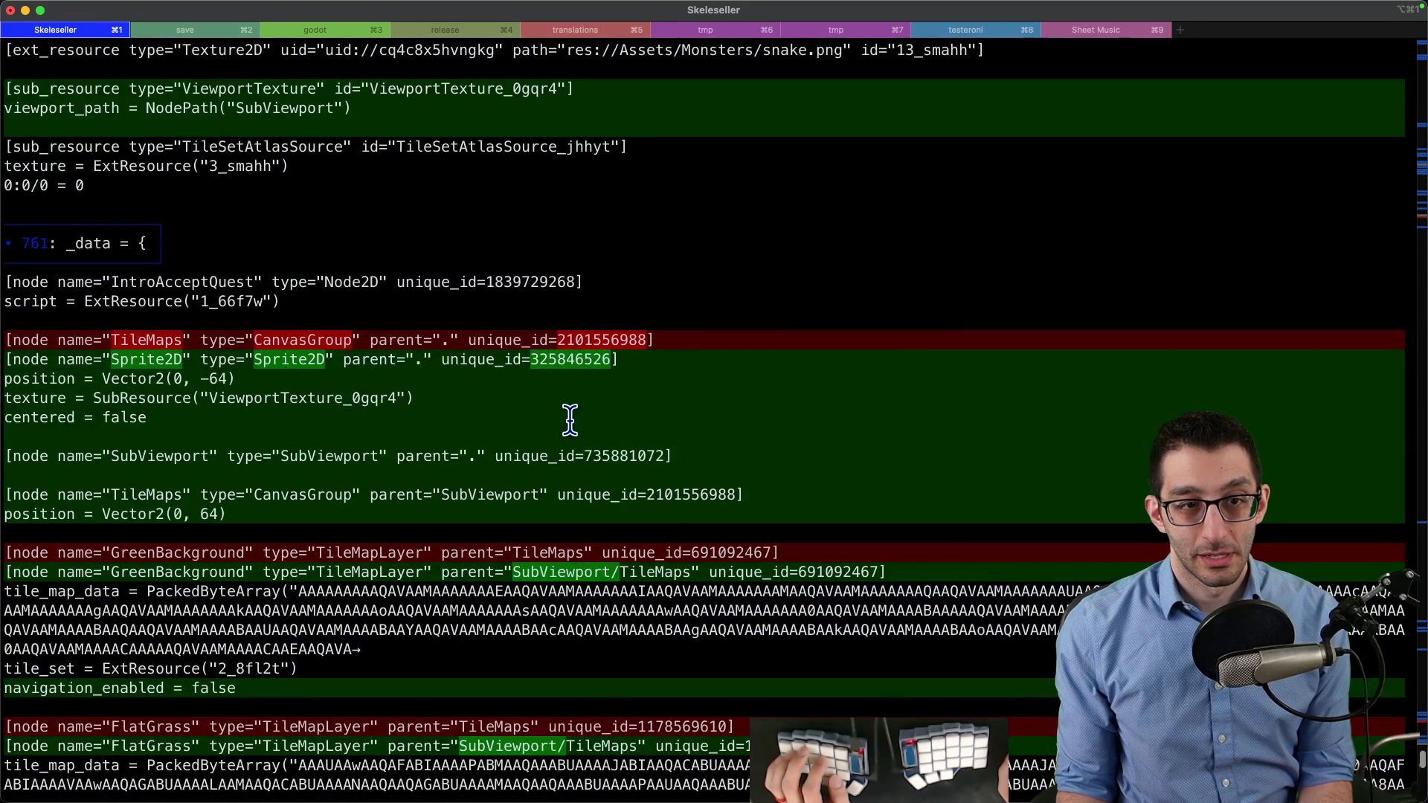
pyautogui.scroll(-1, 197, 289)
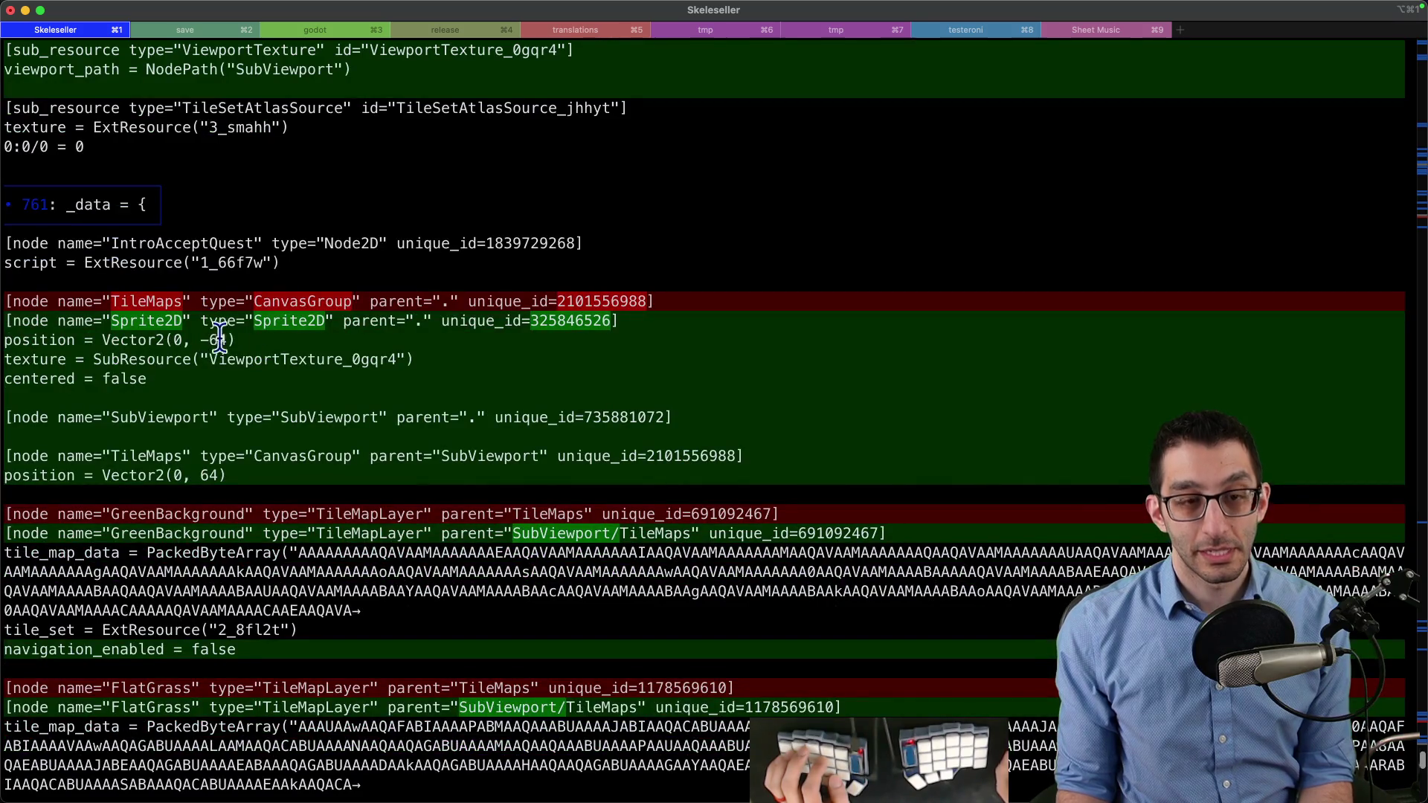
pyautogui.click(701, 770)
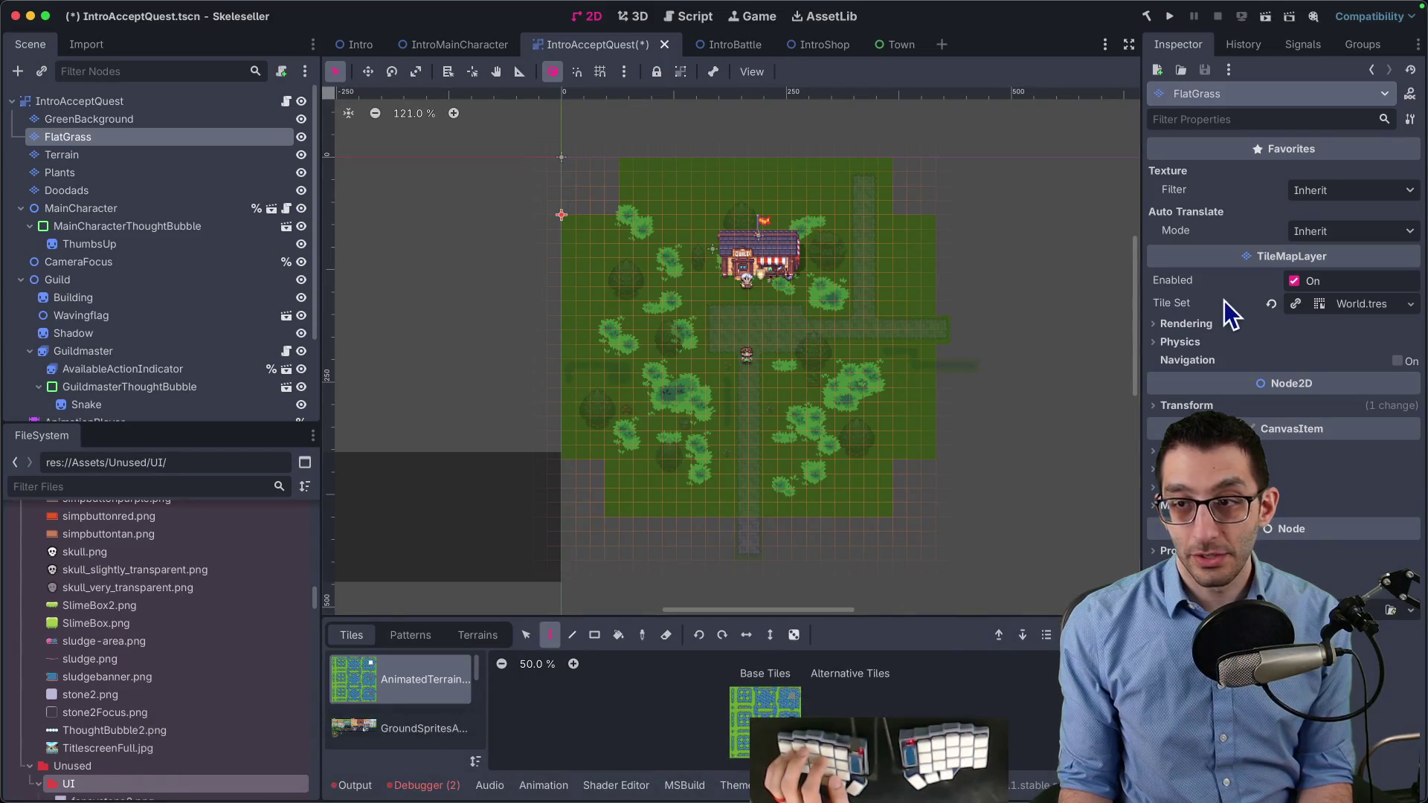
# Add a Node2D directly under the IntroAcceptQuest root and move the five tile layers into it
pyautogui.click(124, 127)
pyautogui.keyDown('shift'); pyautogui.click(96, 188); pyautogui.keyUp('shift')
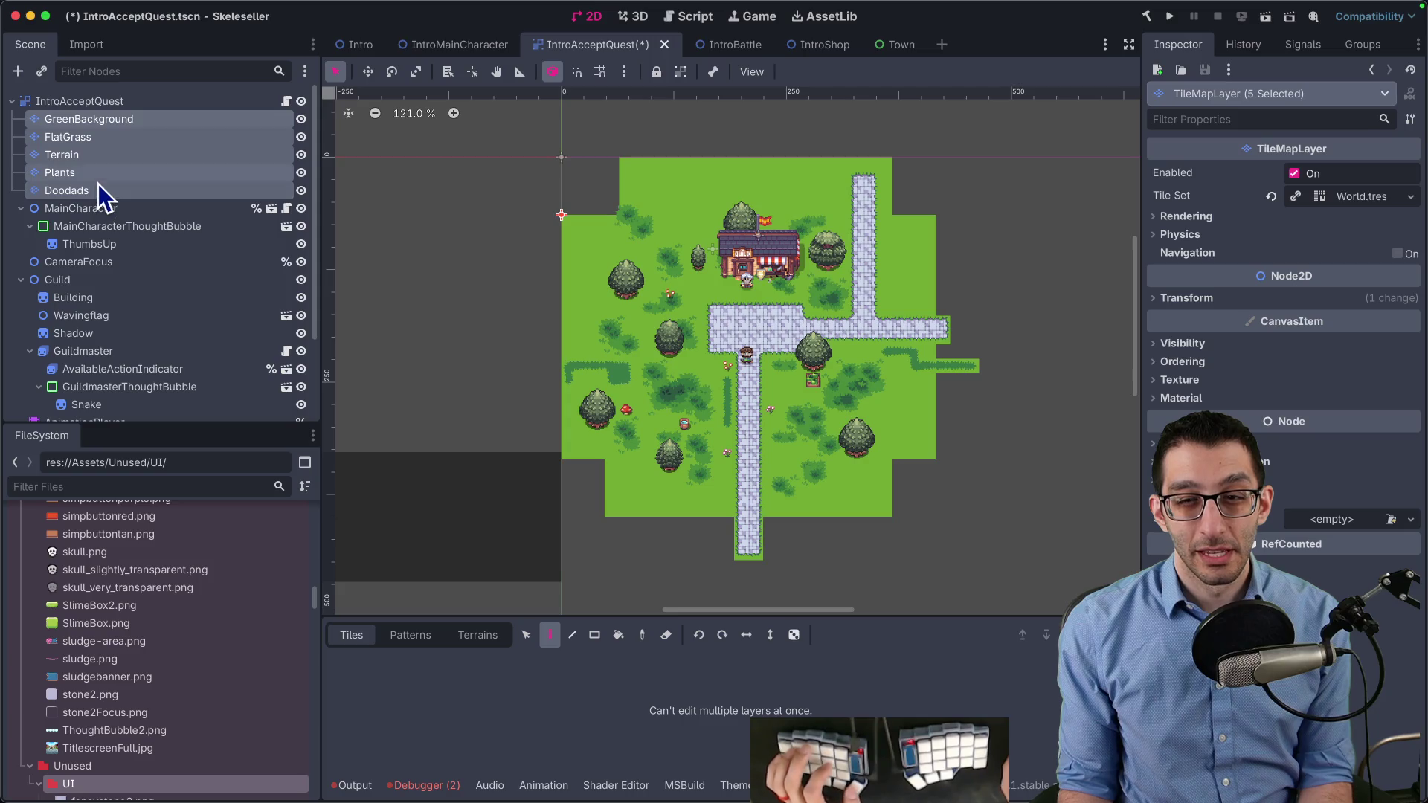
pyautogui.click(109, 105)
pyautogui.hotkey('ctrl', 'a')
pyautogui.write('node2d')
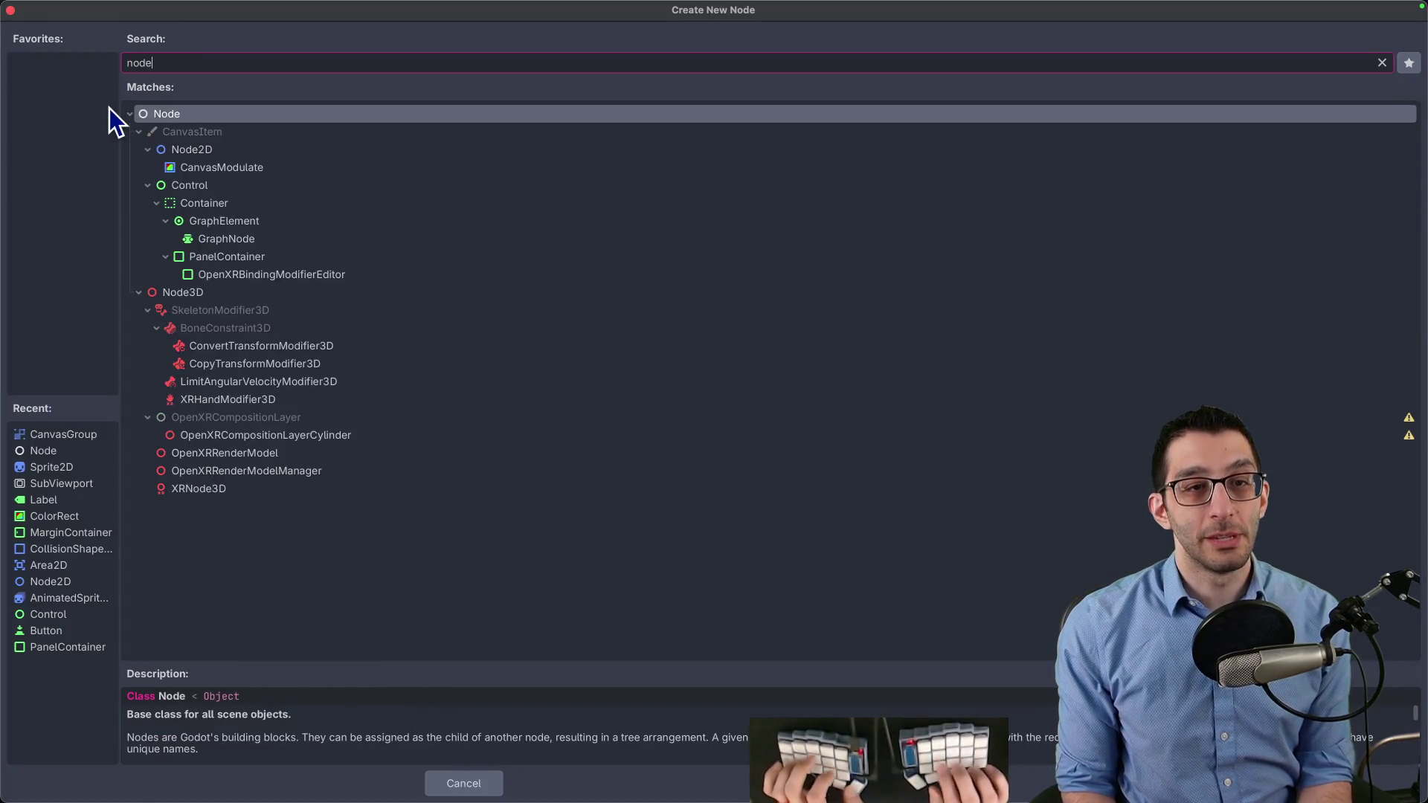
pyautogui.press('Return')
pyautogui.moveTo(95, 406)
pyautogui.mouseDown()
pyautogui.moveTo(90, 122)
pyautogui.moveTo(70, 122)
pyautogui.mouseUp()
pyautogui.click(64, 209)
pyautogui.keyDown('shift'); pyautogui.click(70, 136); pyautogui.keyUp('shift')
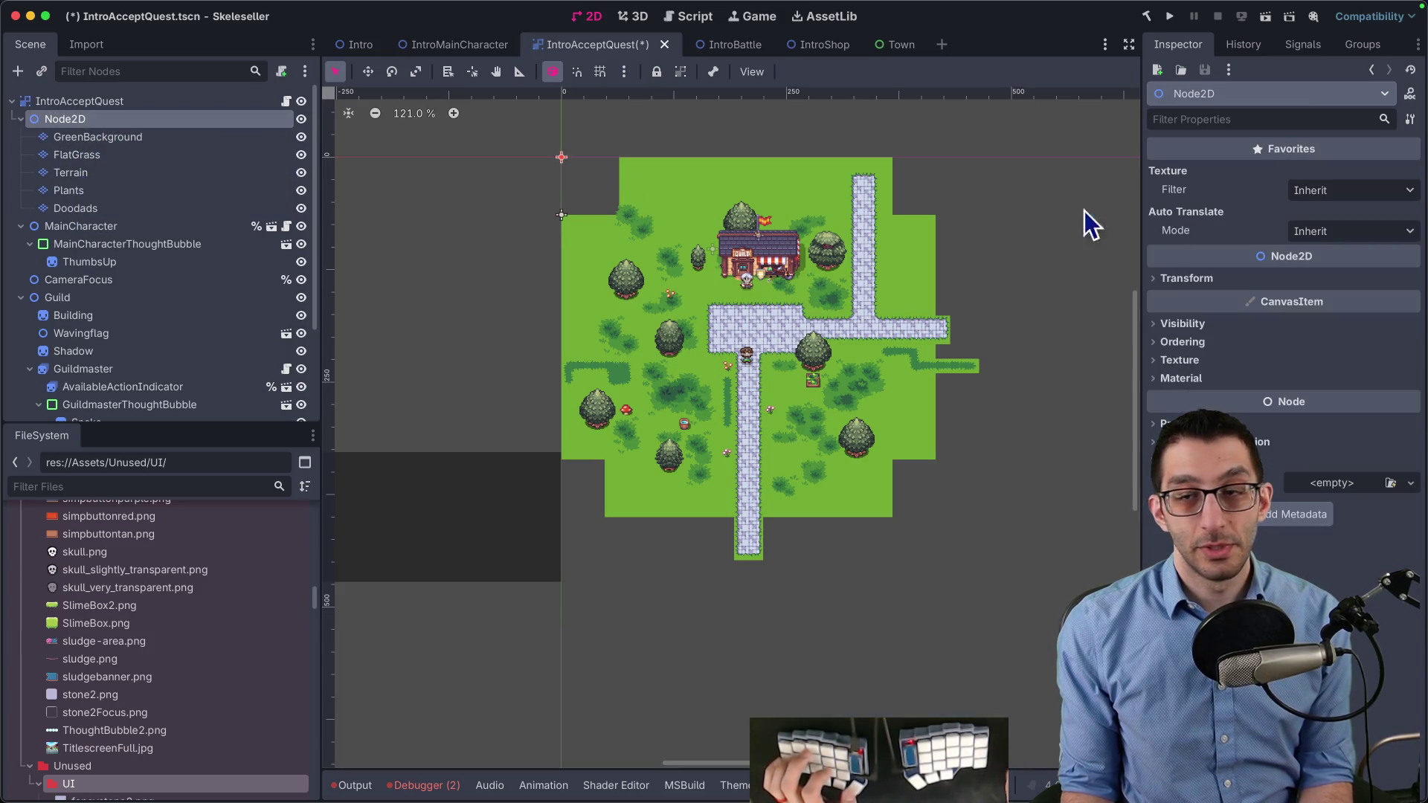
# Set the Node2D's position y to -64 and save the IntroAcceptQuest scene
pyautogui.click(1187, 278)
pyautogui.click(1336, 321)
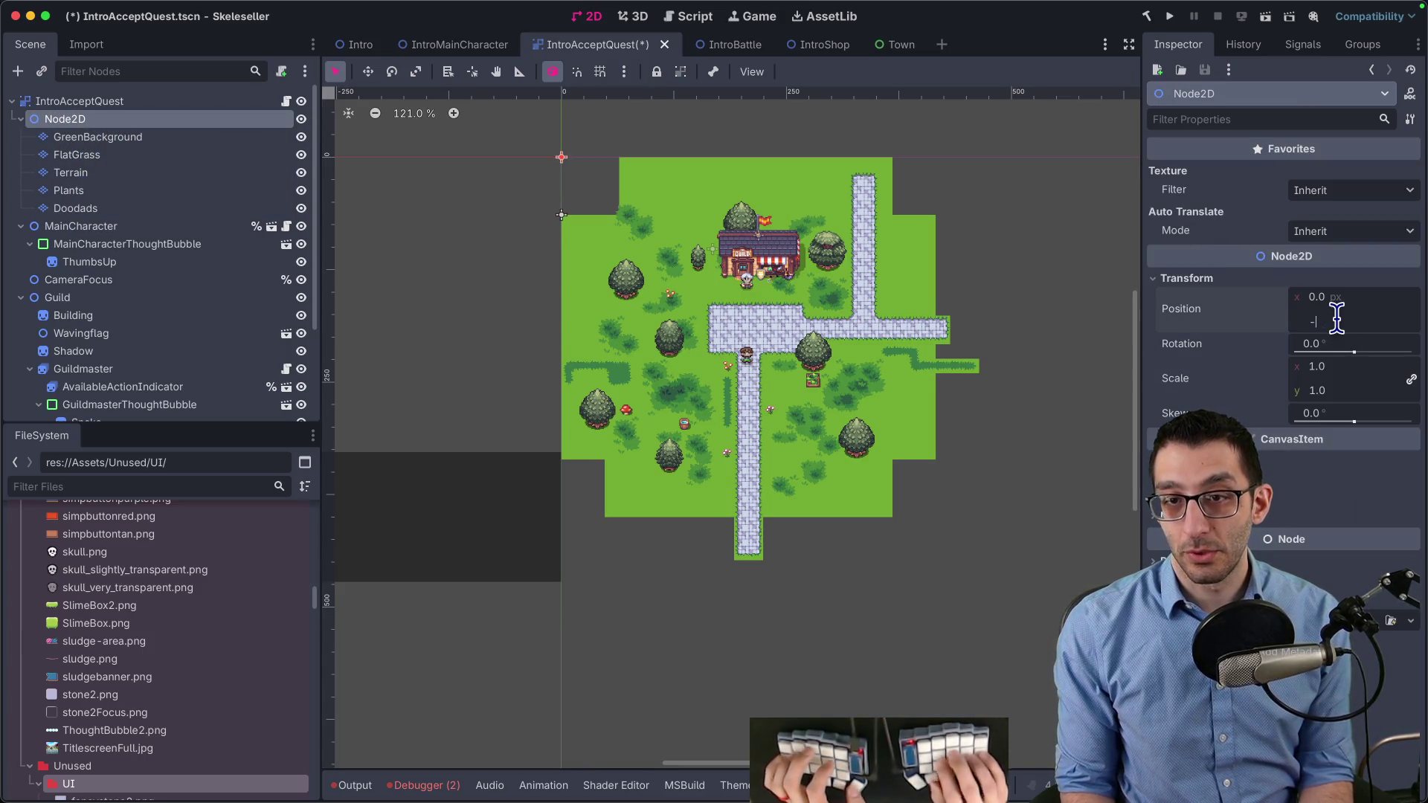
pyautogui.write('-64')
pyautogui.press('Return')
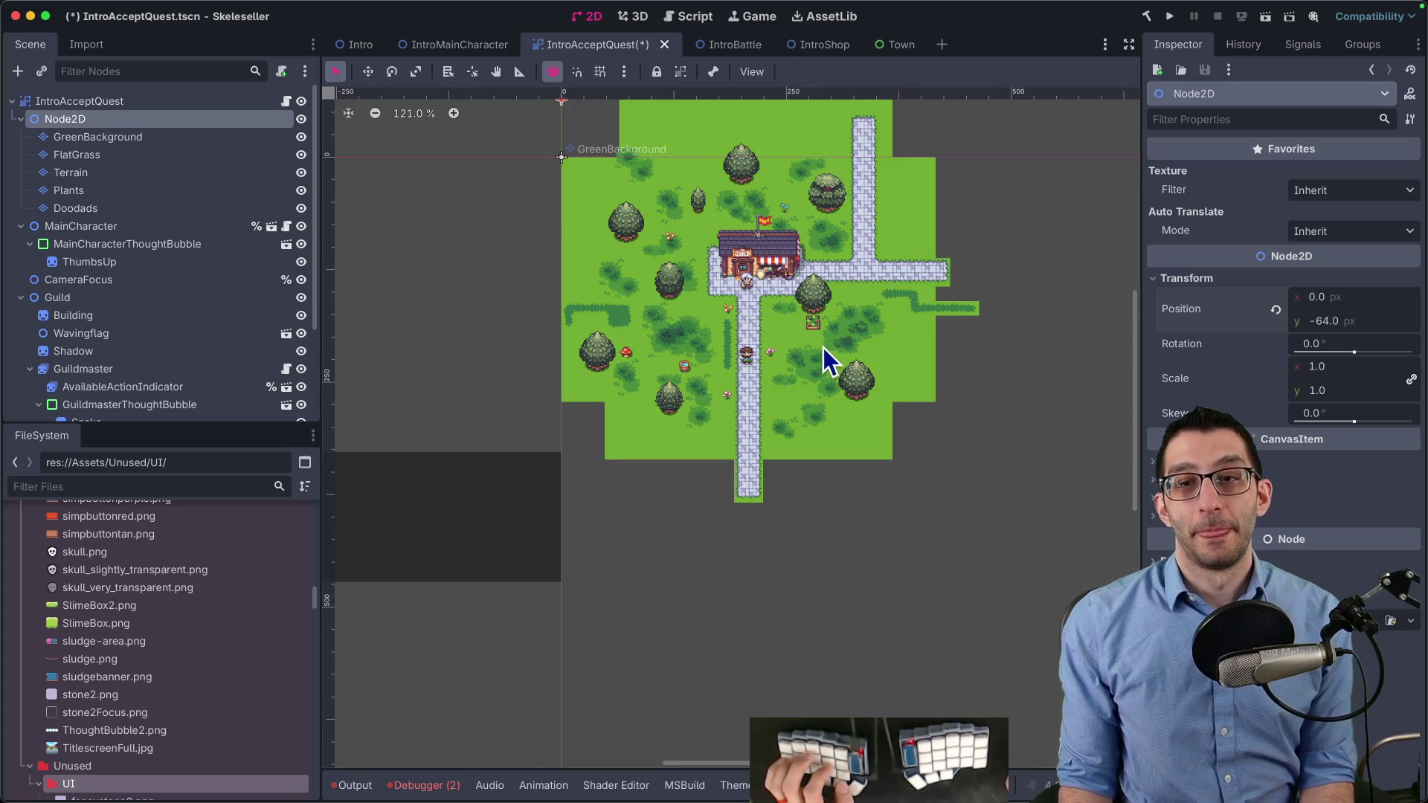
pyautogui.scroll(4, 822, 346)
pyautogui.scroll(-5, 791, 324)
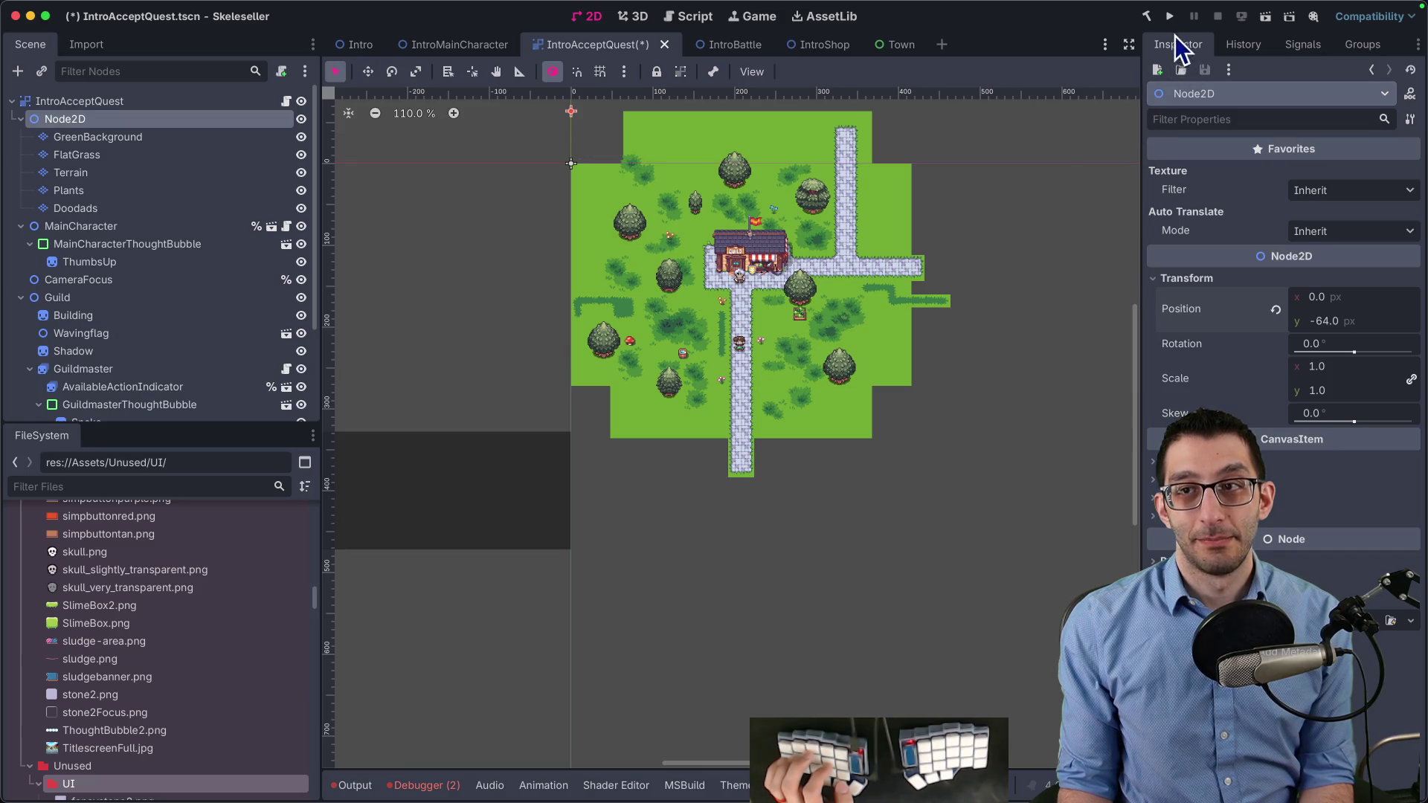
pyautogui.hotkey('ctrl', 's')
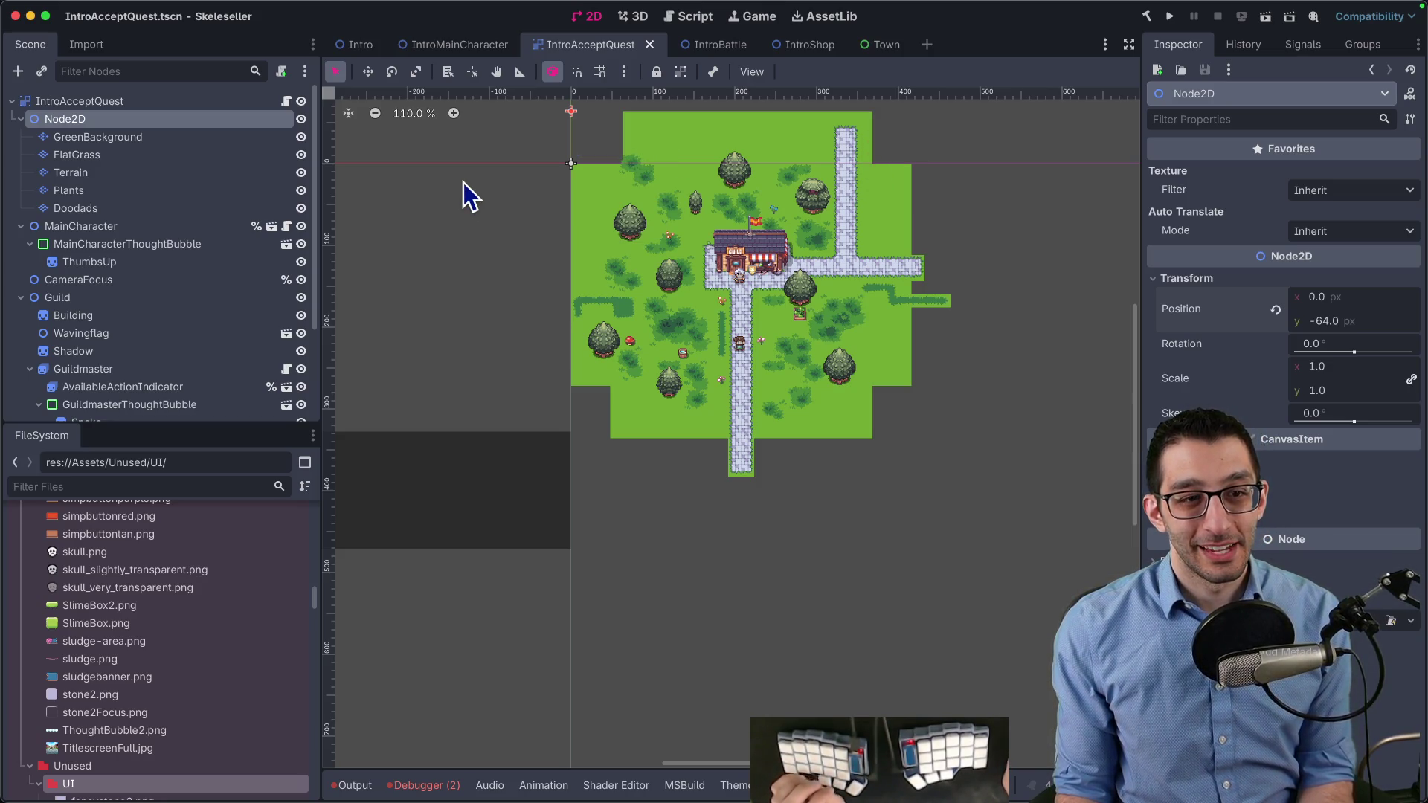
# In IntroBattle, try changing TileMaps' type, converting it to Node and then undoing that
pyautogui.click(702, 46)
pyautogui.rightClick(83, 153)
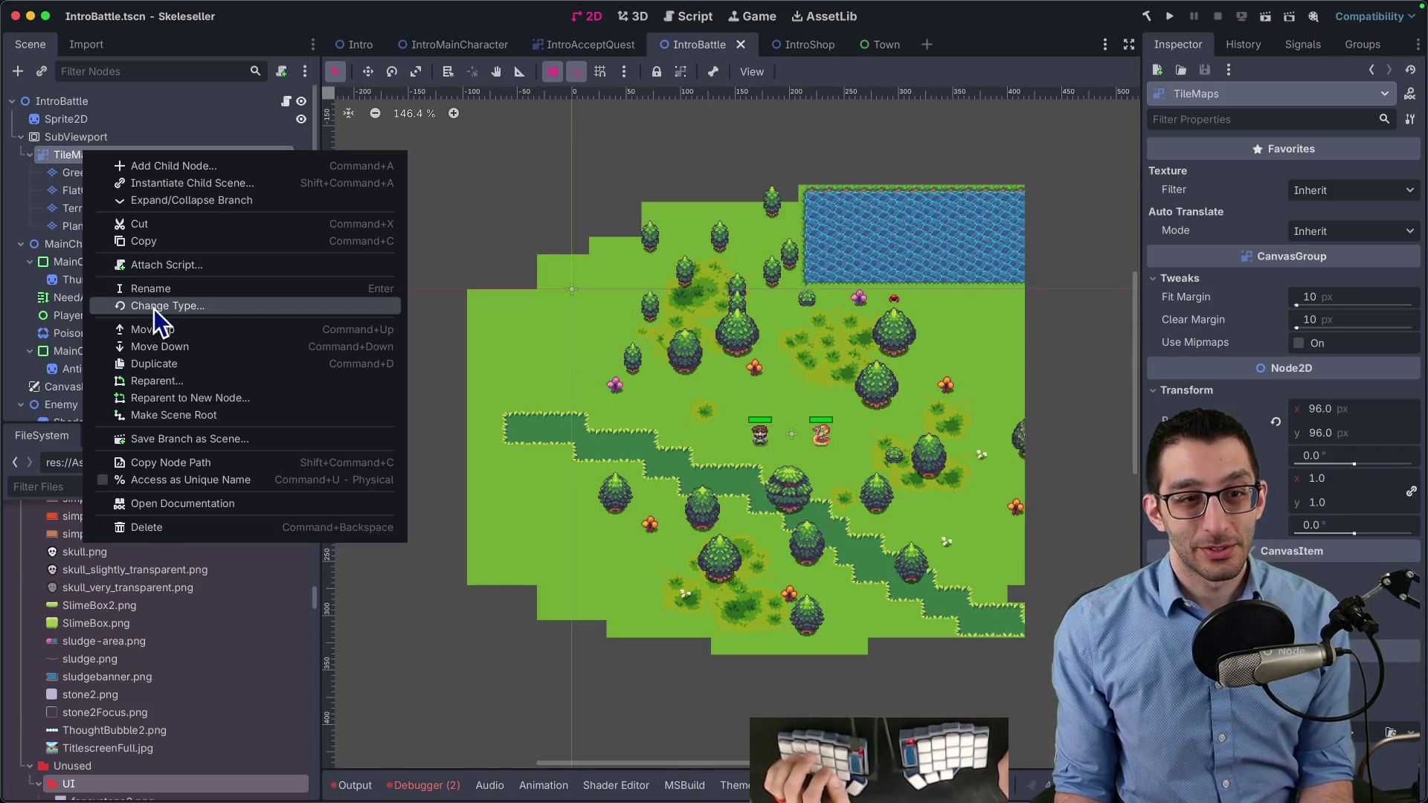
pyautogui.click(154, 306)
pyautogui.press('BackSpace')
pyautogui.press('Escape')
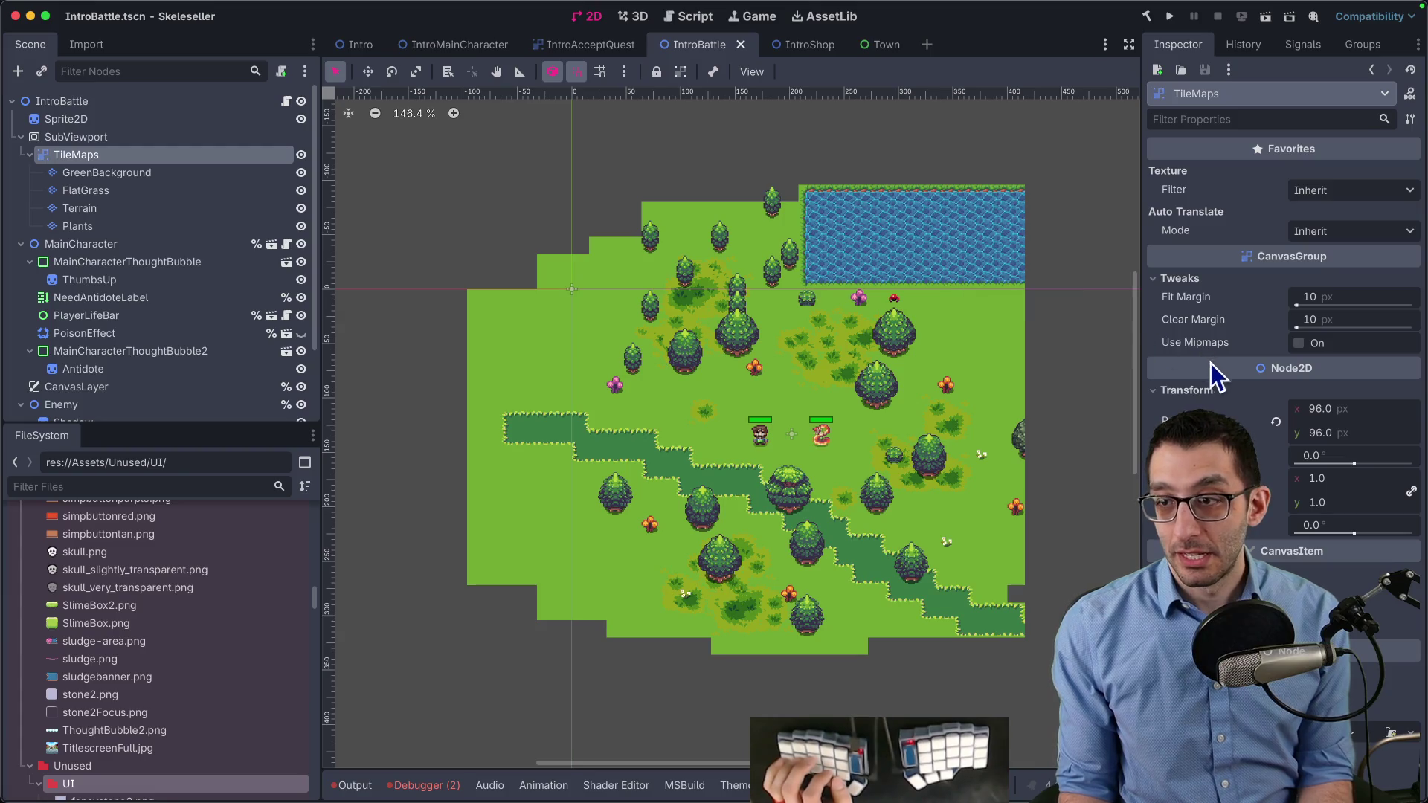
pyautogui.rightClick(95, 156)
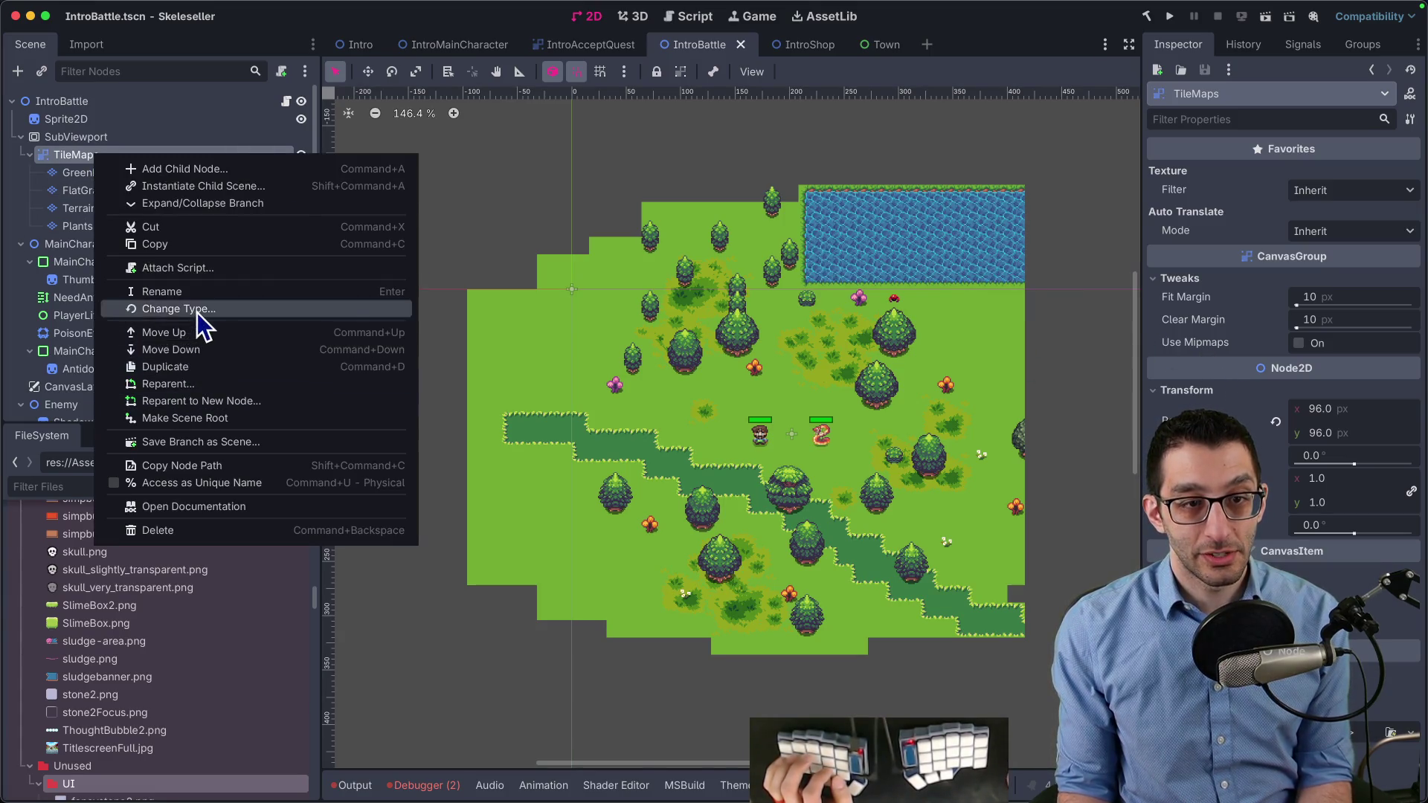
pyautogui.click(198, 312)
pyautogui.write('Node')
pyautogui.press('Return')
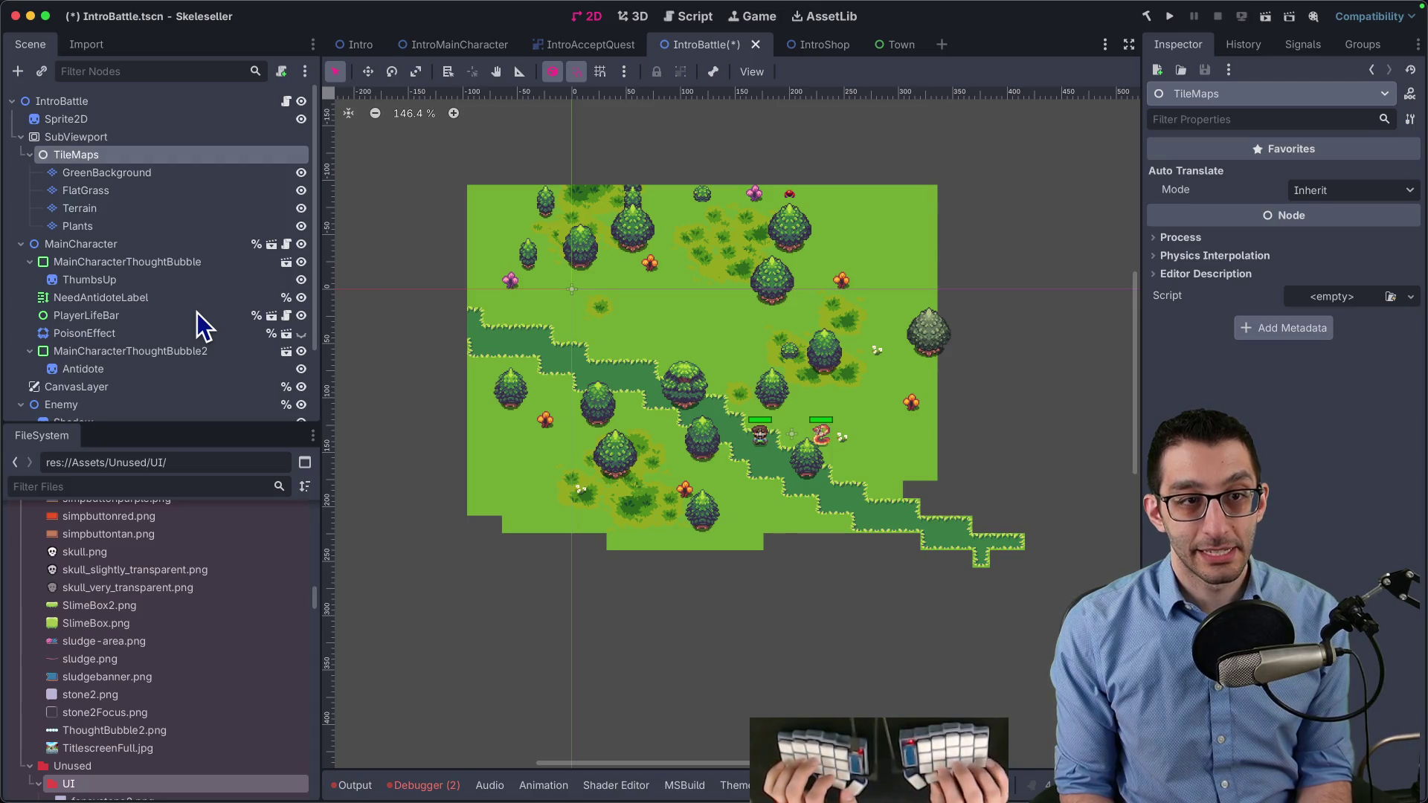
pyautogui.press('super+z')
# Change TileMaps to a Node2D and move it out of SubViewport to directly under the root
pyautogui.rightClick(91, 155)
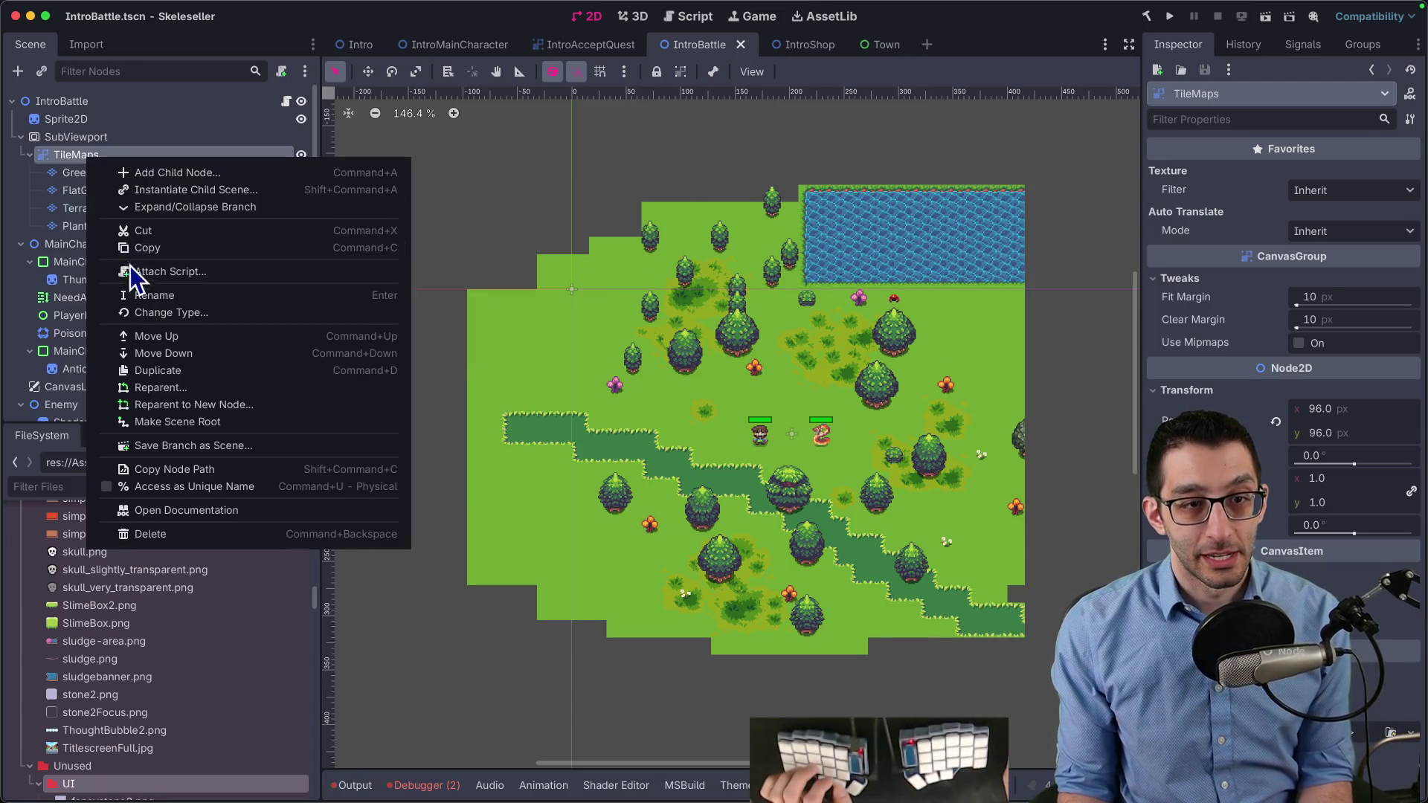
pyautogui.click(157, 305)
pyautogui.write('Node2D')
pyautogui.press('Return')
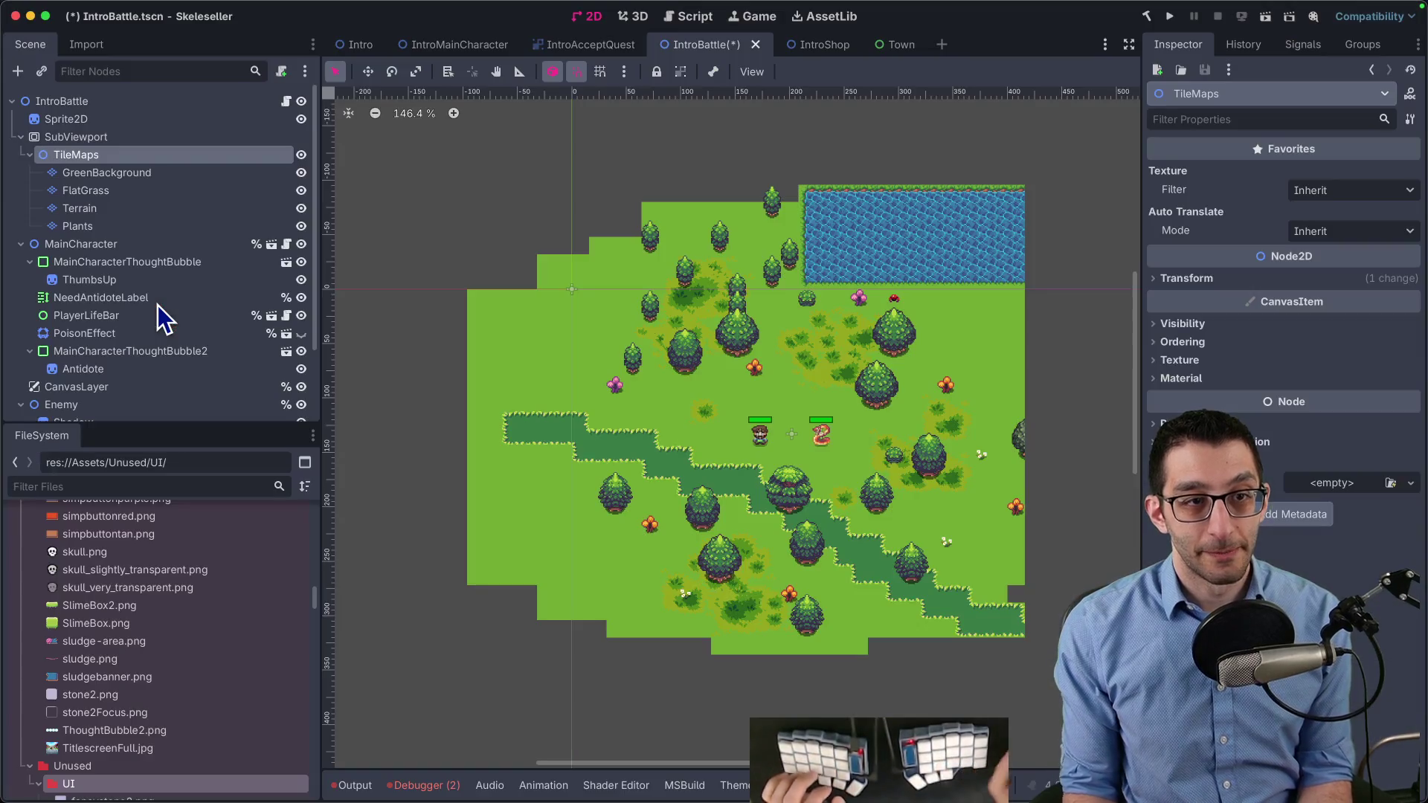
pyautogui.click(1184, 279)
pyautogui.moveTo(48, 154); pyautogui.dragTo(69, 130)
# Delete the Sprite2D and SubViewport nodes
pyautogui.click(75, 225)
pyautogui.keyDown('super'); pyautogui.click(81, 124); pyautogui.keyUp('super')
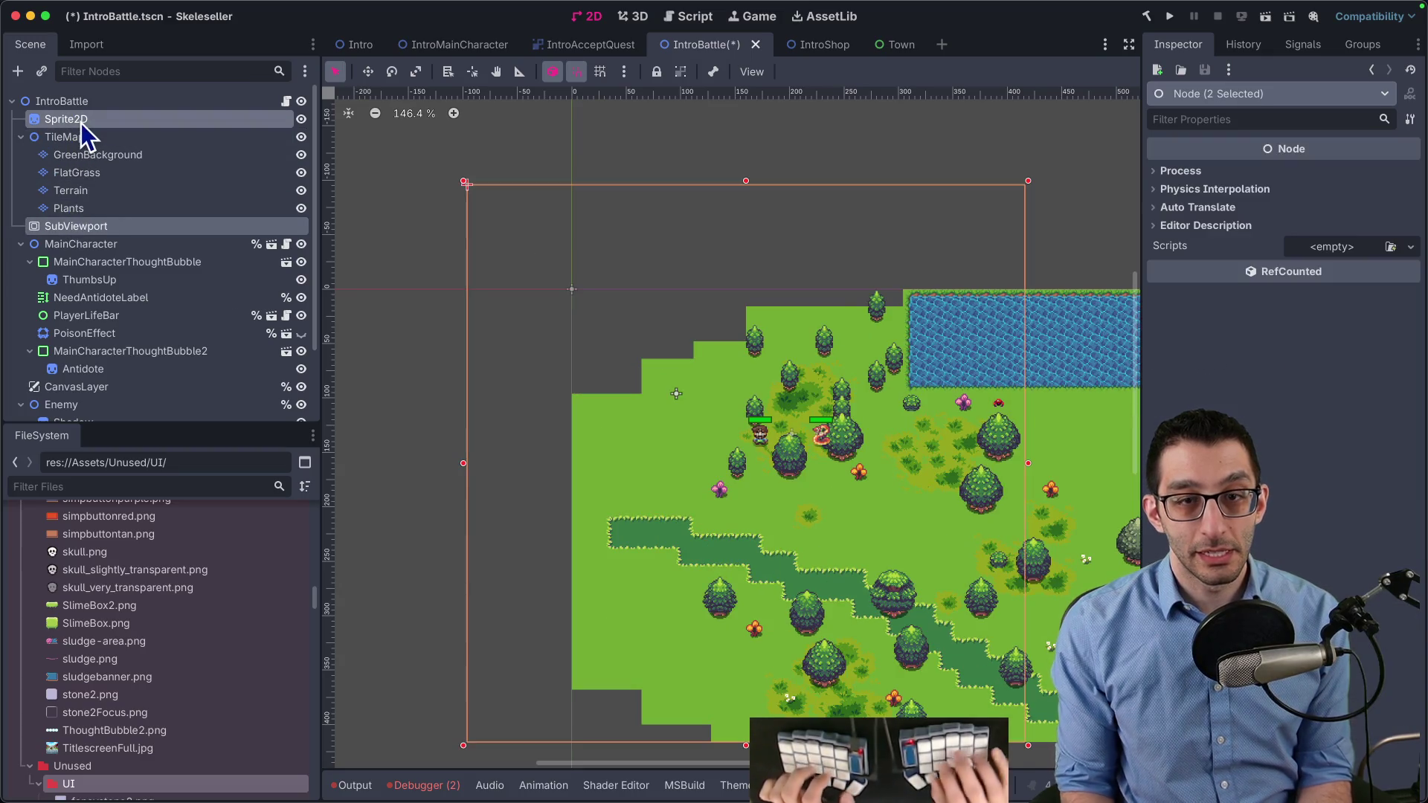
pyautogui.press('Delete')
pyautogui.press('Return')
# Set the TileMaps position to -96, -96
pyautogui.click(67, 119)
pyautogui.click(1346, 296)
pyautogui.press('Home')
pyautogui.write('-')
pyautogui.press('Tab')
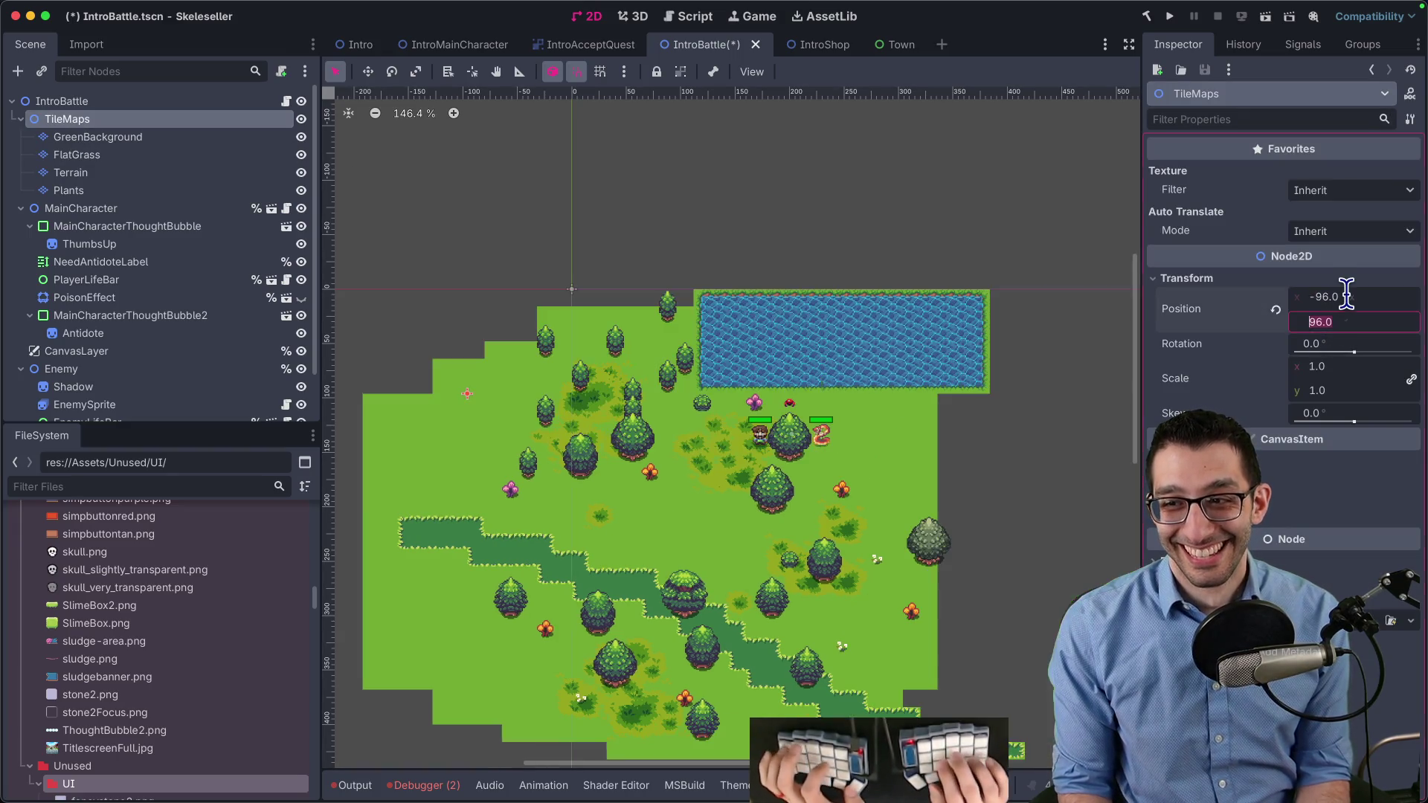
pyautogui.press('Home')
pyautogui.write('-')
pyautogui.press('Return')
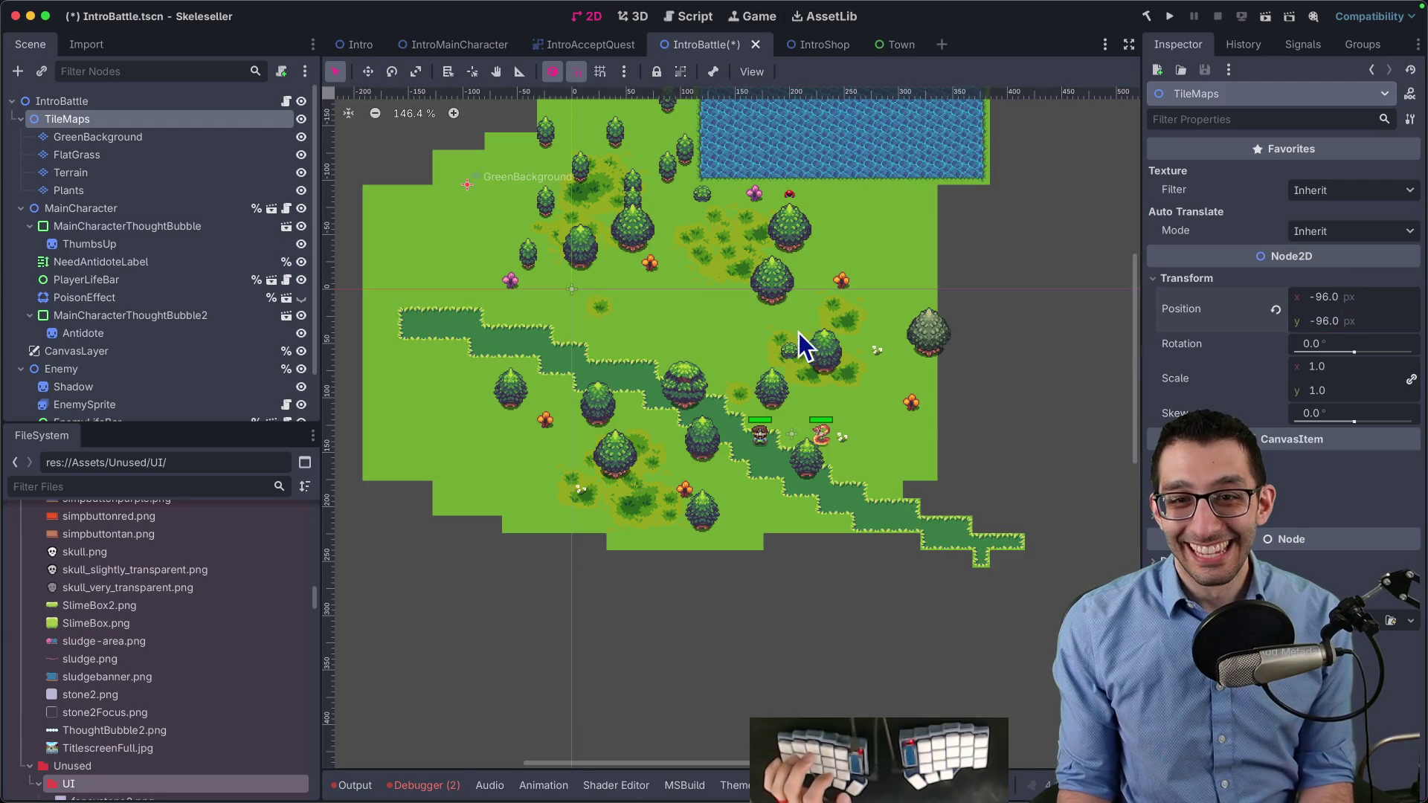
pyautogui.scroll(-3, 757, 357)
pyautogui.scroll(-4, 745, 360)
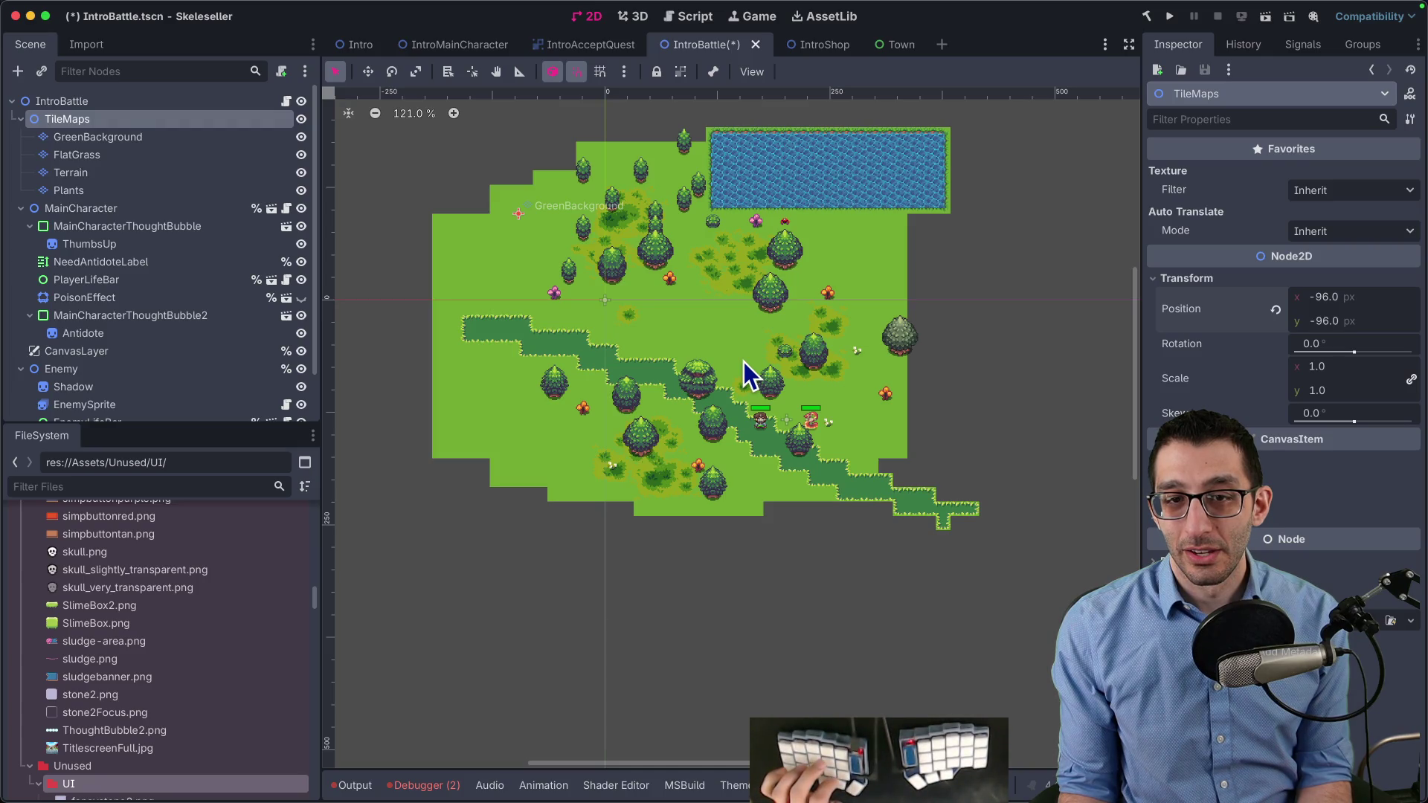
pyautogui.scroll(3, 743, 360)
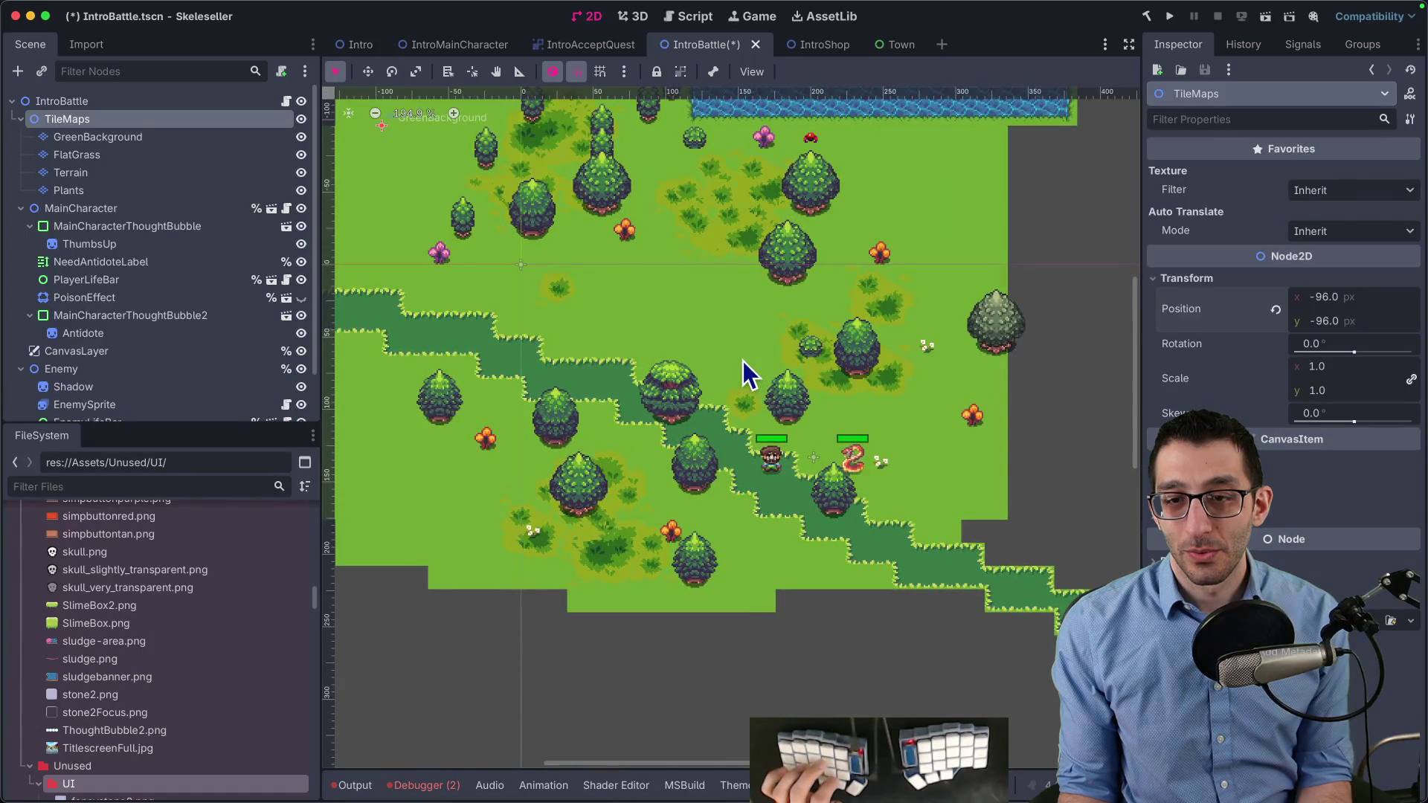
pyautogui.scroll(-3, 792, 476)
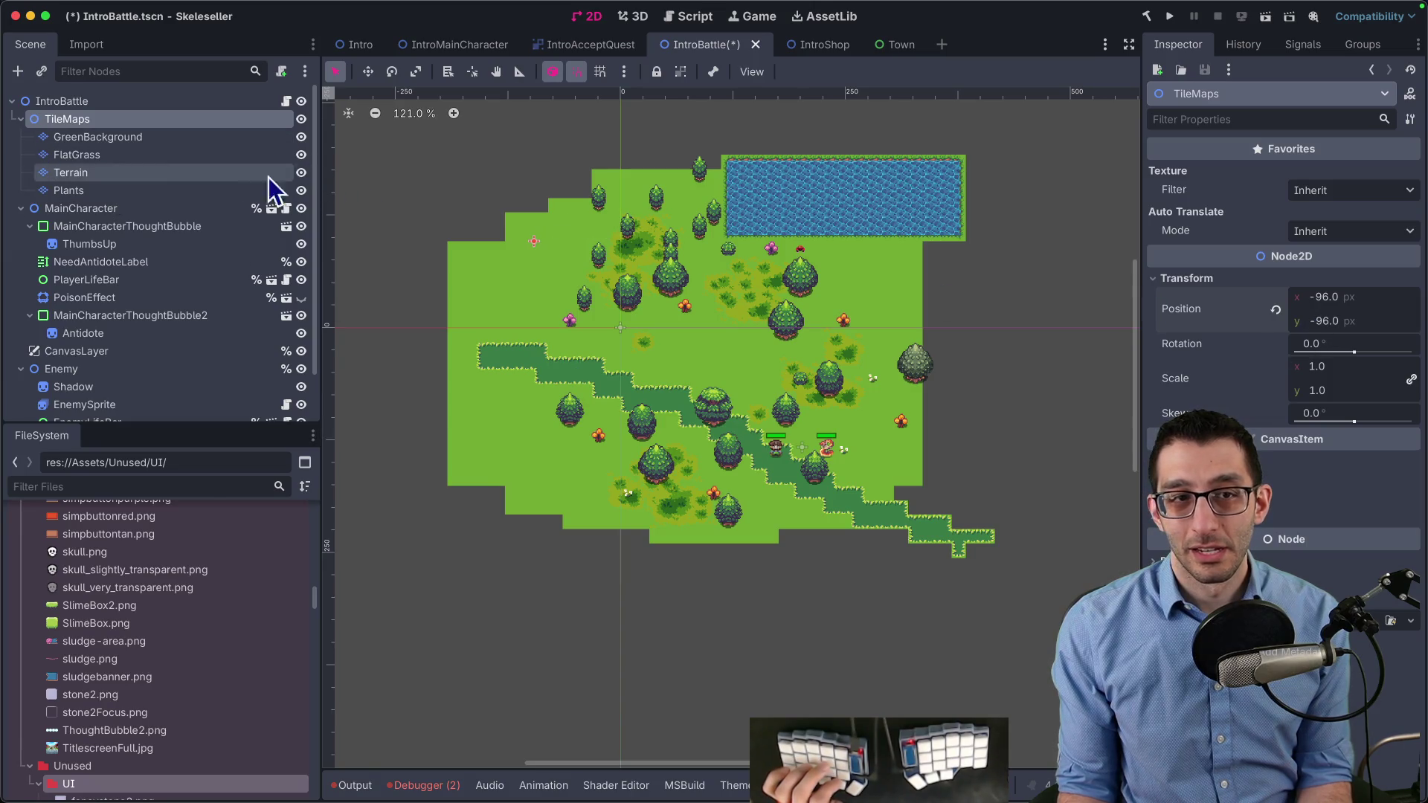
# Check GreenBackground's transform, then change the IntroBattle root's type to CanvasGroup
pyautogui.click(88, 140)
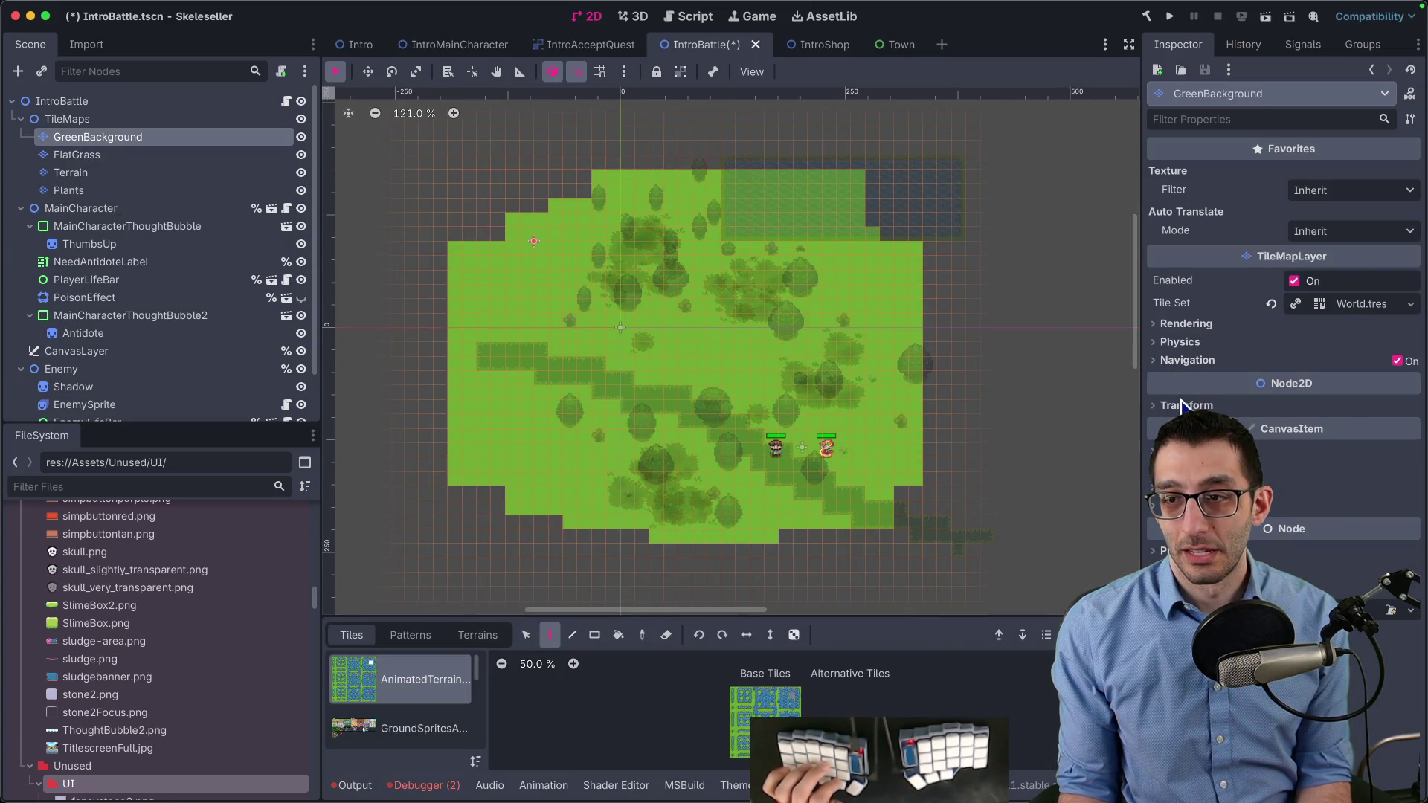
pyautogui.click(1185, 405)
pyautogui.click(101, 122)
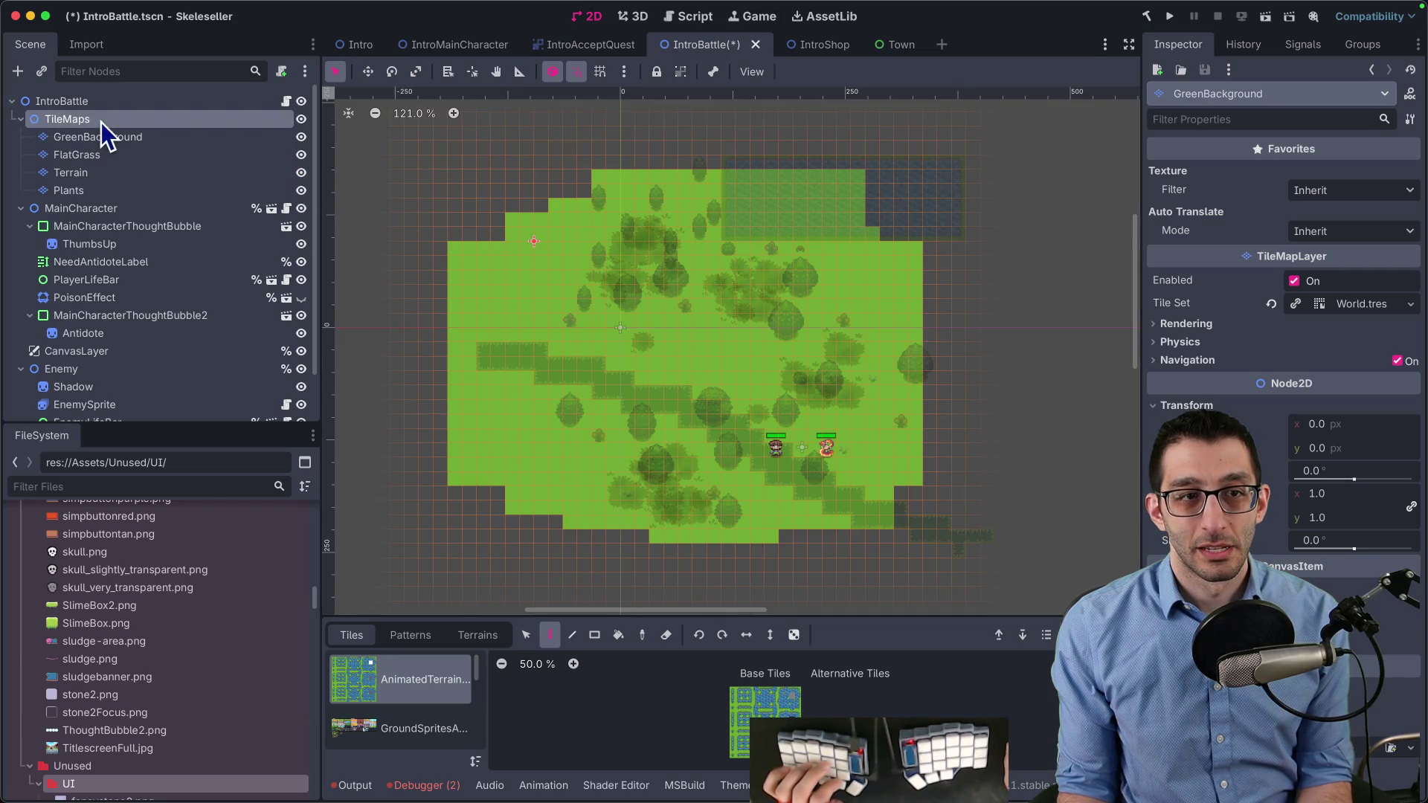
pyautogui.rightClick(90, 104)
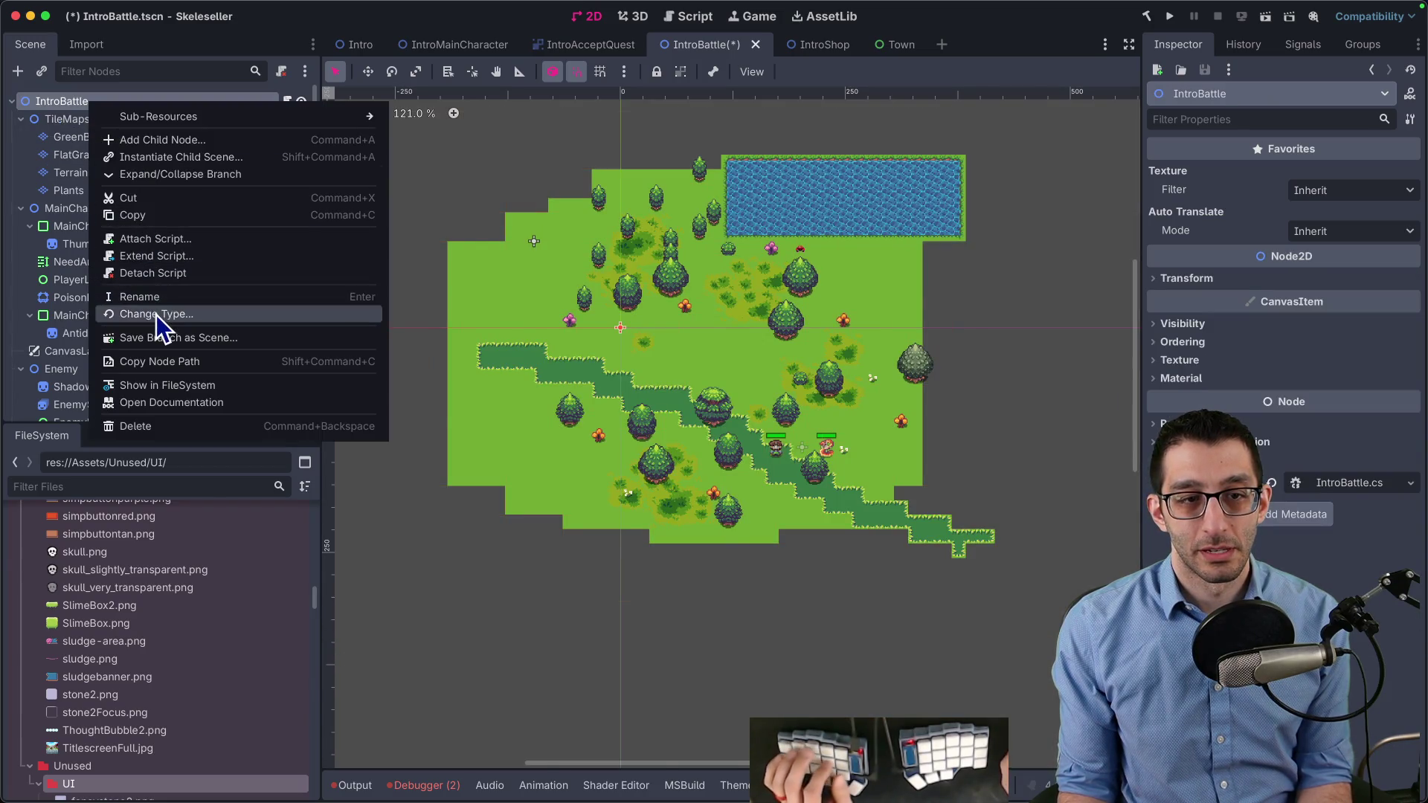
pyautogui.click(156, 314)
pyautogui.write('canvas')
pyautogui.press('Return')
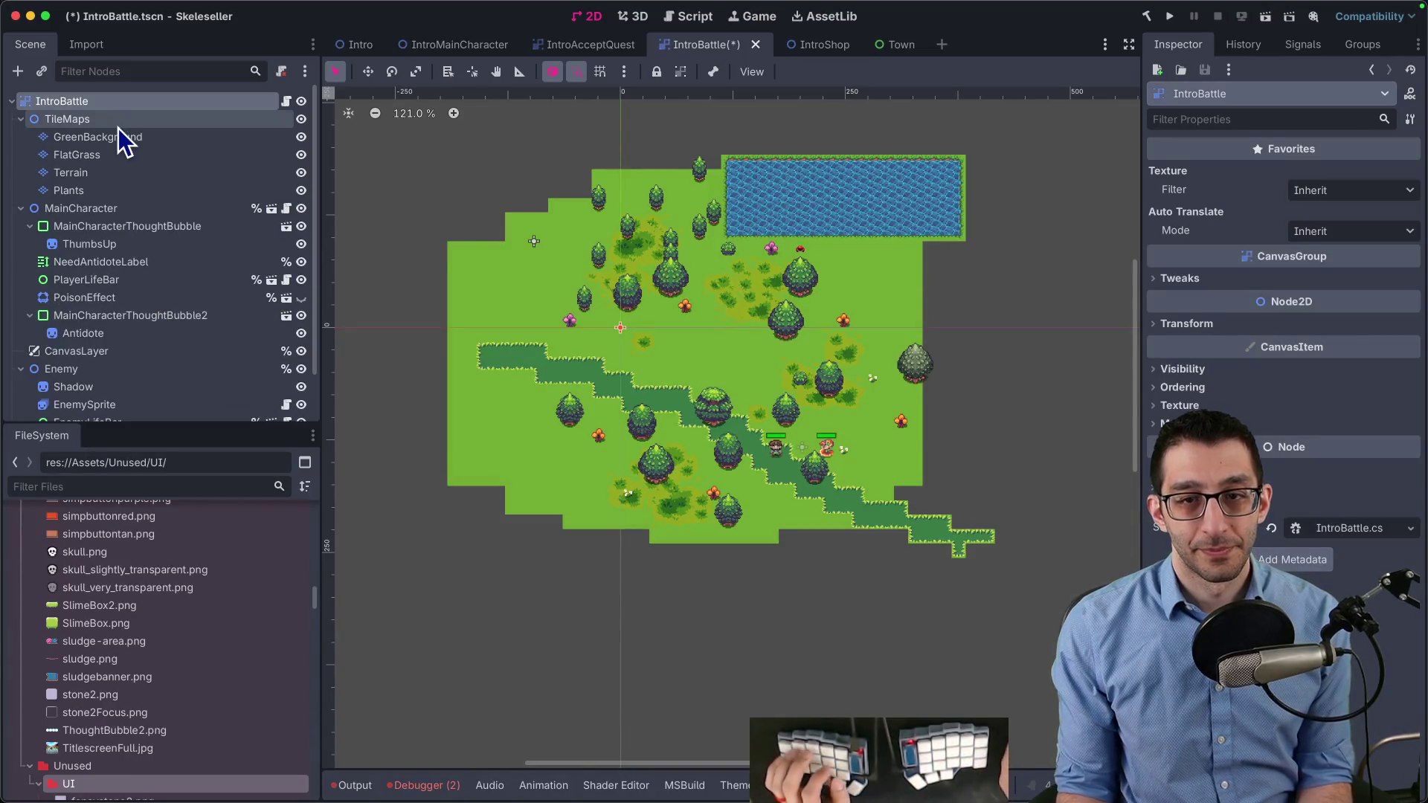
# Save the IntroBattle scene and switch over to the code editor
pyautogui.click(110, 119)
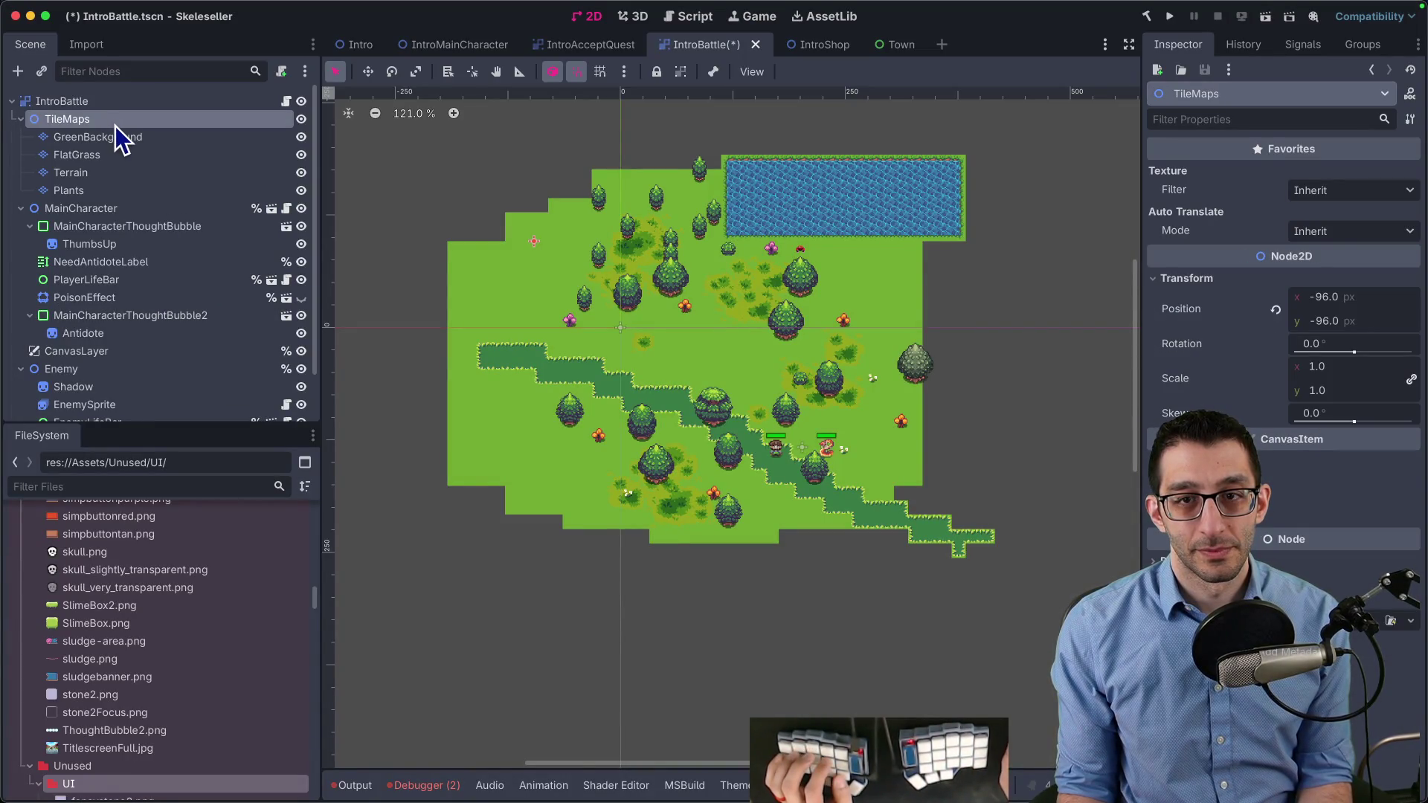
pyautogui.scroll(10, 612, 255)
pyautogui.scroll(4, 613, 412)
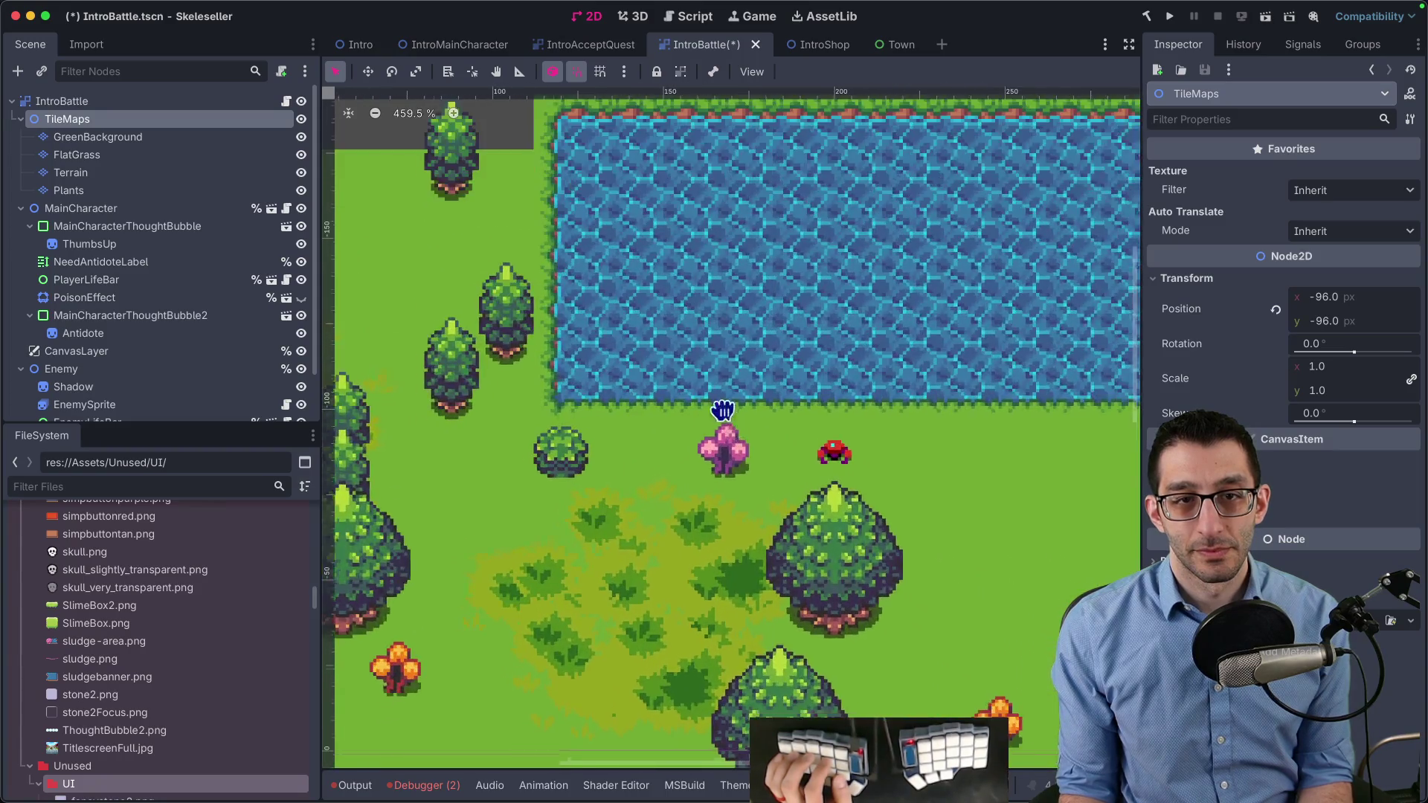
pyautogui.scroll(-5, 554, 488)
pyautogui.scroll(-6, 1064, 298)
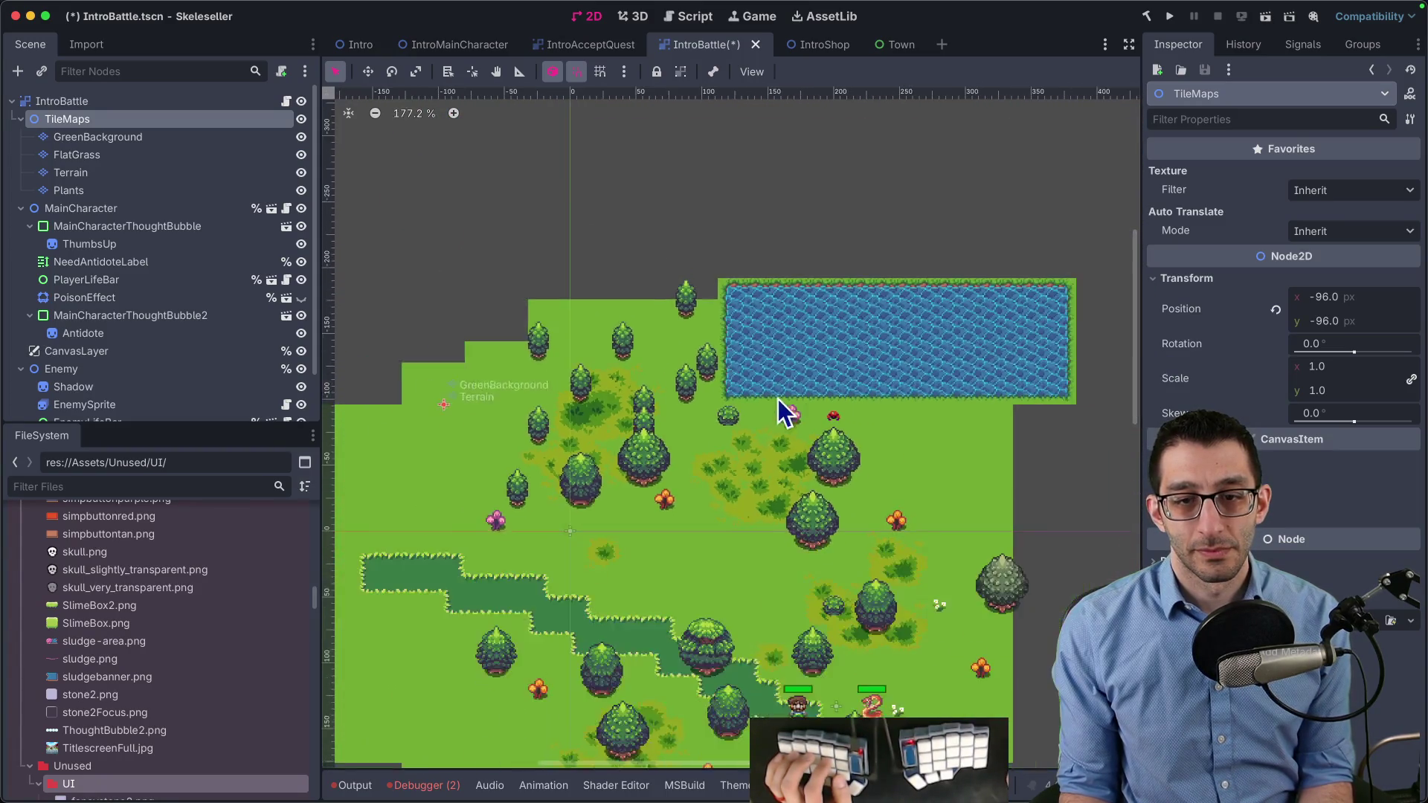
pyautogui.scroll(-2, 870, 271)
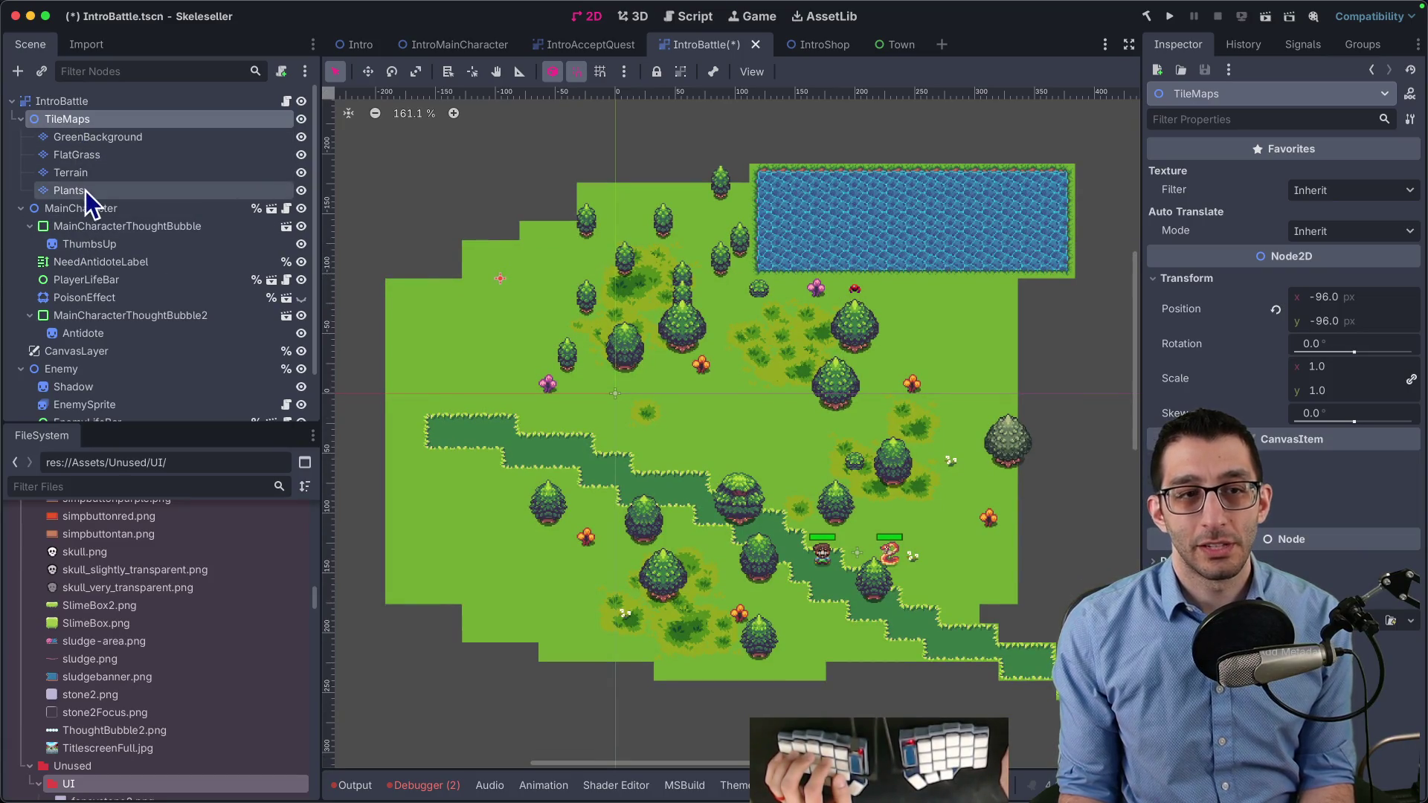
pyautogui.hotkey('ctrl', 's')
pyautogui.press('super+Tab')
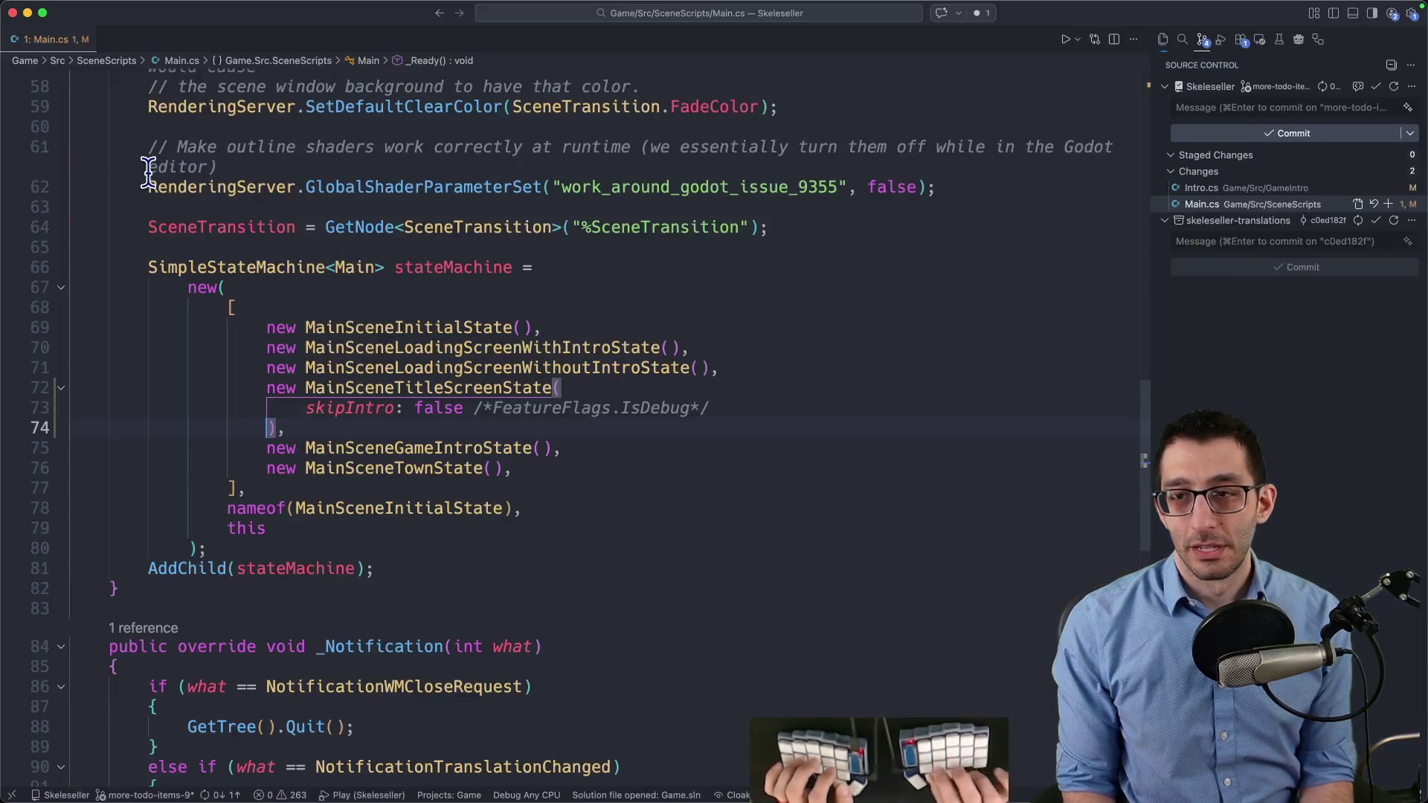
# Open the IntroBattle.tscn diff from Source Control, scroll through the node changes, and return to Godot
pyautogui.click(1247, 206)
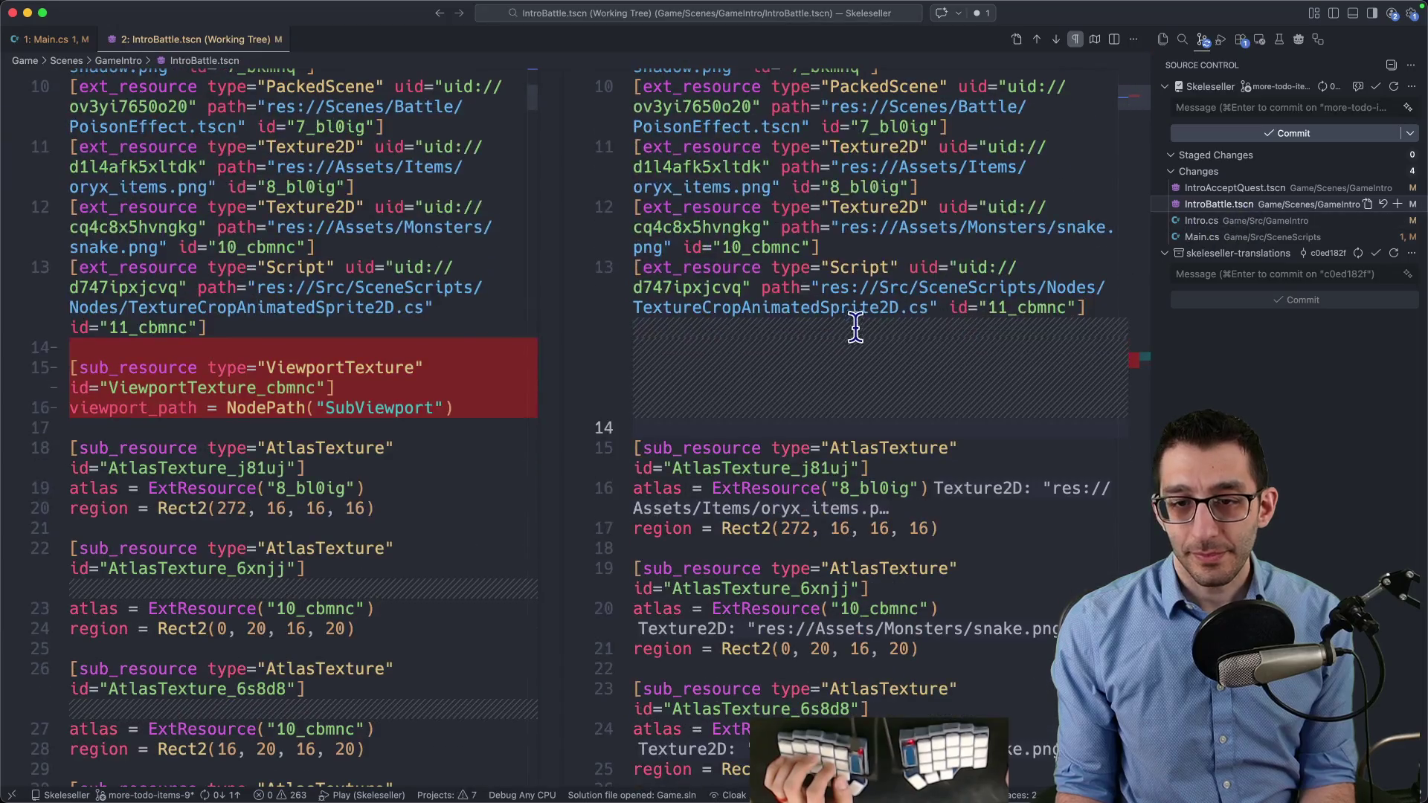
pyautogui.scroll(-20, 850, 335)
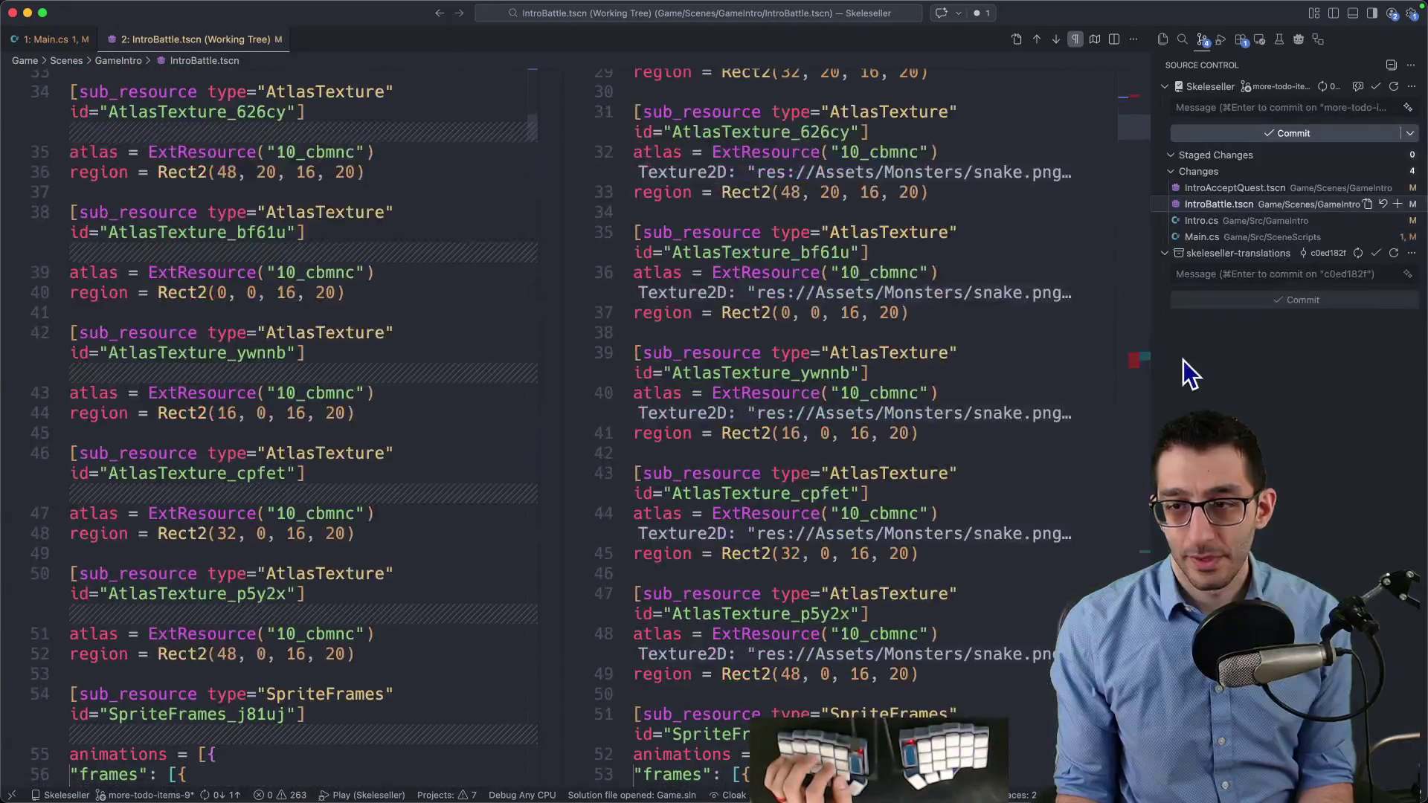
pyautogui.scroll(-2, 1143, 359)
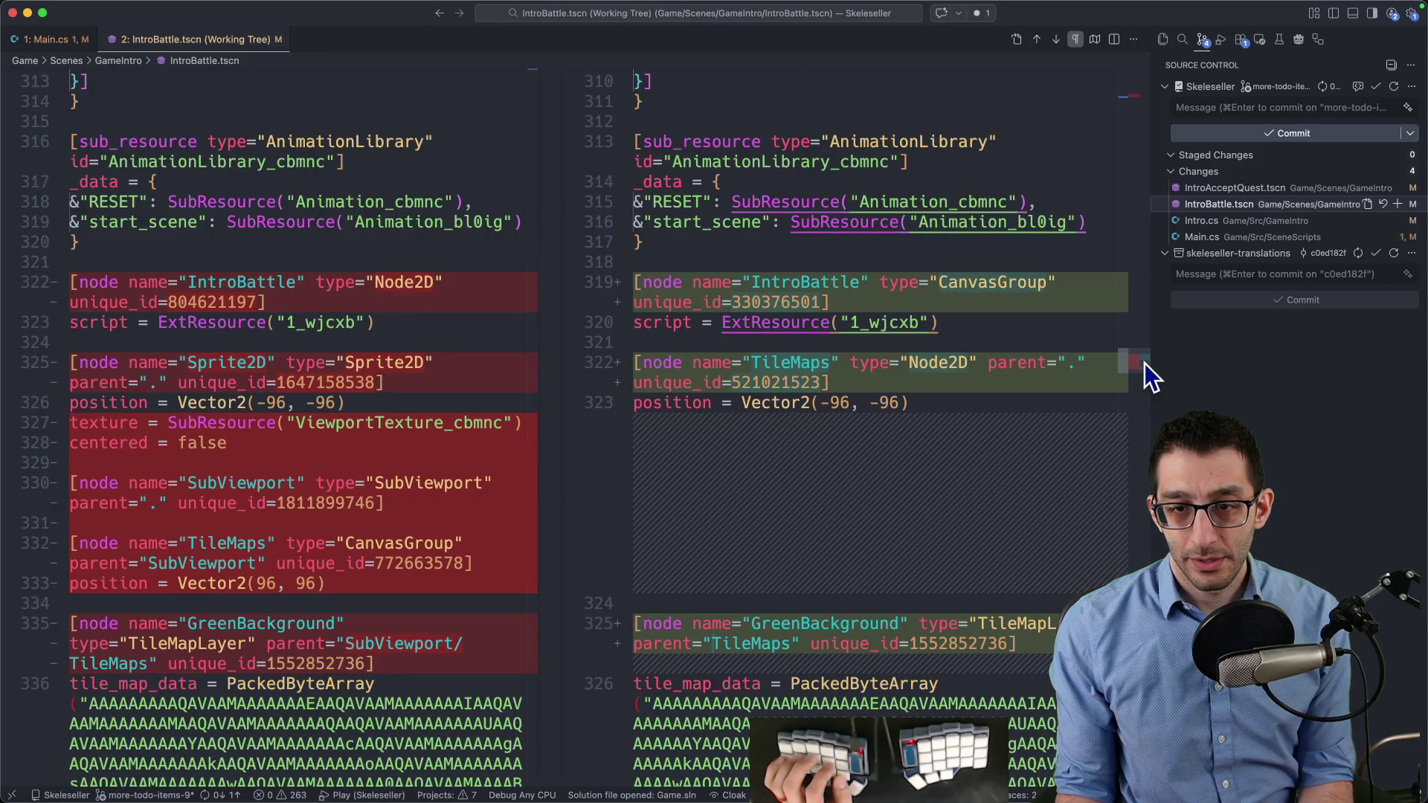
pyautogui.scroll(-1, 1144, 363)
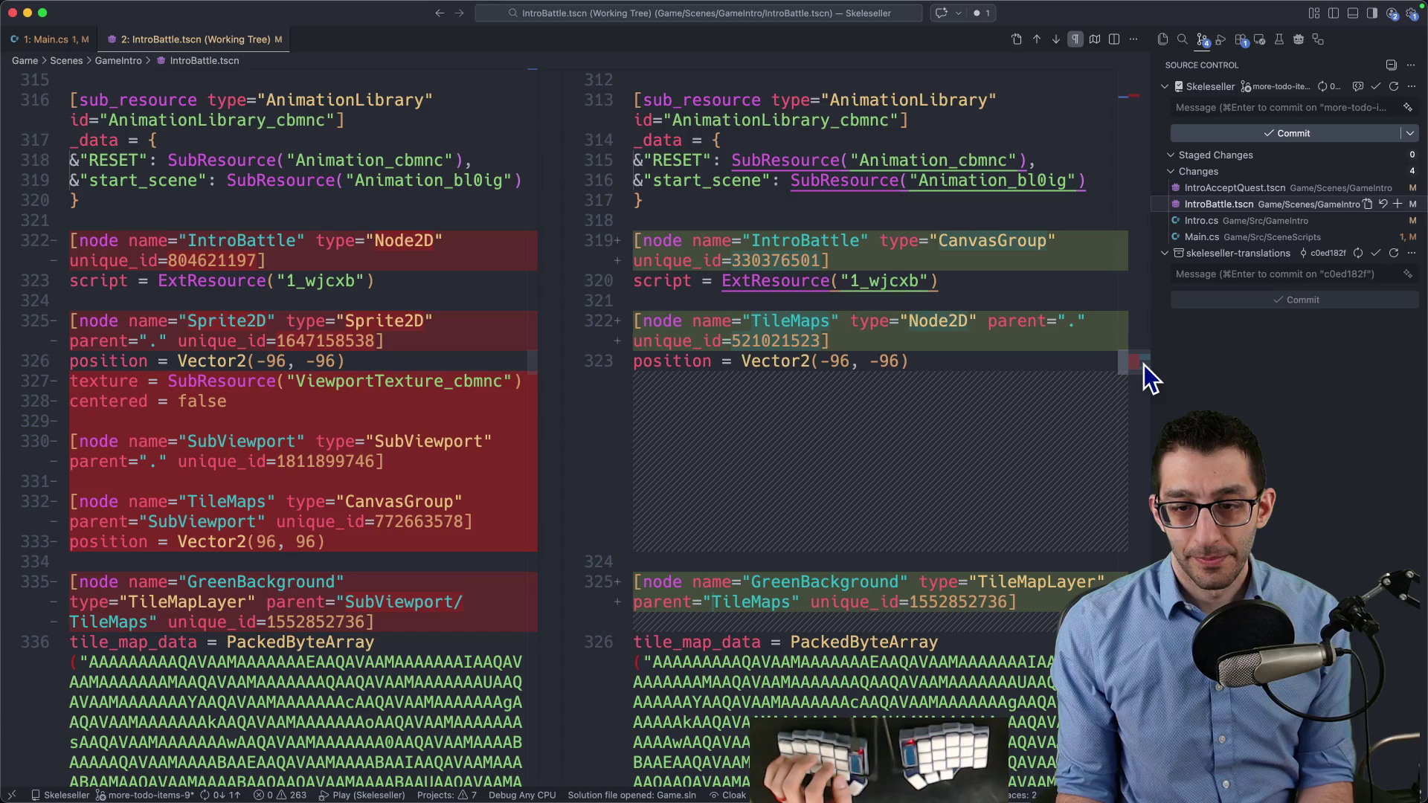
pyautogui.scroll(-1, 1144, 364)
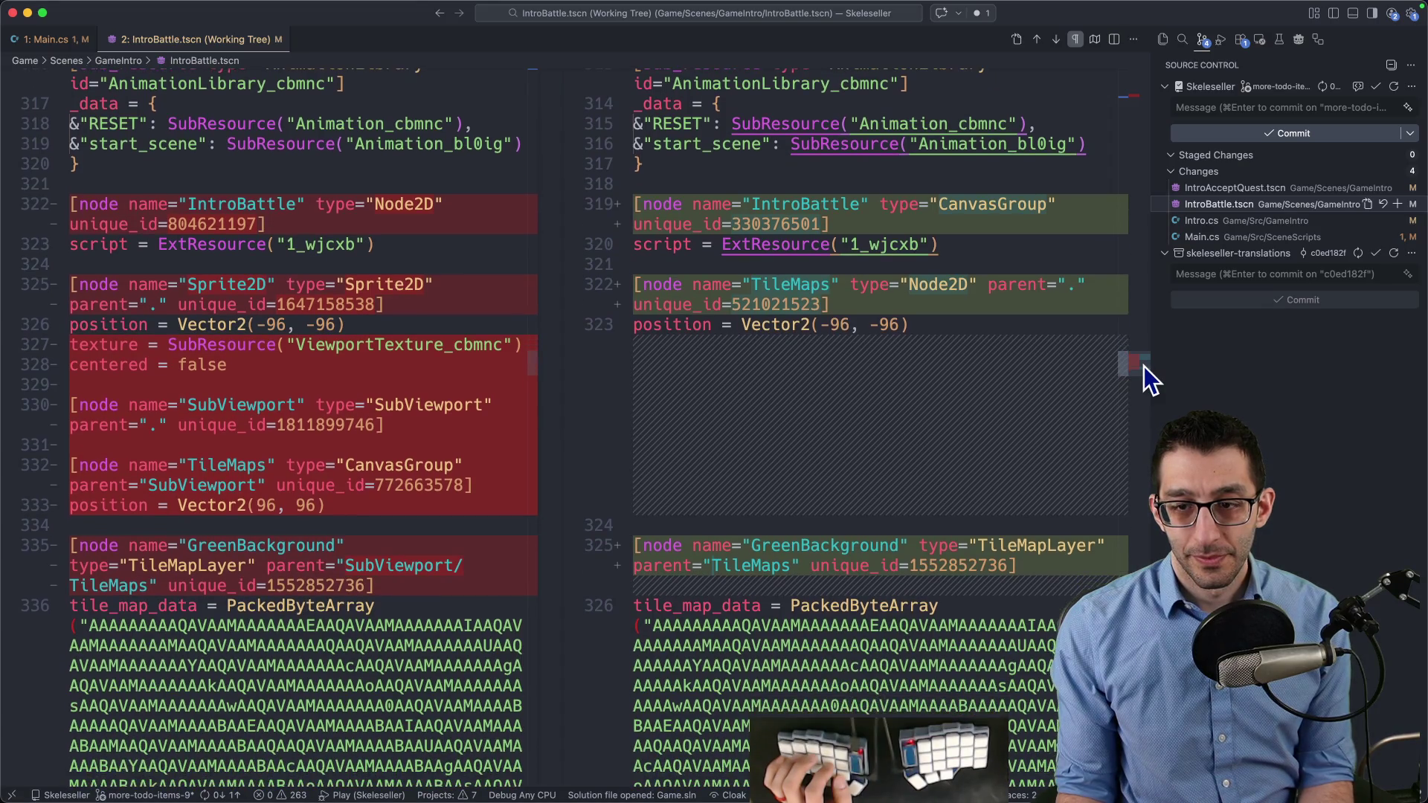
pyautogui.click(842, 757)
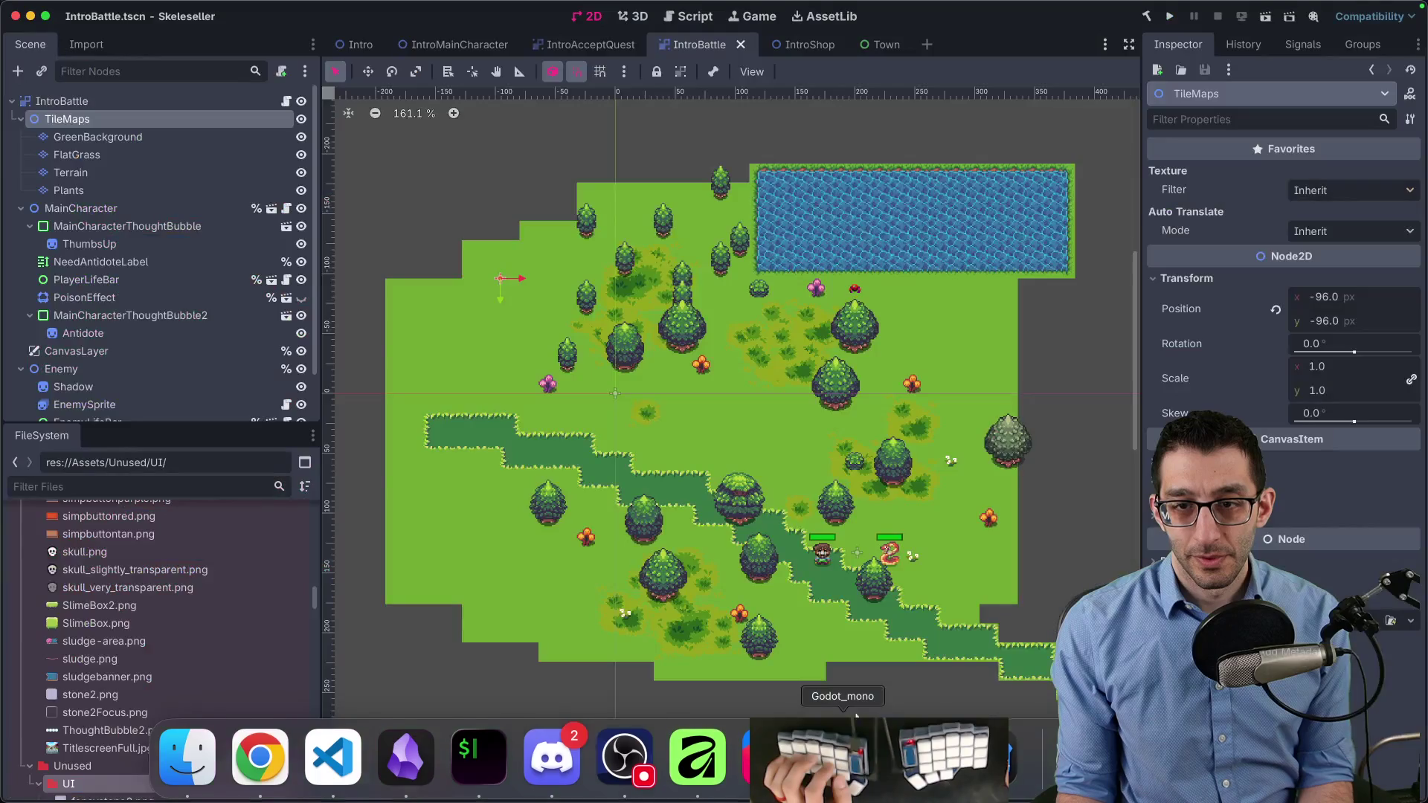
# Try a TileMaps position of 96, 96, then restore it to -96, -96
pyautogui.click(1339, 297)
pyautogui.press('Home')
pyautogui.press('Delete')
pyautogui.press('Tab')
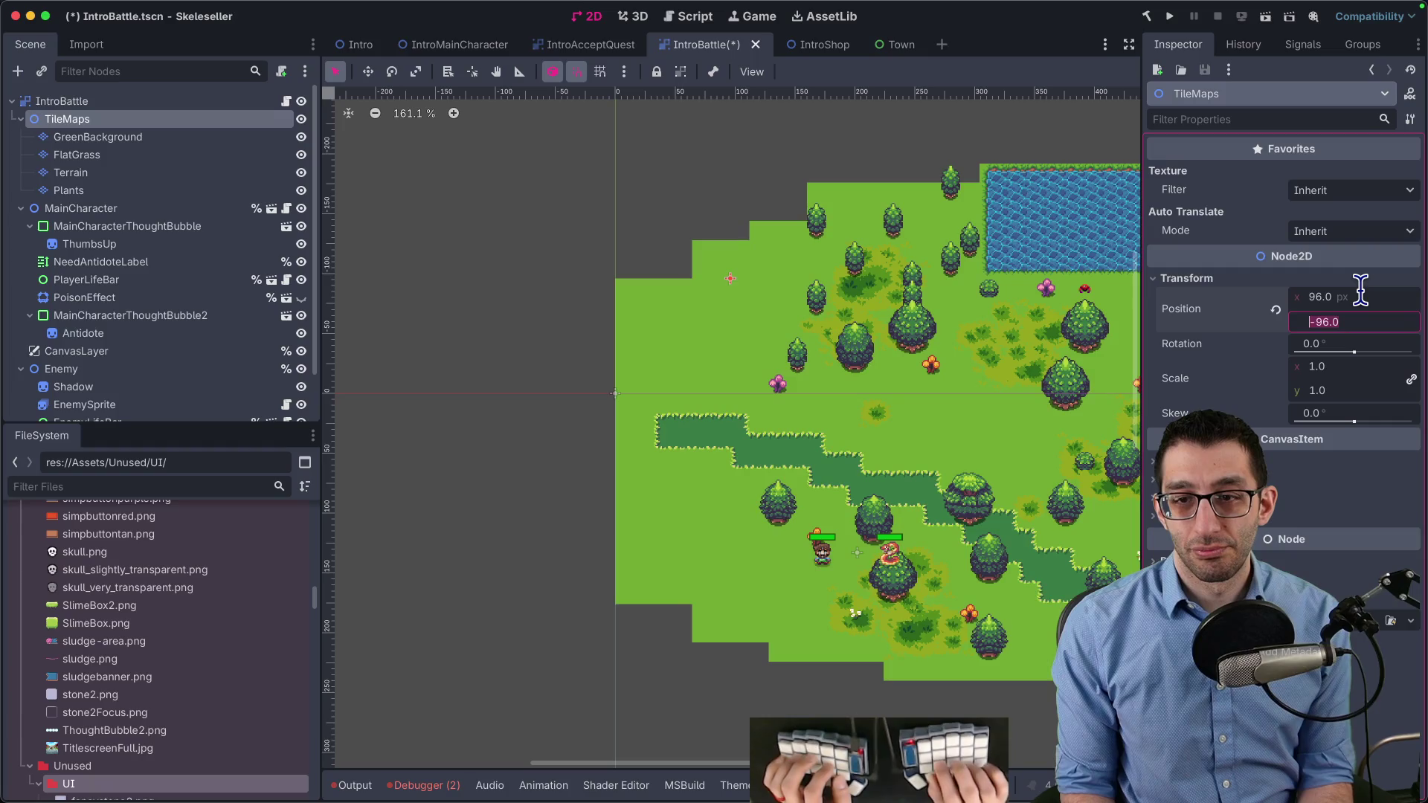
pyautogui.press('Home')
pyautogui.press('Delete')
pyautogui.press('Return')
pyautogui.click(1346, 295)
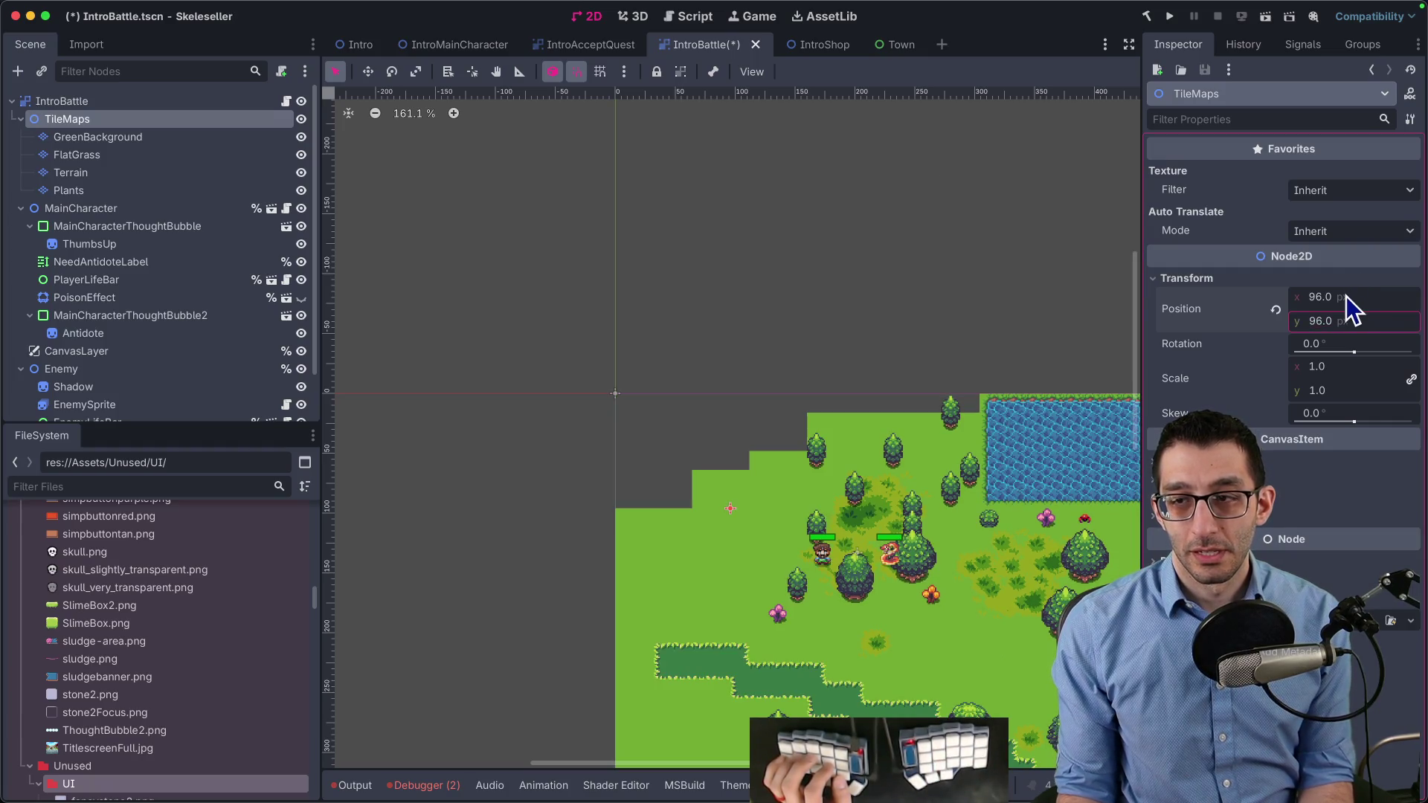
pyautogui.write('-96')
pyautogui.press('Tab')
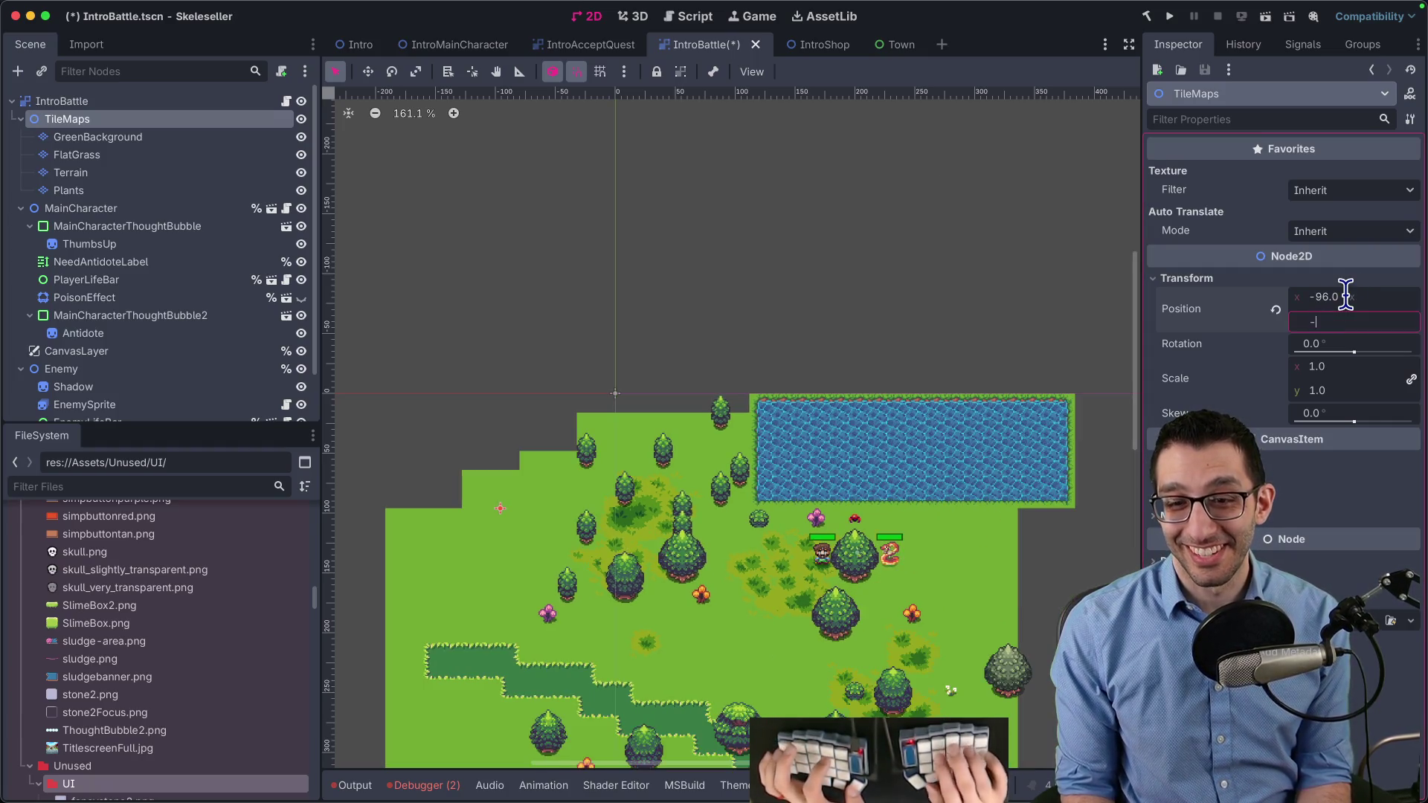
pyautogui.press('Home')
pyautogui.write('-')
pyautogui.press('Tab')
# Set the TileMaps position to -48, -48
pyautogui.scroll(-2, 959, 439)
pyautogui.scroll(3, 736, 367)
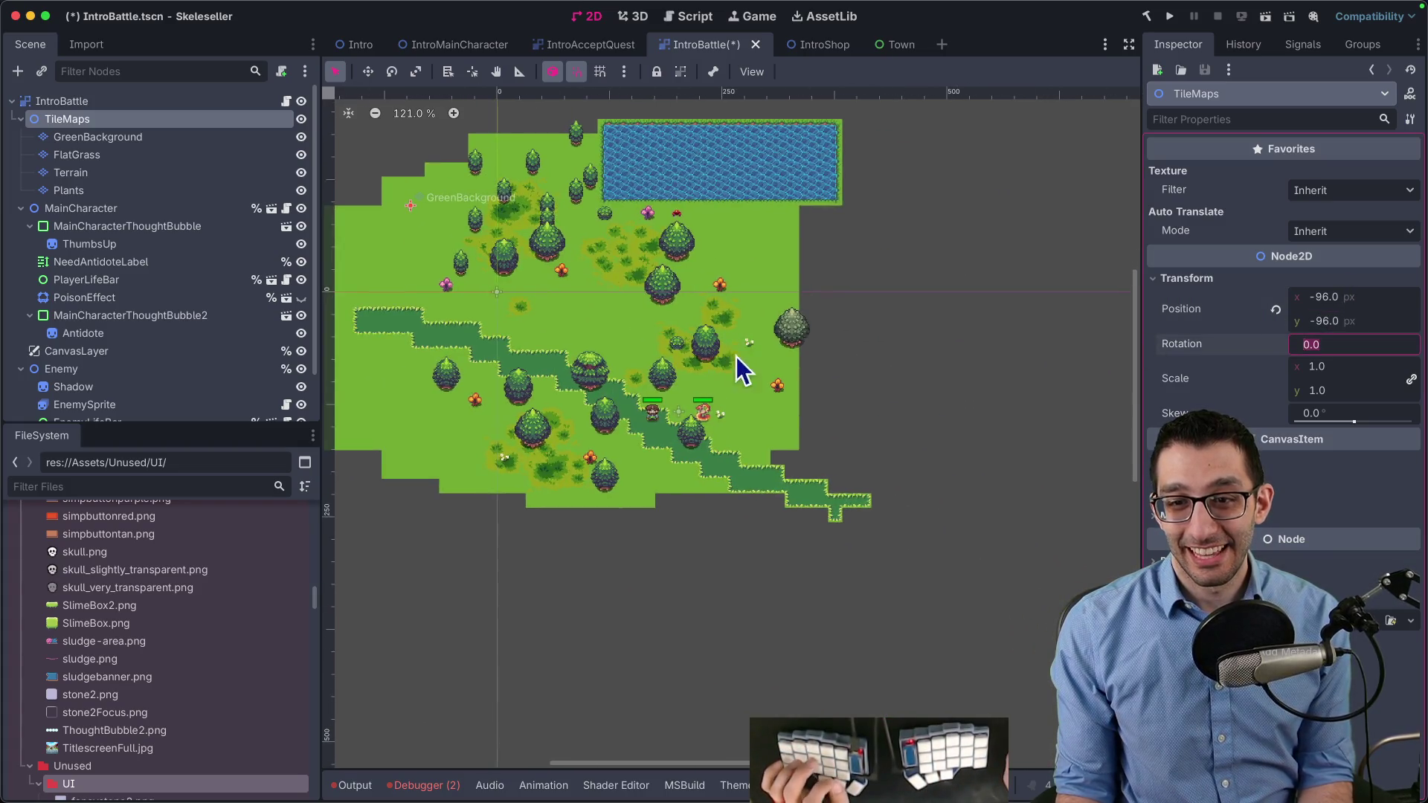
pyautogui.click(1366, 296)
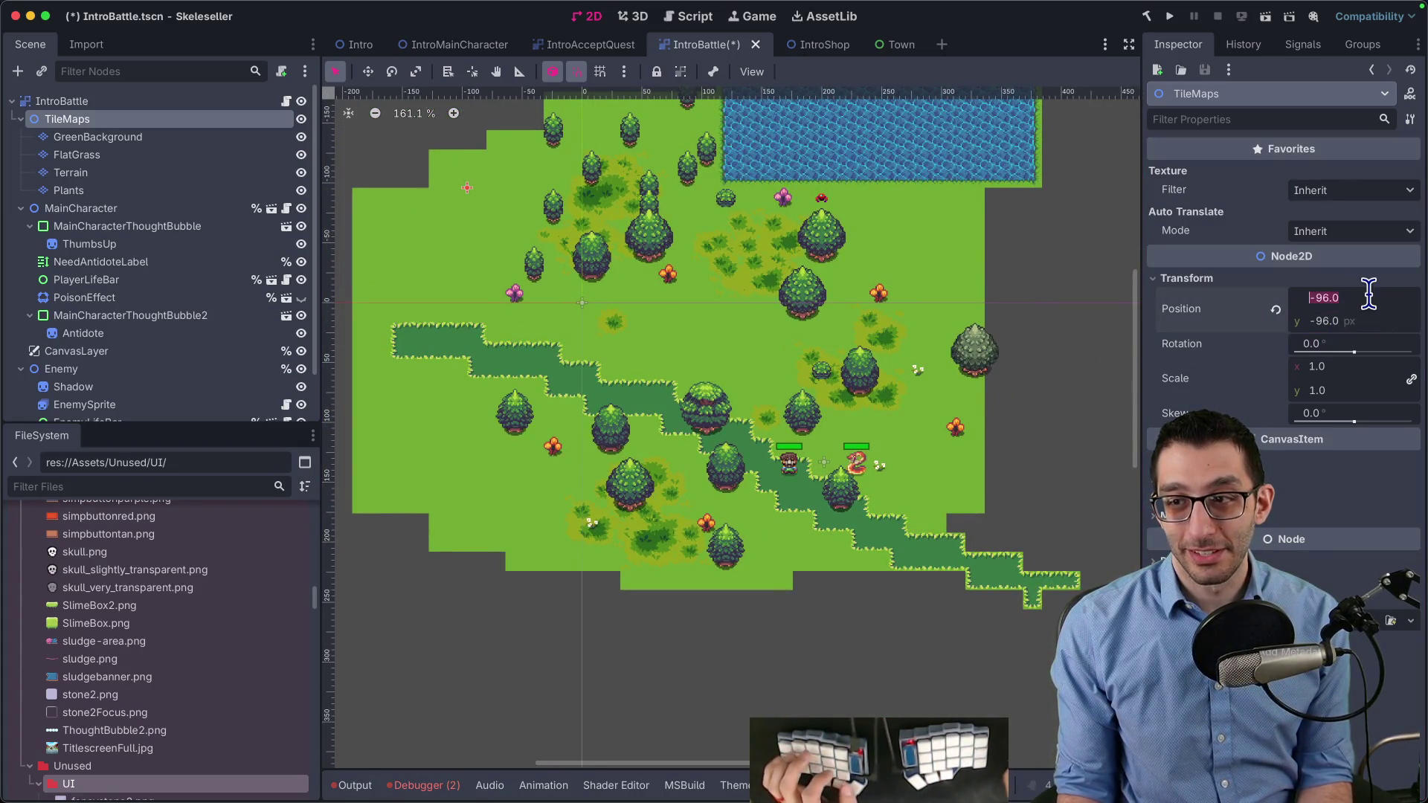
pyautogui.write('-48')
pyautogui.press('Tab')
pyautogui.write('-48')
pyautogui.press('Tab')
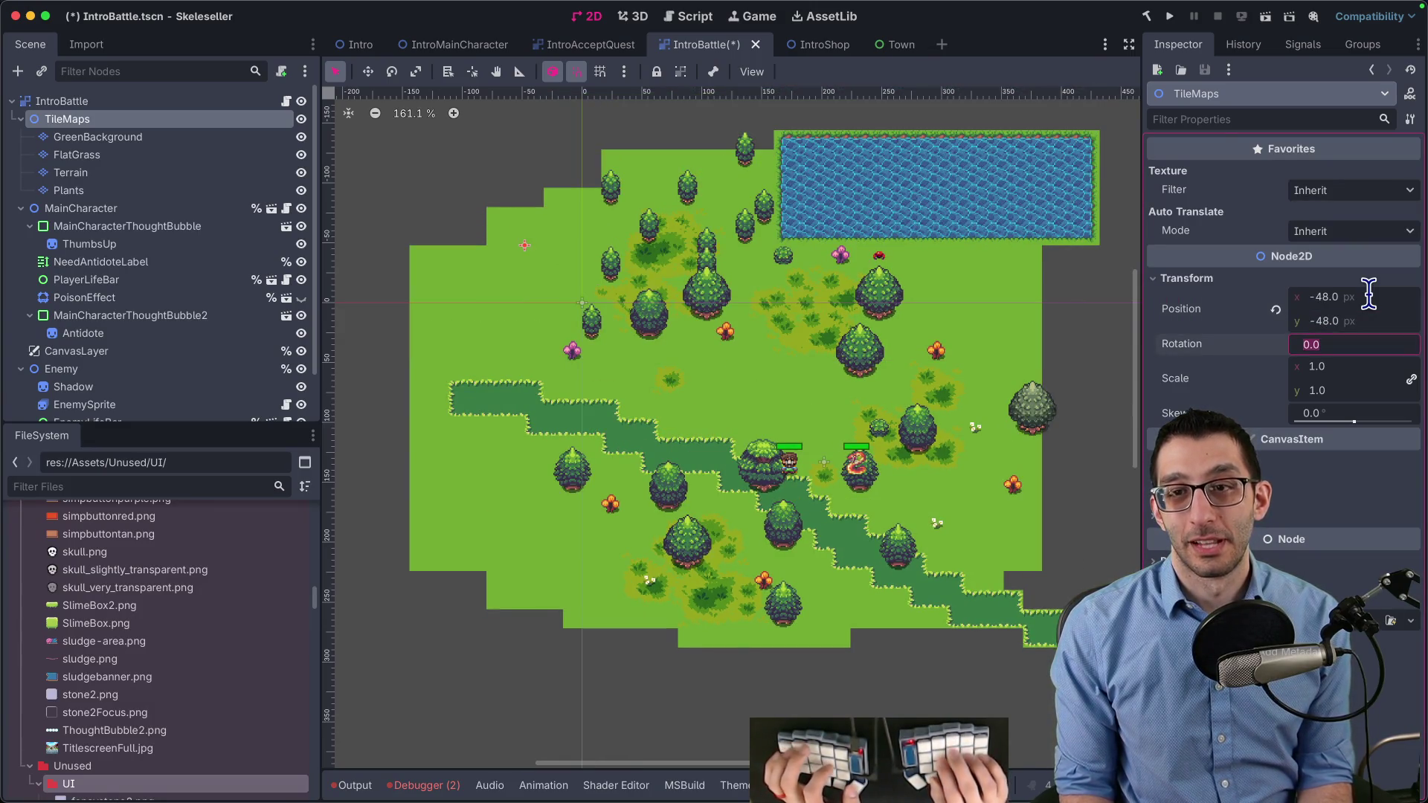
# Drag the TileMaps group with the Move tool, then reset its position to 0, 0
pyautogui.write('w')
pyautogui.click(713, 360)
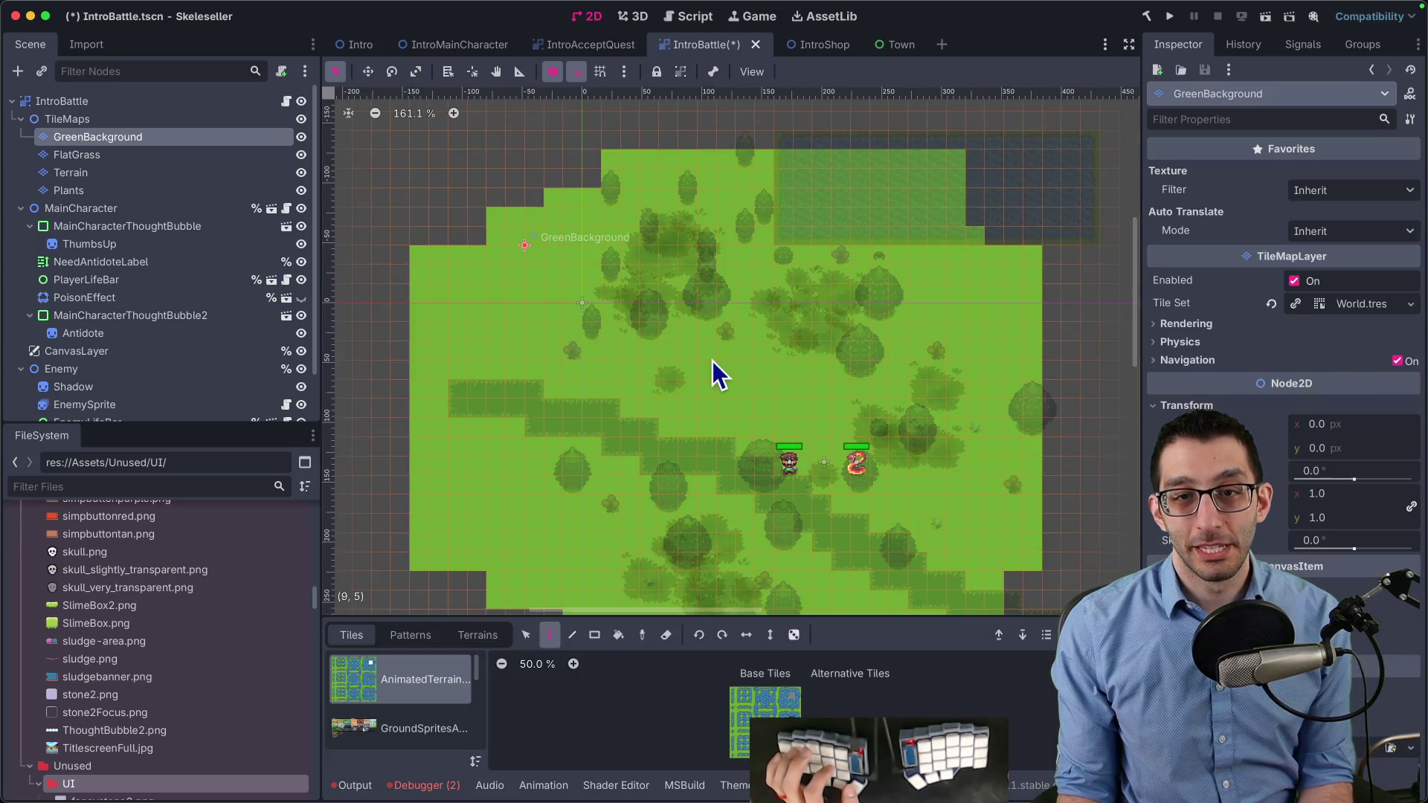
pyautogui.click(98, 125)
pyautogui.click(521, 254)
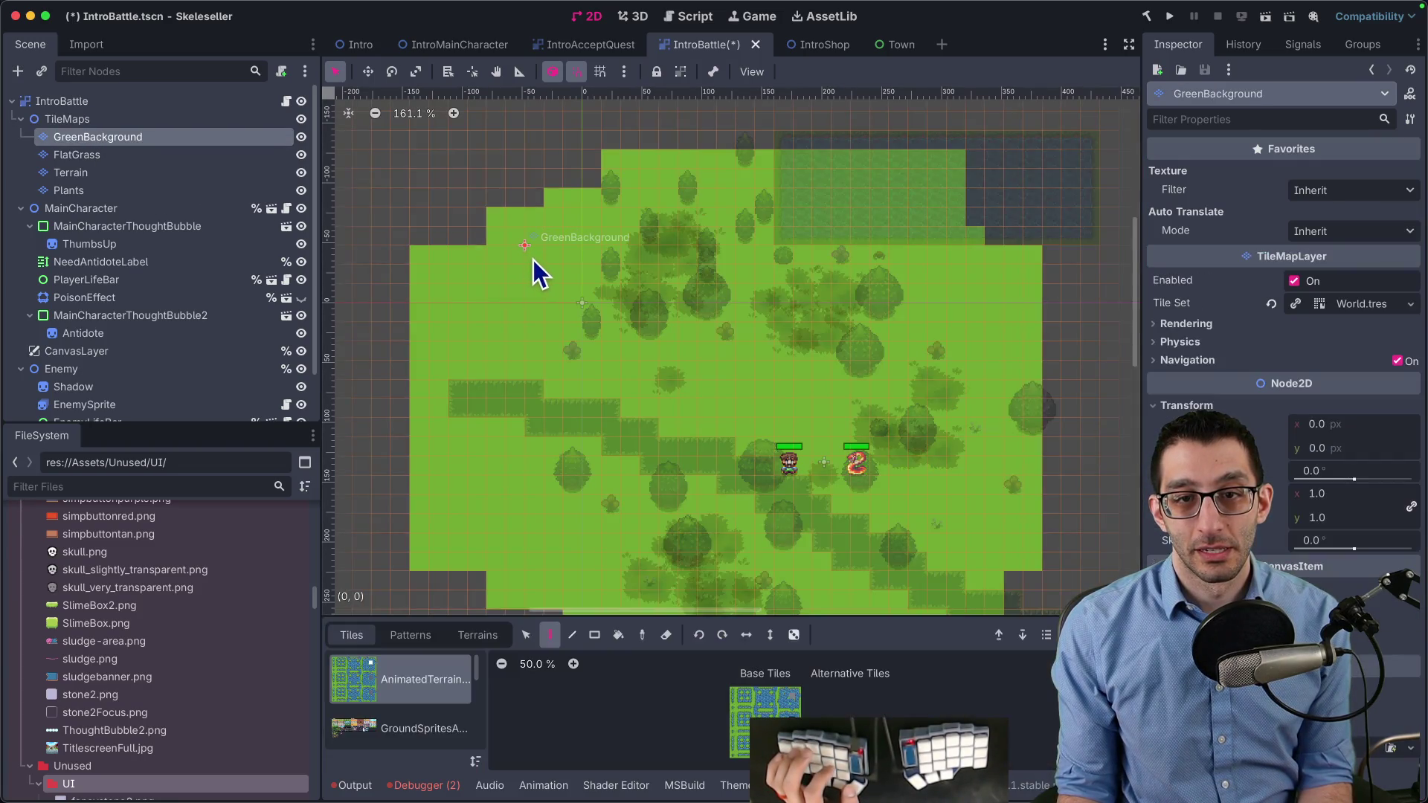
pyautogui.click(104, 122)
pyautogui.click(619, 324)
pyautogui.click(90, 120)
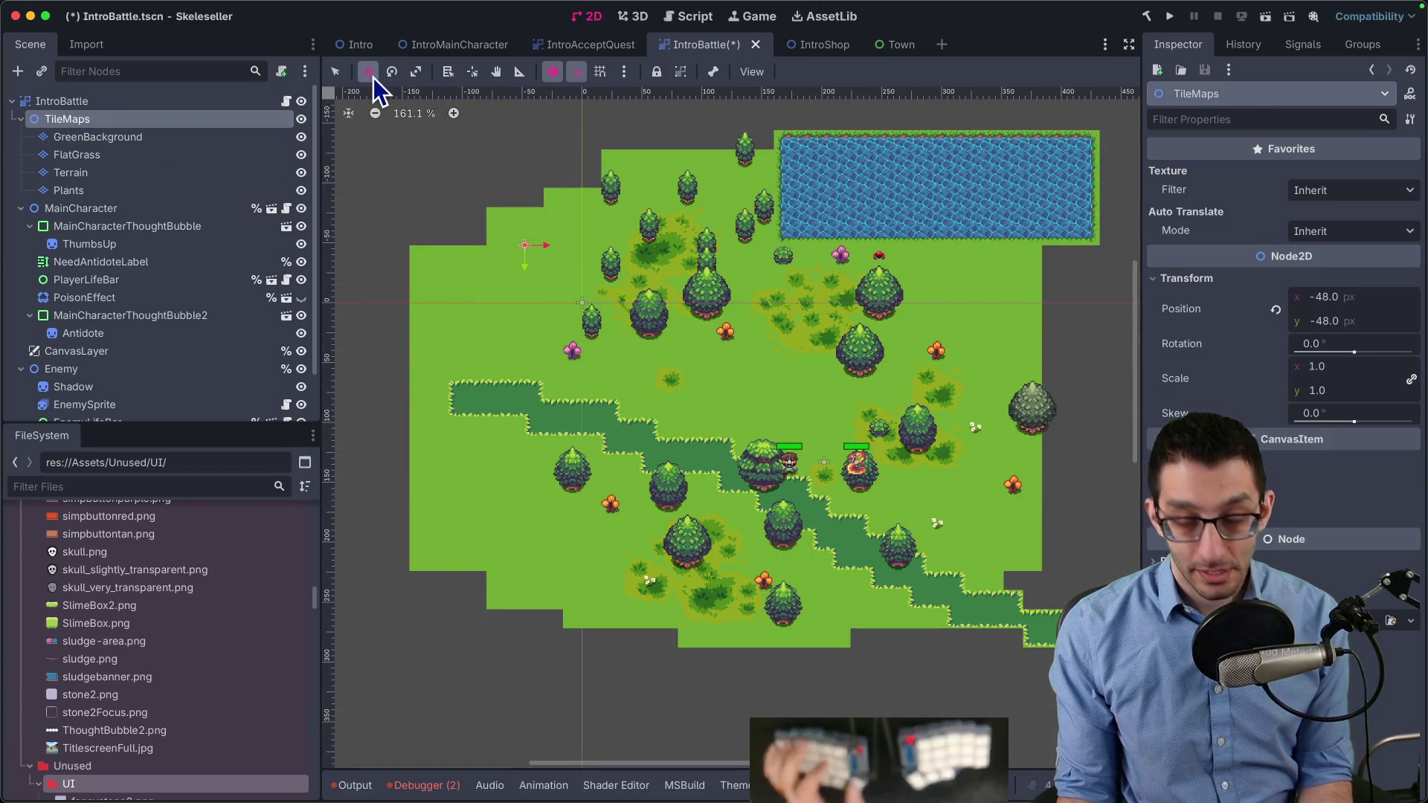
pyautogui.moveTo(577, 279)
pyautogui.mouseDown()
pyautogui.moveTo(649, 359)
pyautogui.moveTo(650, 344)
pyautogui.mouseUp()
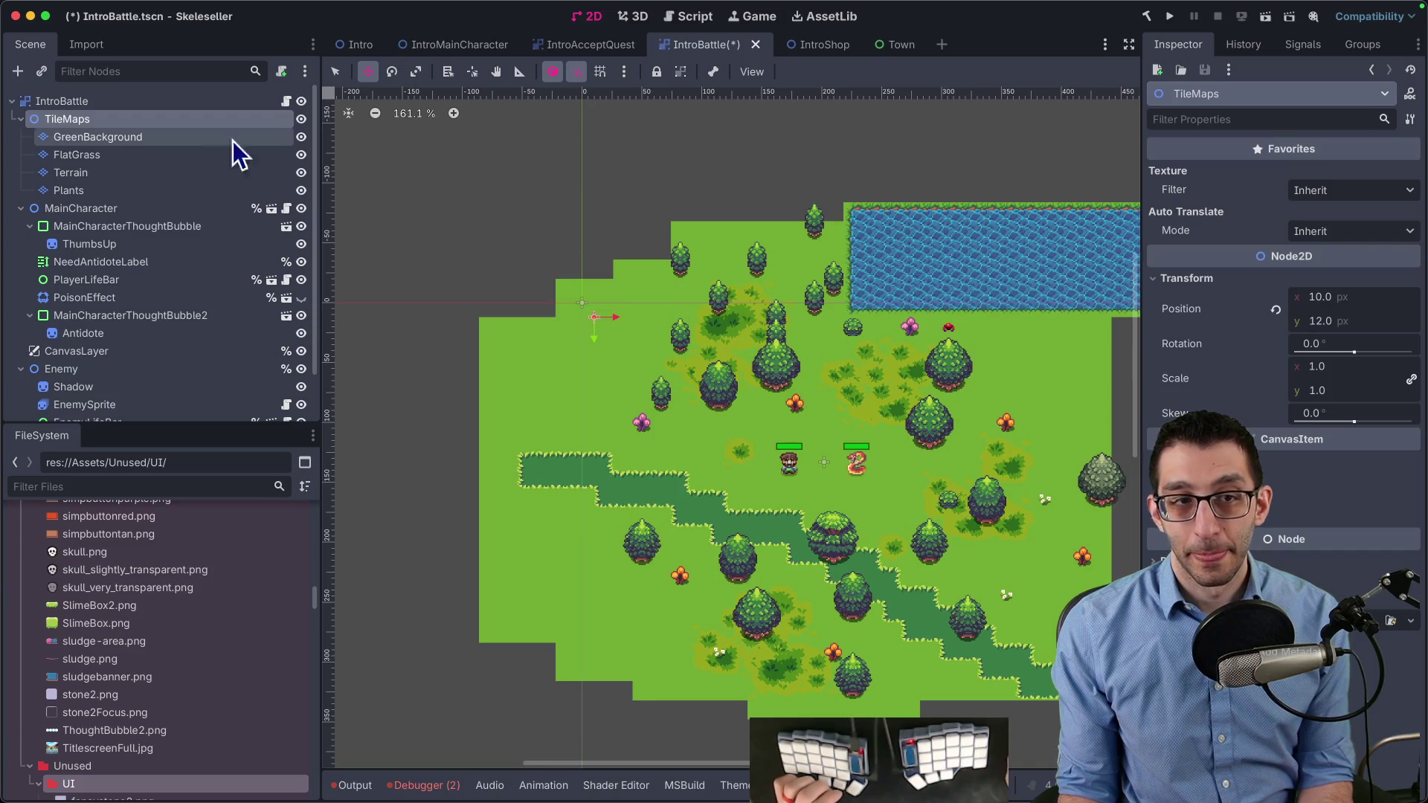
pyautogui.click(1331, 311)
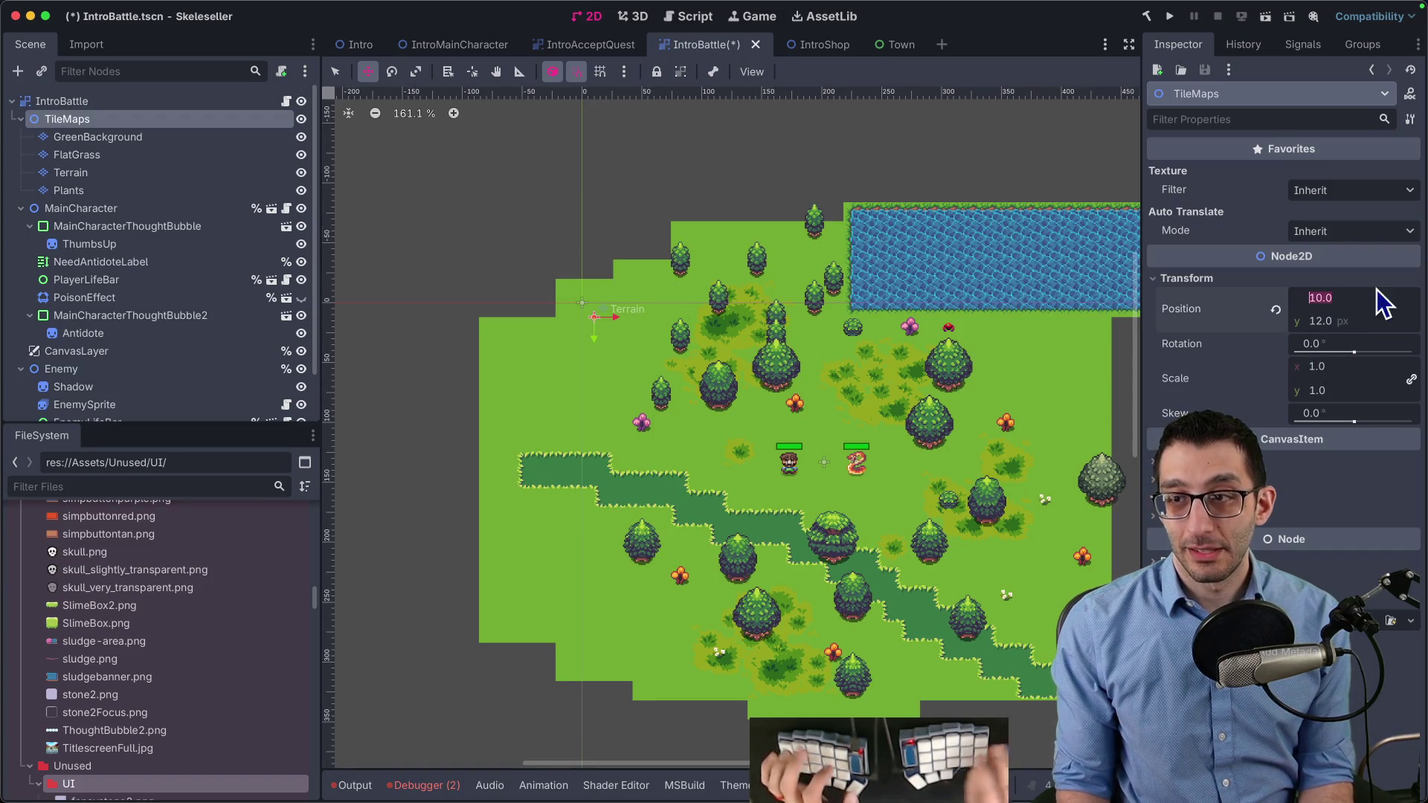
pyautogui.write('0')
pyautogui.press('Tab')
pyautogui.write('0')
pyautogui.press('Tab')
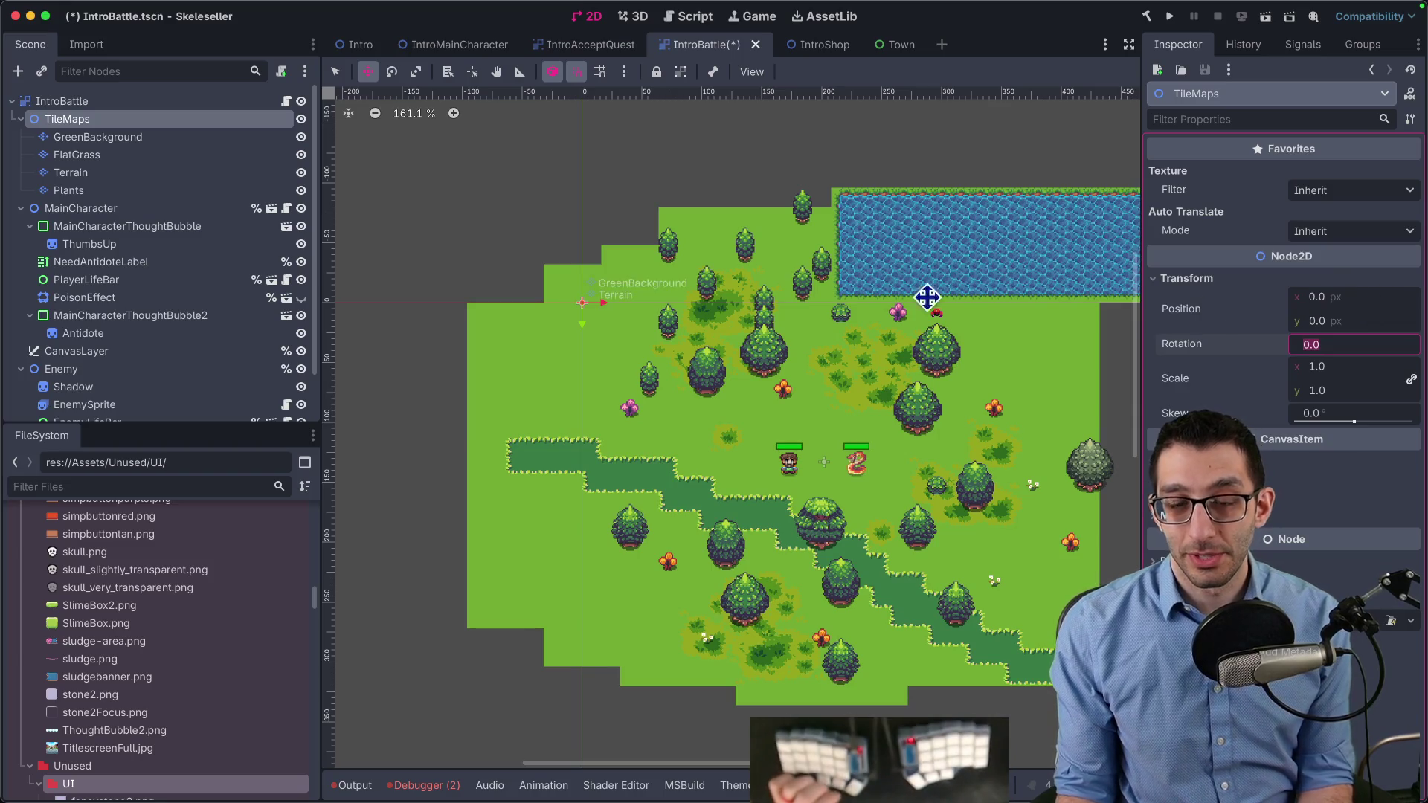
# In IntroAcceptQuest, set the tile group's position y to 0 and check the diff in the code editor
pyautogui.click(552, 52)
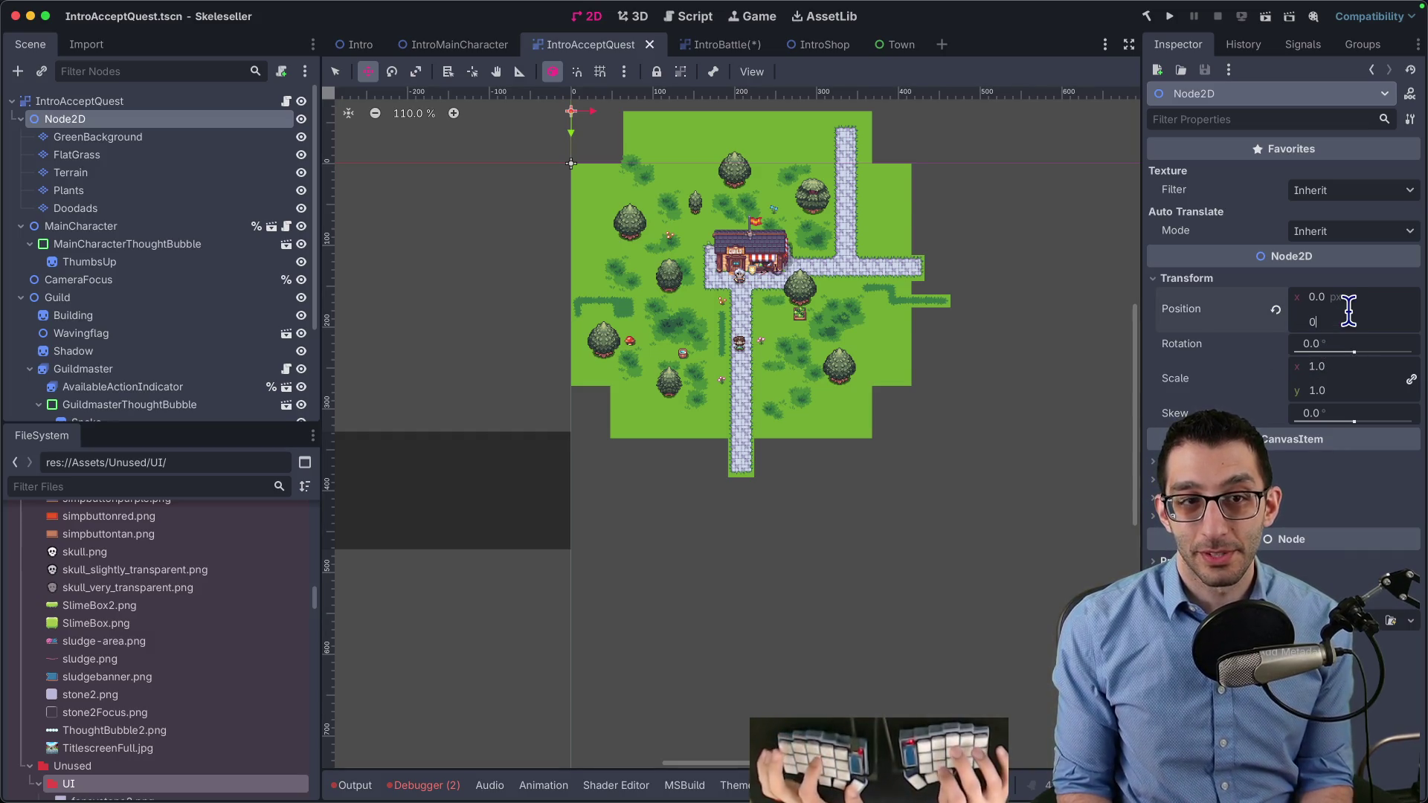
pyautogui.press('Tab')
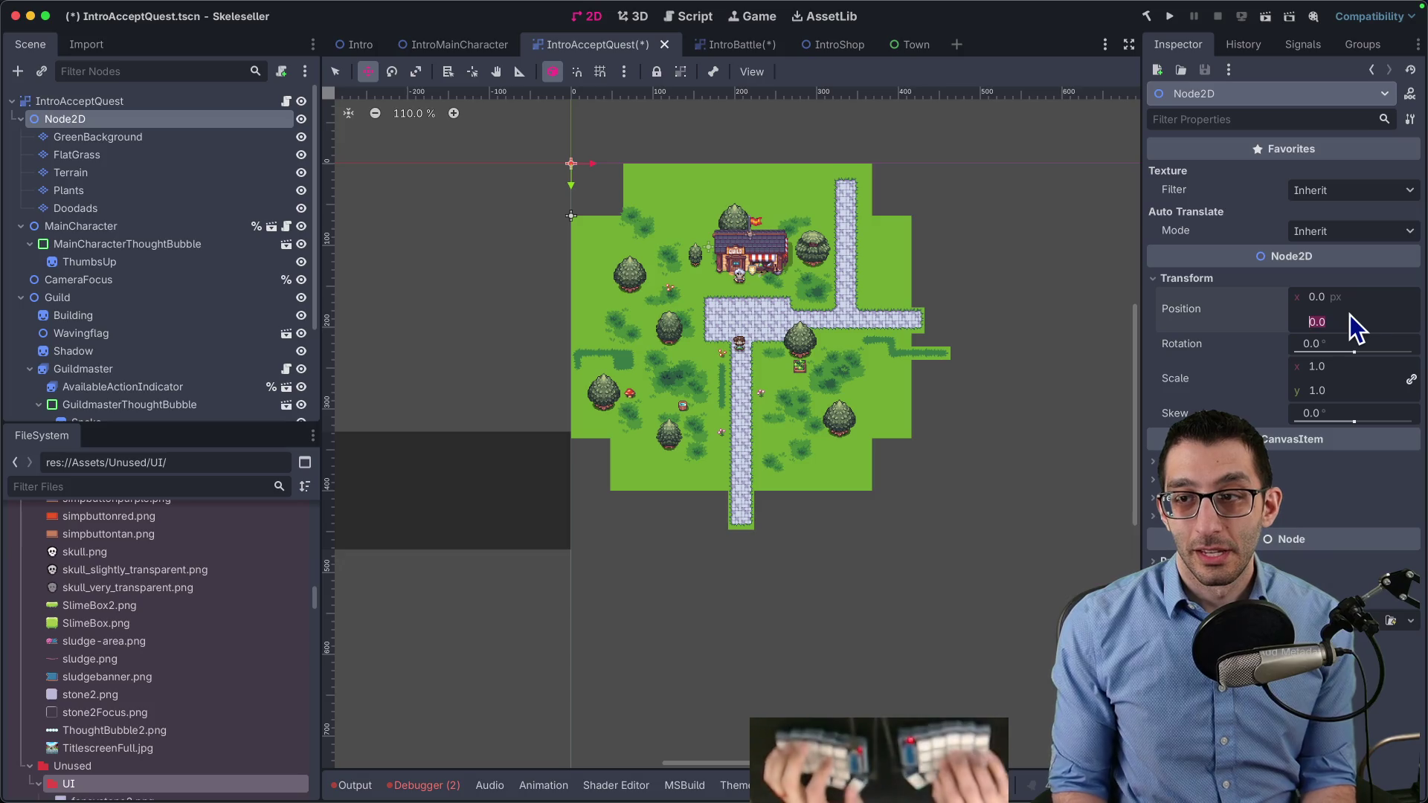
pyautogui.press('Tab')
pyautogui.press('super+Tab')
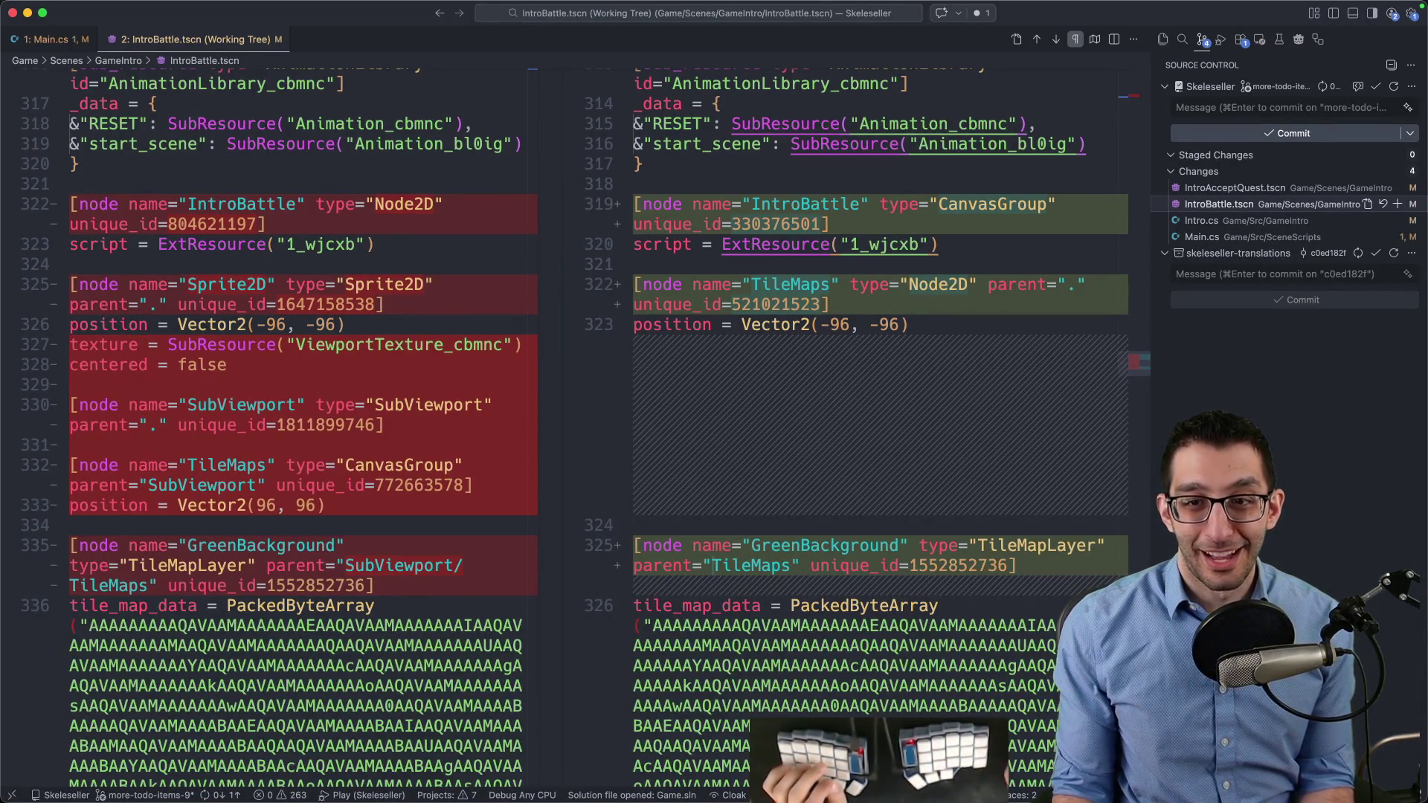
pyautogui.press('super+Tab')
# Save the IntroAcceptQuest and IntroBattle scenes, then open IntroShop
pyautogui.hotkey('ctrl', 's')
pyautogui.click(715, 47)
pyautogui.hotkey('ctrl', 's')
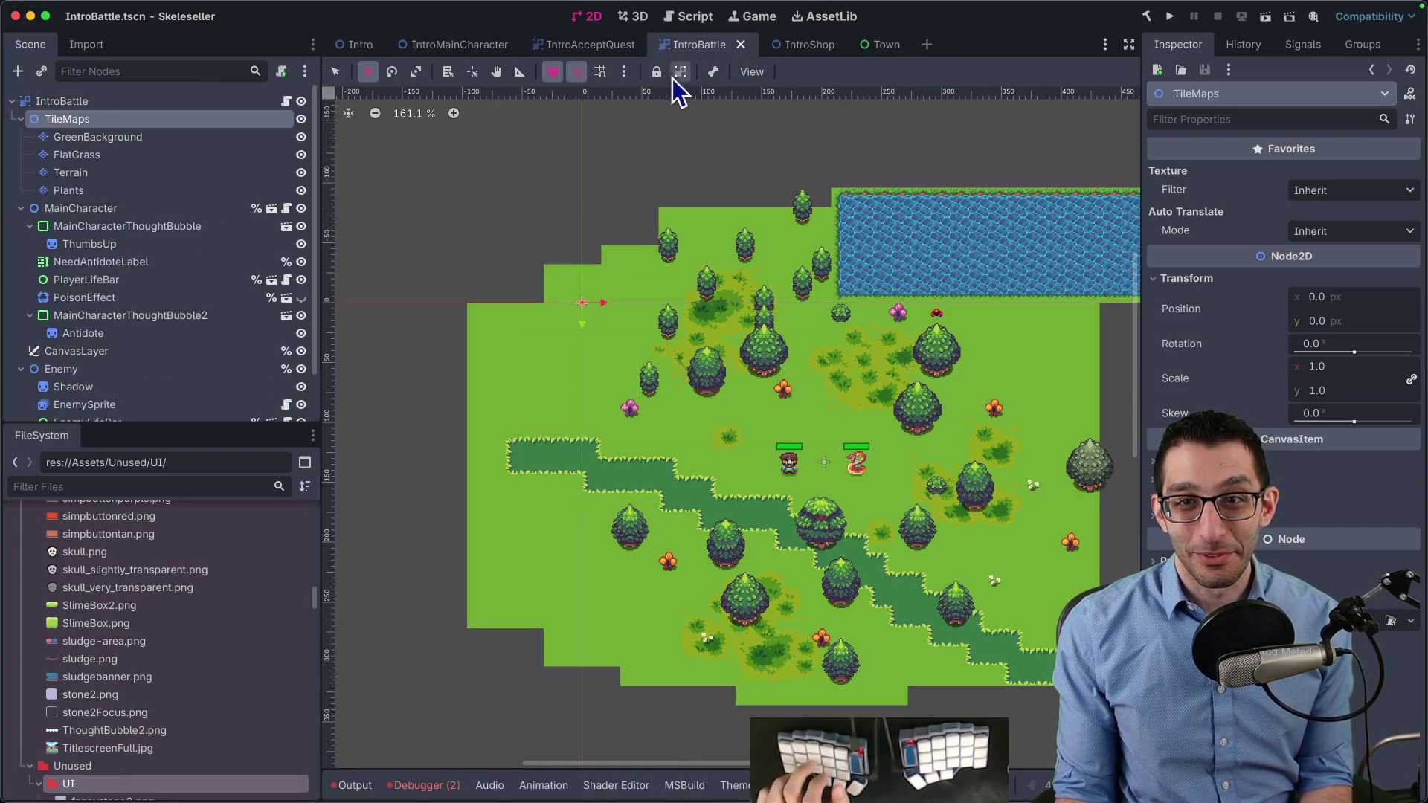
pyautogui.click(796, 46)
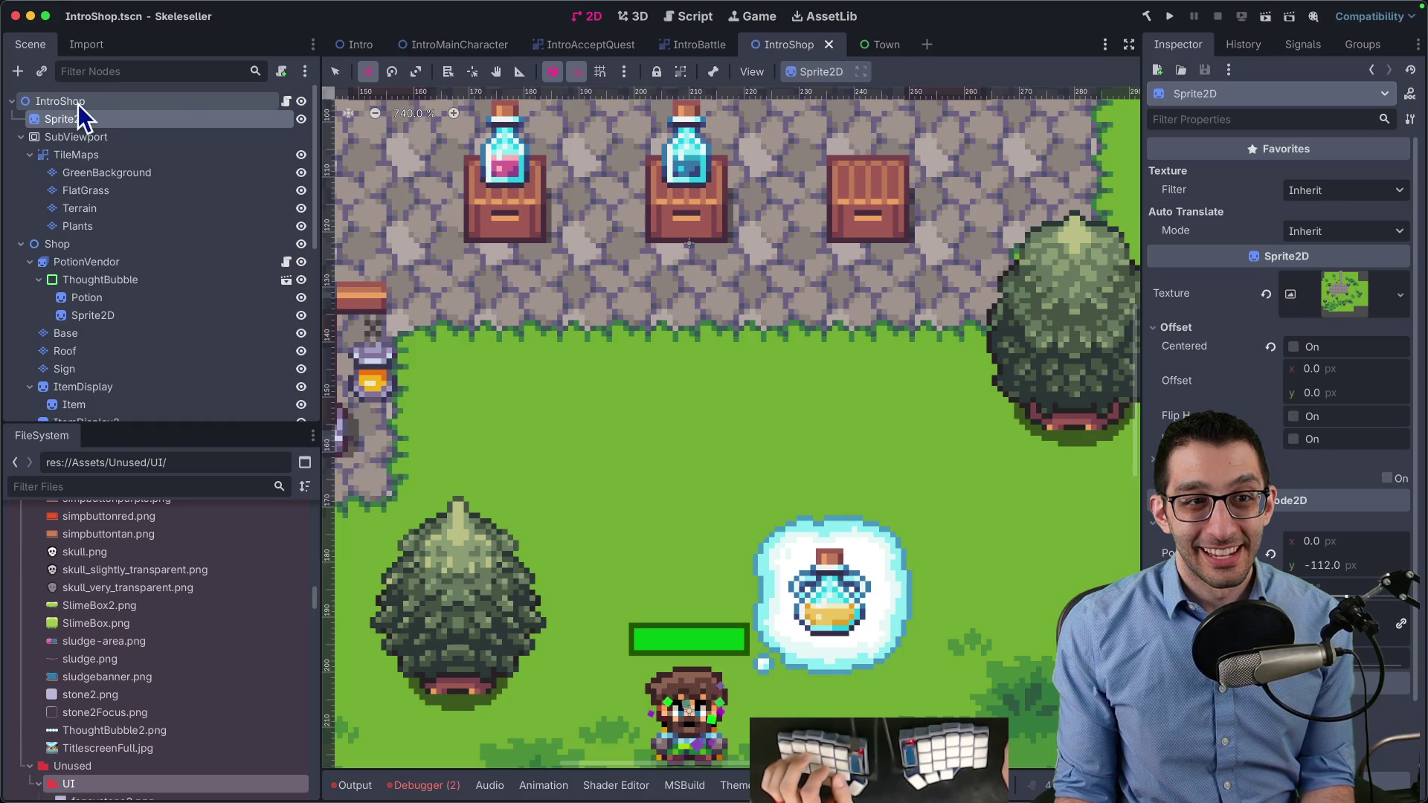
# Change the IntroShop TileMaps node's type to Node2D
pyautogui.rightClick(82, 154)
pyautogui.click(183, 310)
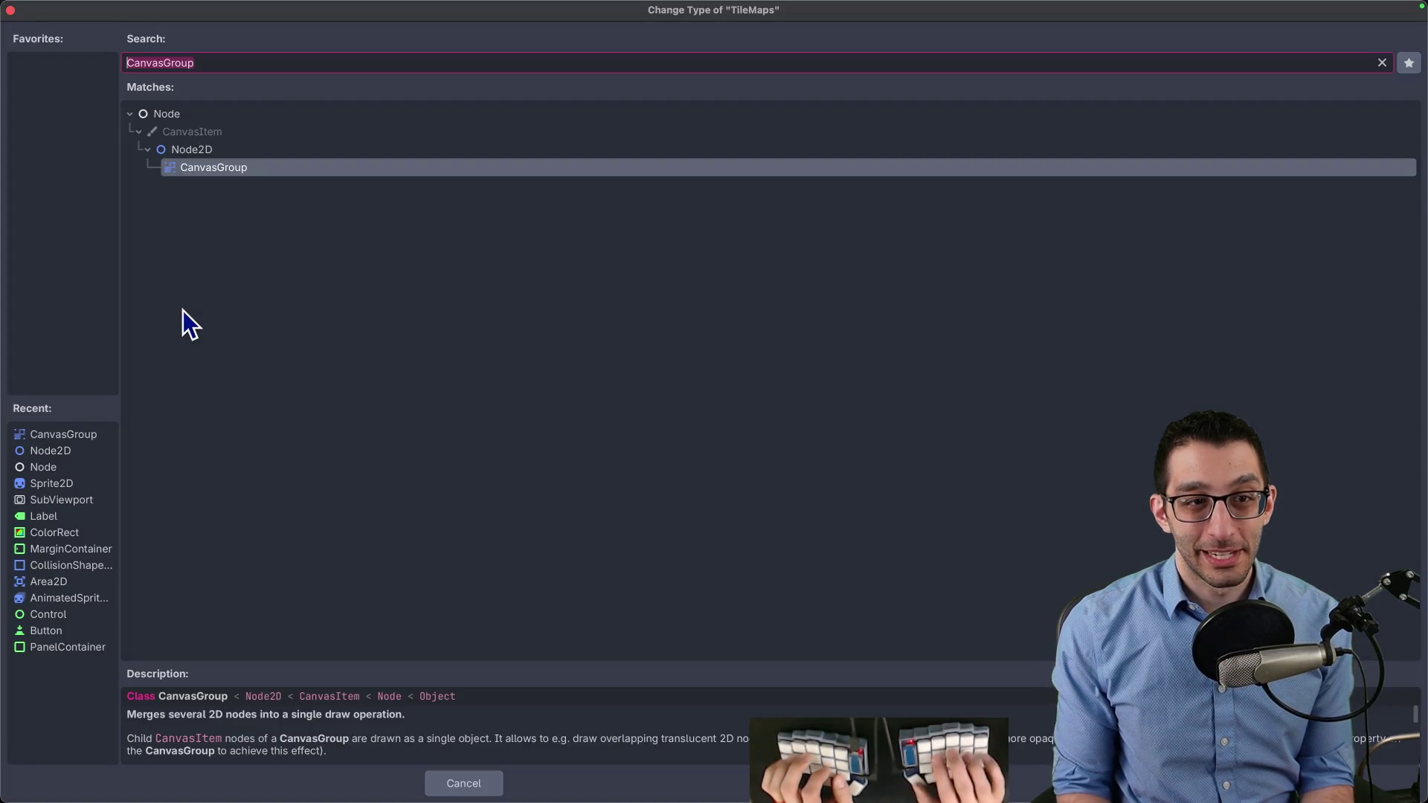
pyautogui.write('No')
pyautogui.press('Down')
pyautogui.press('Return')
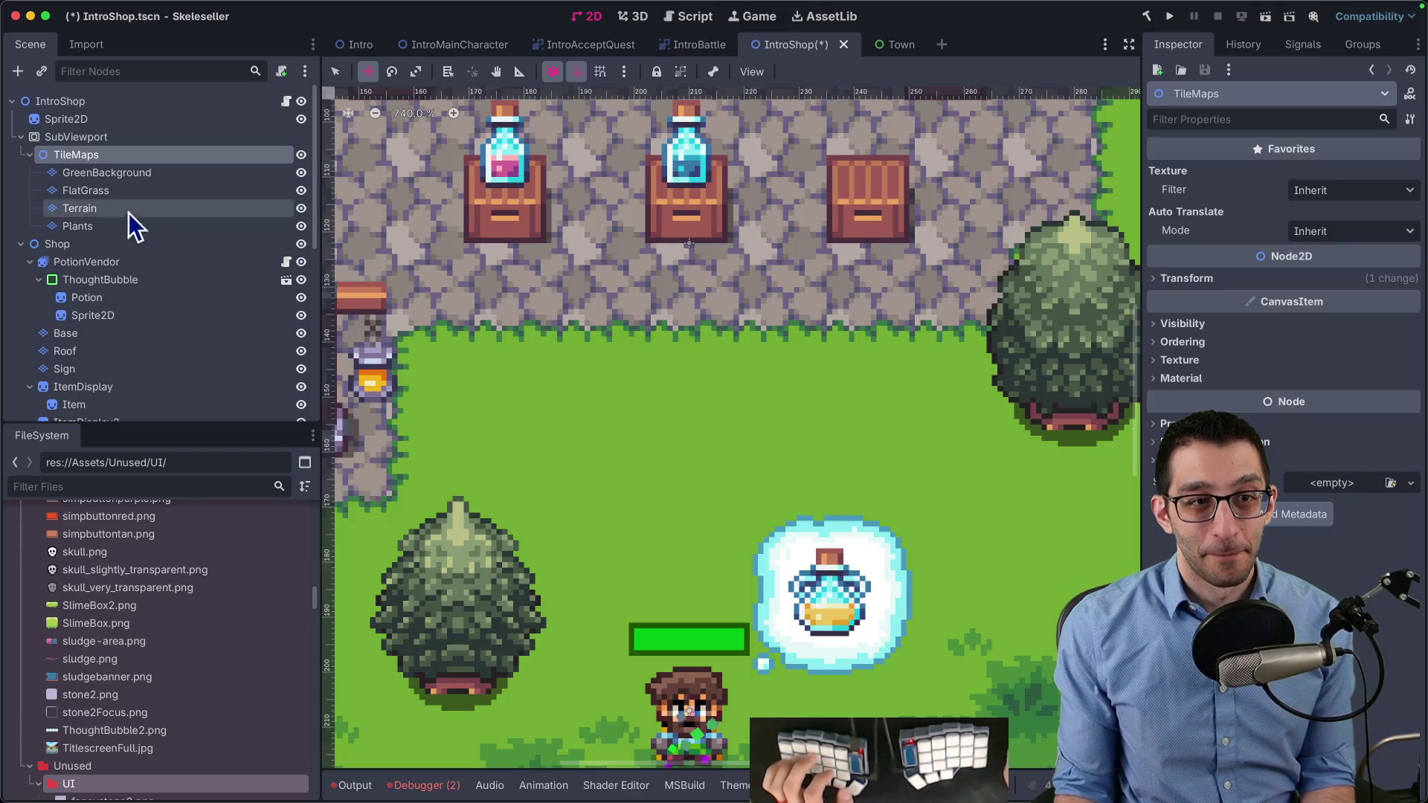
# Delete the Sprite2D and SubViewport wrapper nodes
pyautogui.click(74, 136)
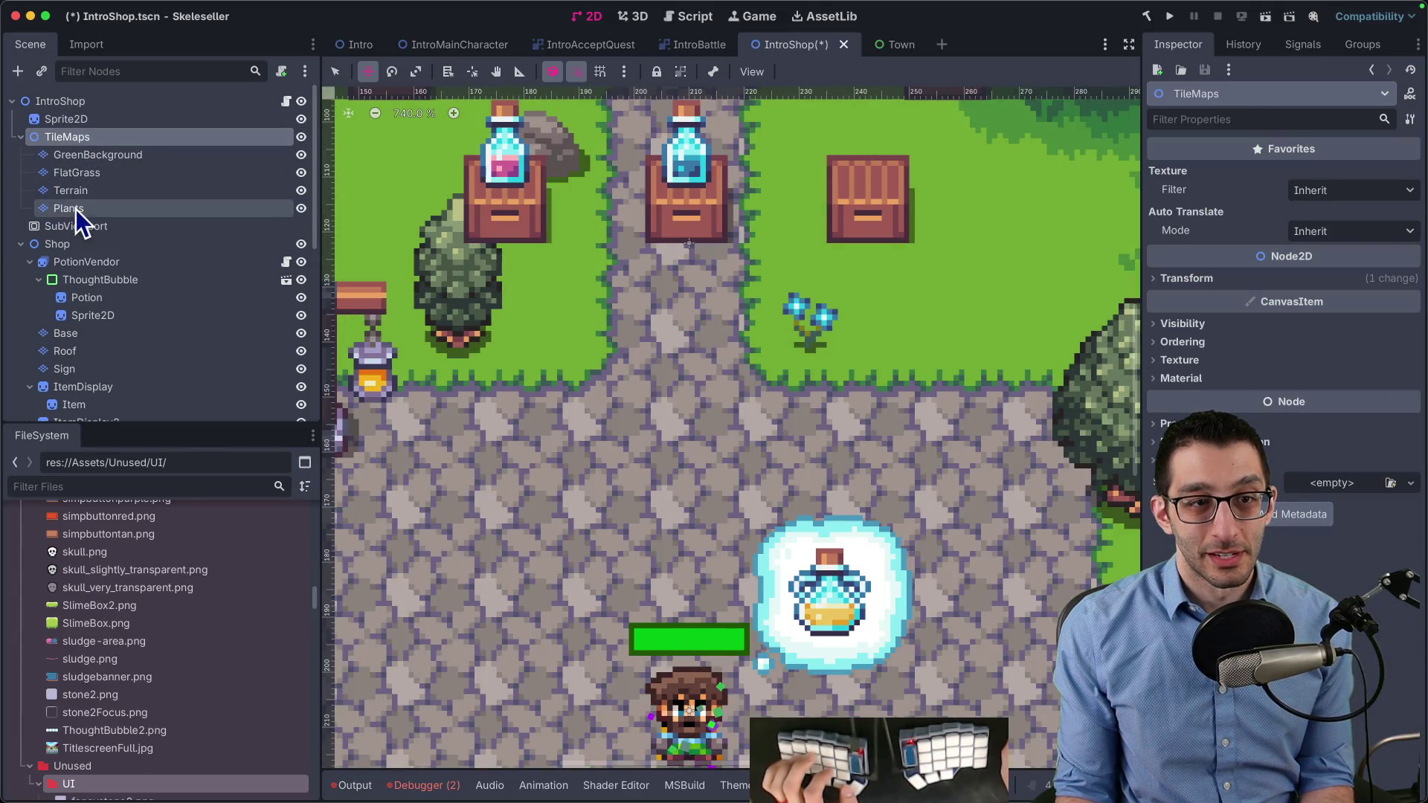
pyautogui.click(76, 225)
pyautogui.keyDown('super'); pyautogui.click(79, 121); pyautogui.keyUp('super')
pyautogui.press('Delete')
pyautogui.press('Return')
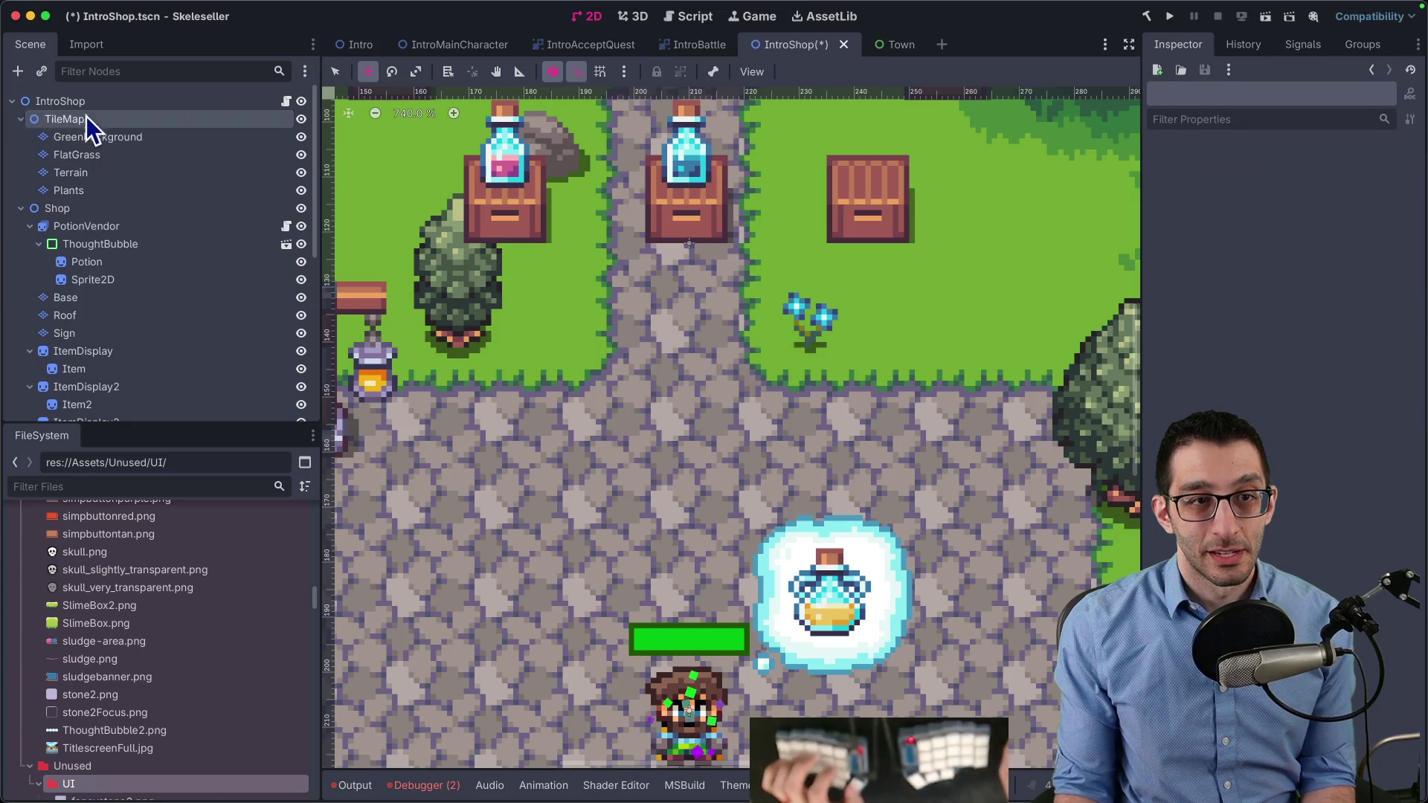
# Change the IntroShop root's type to CanvasGroup
pyautogui.rightClick(86, 105)
pyautogui.click(163, 320)
pyautogui.write('canvasg')
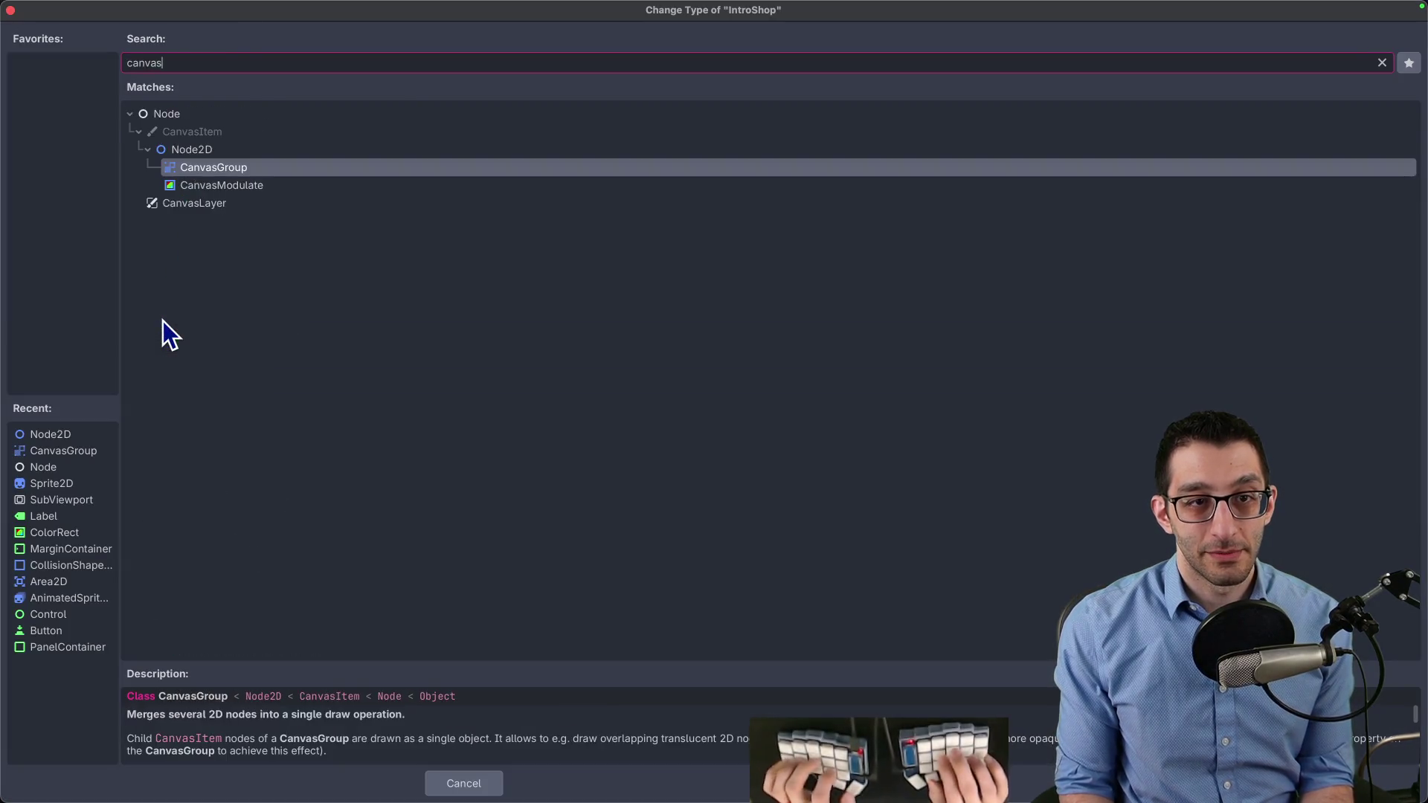
pyautogui.press('Return')
pyautogui.scroll(-3, 701, 457)
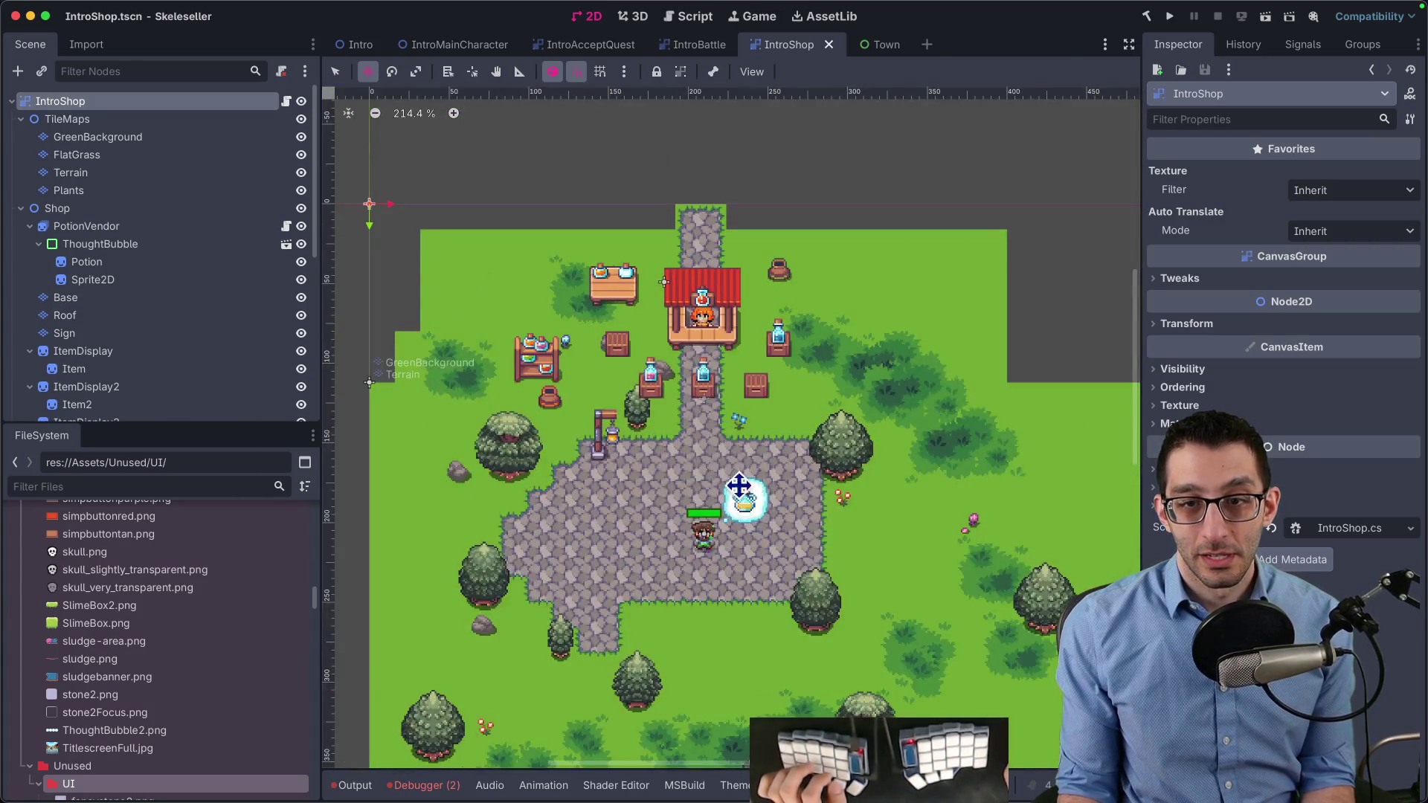
# Review the IntroShop.tscn node changes in VS Code, then return to Godot
pyautogui.press('super+Tab')
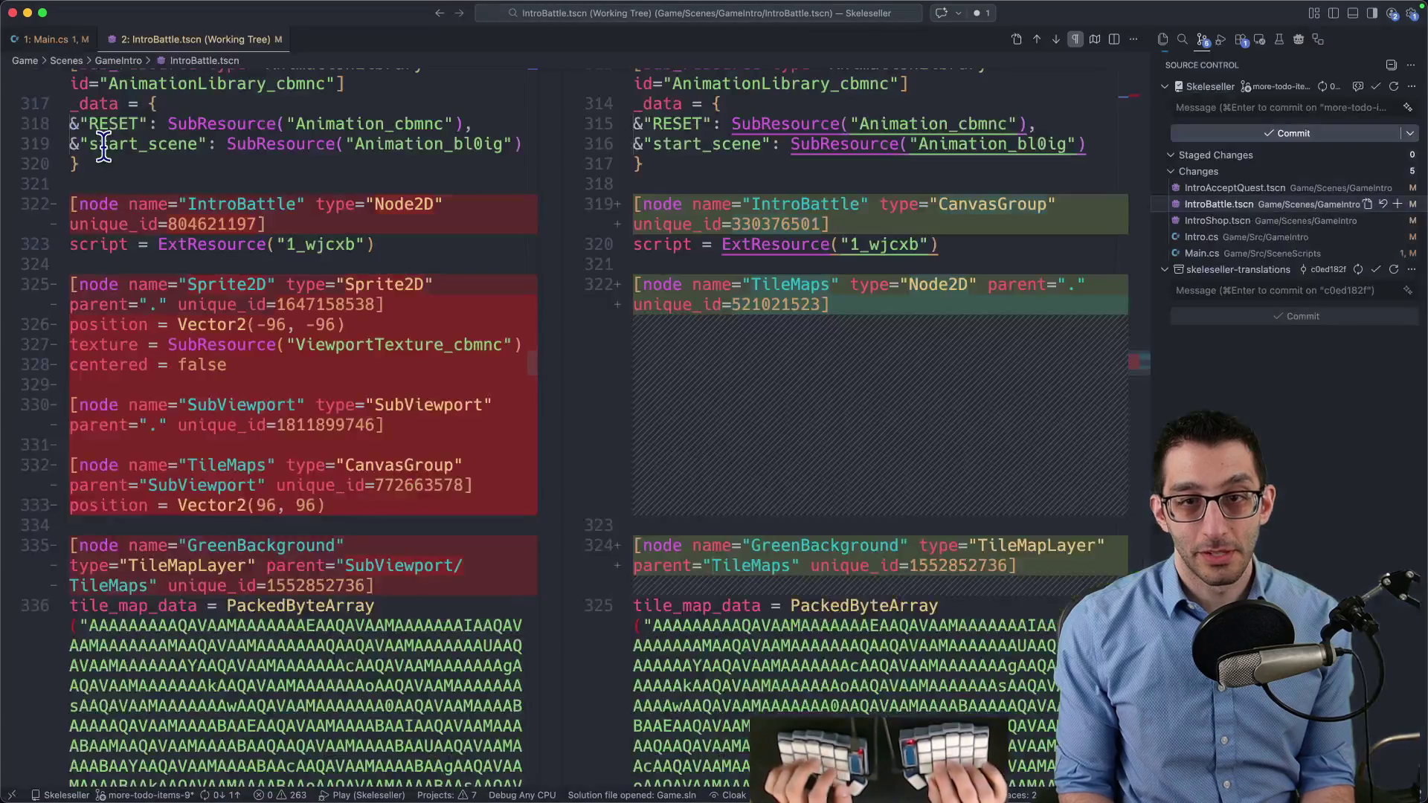
pyautogui.click(1217, 220)
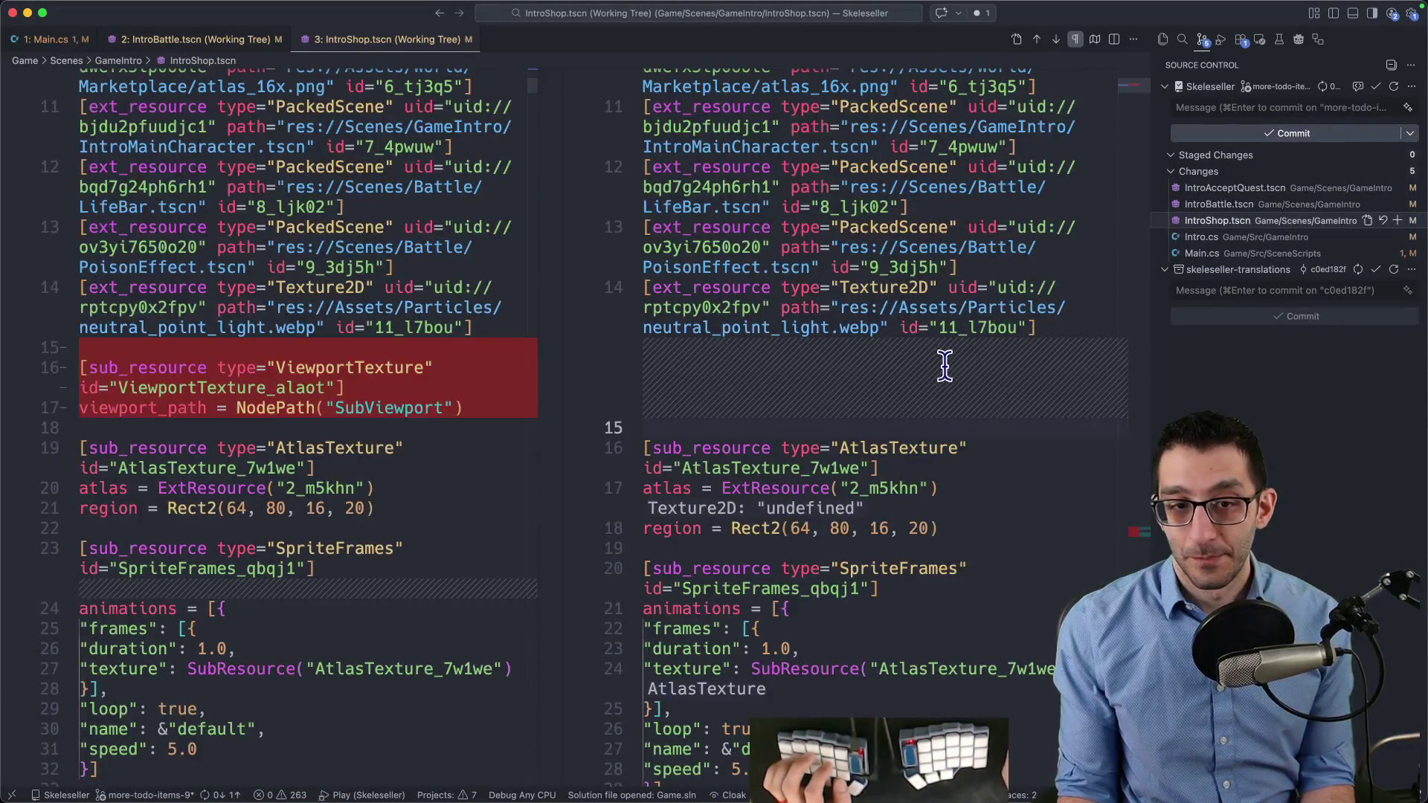
pyautogui.click(1138, 533)
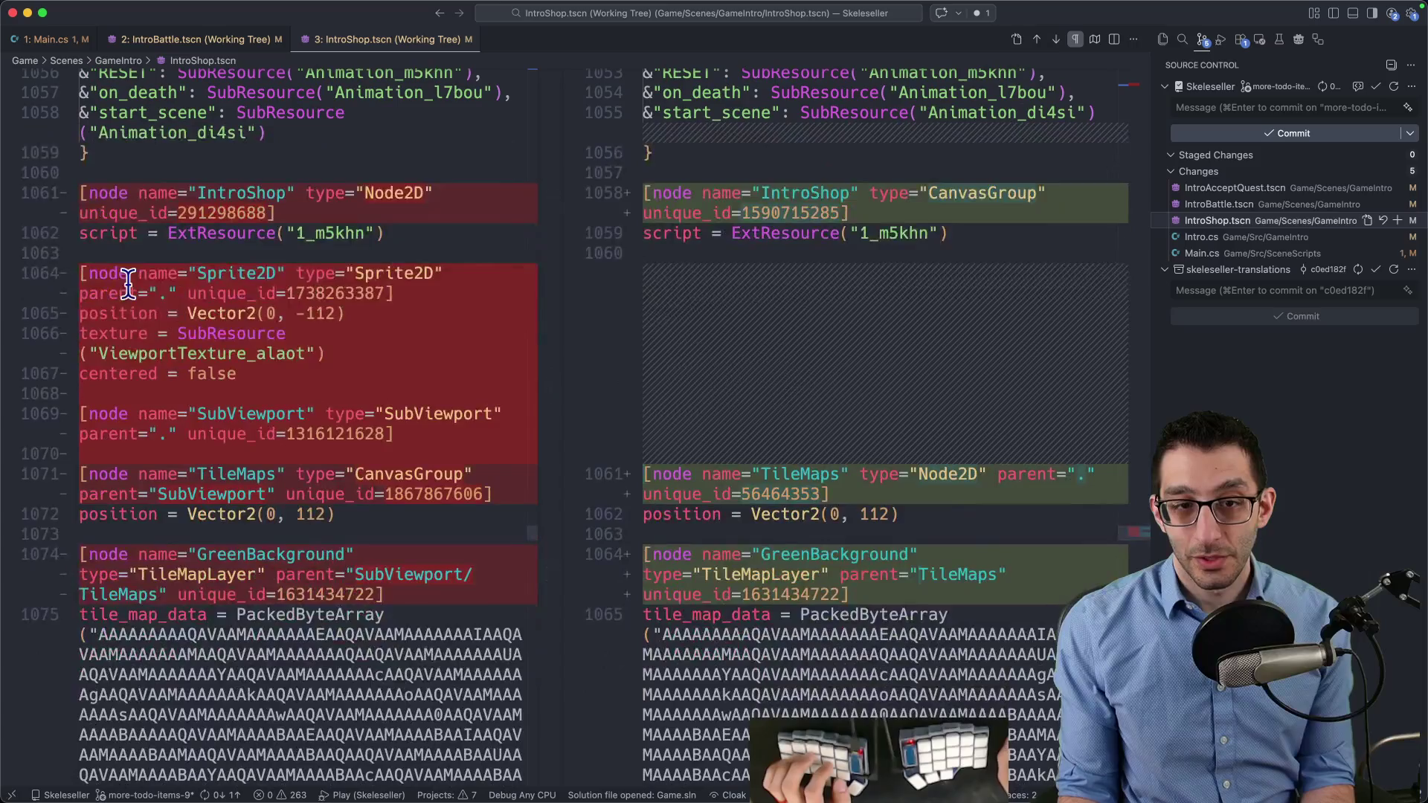
pyautogui.click(634, 755)
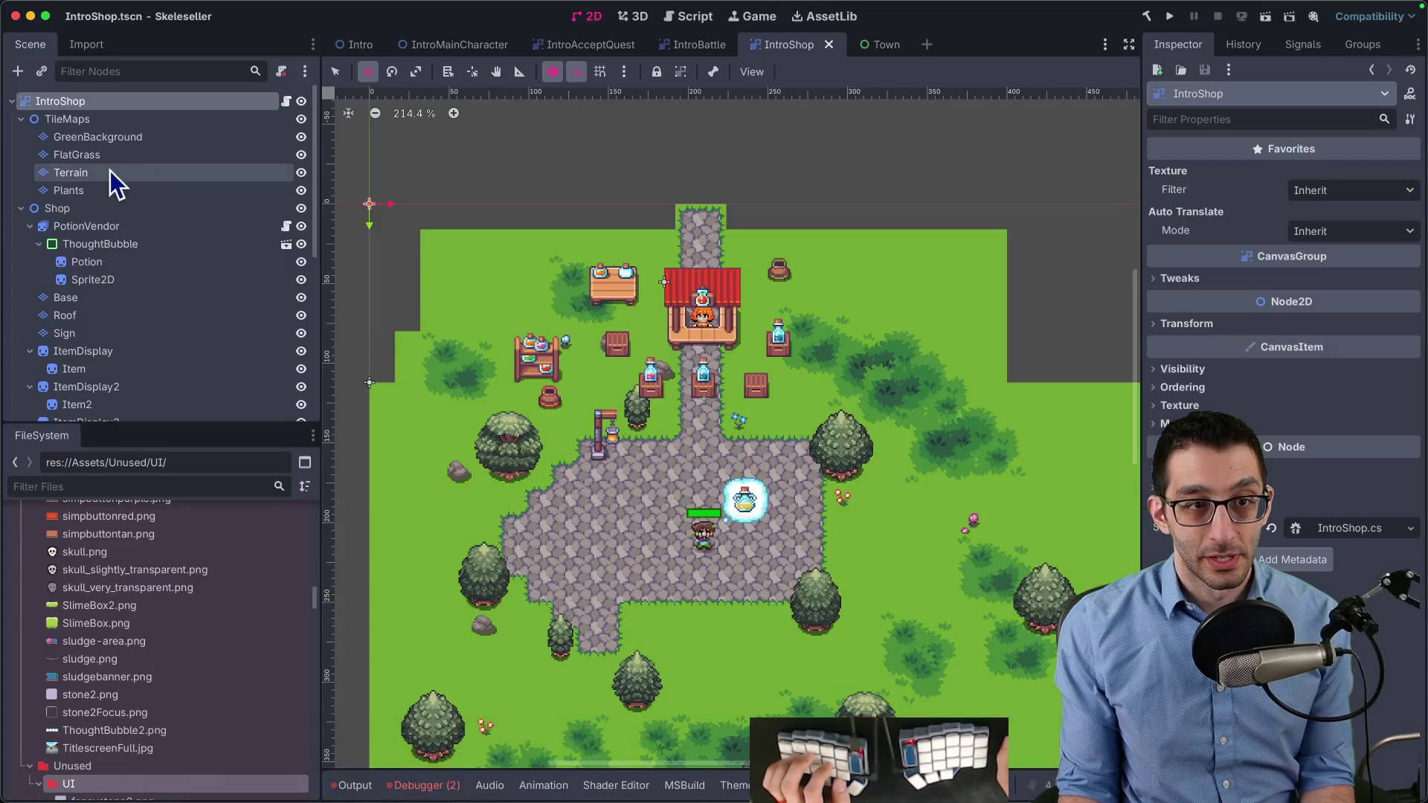
# Change IntroShop's TileMaps position y from 112 to 0 and save the scene
pyautogui.click(89, 118)
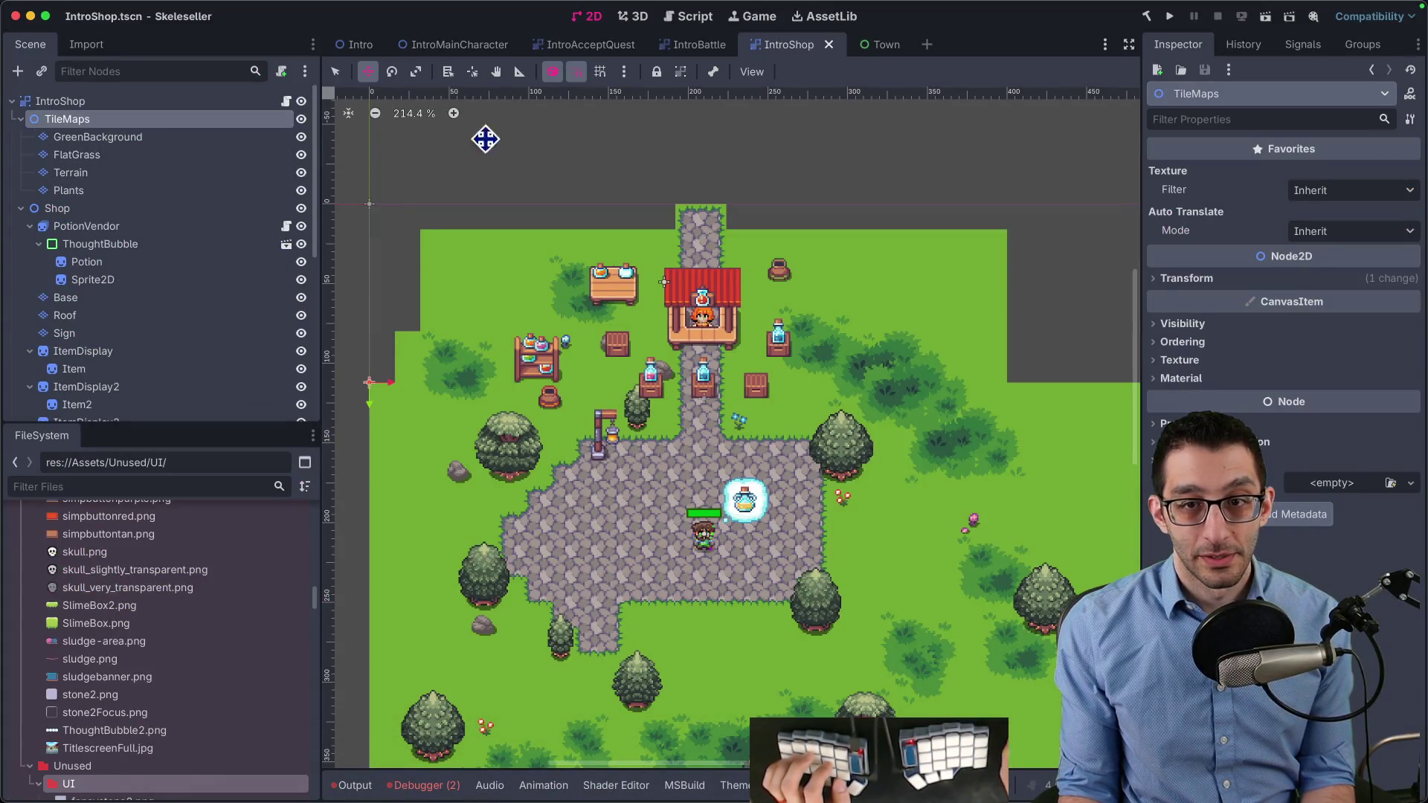
pyautogui.click(1216, 278)
pyautogui.click(1372, 309)
pyautogui.press('Left')
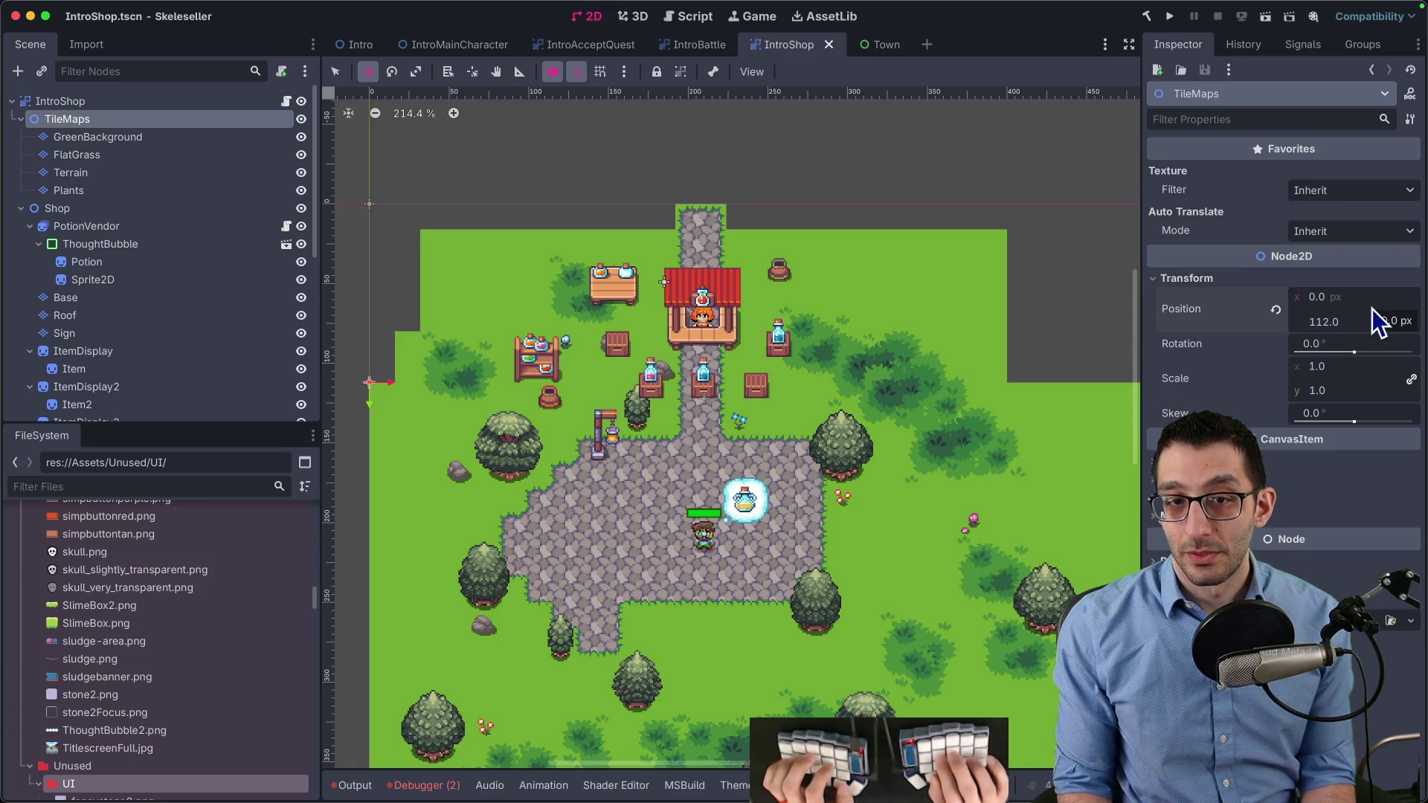
pyautogui.hotkey('ctrl', 'a')
pyautogui.write('0')
pyautogui.press('Return')
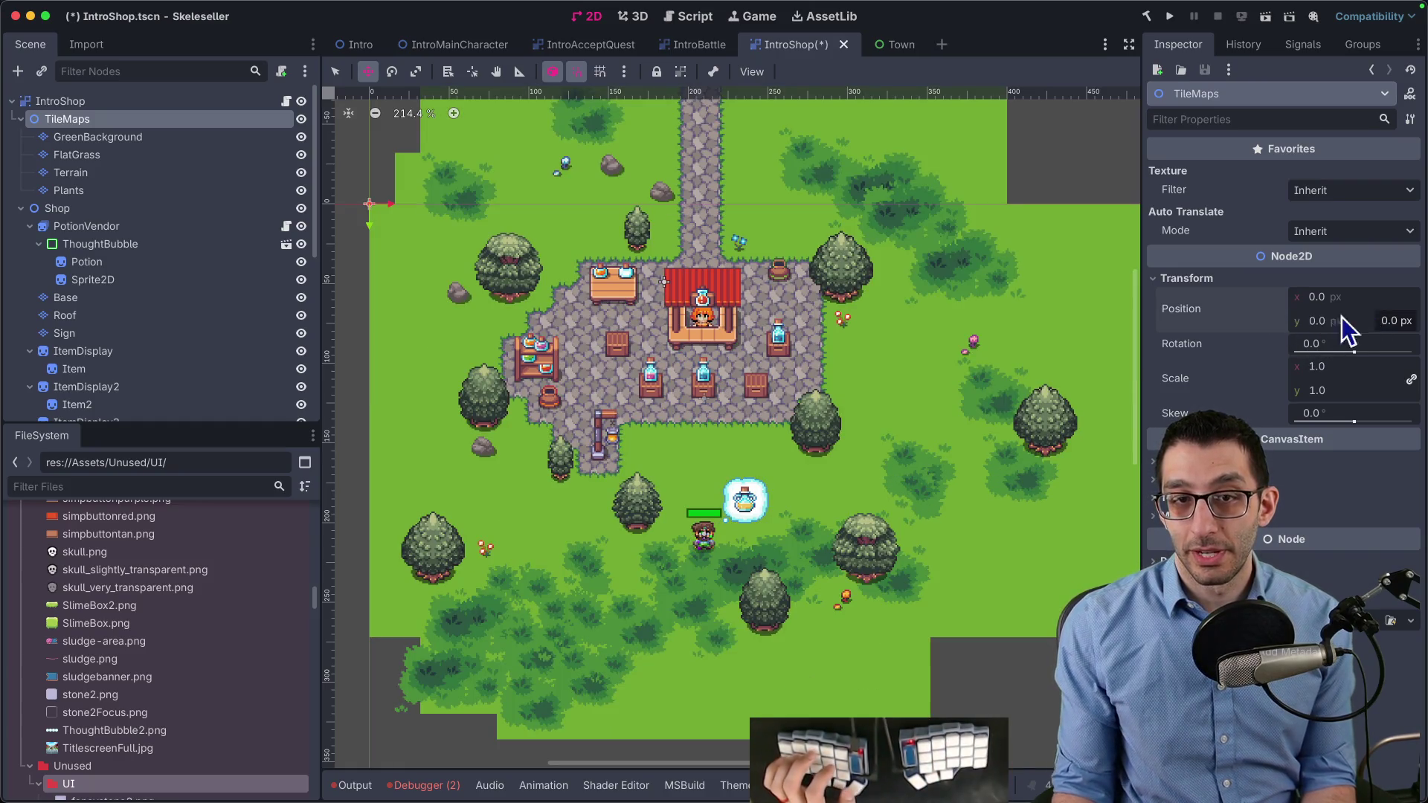
pyautogui.scroll(-3, 861, 280)
pyautogui.scroll(-3, 861, 280)
pyautogui.hotkey('ctrl', 's')
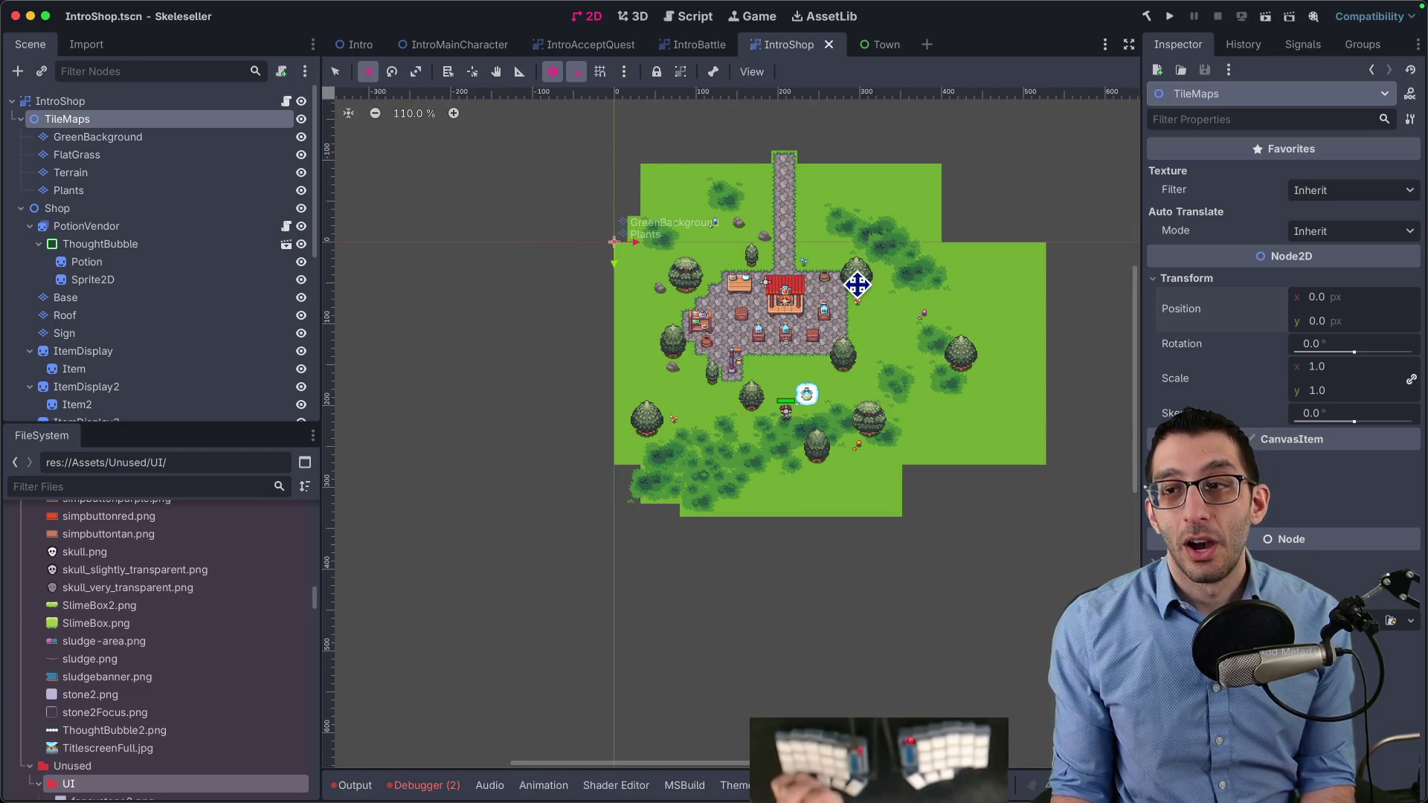
# Compare with IntroBattle, check GreenBackground's transform, then switch to IntroAcceptQuest
pyautogui.moveTo(693, 50)
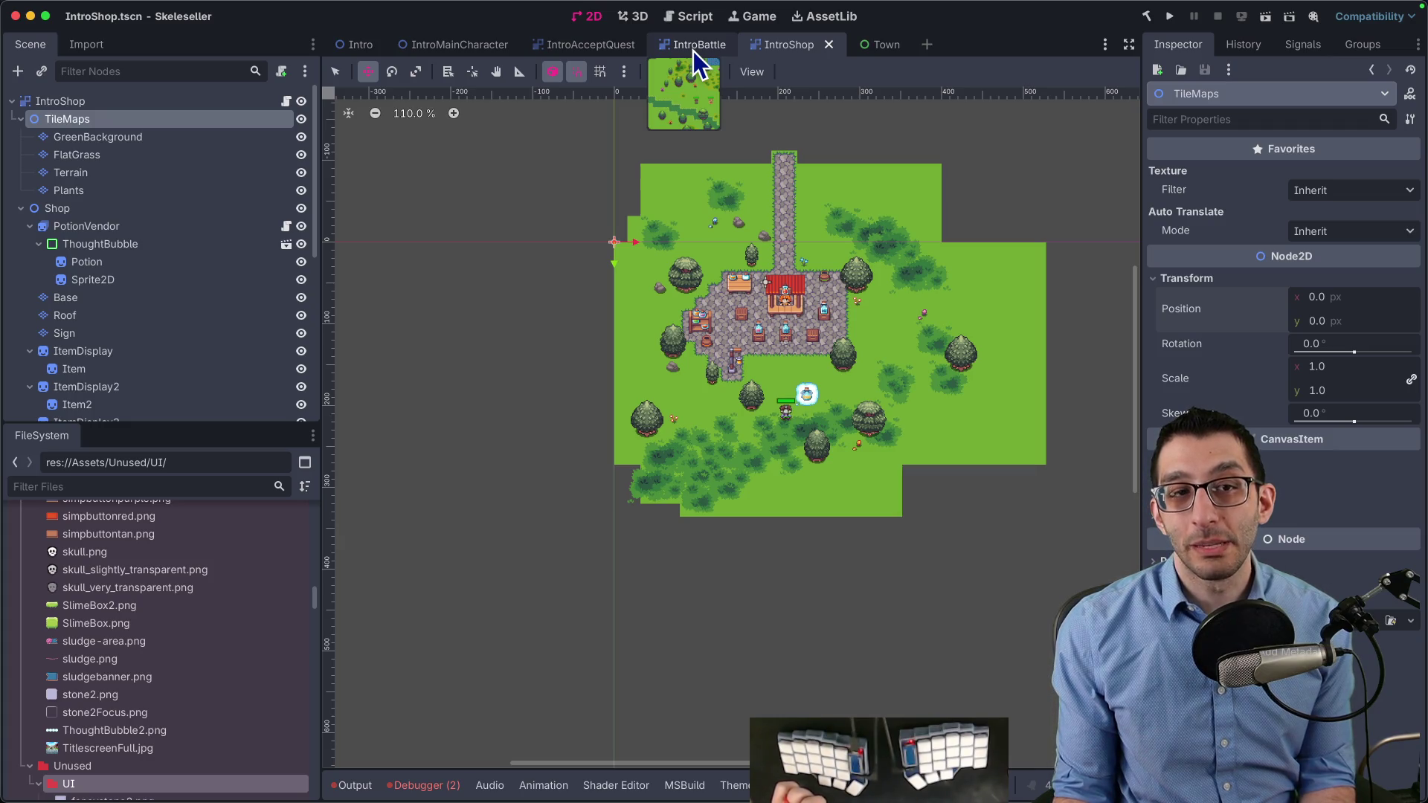
pyautogui.click(693, 51)
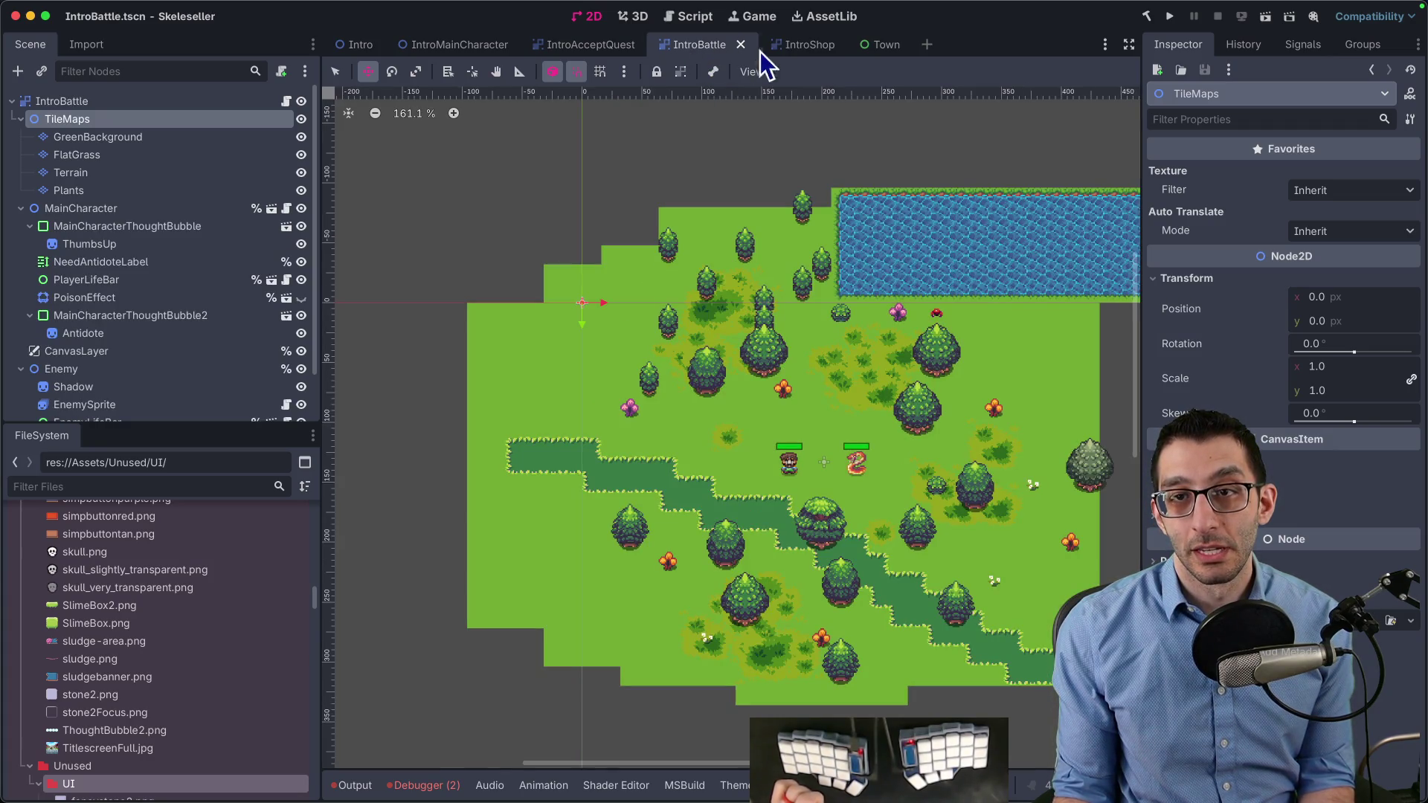
pyautogui.click(755, 51)
pyautogui.click(148, 138)
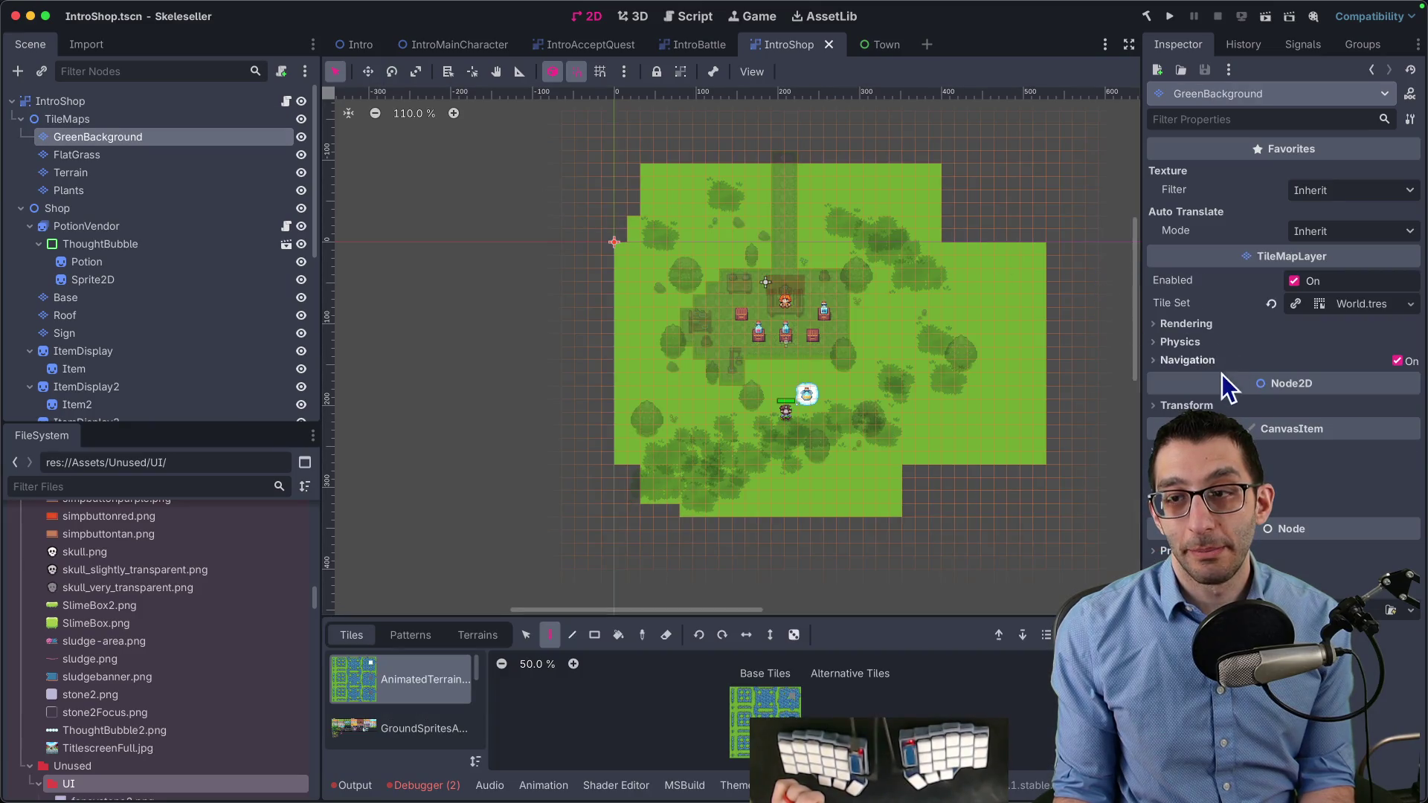
pyautogui.click(1190, 405)
pyautogui.click(600, 46)
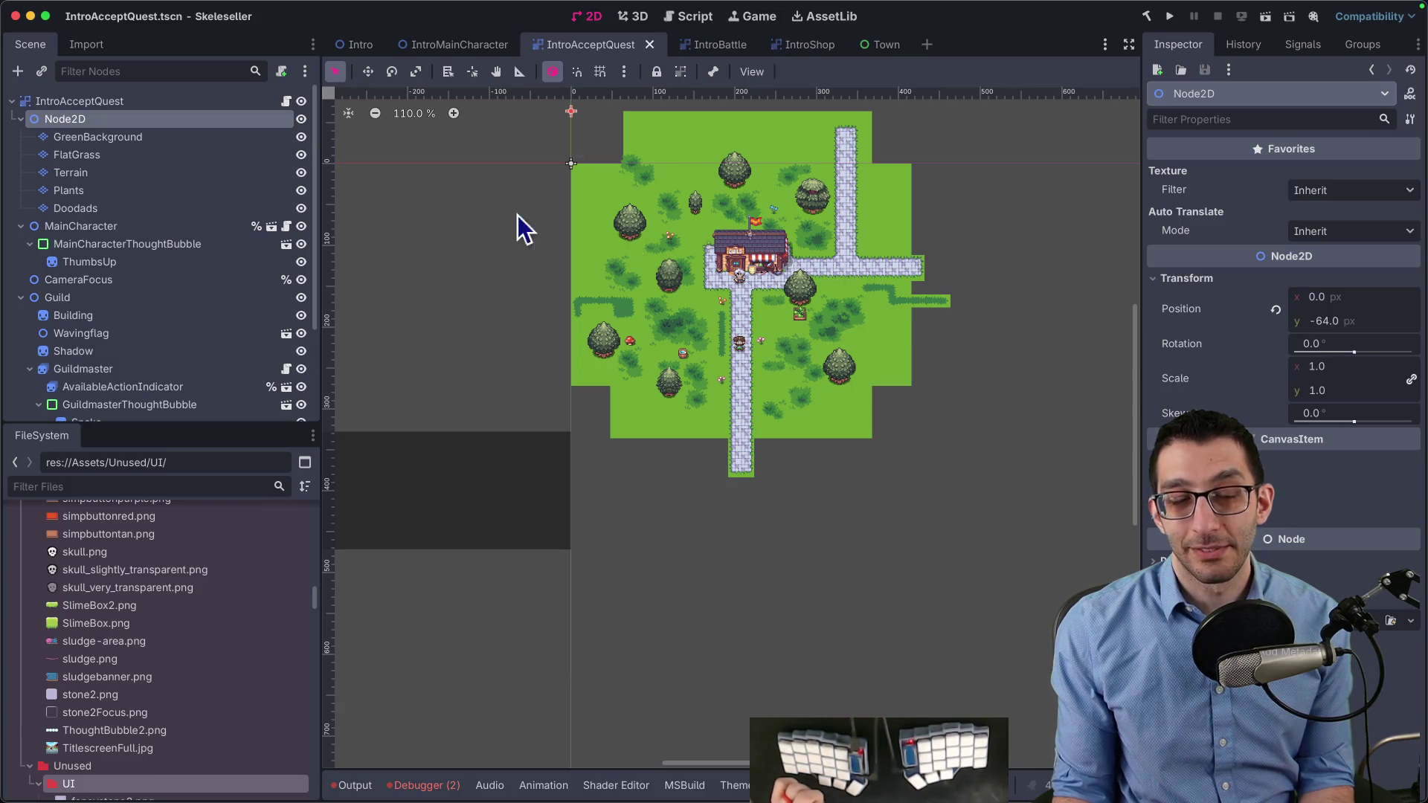
# Undo IntroAcceptQuest's edits back to the original SubViewport and Sprite2D tree
pyautogui.hotkey('ctrl', 'z')
pyautogui.hotkey('ctrl', 'shift', 'z')
pyautogui.hotkey('ctrl', 'z')
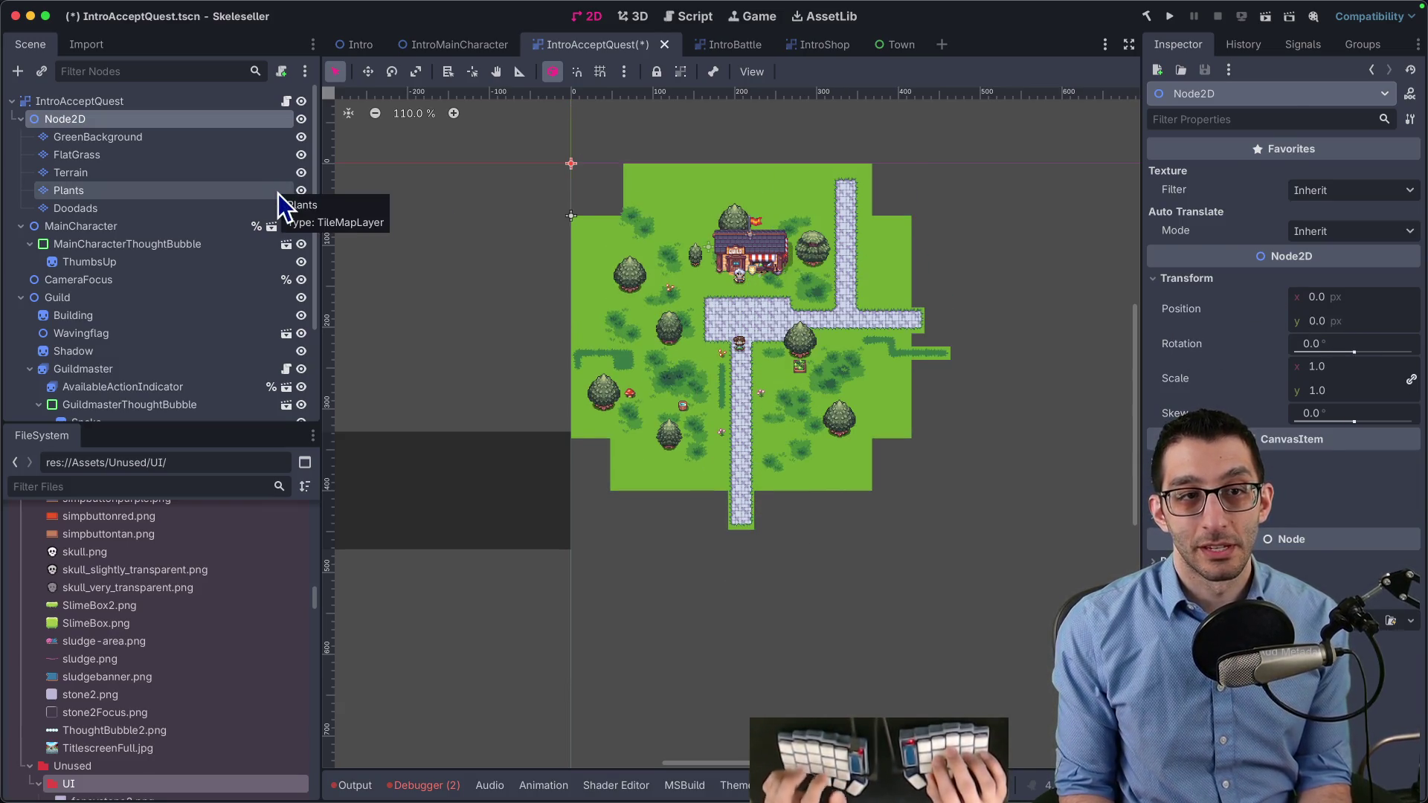
pyautogui.hotkey('ctrl', 'z')
pyautogui.hotkey('ctrl', 'z')
pyautogui.hotkey('ctrl', 'z')
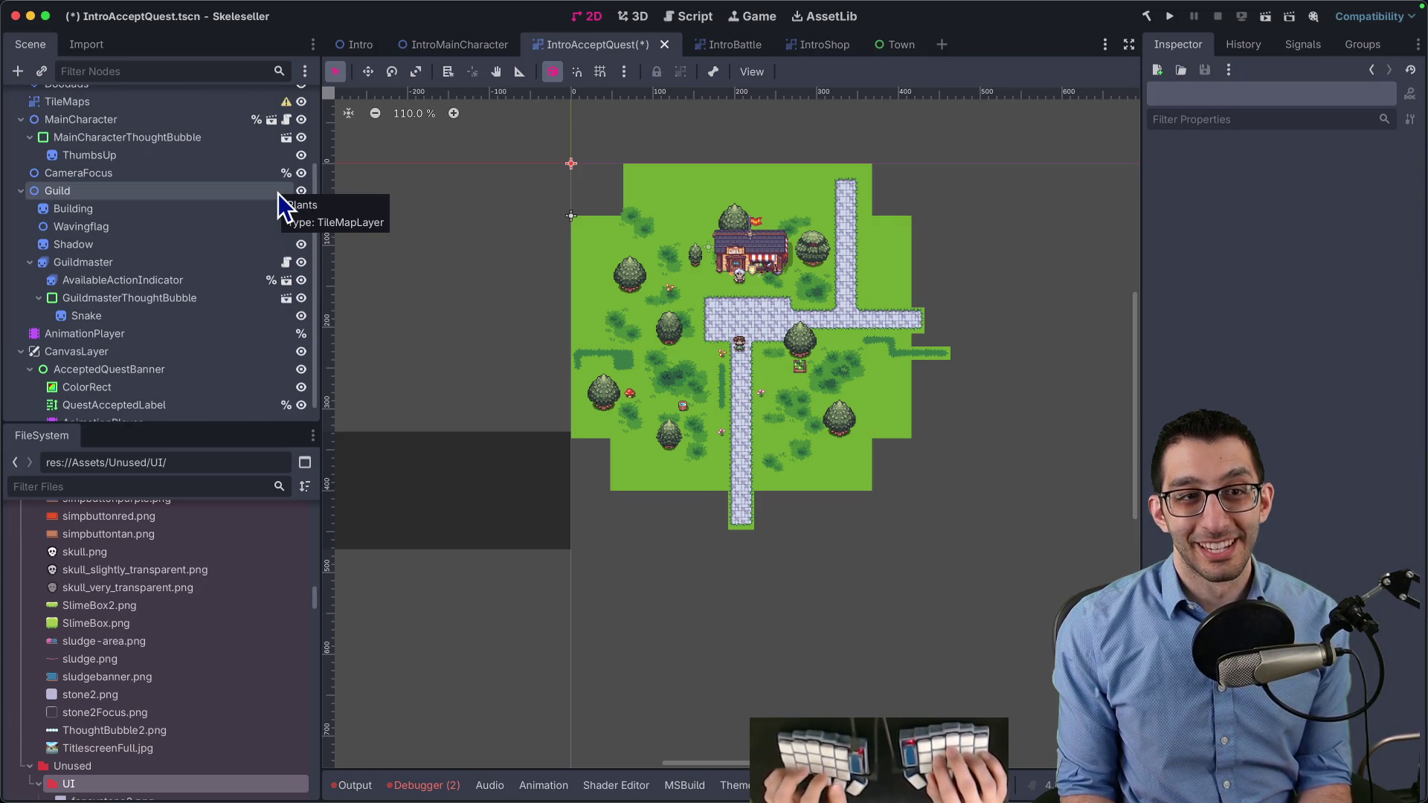
pyautogui.scroll(3, 112, 235)
pyautogui.hotkey('ctrl', 'z')
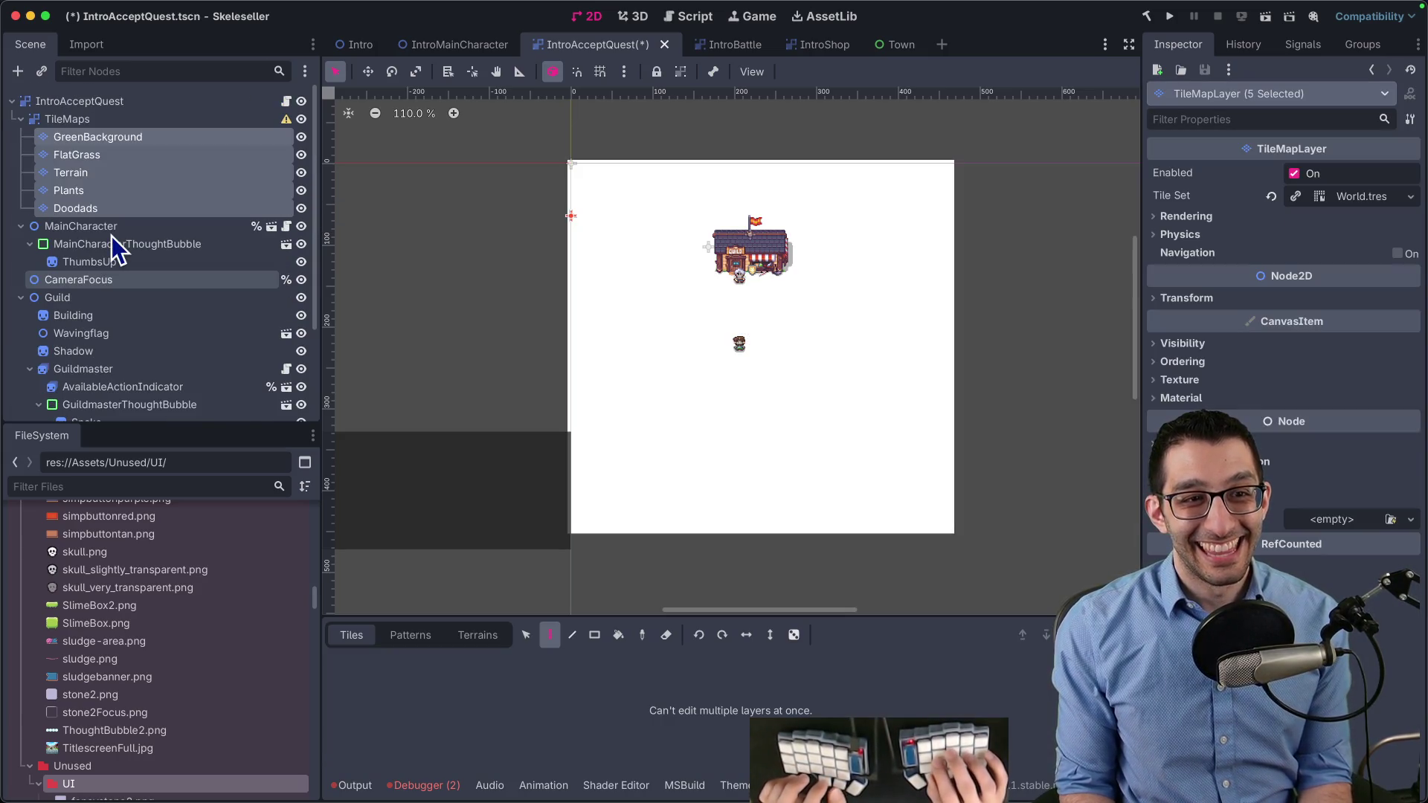
pyautogui.hotkey('ctrl', 'z')
pyautogui.hotkey('ctrl', 'z')
pyautogui.hotkey('ctrl', 'z')
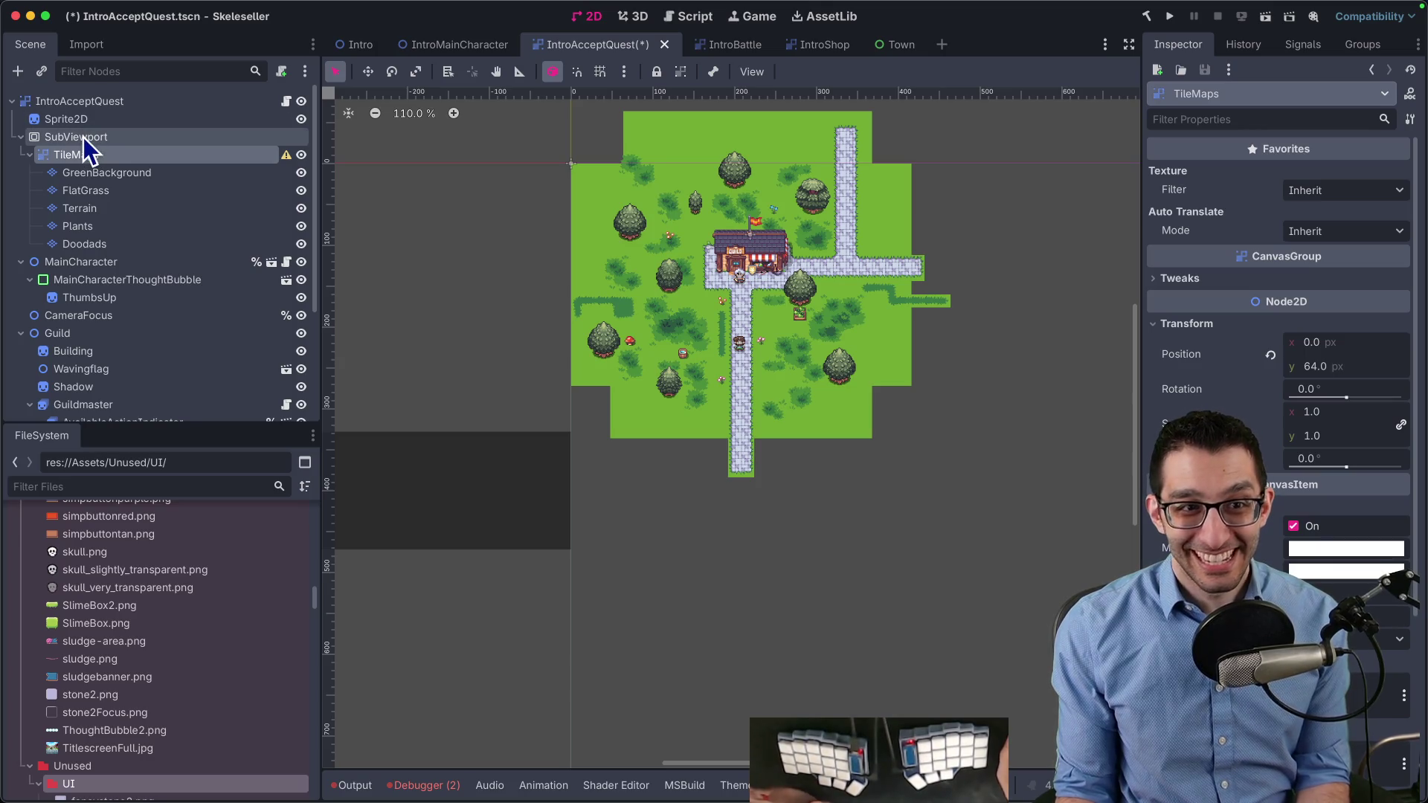
# Change TileMaps' type to Node2D and drag it out from under SubViewport
pyautogui.rightClick(75, 156)
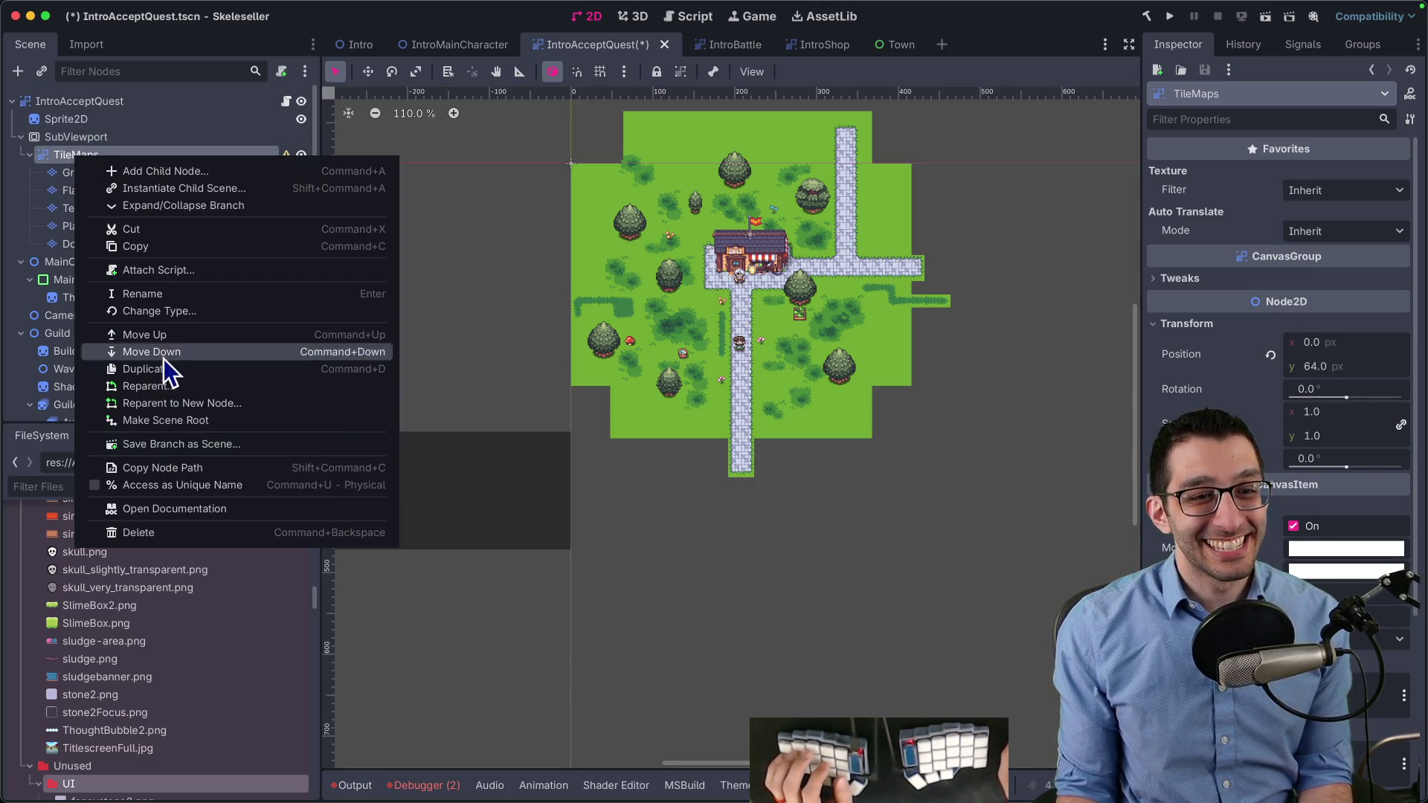
pyautogui.click(240, 311)
pyautogui.write('Node2d')
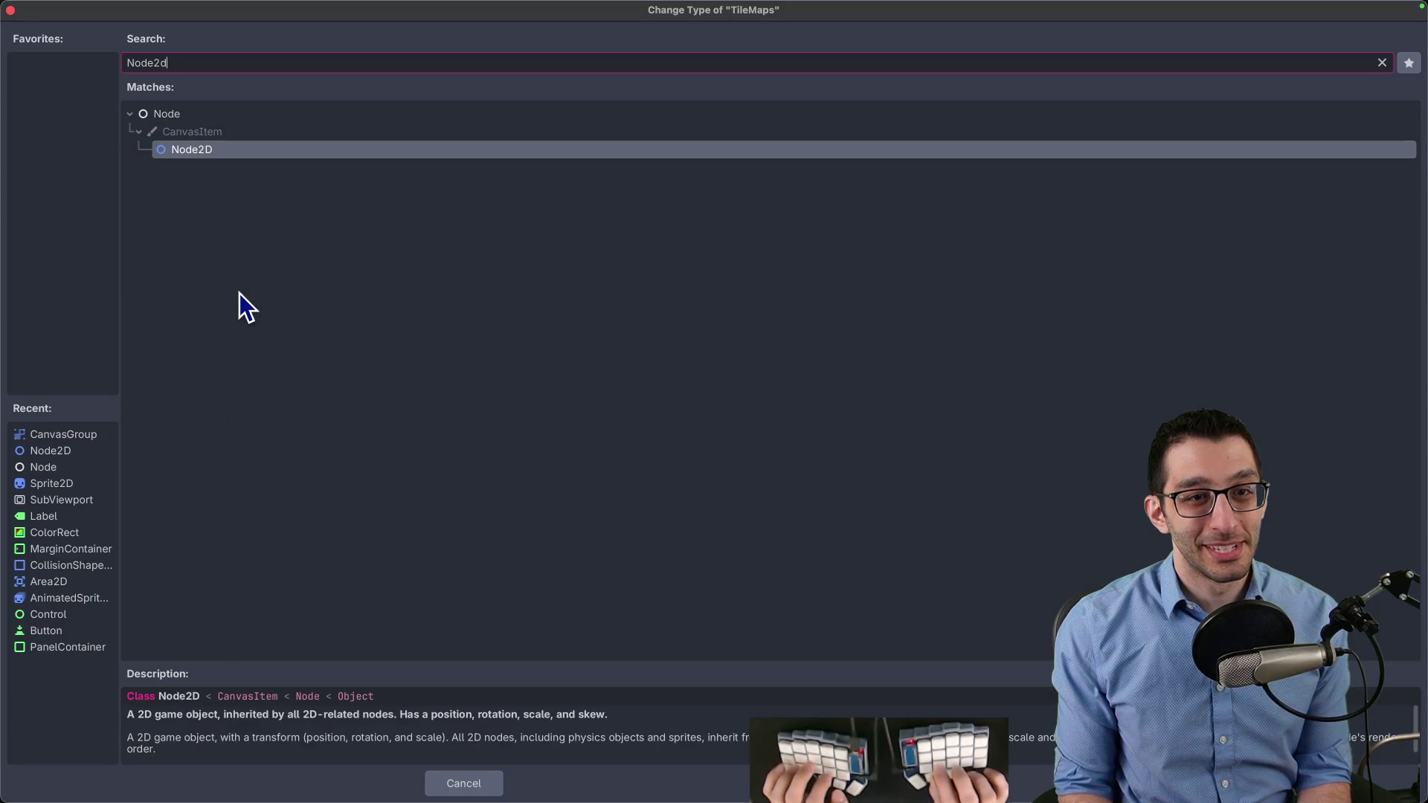
pyautogui.press('Return')
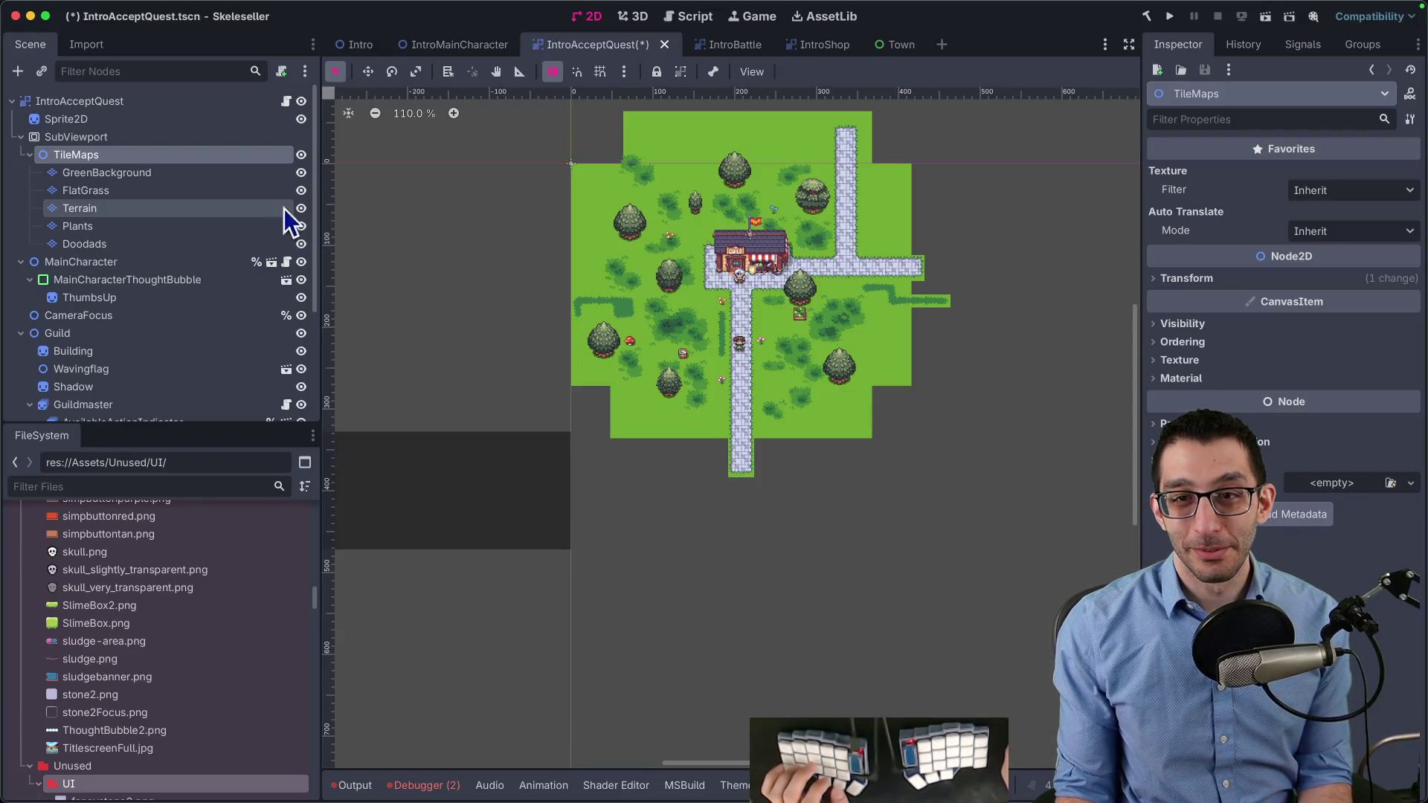
pyautogui.moveTo(97, 155); pyautogui.dragTo(87, 113)
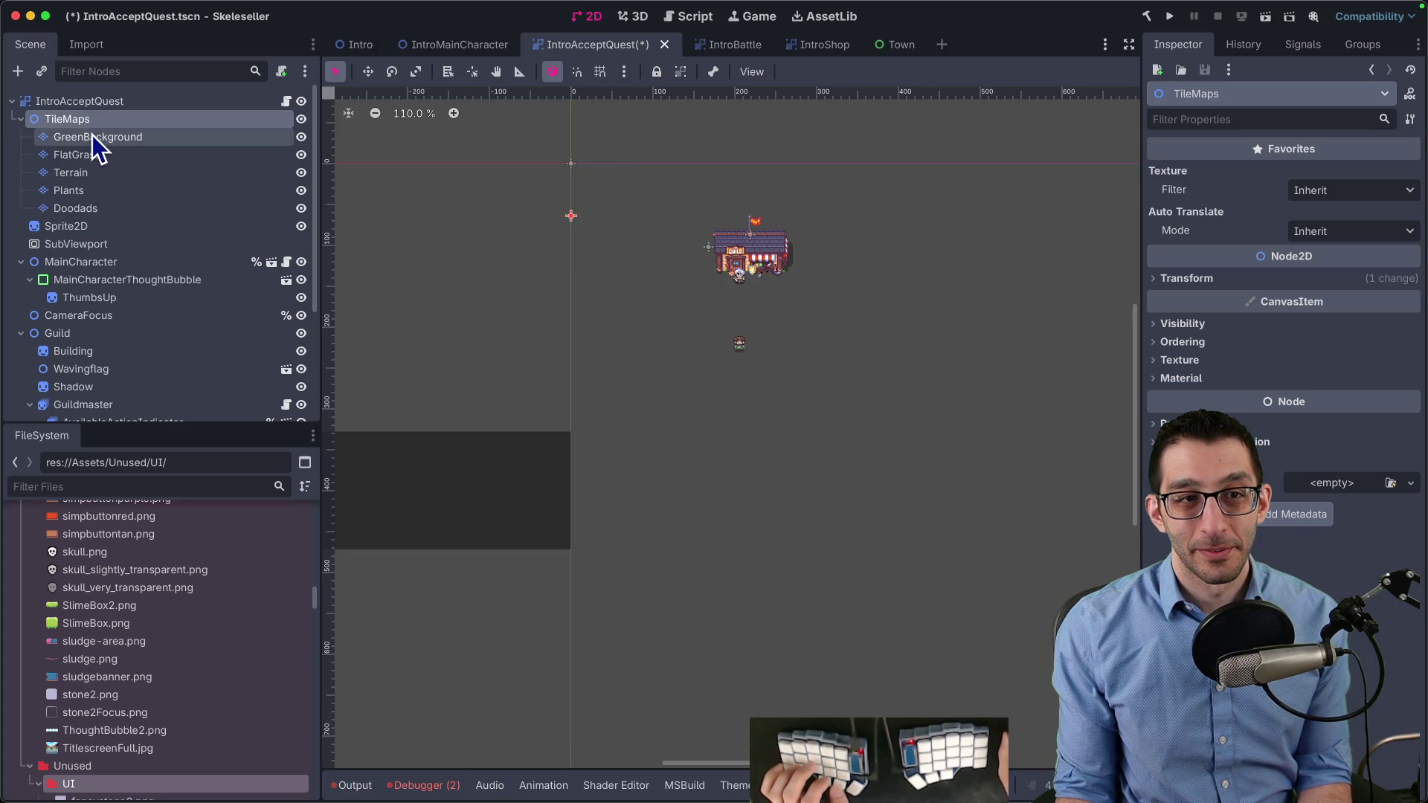
# Inspect TileMaps' transform, delete Sprite2D and SubViewport, then undo that deletion
pyautogui.scroll(-5, 726, 348)
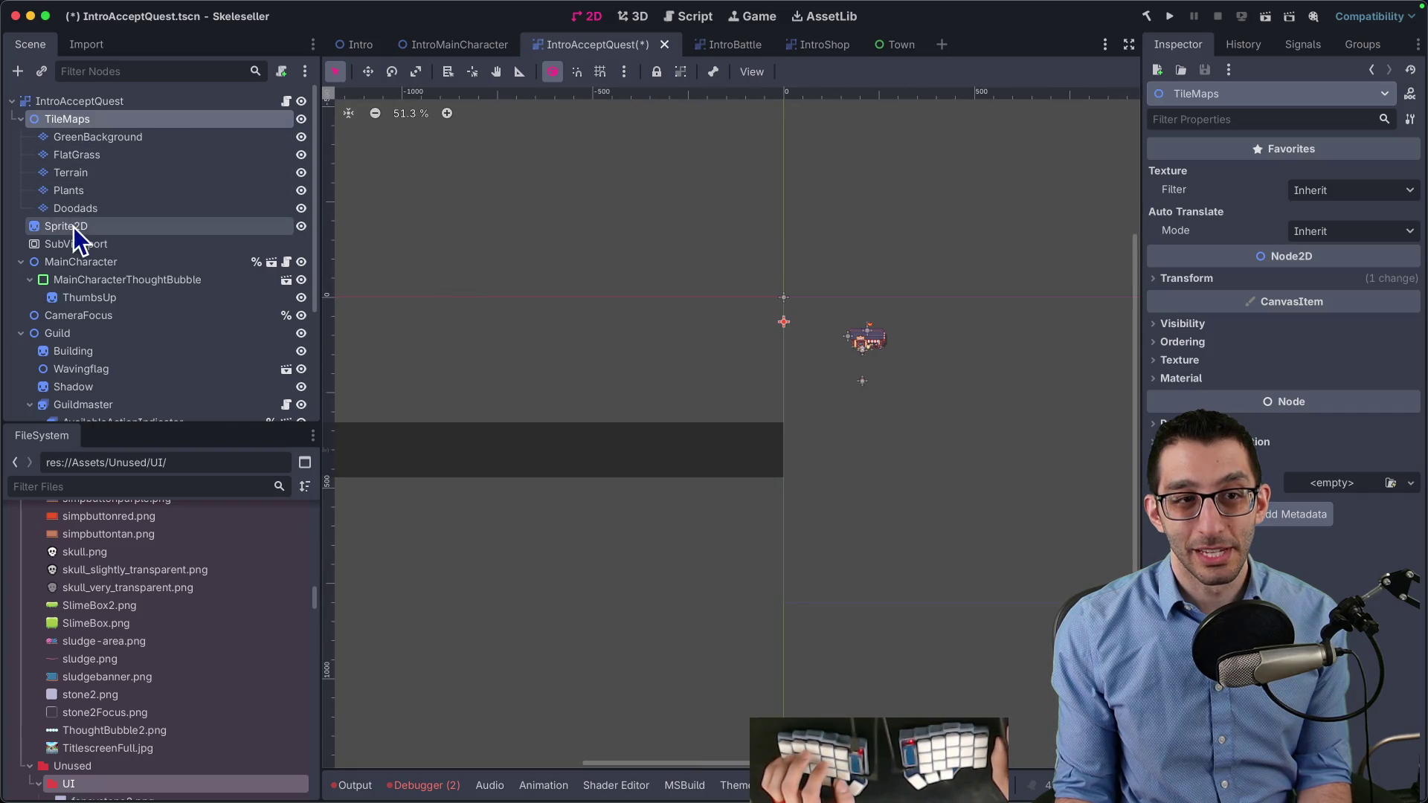
pyautogui.scroll(-8, 671, 306)
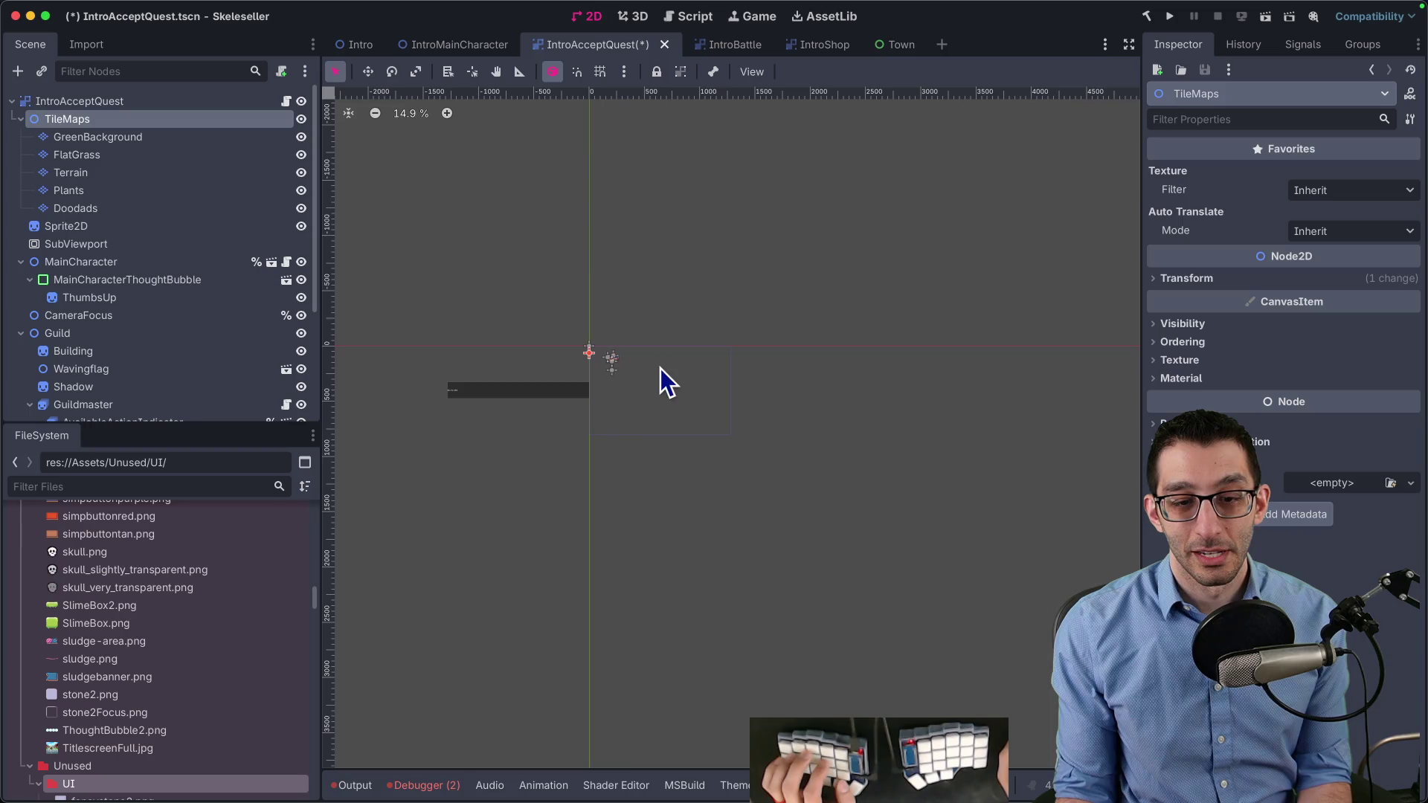
pyautogui.click(1187, 279)
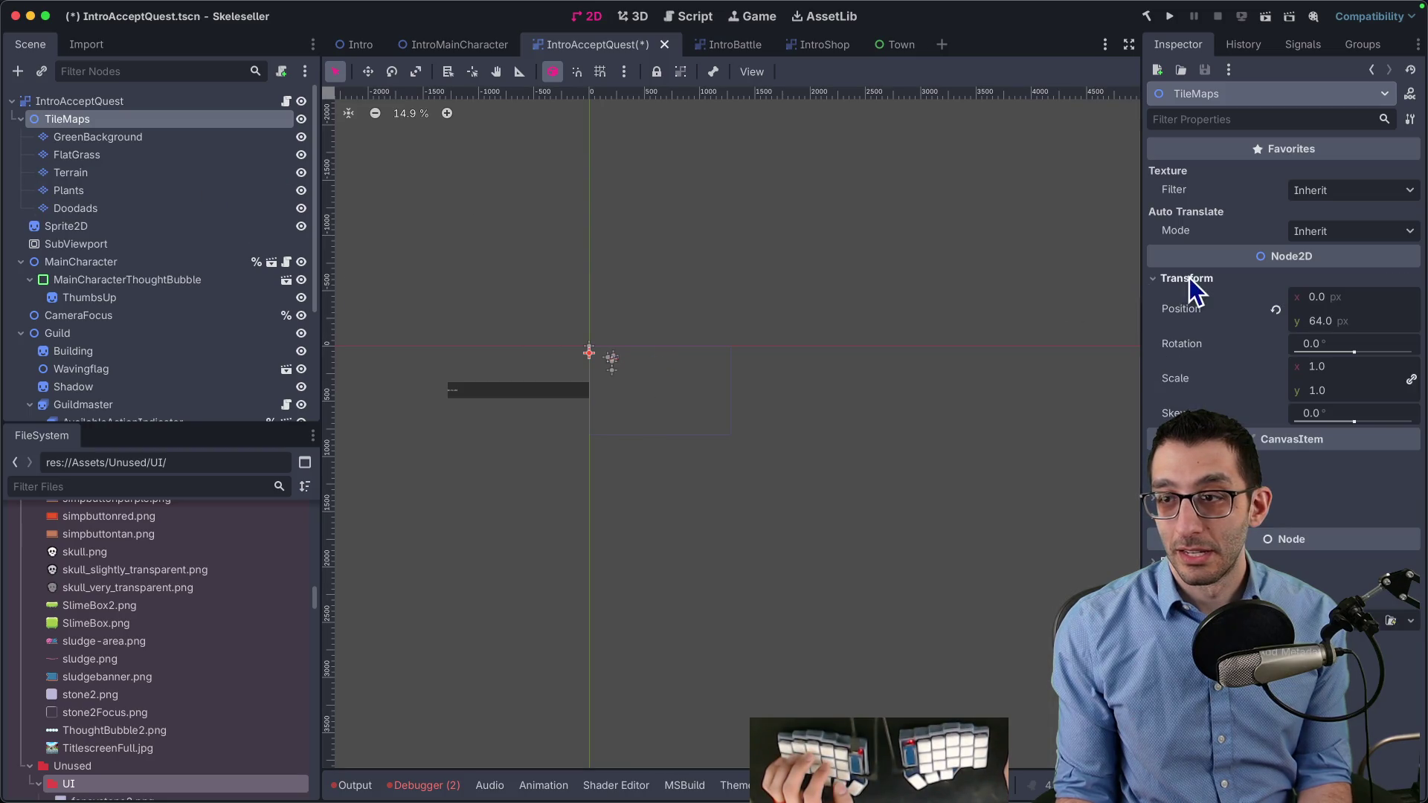
pyautogui.scroll(15, 525, 318)
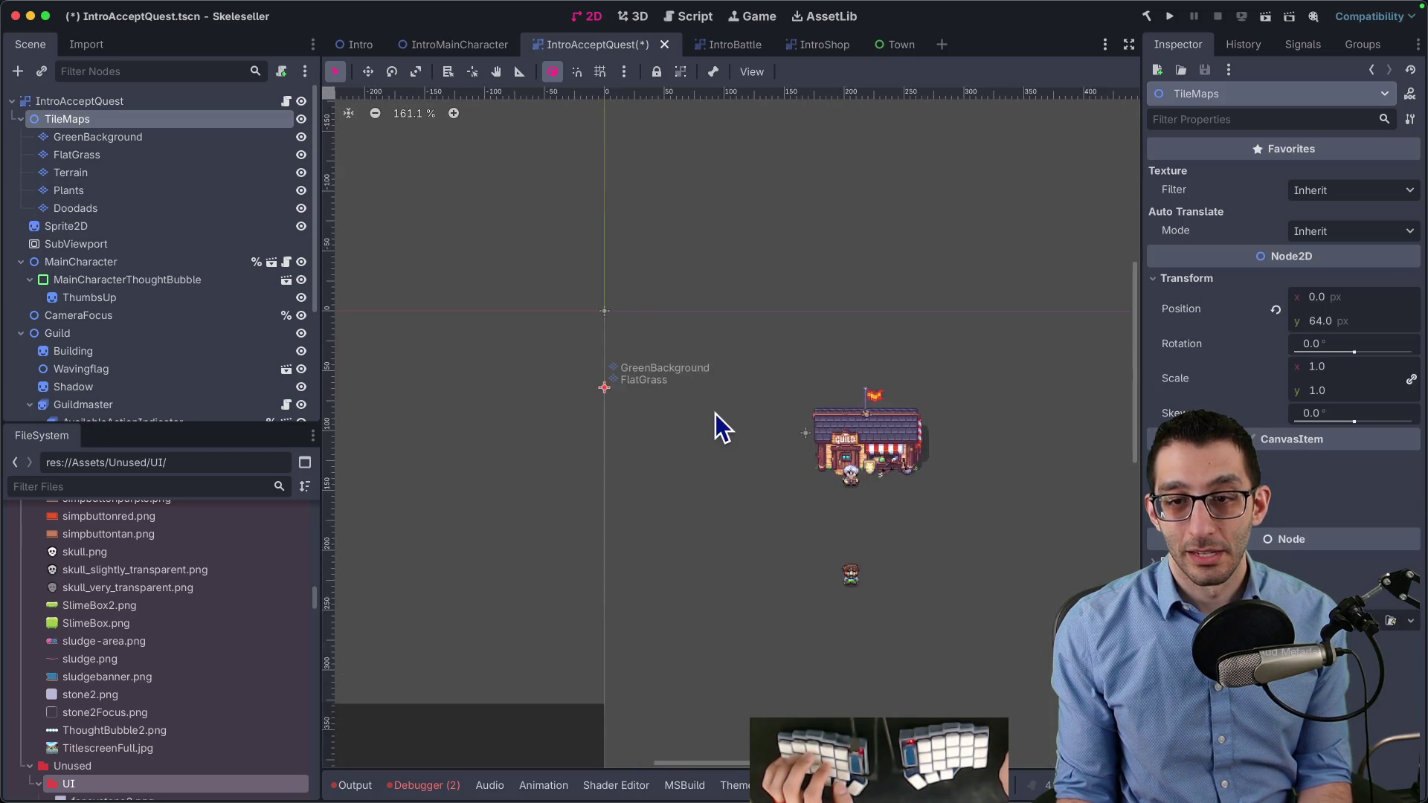
pyautogui.click(95, 227)
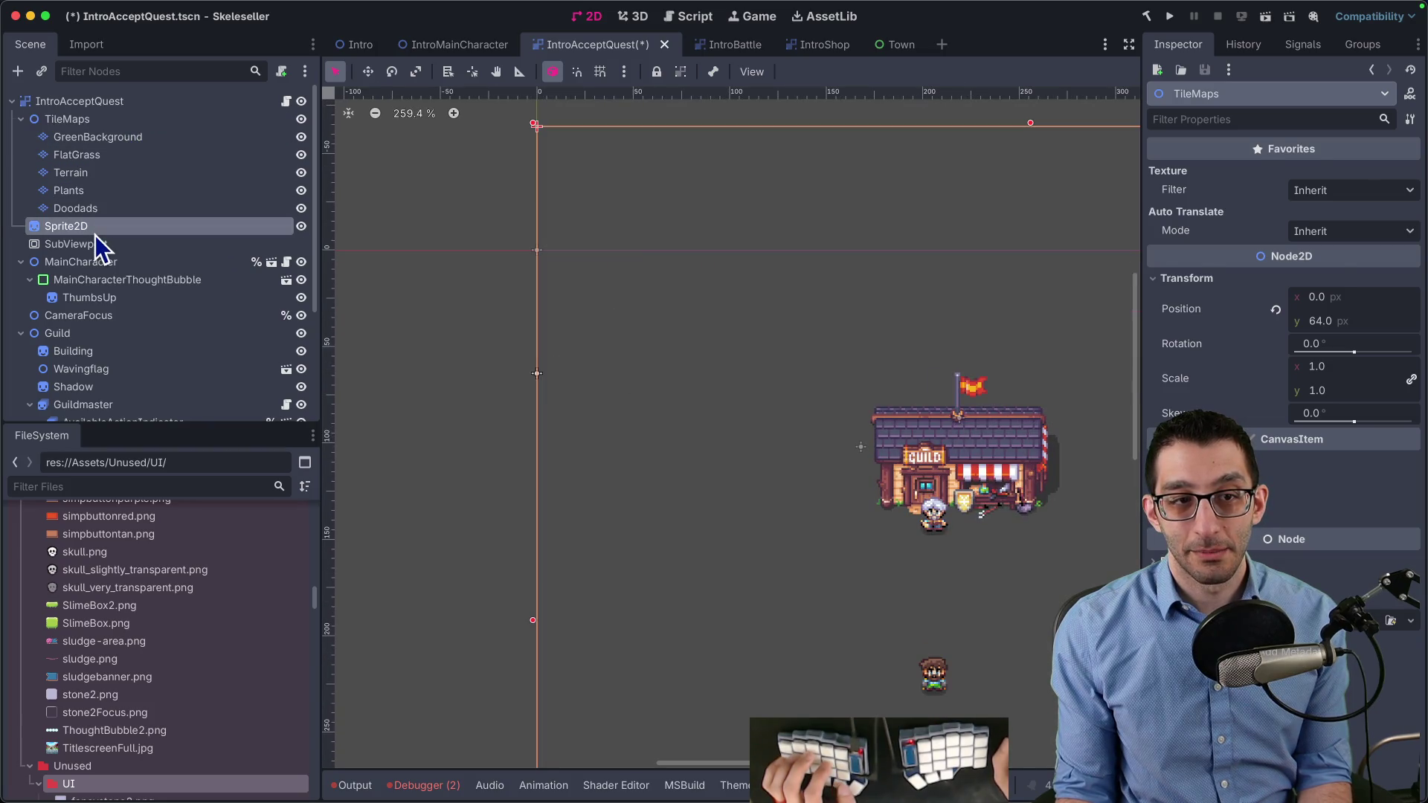
pyautogui.keyDown('shift'); pyautogui.click(95, 242); pyautogui.keyUp('shift')
pyautogui.press('Delete')
pyautogui.scroll(-4, 501, 284)
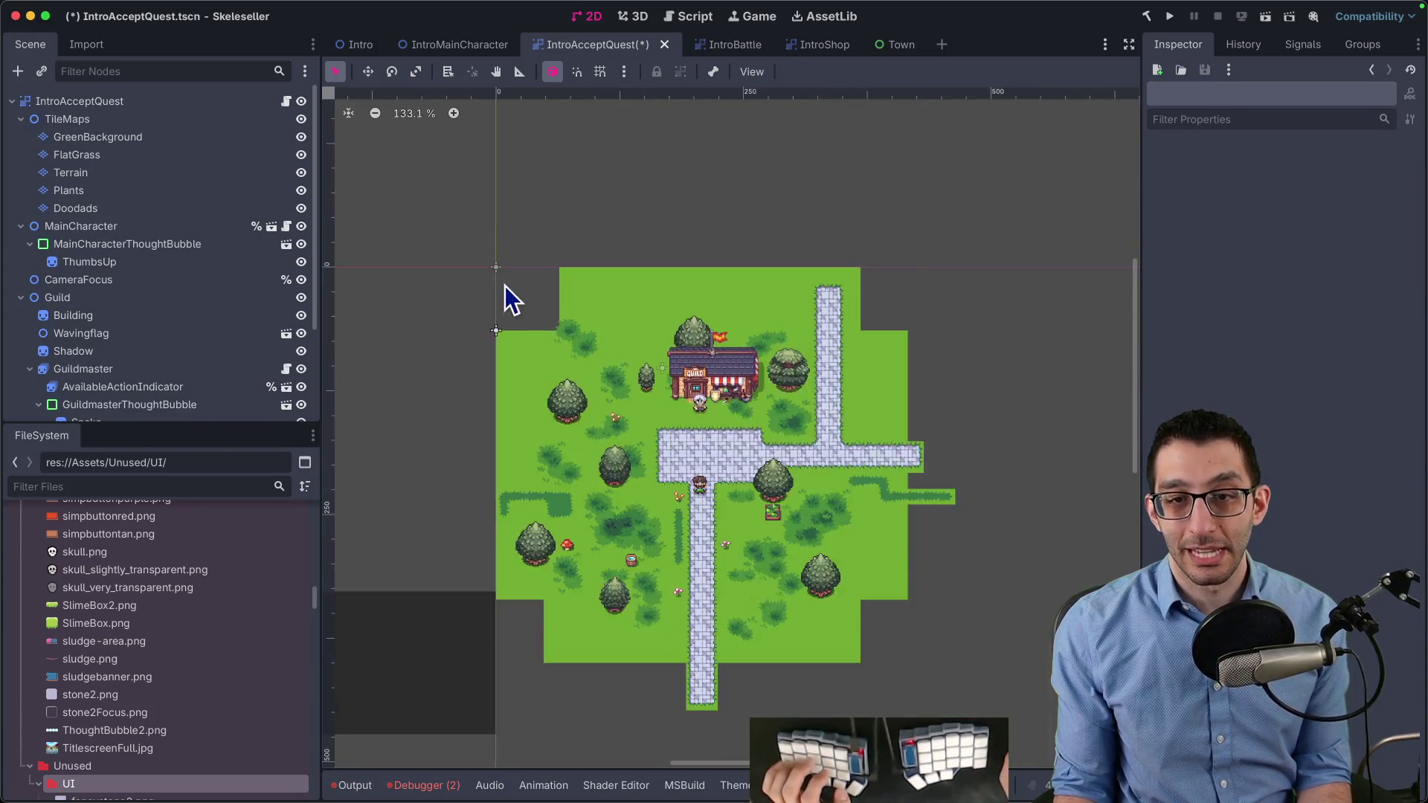
pyautogui.hotkey('ctrl', 'z')
pyautogui.hotkey('ctrl', 'z')
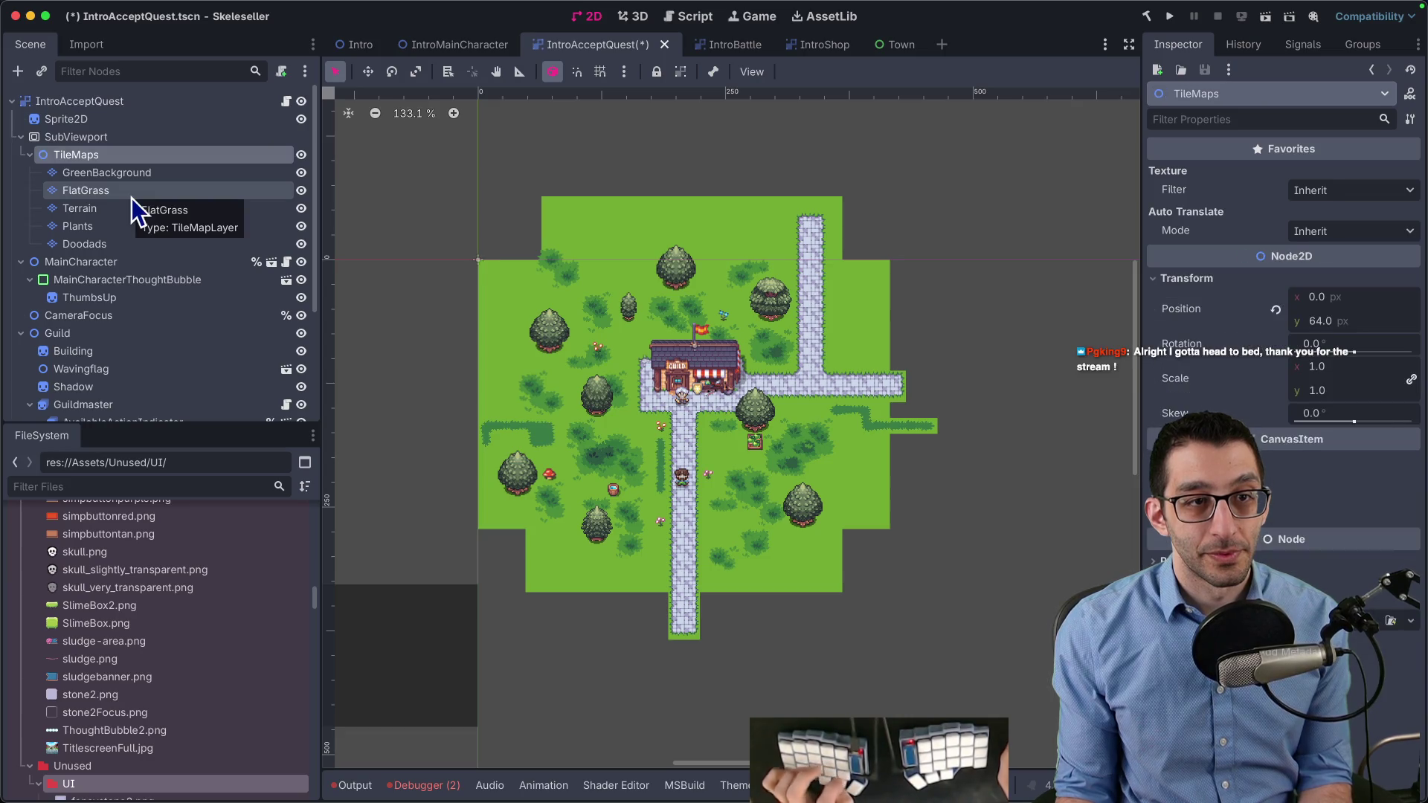
# Move TileMaps under the root, delete Sprite2D and SubViewport, and start changing TileMaps' type
pyautogui.moveTo(84, 157); pyautogui.dragTo(74, 110)
pyautogui.click(85, 226)
pyautogui.keyDown('shift'); pyautogui.click(84, 242); pyautogui.keyUp('shift')
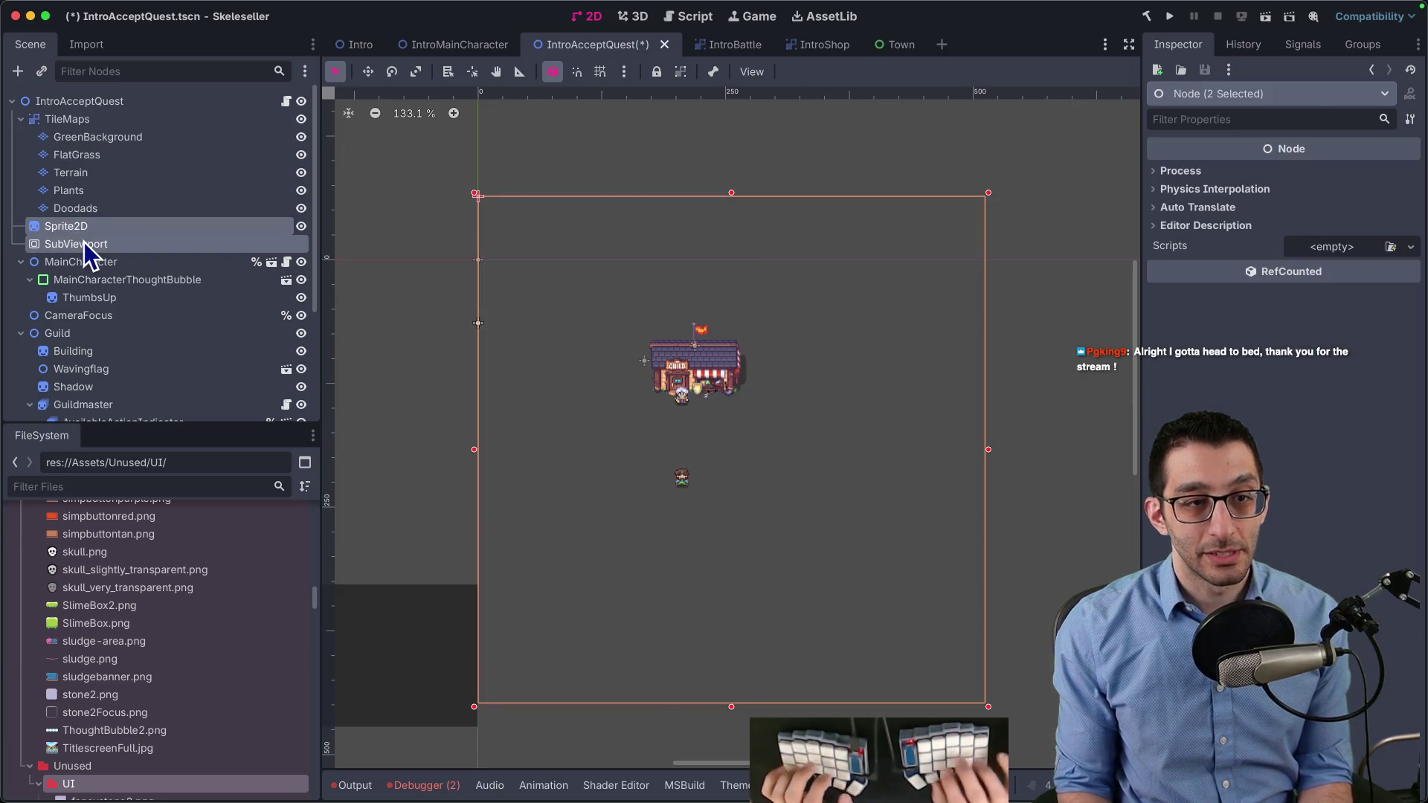
pyautogui.press('Delete')
pyautogui.rightClick(69, 115)
pyautogui.click(166, 287)
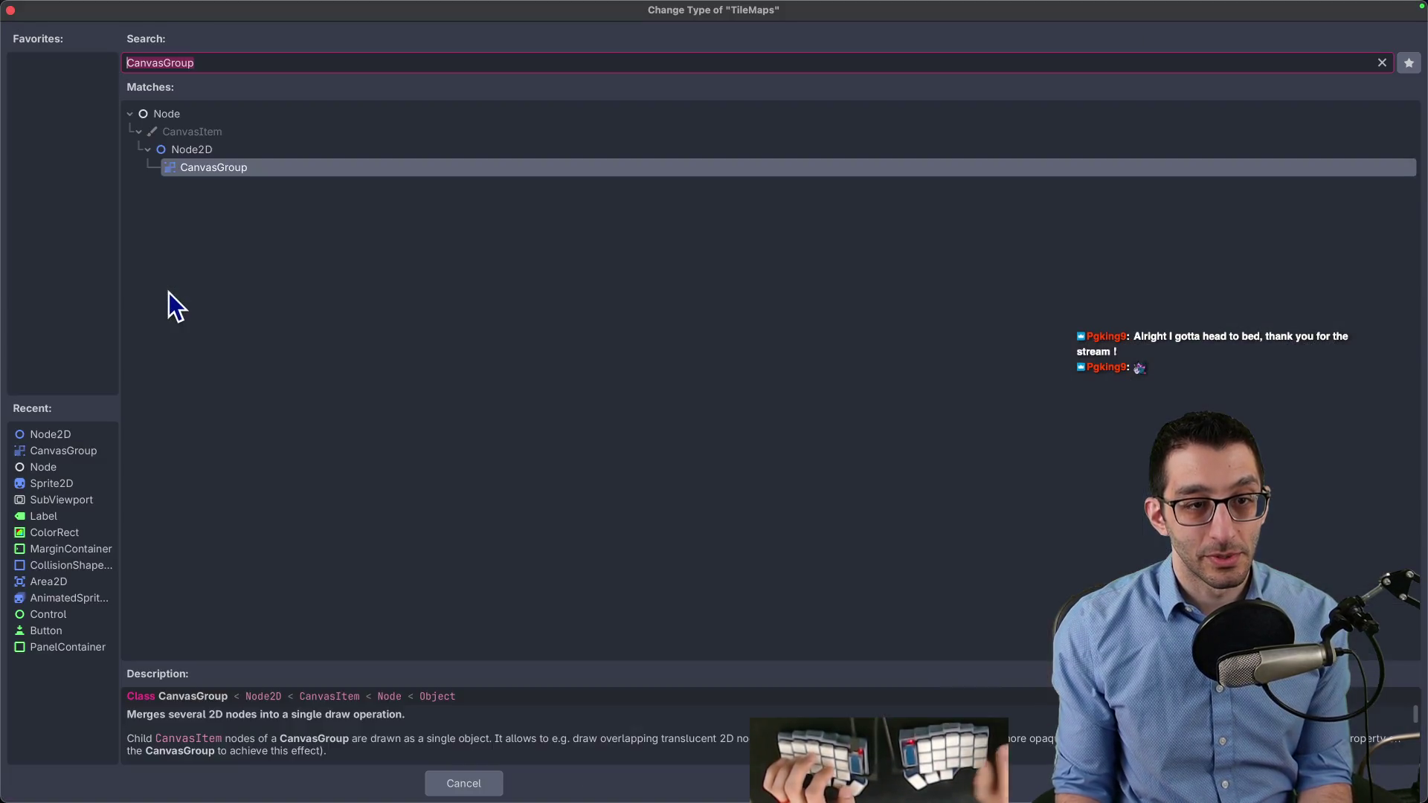
# Make TileMaps a Node2D and the IntroAcceptQuest root a CanvasGroup
pyautogui.write('node2')
pyautogui.press('Return')
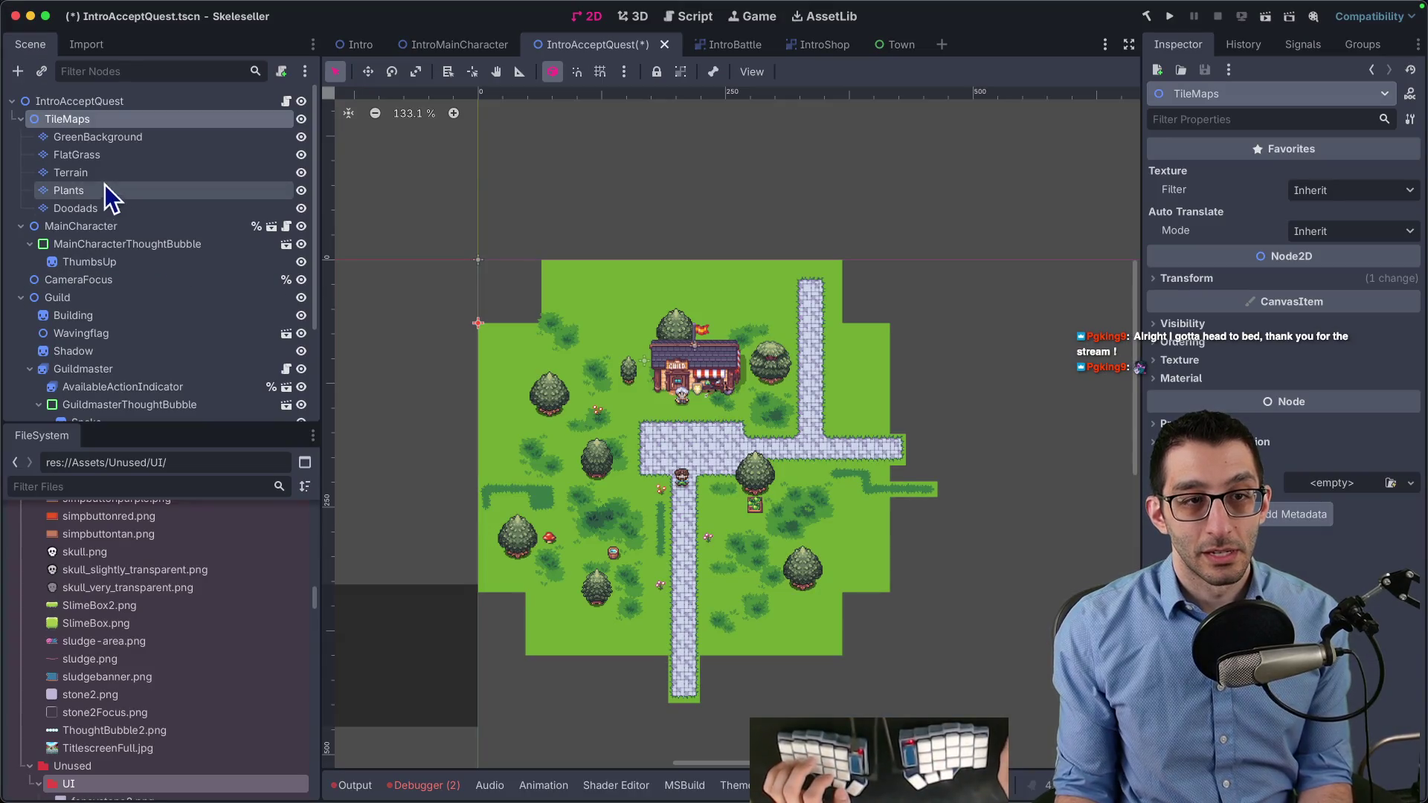
pyautogui.click(89, 104)
pyautogui.rightClick(89, 104)
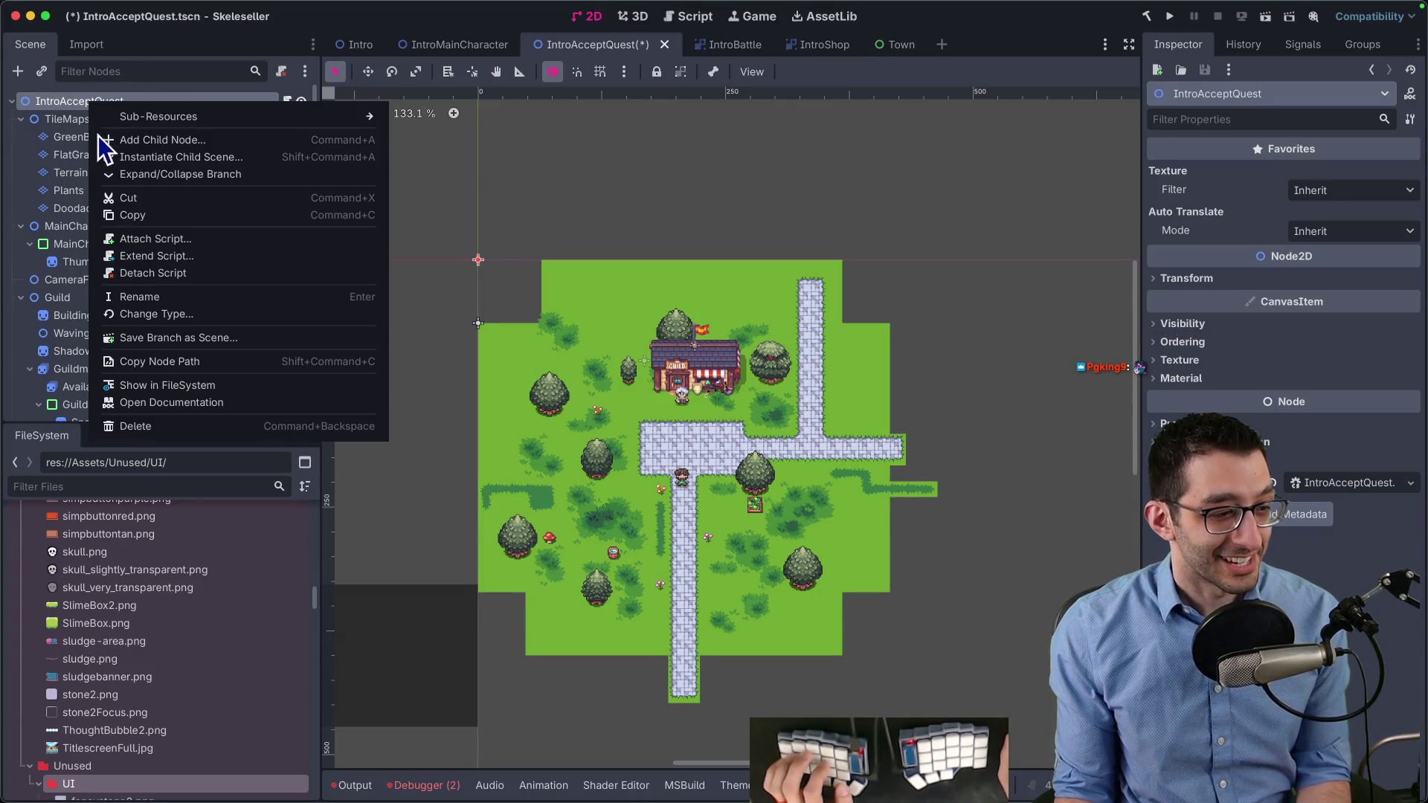
pyautogui.click(160, 315)
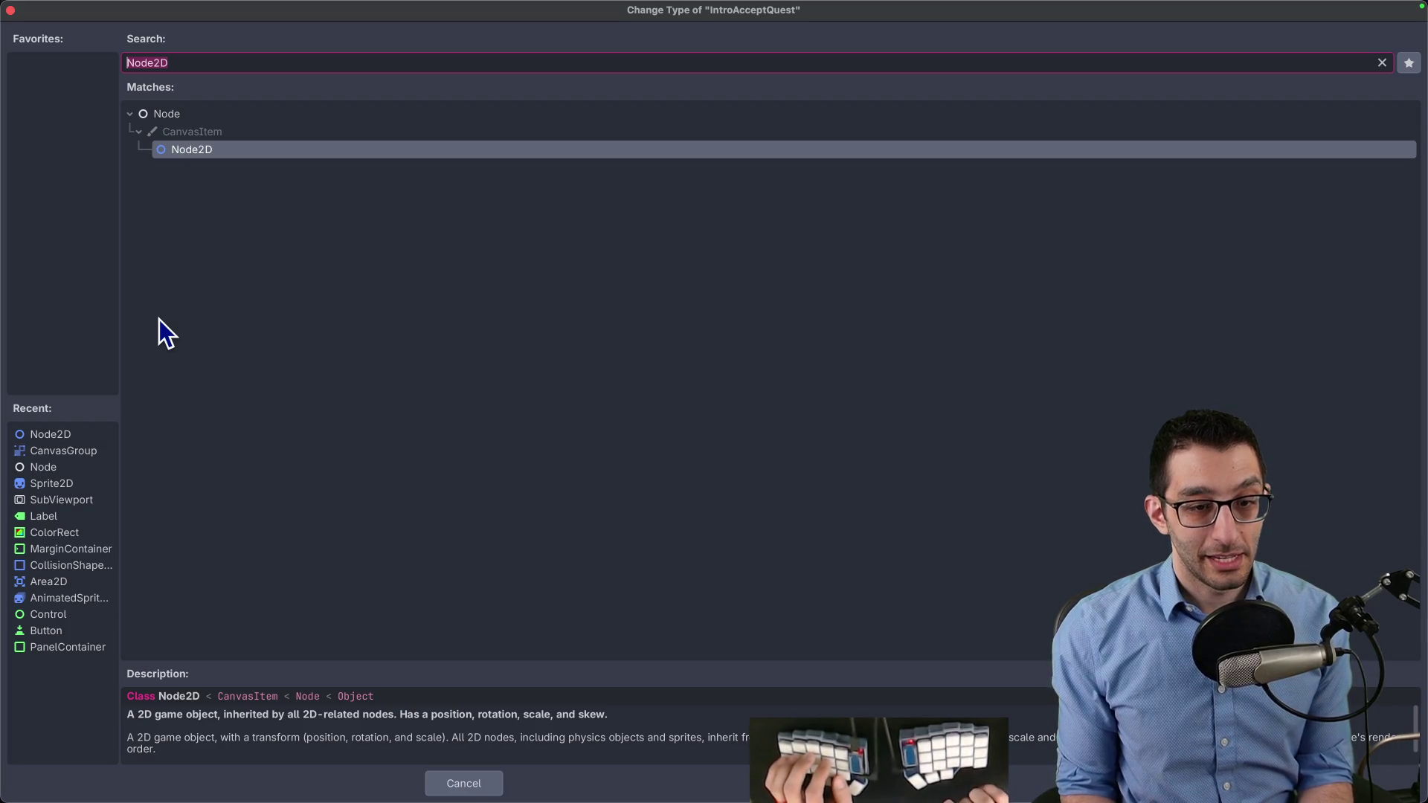
pyautogui.write('canvas')
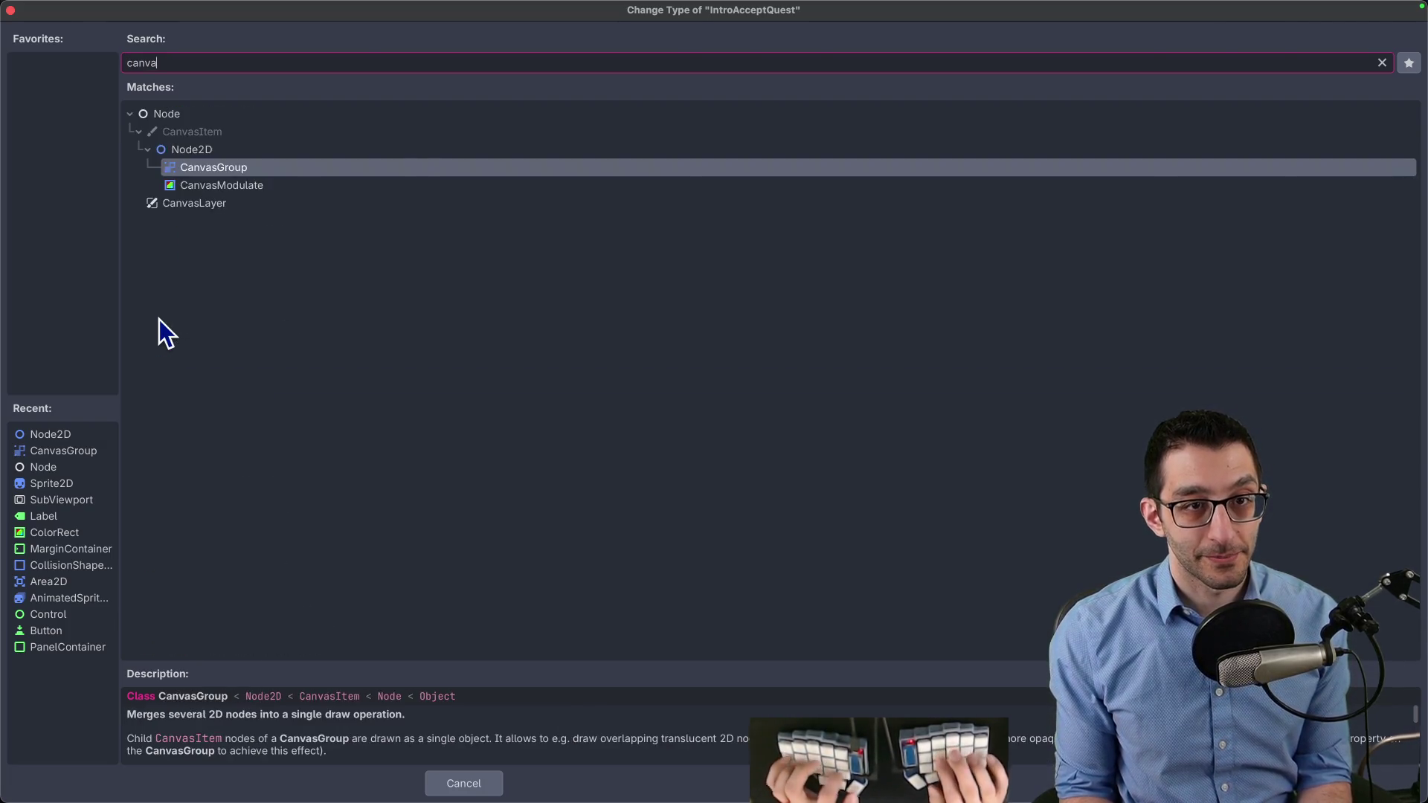
pyautogui.press('Return')
# Set TileMaps' position y to 0, save, and switch to IntroMainCharacter
pyautogui.click(97, 119)
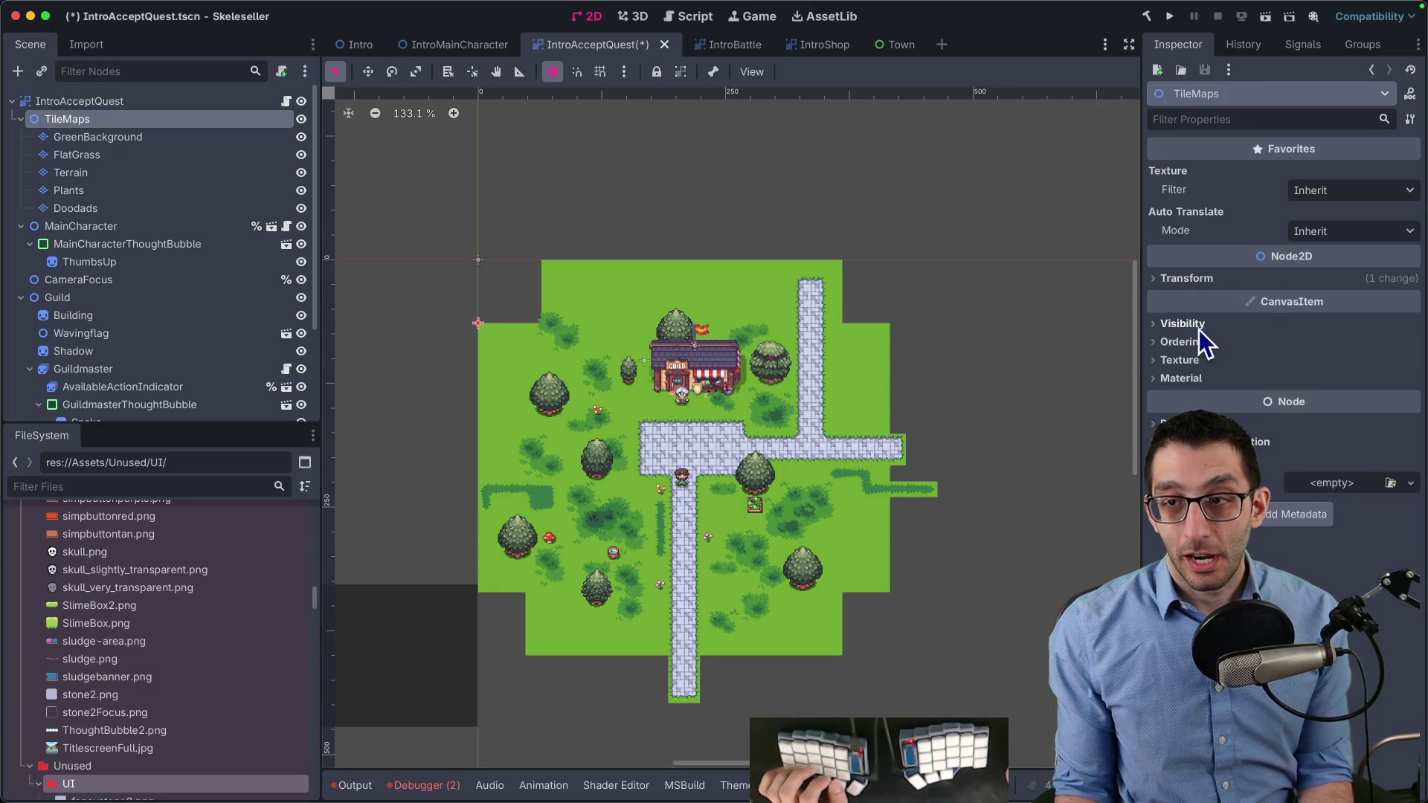
pyautogui.click(1186, 278)
pyautogui.write('0')
pyautogui.press('Return')
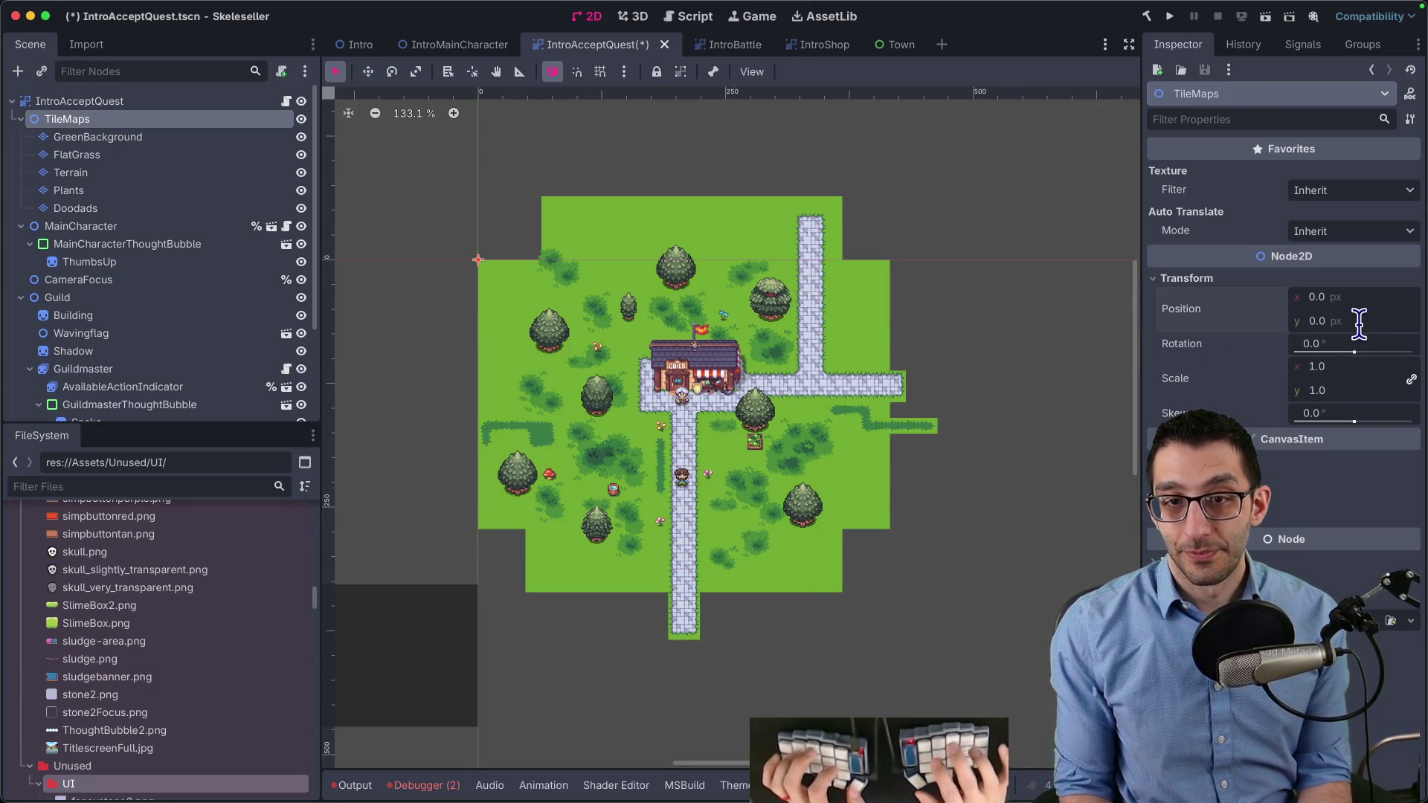
pyautogui.press('super+s')
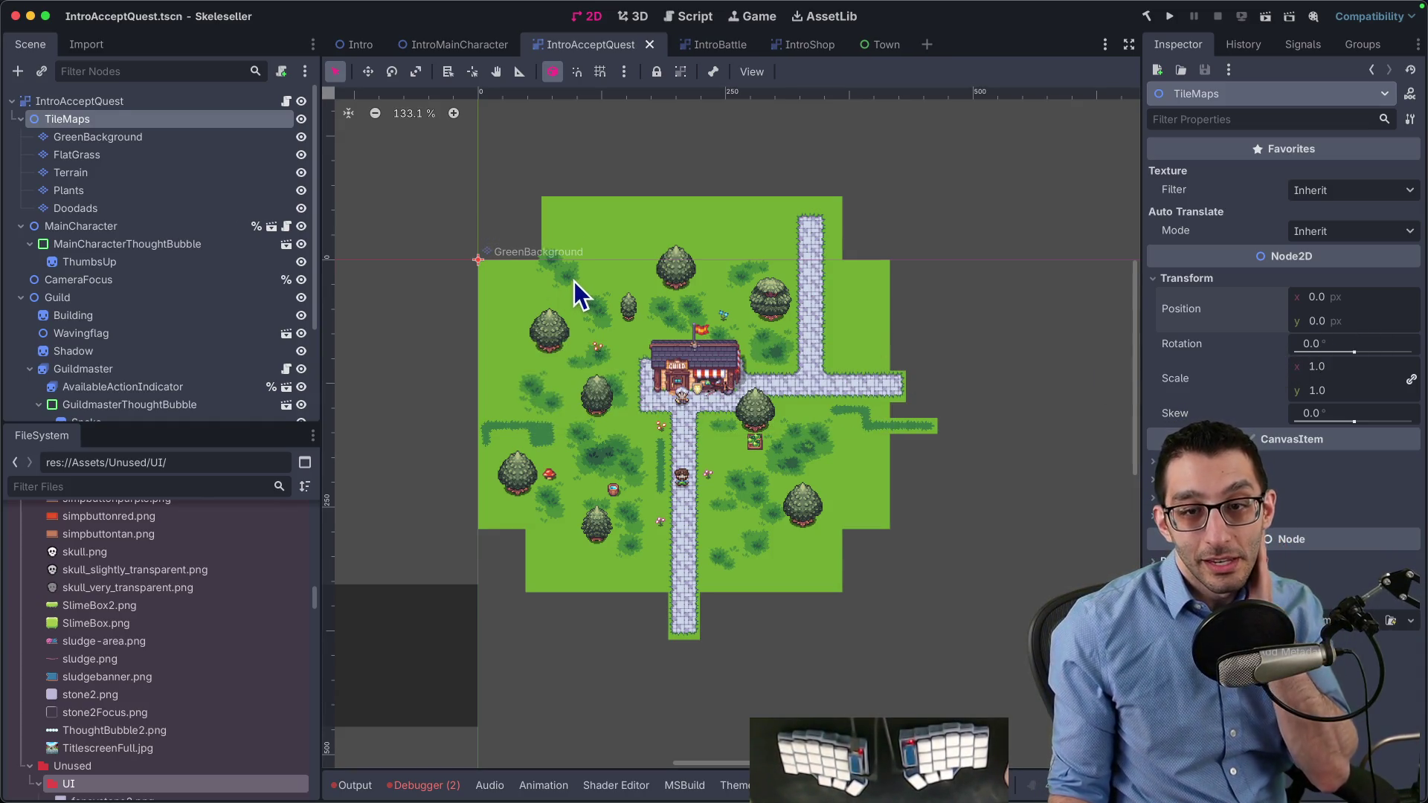
pyautogui.click(464, 46)
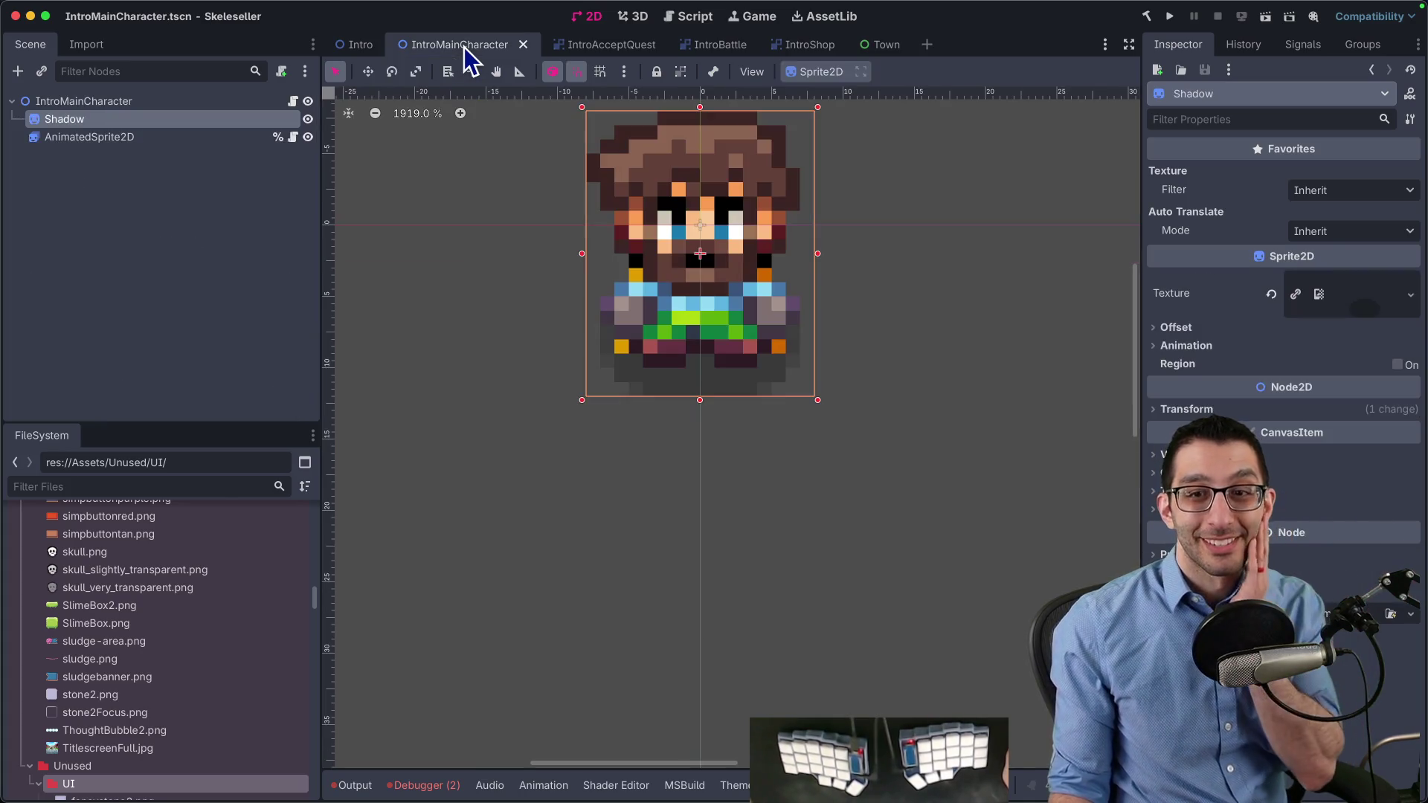
# Open the IntroWakeUp scene through Quick Open by searching 'wake'
pyautogui.click(792, 46)
pyautogui.press('super+shift+o')
pyautogui.write('wake')
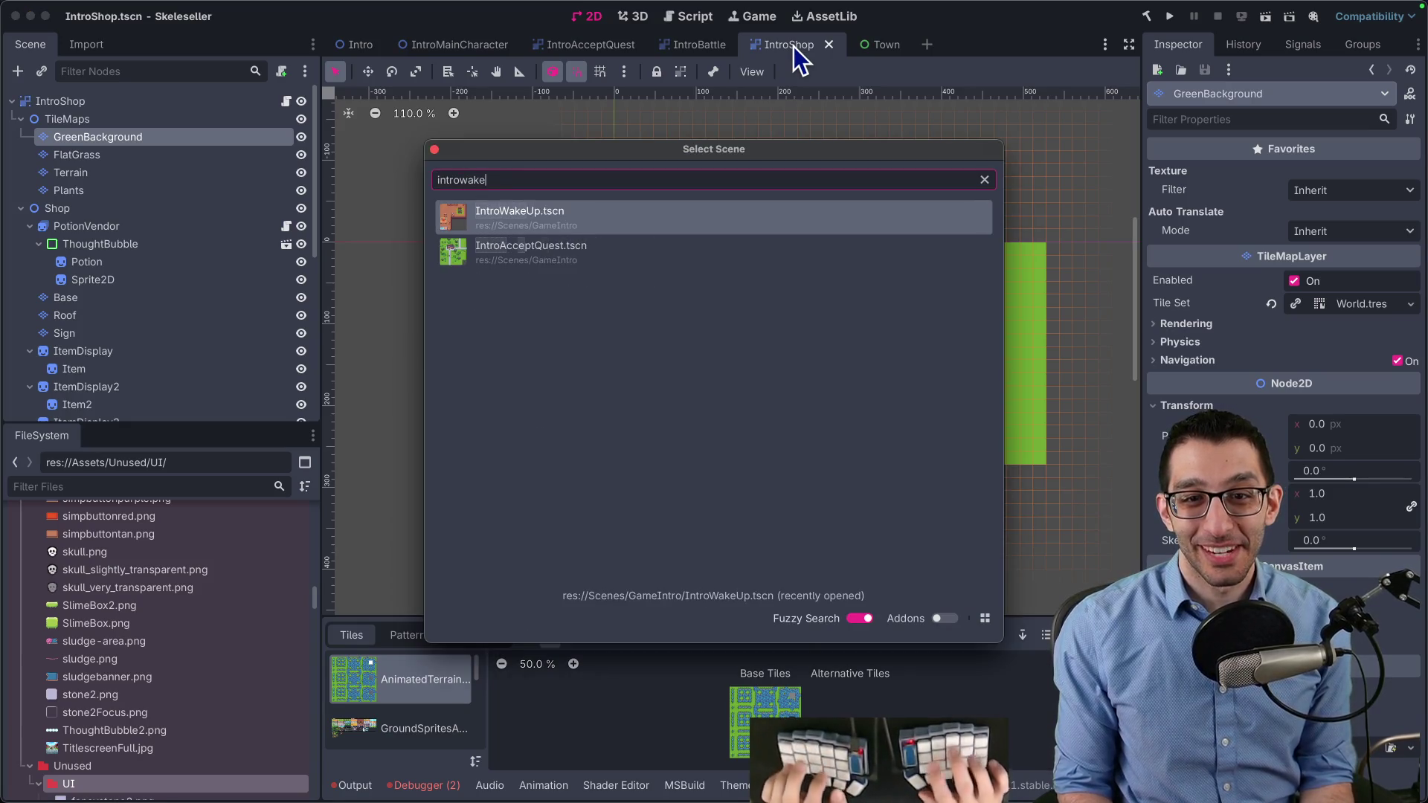
pyautogui.press('Return')
# Move TileMaps to the root, delete Sprite2D and SubViewport, and make the root a CanvasGroup
pyautogui.scroll(-3, 781, 343)
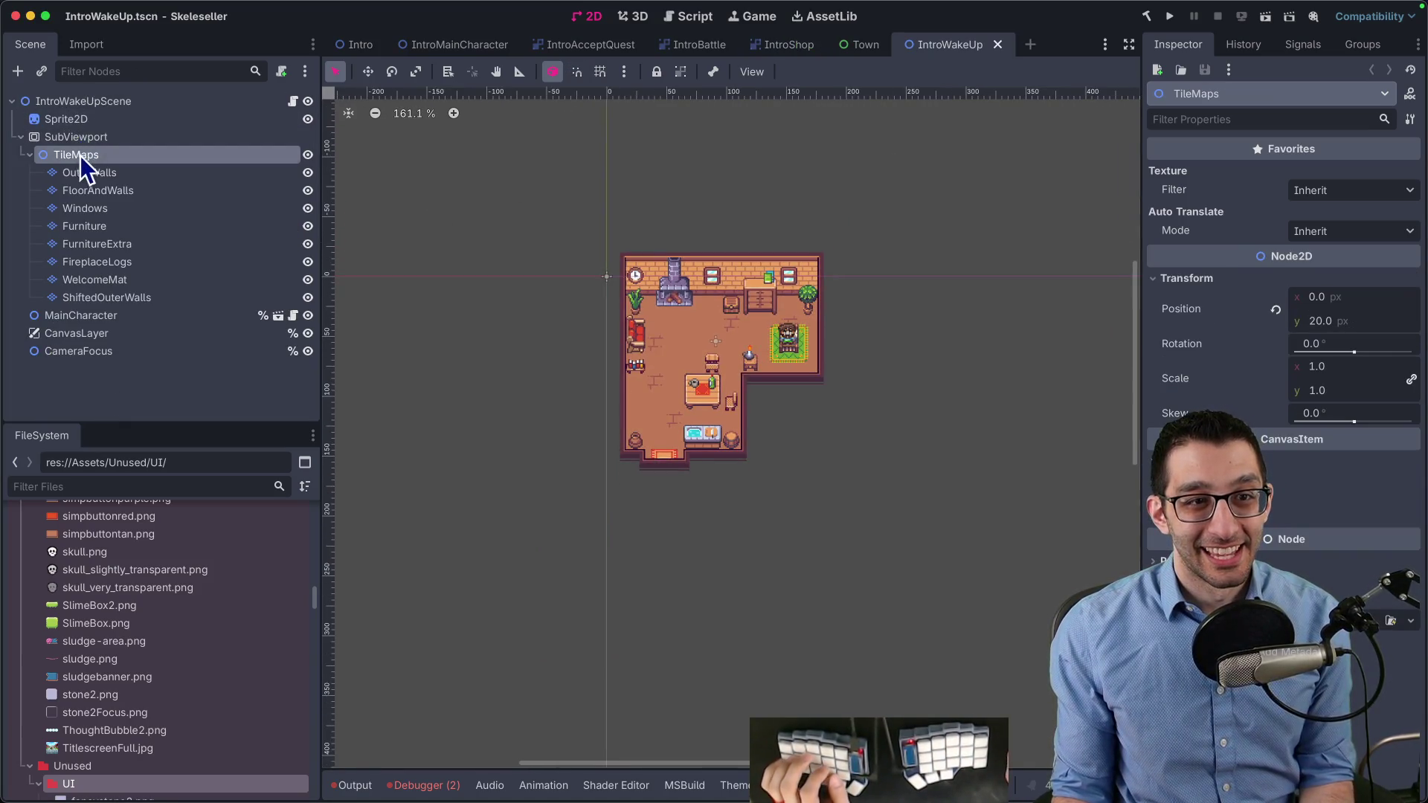
pyautogui.moveTo(67, 156); pyautogui.dragTo(72, 117)
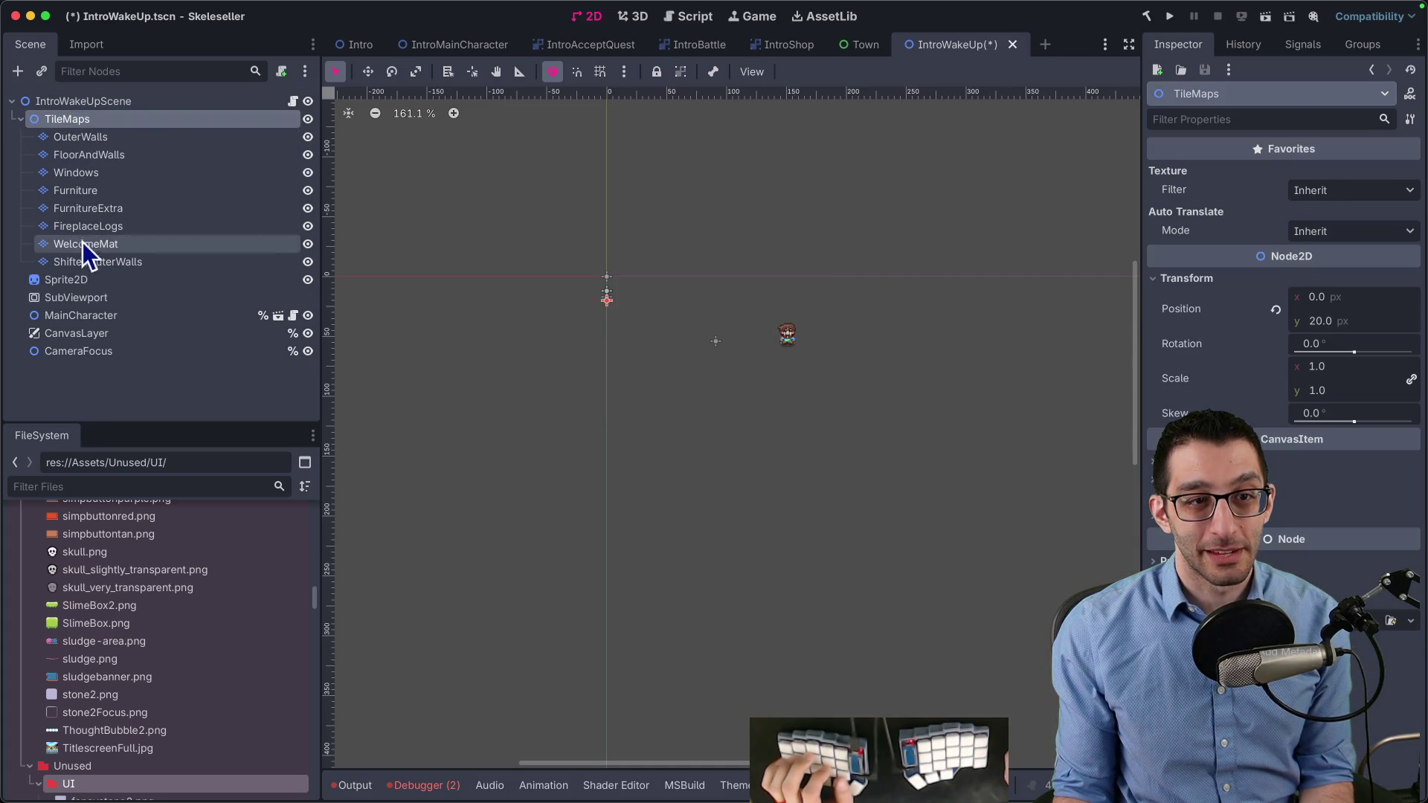
pyautogui.click(74, 280)
pyautogui.keyDown('shift'); pyautogui.click(104, 296); pyautogui.keyUp('shift')
pyautogui.press('super+BackSpace')
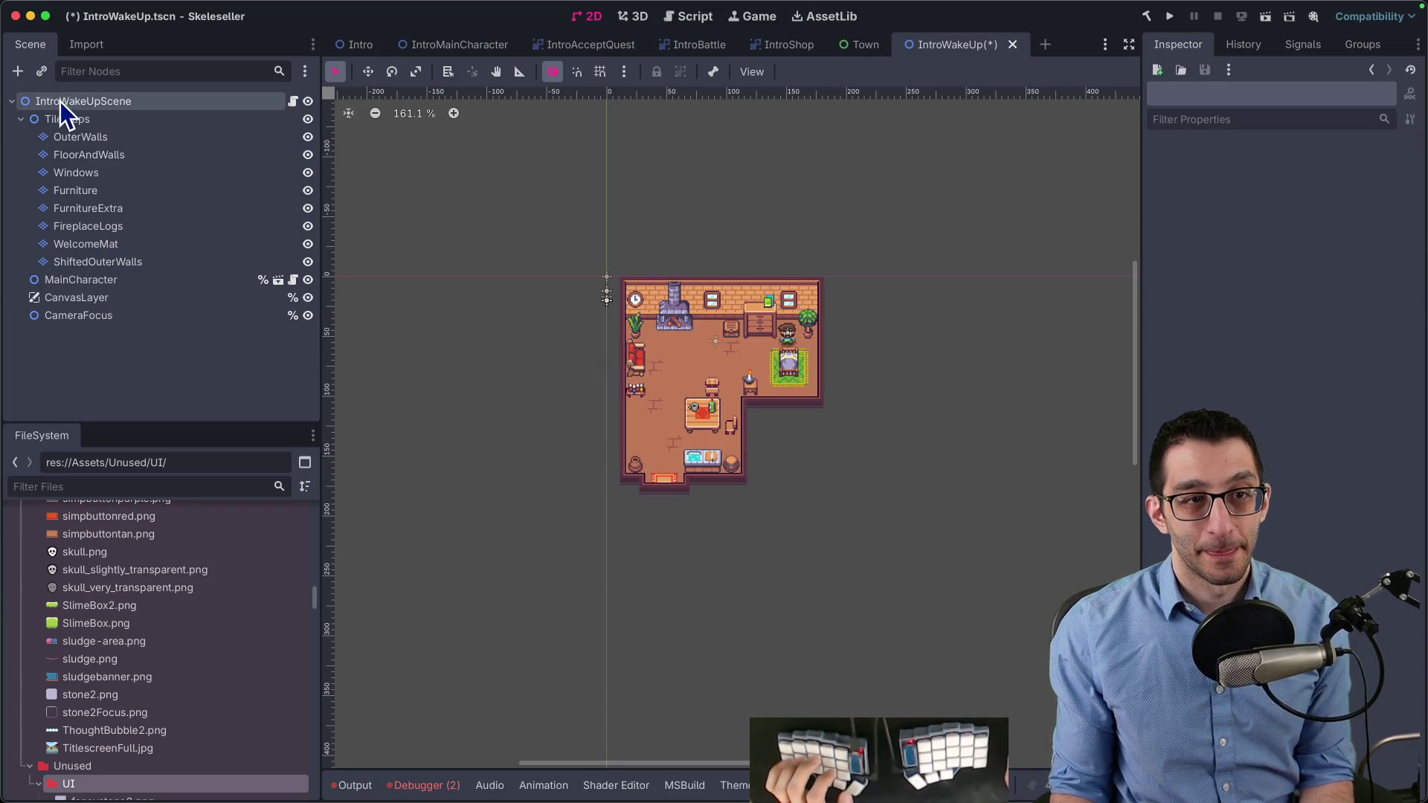
pyautogui.rightClick(60, 100)
pyautogui.click(176, 316)
pyautogui.write('canvas')
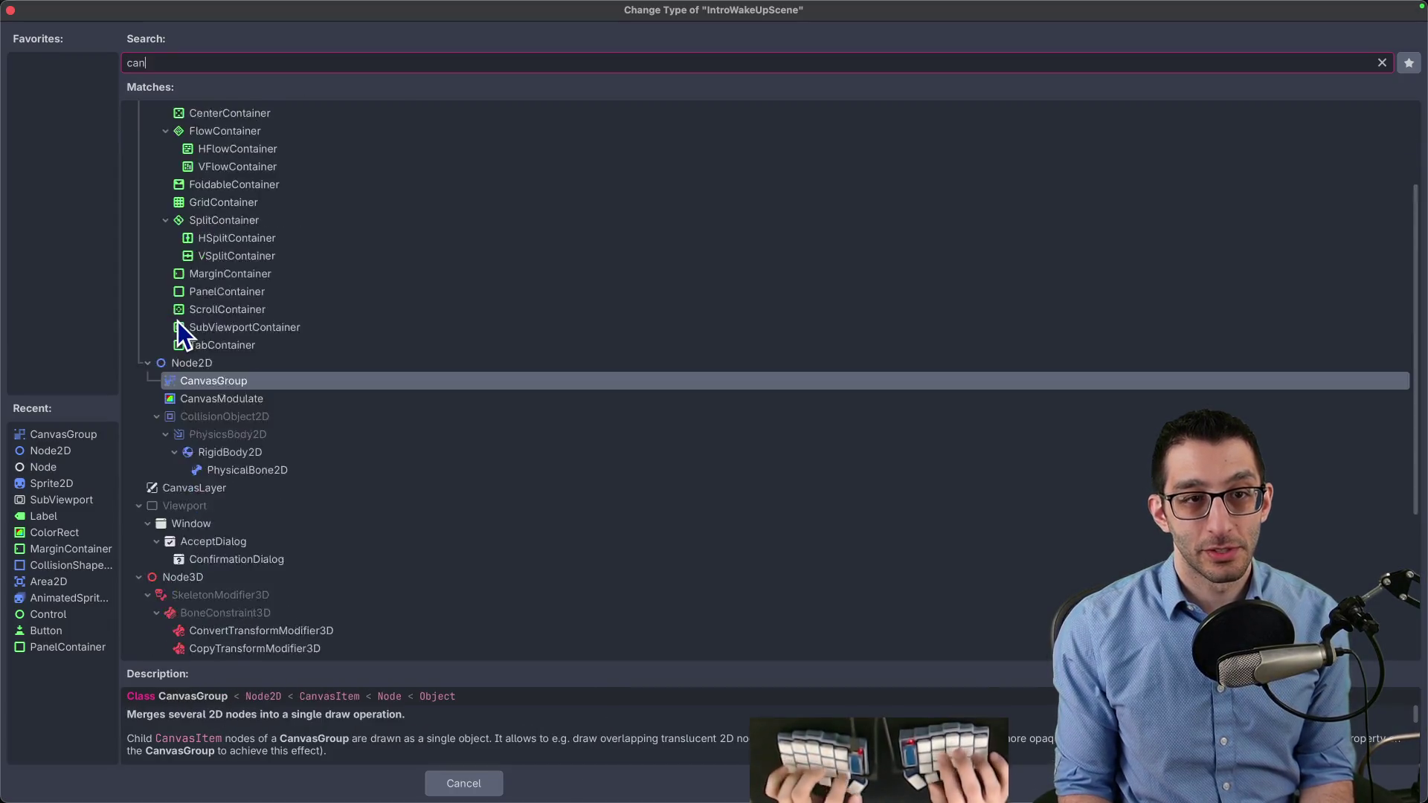
pyautogui.press('Return')
# Reset TileMaps' y position to 0, save IntroWakeUp, and open its script
pyautogui.click(132, 116)
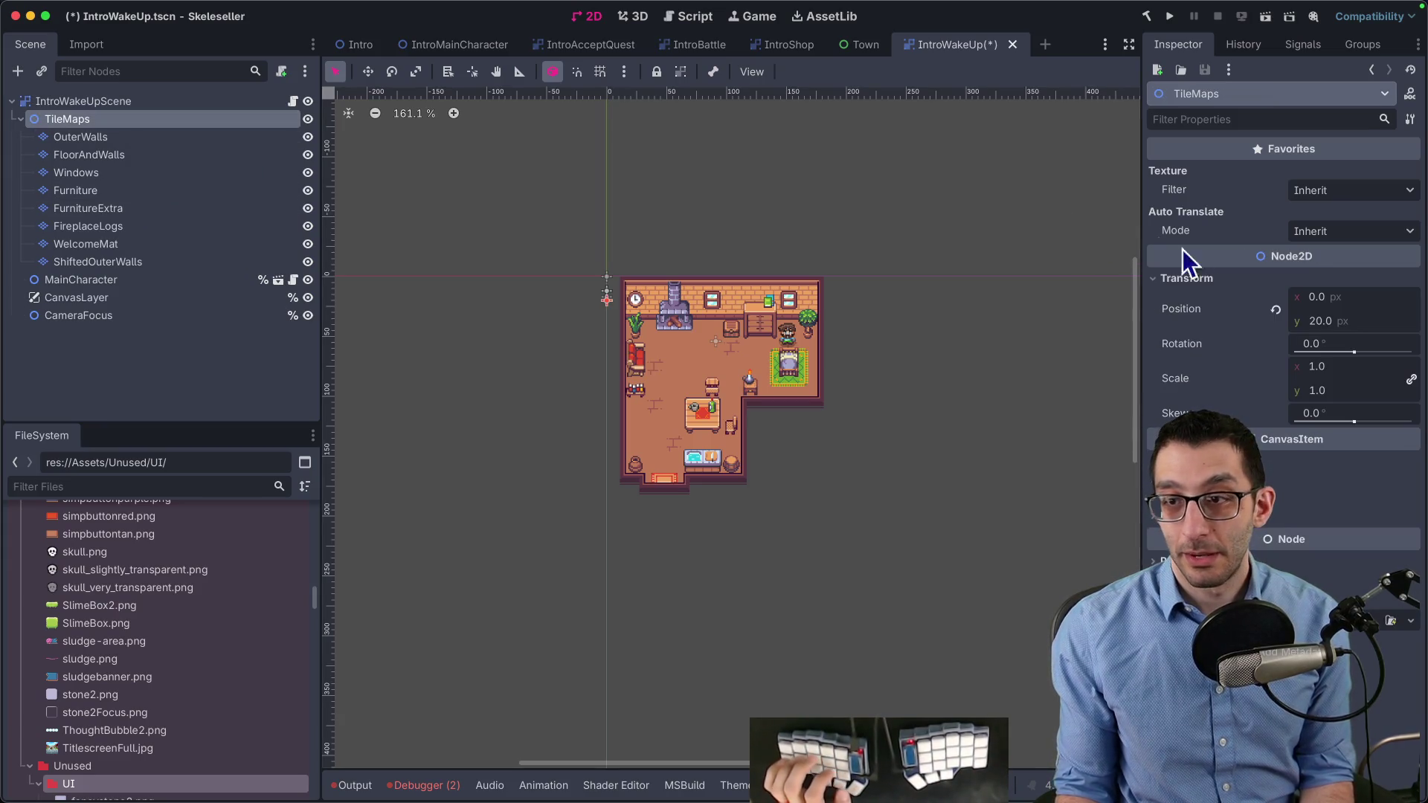
pyautogui.click(1275, 310)
pyautogui.scroll(6, 742, 349)
pyautogui.press('super+s')
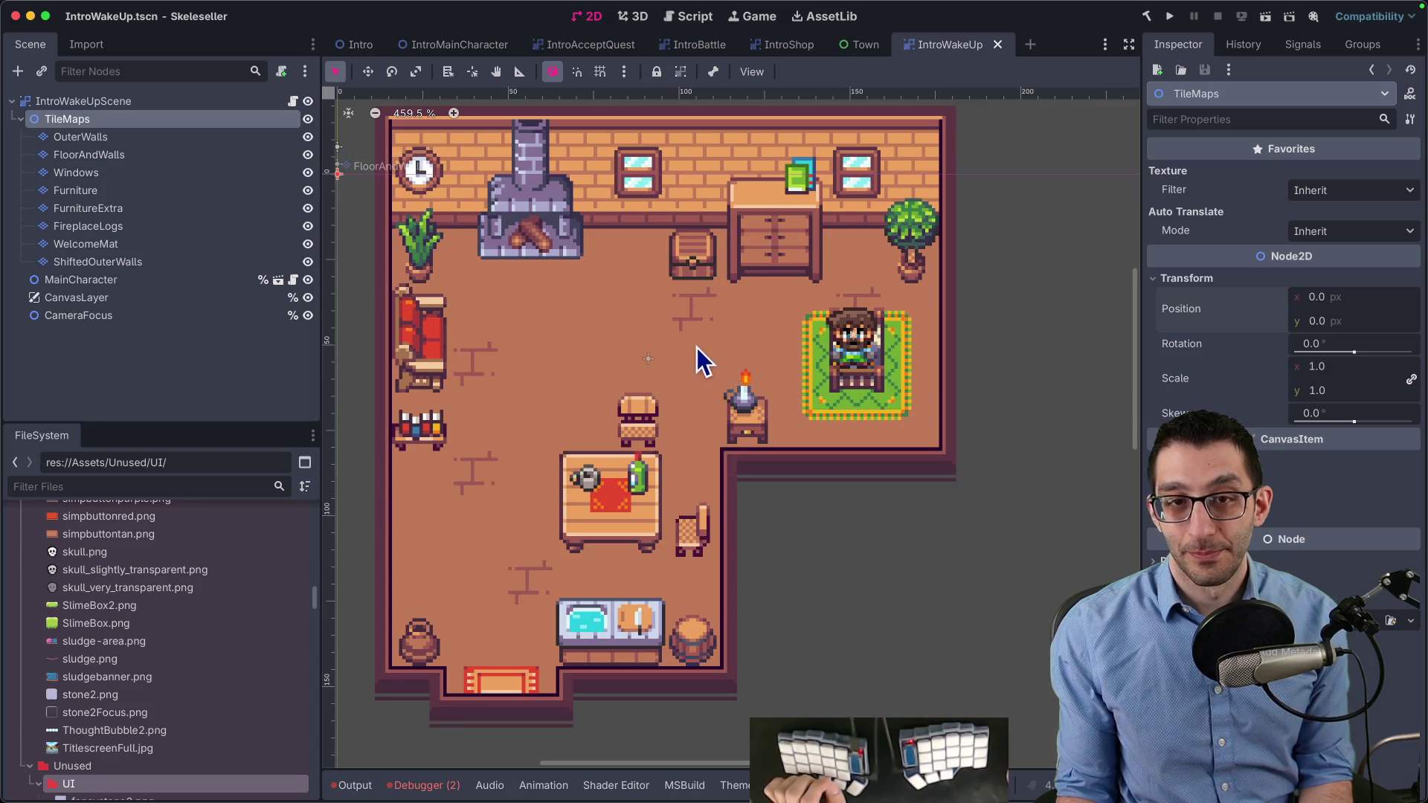
pyautogui.scroll(-3, 679, 363)
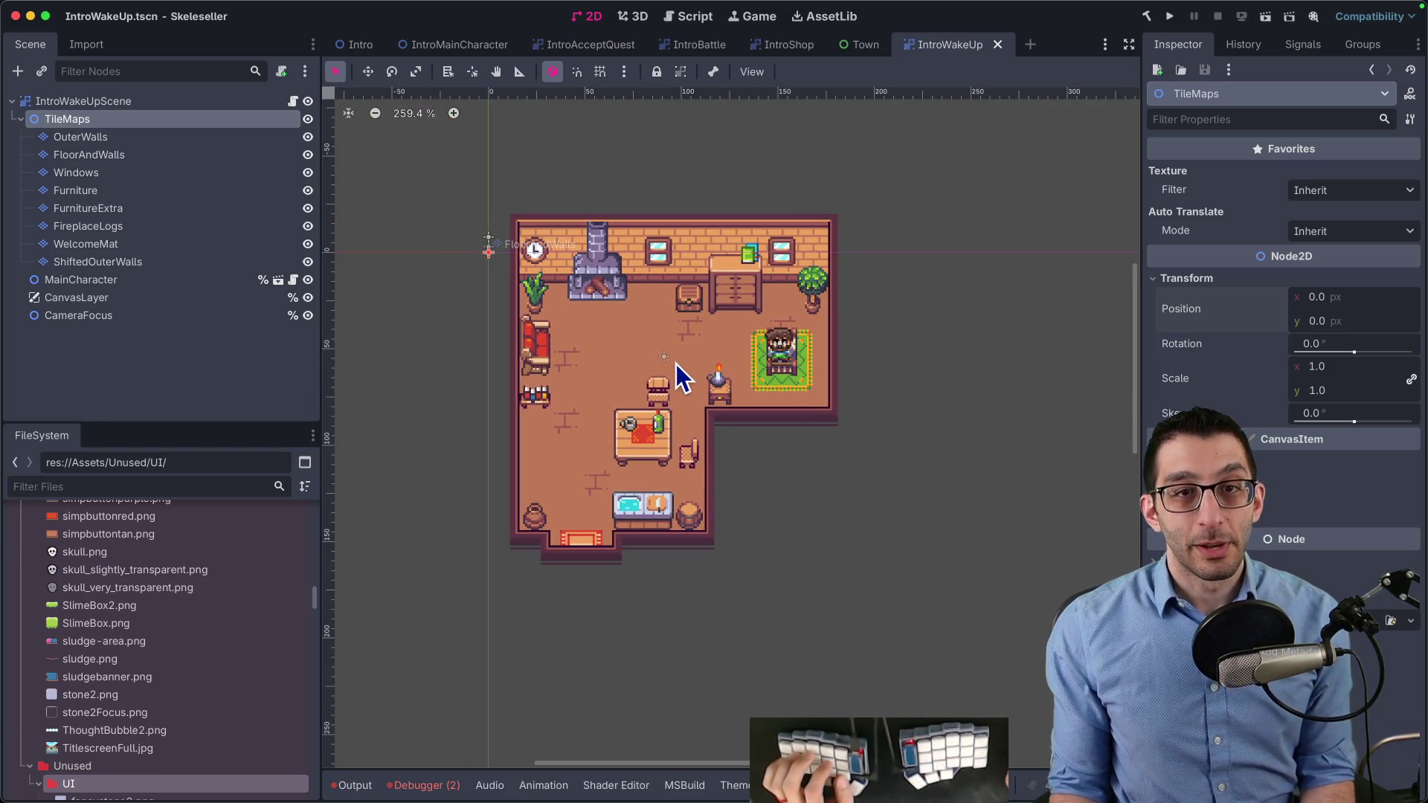
pyautogui.click(293, 102)
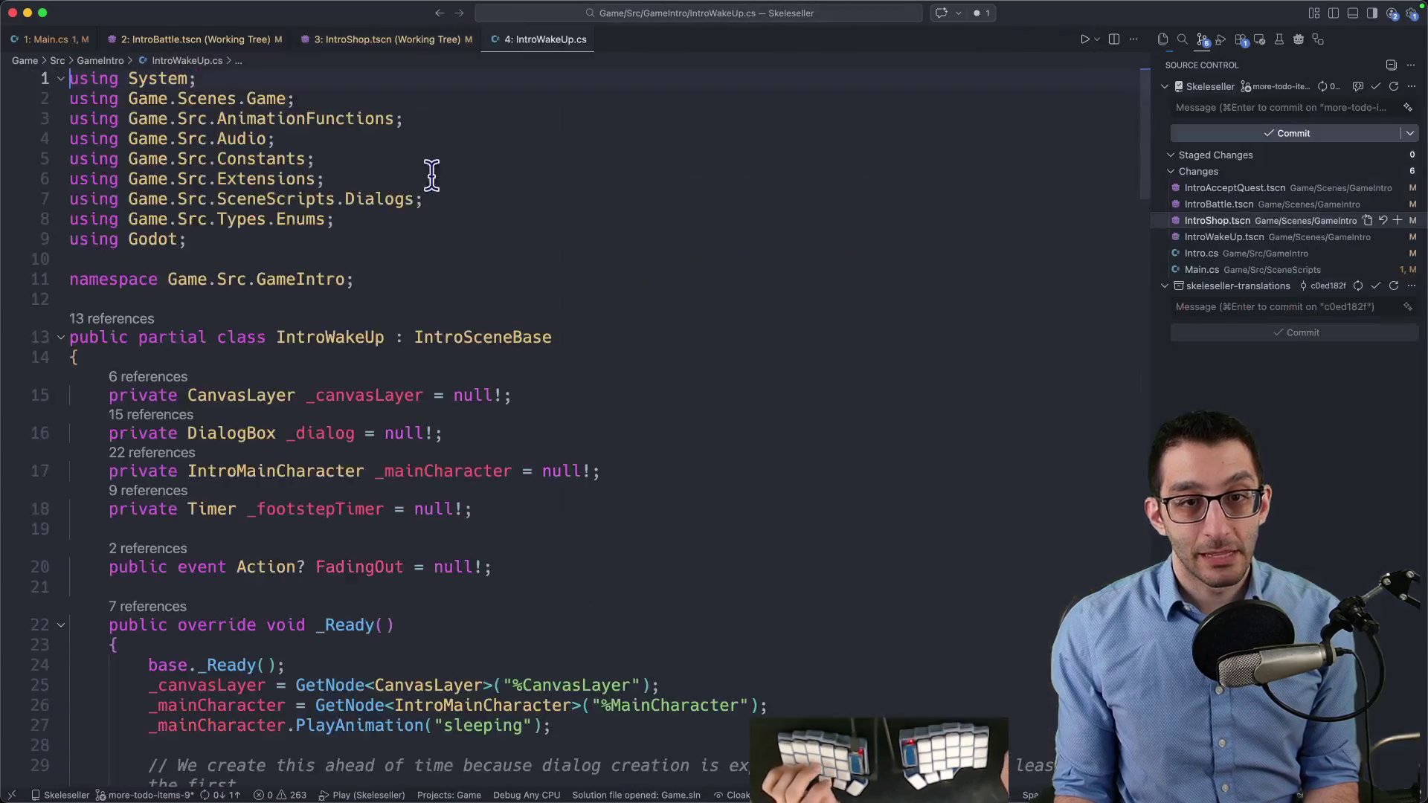
# Find StartScene's FadeIn call on line 35 of IntroSceneBase and go to its definition
pyautogui.keyDown('super'); pyautogui.click(472, 342); pyautogui.keyUp('super')
pyautogui.press('super+f')
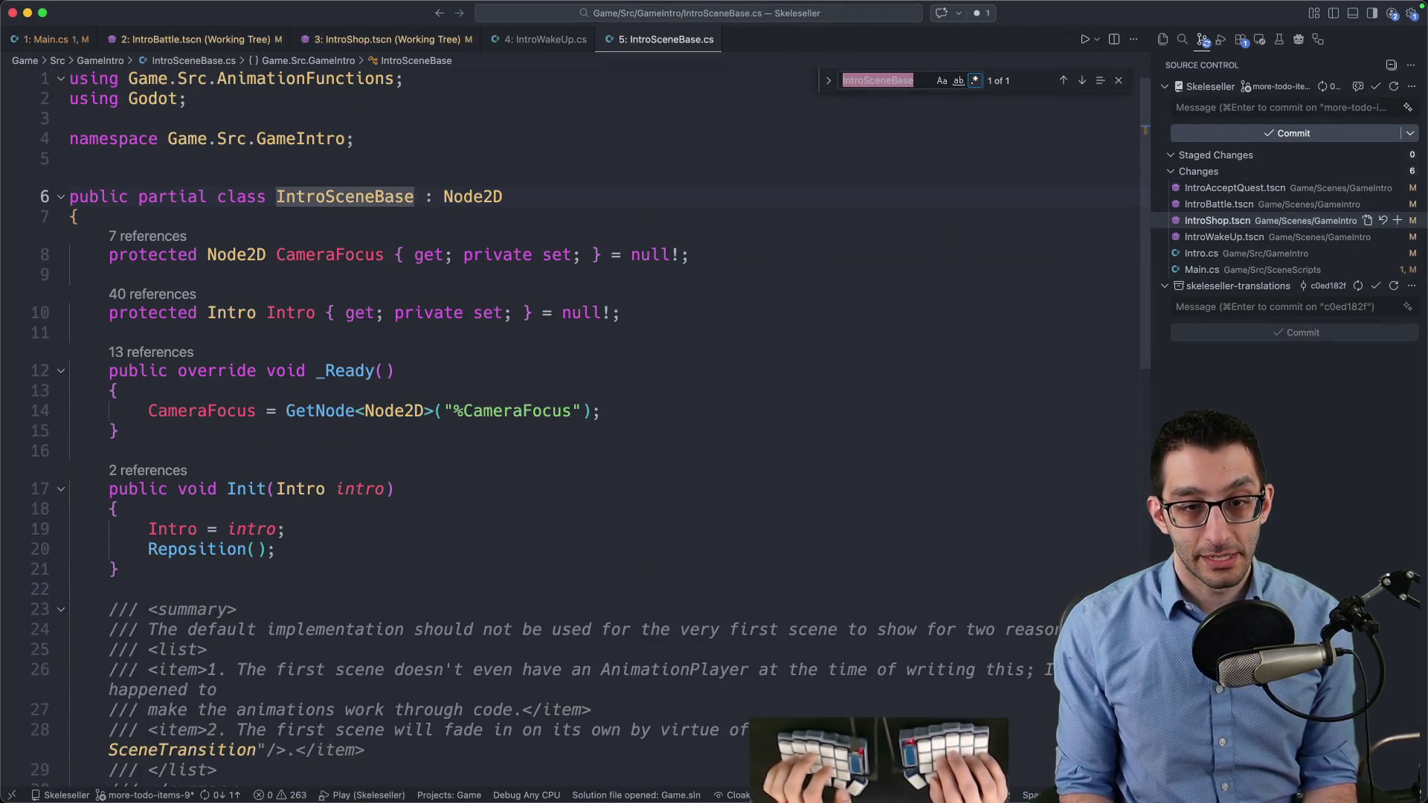
pyautogui.write('fadefunction')
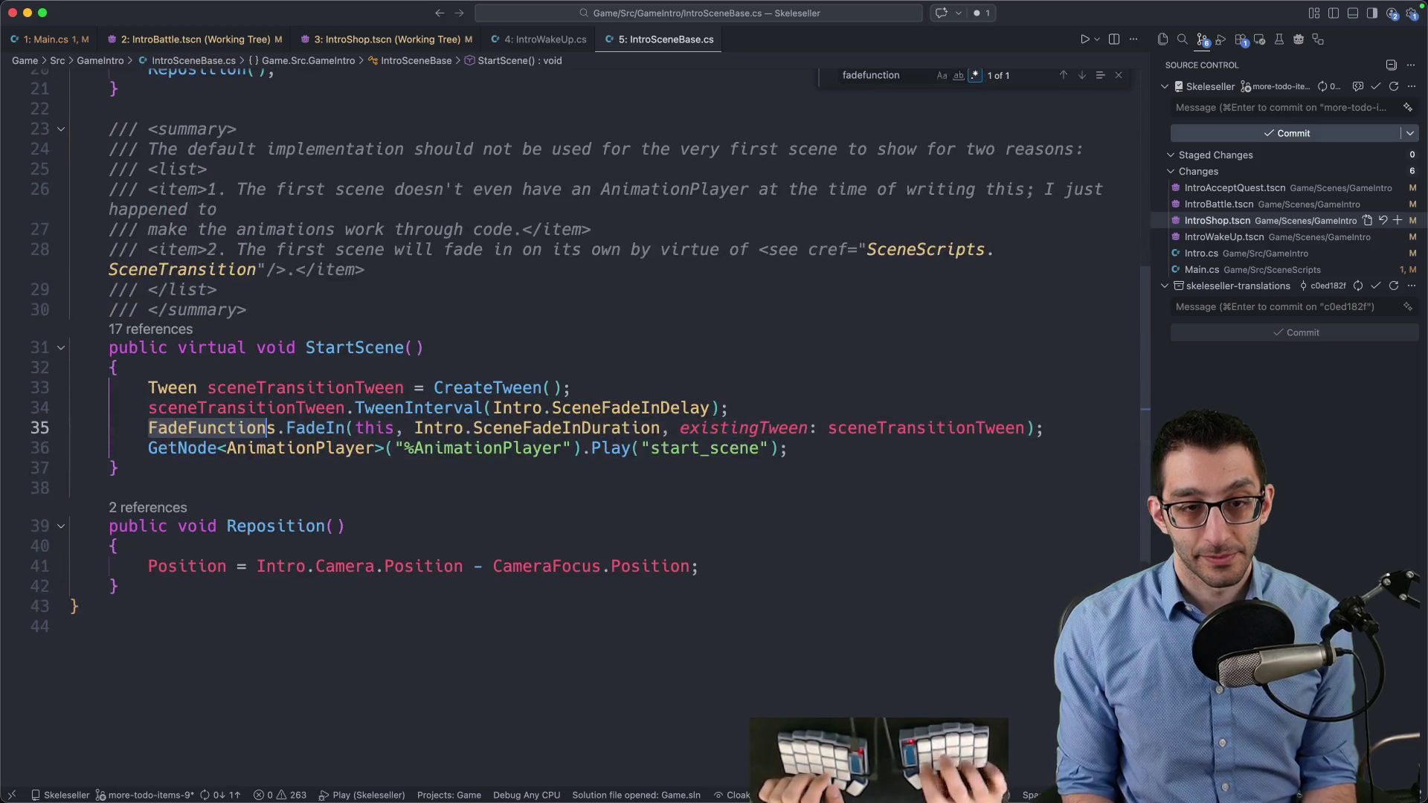
pyautogui.press('Escape')
pyautogui.scroll(-2, 476, 346)
pyautogui.doubleClick(326, 353)
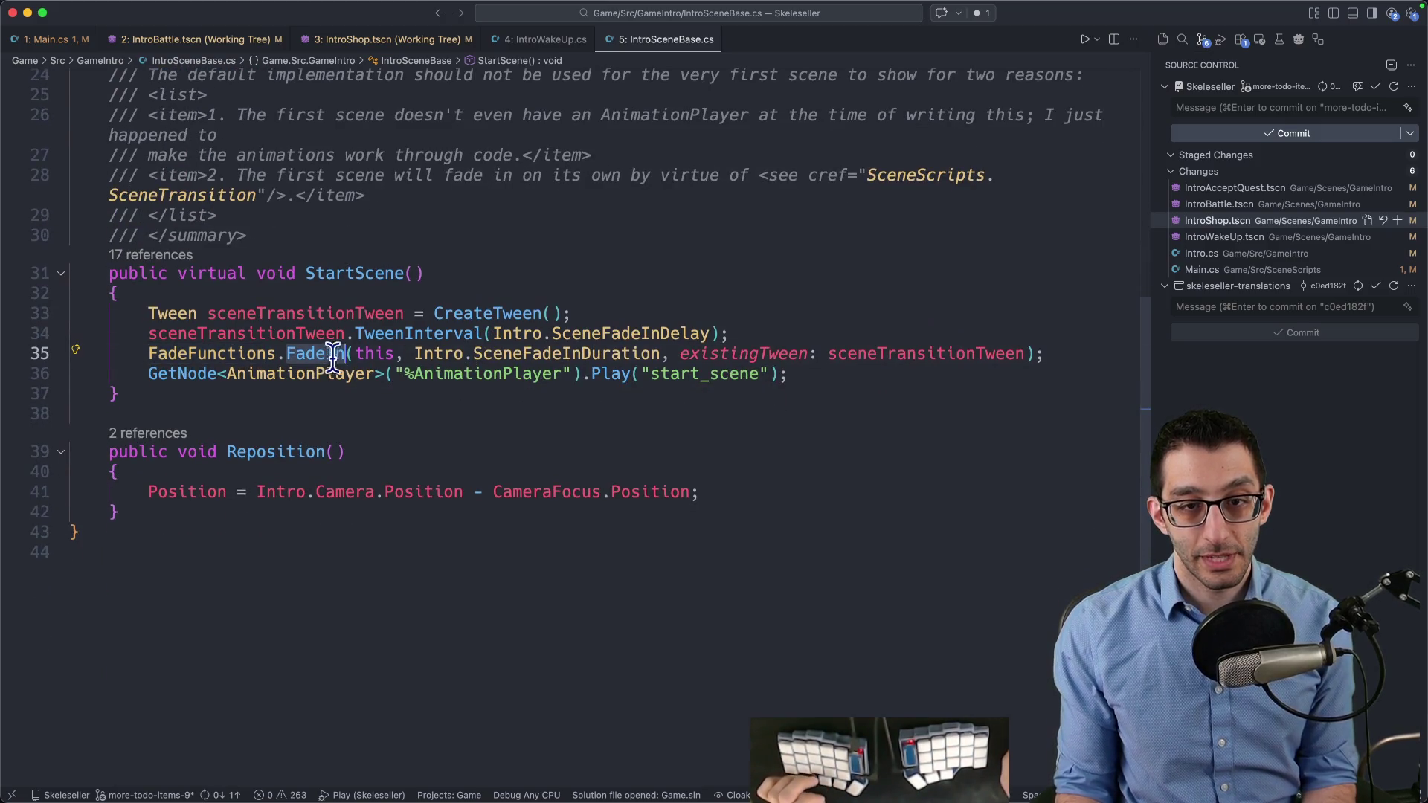
pyautogui.scroll(5, 464, 287)
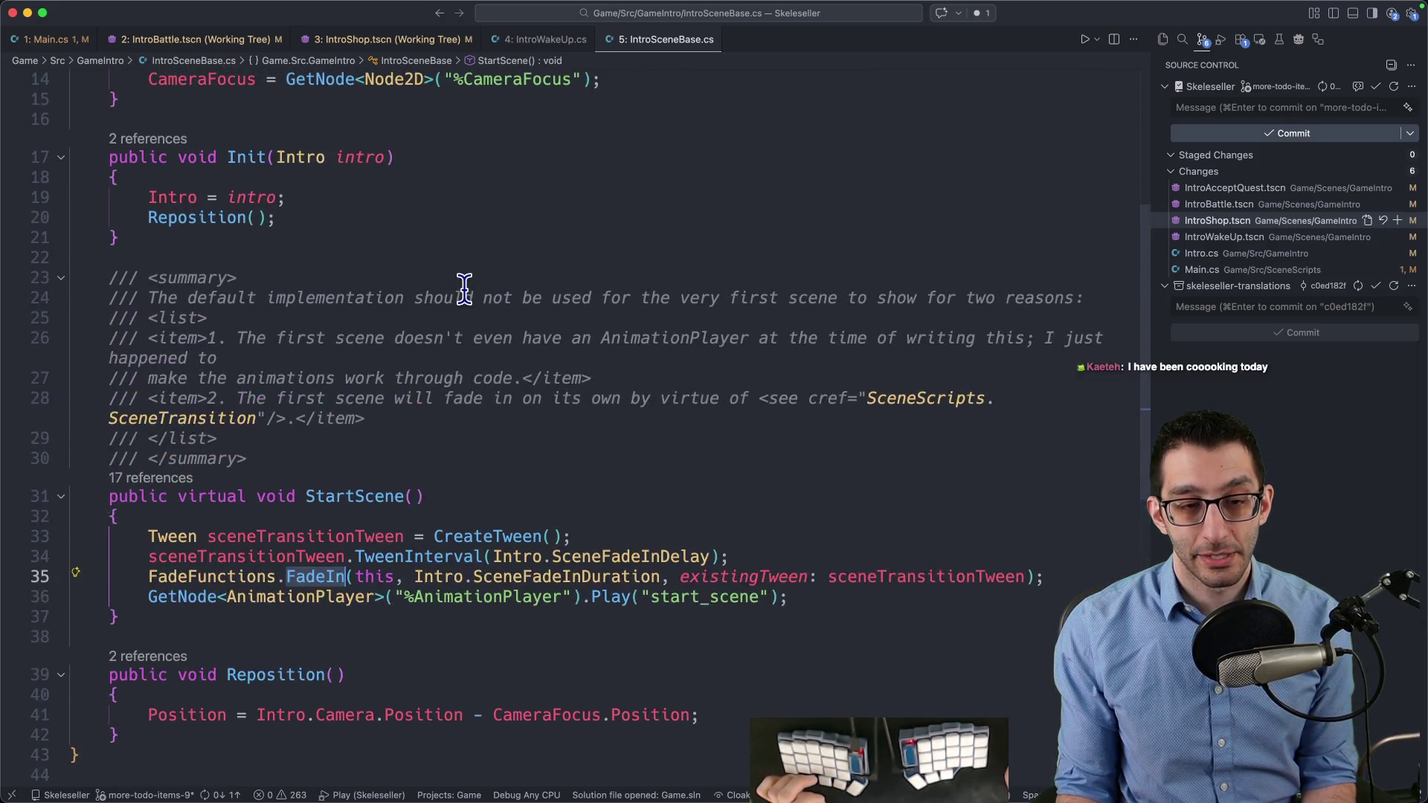
pyautogui.scroll(-3, 464, 287)
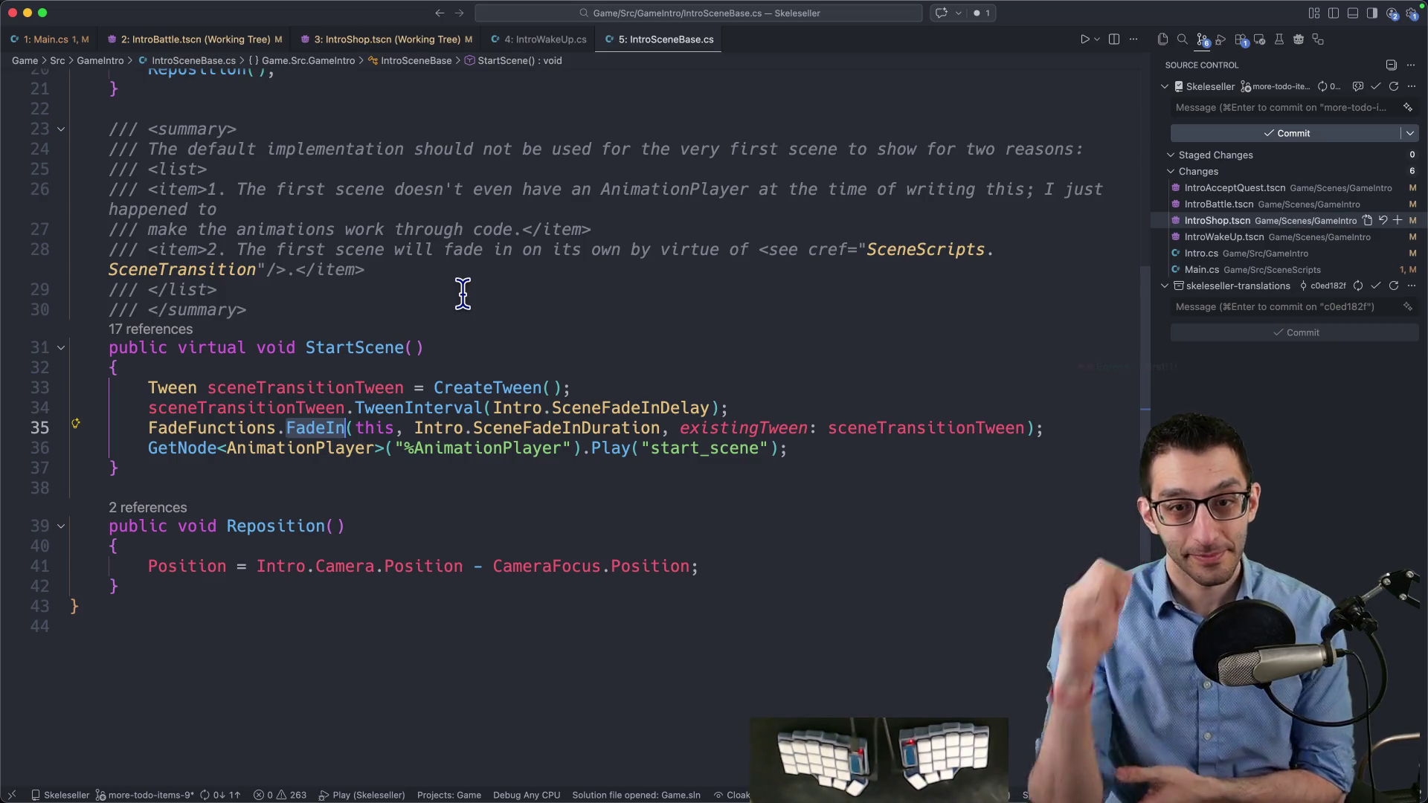
pyautogui.press('F12')
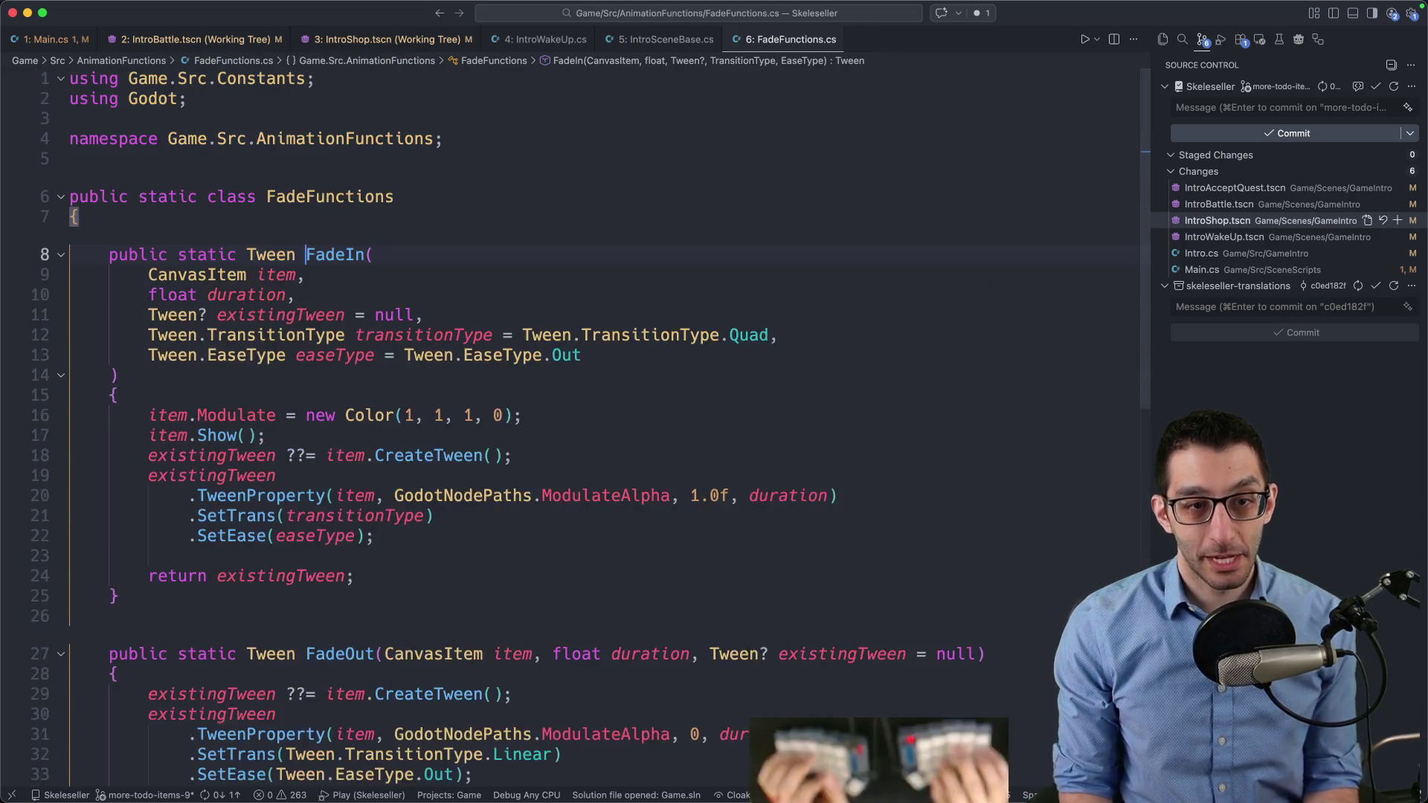
# Add a 'bool useSelfModulate = false' parameter to FadeIn
pyautogui.scroll(-4, 357, 404)
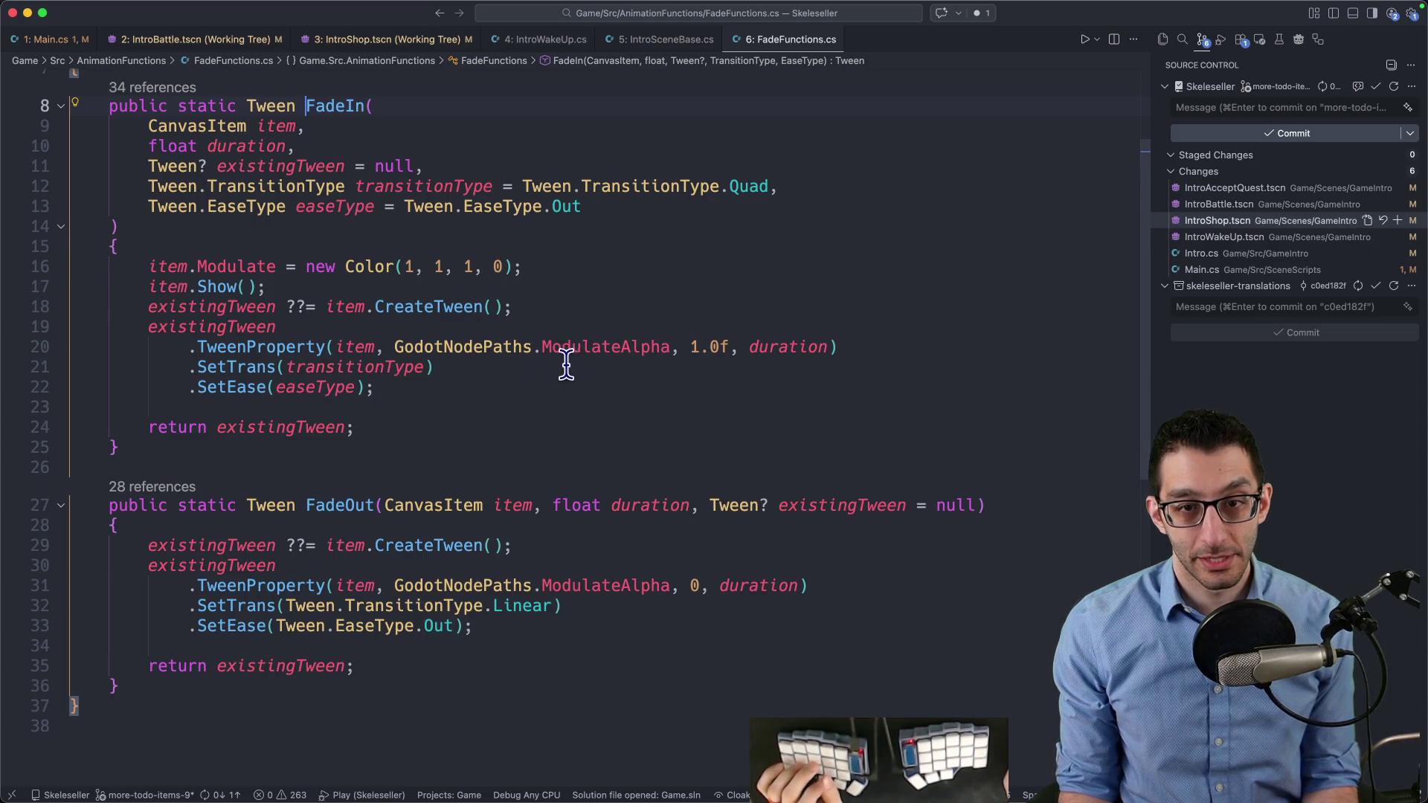
pyautogui.moveTo(382, 367)
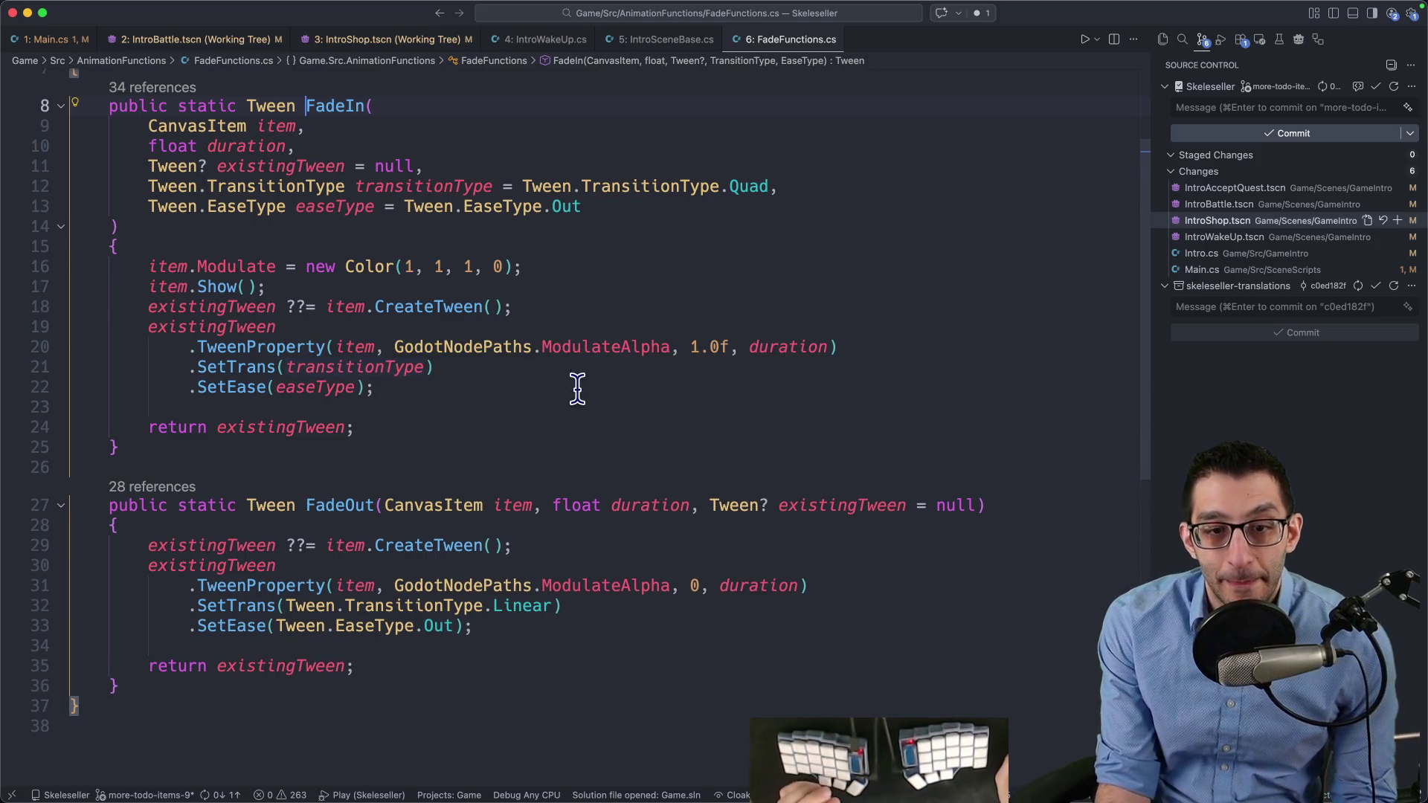
pyautogui.click(605, 586)
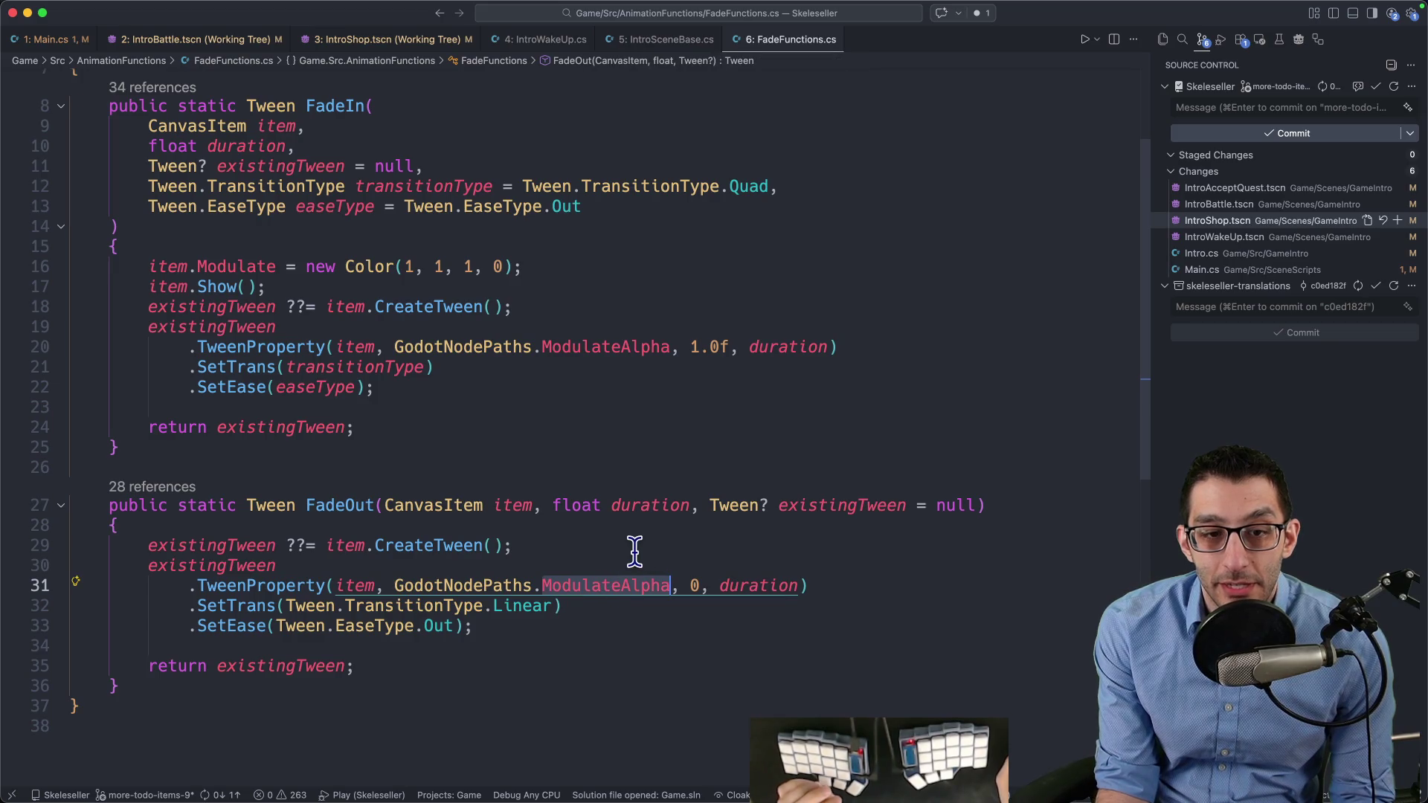
pyautogui.hotkey('ctrl', '-')
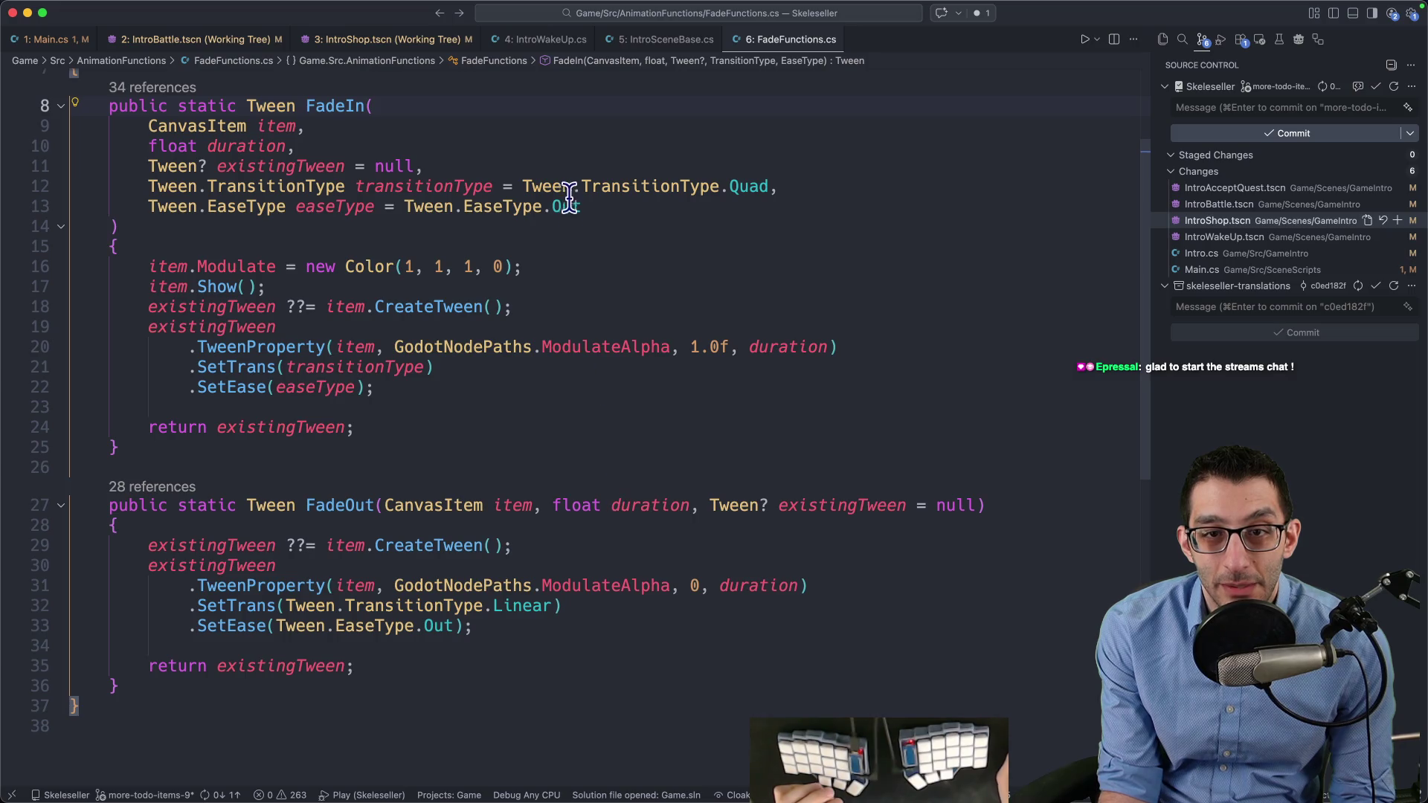
pyautogui.click(617, 206)
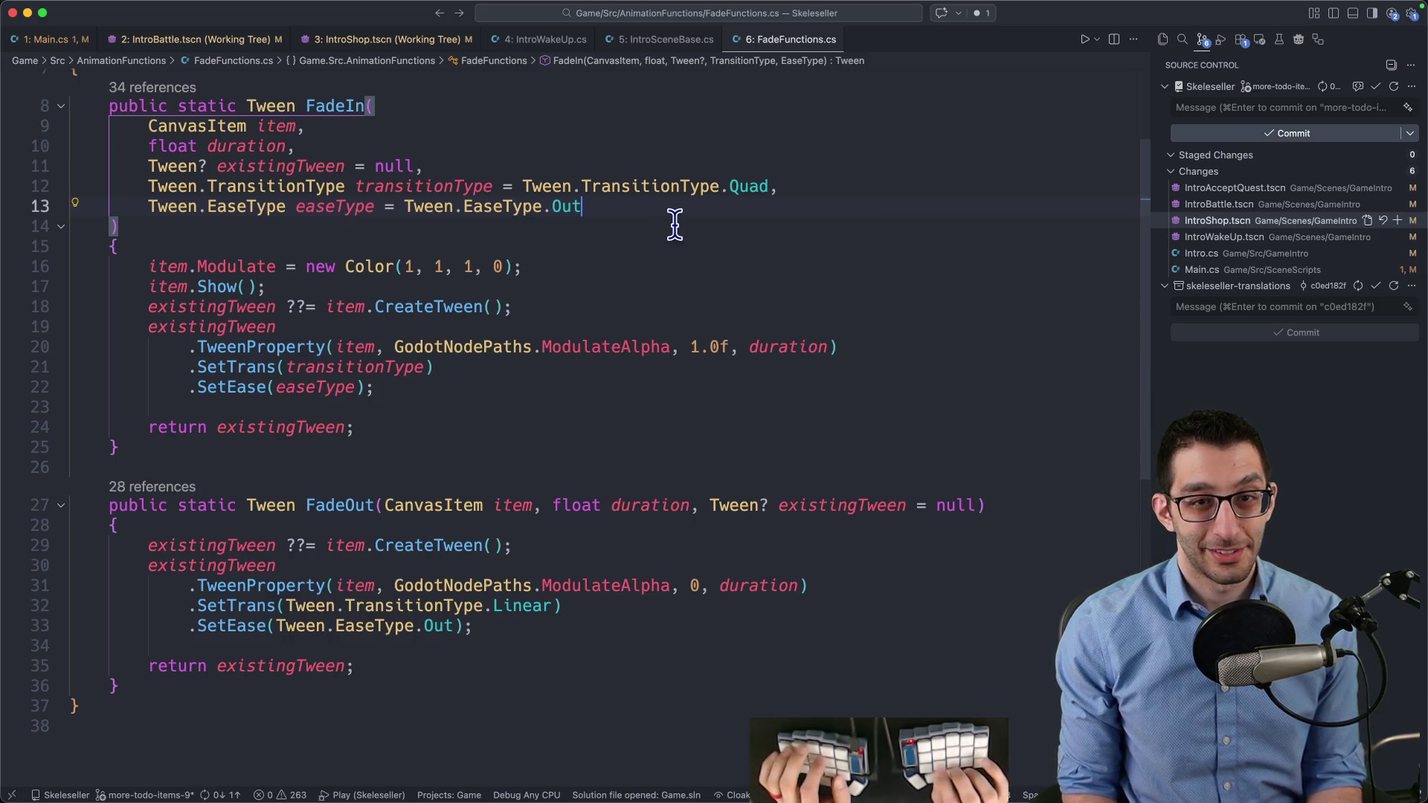
pyautogui.write(',')
pyautogui.press('Return')
pyautogui.write('bool useSel')
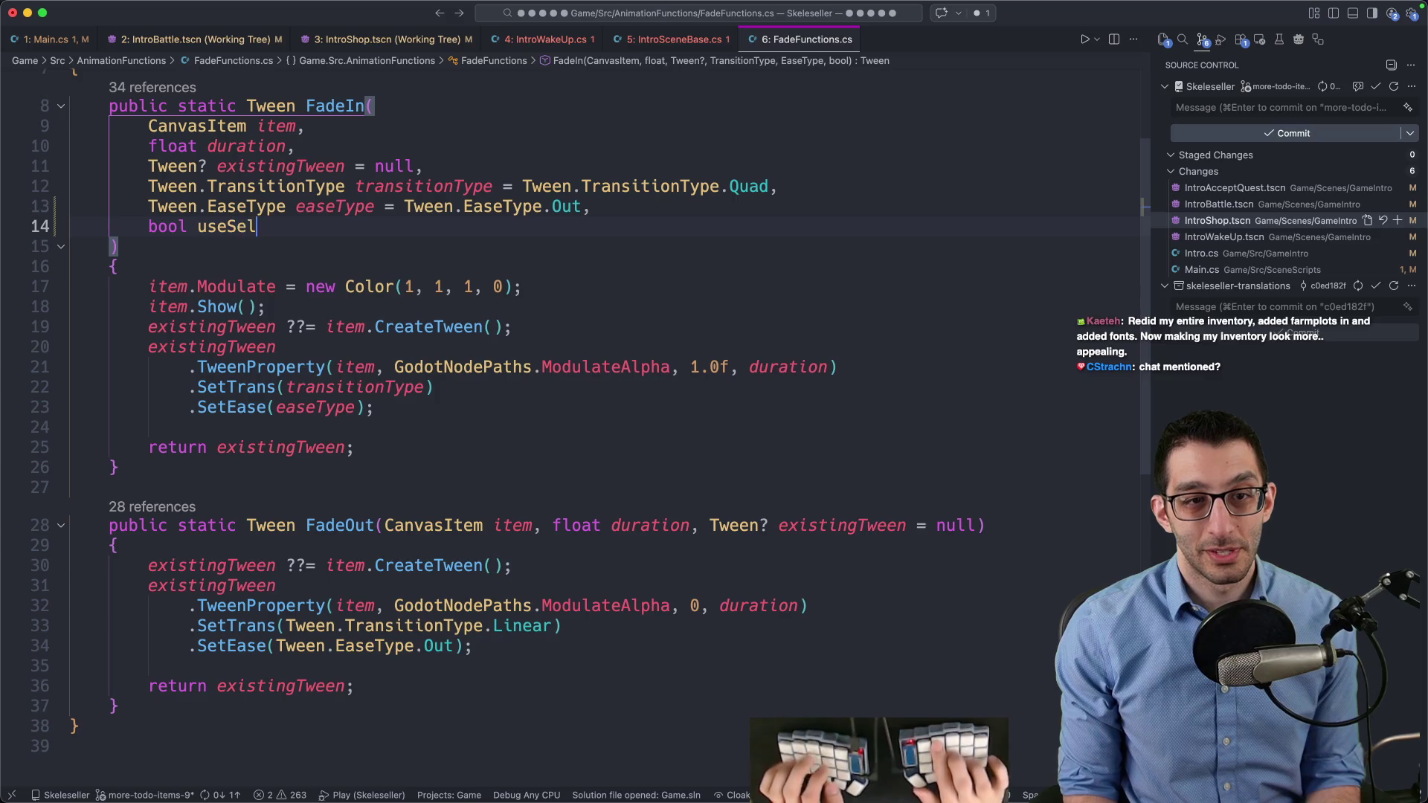
pyautogui.write('fModulate = false,')
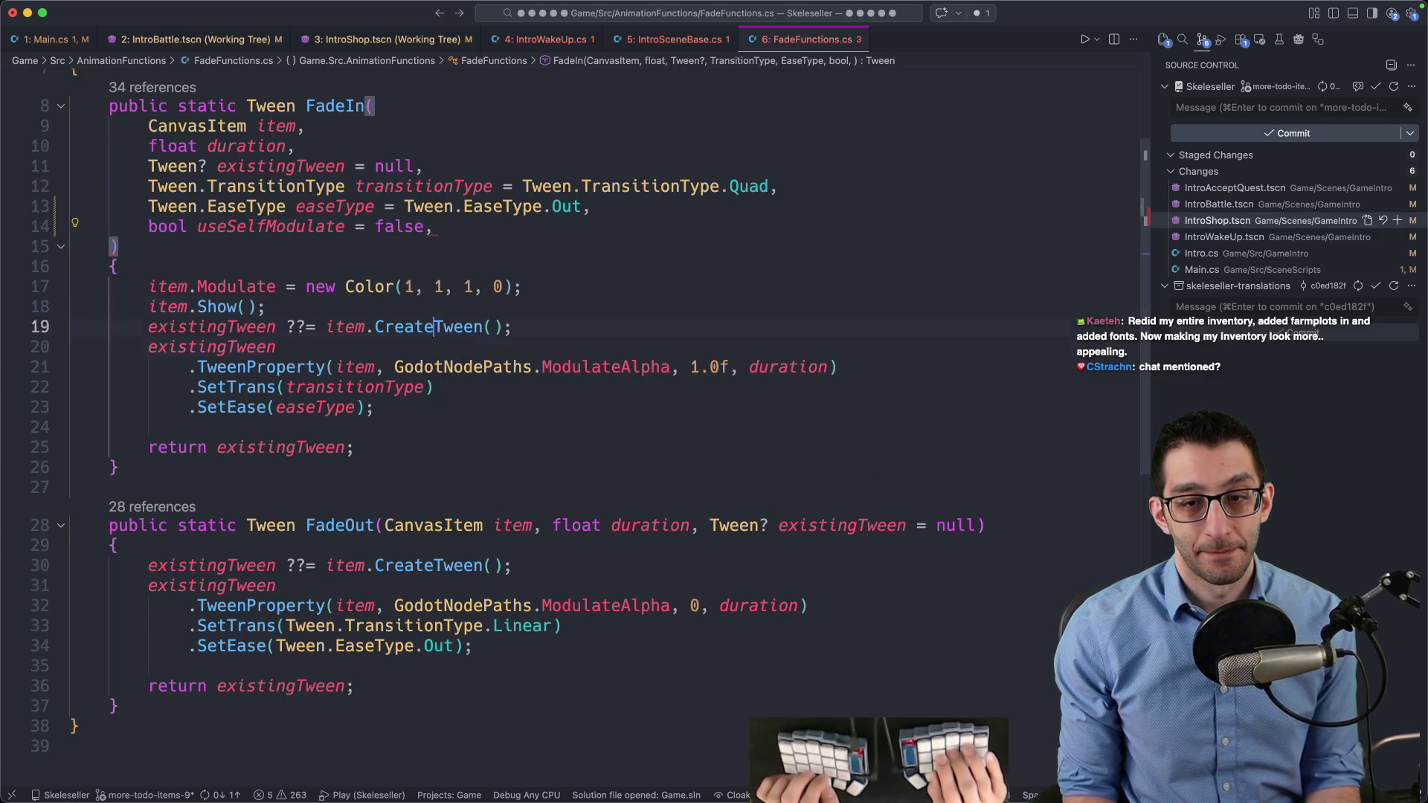
# Add the same useSelfModulate parameter to FadeOut and remove the stray trailing commas
pyautogui.click(975, 525)
pyautogui.write(', bool useSelfModulate = false,')
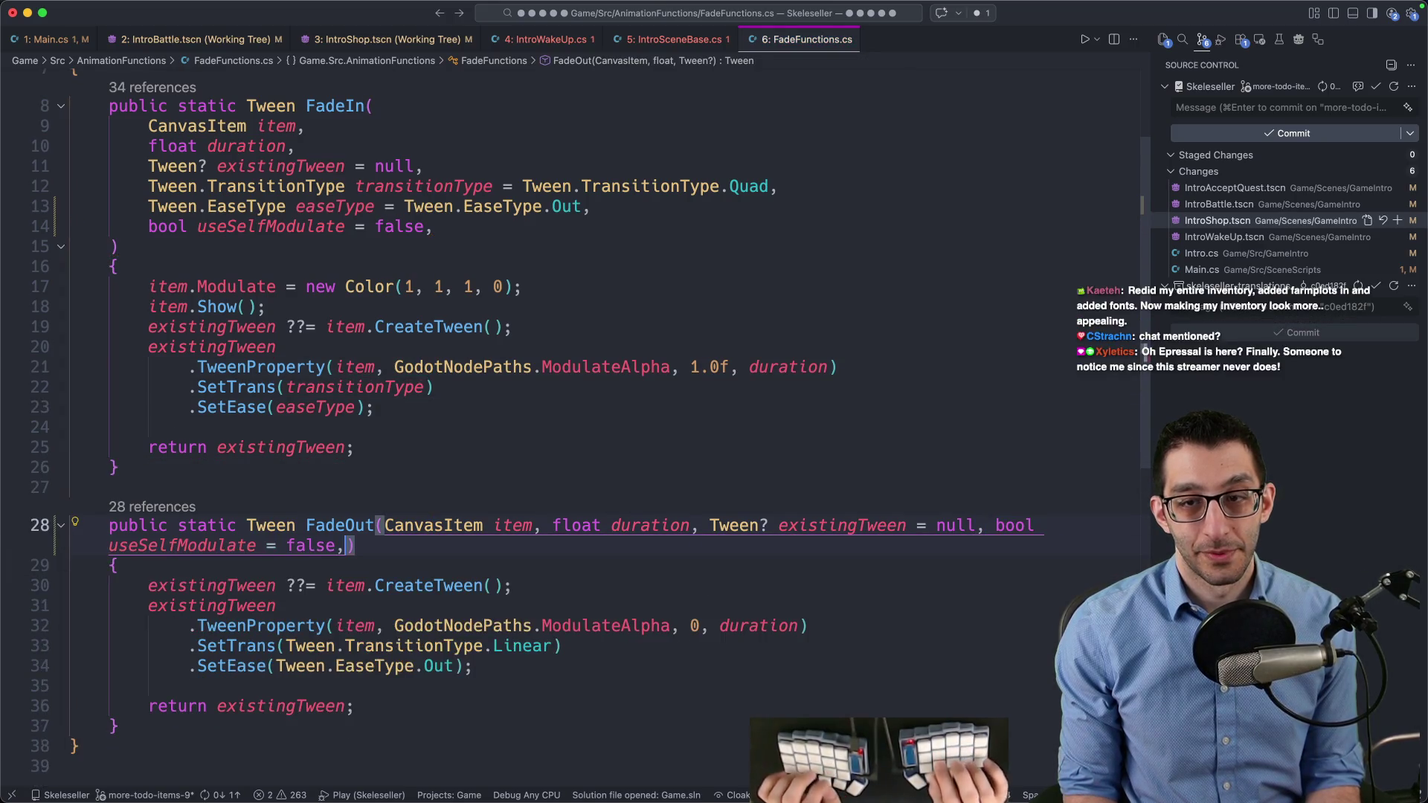
pyautogui.click(343, 545)
pyautogui.press('BackSpace')
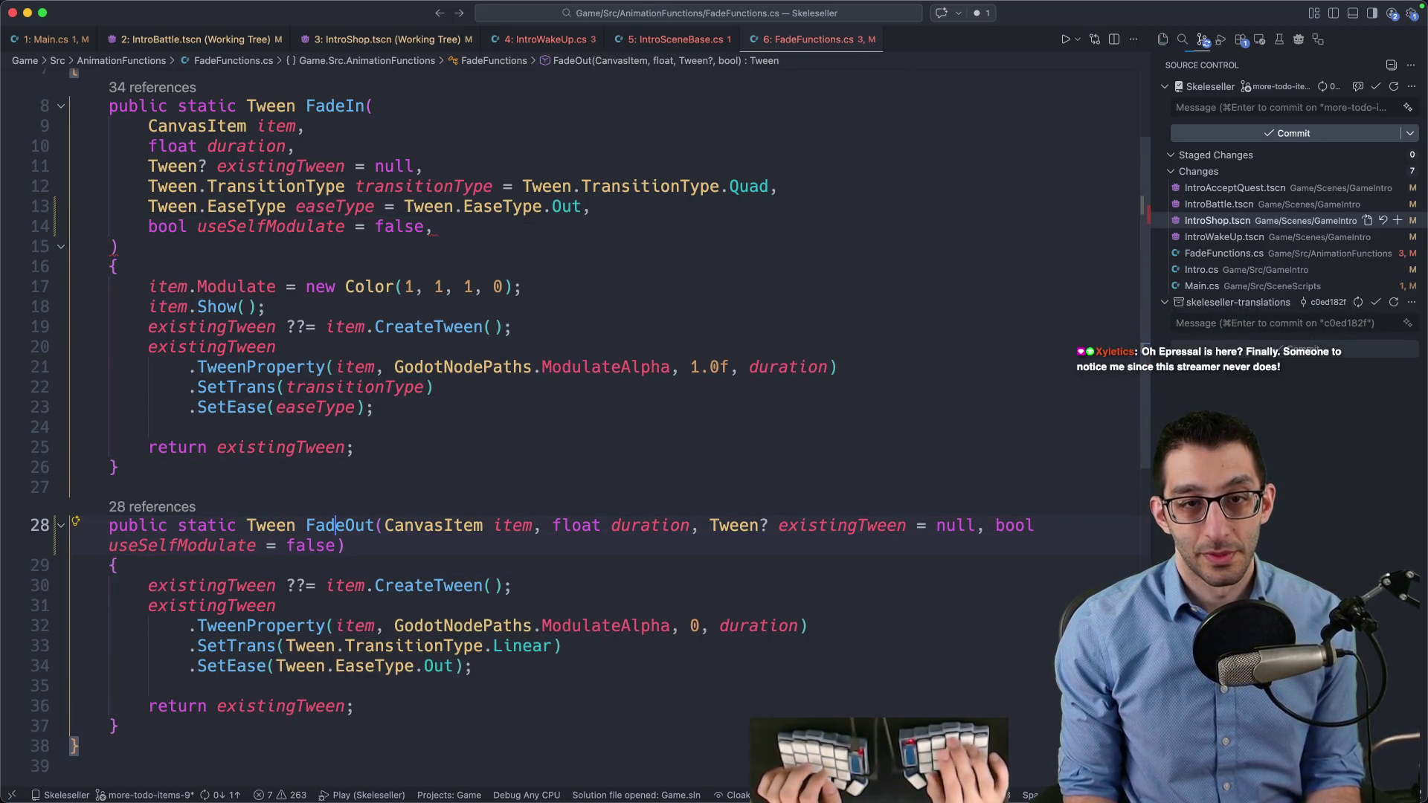
pyautogui.click(434, 226)
pyautogui.press('BackSpace')
# Duplicate ModulateAlpha as a SelfModulateAlpha constant in GodotNodePaths.cs and save
pyautogui.click(415, 367)
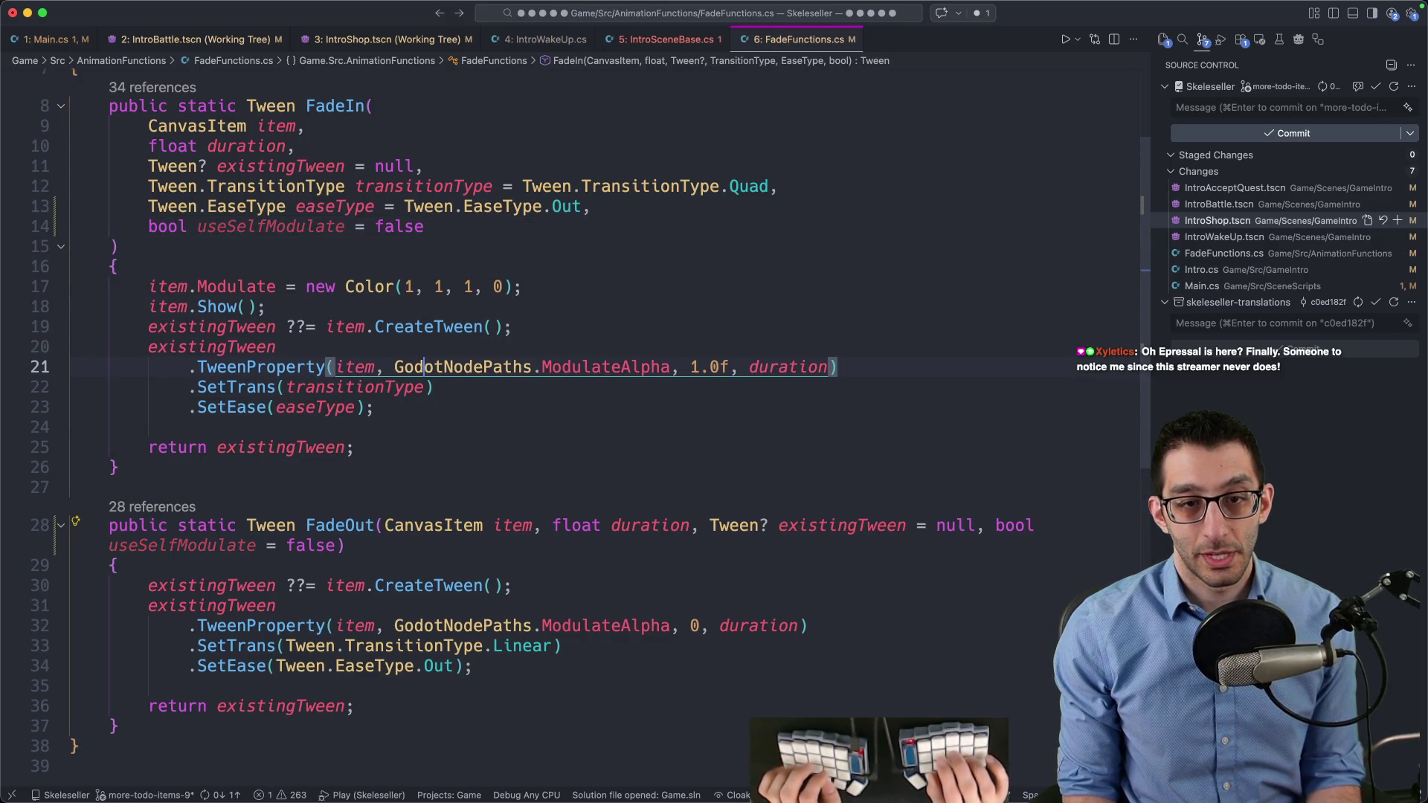
pyautogui.press('F12')
pyautogui.hotkey('shift', 'alt', 'Down')
pyautogui.write('Self')
pyautogui.press('super+s')
pyautogui.hotkey('ctrl', '-')
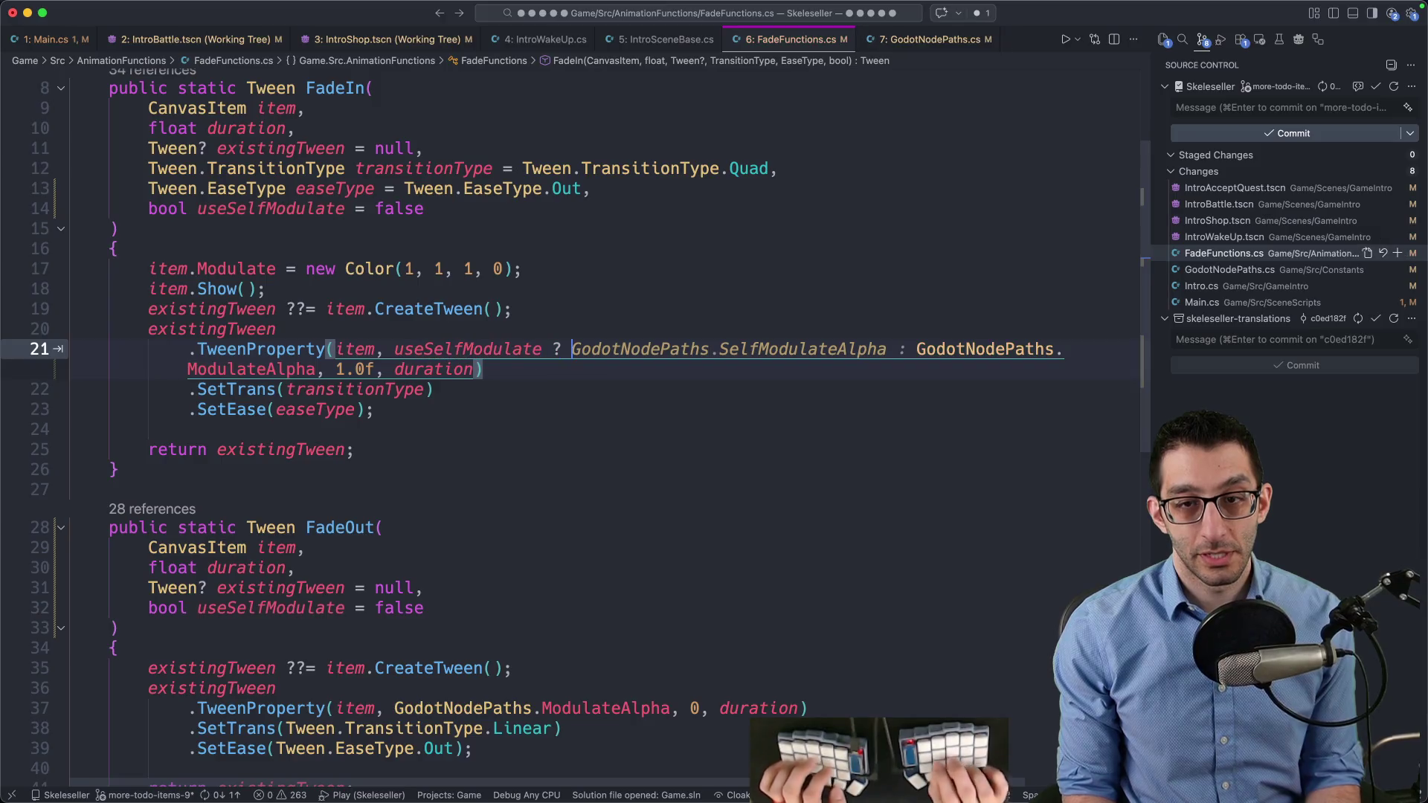
pyautogui.press('super+s')
# Make the tween calls pick SelfModulateAlpha or ModulateAlpha via a useSelfModulate ternary, and save
pyautogui.scroll(-5, 606, 274)
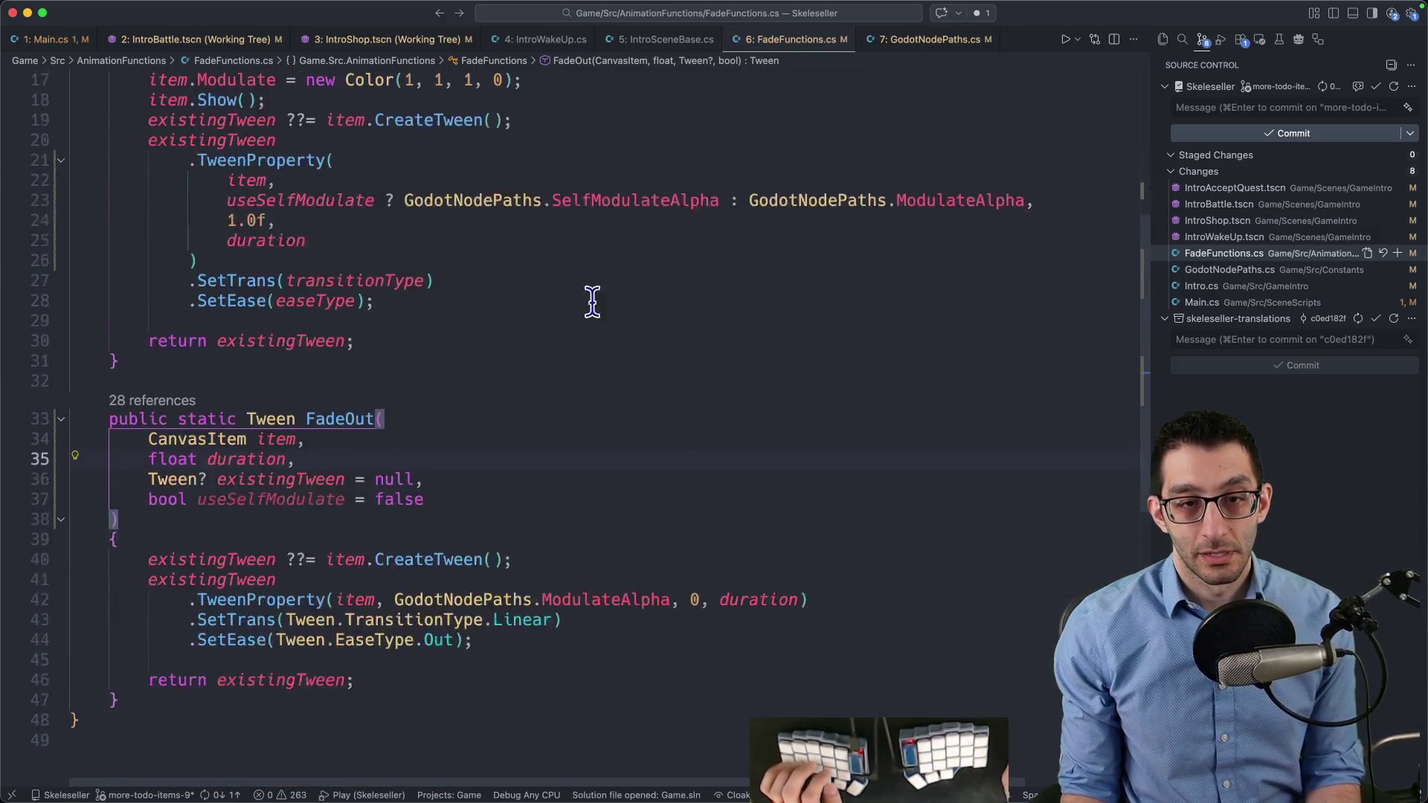
pyautogui.write('use')
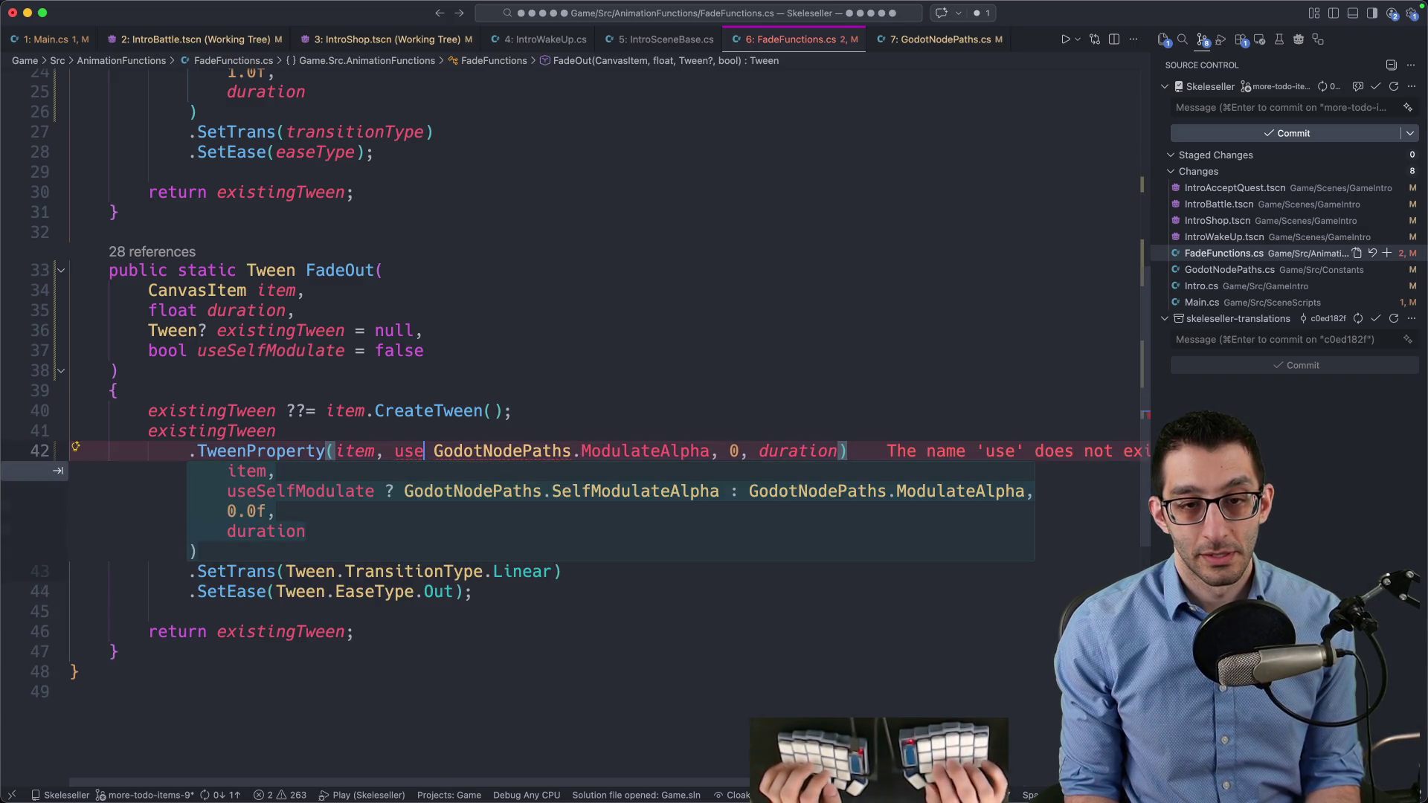
pyautogui.press('Escape')
pyautogui.write('Self')
pyautogui.press('Tab')
pyautogui.write('?')
pyautogui.press('Tab')
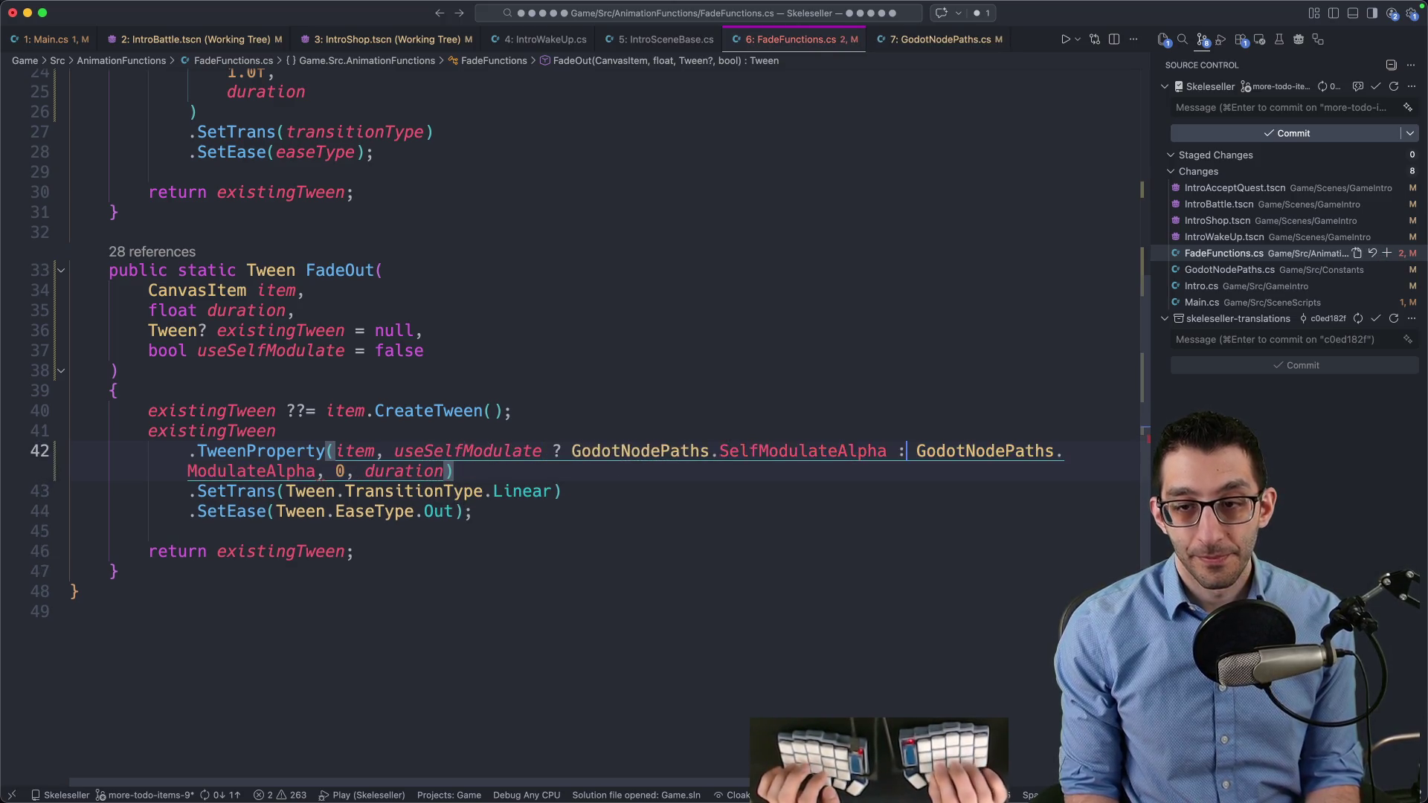
pyautogui.press('super+s')
pyautogui.scroll(5, 535, 357)
pyautogui.scroll(1, 555, 335)
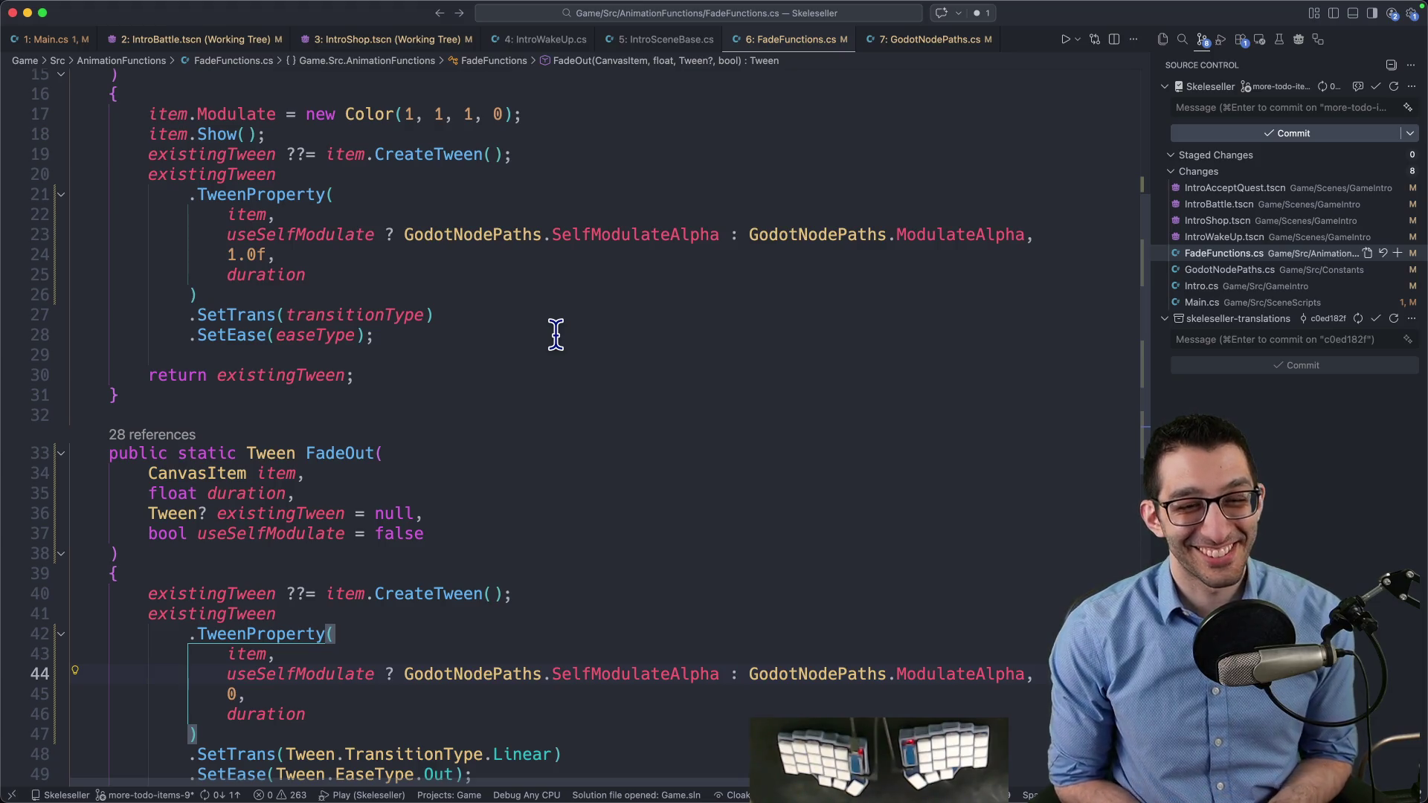
# Review the finished FadeIn method and return to StartScene's FadeIn call in IntroSceneBase.cs
pyautogui.scroll(5, 551, 331)
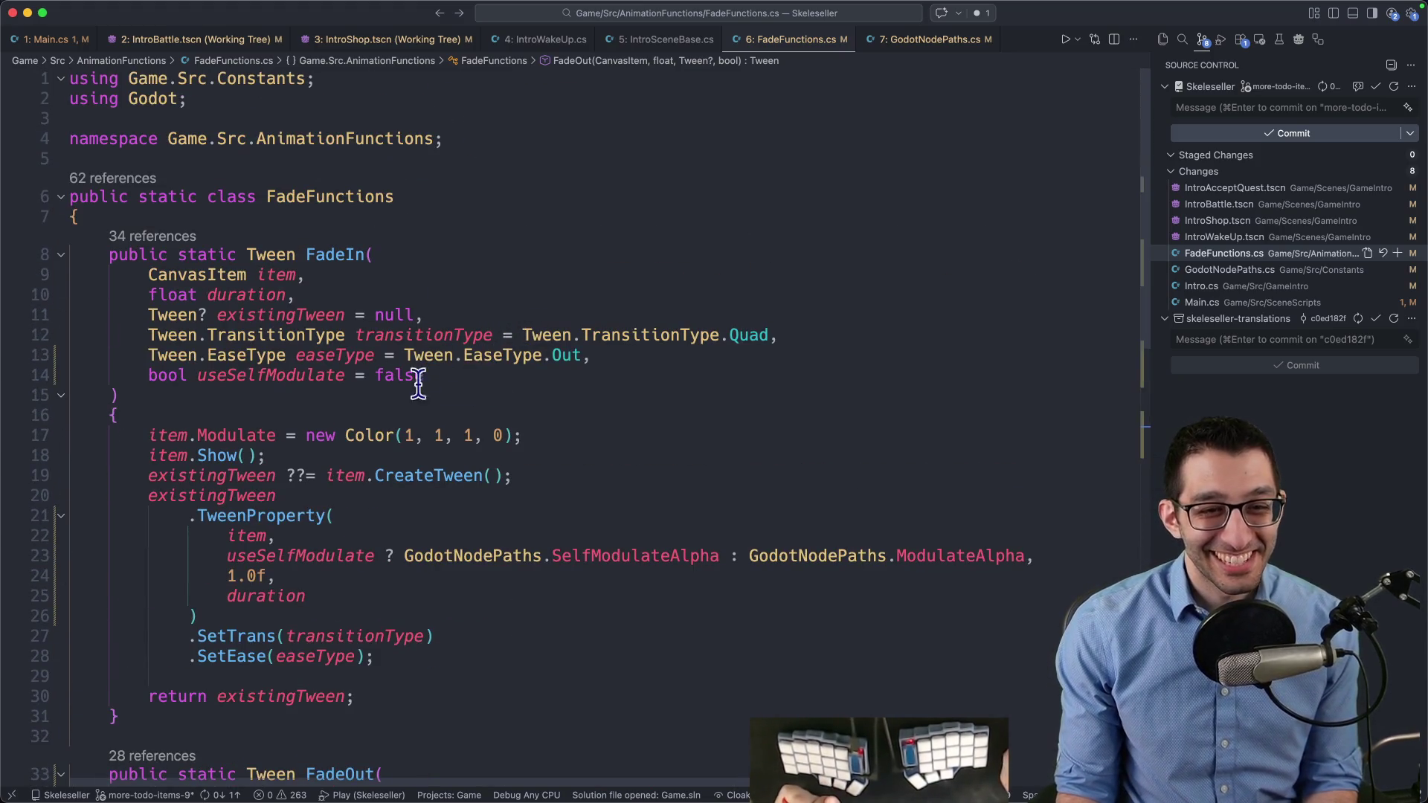
pyautogui.click(526, 436)
pyautogui.scroll(-8, 615, 380)
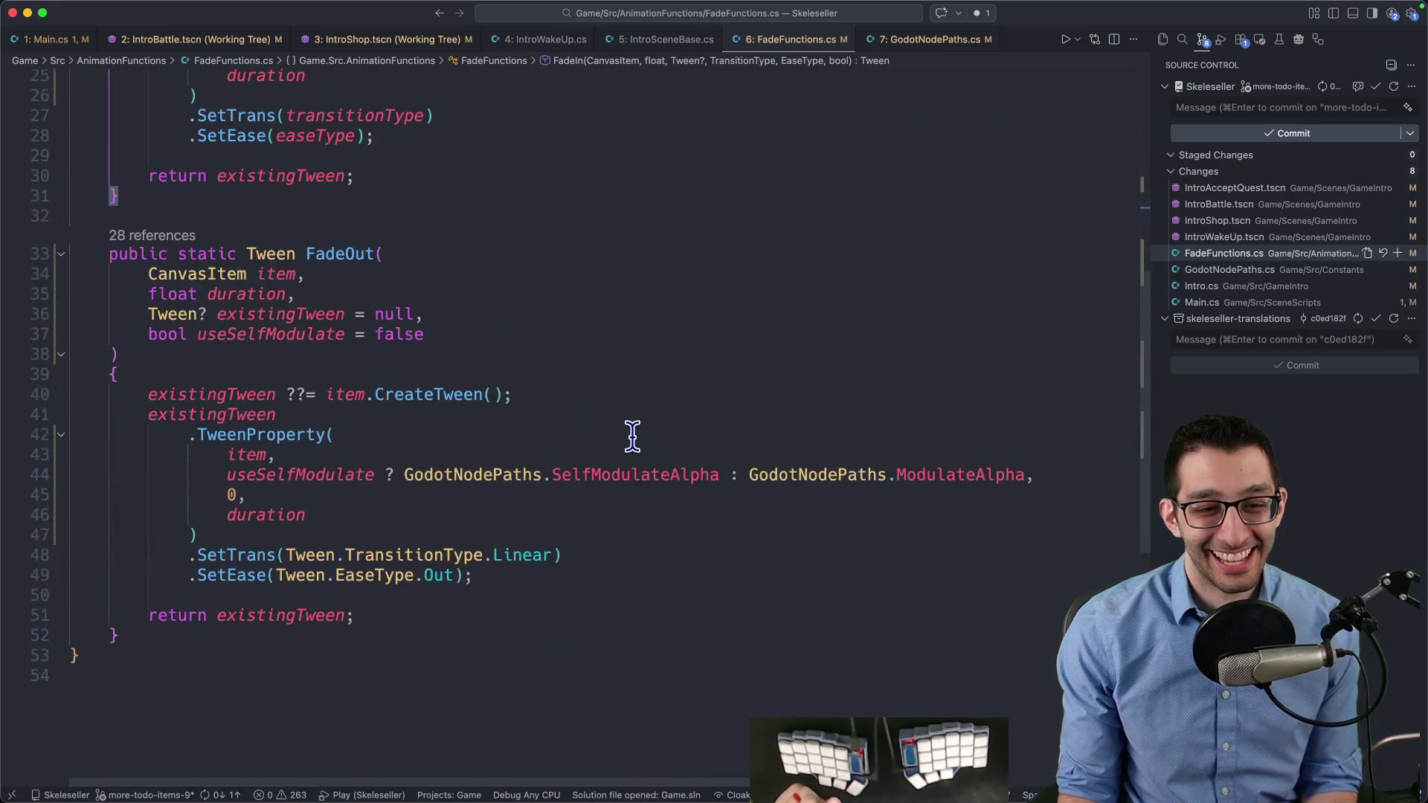
pyautogui.scroll(8, 631, 437)
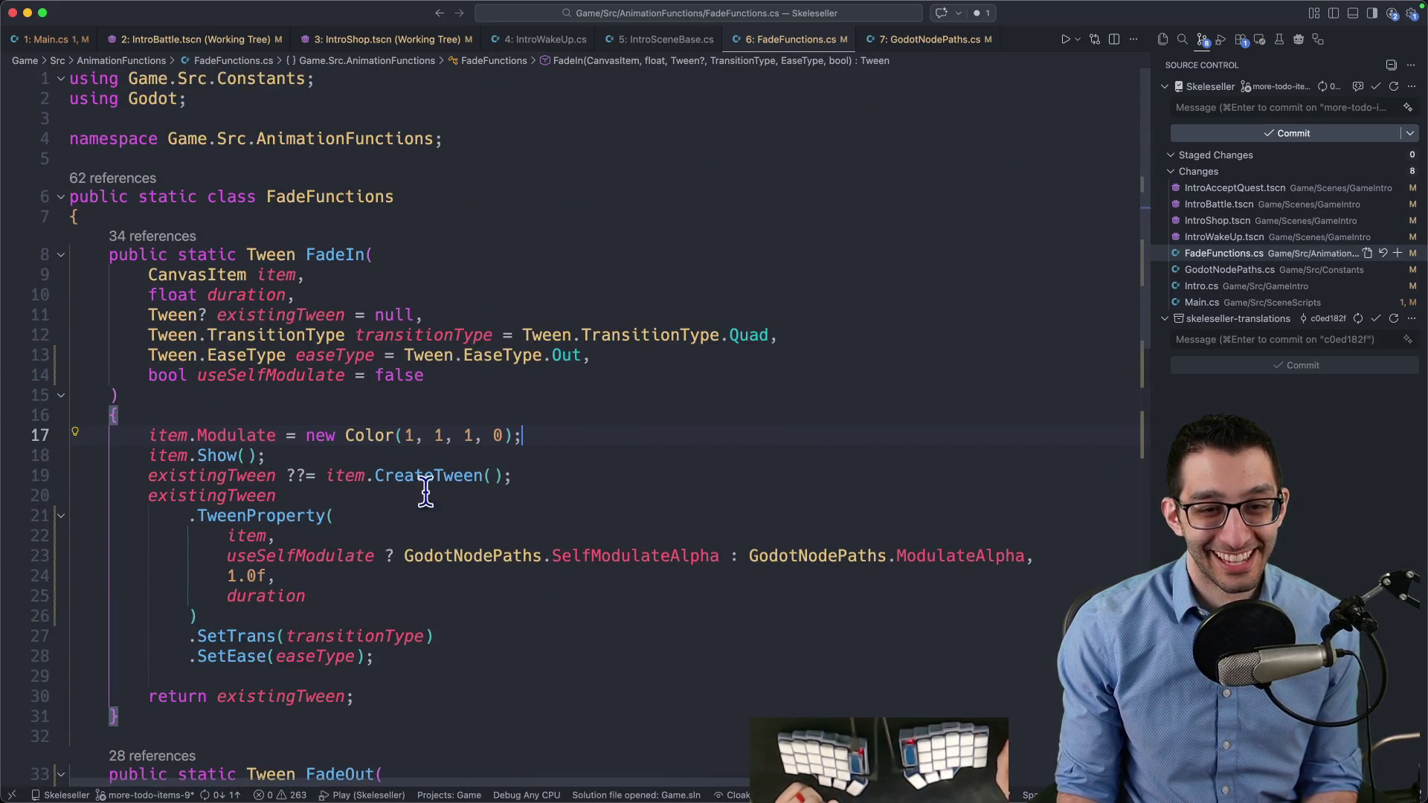
pyautogui.scroll(-3, 429, 487)
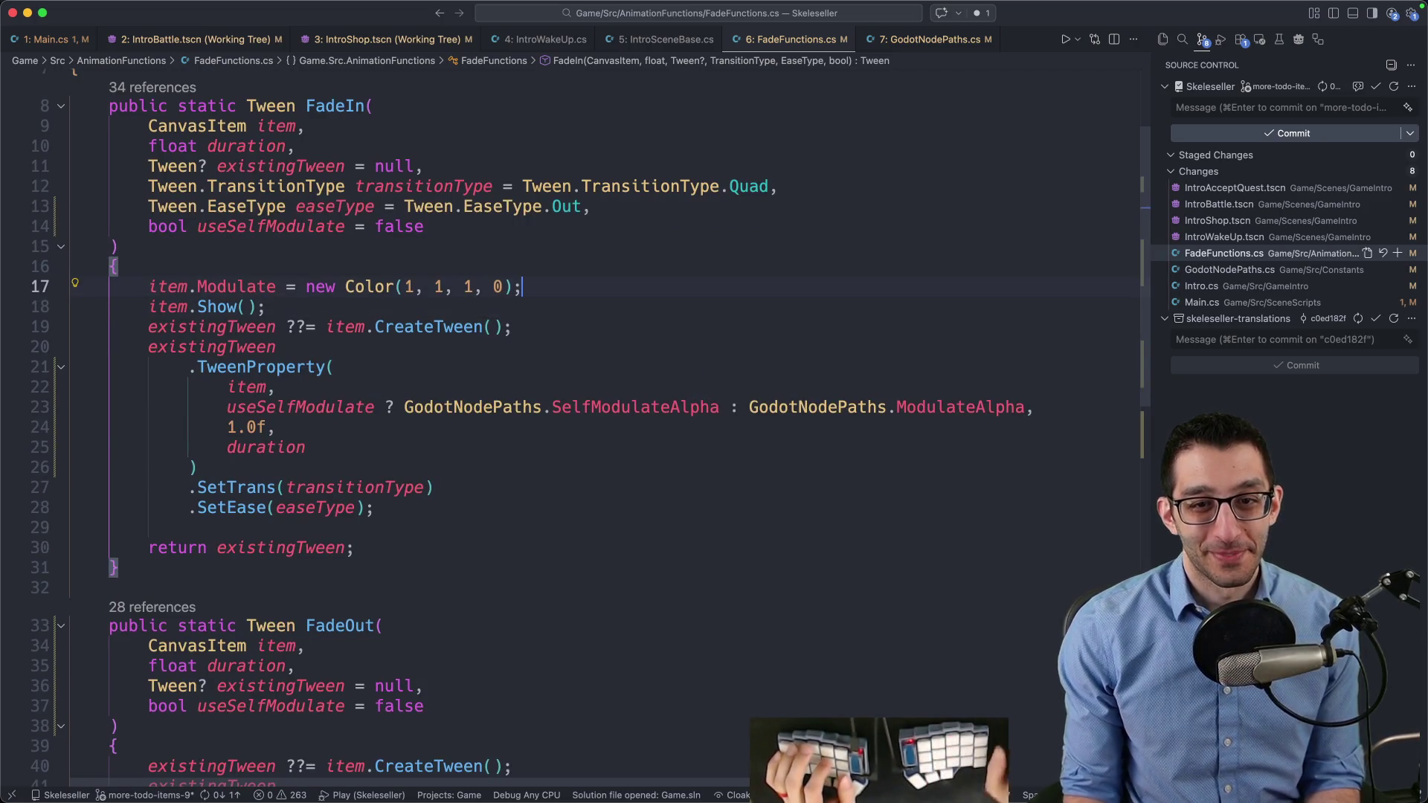
pyautogui.scroll(3, 565, 227)
pyautogui.hotkey('ctrl', '-')
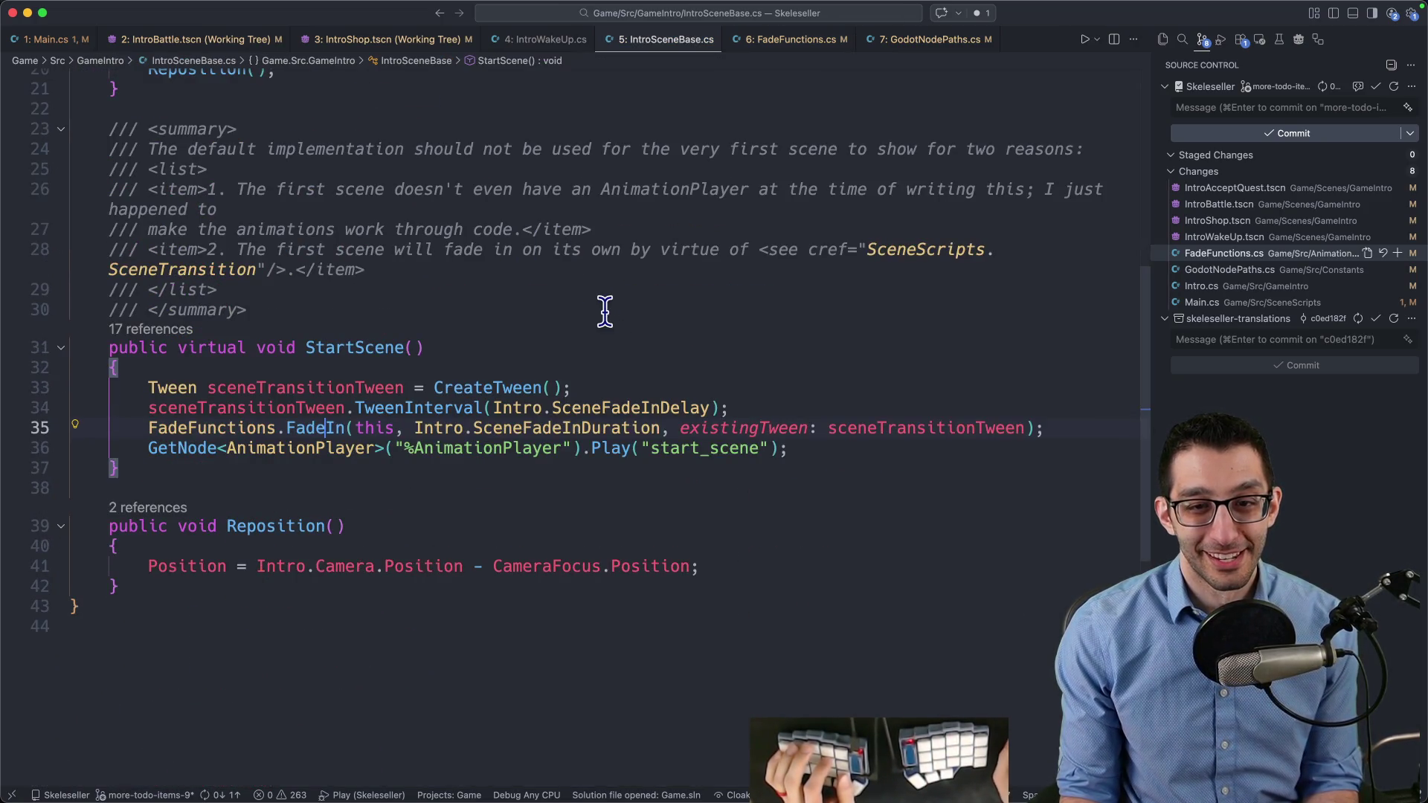
pyautogui.hotkey('ctrl', '-')
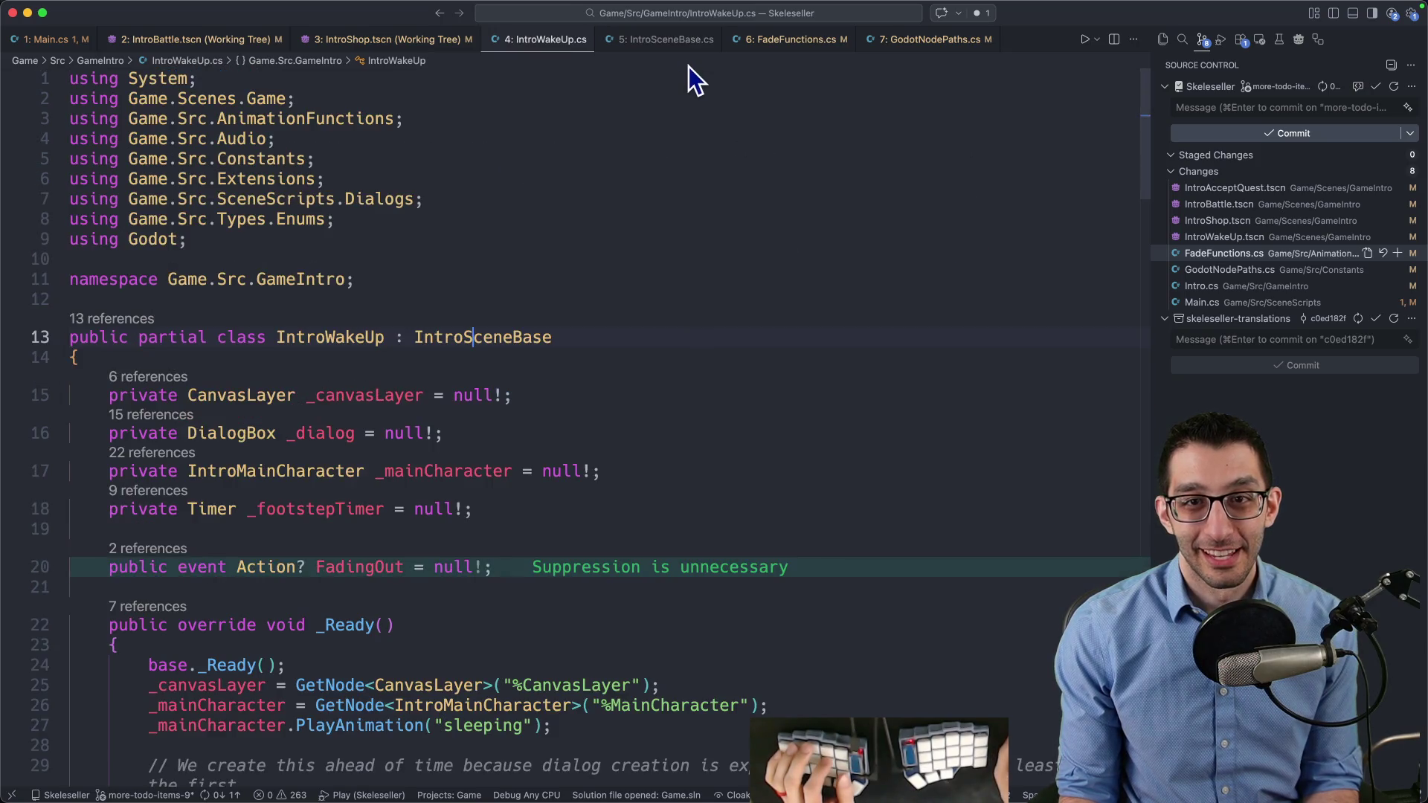
pyautogui.hotkey('ctrl', '-')
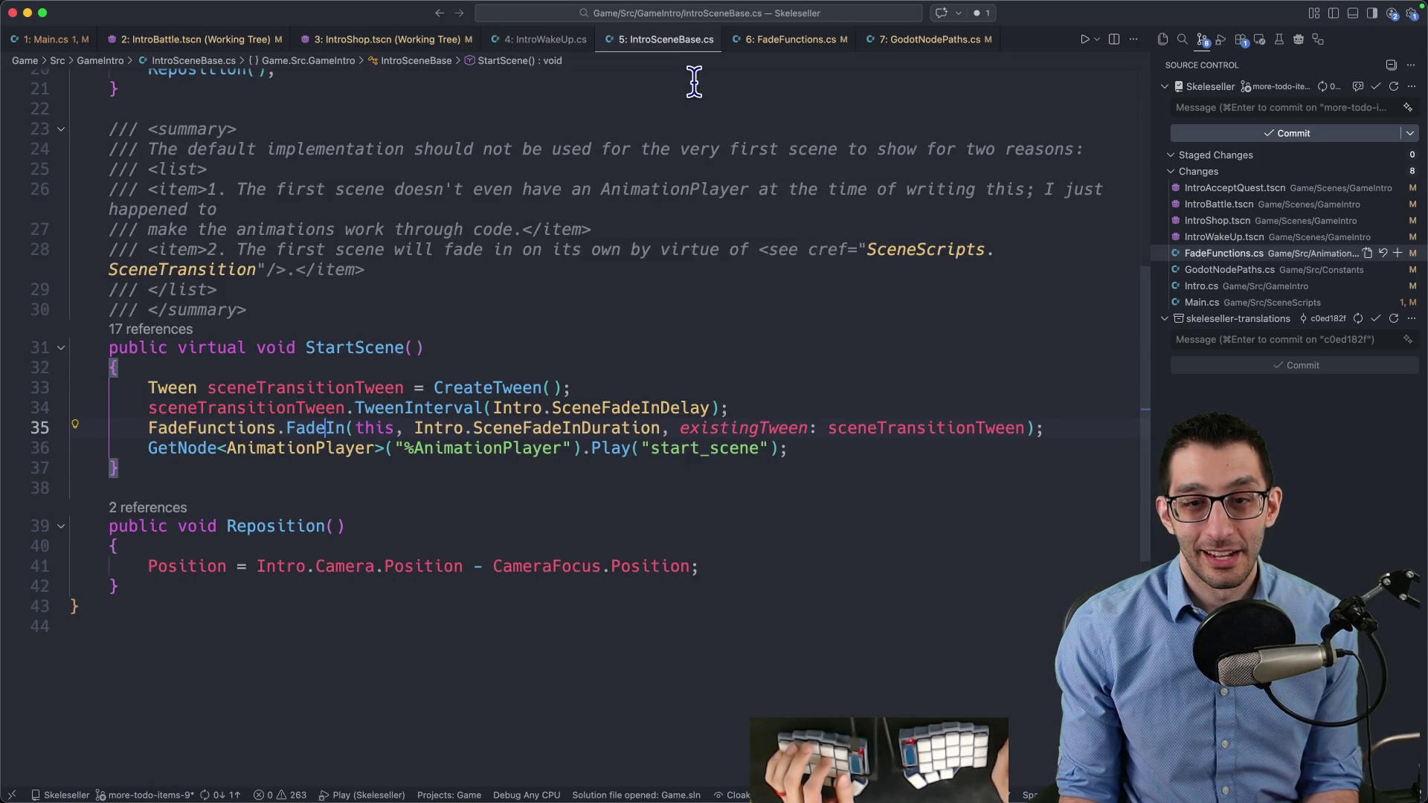
pyautogui.hotkey('ctrl', '-')
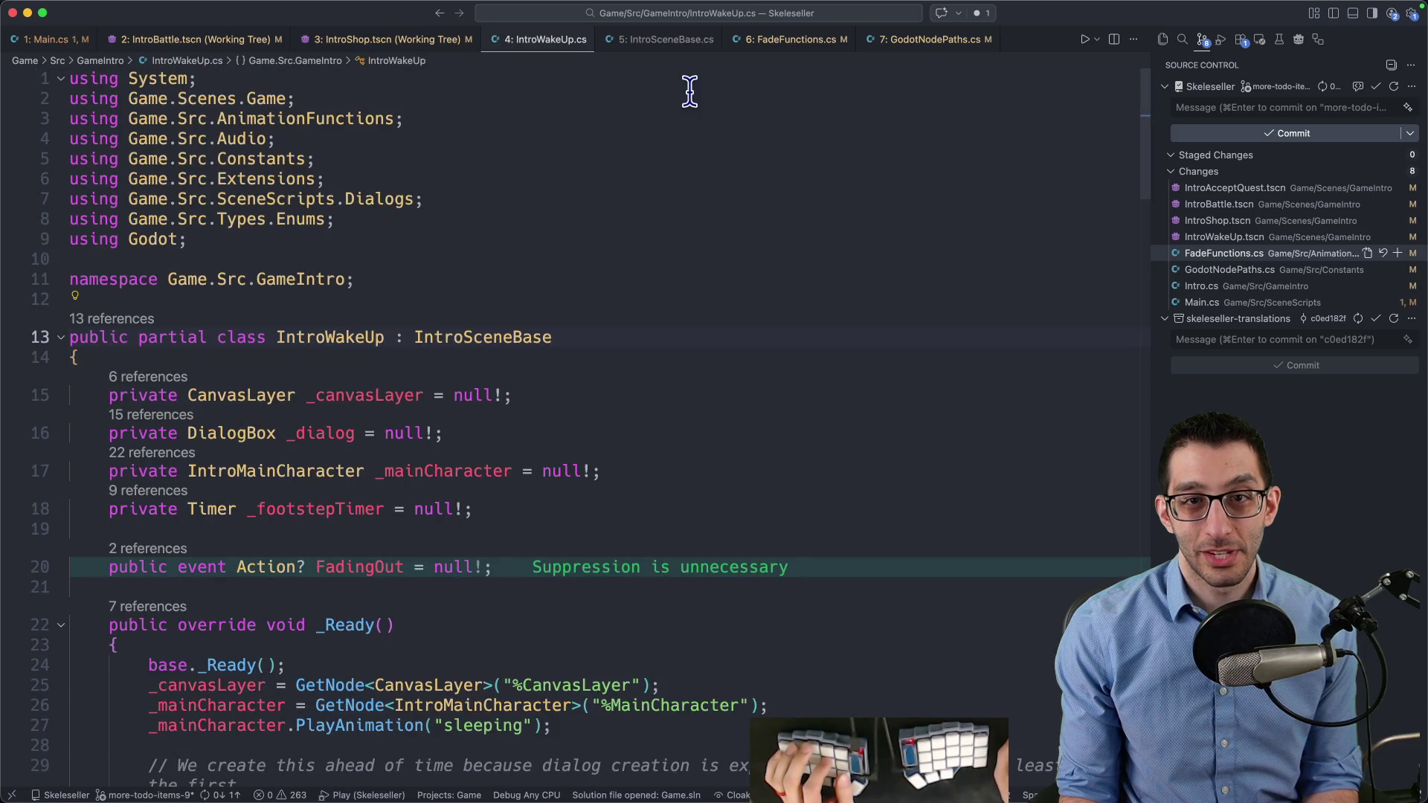
pyautogui.hotkey('ctrl', '-')
# Add 'useSelfModulate: true' to StartScene's FadeIn call and save IntroSceneBase.cs
pyautogui.click(1026, 427)
pyautogui.write(', use')
pyautogui.press('Tab')
pyautogui.write(': true')
pyautogui.press('super+s')
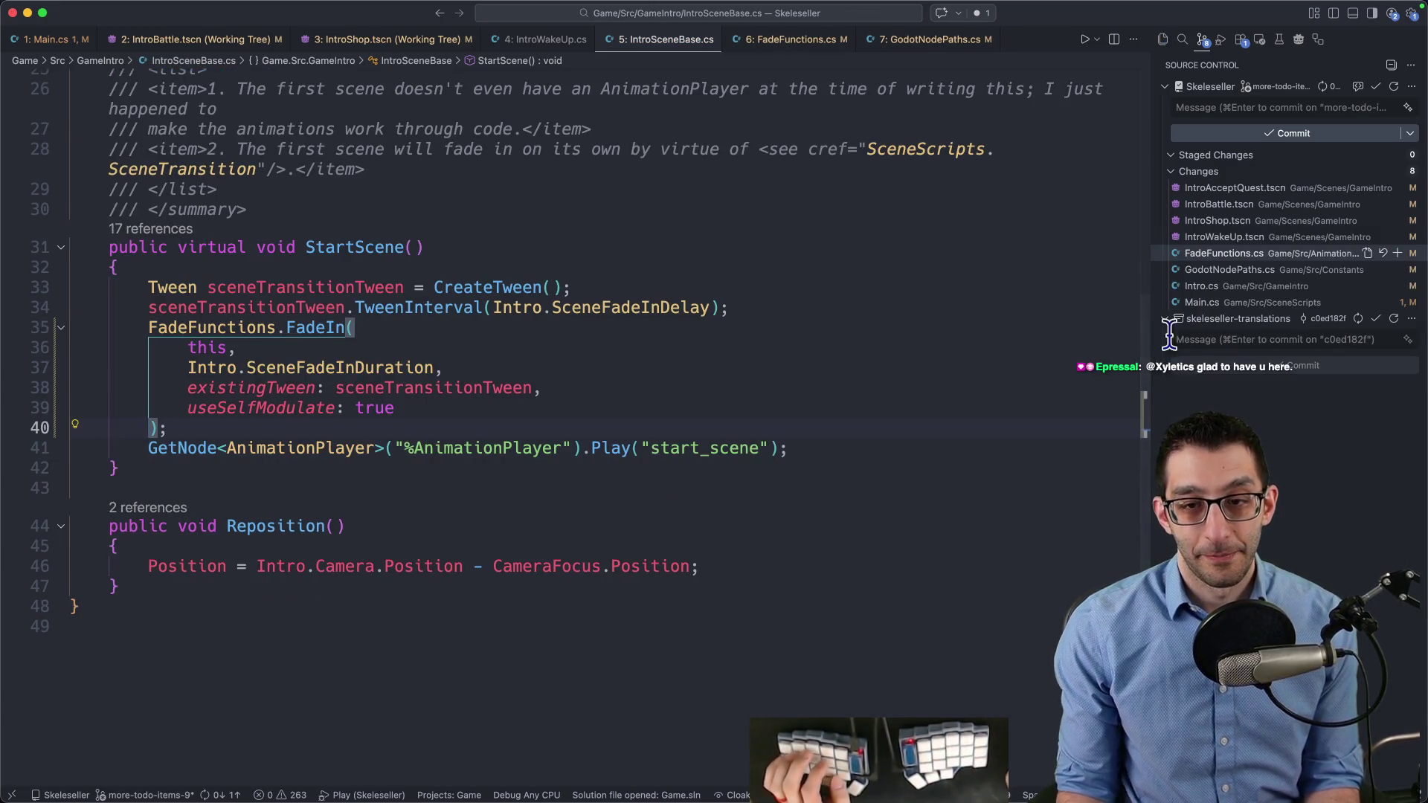
# Open Intro.cs and start a text search for its fade-out code
pyautogui.scroll(8, 756, 370)
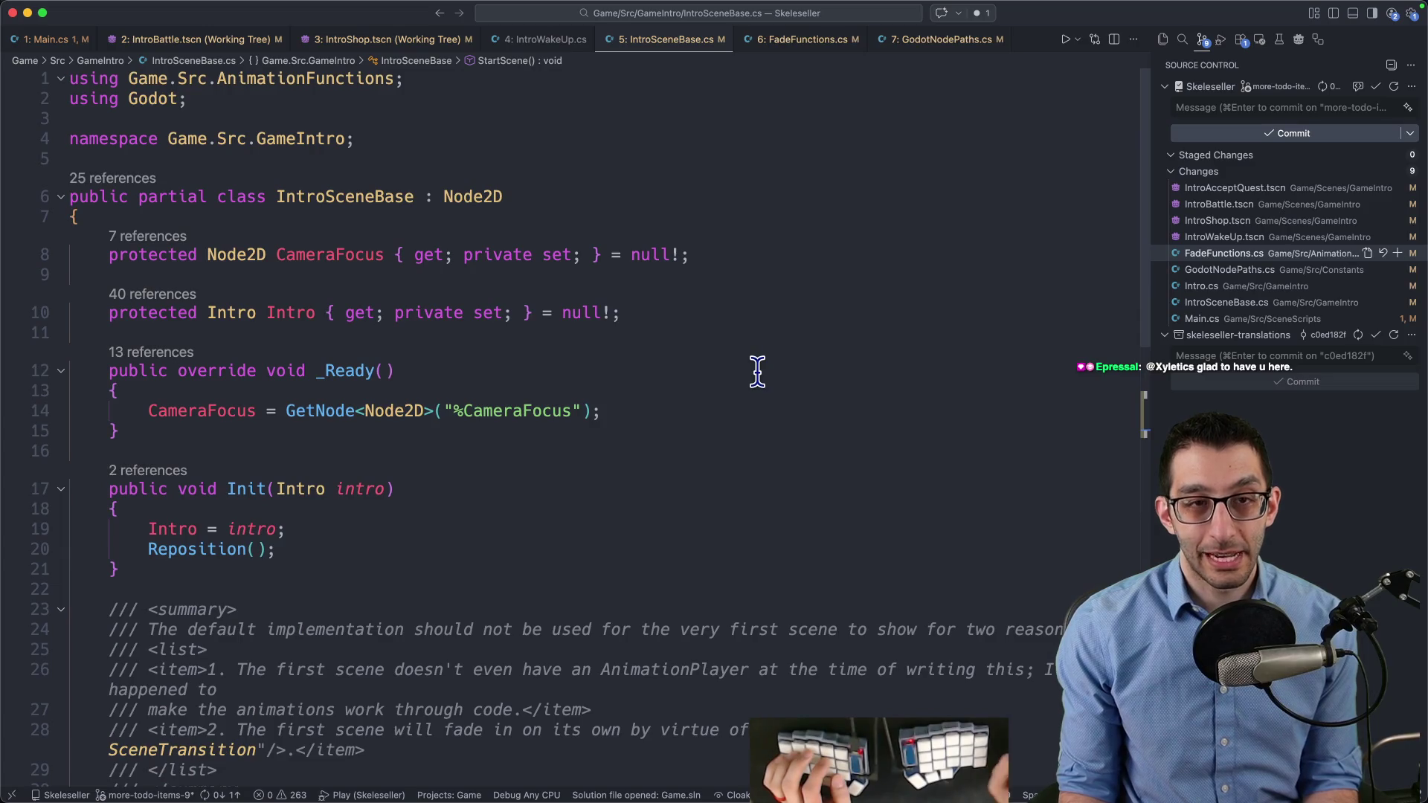
pyautogui.press('super+p')
pyautogui.press('Return')
pyautogui.press('super+f')
# Append 'useSelfModulate: true' to IntroAcceptQuest's FadeOut call and save the file
pyautogui.write('f')
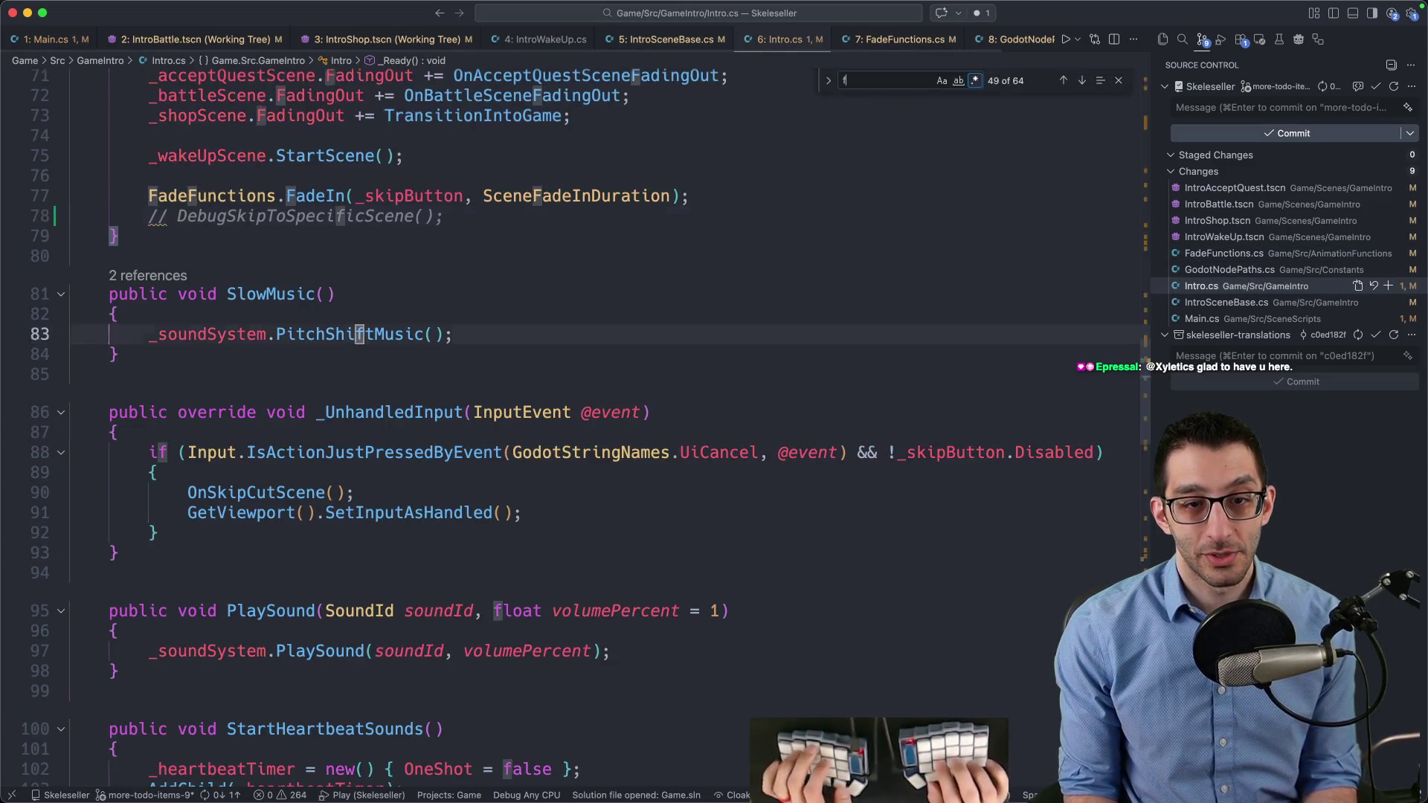
pyautogui.write('adeout')
pyautogui.press('Escape')
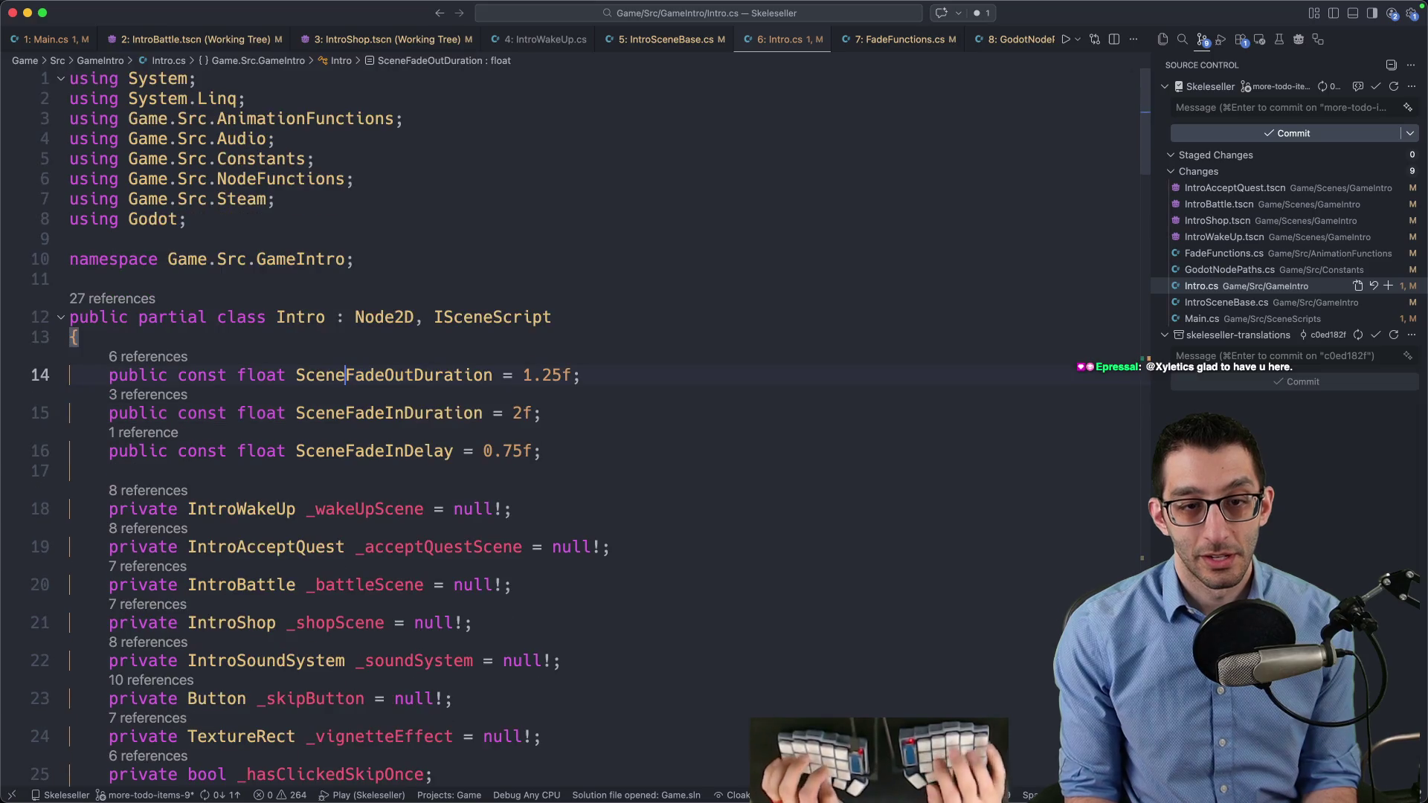
pyautogui.hotkey('shift', 'F12')
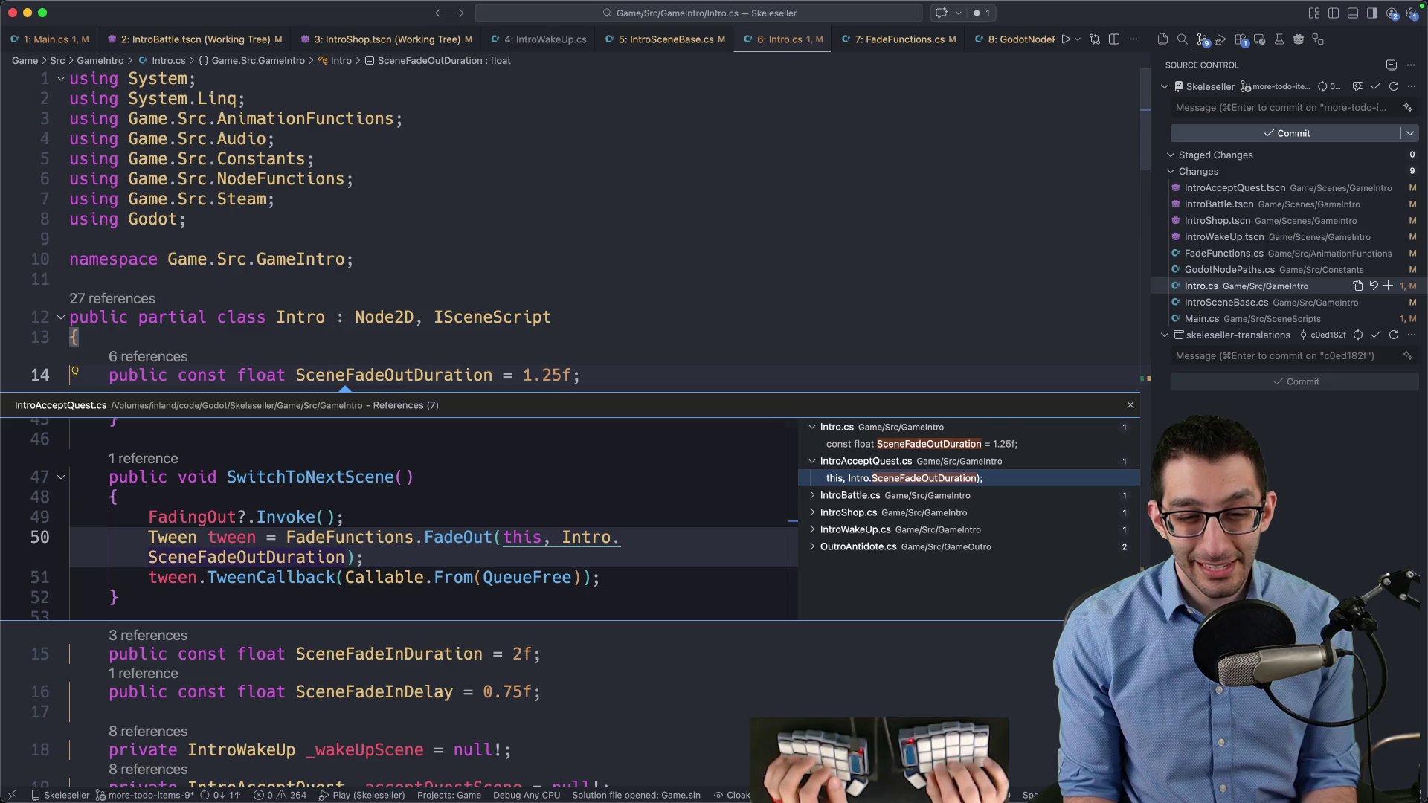
pyautogui.press('Return')
pyautogui.press('End')
pyautogui.press('Left')
pyautogui.write(', use')
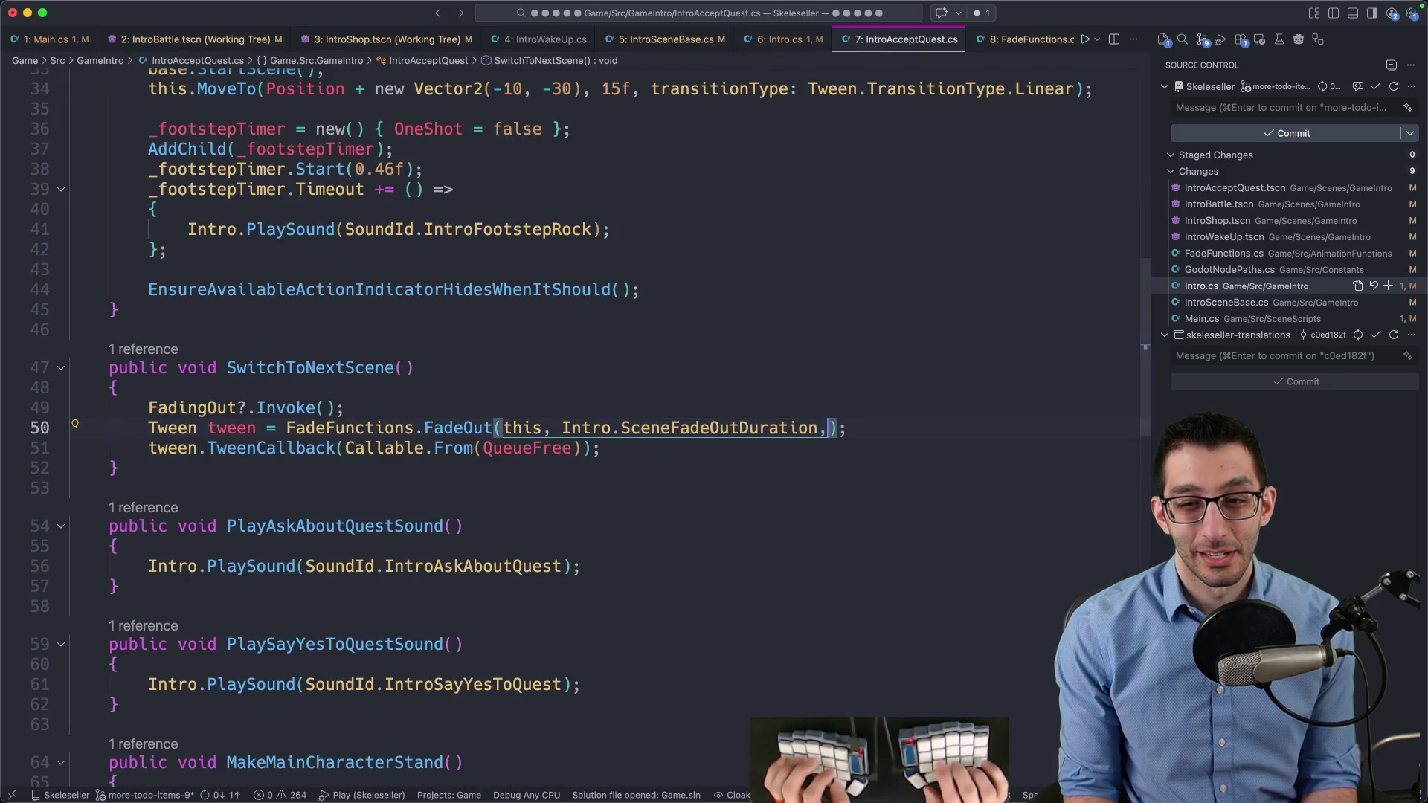
pyautogui.press('Tab')
pyautogui.write('true')
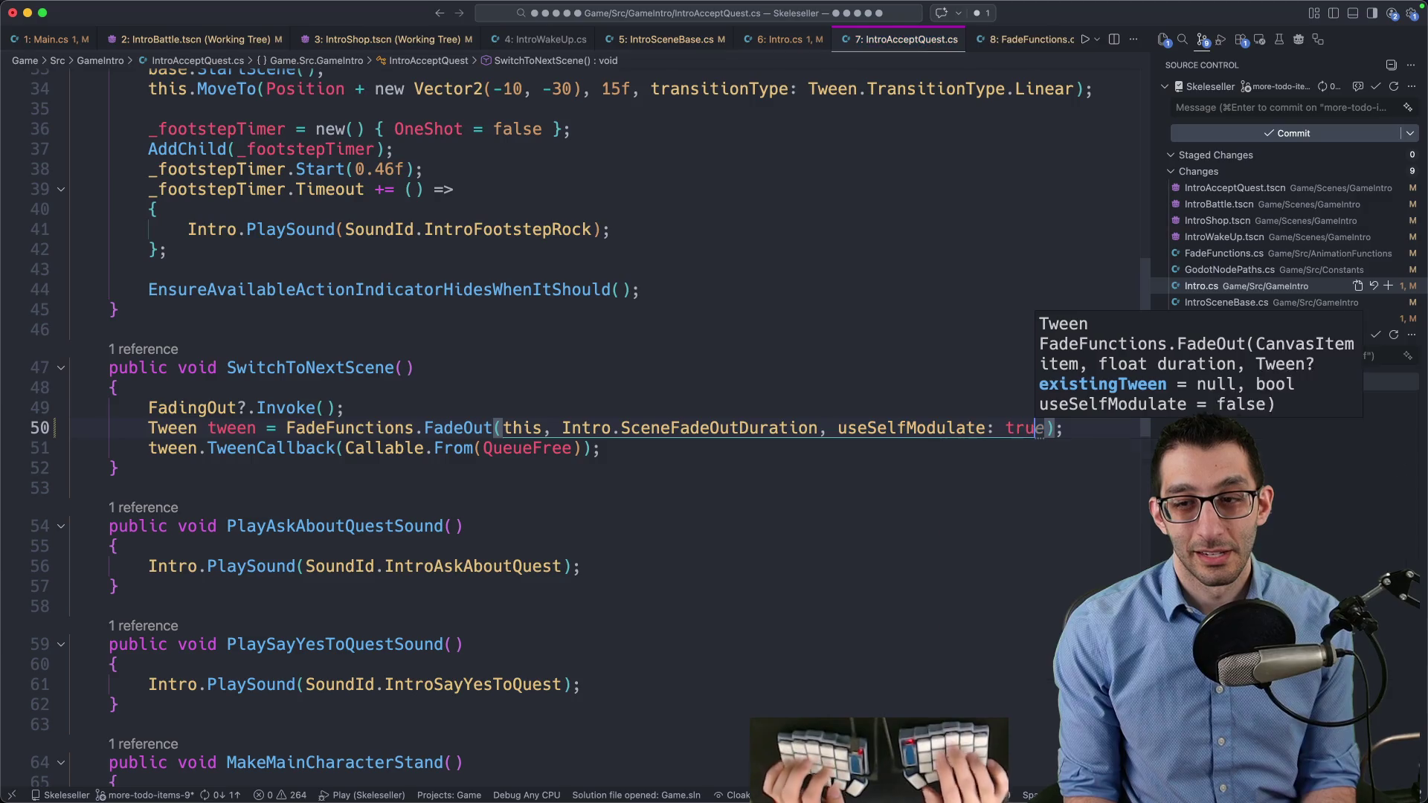
pyautogui.hotkey('alt', 'shift', 'Left')
pyautogui.hotkey('alt', 'shift', 'Left')
pyautogui.hotkey('alt', 'shift', 'Left')
pyautogui.press('super+s')
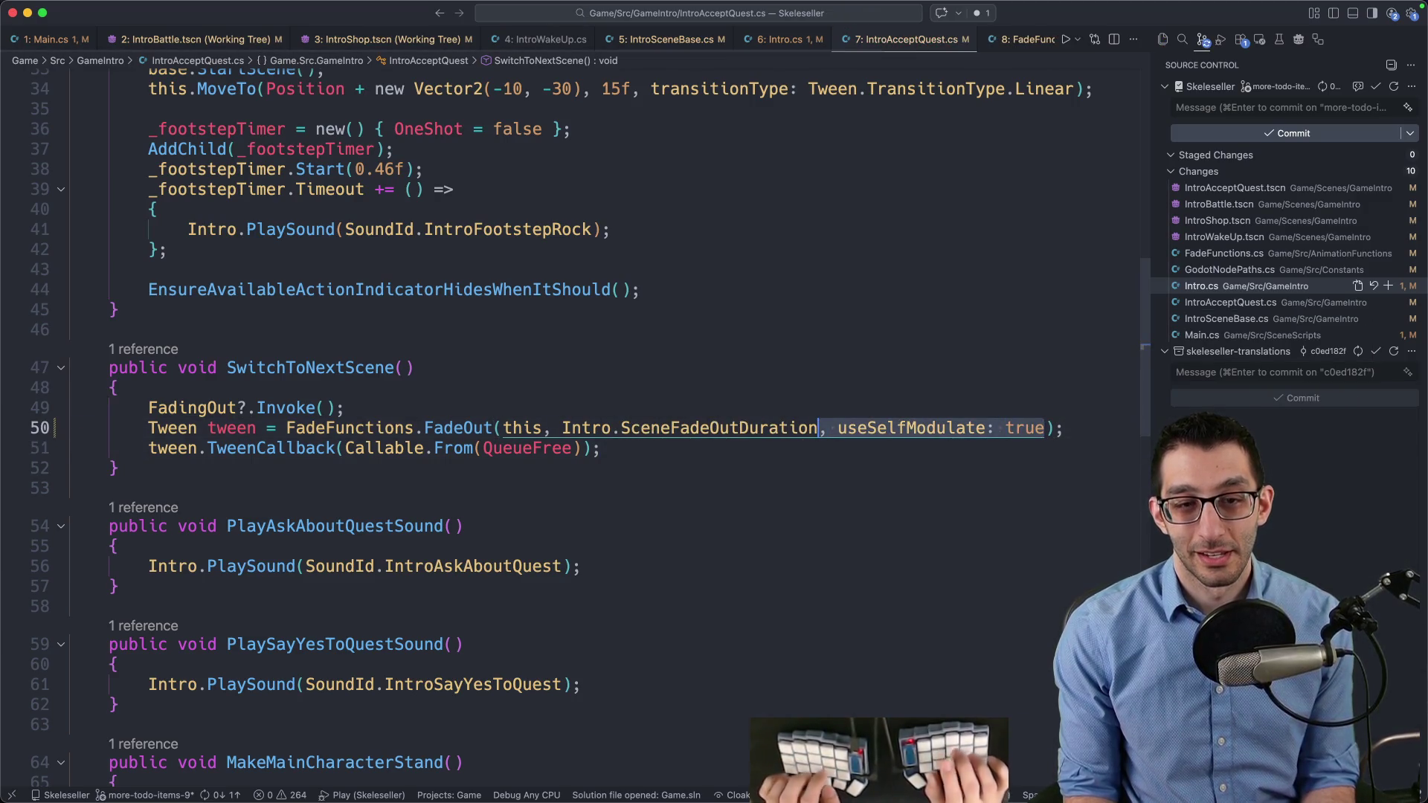
pyautogui.press('Home')
# Go to IntroBattle.cs's SceneFadeOutDuration usage and check its useSelfModulate argument
pyautogui.click(551, 428)
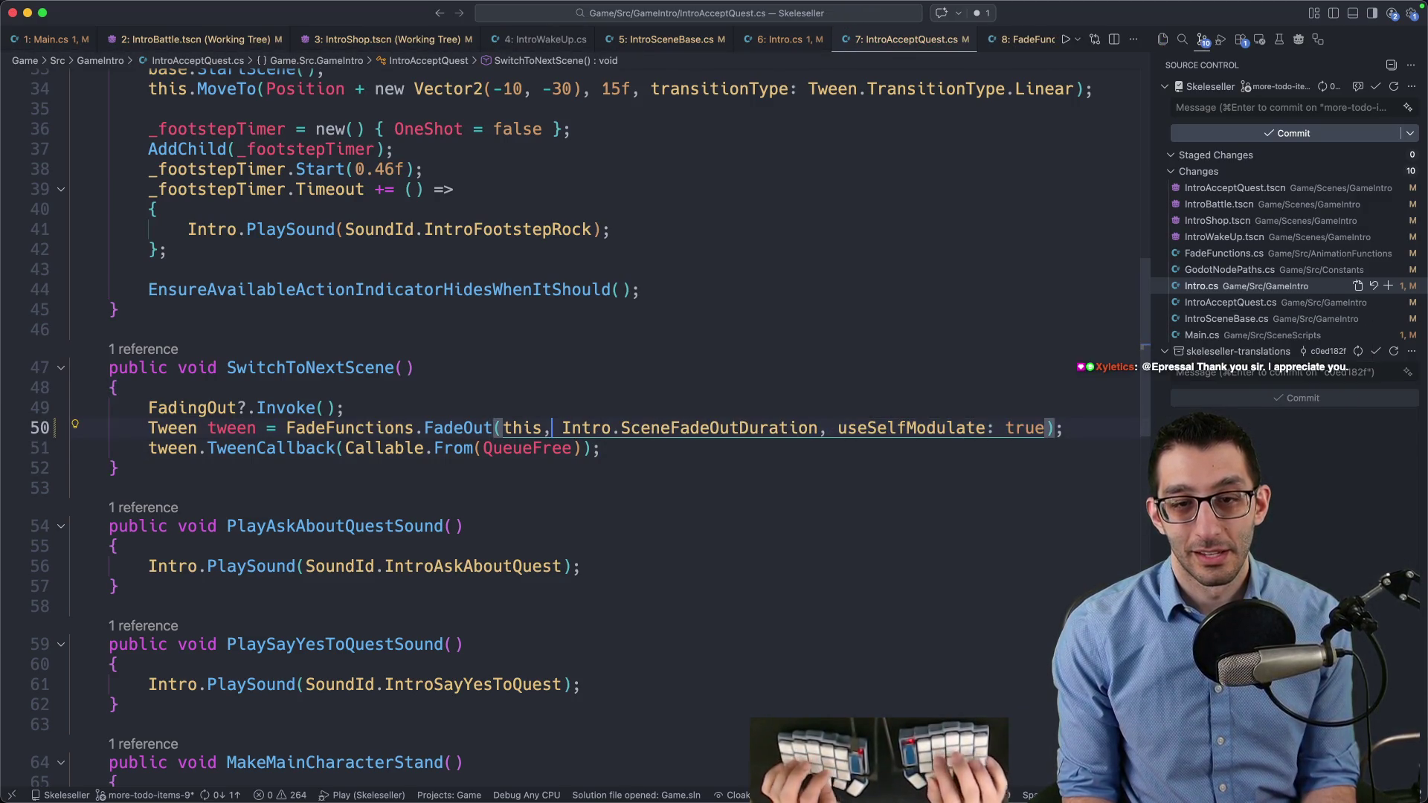
pyautogui.press('F12')
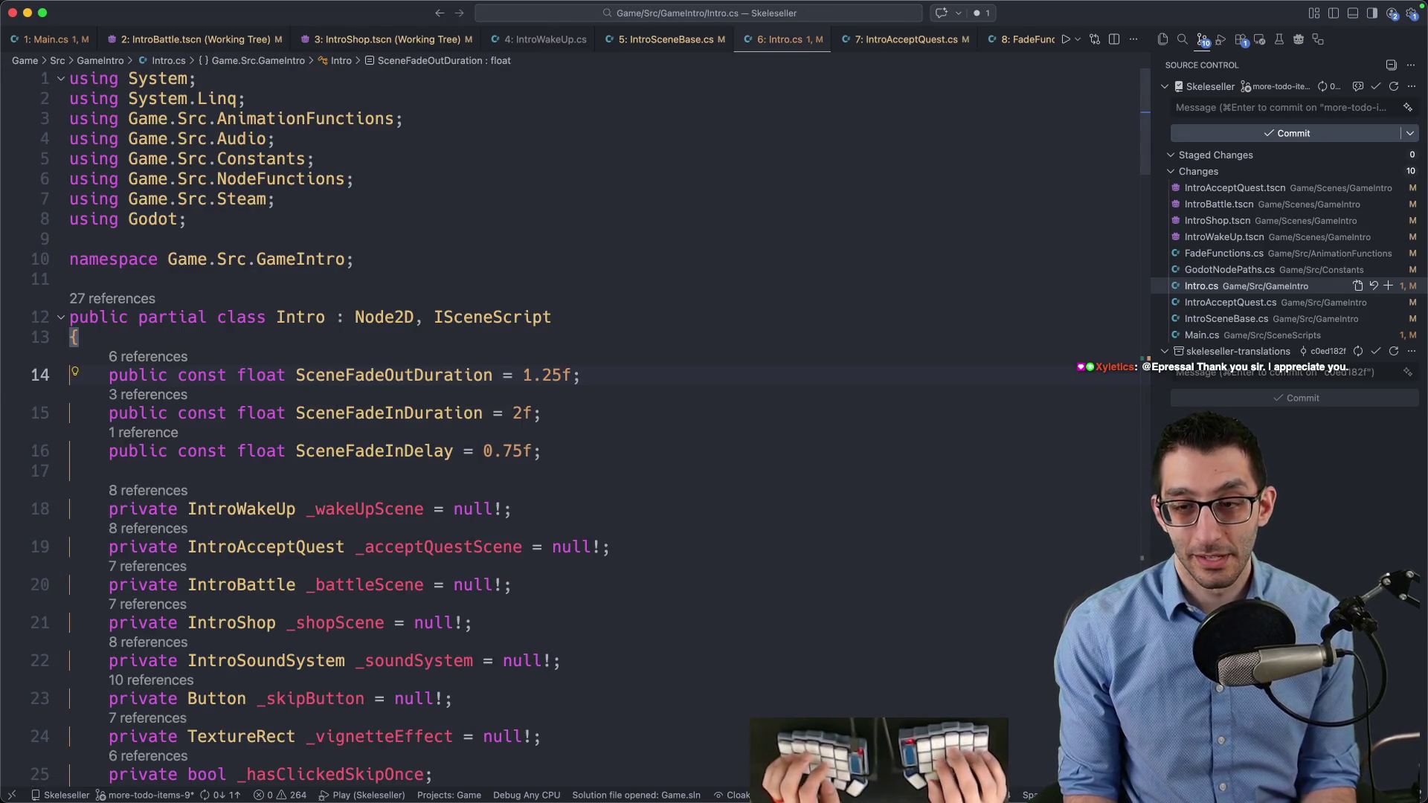
pyautogui.hotkey('shift', 'F12')
pyautogui.press('Down')
pyautogui.press('Down')
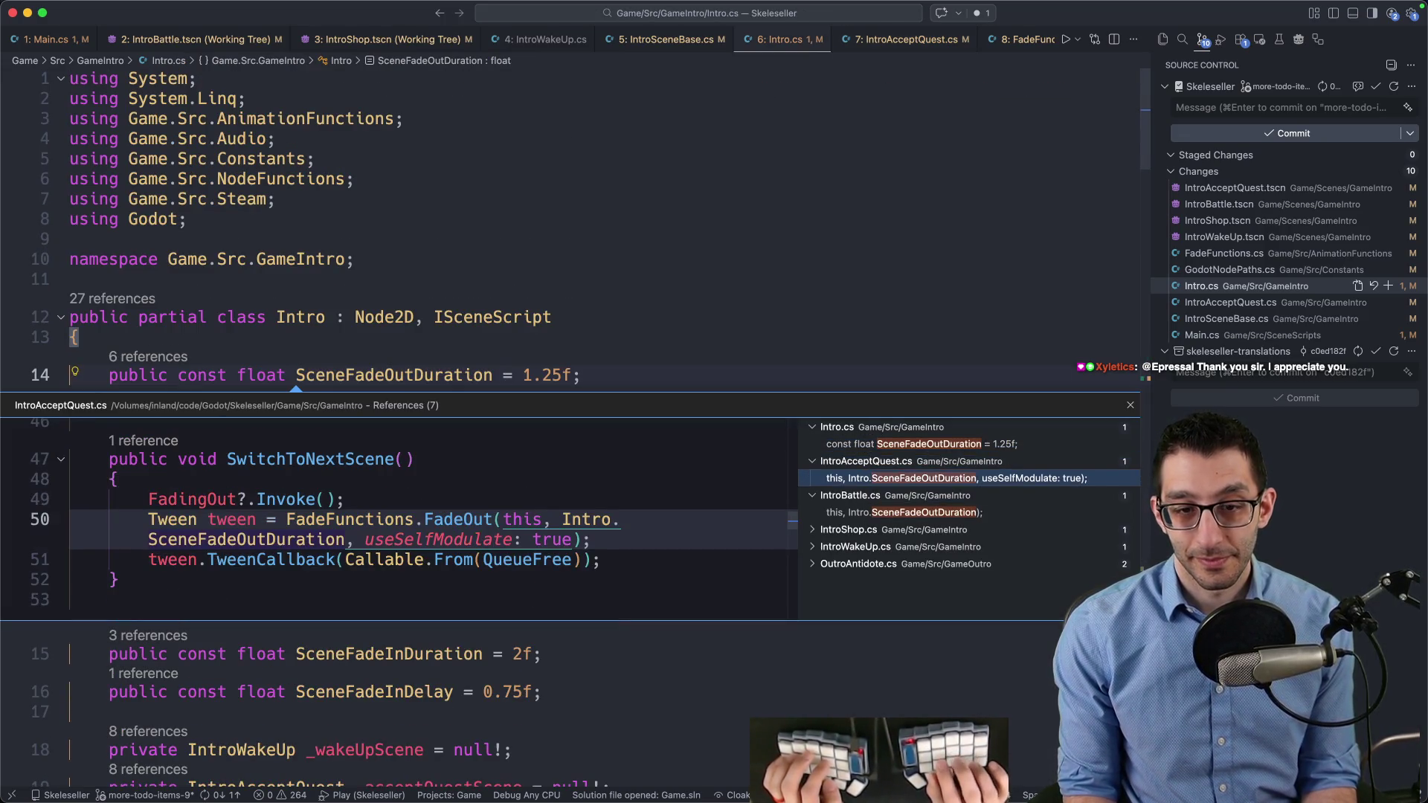
pyautogui.press('Down')
pyautogui.press('Return')
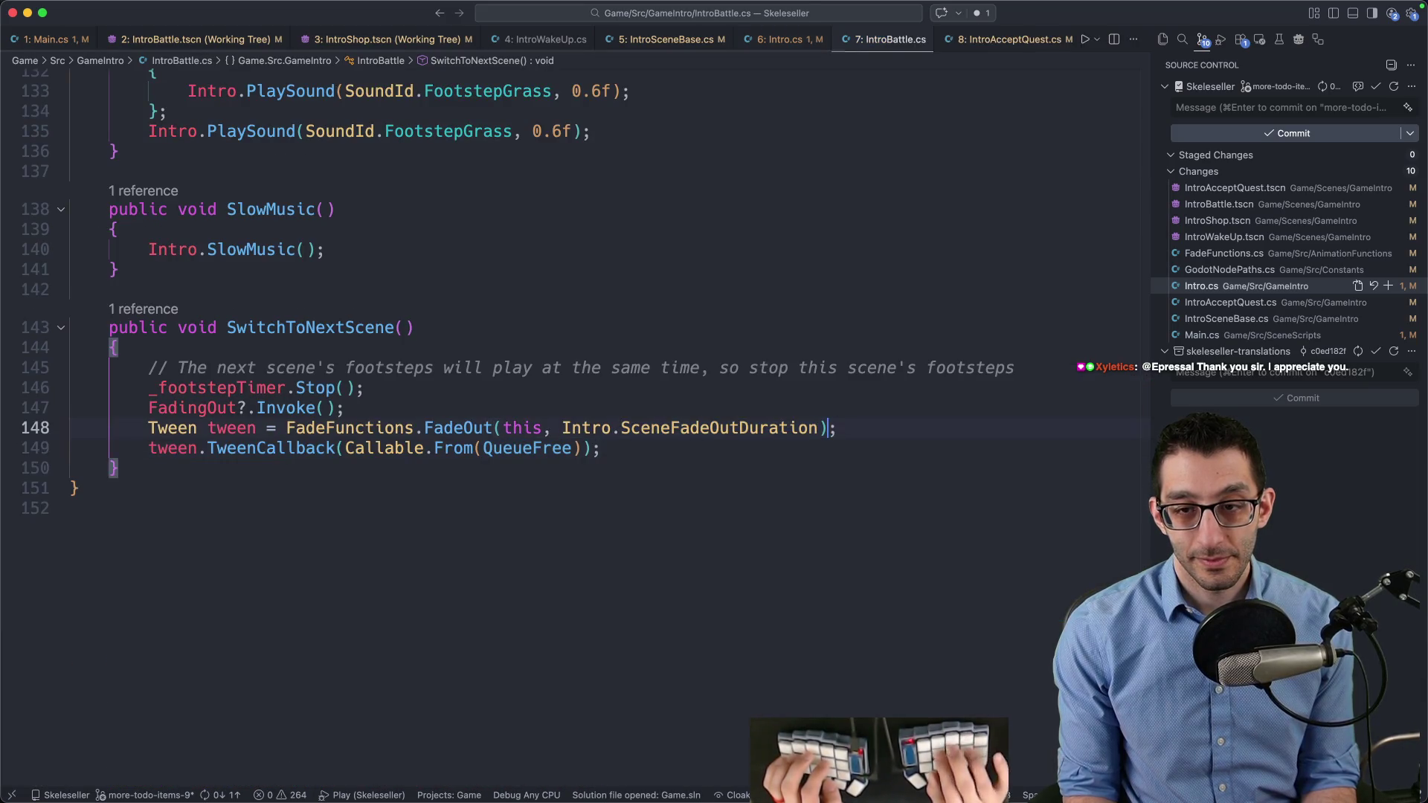
pyautogui.click(837, 428)
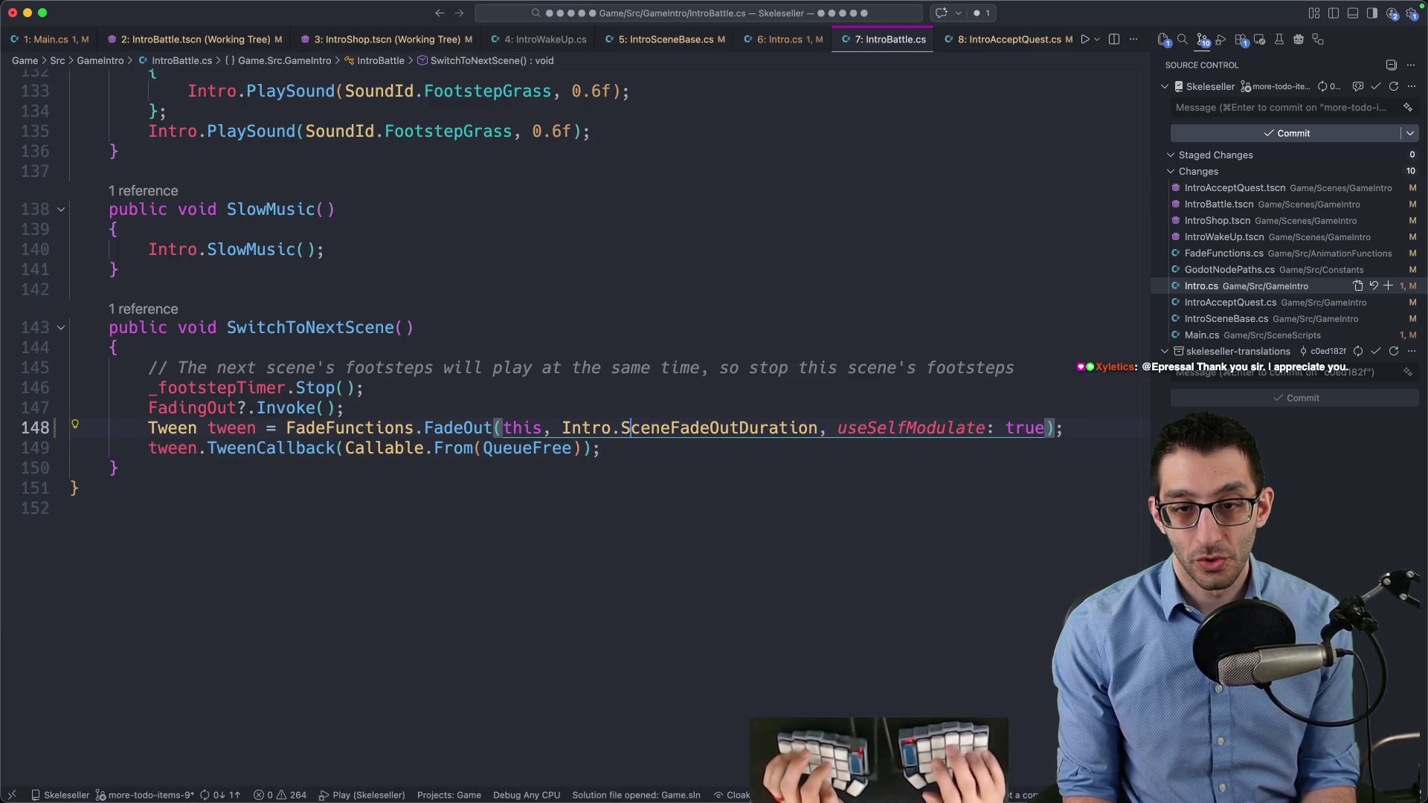
# Paste 'useSelfModulate: true' into the IntroShop.cs FadeOut call
pyautogui.press('F12')
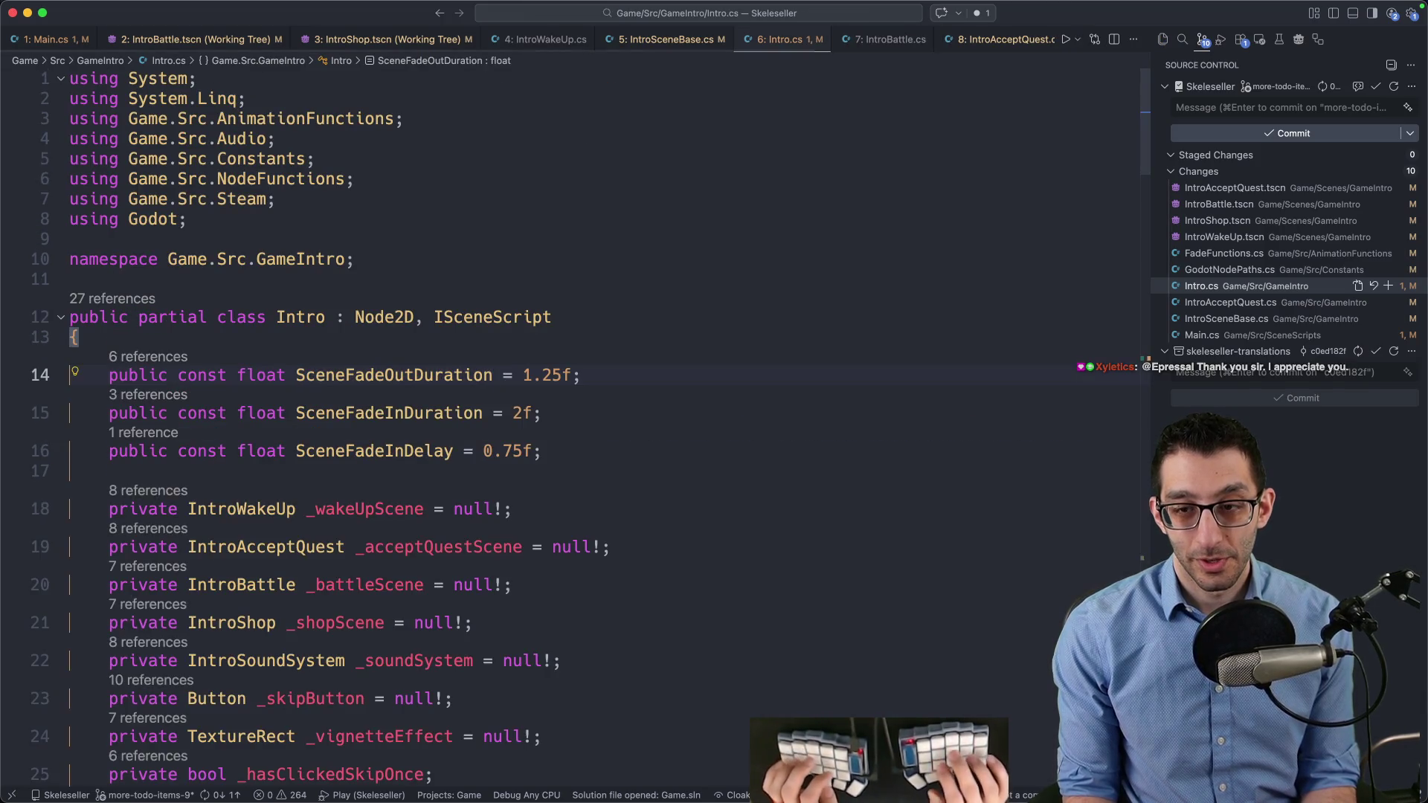
pyautogui.hotkey('shift', 'F12')
pyautogui.press('Down')
pyautogui.press('Return')
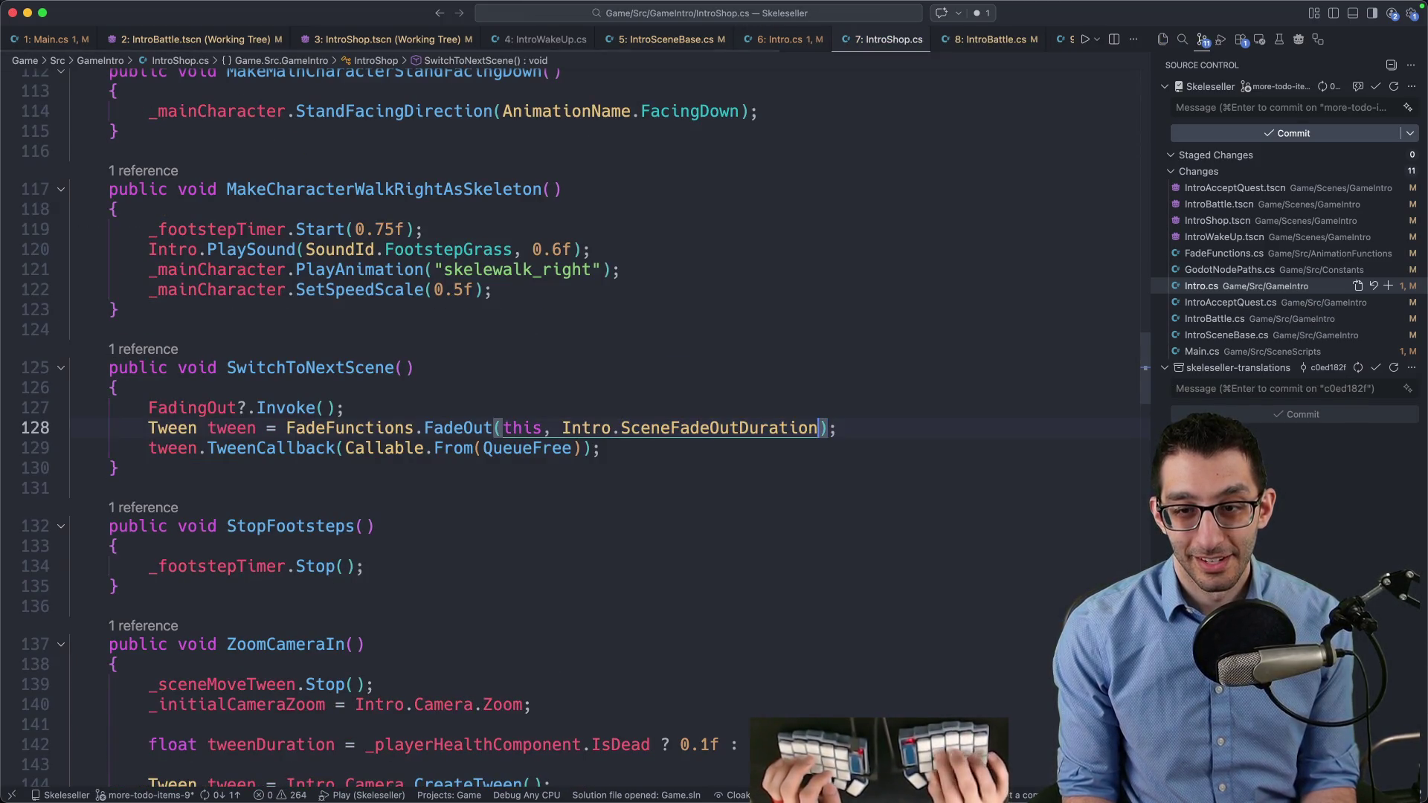
pyautogui.write(', useSelfModulate: true')
# Find the IntroWakeUp.cs usage in SceneFadeOutDuration's references list
pyautogui.press('F12')
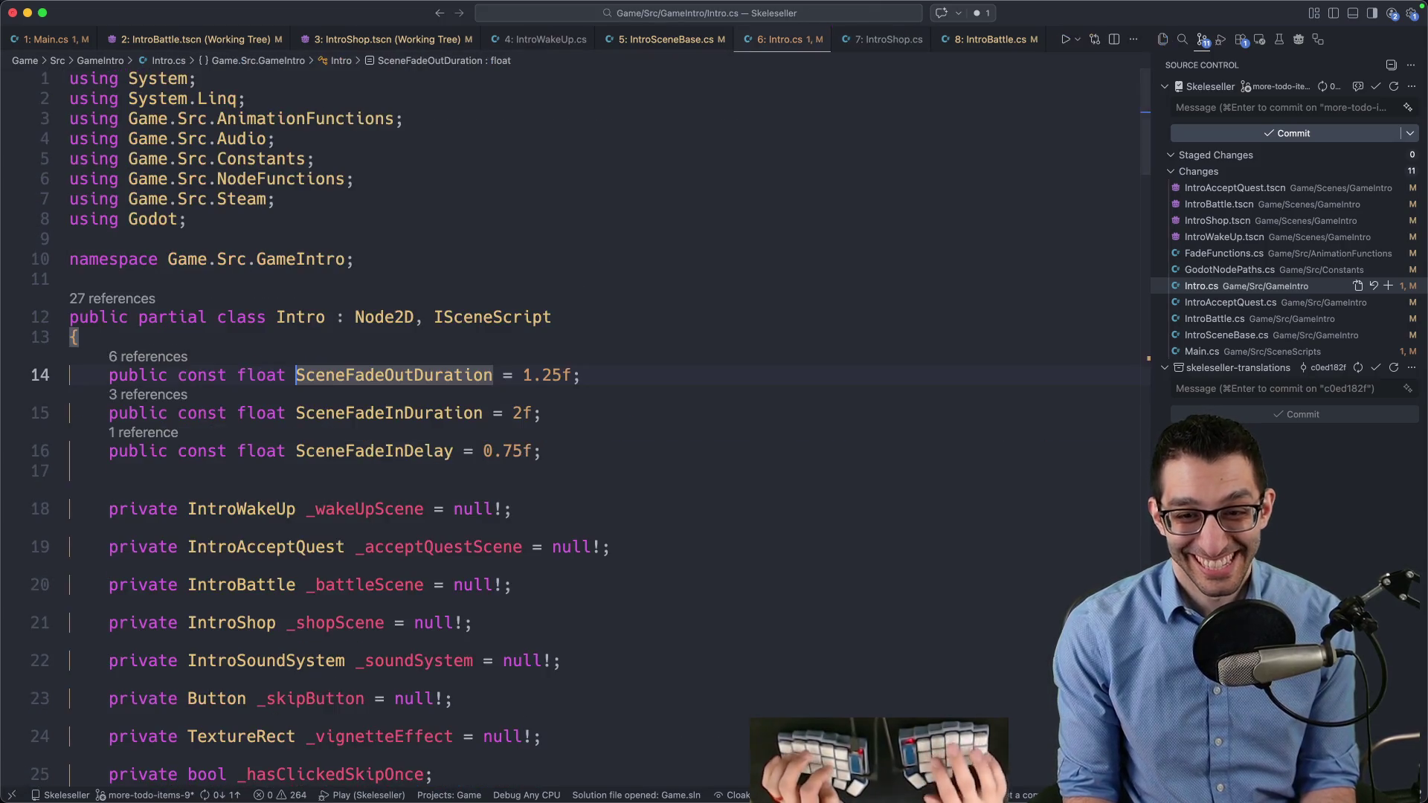
pyautogui.hotkey('shift', 'F12')
pyautogui.press('Down')
pyautogui.press('Down')
pyautogui.press('Down')
pyautogui.press('Down')
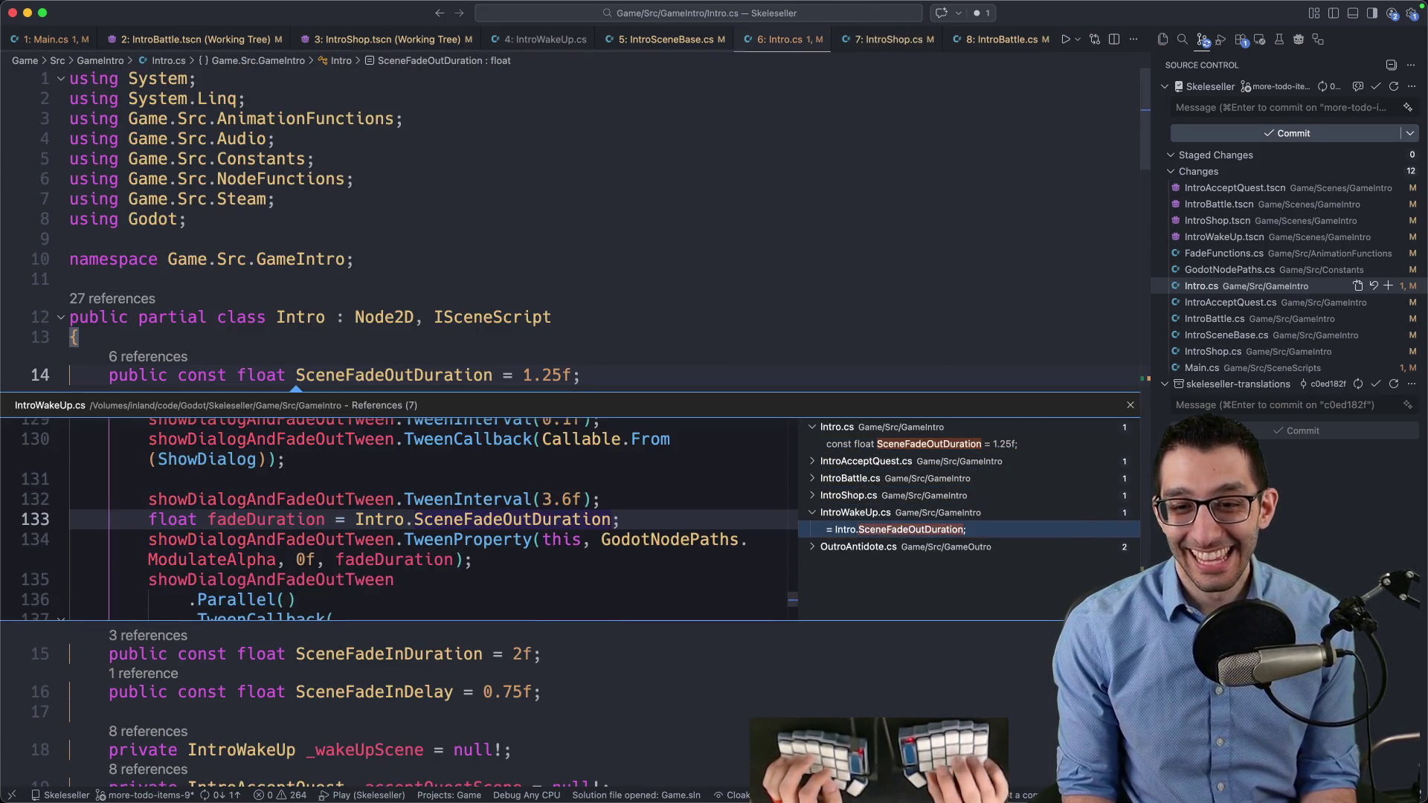
# In IntroWakeUp.cs, change the ModulateAlpha tween call to SelfModulateAlpha
pyautogui.press('Return')
pyautogui.press('Down')
pyautogui.press('End')
pyautogui.press('Left')
pyautogui.press('Left')
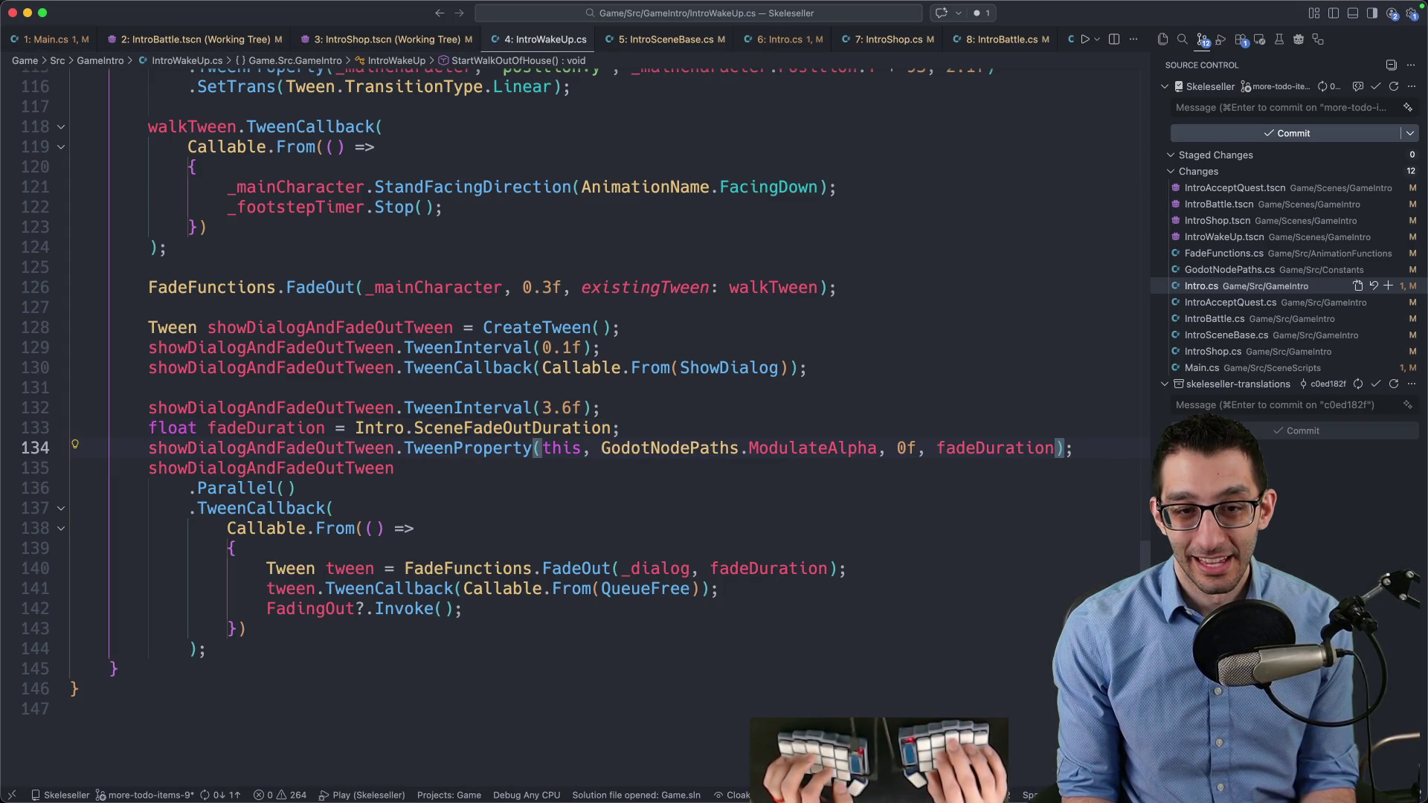
pyautogui.press('super+f')
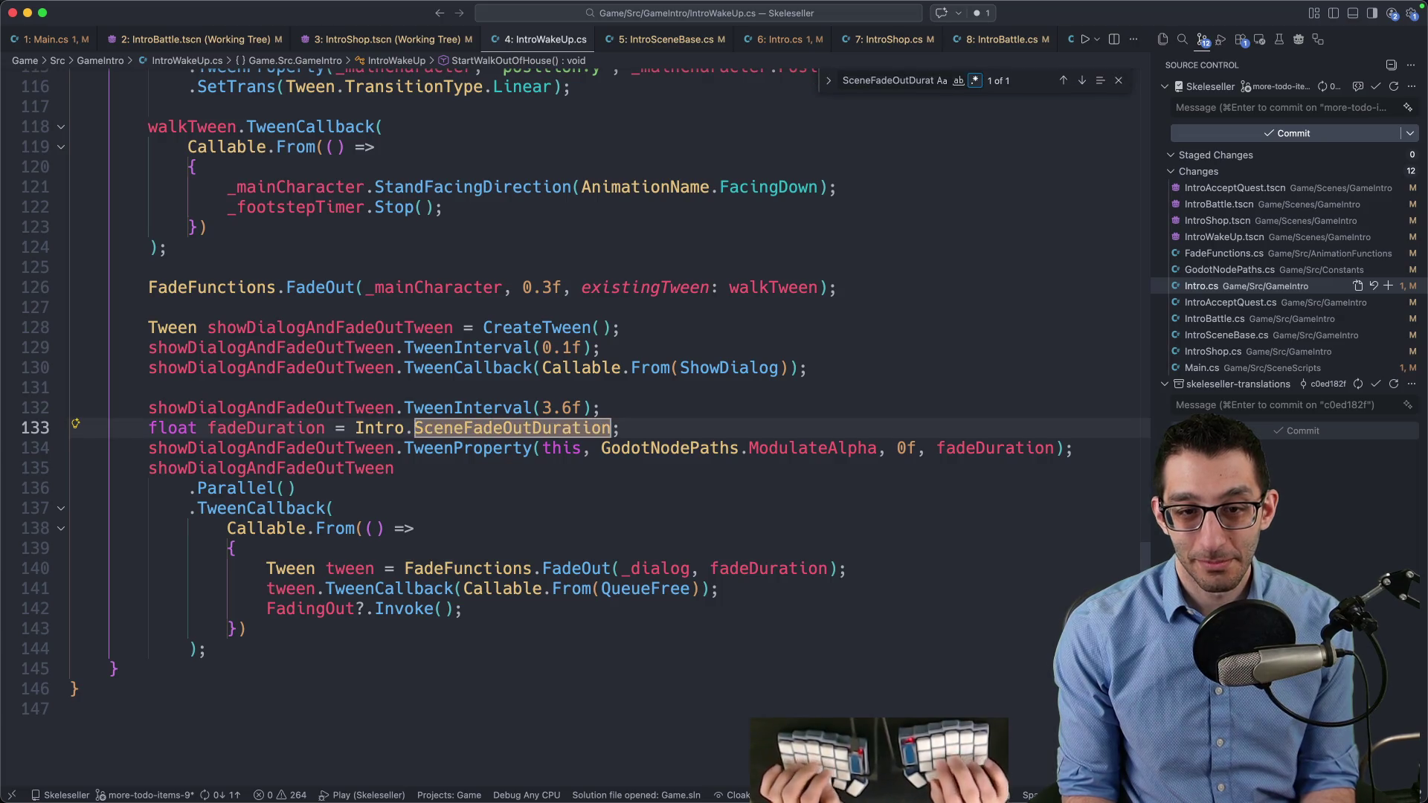
pyautogui.press('Down')
pyautogui.hotkey('alt', 'Right')
pyautogui.hotkey('alt', 'Left')
pyautogui.write('Self')
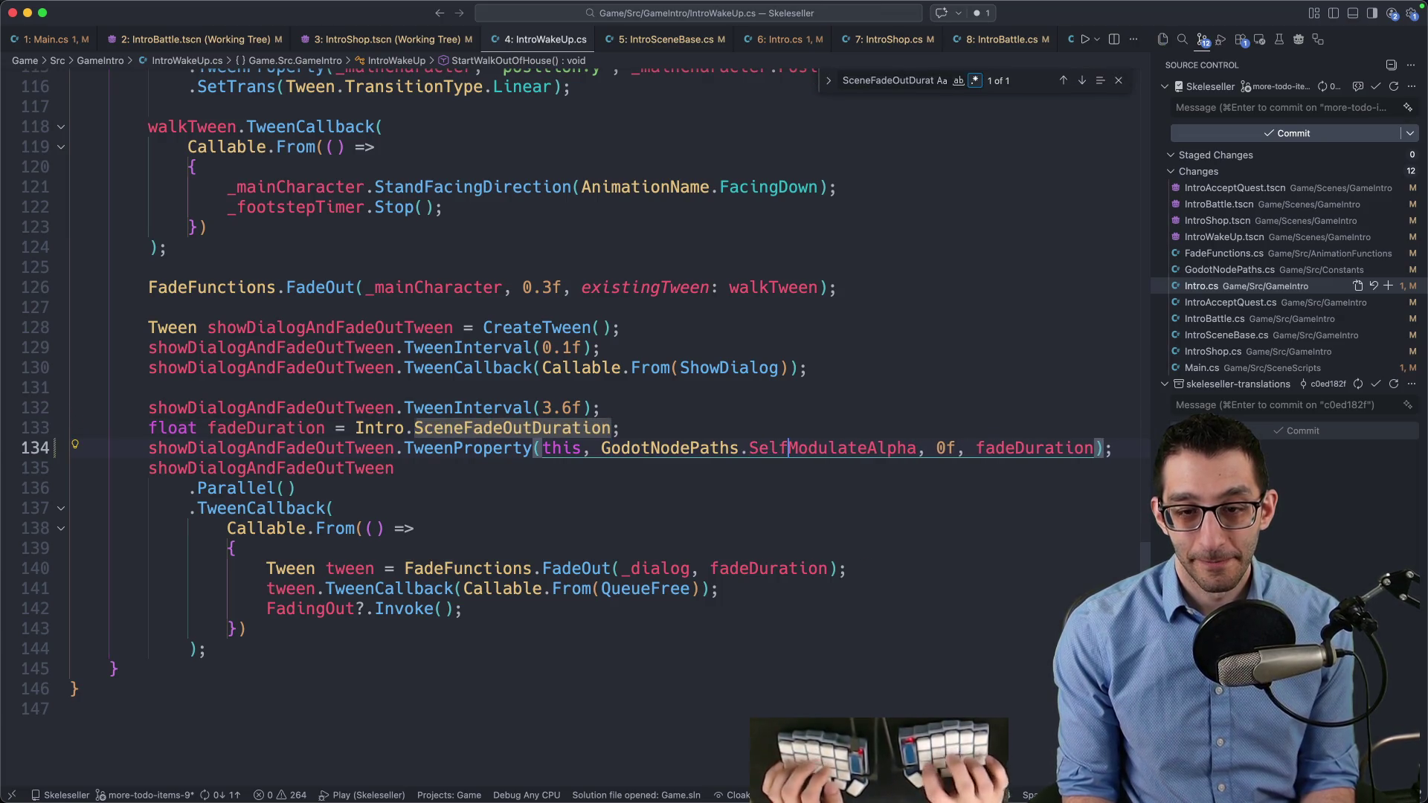
pyautogui.press('Escape')
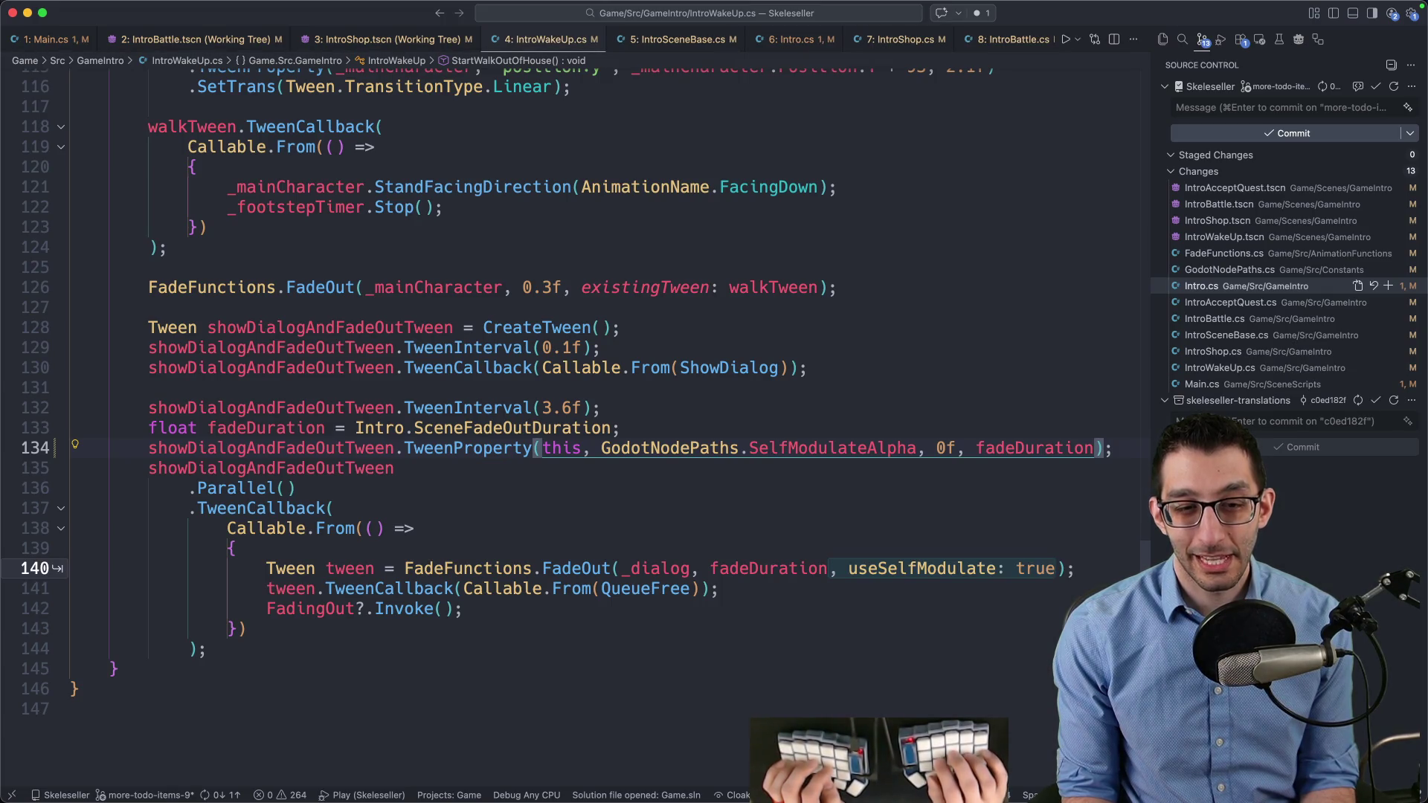
# Comment out the old fade-out callback and tween lines, and insert a FadeFunctions.FadeOut call
pyautogui.moveTo(250, 508); pyautogui.dragTo(435, 469)
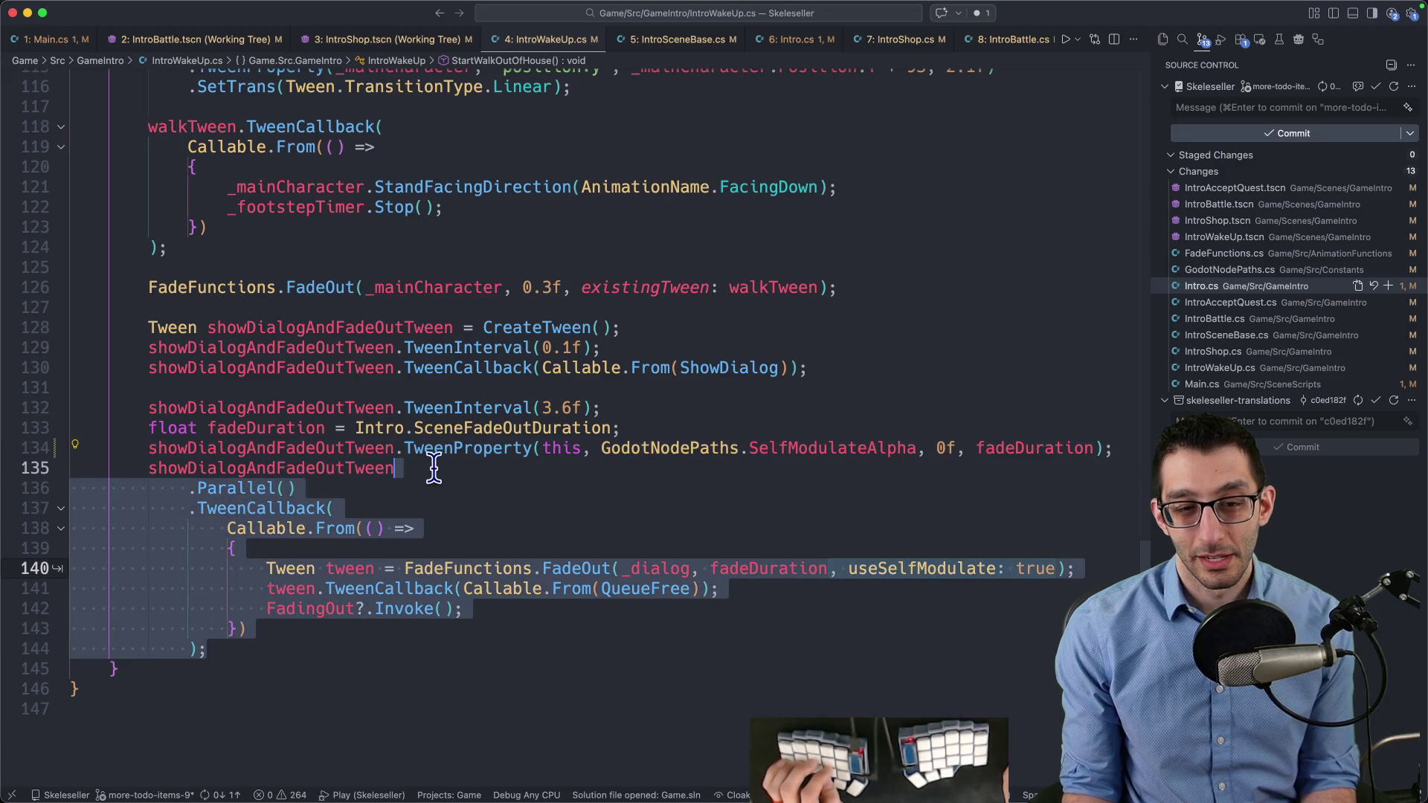
pyautogui.press('super+slash')
pyautogui.press('Right')
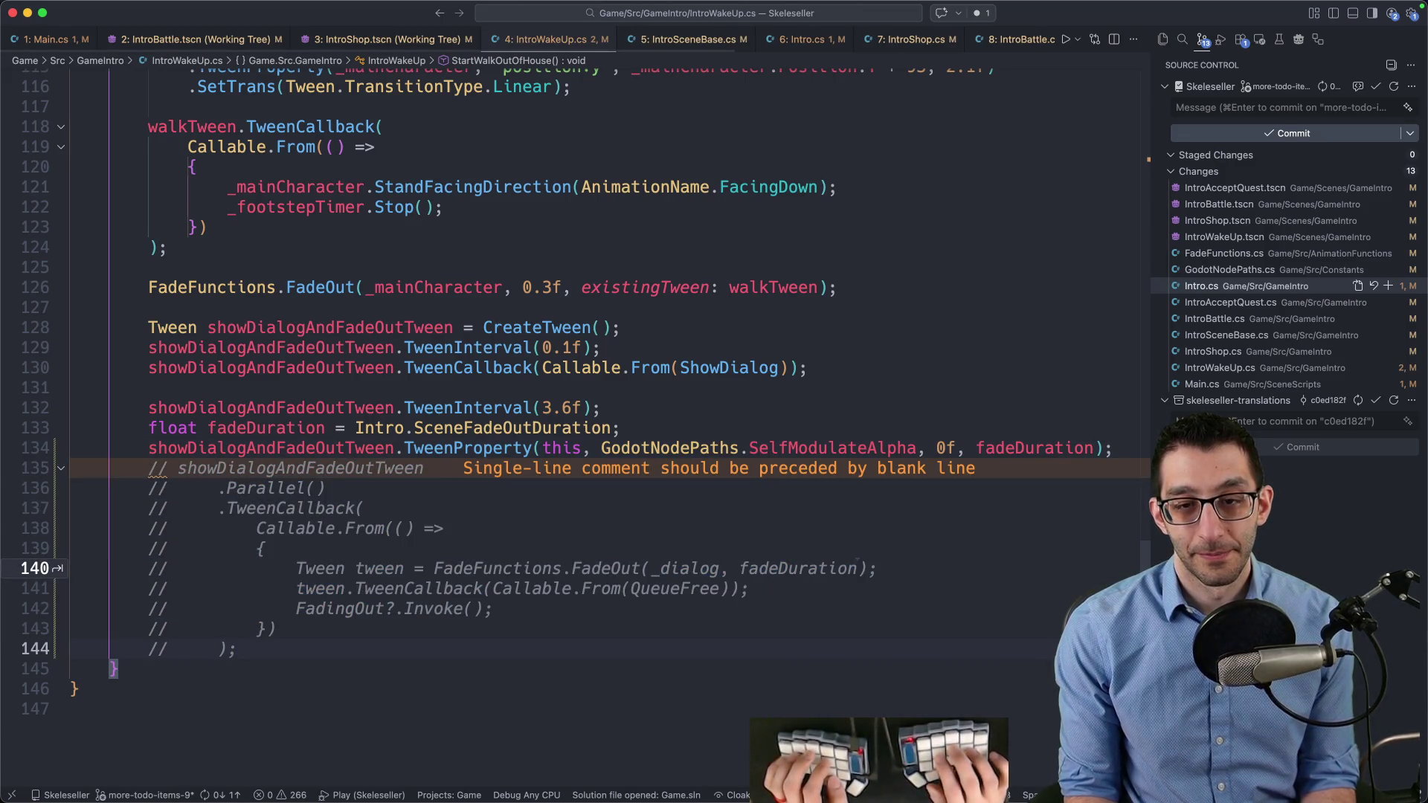
pyautogui.press('Up')
pyautogui.press('Up')
pyautogui.press('Up')
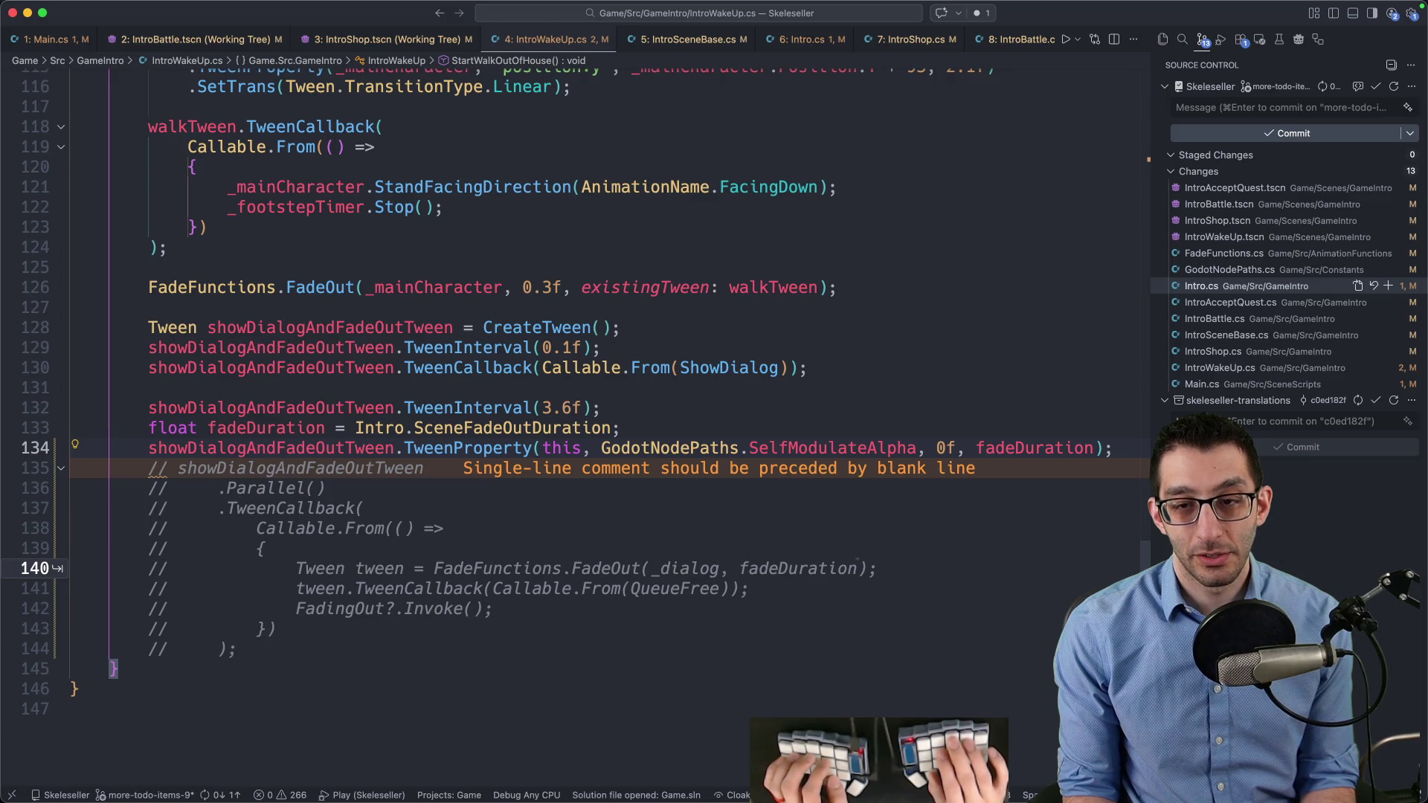
pyautogui.press('super+slash')
pyautogui.press('super+shift+Return')
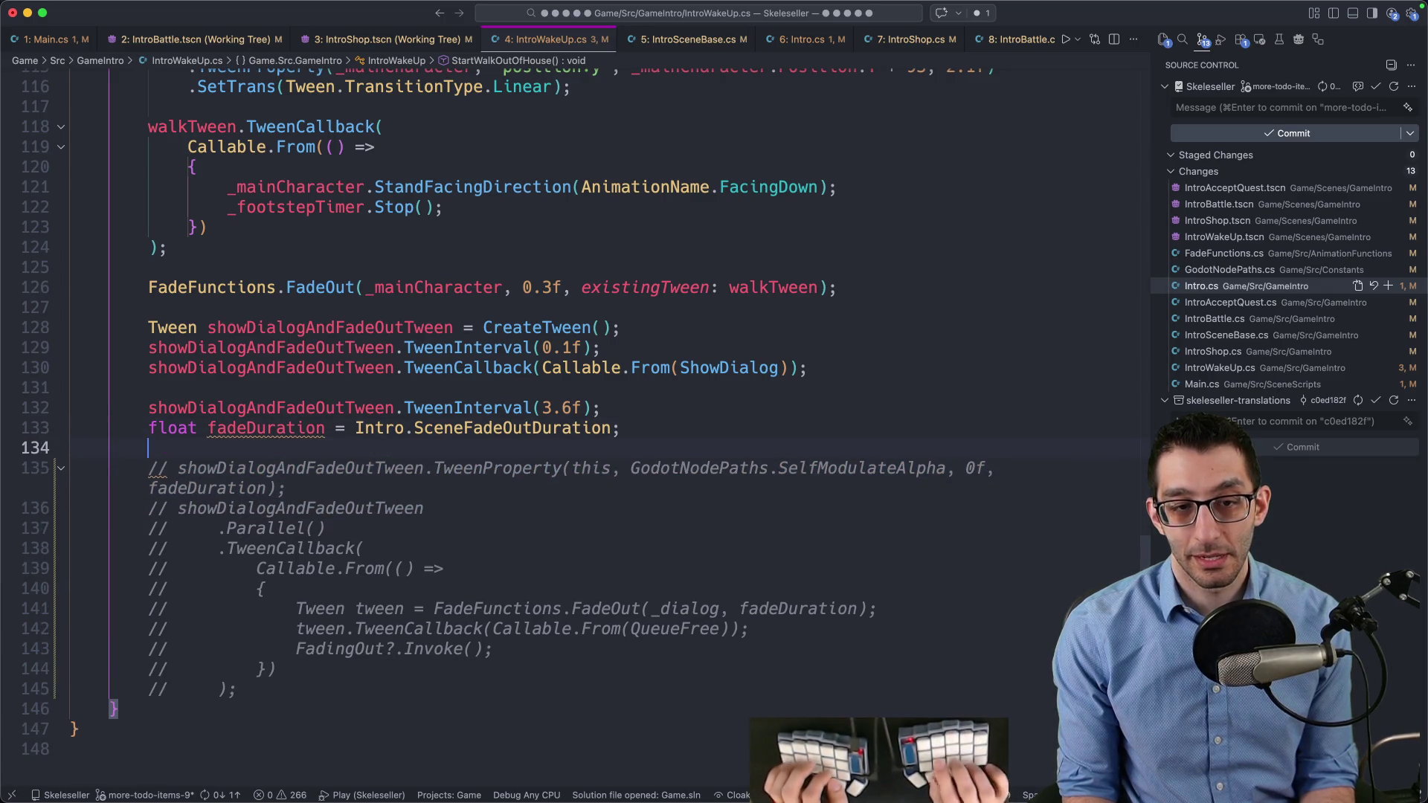
pyautogui.write('FadeFunctions.Fade')
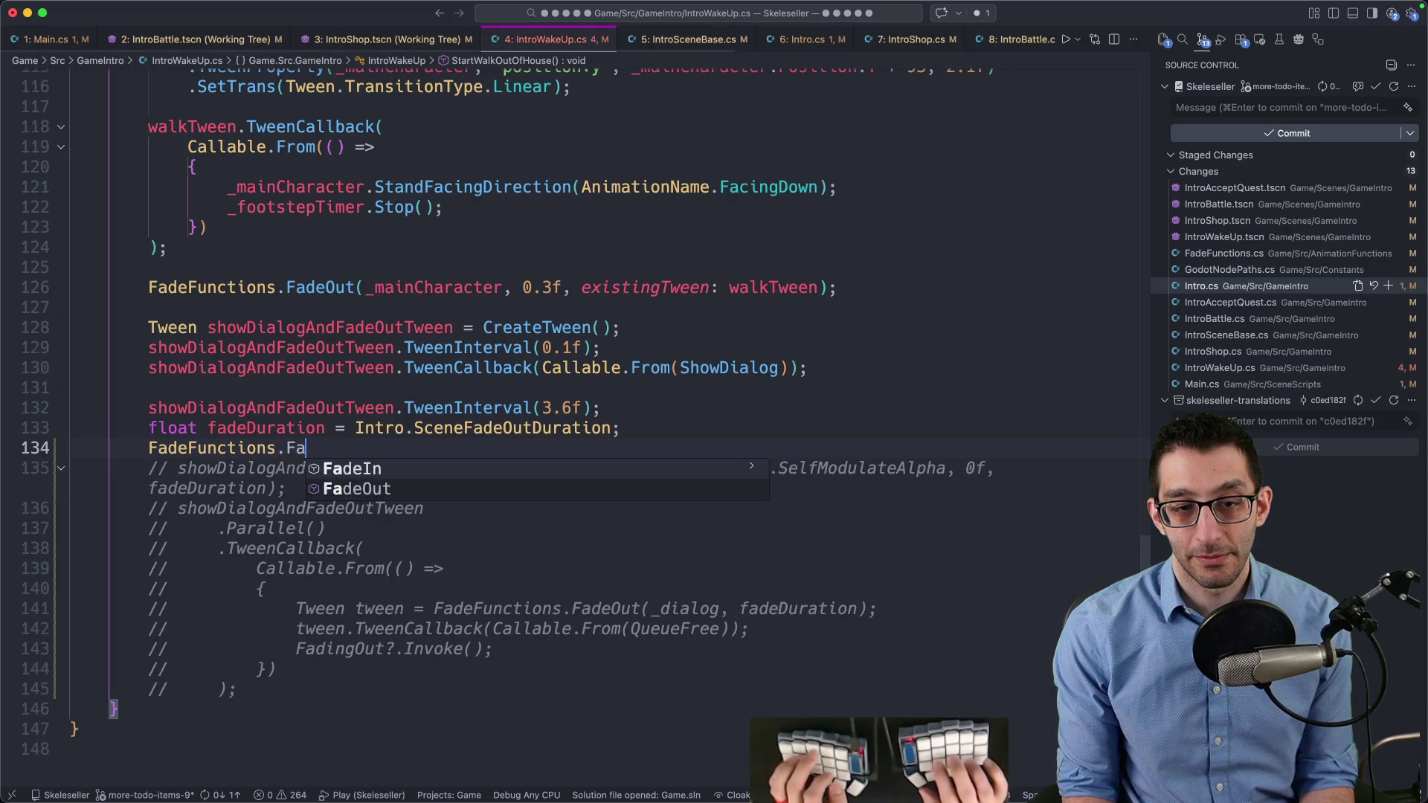
pyautogui.press('Tab')
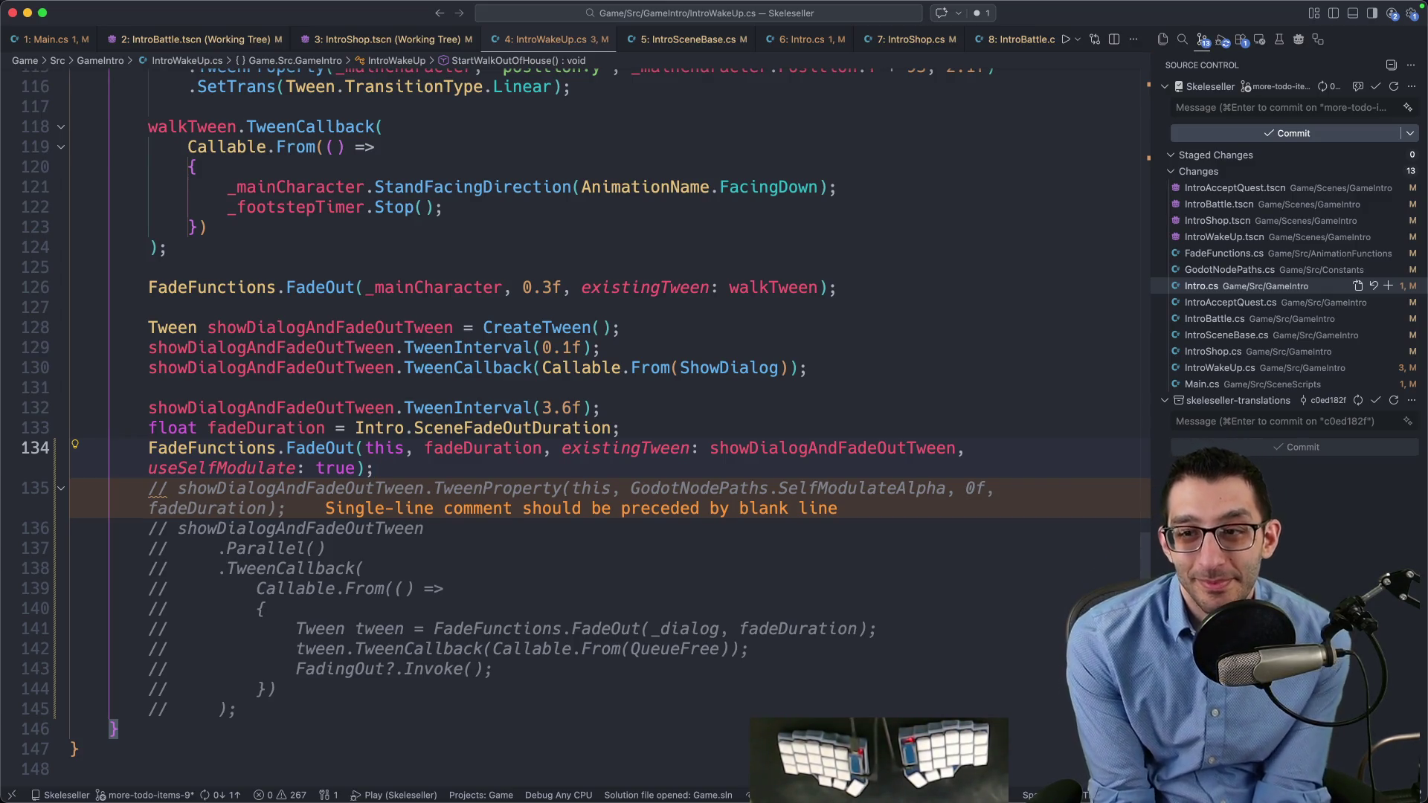
# Run the debug build, start Story Mode, and skip the intro dialogue
pyautogui.press('F5')
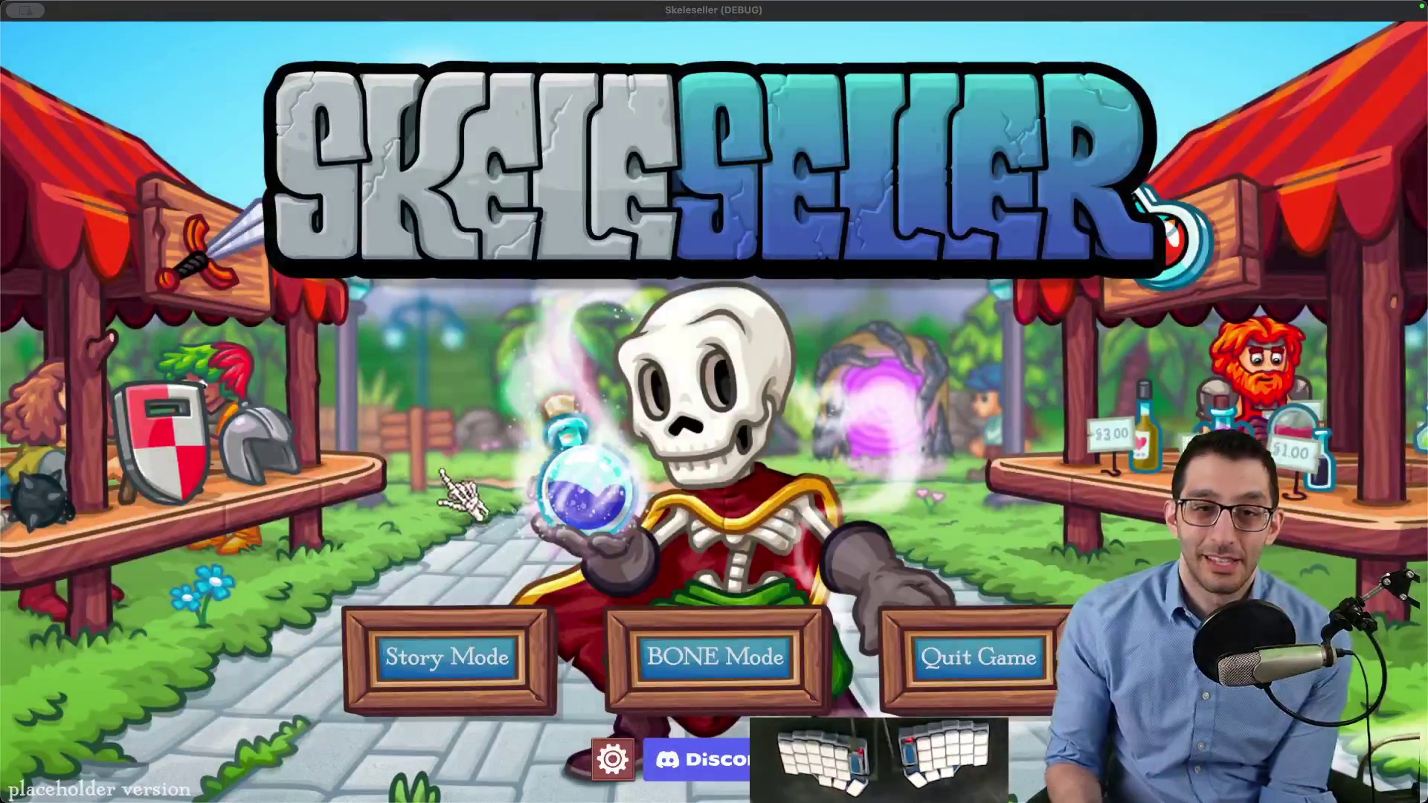
pyautogui.click(446, 655)
pyautogui.click(721, 449)
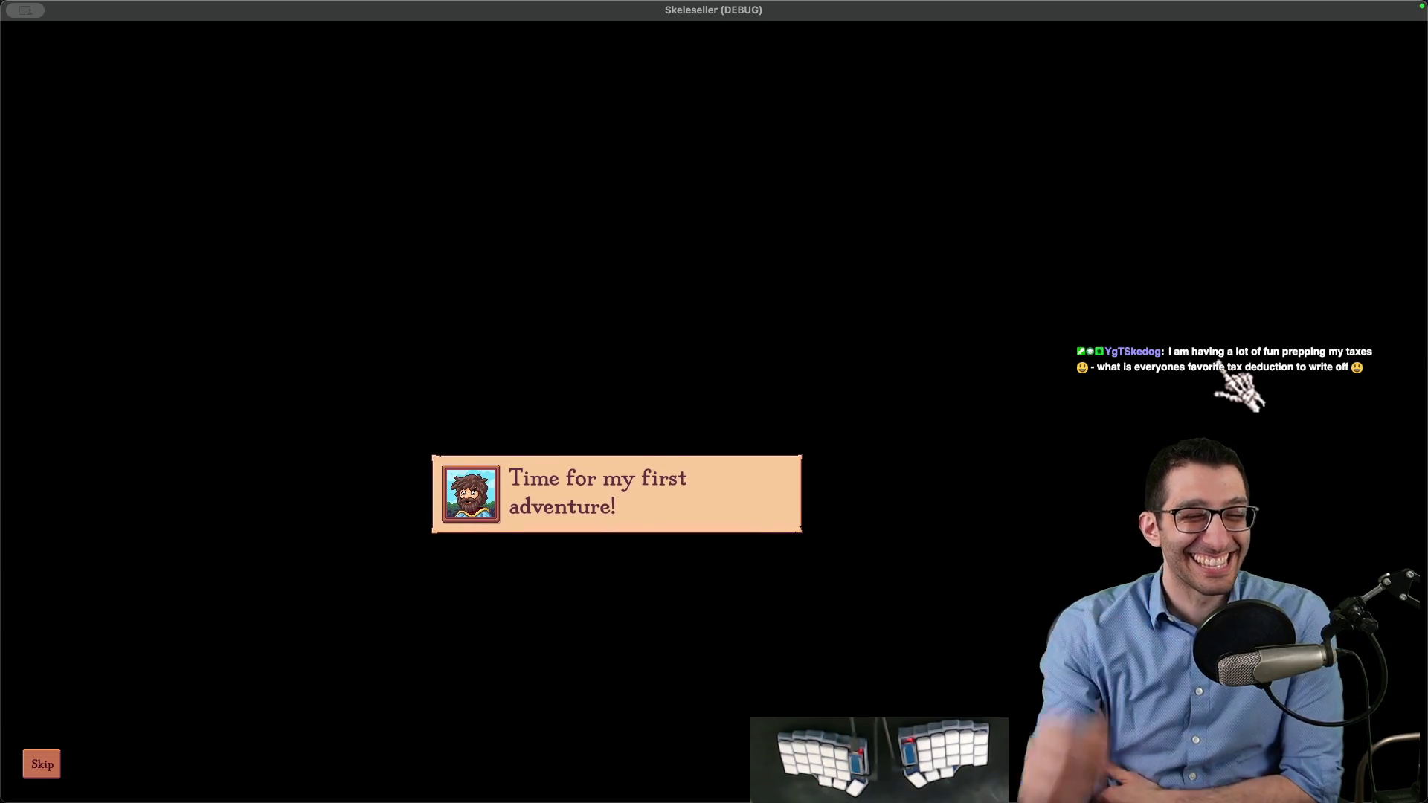
pyautogui.click(42, 764)
pyautogui.click(42, 763)
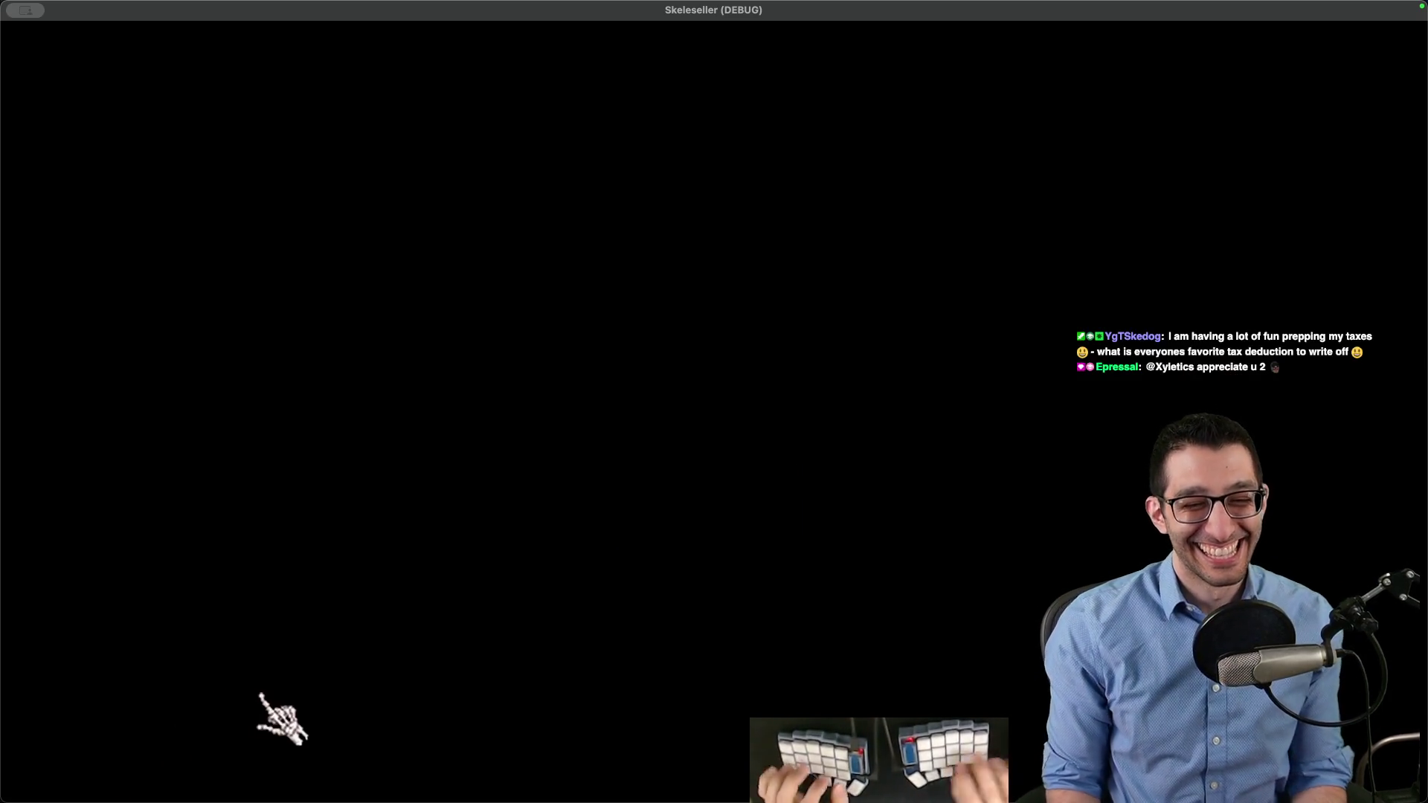
# Quit the game from its pause menu and hide the editor's bottom panel
pyautogui.press('super+Tab')
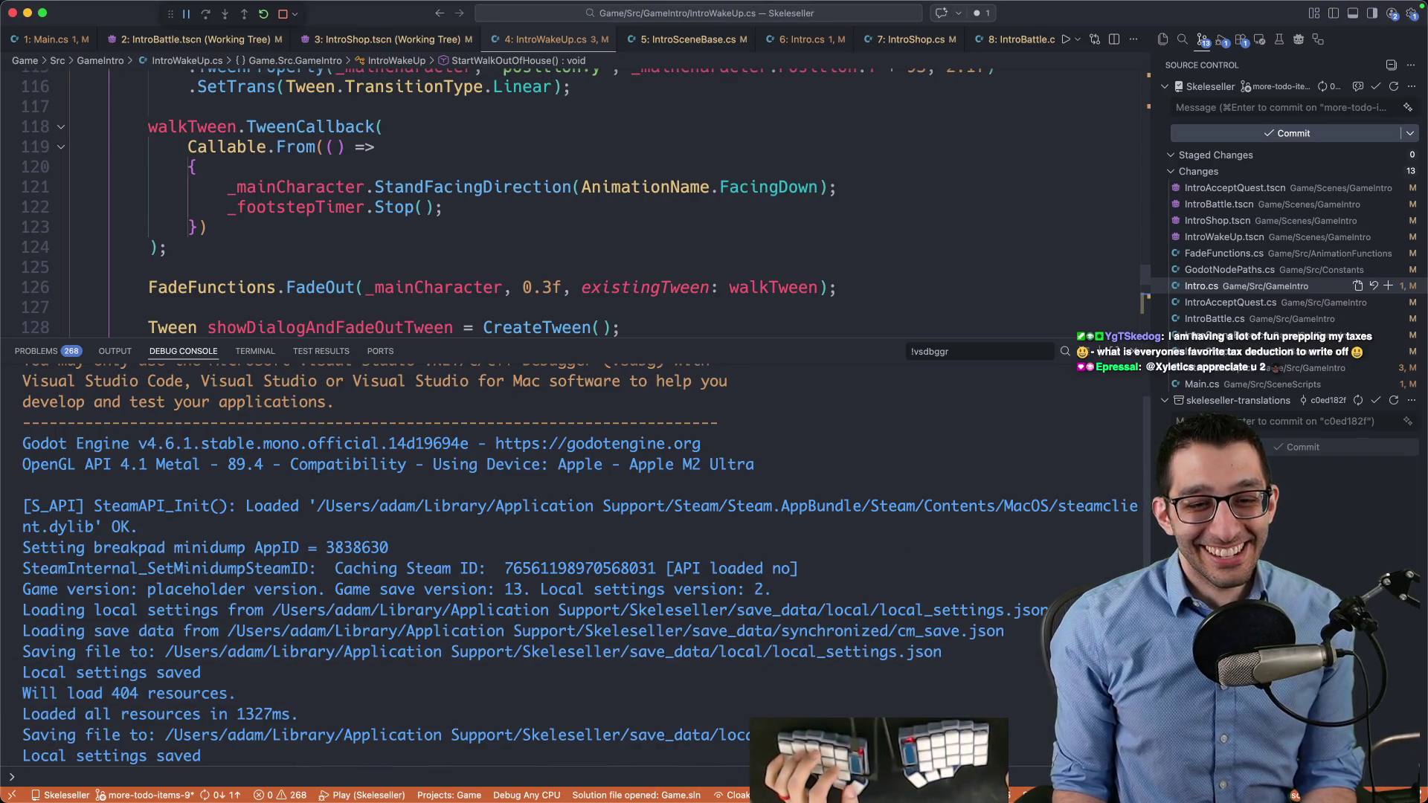
pyautogui.click(843, 781)
pyautogui.press('Escape')
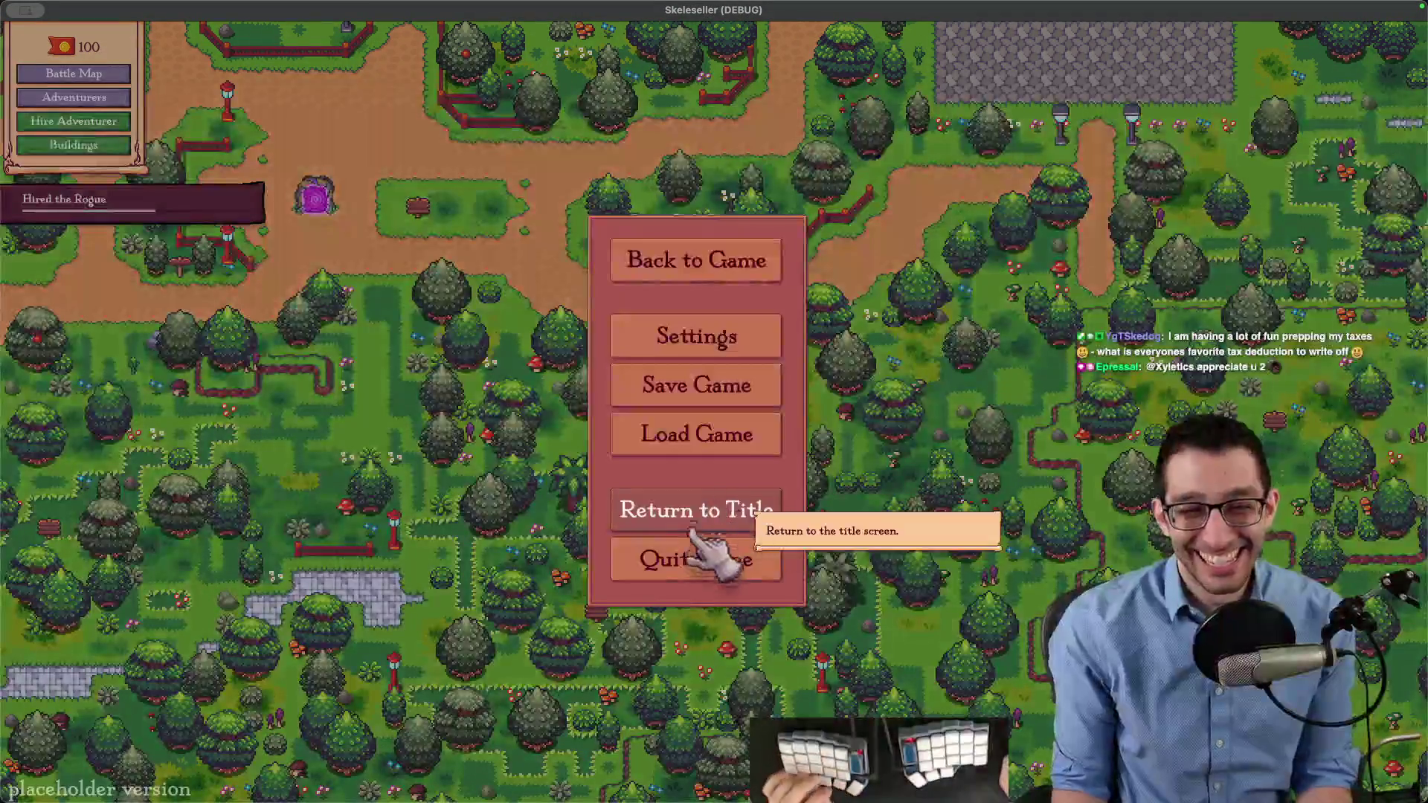
pyautogui.click(710, 554)
pyautogui.press('super+j')
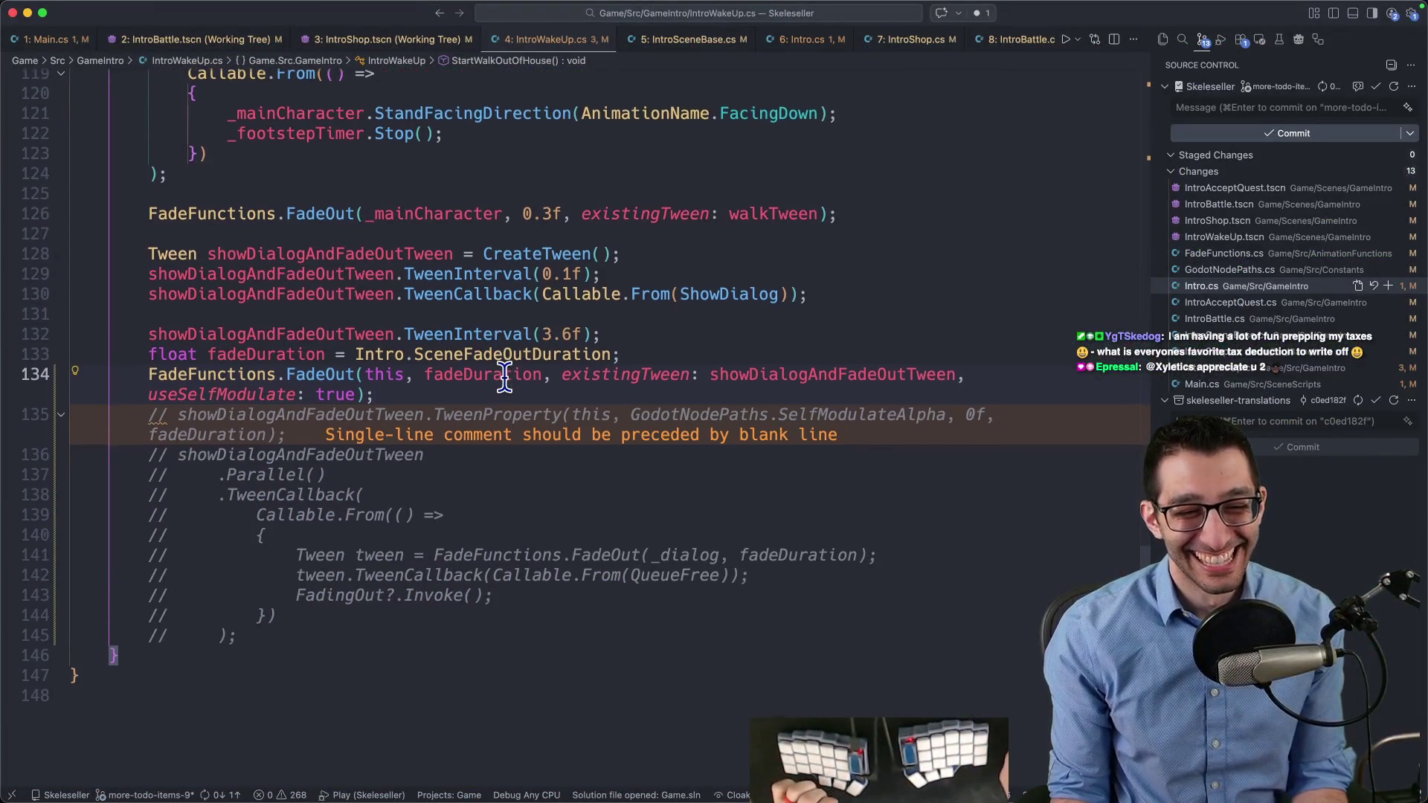
pyautogui.hotkey('ctrl', '3')
pyautogui.hotkey('ctrl', '2')
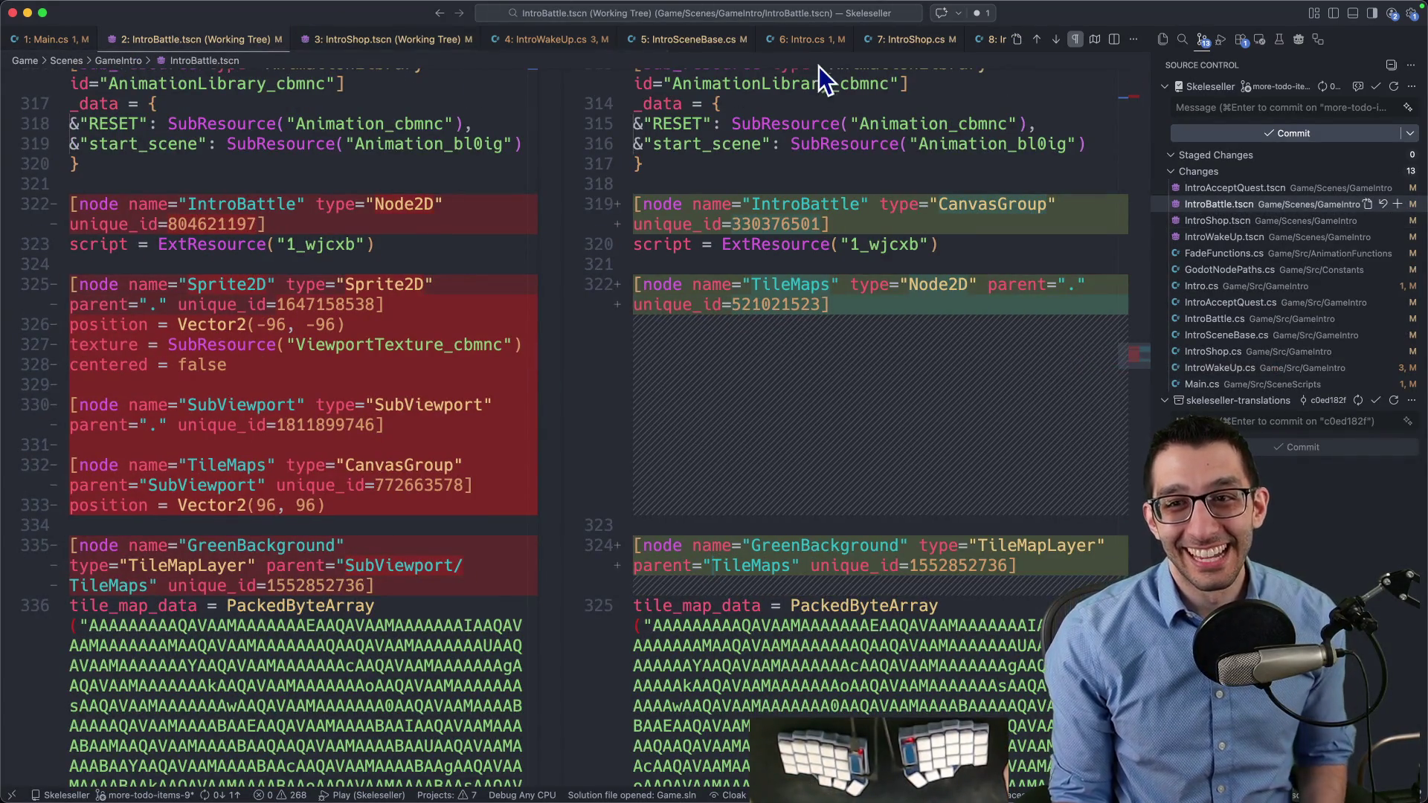
pyautogui.hscroll(3, 966, 44)
pyautogui.hscroll(2, 965, 56)
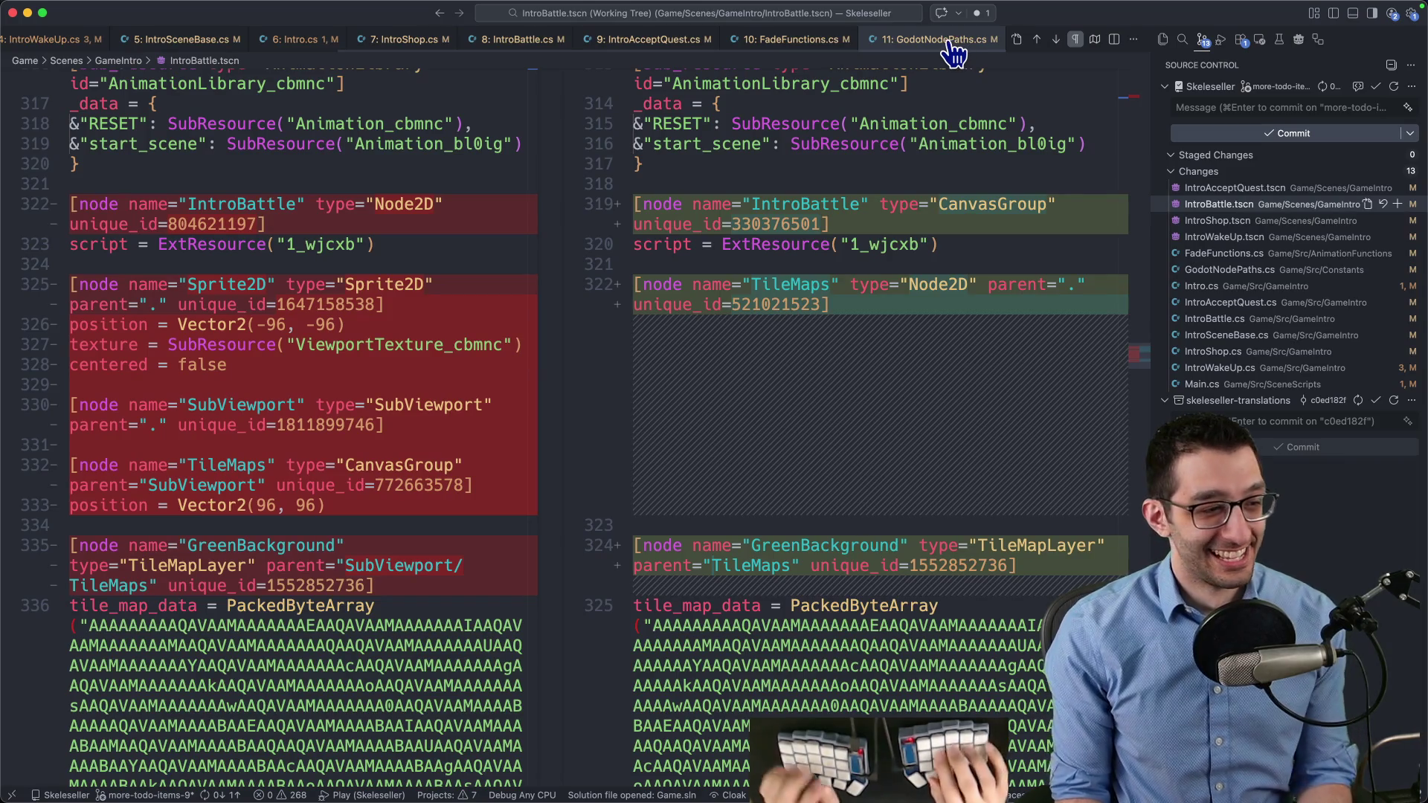
pyautogui.press('super+p')
pyautogui.write('introwakeup')
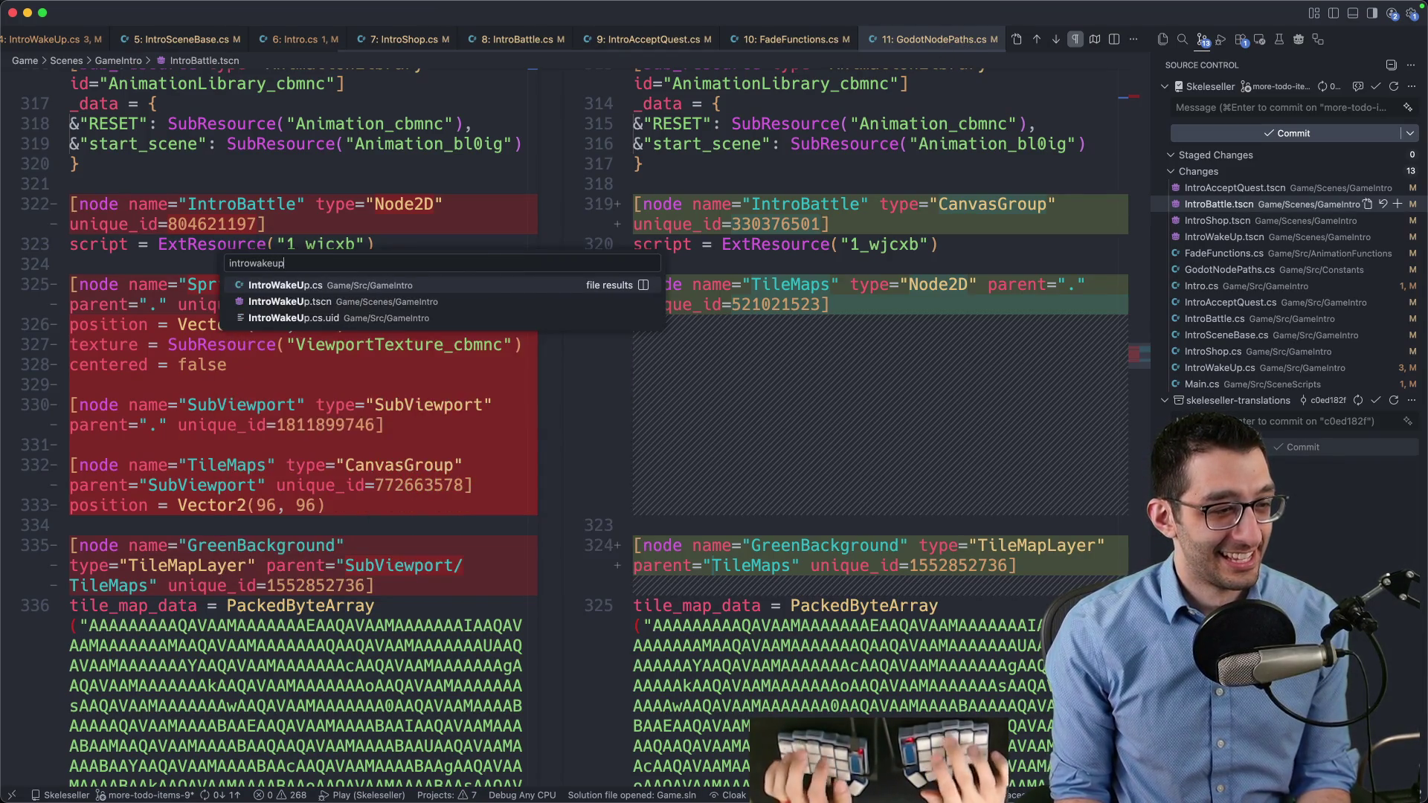
pyautogui.press('Return')
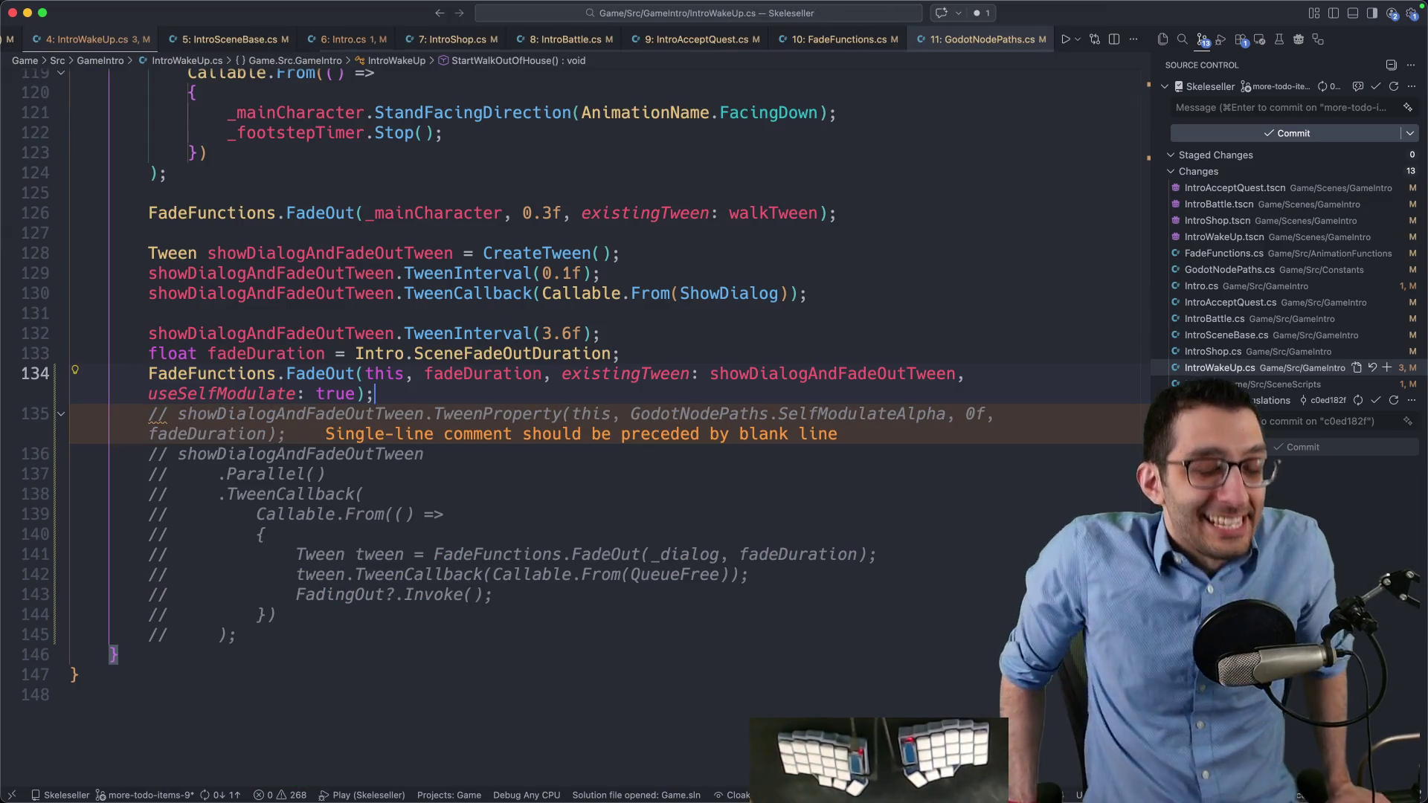
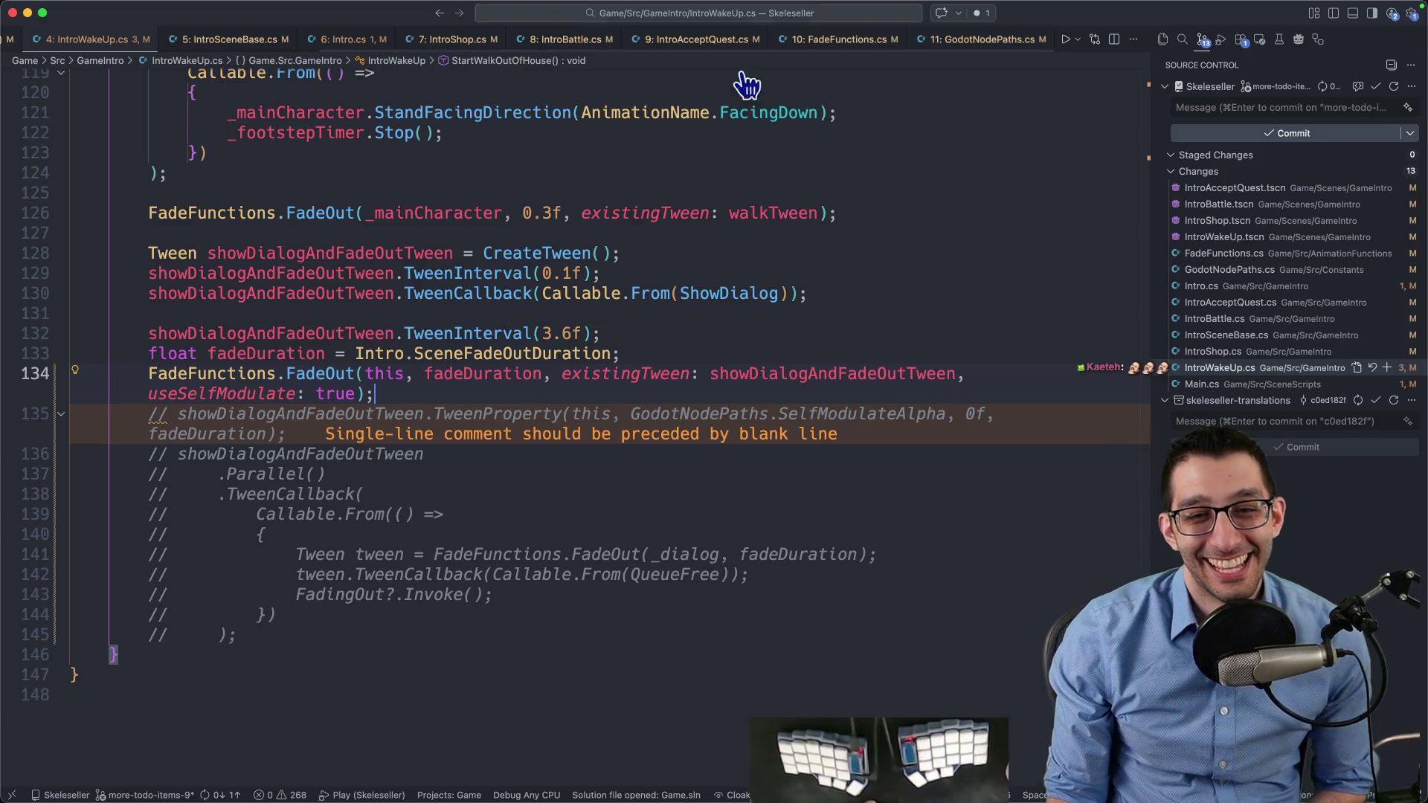
# Review the fade code and select the commented-out FadingOut?.Invoke() call
pyautogui.scroll(10, 577, 392)
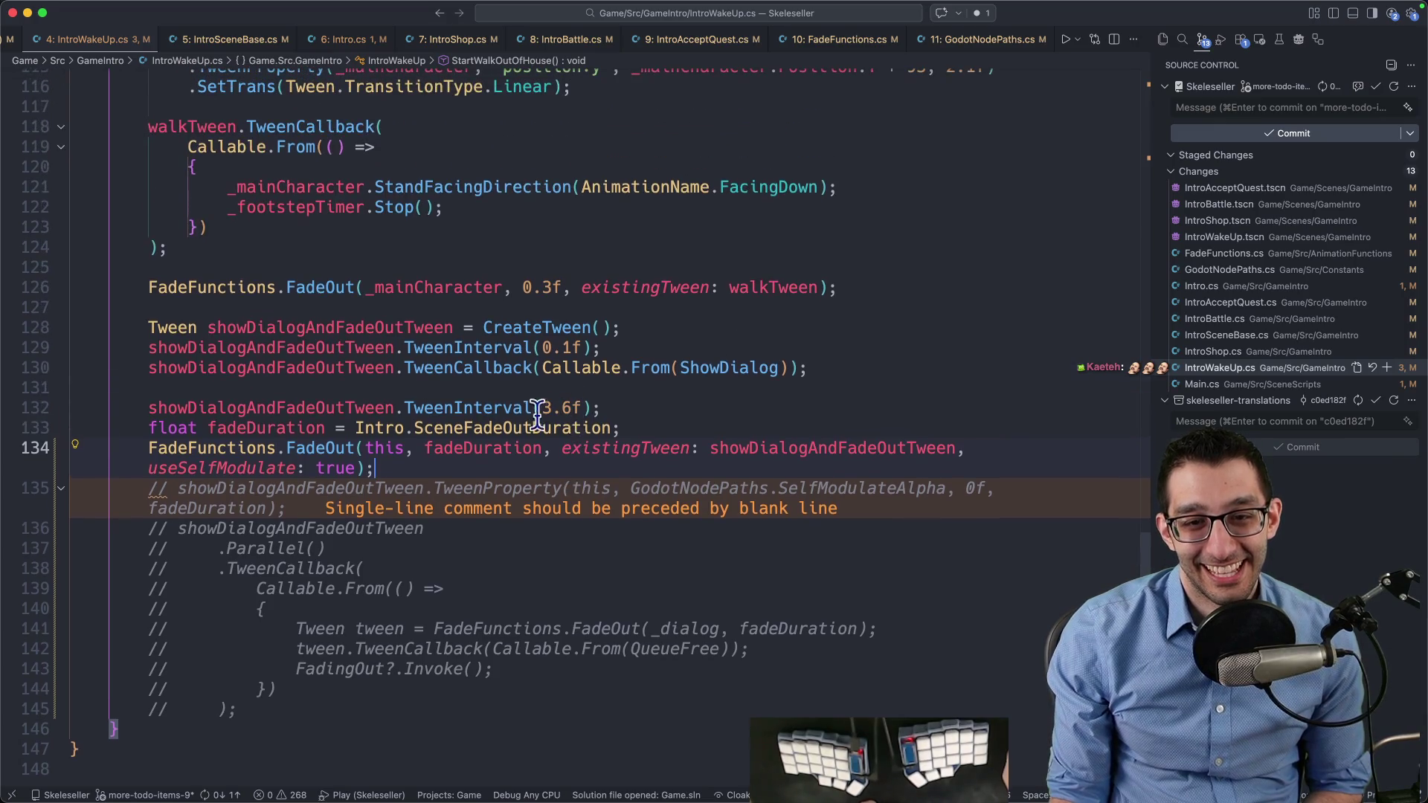
pyautogui.scroll(-15, 522, 429)
pyautogui.scroll(9, 521, 428)
pyautogui.scroll(-5, 518, 437)
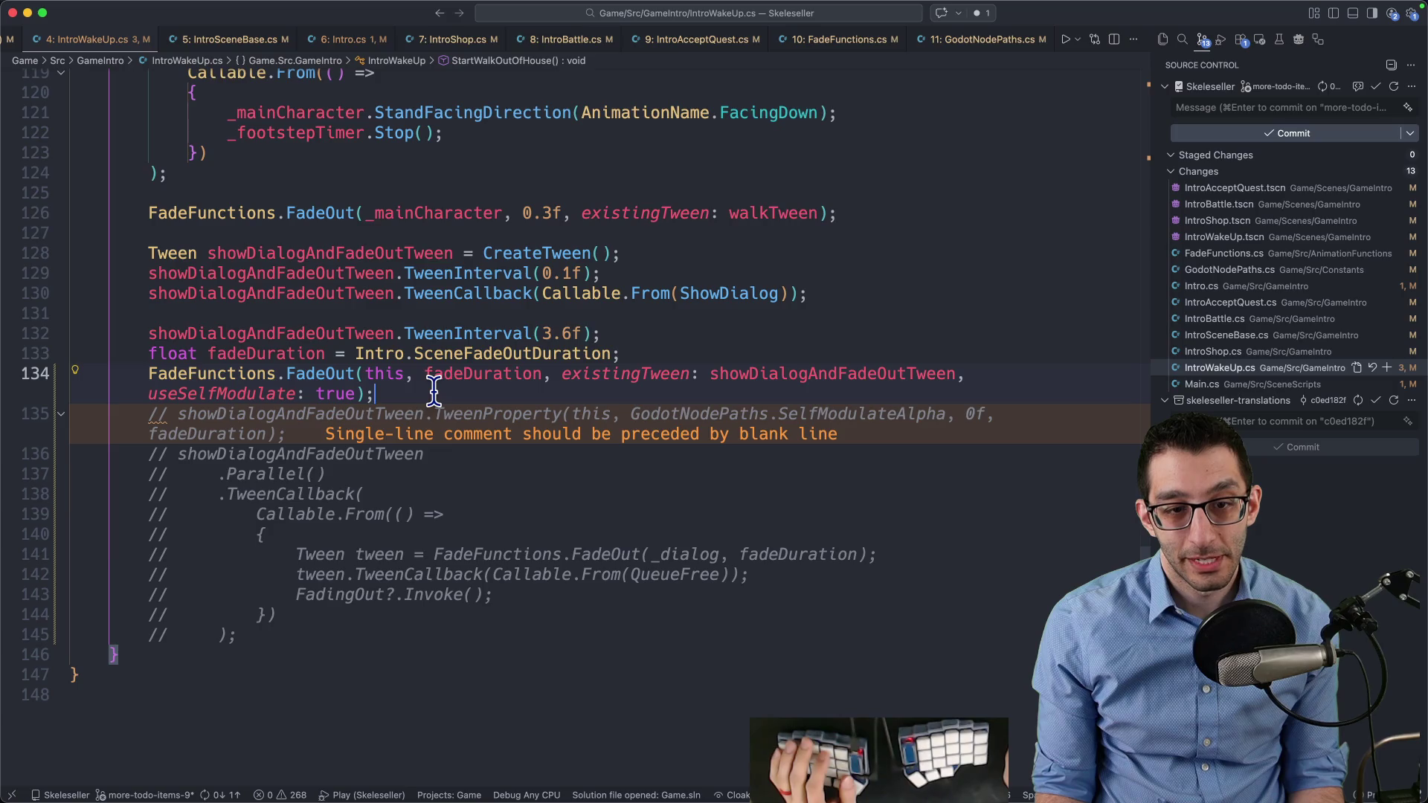
pyautogui.moveTo(297, 594); pyautogui.dragTo(564, 594)
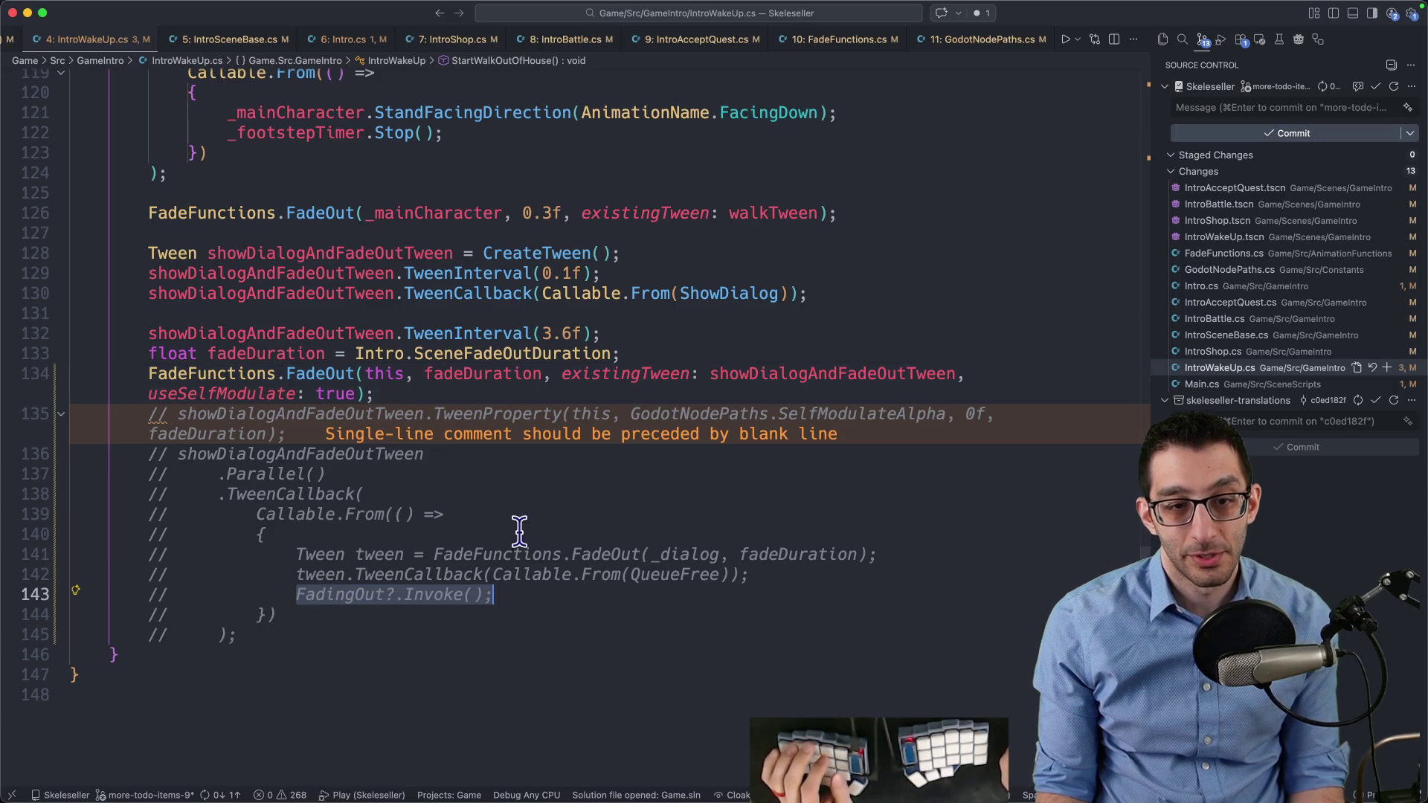
# On line 134, store FadeOut's result as 'Tween tween' and add a tween.TweenCallback with the suggested body
pyautogui.click(375, 394)
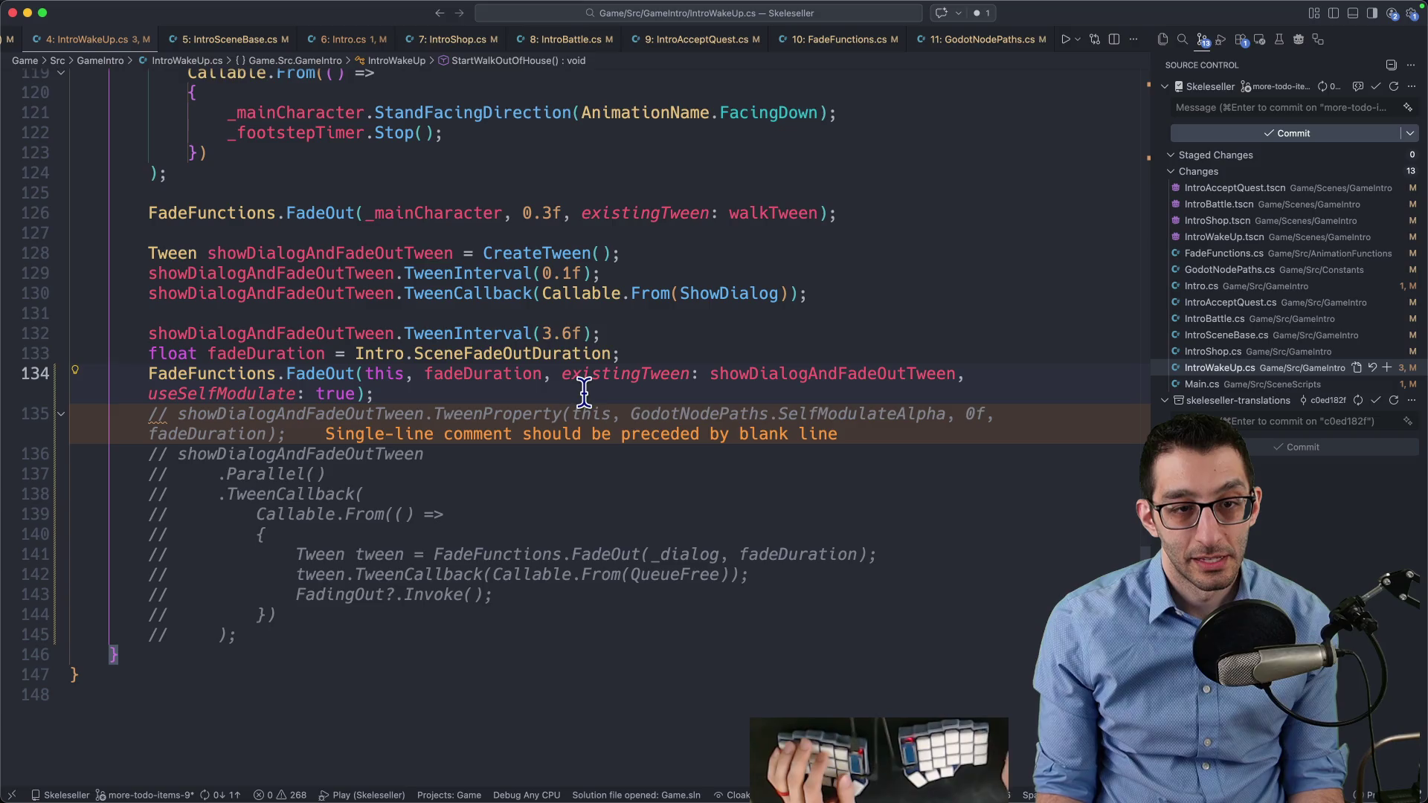
pyautogui.press('Home')
pyautogui.write('Tween tween =')
pyautogui.press('End')
pyautogui.press('Return')
pyautogui.write('tween.')
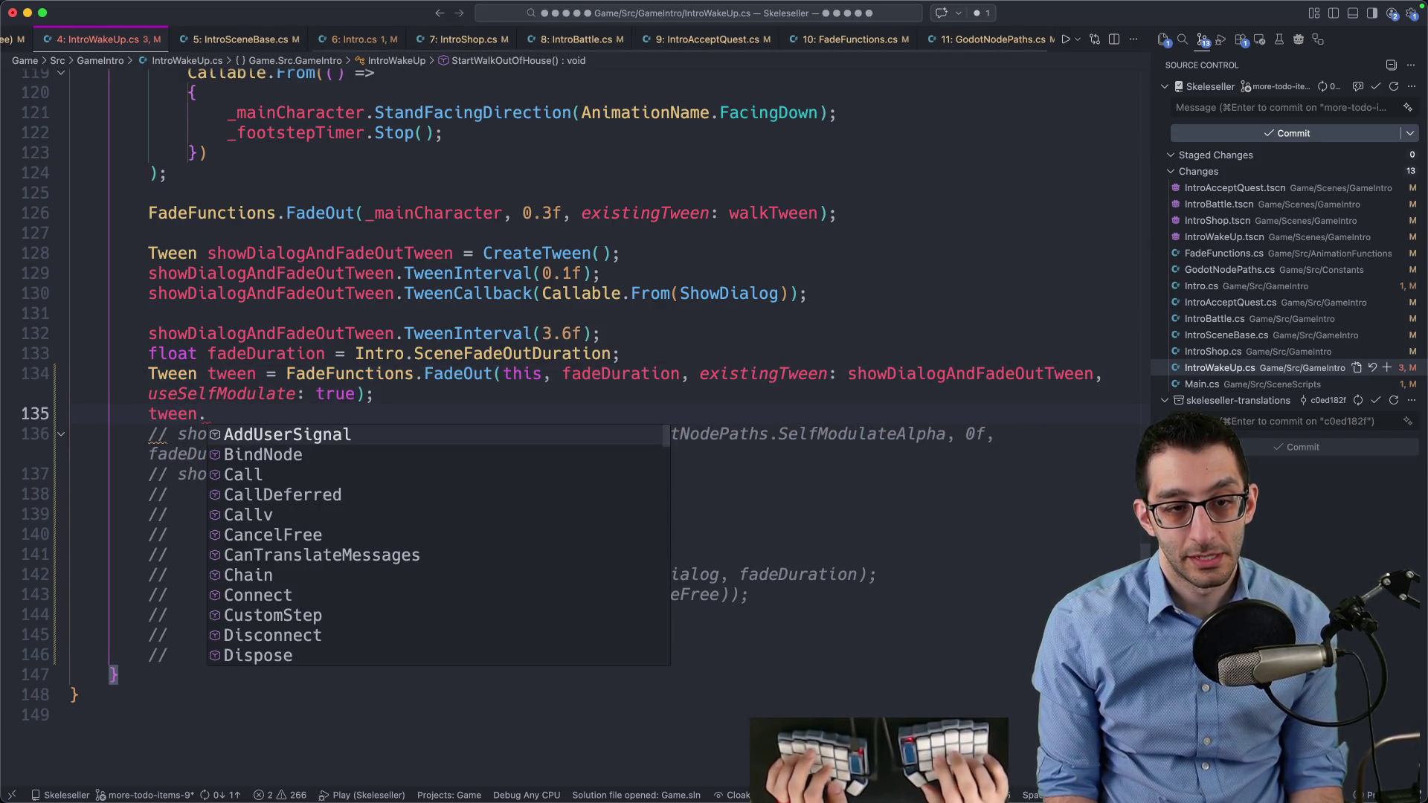
pyautogui.write('TweenCallback')
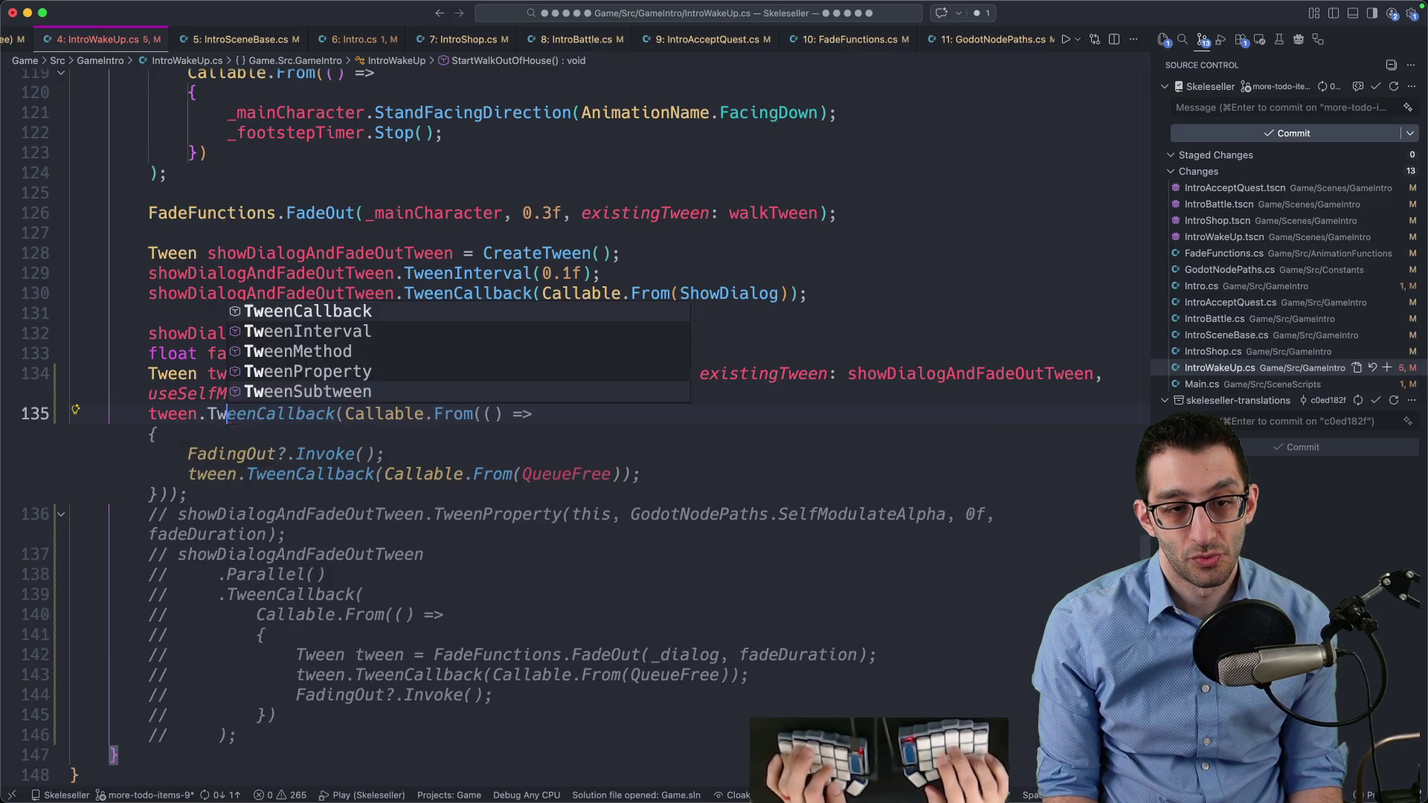
pyautogui.press('Tab')
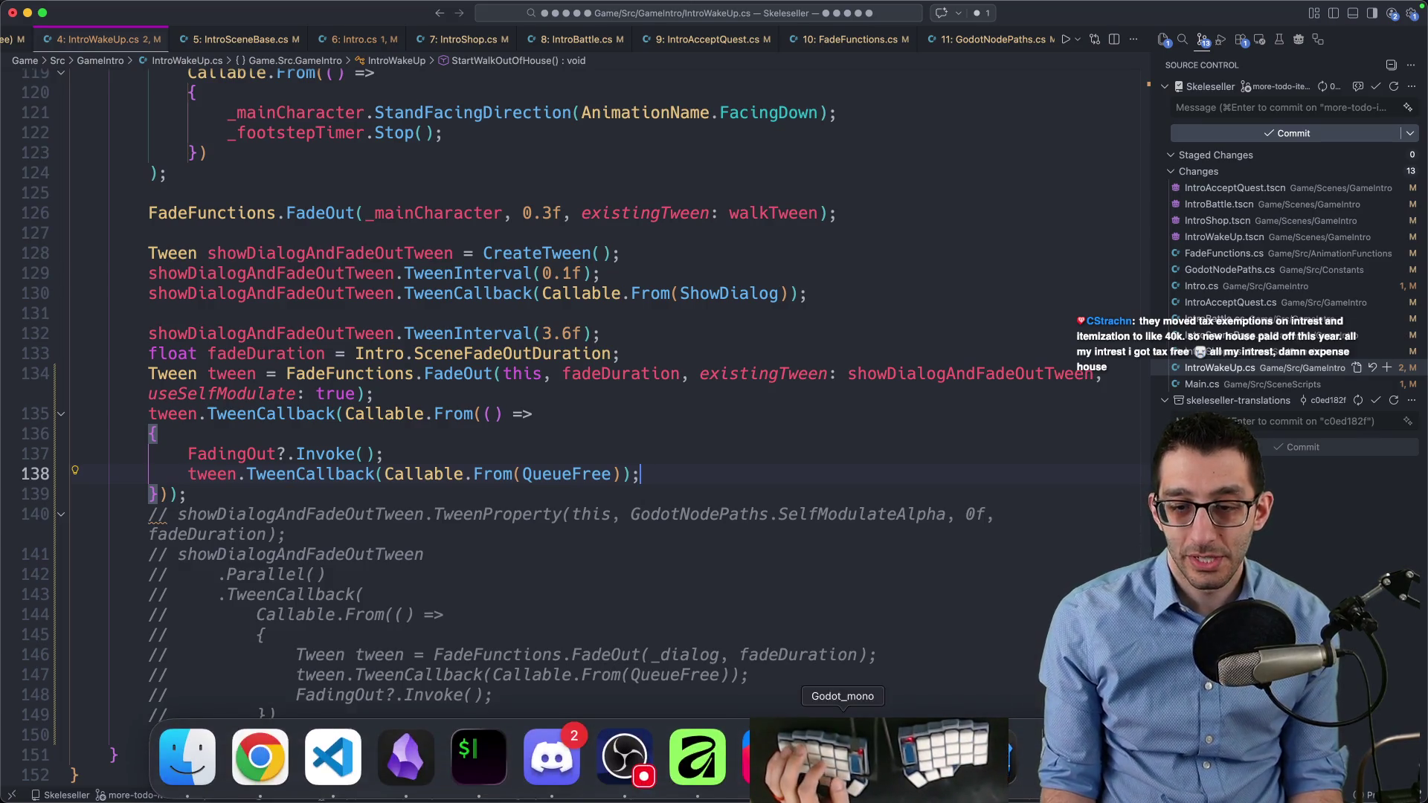
# Check the CanvasLayer node in Godot, then delete the new tween.TweenCallback block
pyautogui.click(840, 783)
pyautogui.click(119, 300)
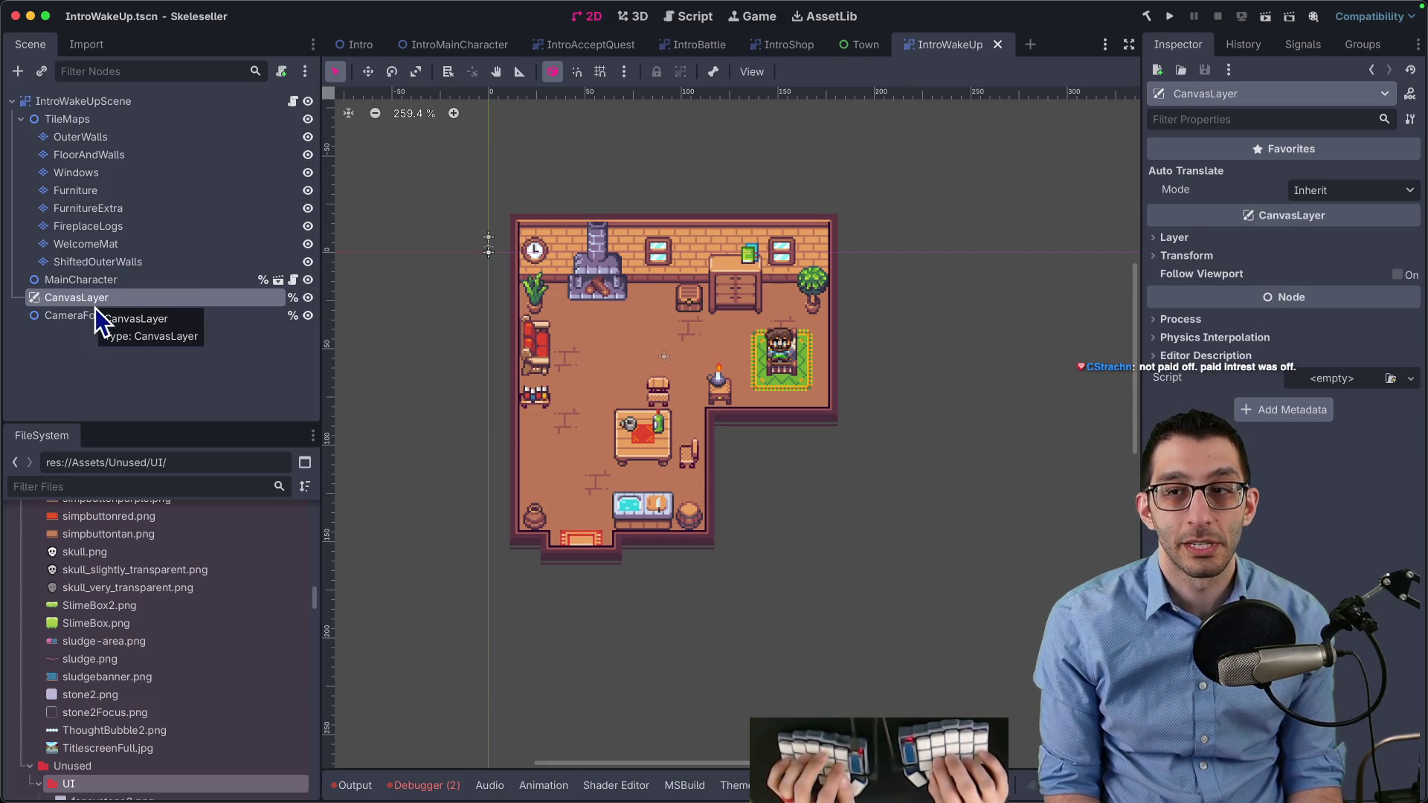
pyautogui.press('super+Tab')
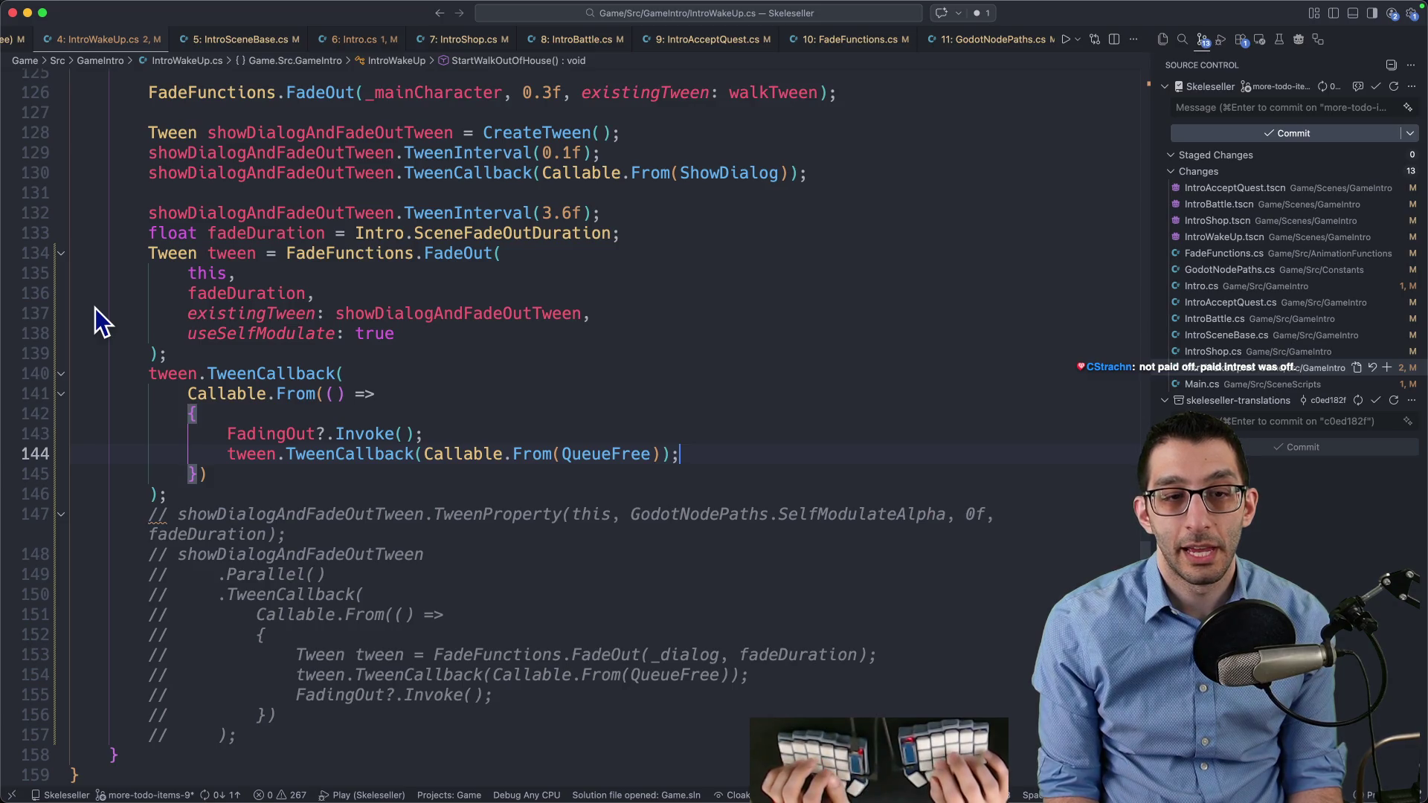
pyautogui.press('Down')
pyautogui.press('Down')
pyautogui.hotkey('shift', 'Up')
pyautogui.hotkey('shift', 'Up')
pyautogui.hotkey('shift', 'Up')
pyautogui.hotkey('shift', 'Up')
pyautogui.hotkey('shift', 'Up')
pyautogui.press('BackSpace')
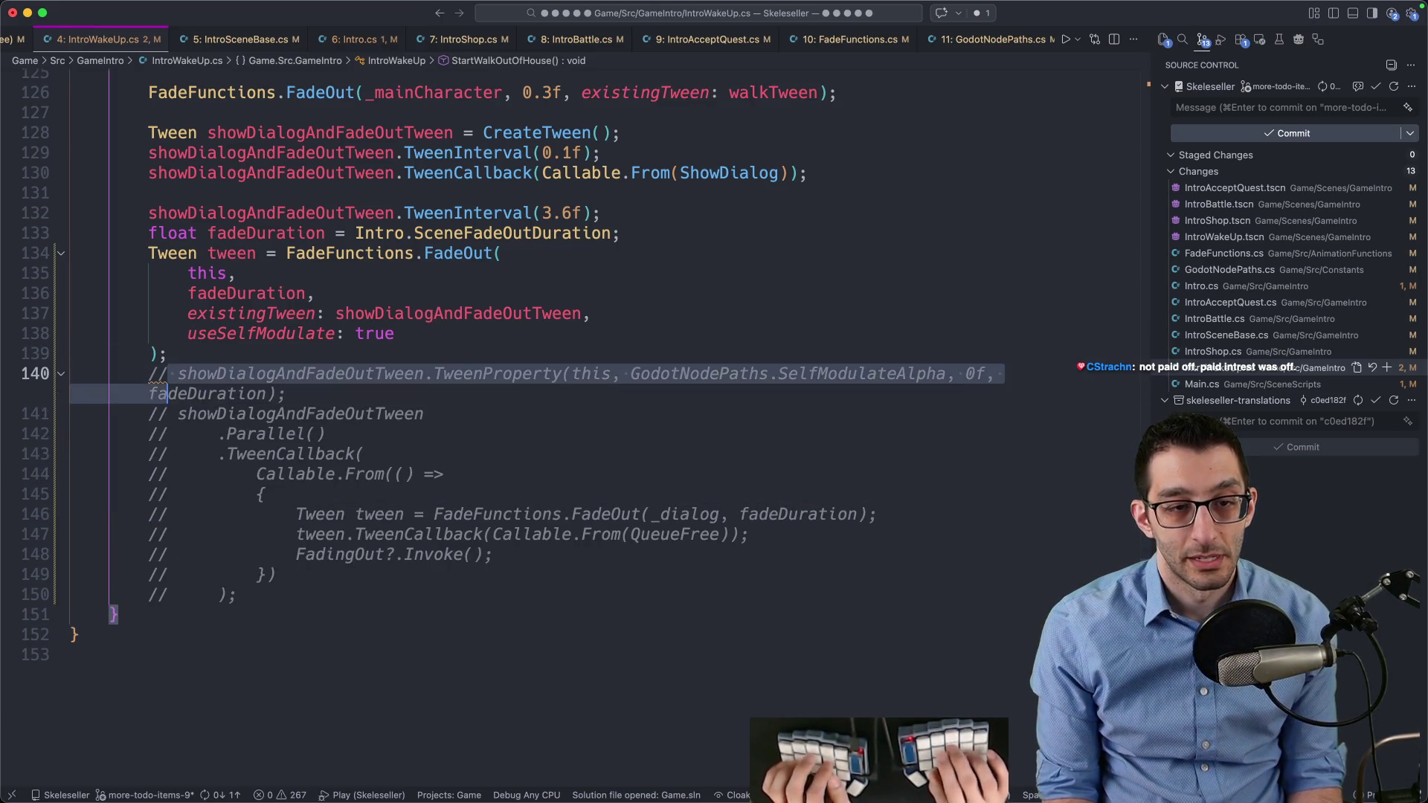
# Uncomment the old fade-out code, delete the unused Tween tween statement, and launch the debugger
pyautogui.hotkey('shift', 'Down')
pyautogui.hotkey('shift', 'Down')
pyautogui.hotkey('shift', 'Down')
pyautogui.press('super+slash')
pyautogui.press('Right')
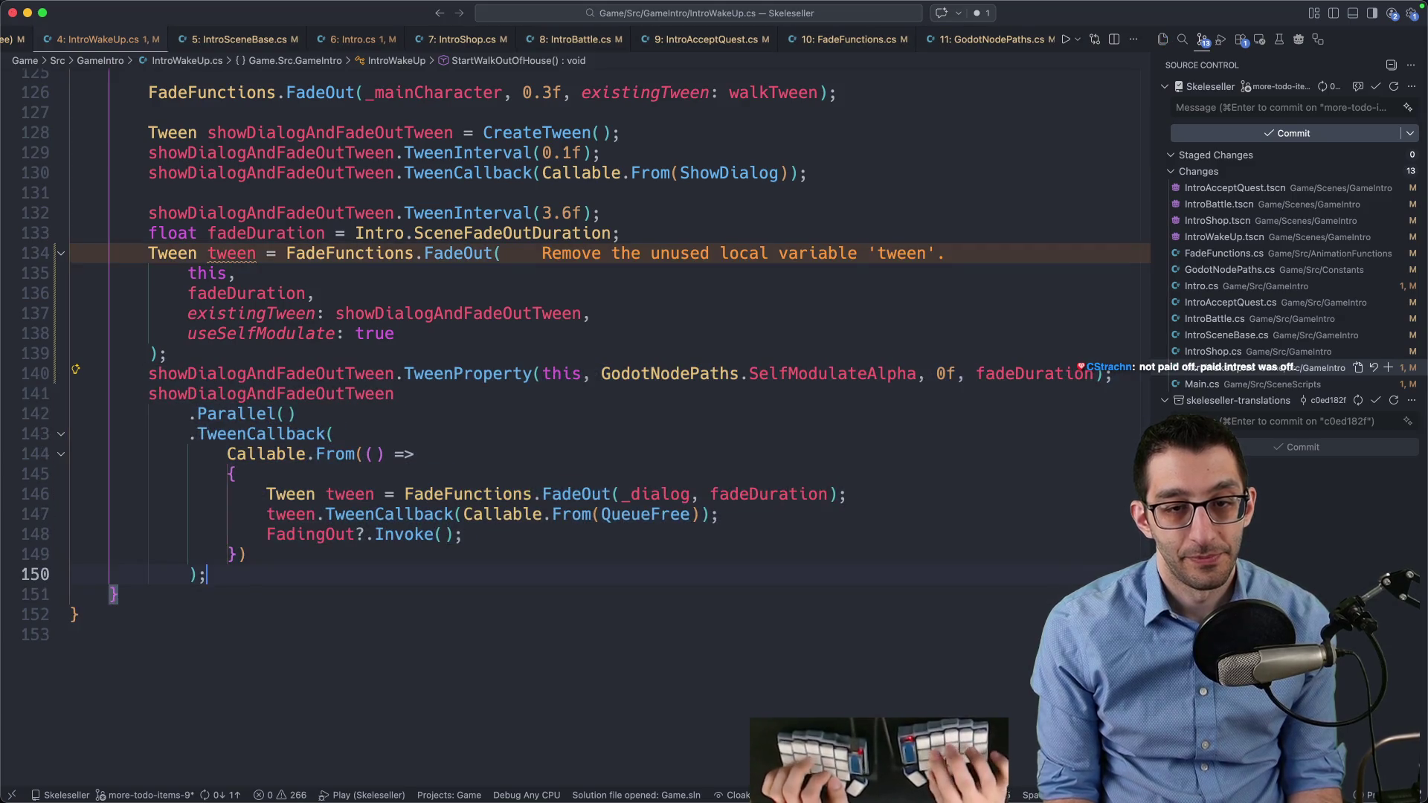
pyautogui.click(208, 253)
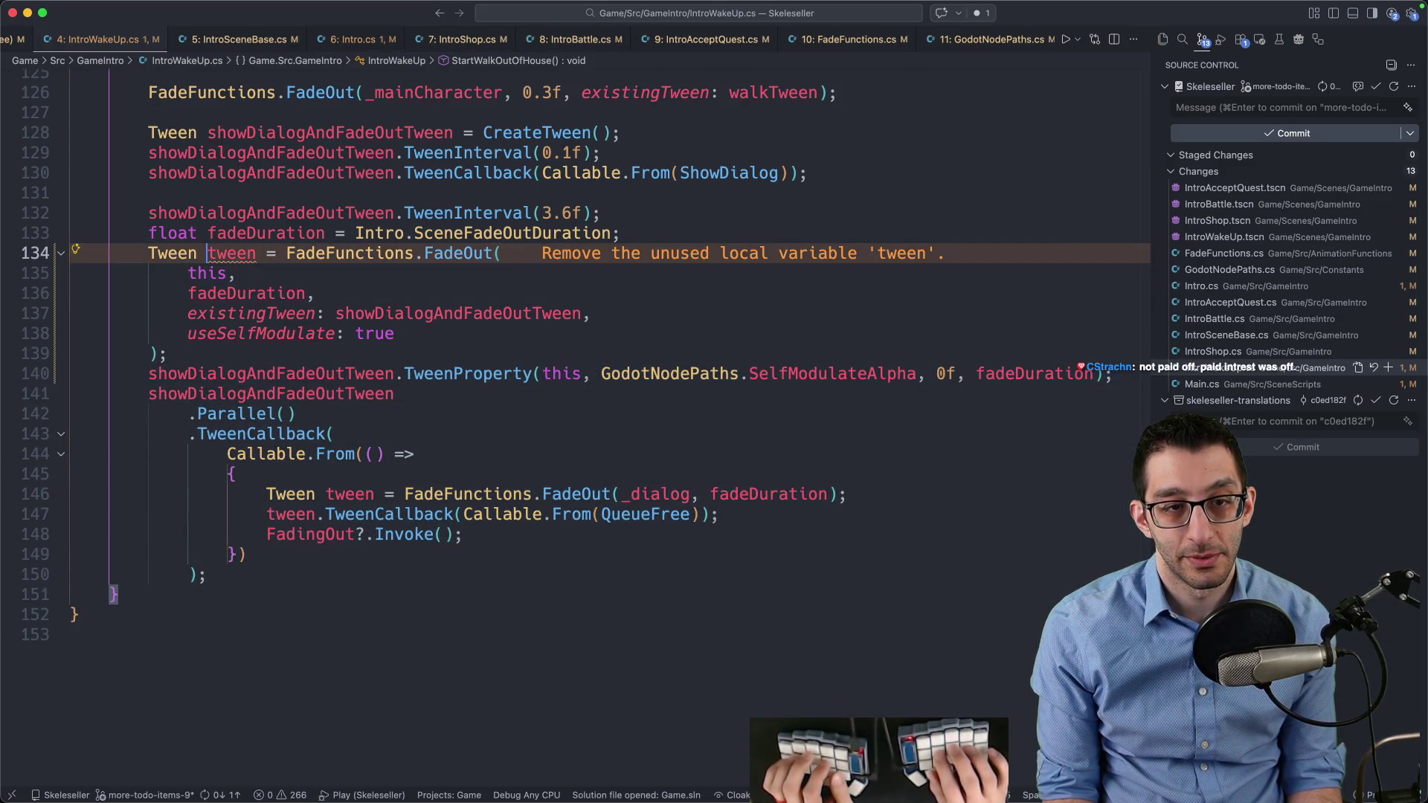
pyautogui.press('super+shift+k')
pyautogui.press('super+shift+k')
pyautogui.press('super+shift+k')
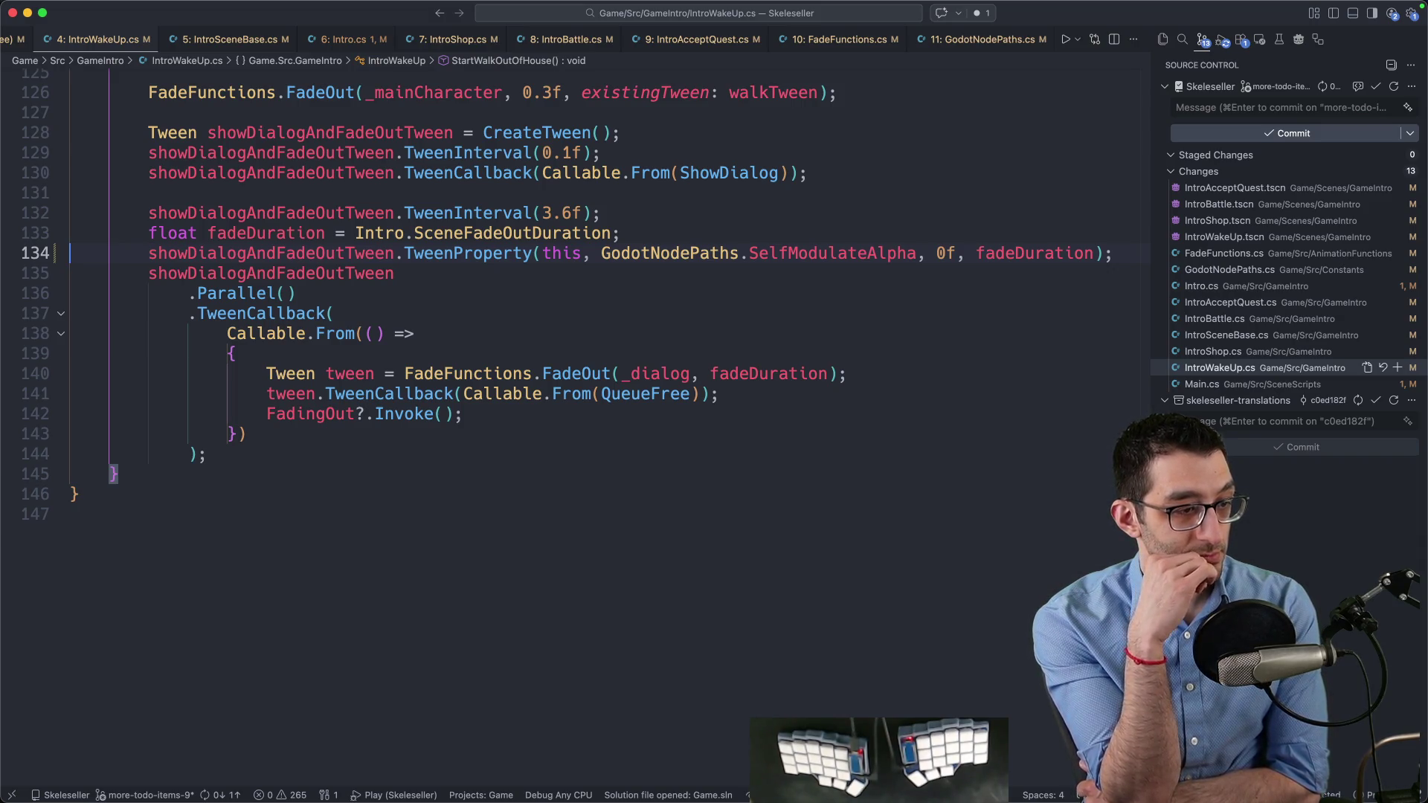
pyautogui.press('F5')
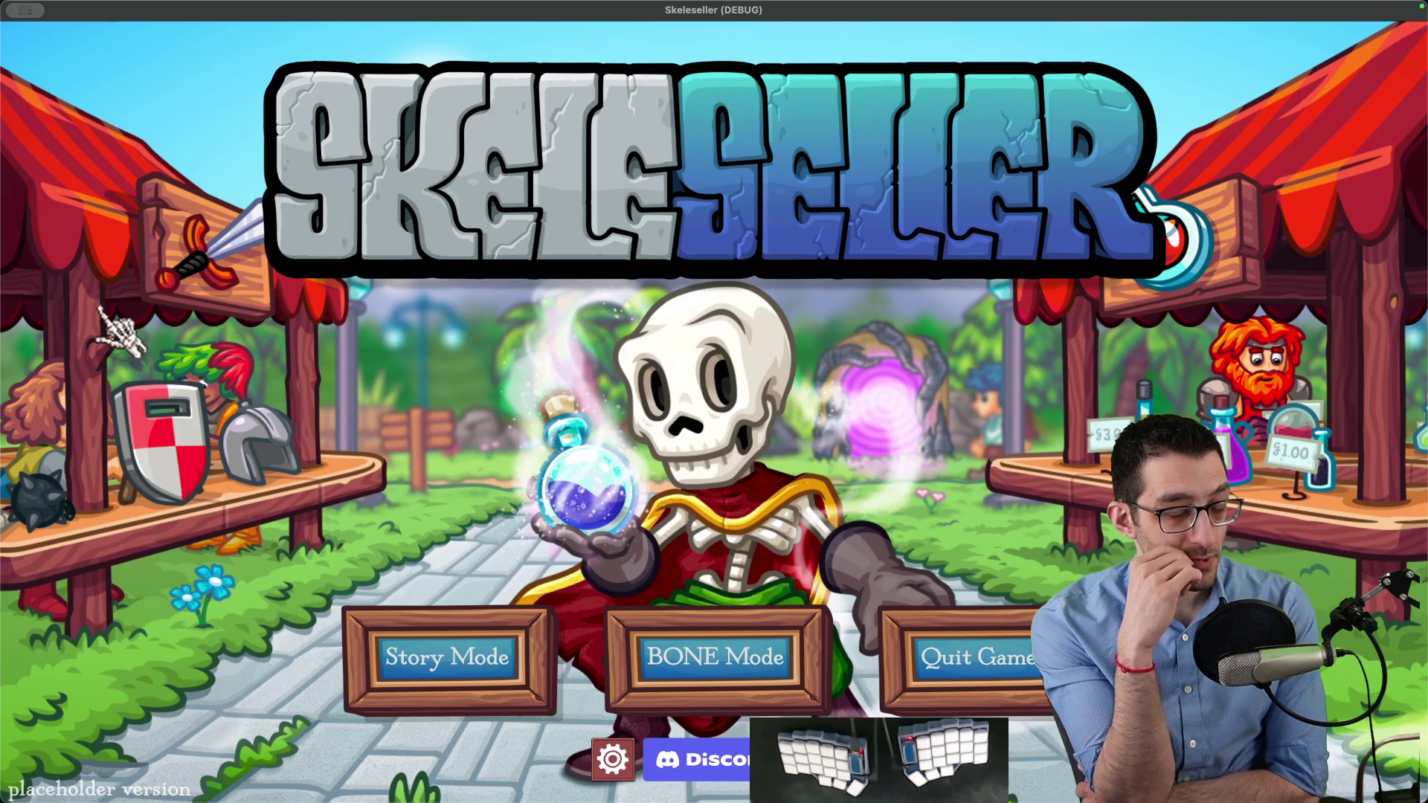
# Choose Story Mode, continue the saved game, confirm skipping the intro, and return to VS Code
pyautogui.click(461, 658)
pyautogui.click(629, 450)
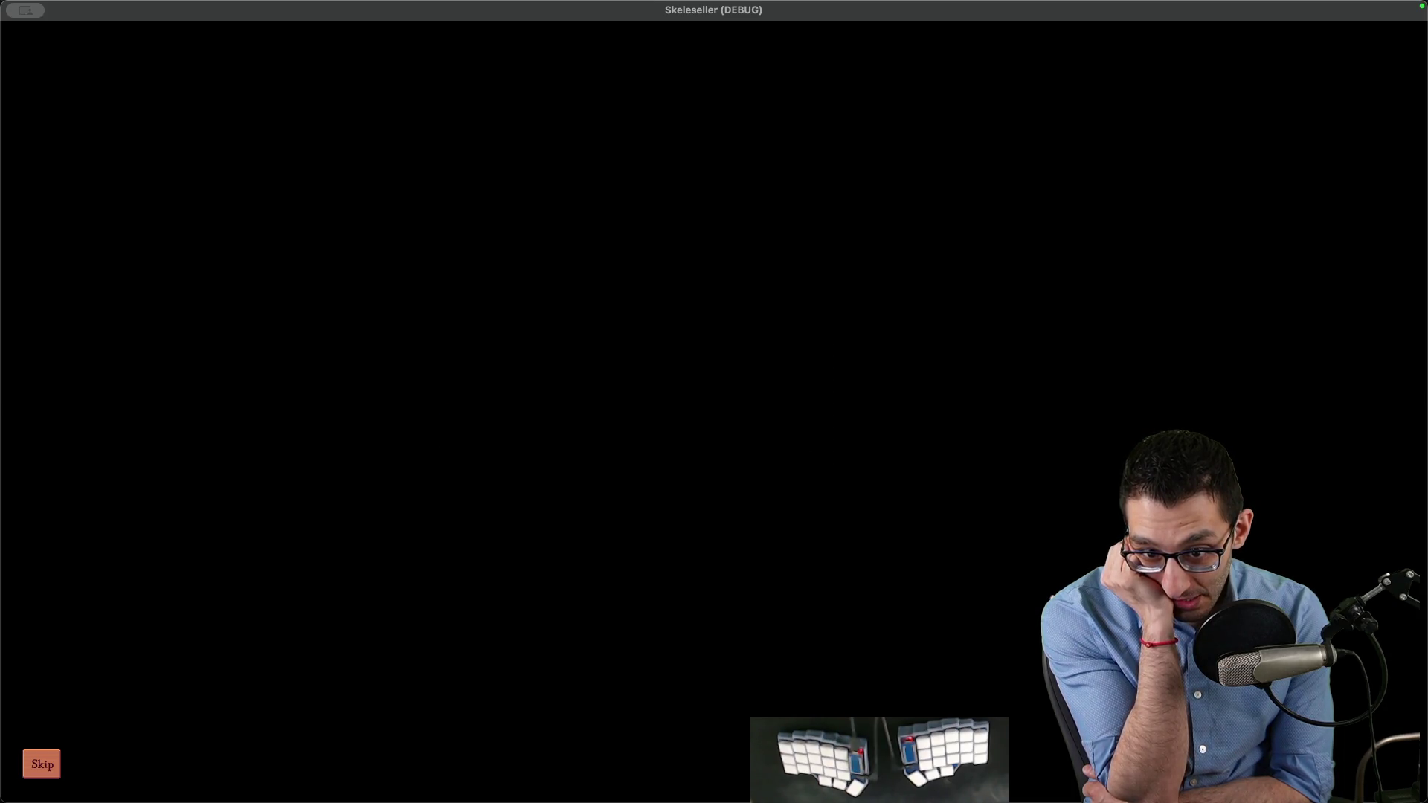
pyautogui.press('Escape')
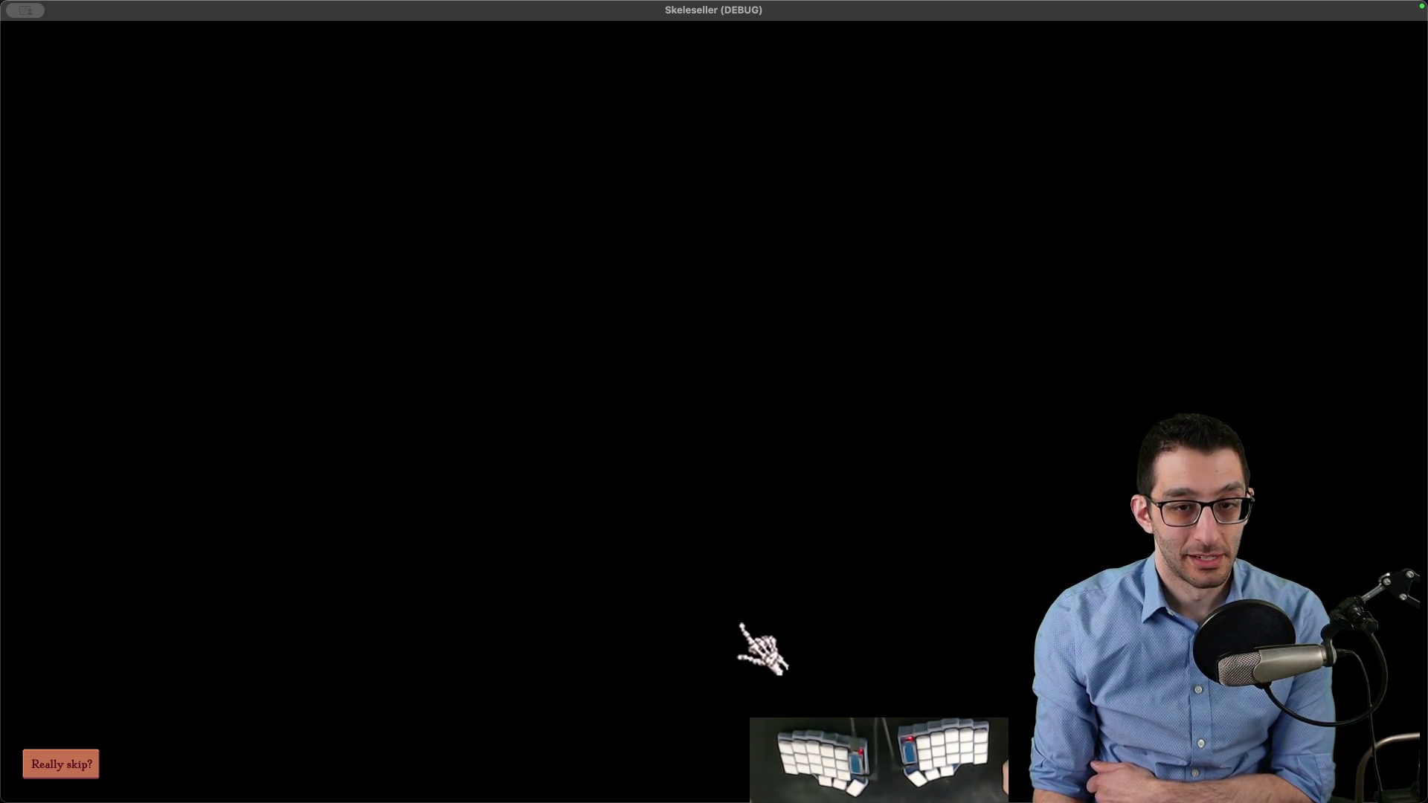
pyautogui.press('Escape')
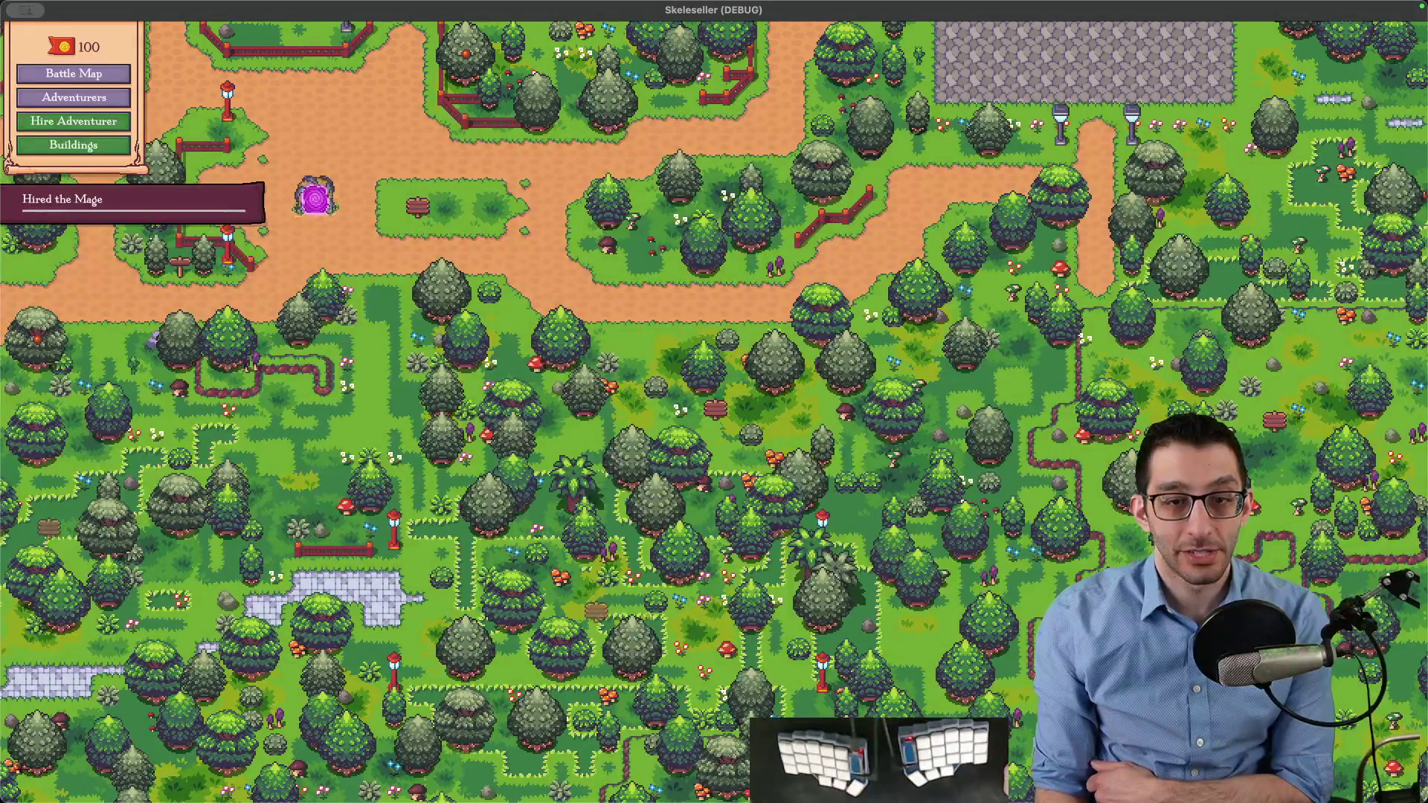
pyautogui.click(332, 783)
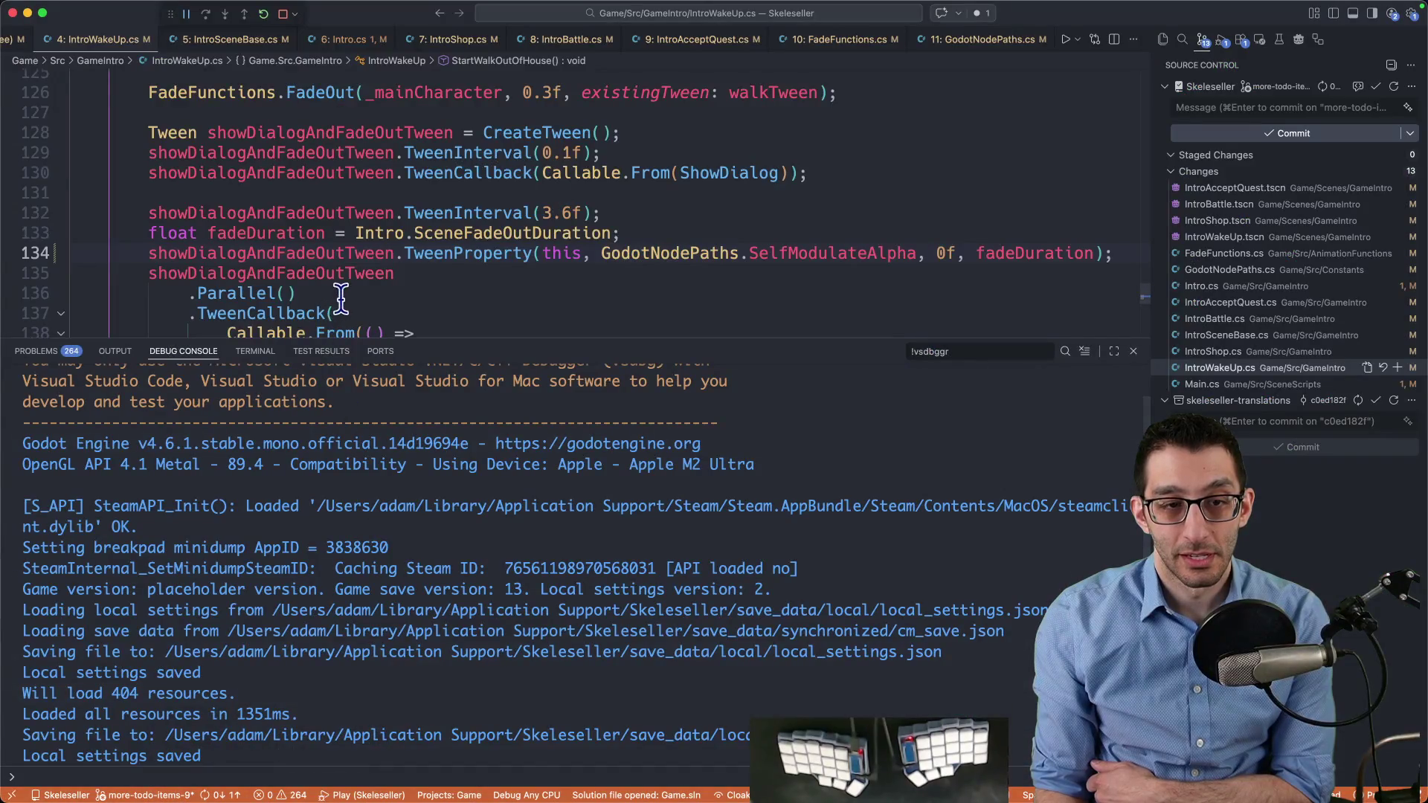
# In the IntroAcceptQuest scene, fade the root's Self Modulate alpha down and back to 255
pyautogui.scroll(-4, 327, 283)
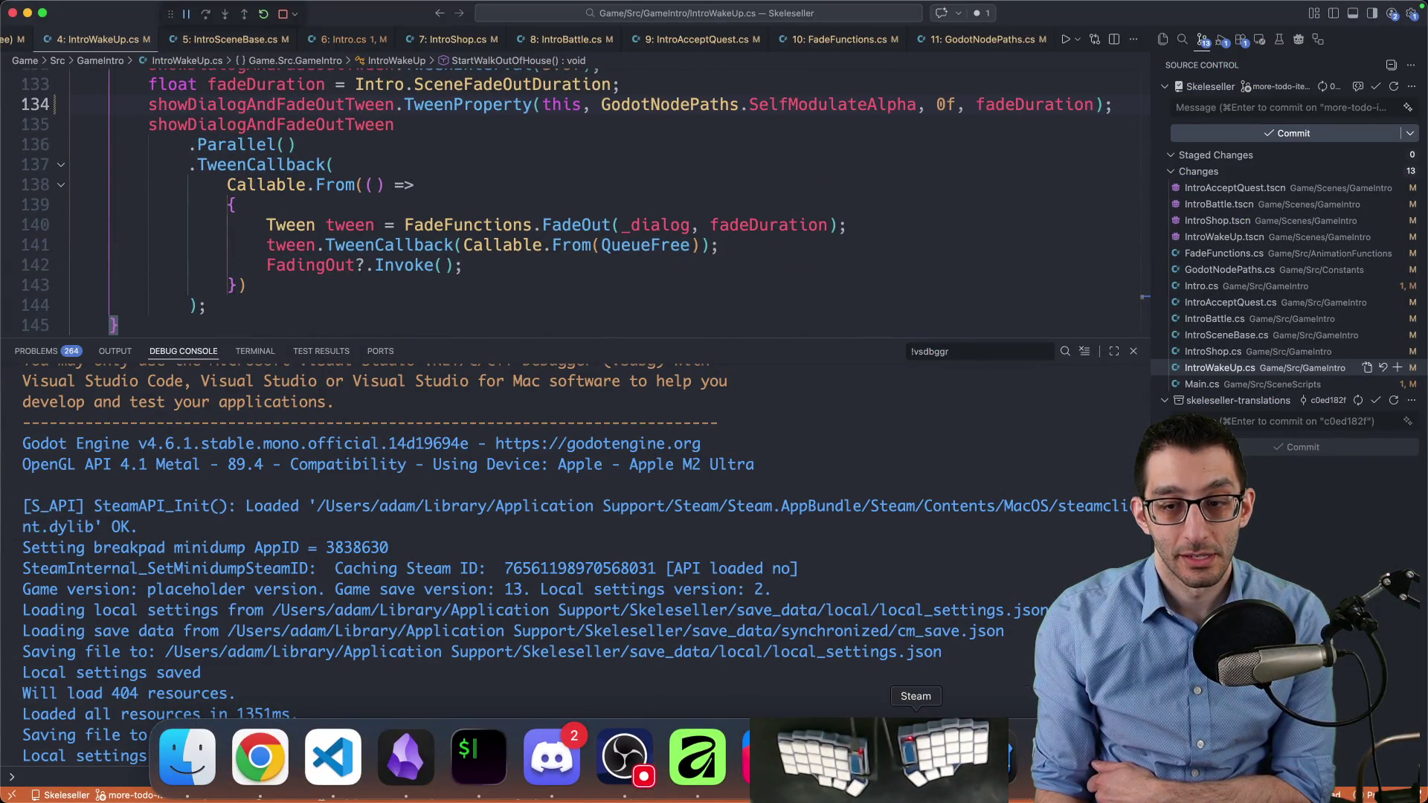
pyautogui.click(988, 757)
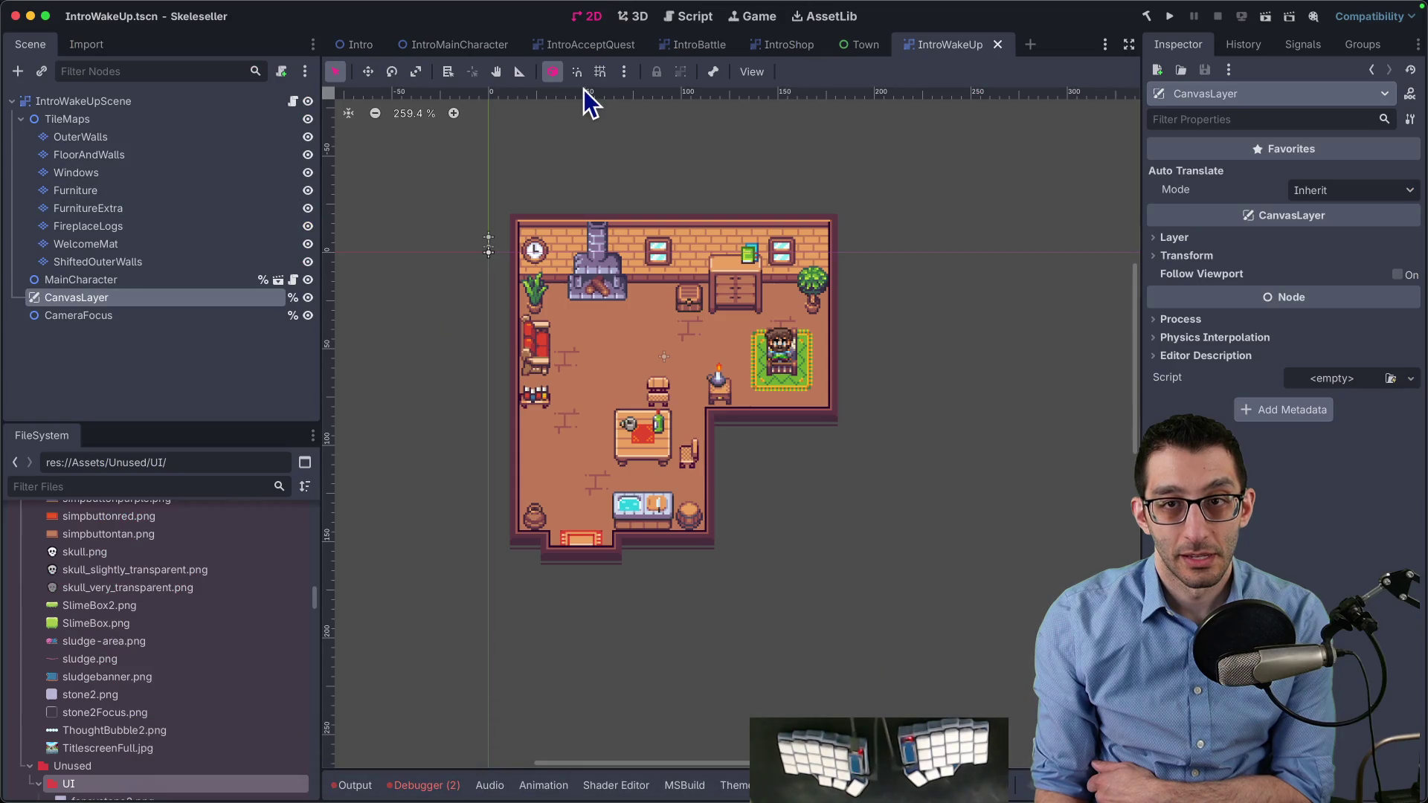
pyautogui.click(573, 44)
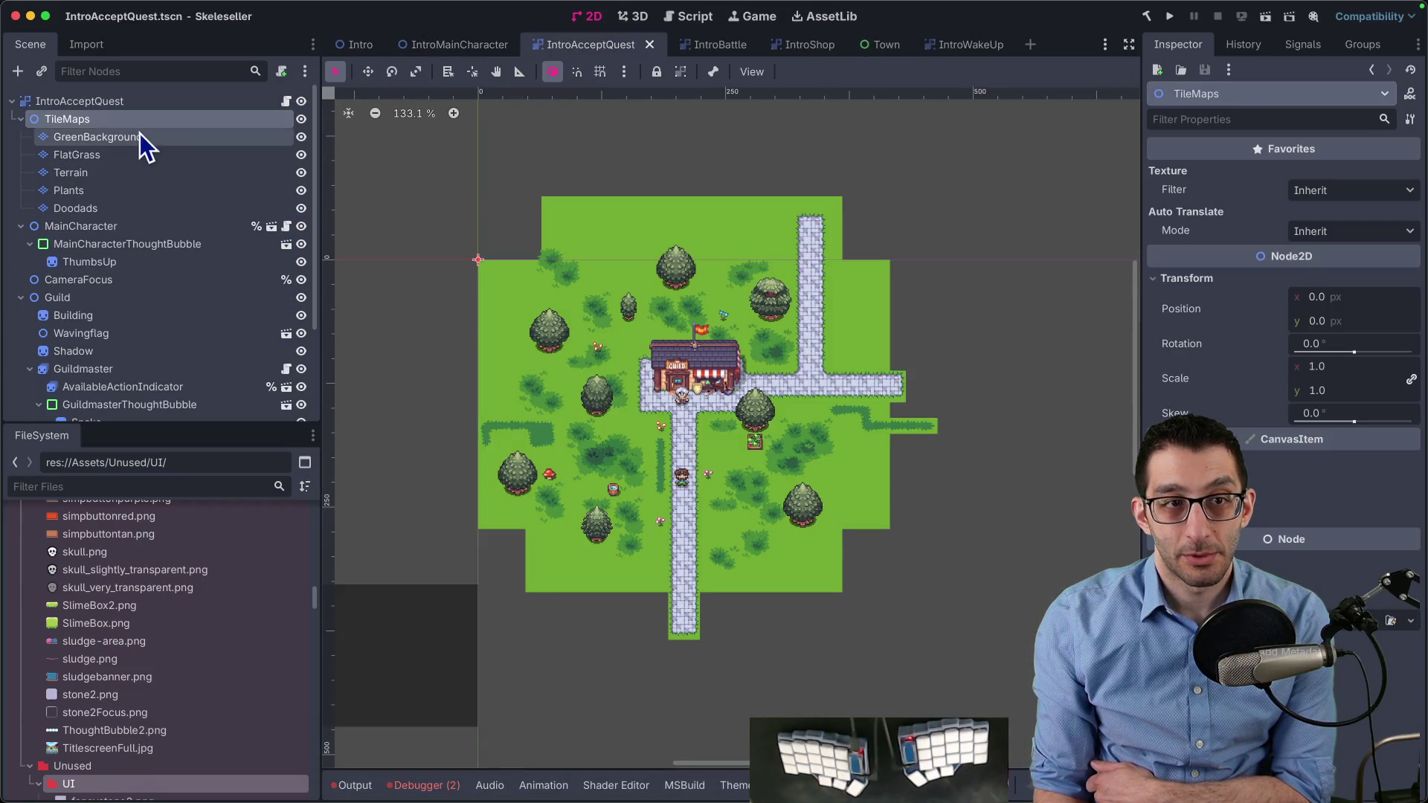
pyautogui.click(115, 101)
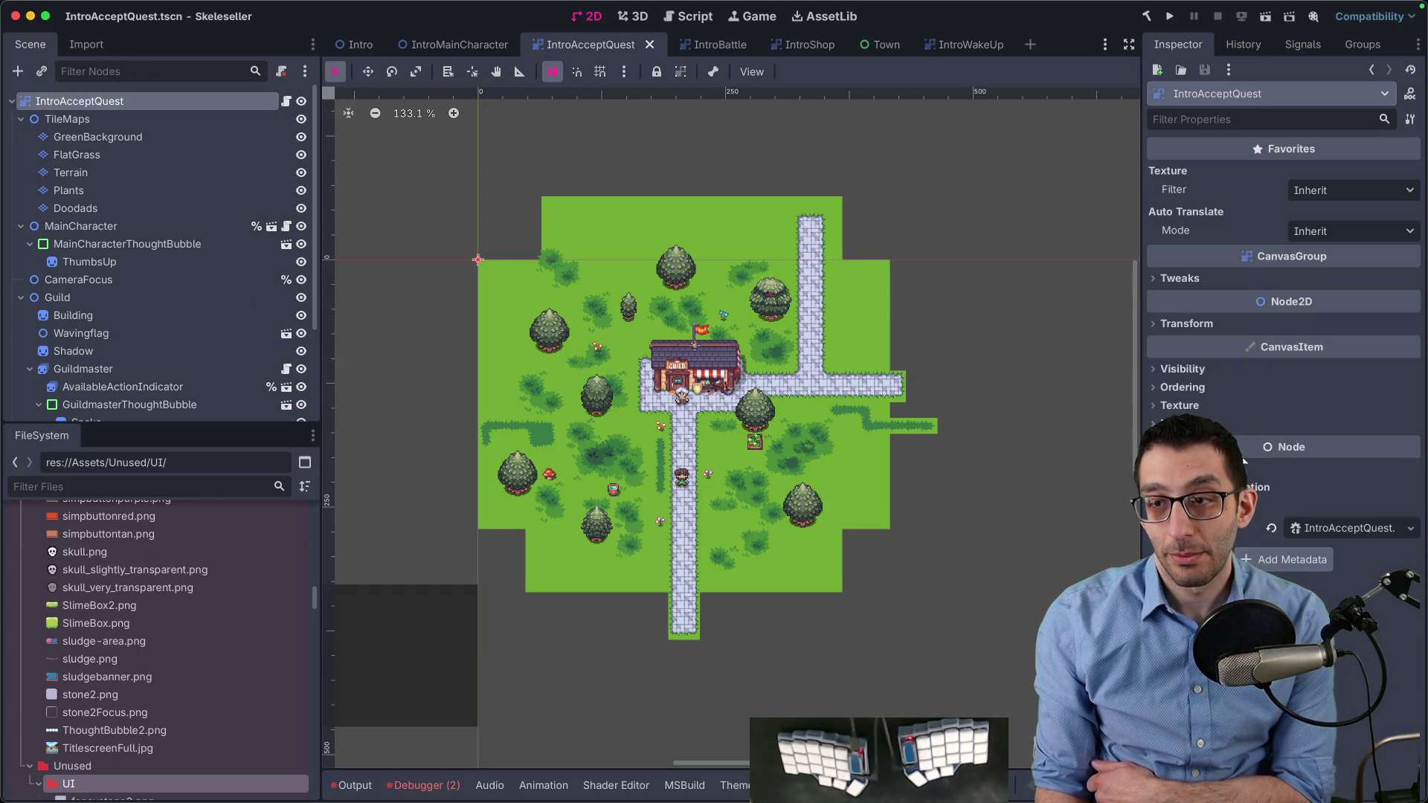
pyautogui.click(1232, 375)
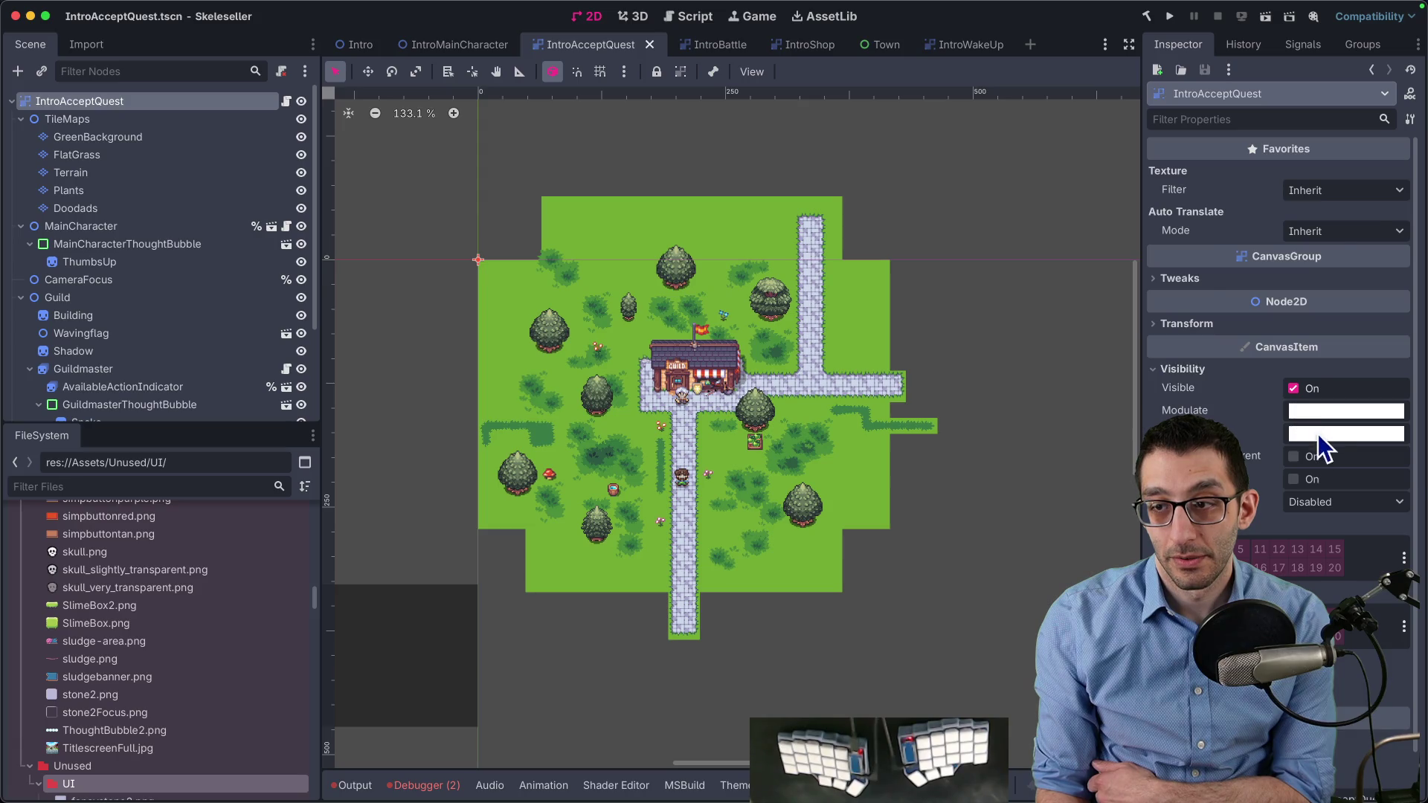
pyautogui.click(1318, 434)
pyautogui.moveTo(1289, 375)
pyautogui.mouseDown()
pyautogui.moveTo(1208, 370)
pyautogui.moveTo(1350, 374)
pyautogui.mouseUp()
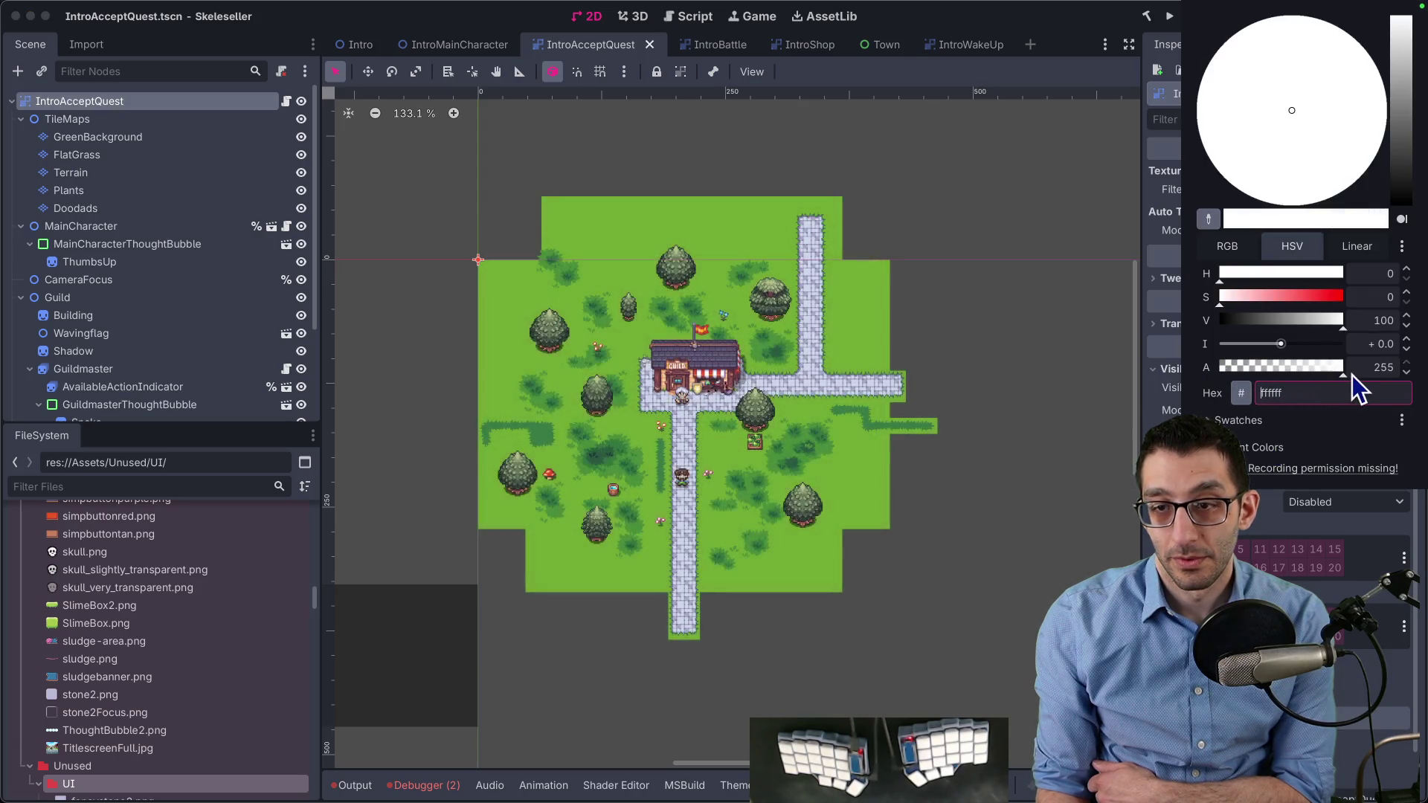
pyautogui.click(940, 327)
pyautogui.scroll(-5, 112, 253)
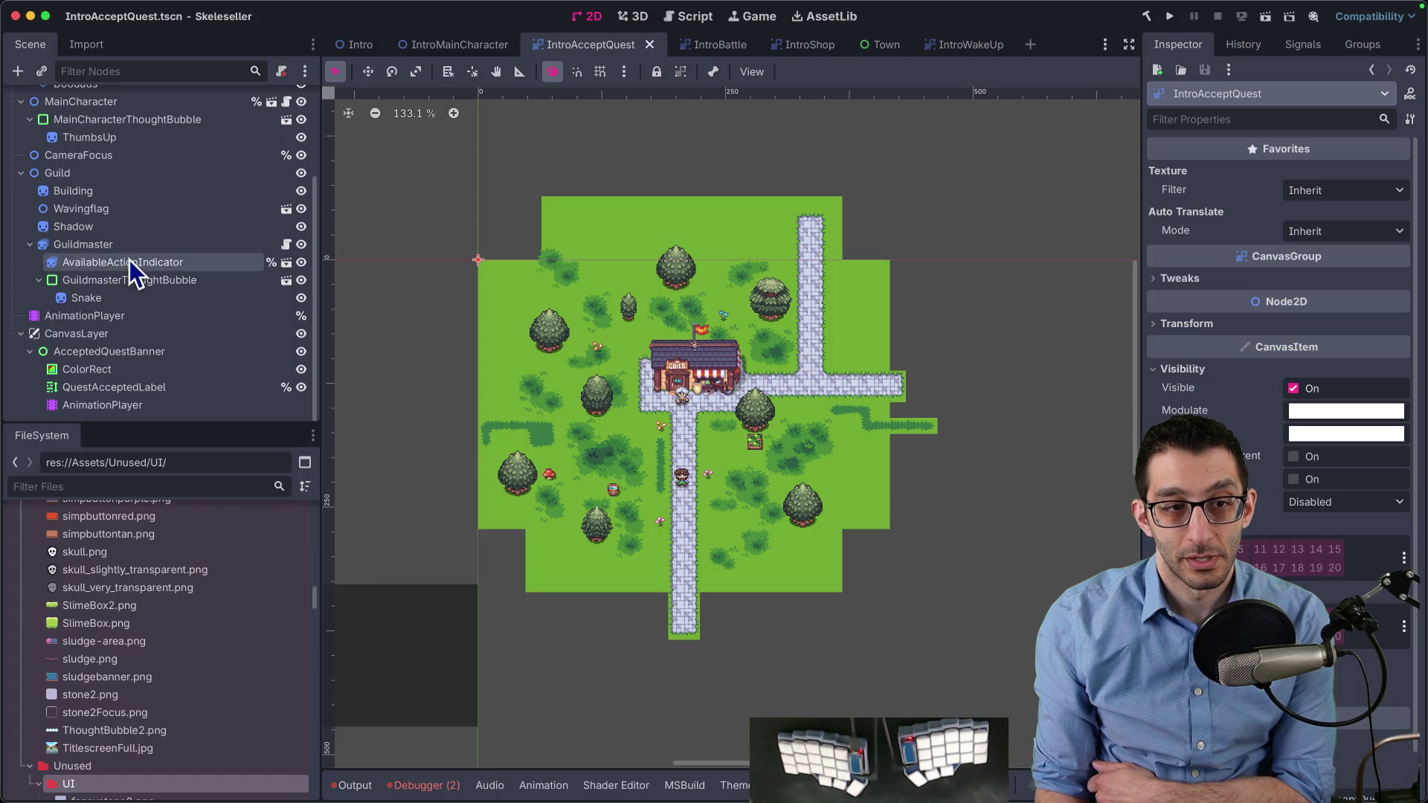
pyautogui.scroll(5, 130, 258)
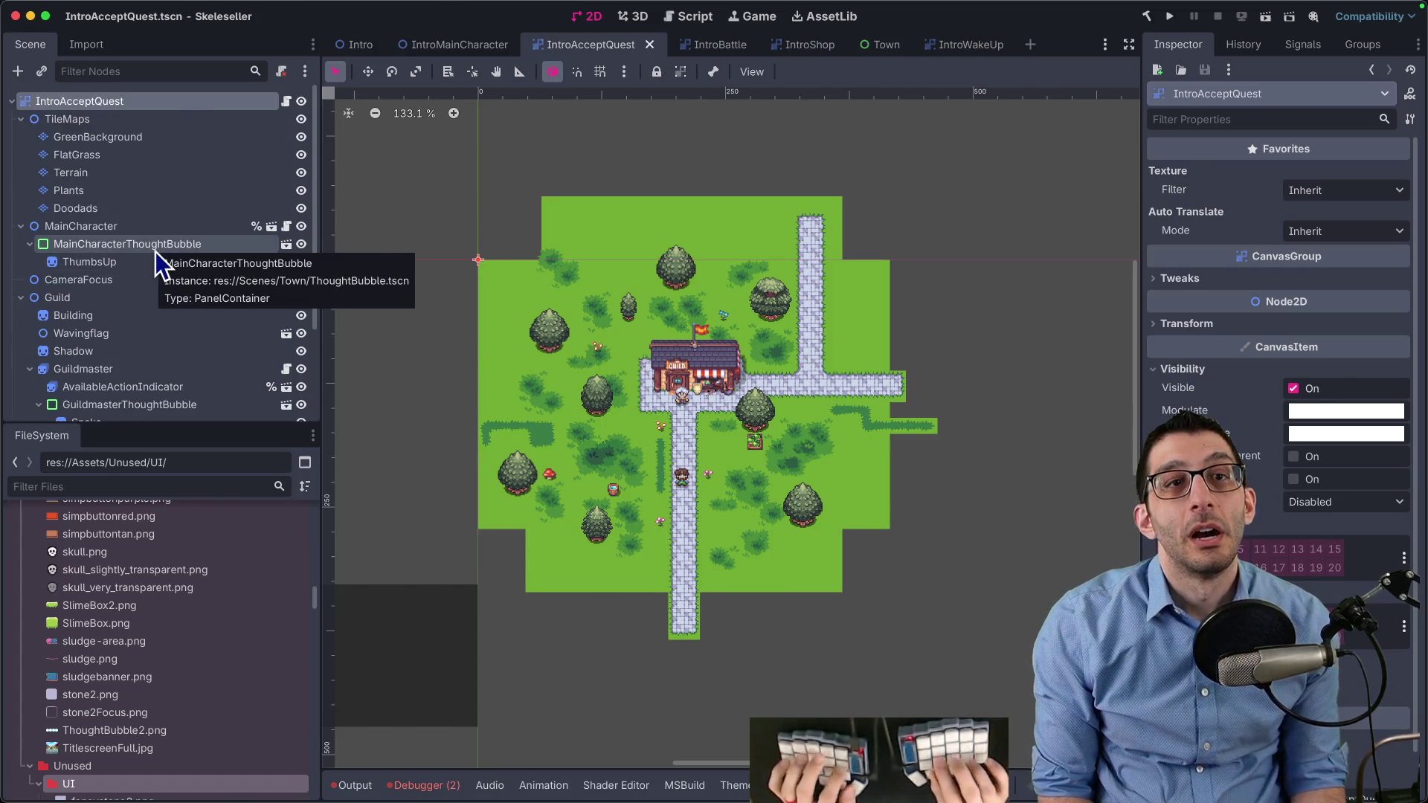
# Back in VS Code, quick-search for the file 'introbase'
pyautogui.press('super+Tab')
pyautogui.press('super+p')
pyautogui.write('intro')
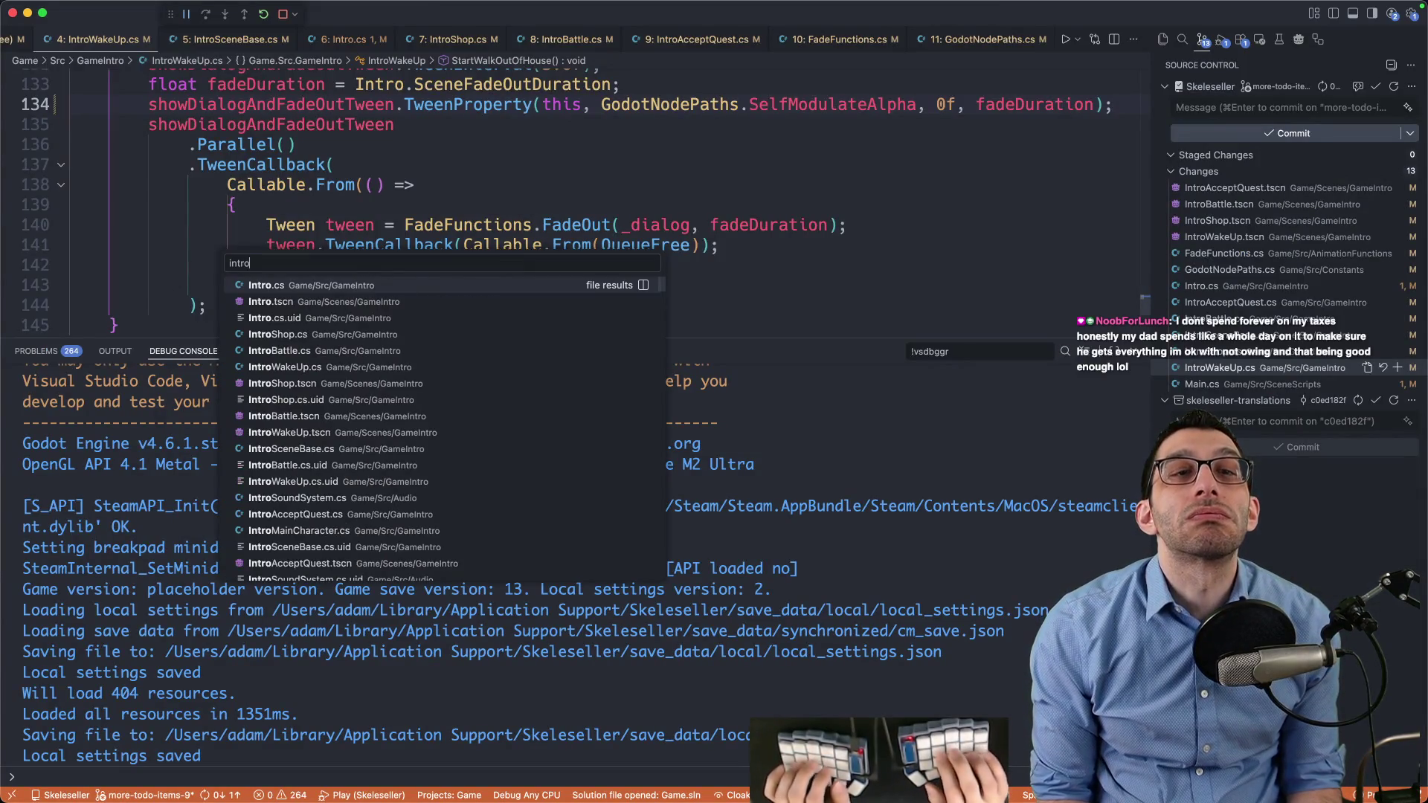
pyautogui.write('base')
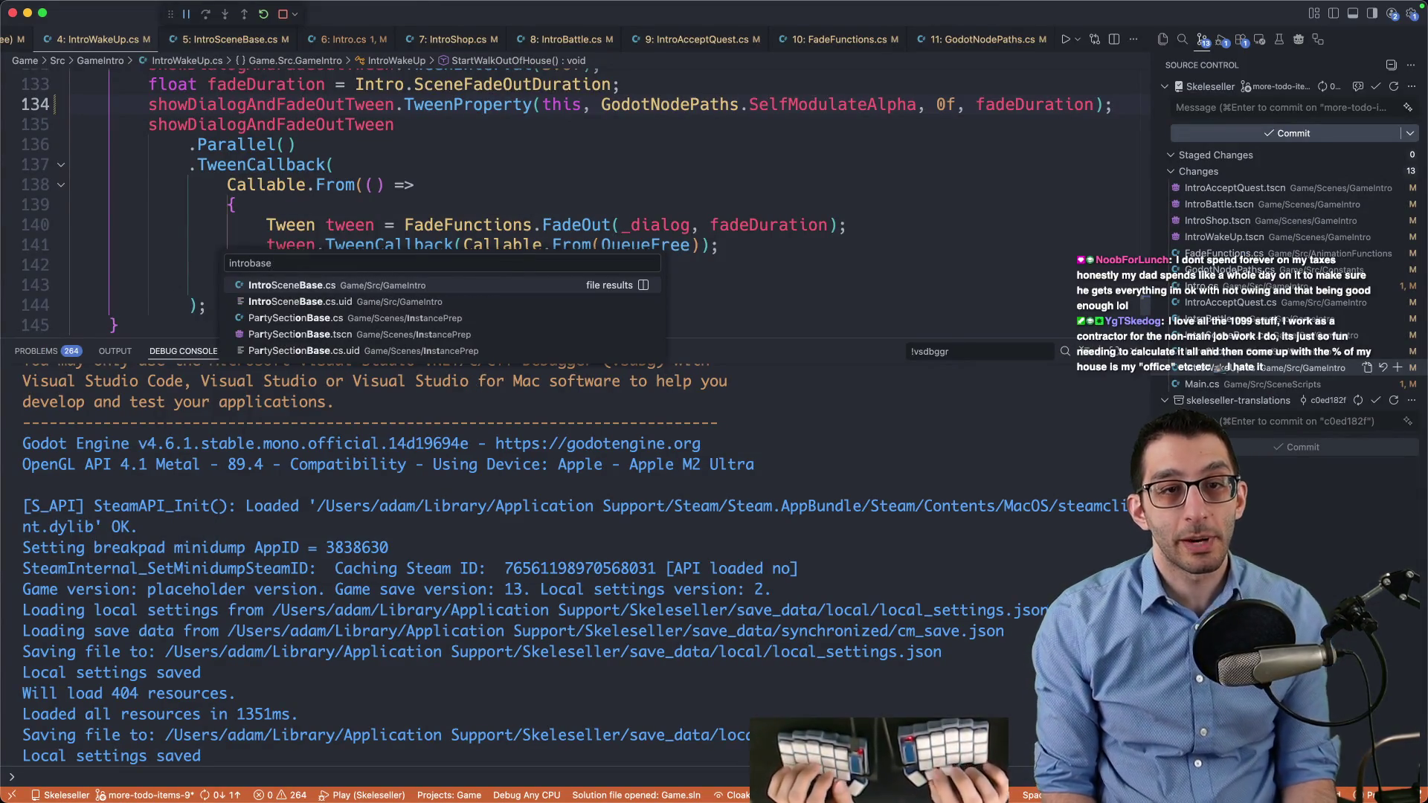
# Open IntroSceneBase.cs, then FadeFunctions.cs, and hide the debug output panel
pyautogui.press('Return')
pyautogui.scroll(-4, 205, 216)
pyautogui.press('super+p')
pyautogui.write('fadefun')
pyautogui.press('Return')
pyautogui.press('super+j')
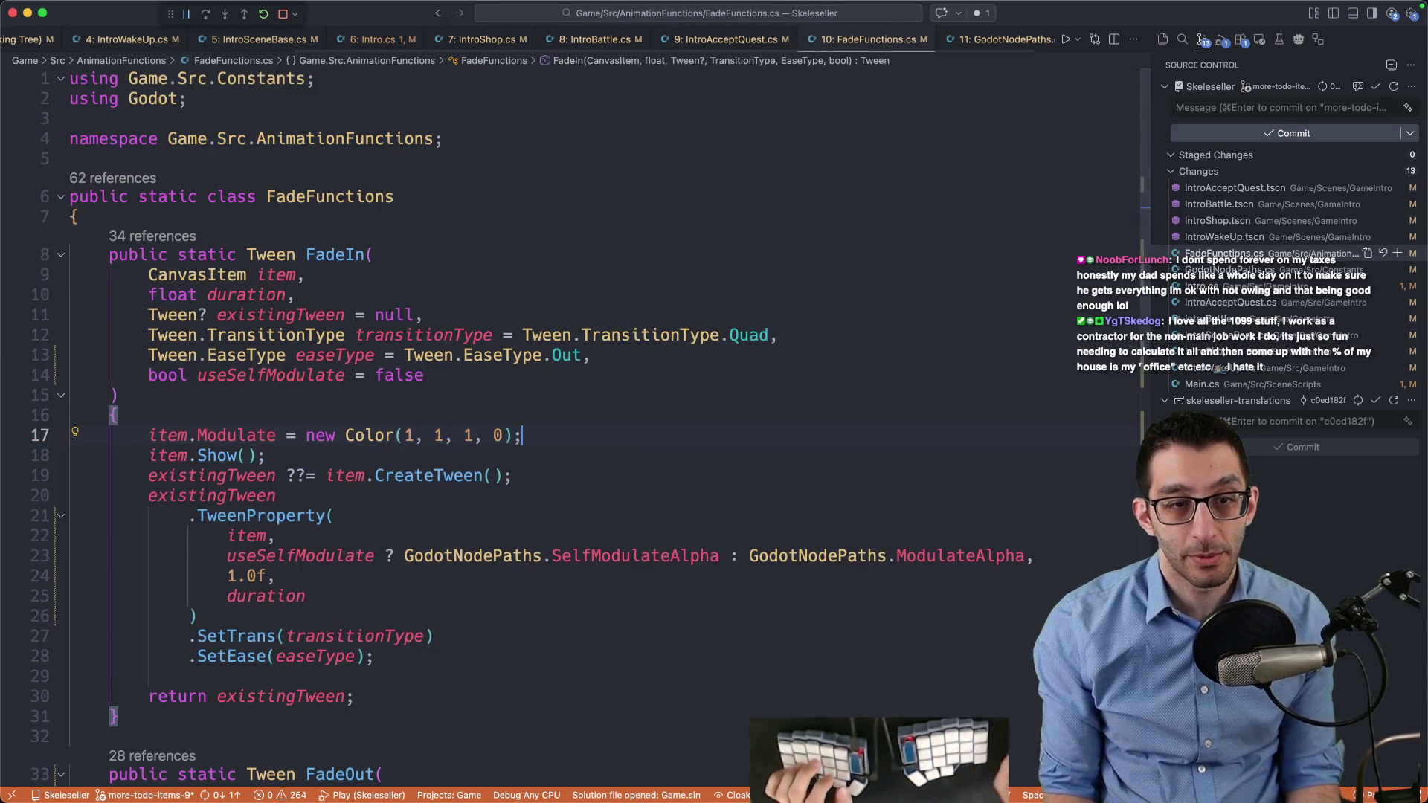
# Above the Modulate assignment, insert the suggested if (useSelfModulate) / else block
pyautogui.scroll(-5, 260, 275)
pyautogui.moveTo(189, 212); pyautogui.dragTo(530, 210)
pyautogui.scroll(2, 530, 211)
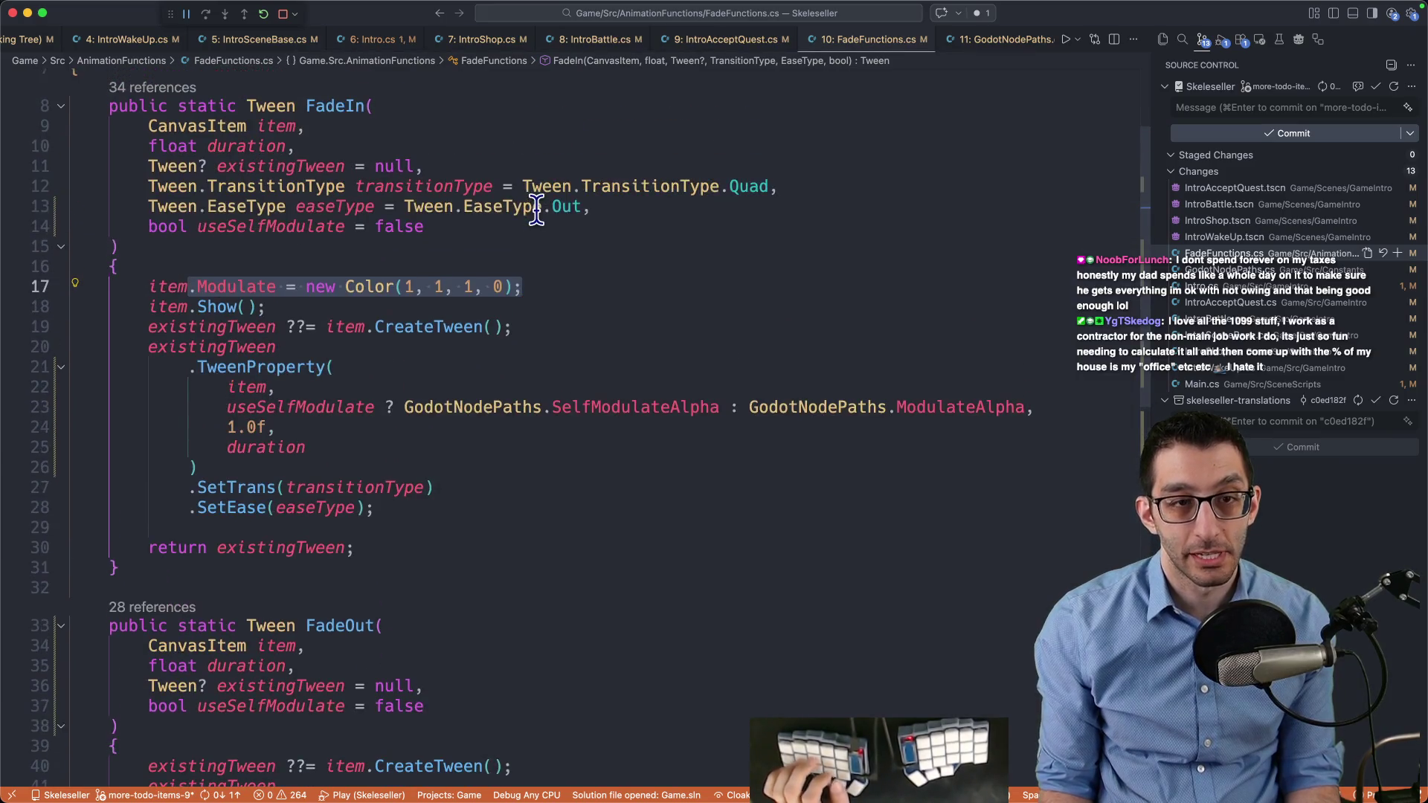
pyautogui.press('super+shift+Return')
pyautogui.write('if (')
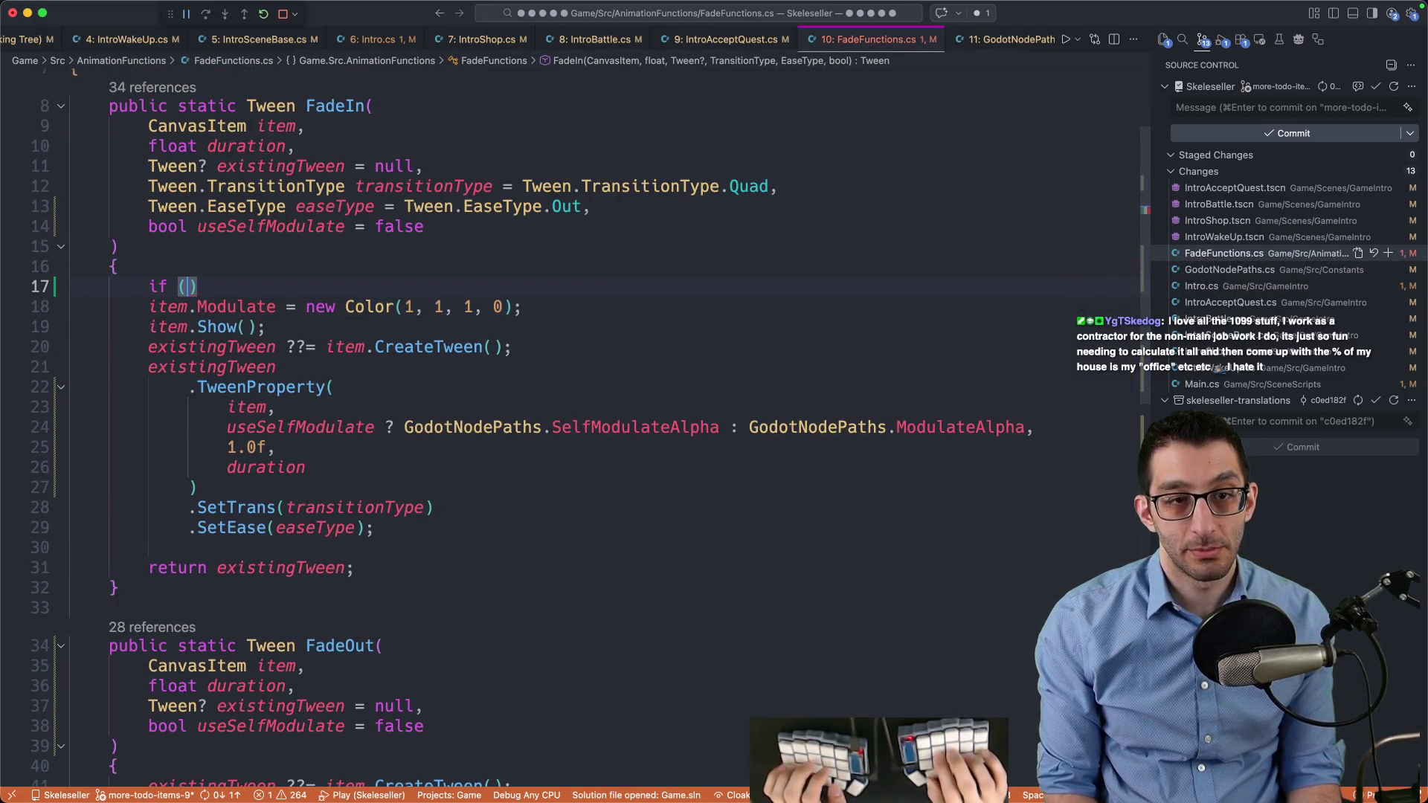
pyautogui.write('useS')
pyautogui.press('Tab')
pyautogui.press('Tab')
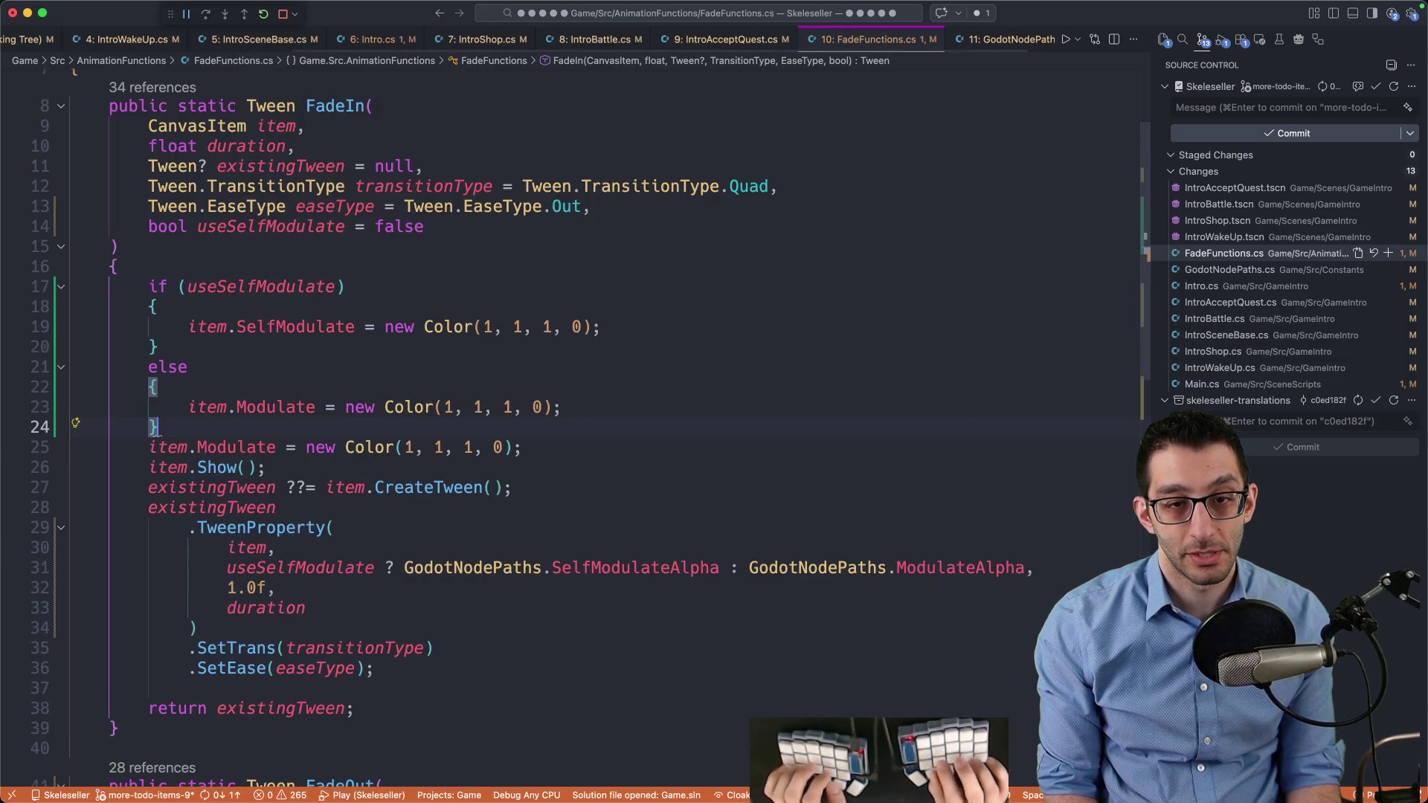
# Delete the redundant item.Modulate reset line and leave a blank line before item.Show()
pyautogui.press('Down')
pyautogui.press('super+shift+k')
pyautogui.press('Down')
pyautogui.press('Home')
pyautogui.press('Return')
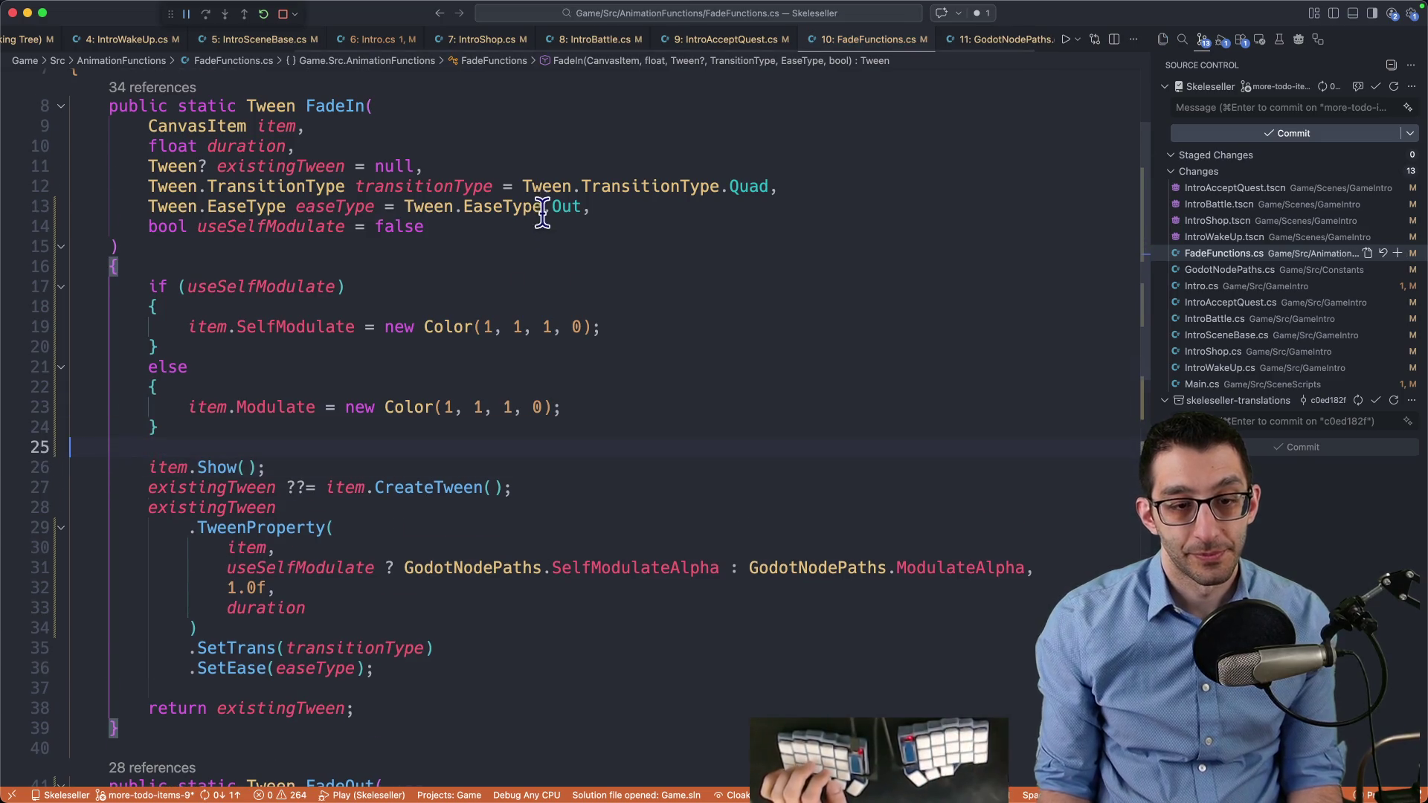
pyautogui.scroll(-5, 538, 212)
pyautogui.scroll(7, 498, 258)
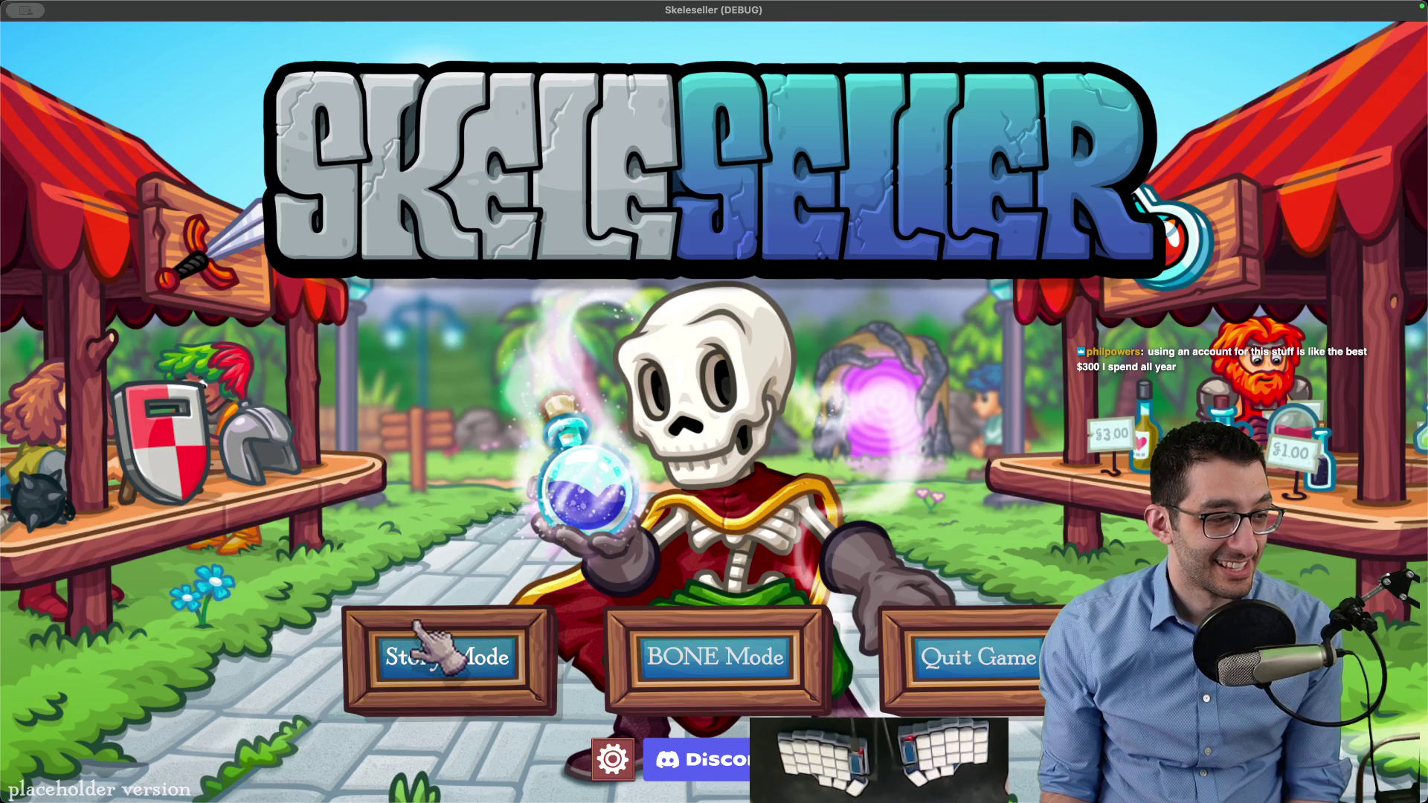
# Choose Story Mode, then close the stray untitled note without saving
pyautogui.click(421, 631)
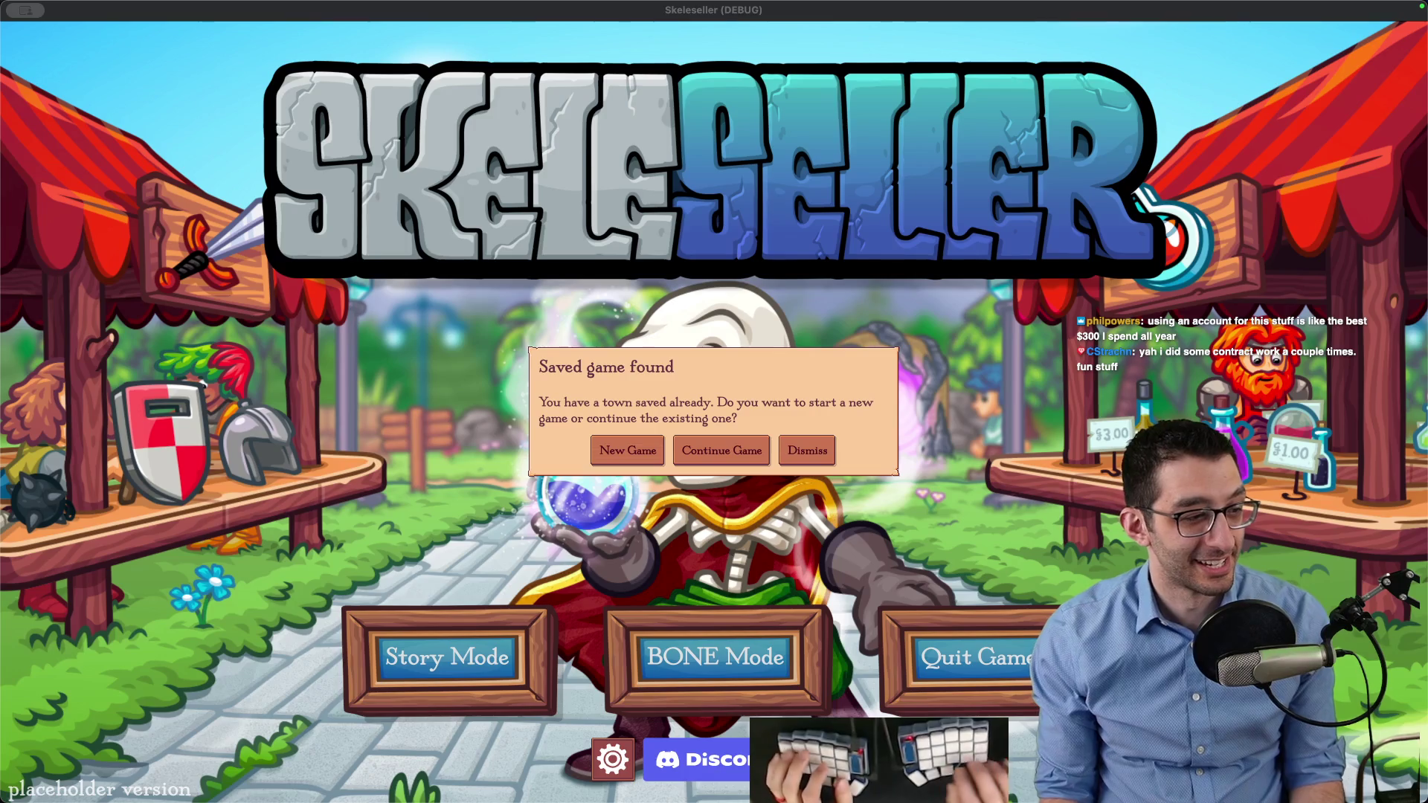
pyautogui.press('super+Tab')
pyautogui.press('super+w')
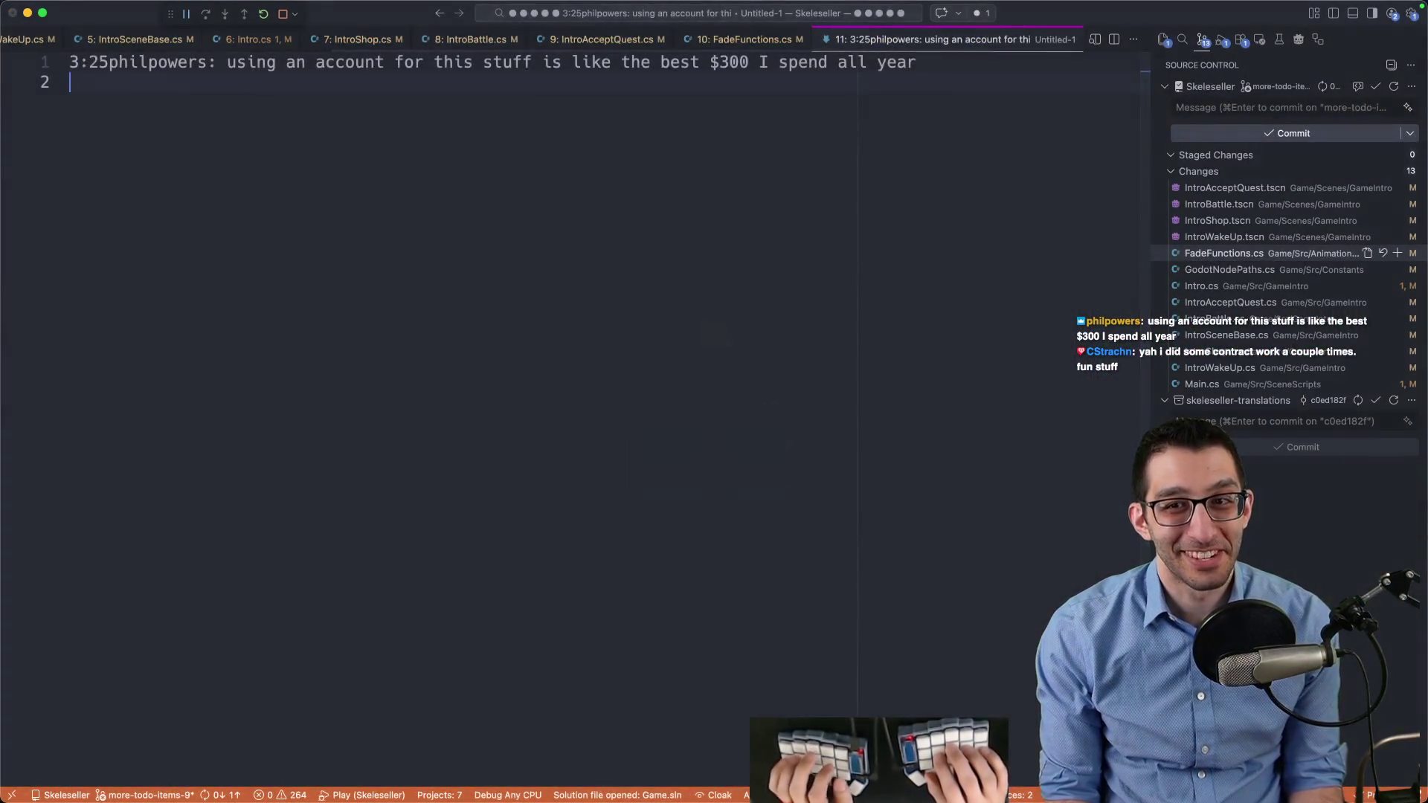
pyautogui.press('super+d')
# Start a New Game, skip the intro to the overworld, and return to Godot
pyautogui.click(842, 754)
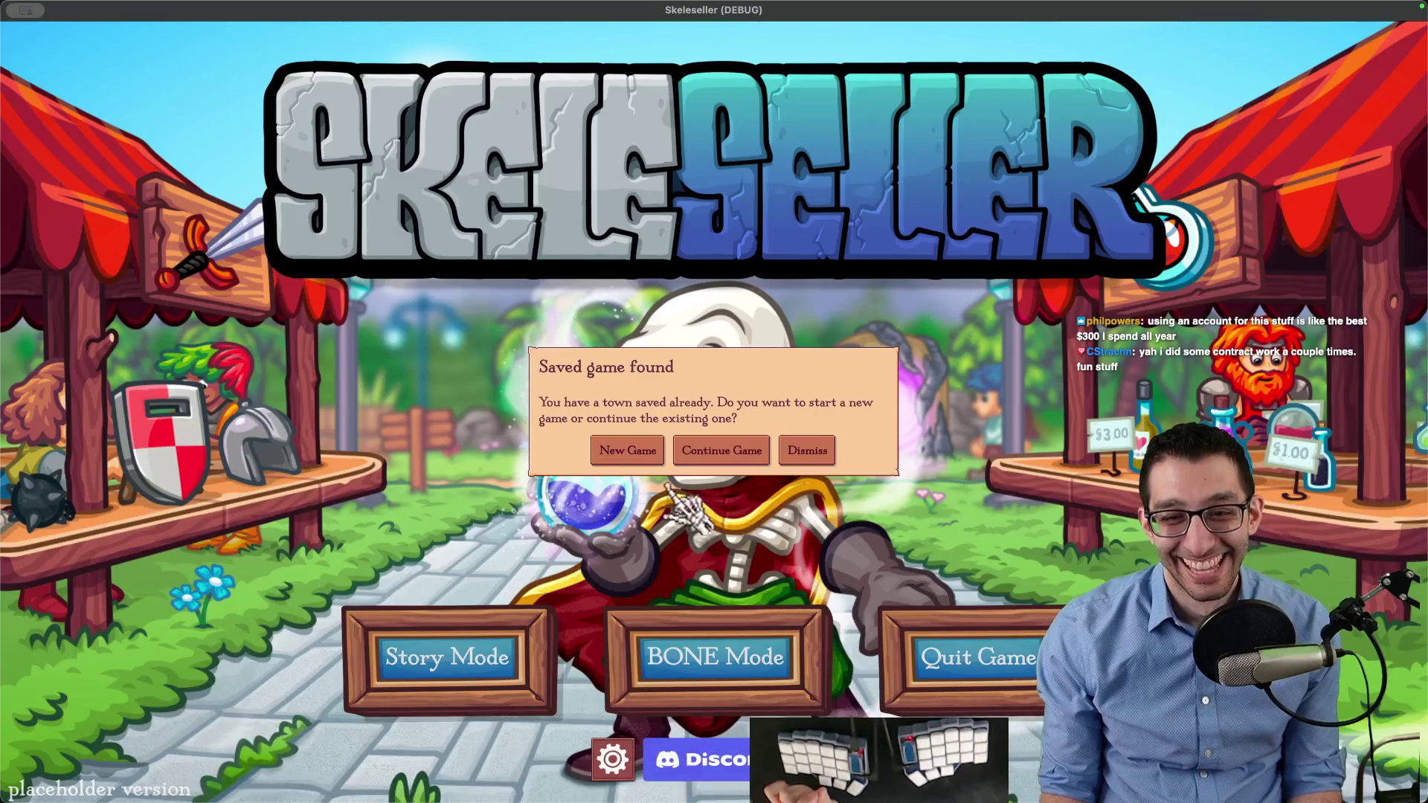
pyautogui.click(628, 451)
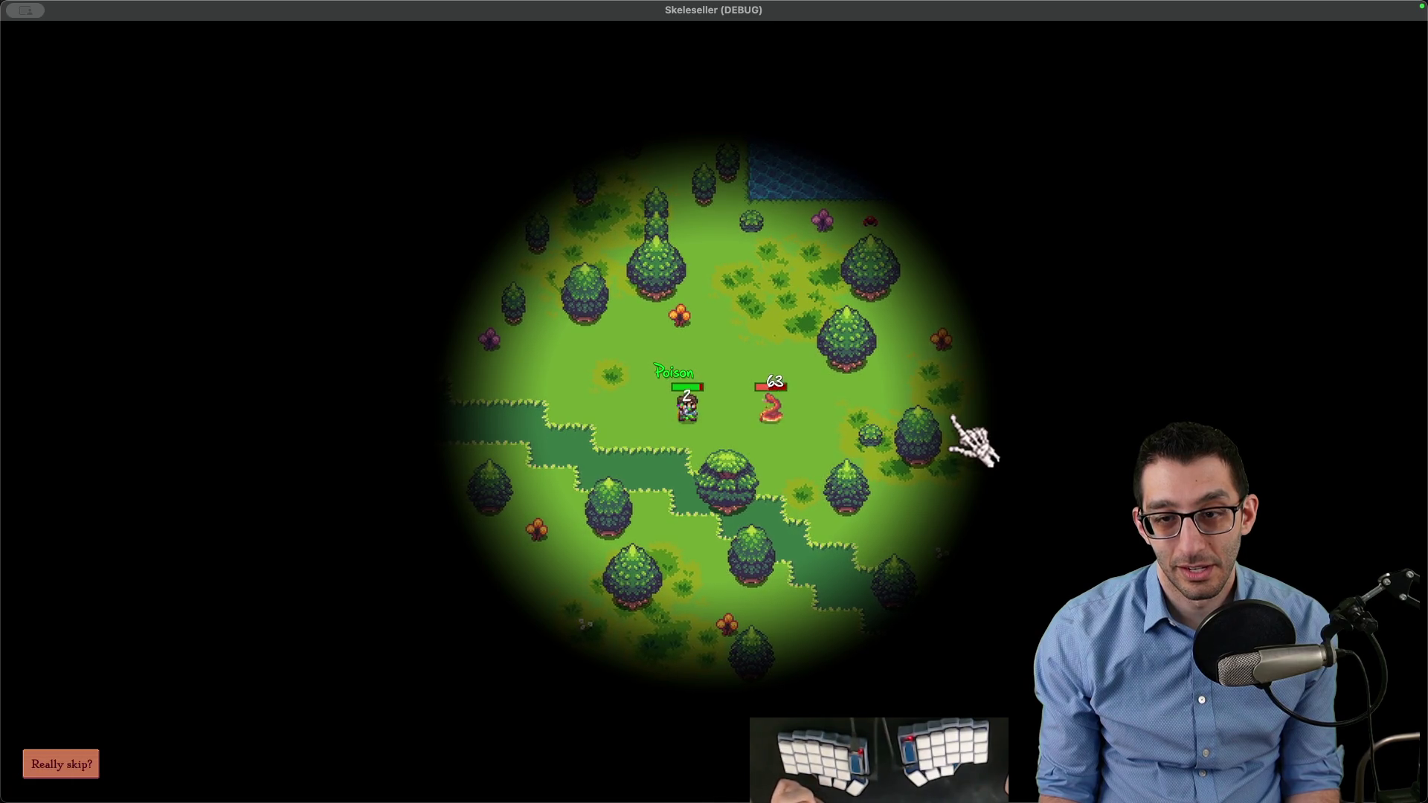
pyautogui.press('Escape')
pyautogui.moveTo(1010, 785)
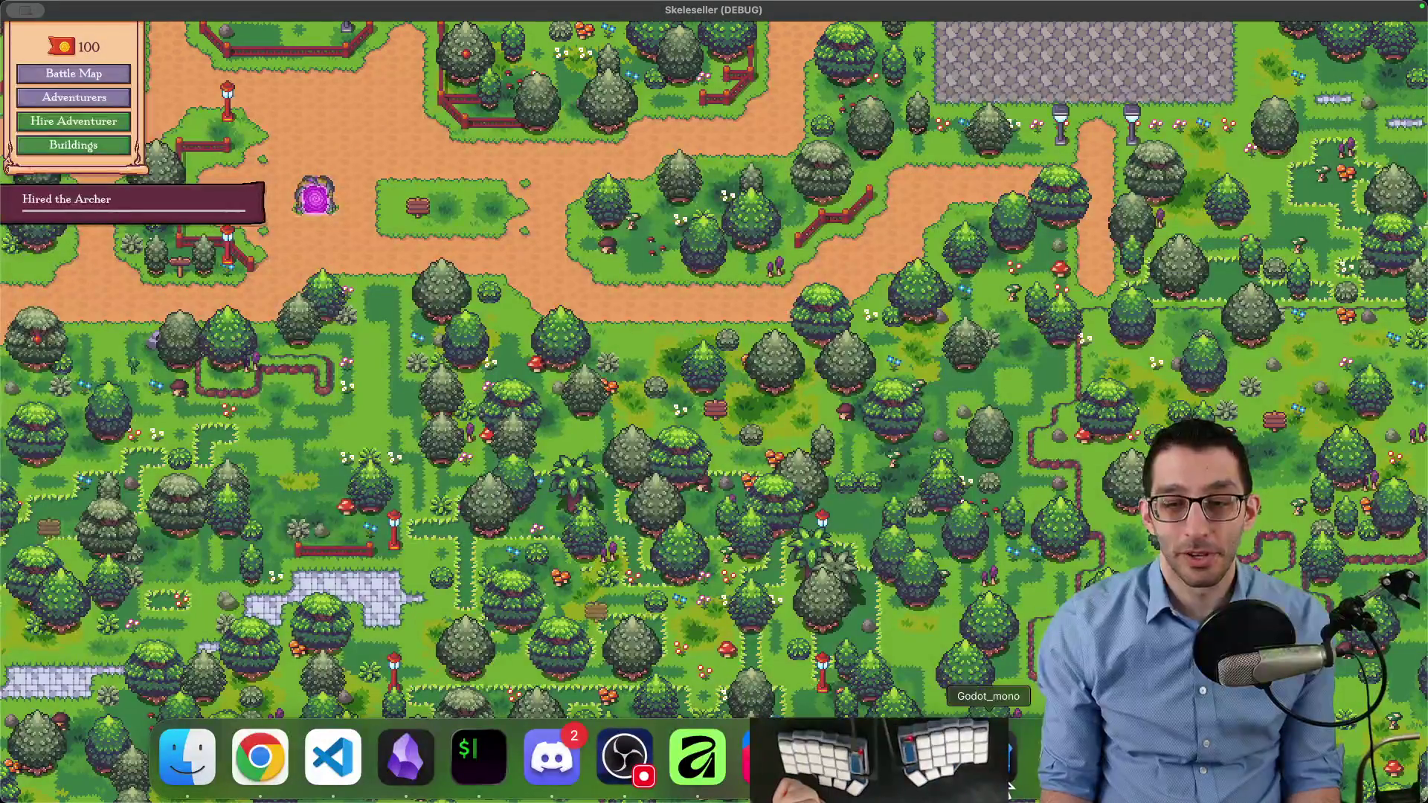
pyautogui.click(1009, 755)
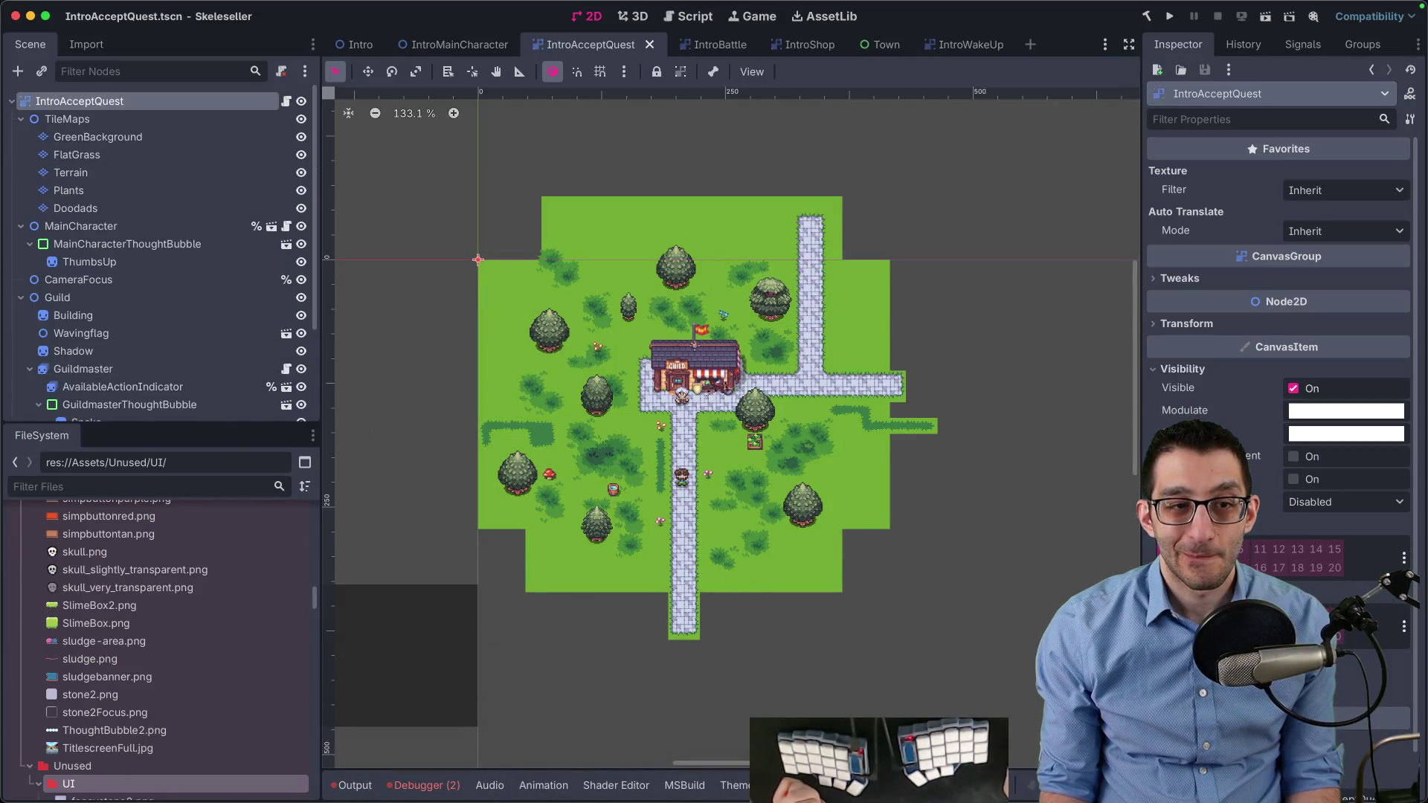
# Quit the running game from its pause menu
pyautogui.click(768, 751)
pyautogui.press('Escape')
pyautogui.click(658, 565)
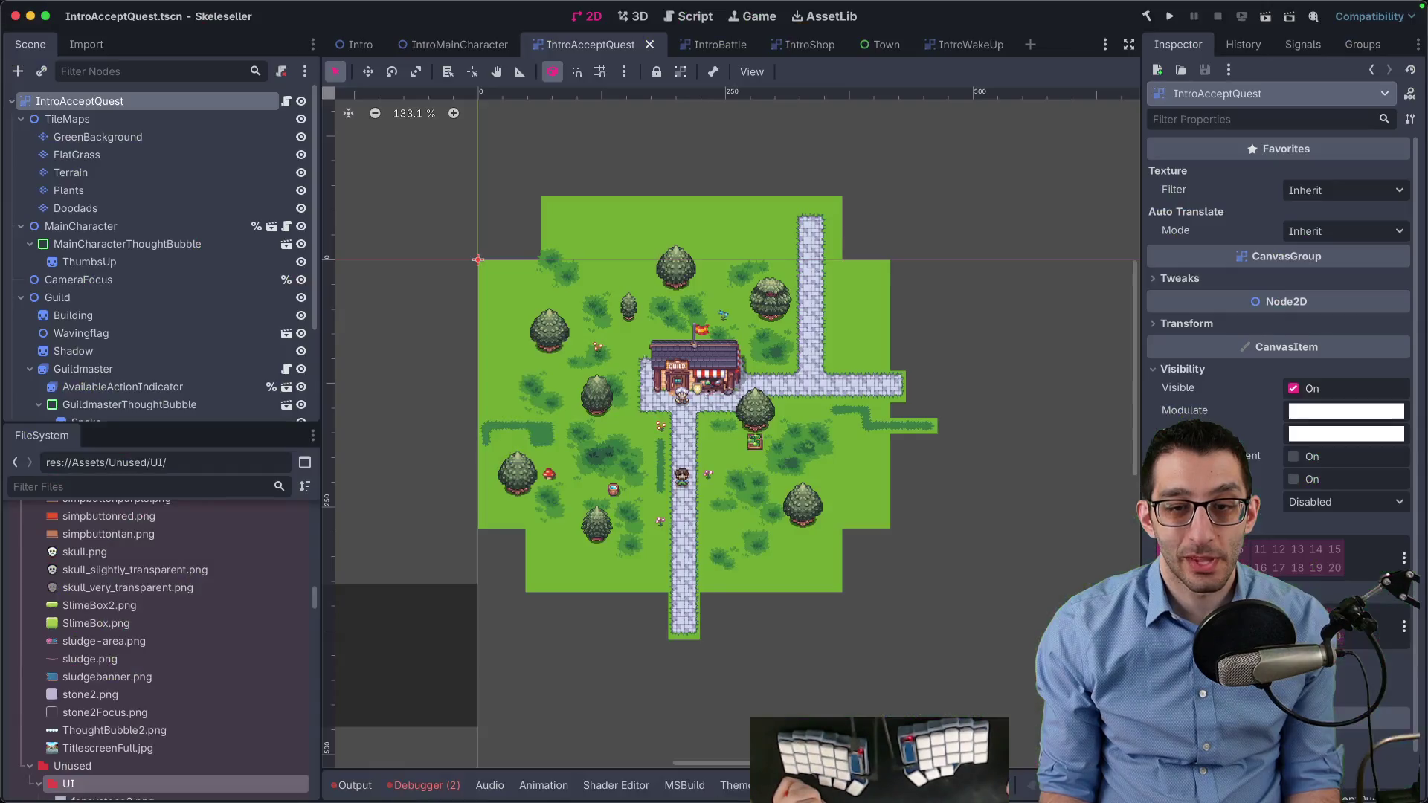
# In IntroShop, inspect CanvasLayer, PotionVendor and ThoughtBubble, then show the AnimationPlayer's RESET tracks
pyautogui.click(796, 44)
pyautogui.scroll(-10, 253, 238)
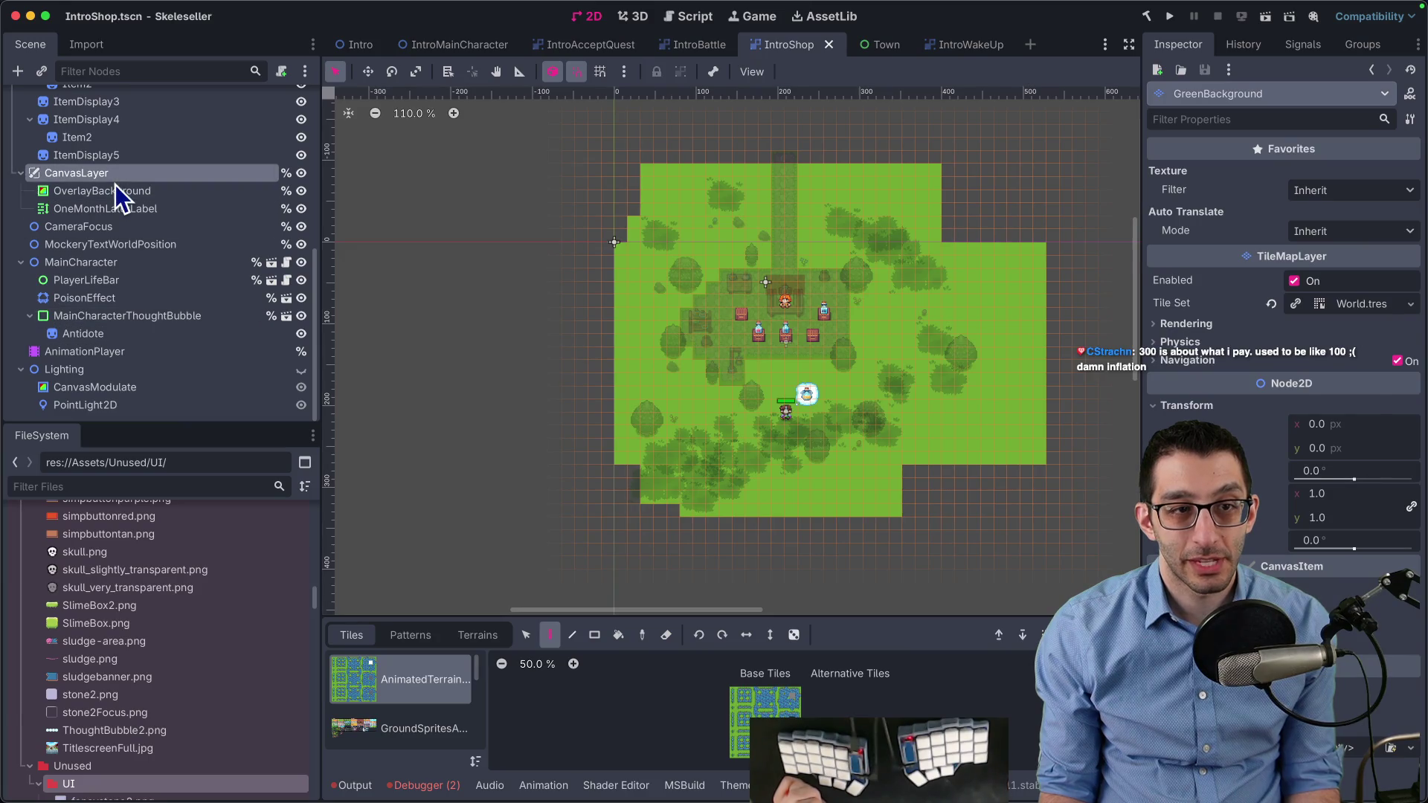
pyautogui.click(115, 178)
pyautogui.scroll(10, 147, 215)
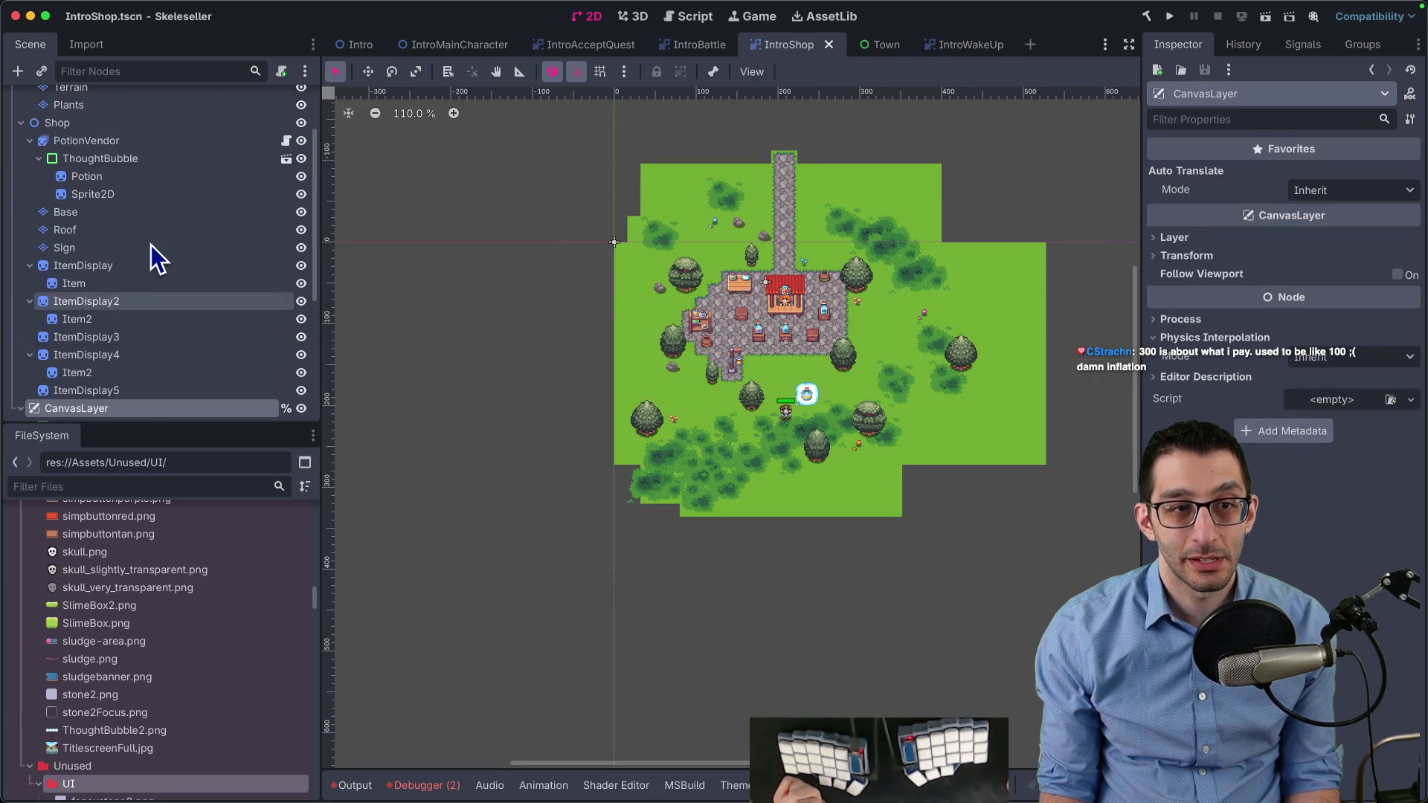
pyautogui.scroll(1, 137, 194)
pyautogui.click(127, 149)
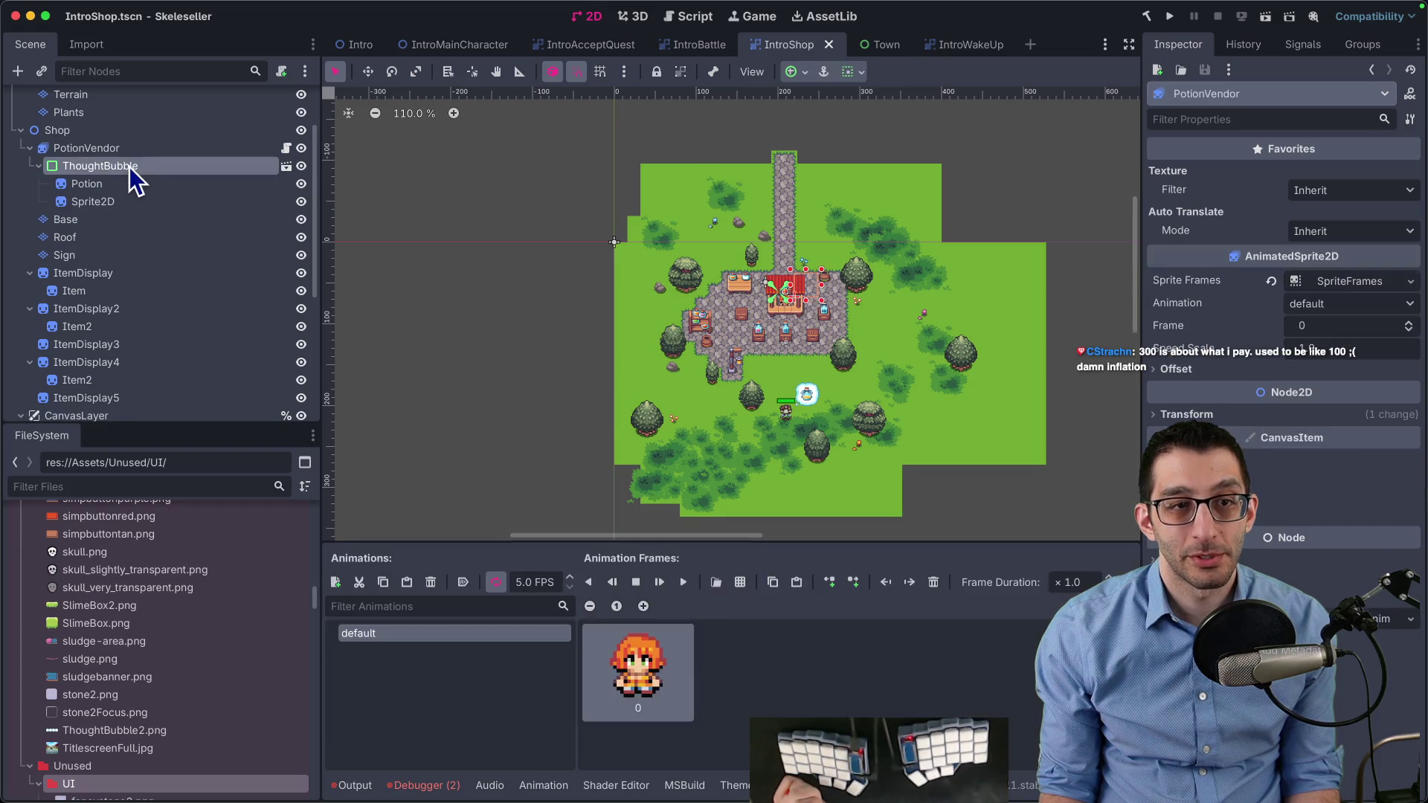
pyautogui.click(130, 169)
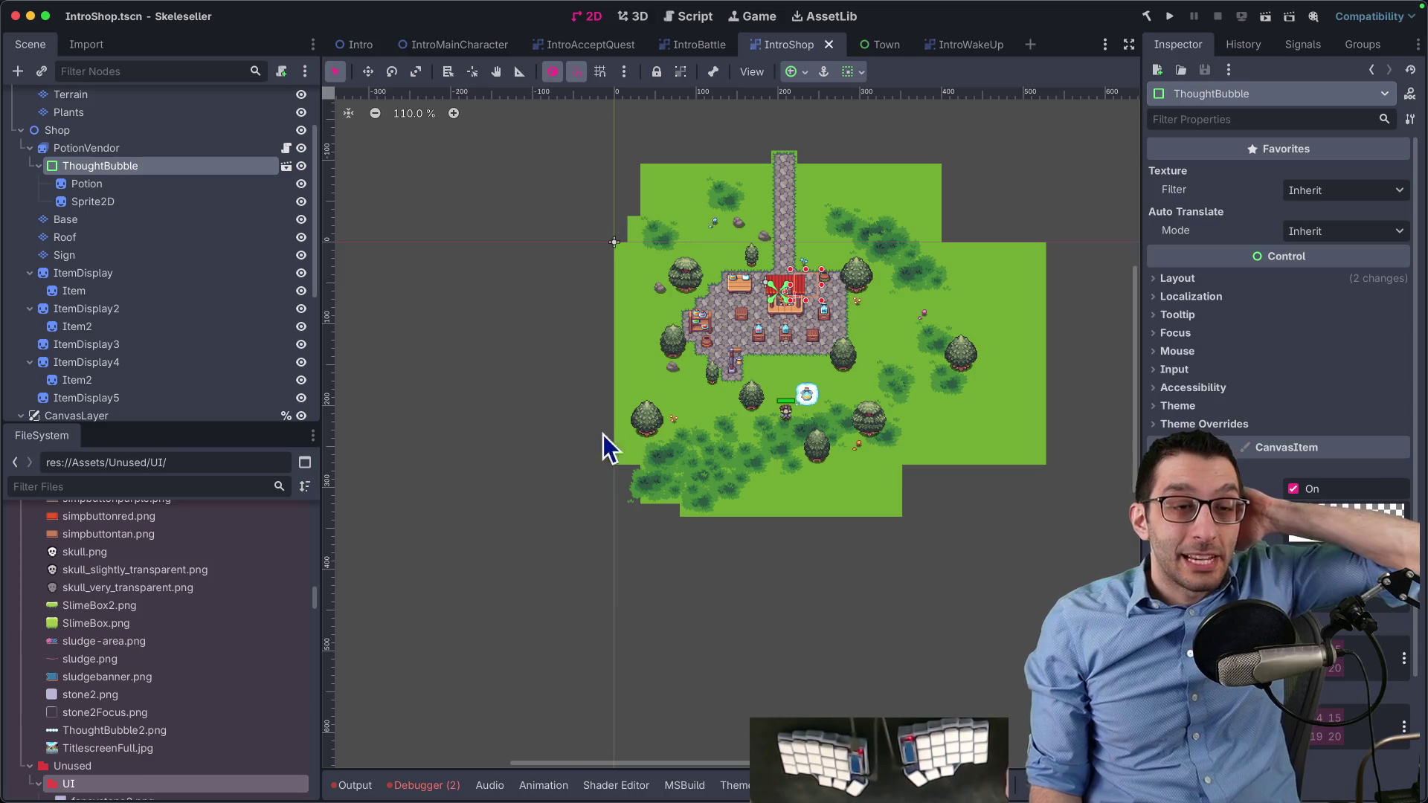
pyautogui.scroll(-5, 238, 287)
pyautogui.click(104, 353)
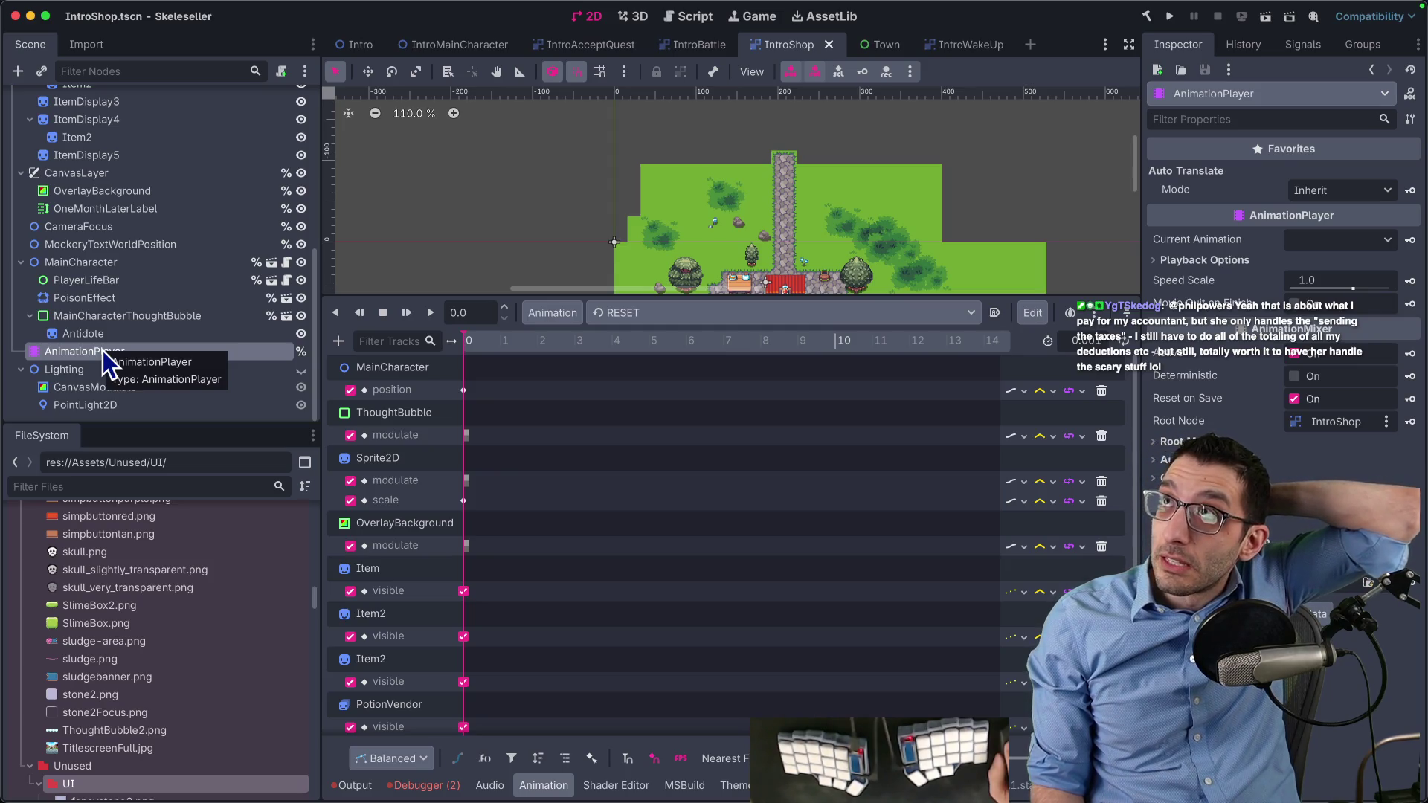
# Set the IntroShop root's Self Modulate colour to black (000000, alpha 255)
pyautogui.scroll(10, 96, 312)
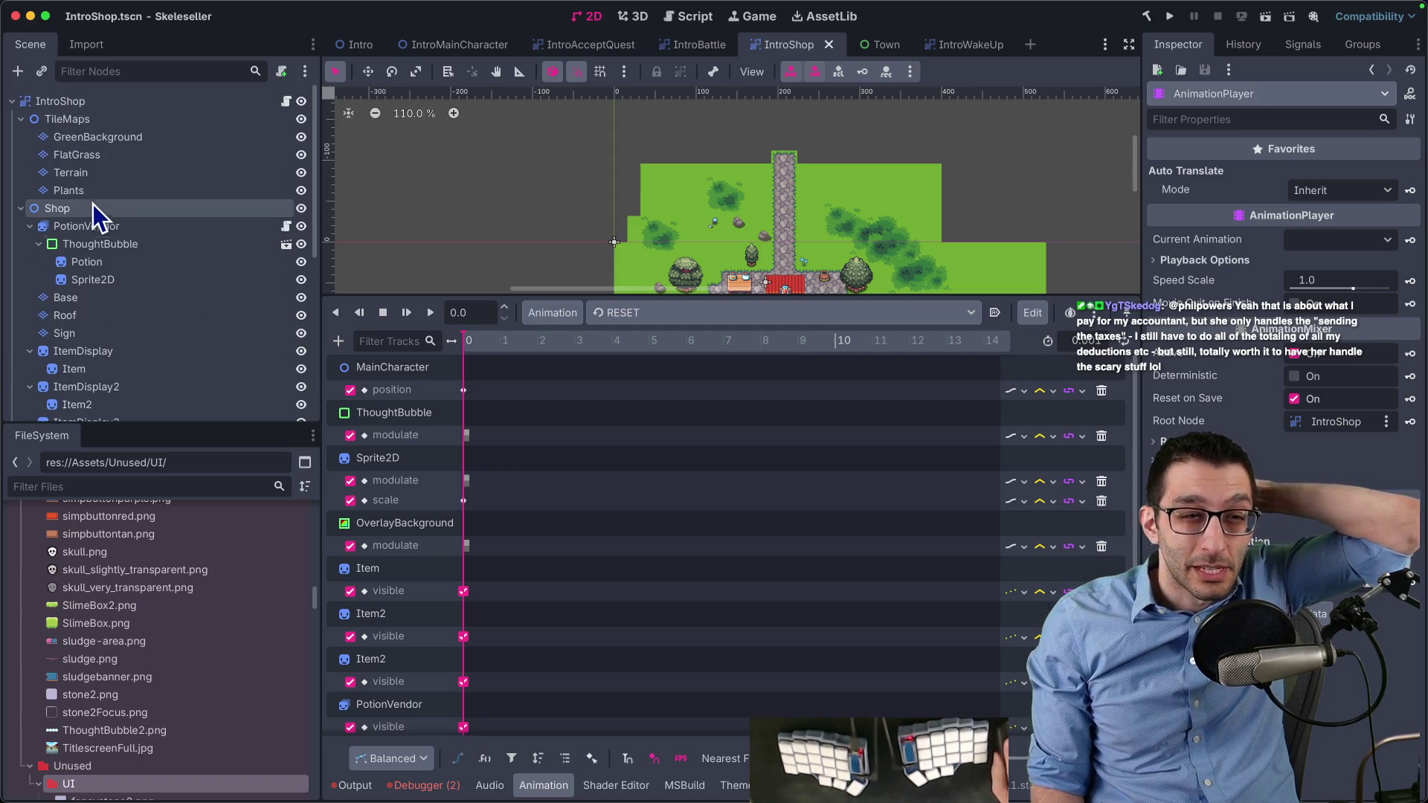
pyautogui.scroll(6, 766, 209)
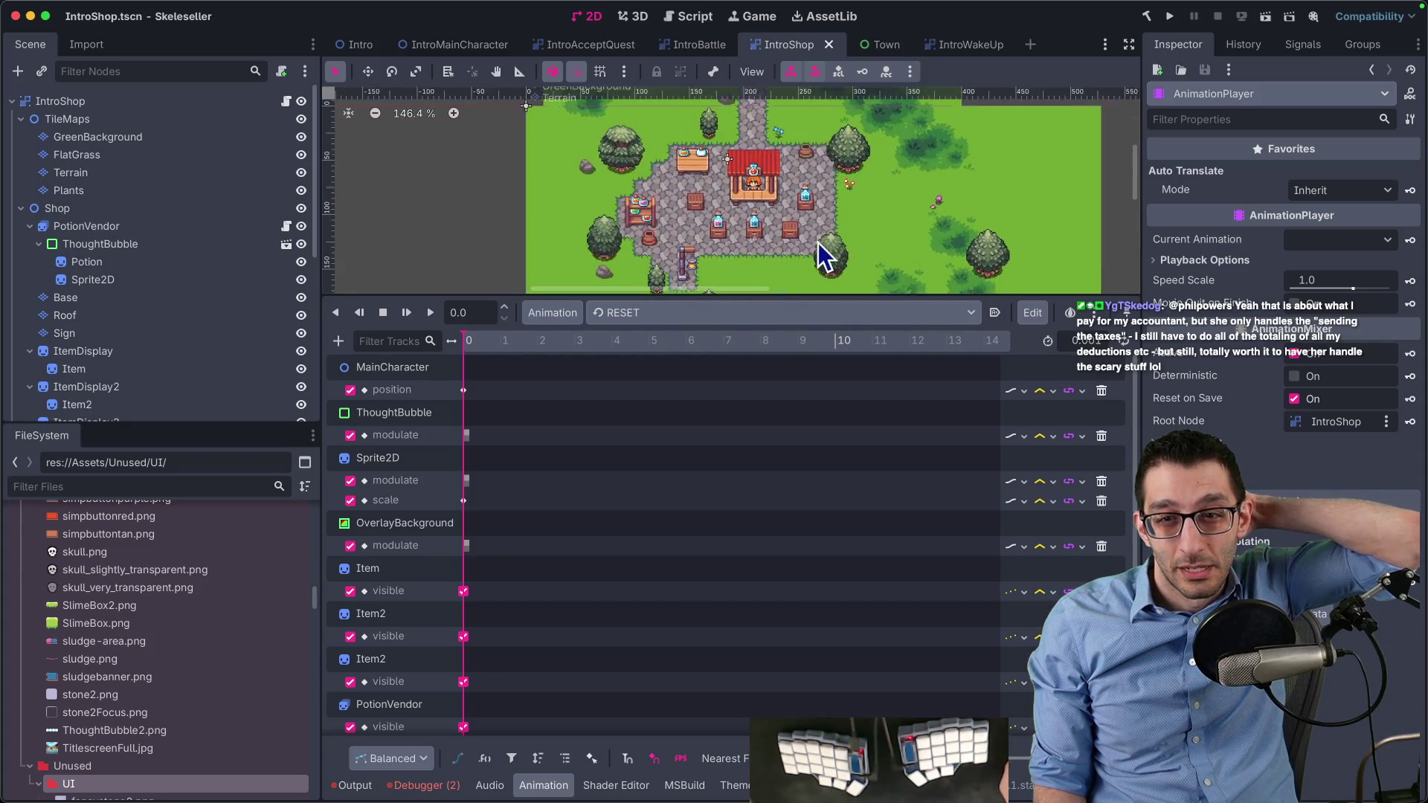
pyautogui.click(180, 242)
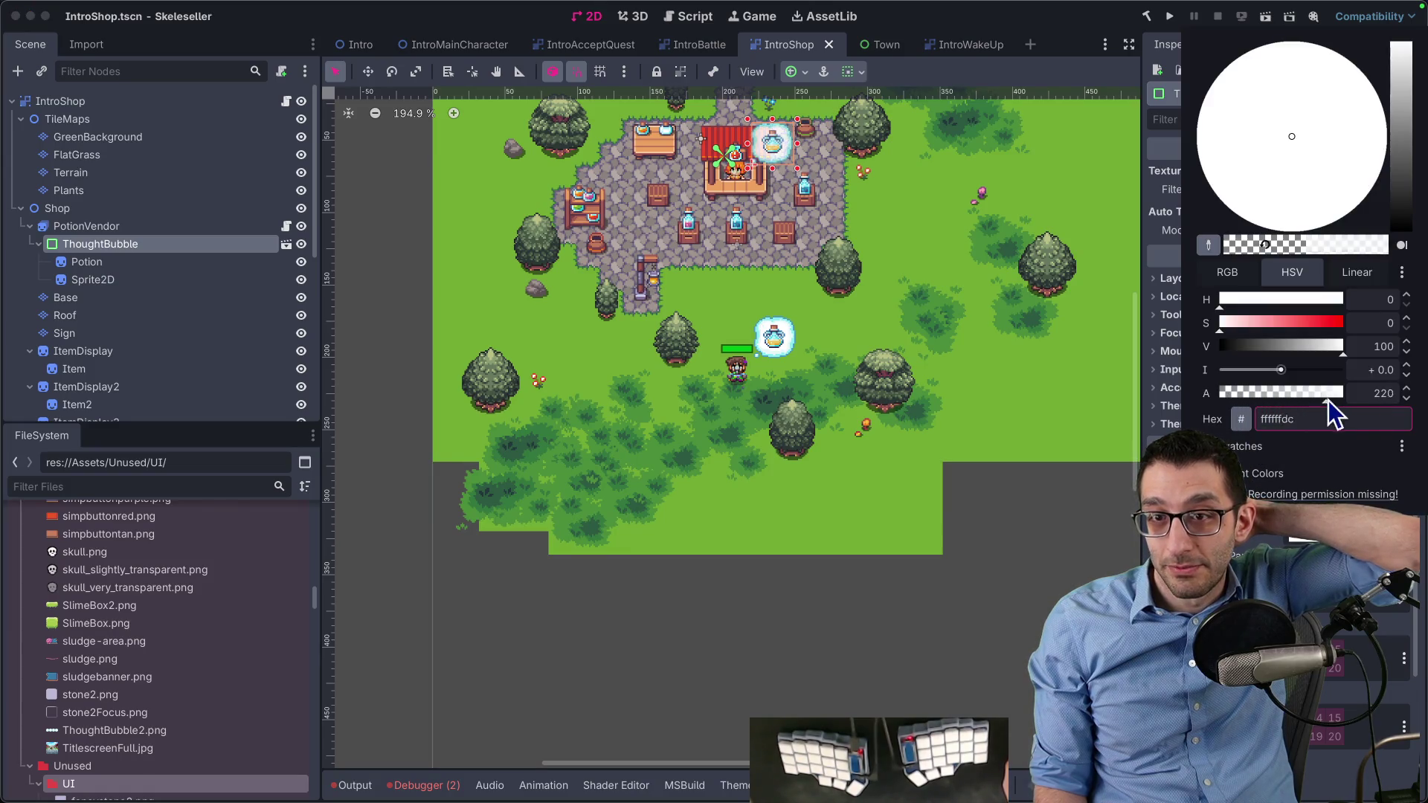
pyautogui.click(118, 103)
pyautogui.click(143, 100)
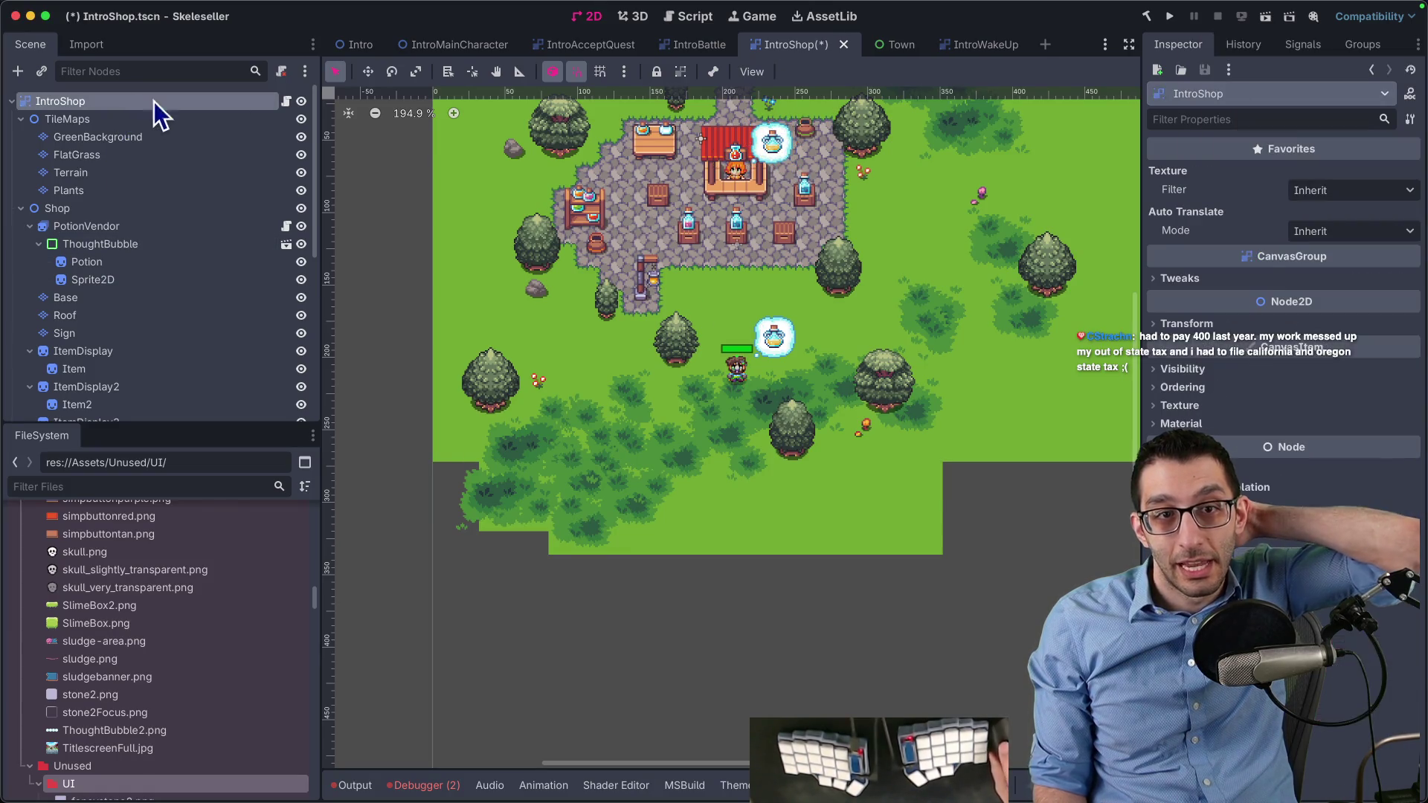
pyautogui.click(1255, 378)
pyautogui.click(1317, 415)
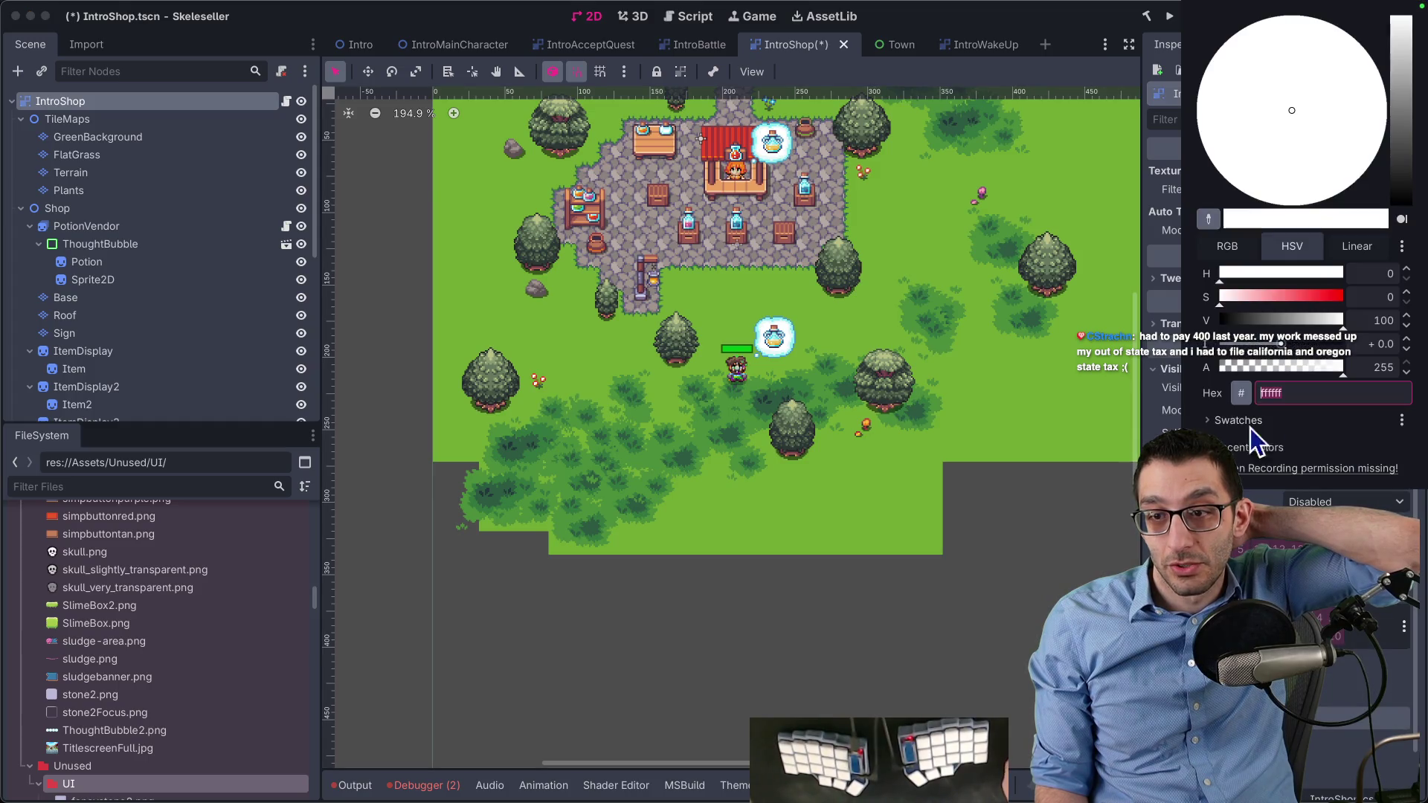
pyautogui.moveTo(1310, 321); pyautogui.dragTo(1197, 331)
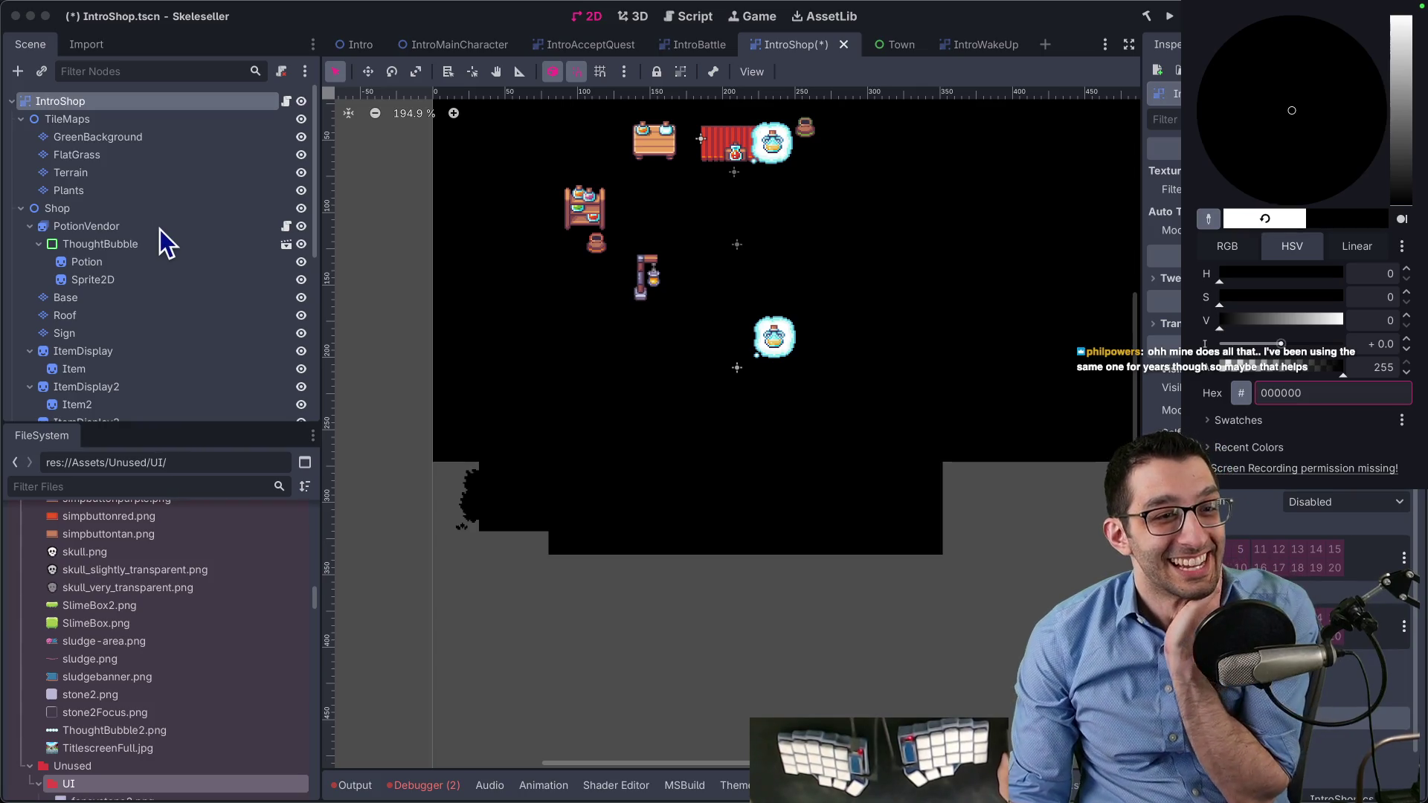
# Open the CanvasGroup class documentation from the IntroShop node and read through it
pyautogui.click(76, 113)
pyautogui.rightClick(77, 105)
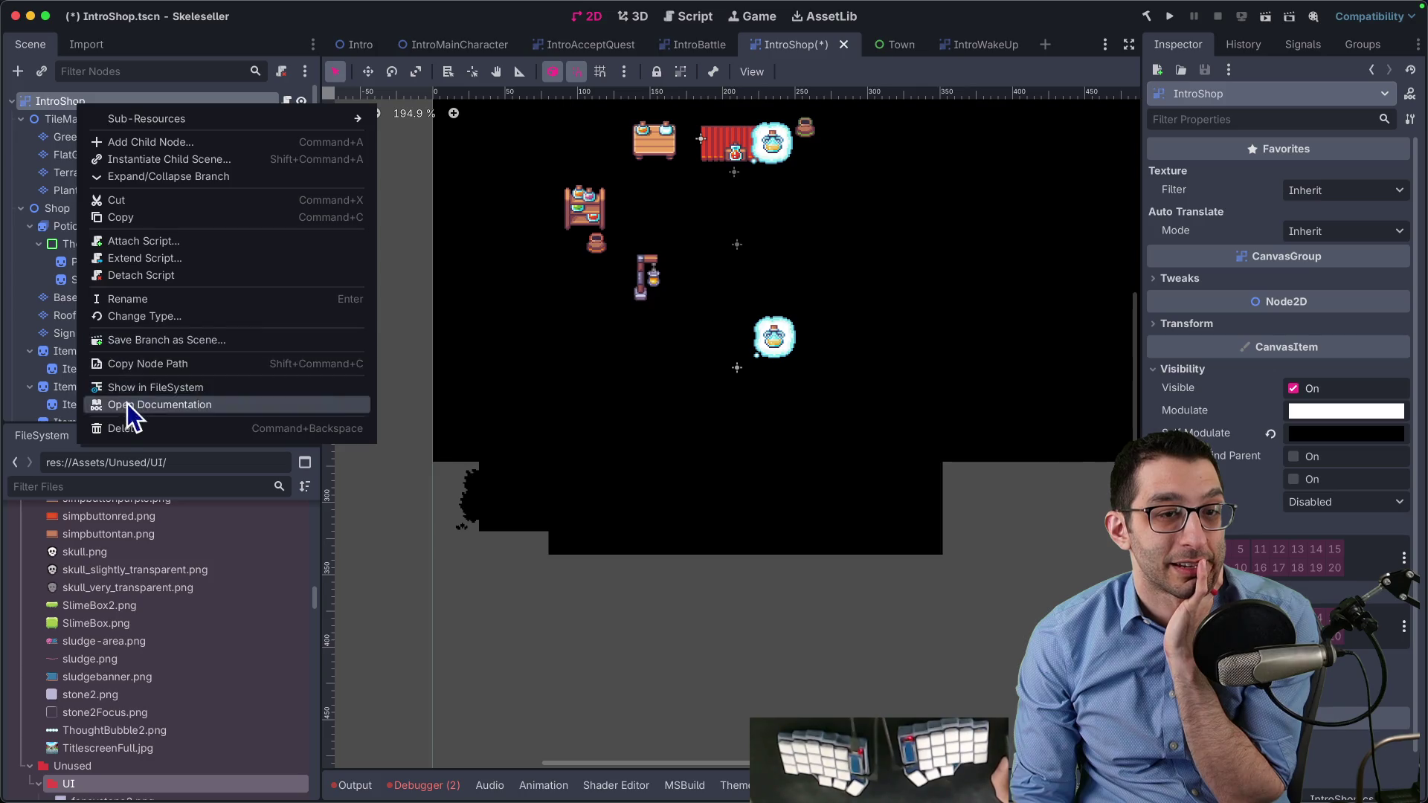
pyautogui.click(134, 411)
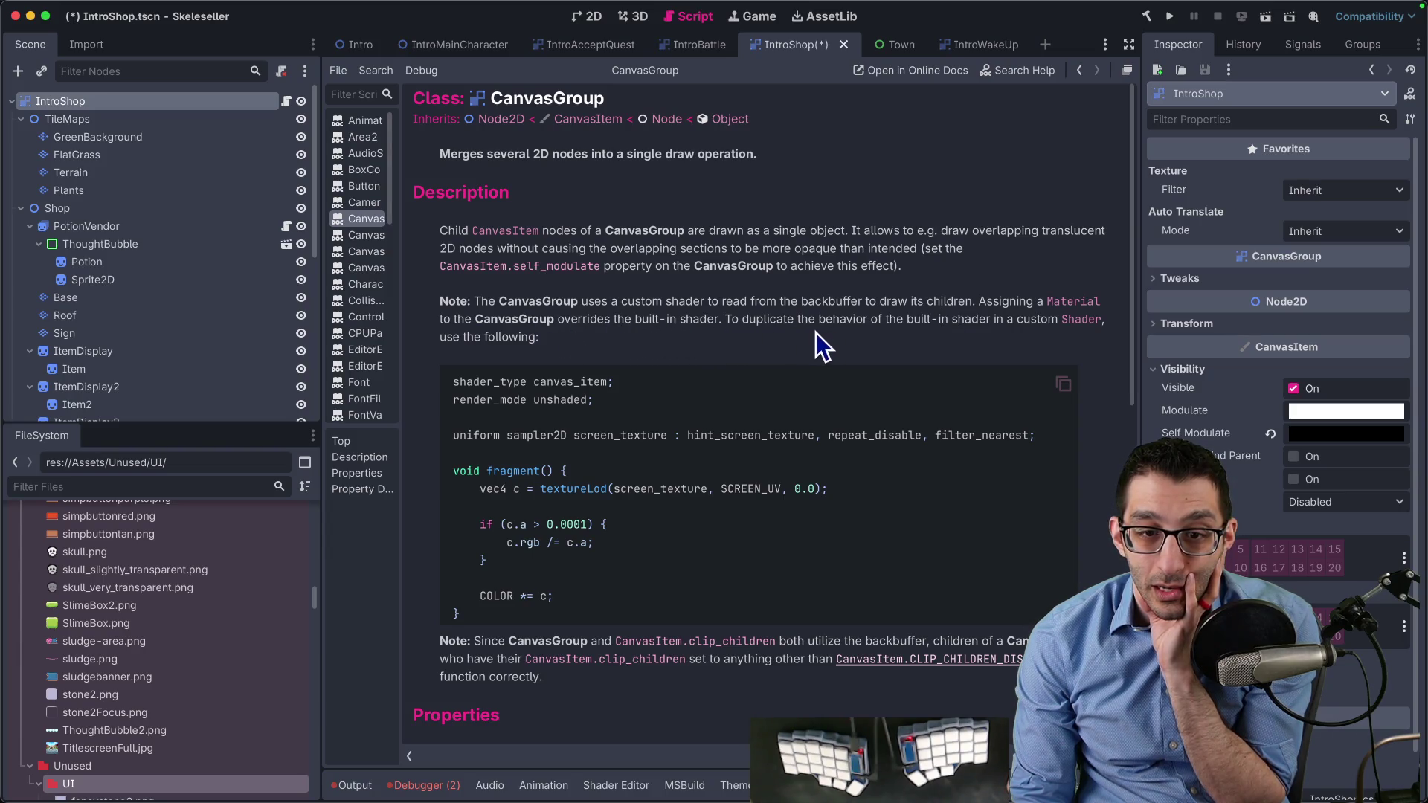
pyautogui.scroll(-3, 815, 332)
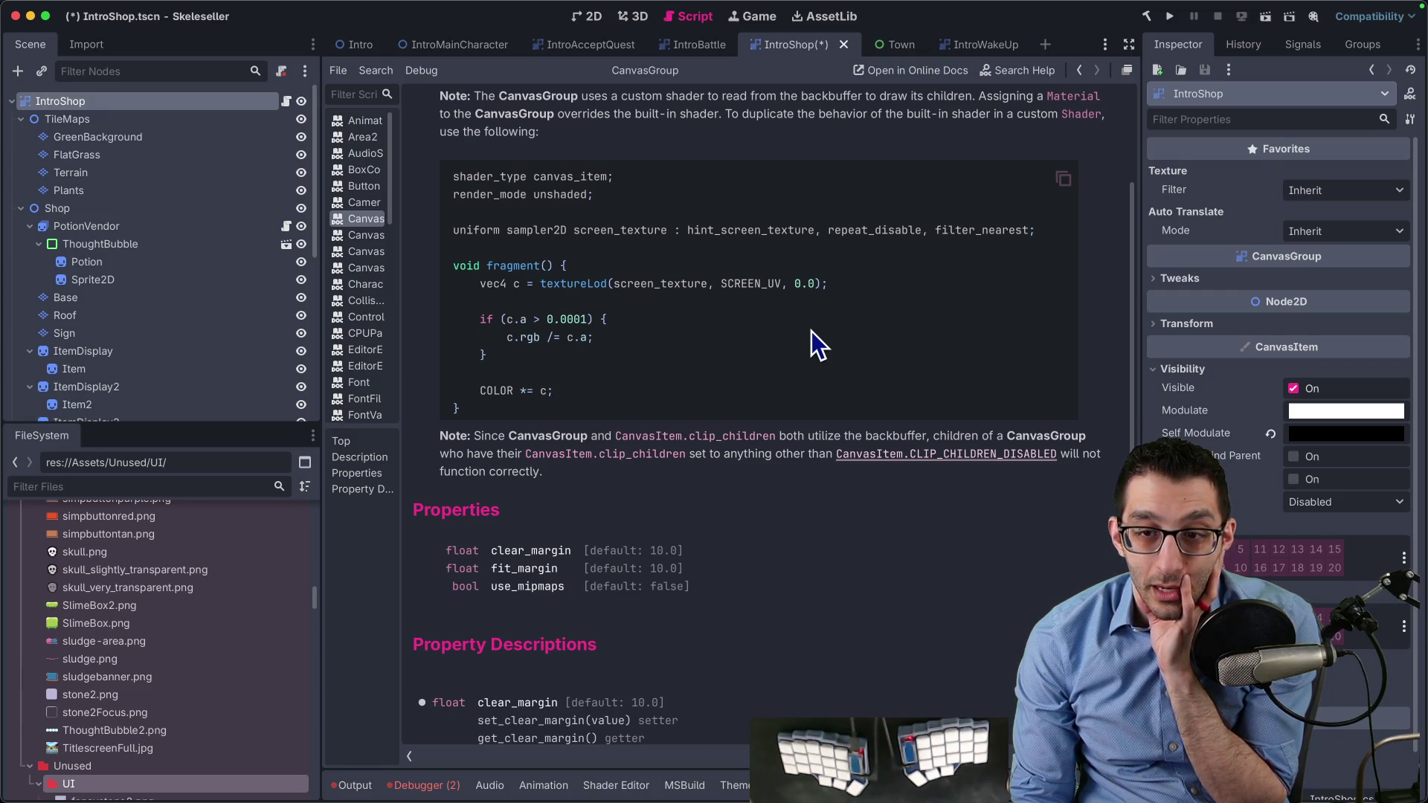
pyautogui.scroll(-1, 810, 332)
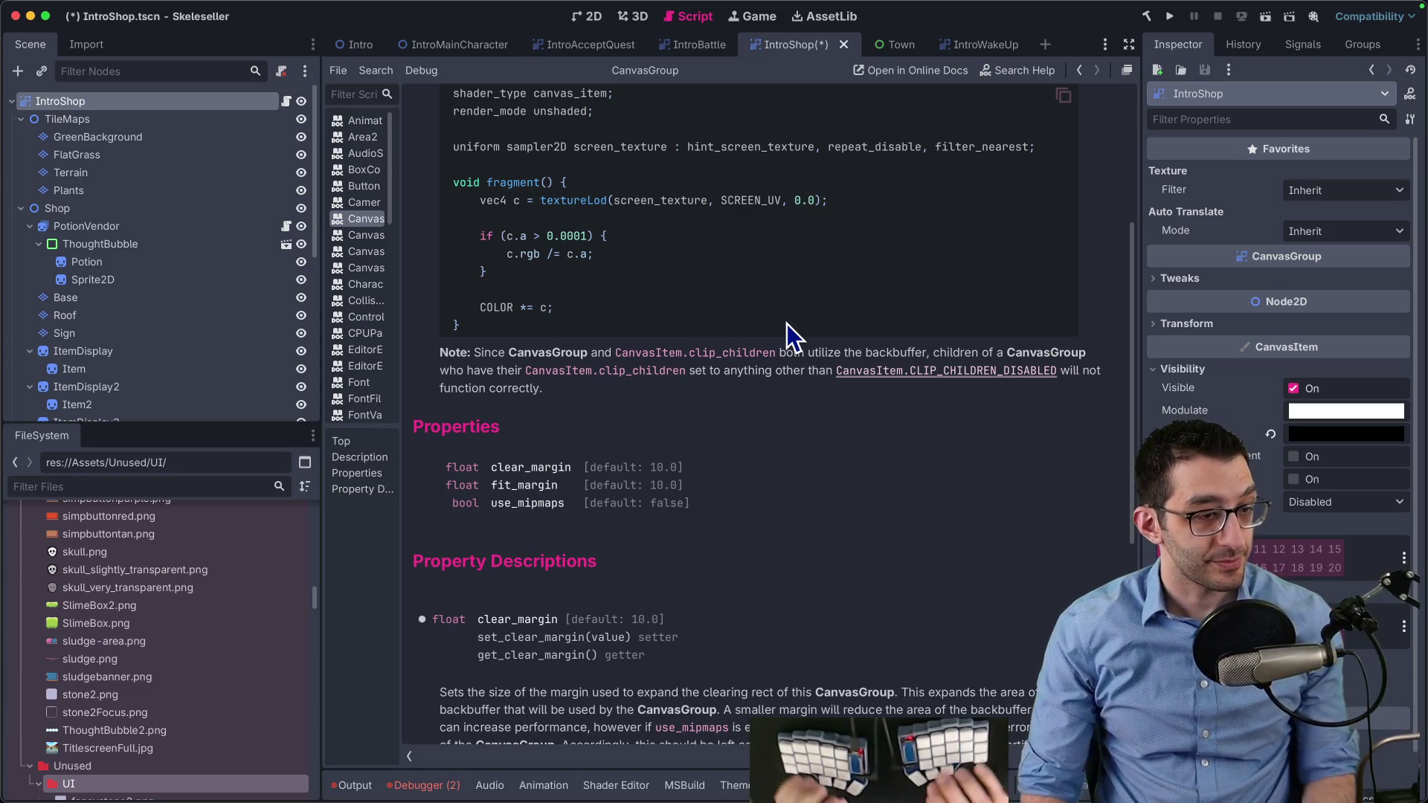
pyautogui.press('super+Tab')
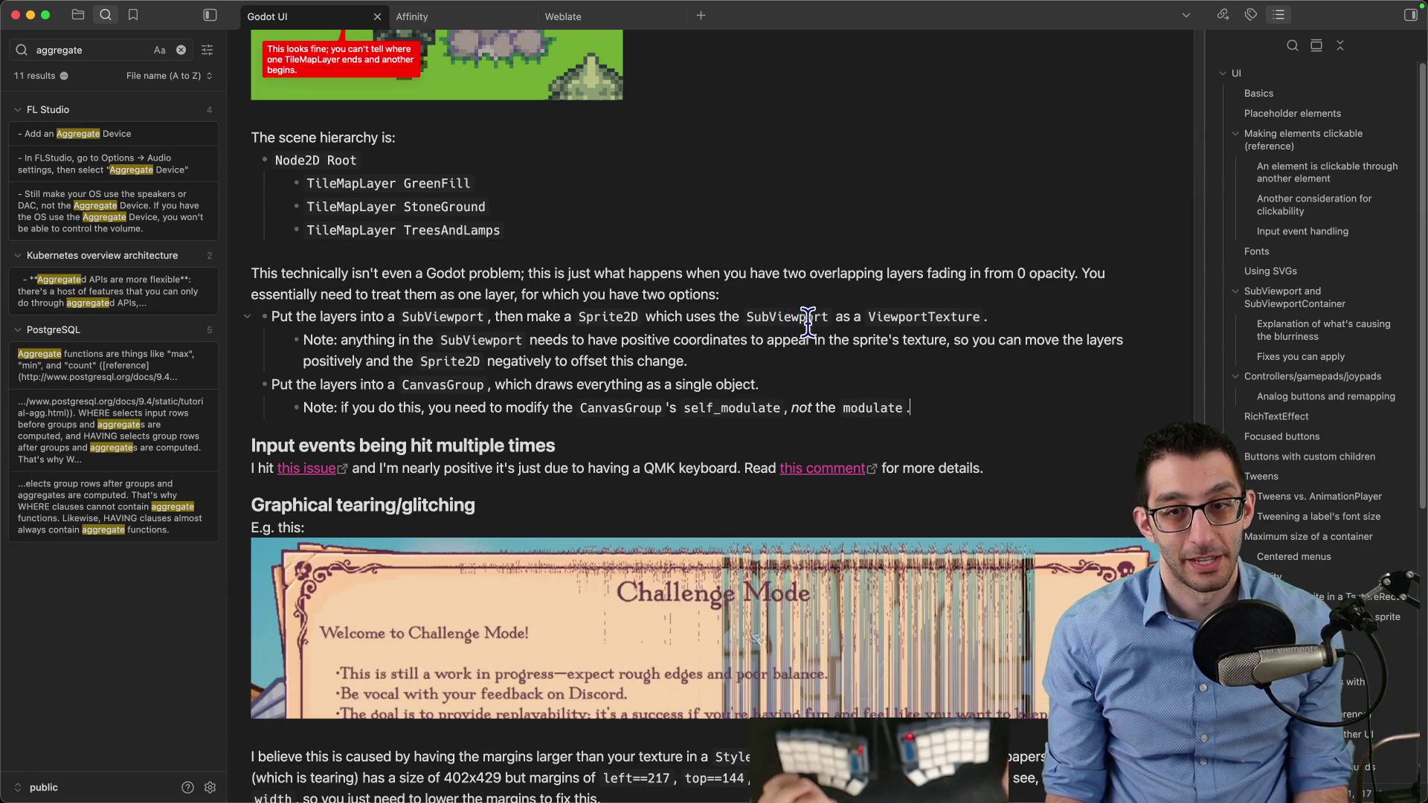
# Change the CanvasGroup bullet's 'everything' to 'all children (not all descendants)'
pyautogui.scroll(5, 773, 376)
pyautogui.scroll(-2, 761, 380)
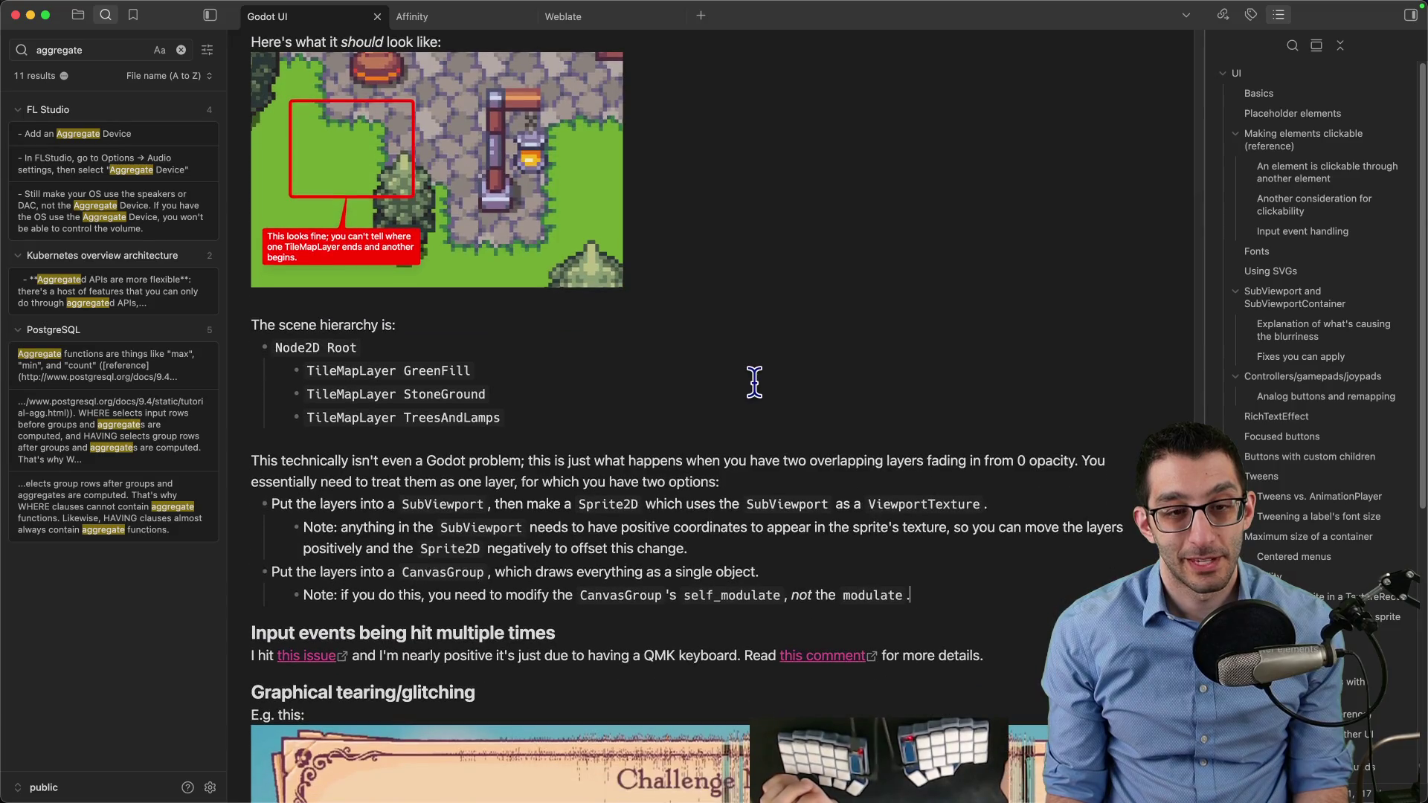
pyautogui.scroll(-2, 754, 382)
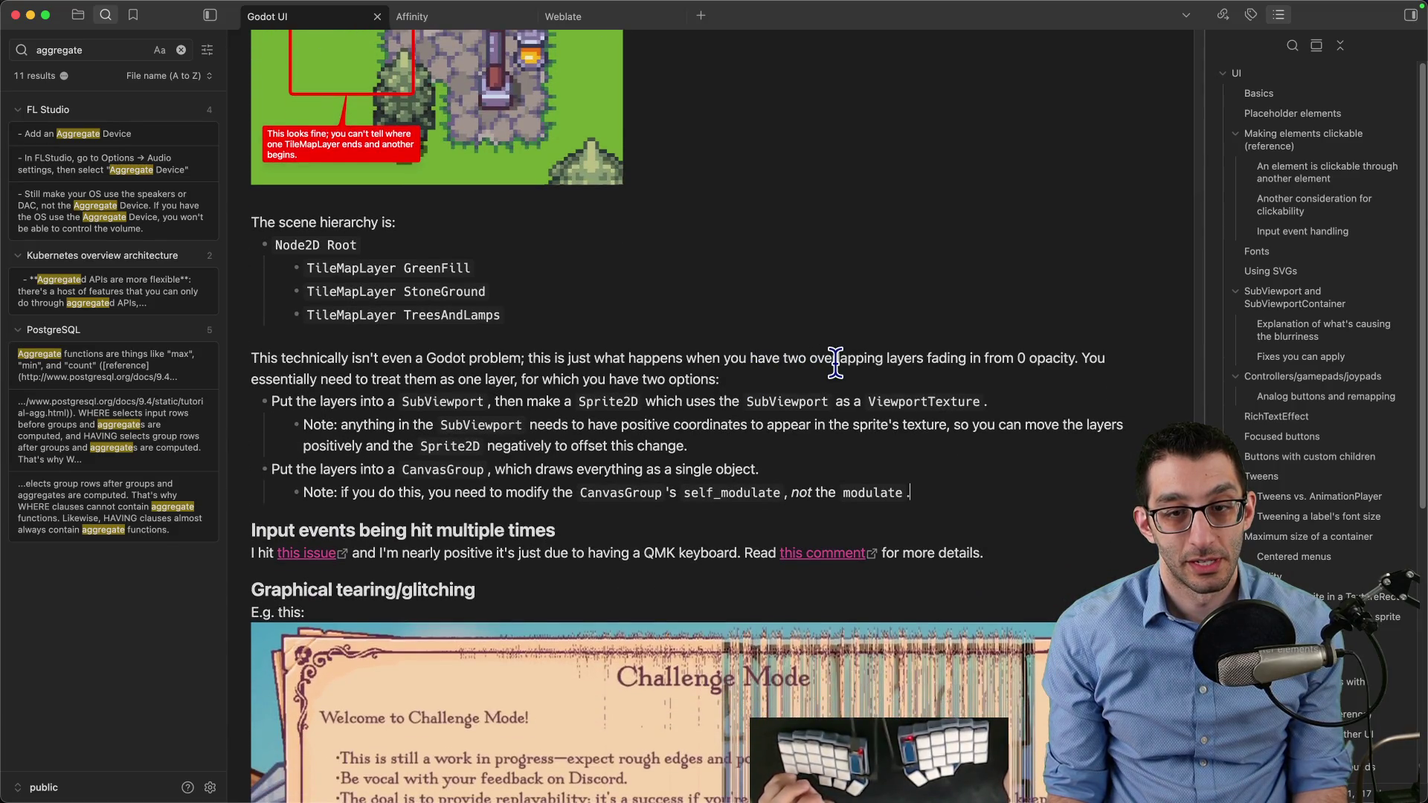
pyautogui.click(716, 468)
pyautogui.hotkey('alt', 'BackSpace')
pyautogui.write('all childre')
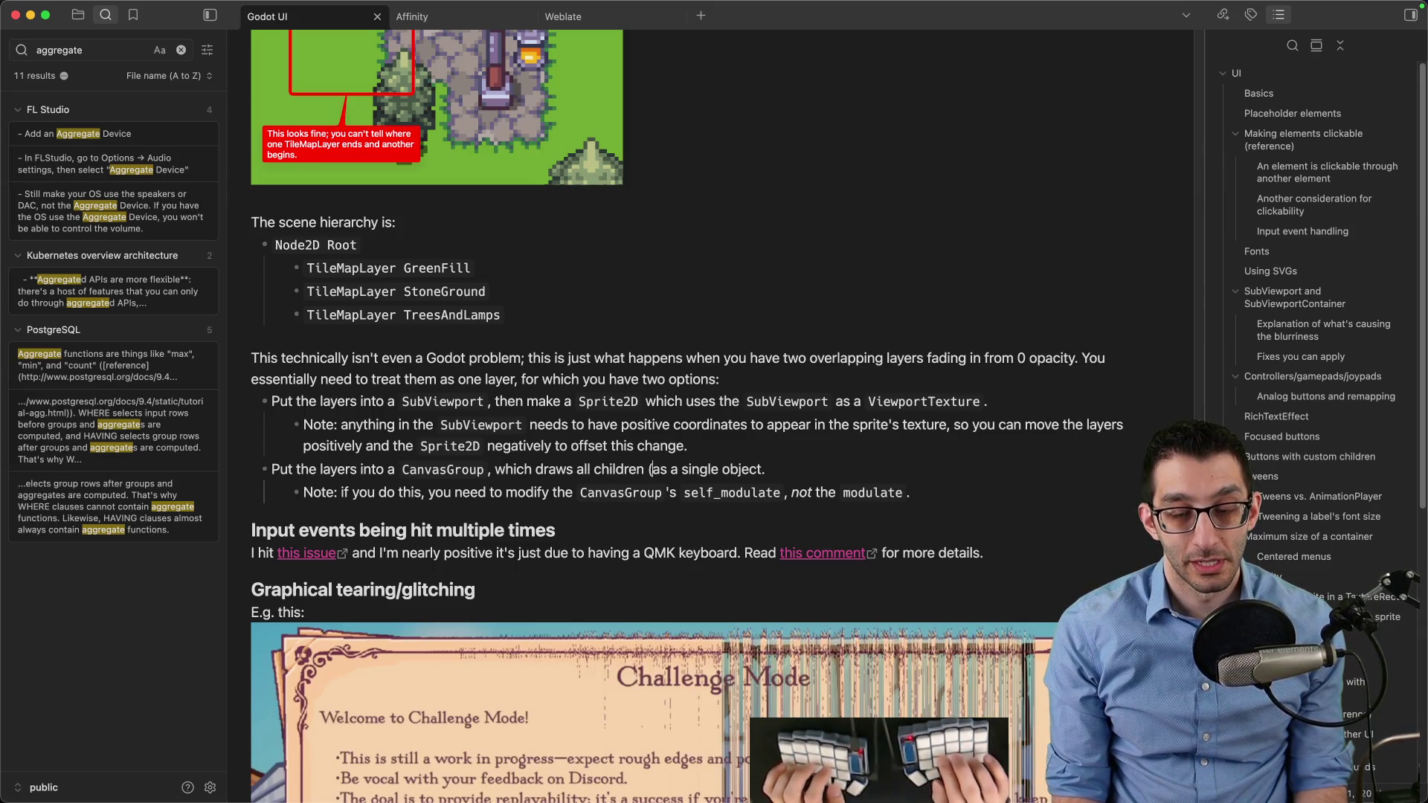
pyautogui.write('_ all descendants)')
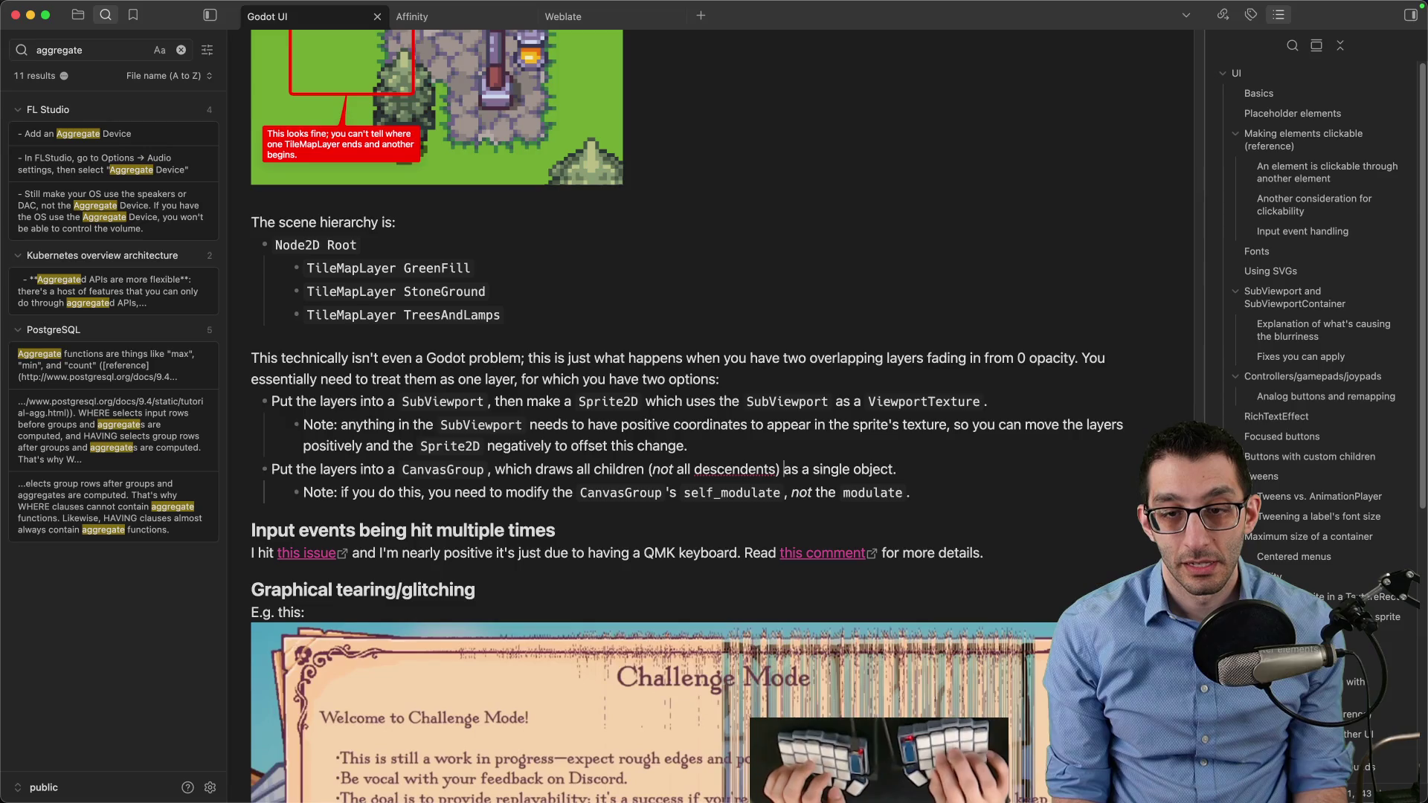
pyautogui.press('Down')
pyautogui.press('Down')
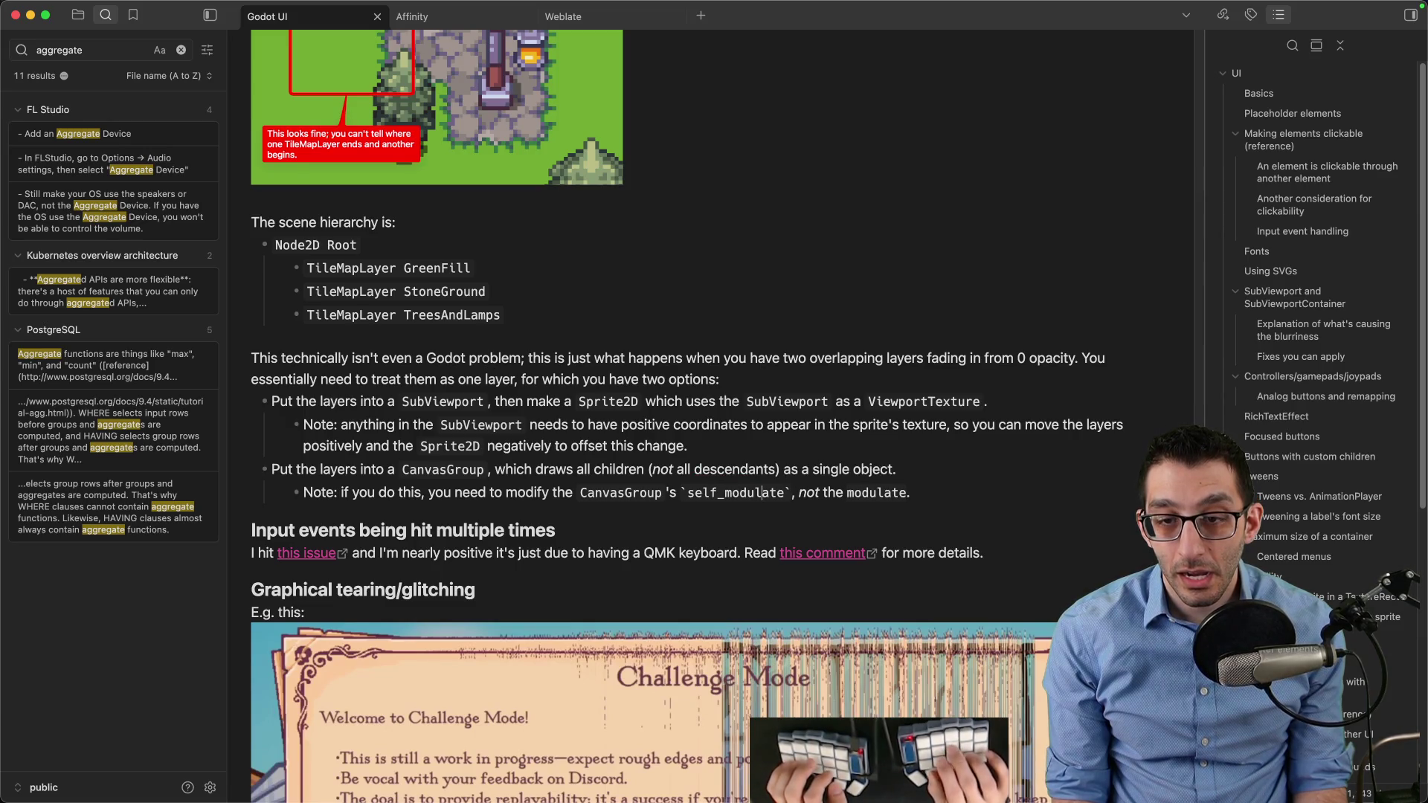
pyautogui.press('Home')
pyautogui.press('super+Tab')
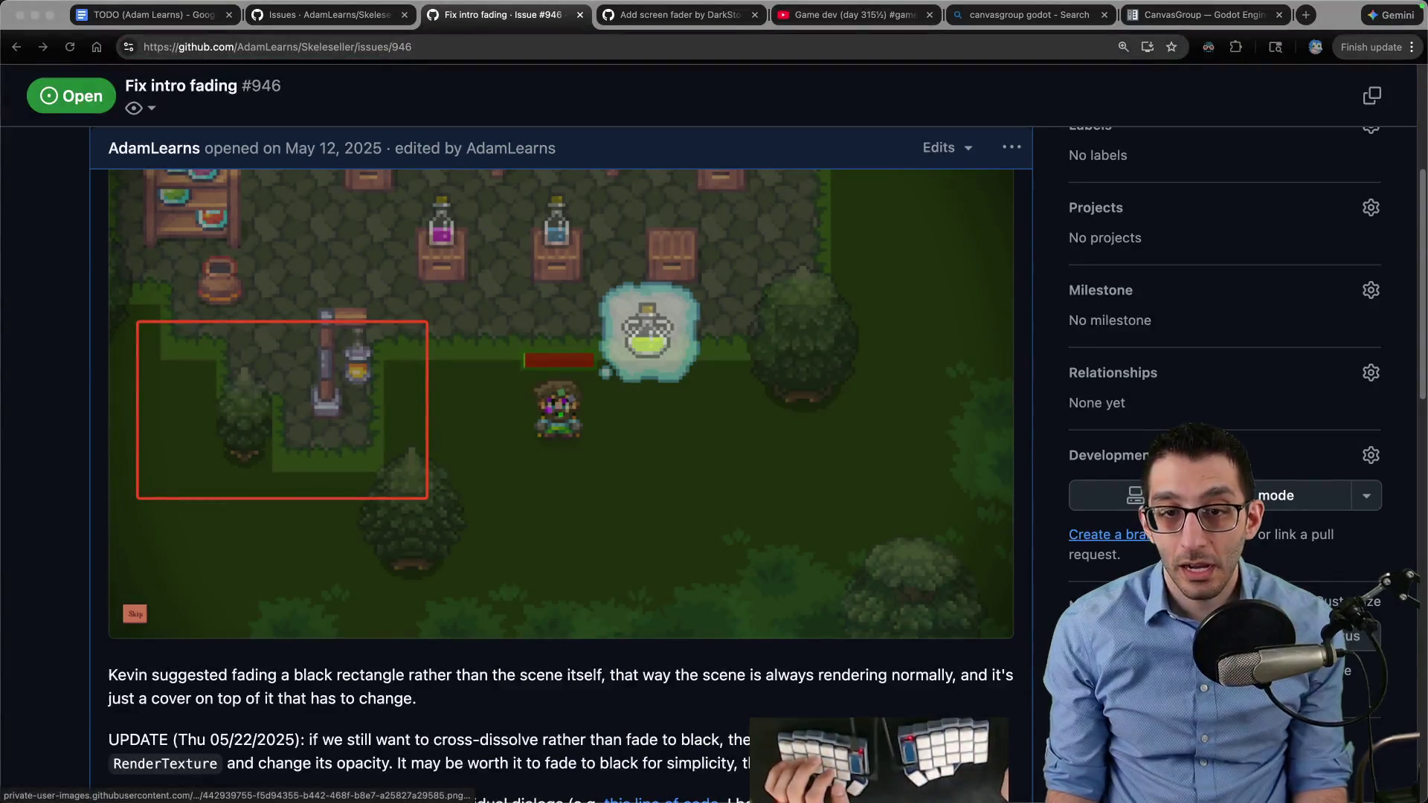
# In VS Code, scroll through the .tscn diffs in the 13-file Changes view, then go back to Godot
pyautogui.moveTo(916, 788)
pyautogui.click(332, 757)
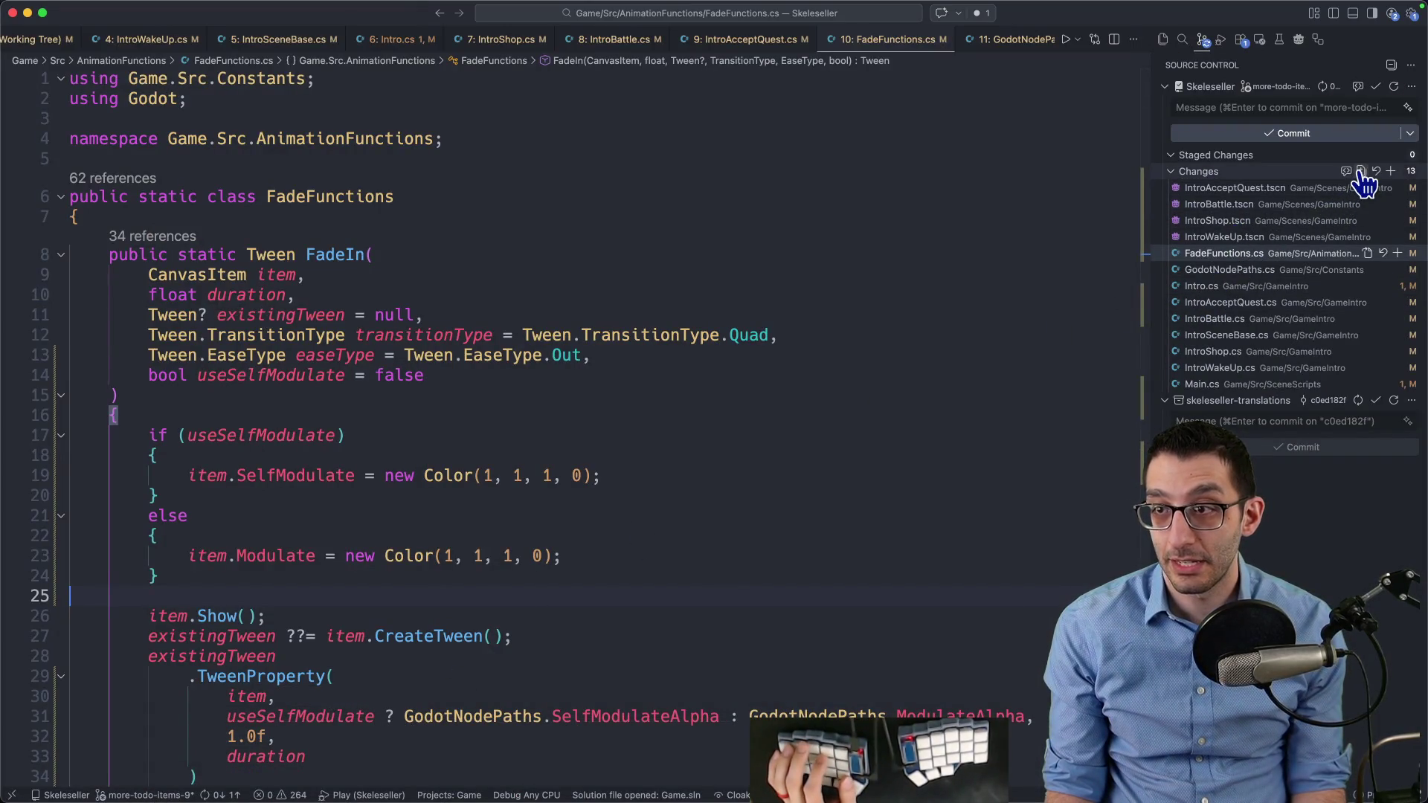
pyautogui.click(1365, 172)
pyautogui.scroll(-15, 856, 264)
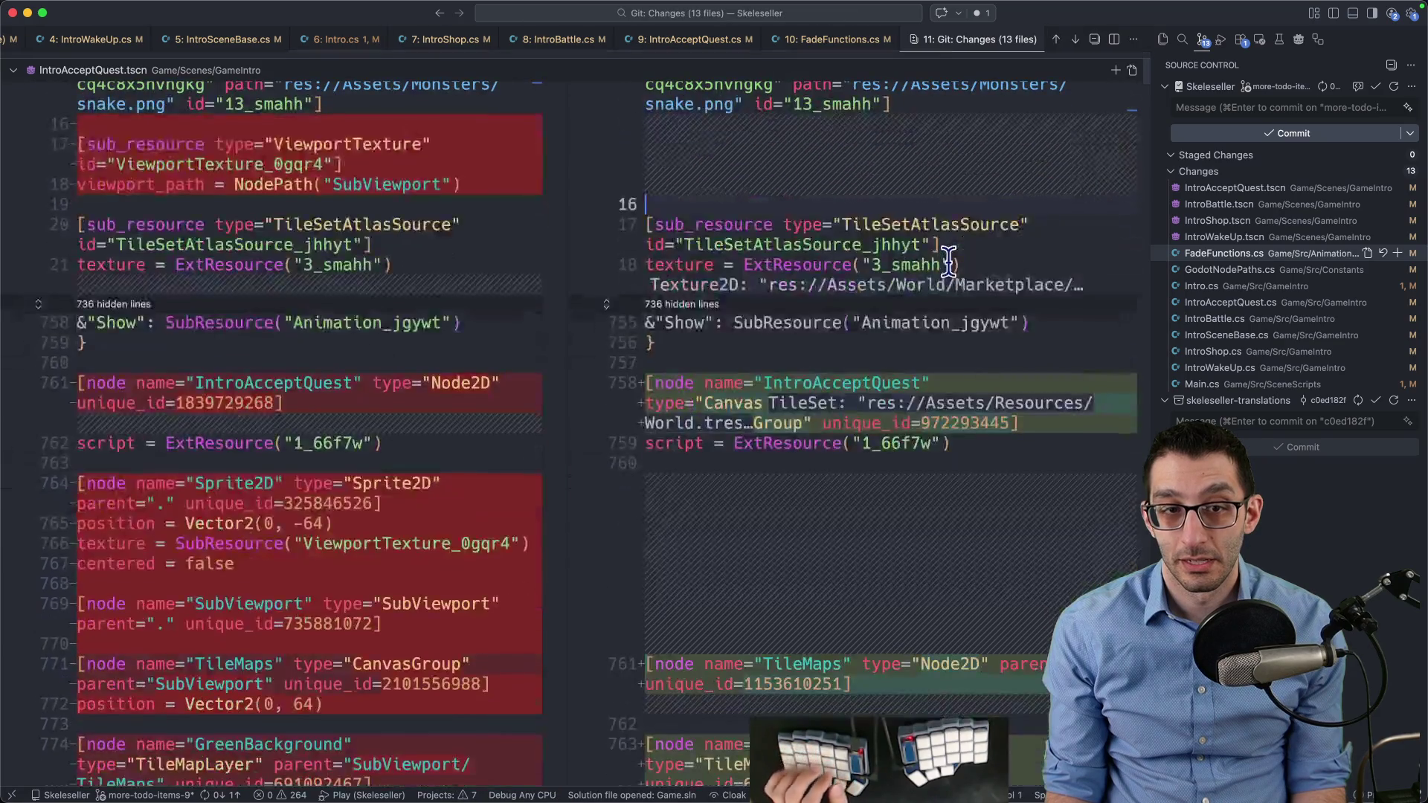
pyautogui.scroll(-20, 948, 272)
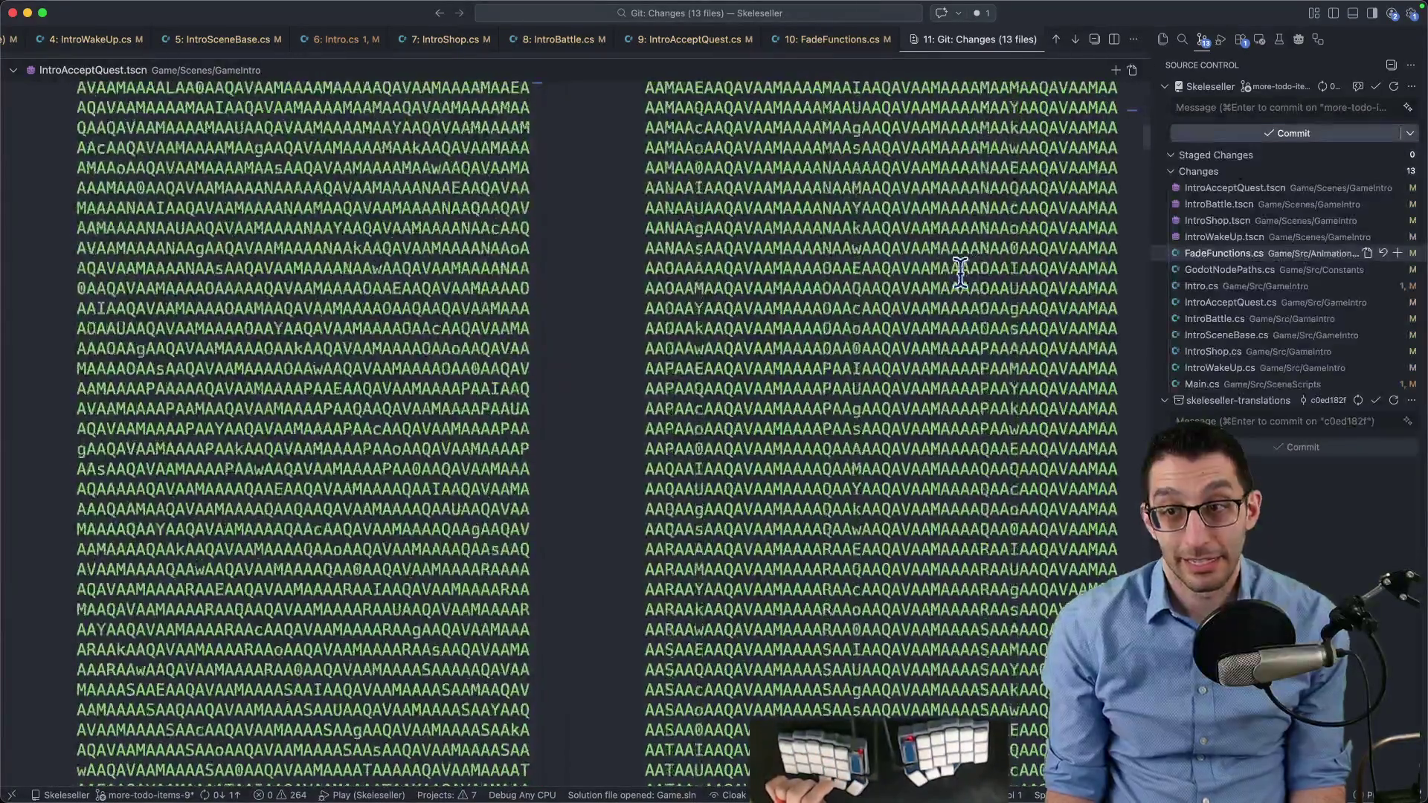
pyautogui.scroll(-20, 958, 289)
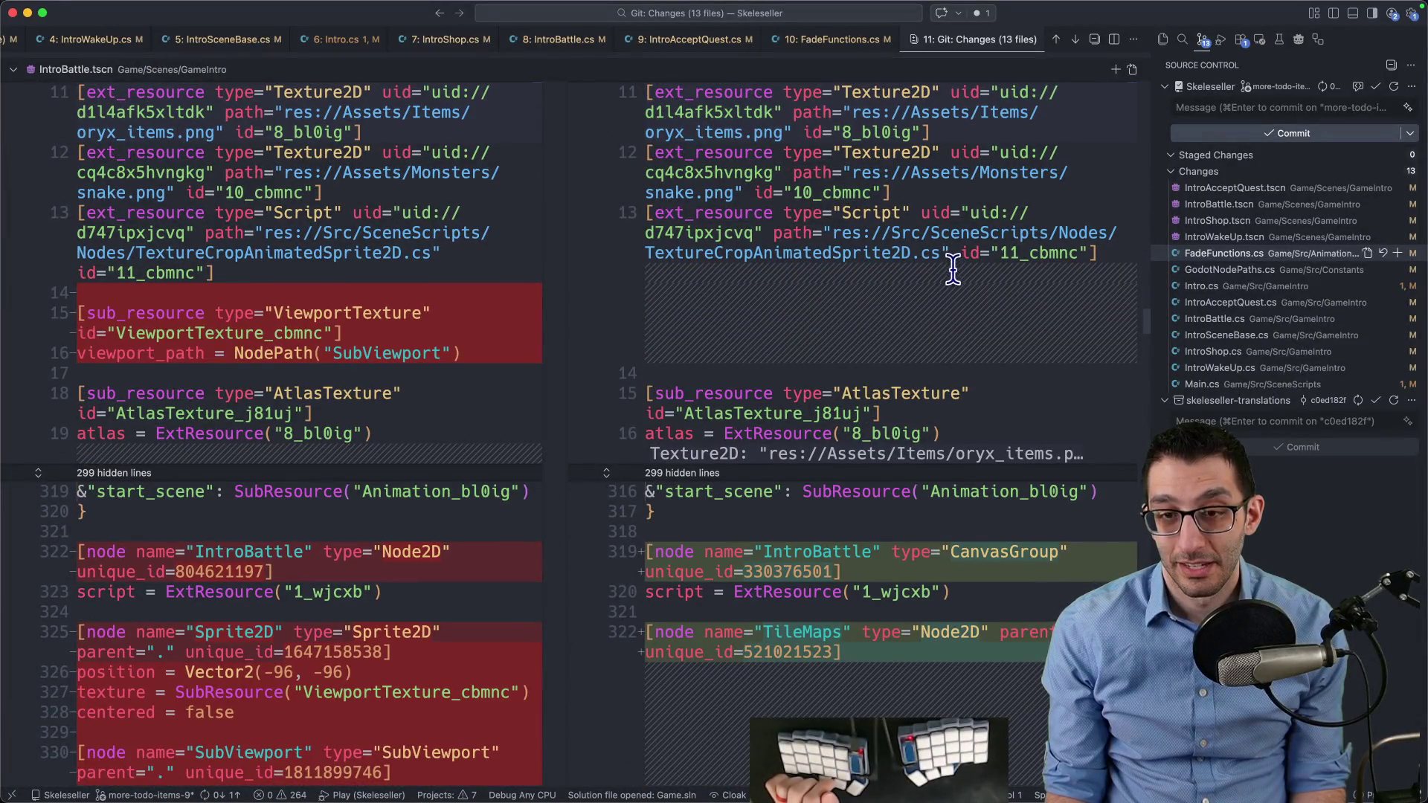
pyautogui.click(844, 770)
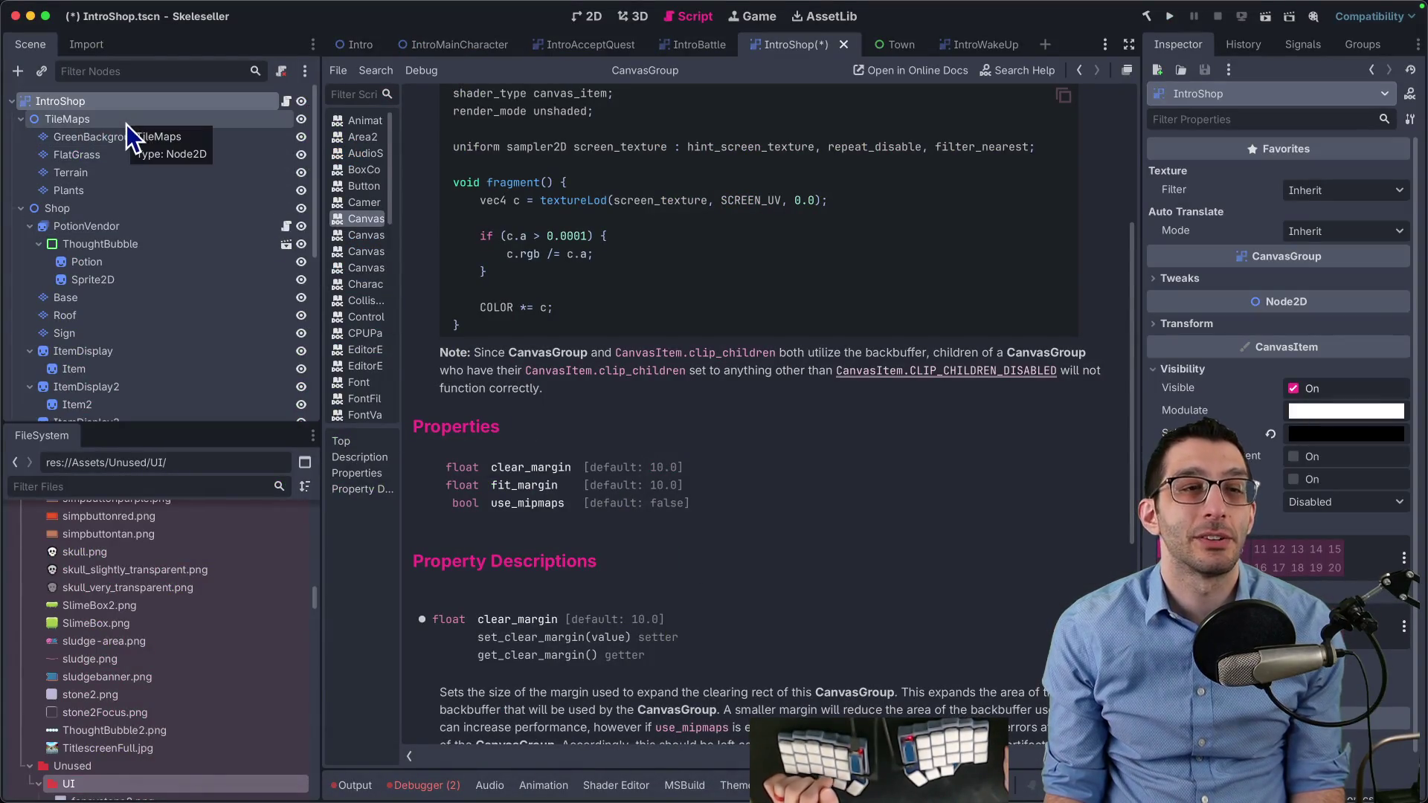
pyautogui.click(96, 227)
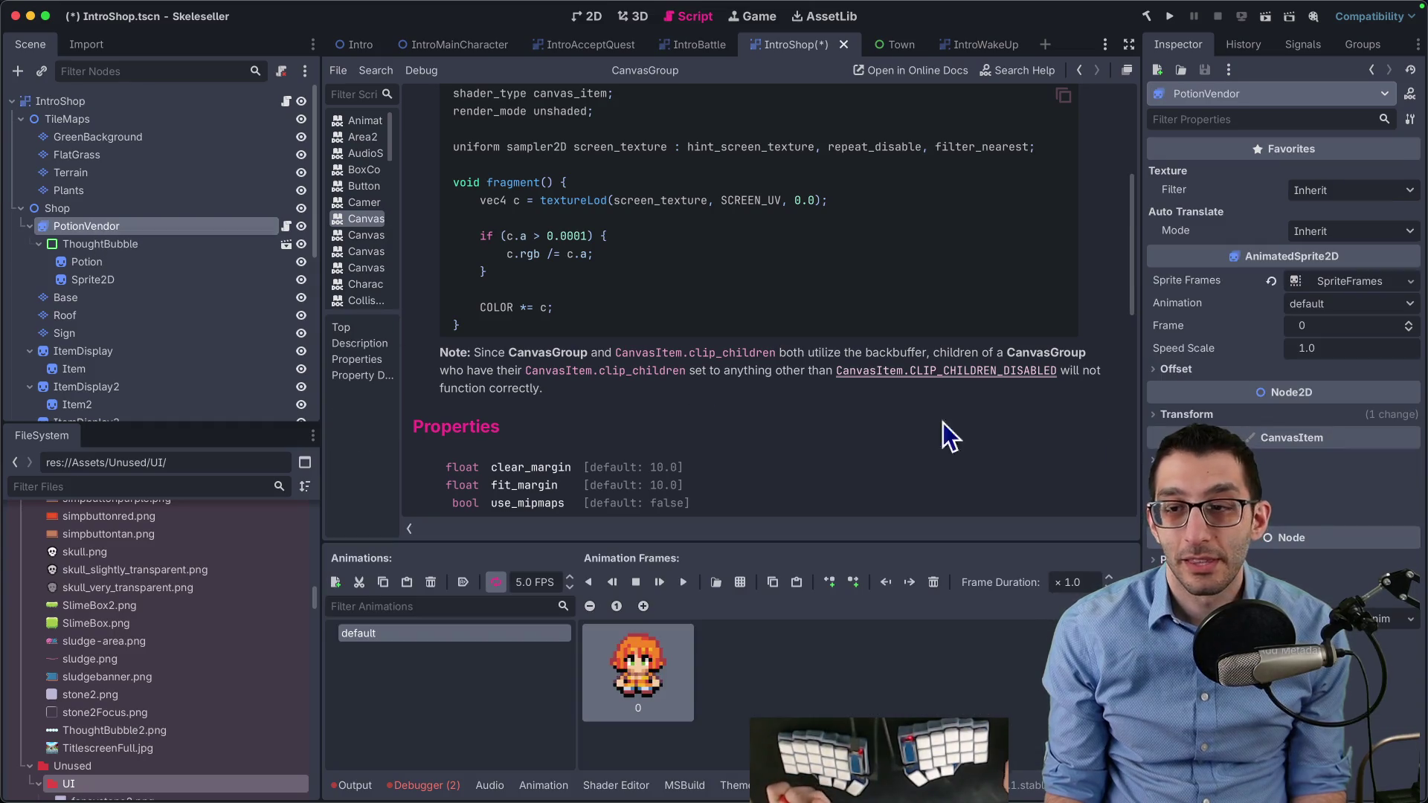
pyautogui.click(141, 247)
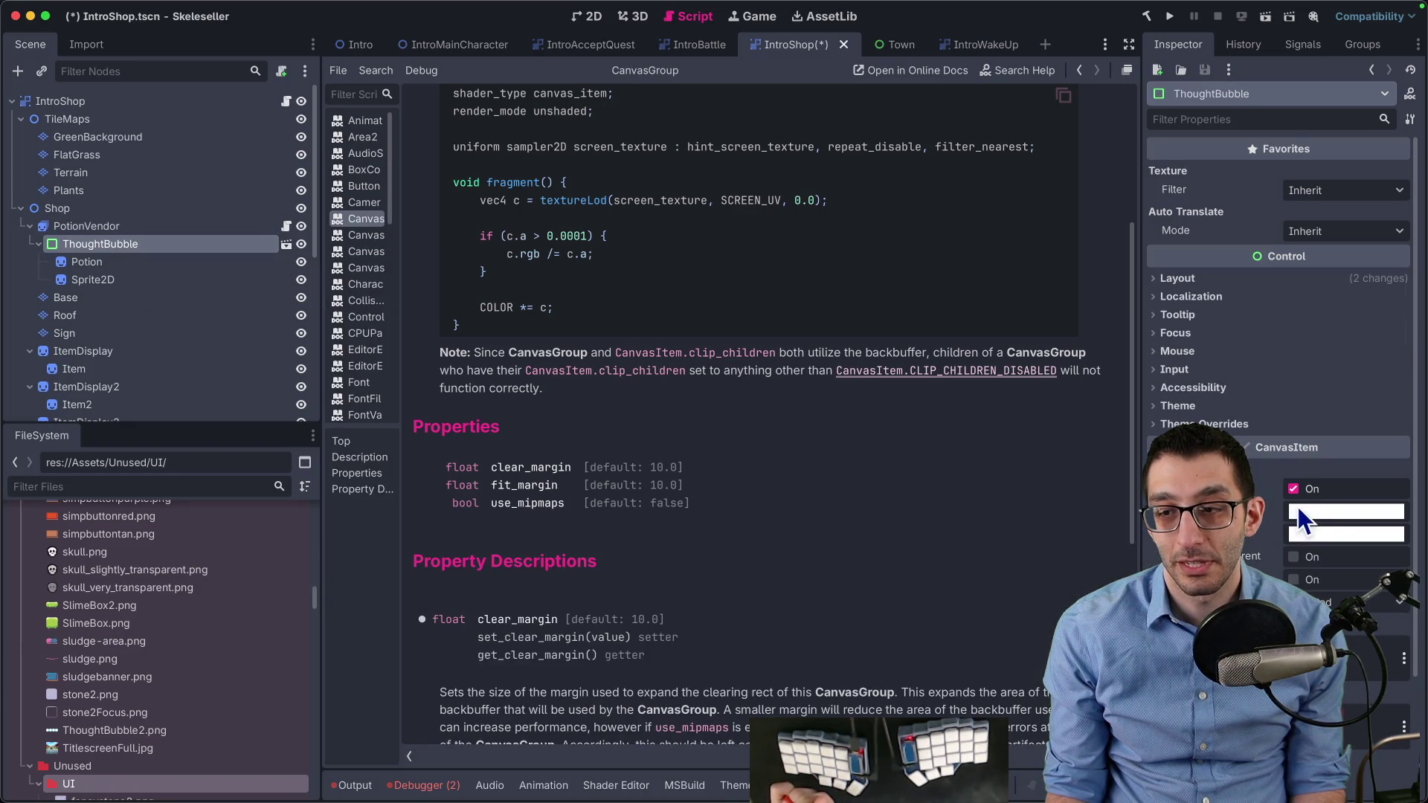
pyautogui.moveTo(1309, 519)
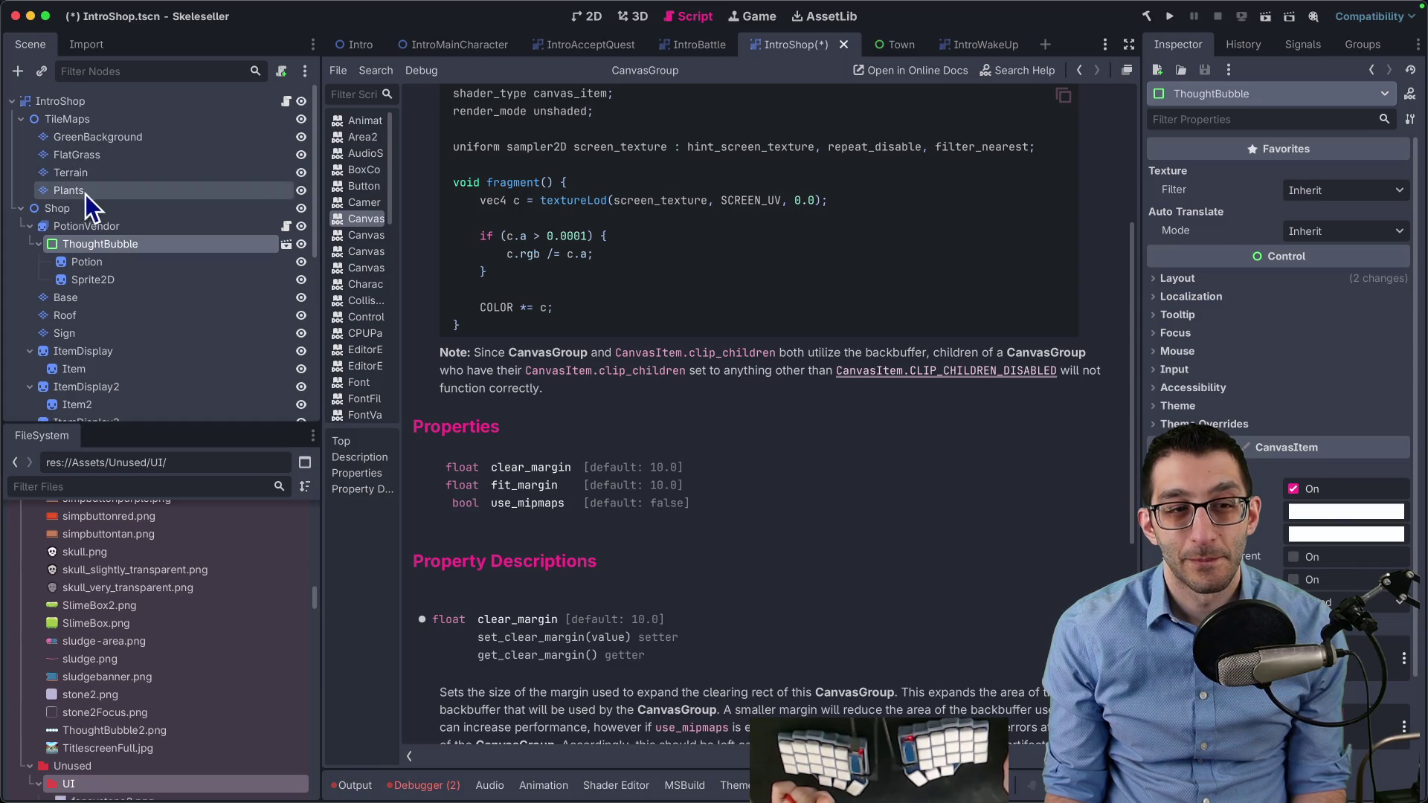
pyautogui.scroll(-1, 85, 196)
pyautogui.click(79, 287)
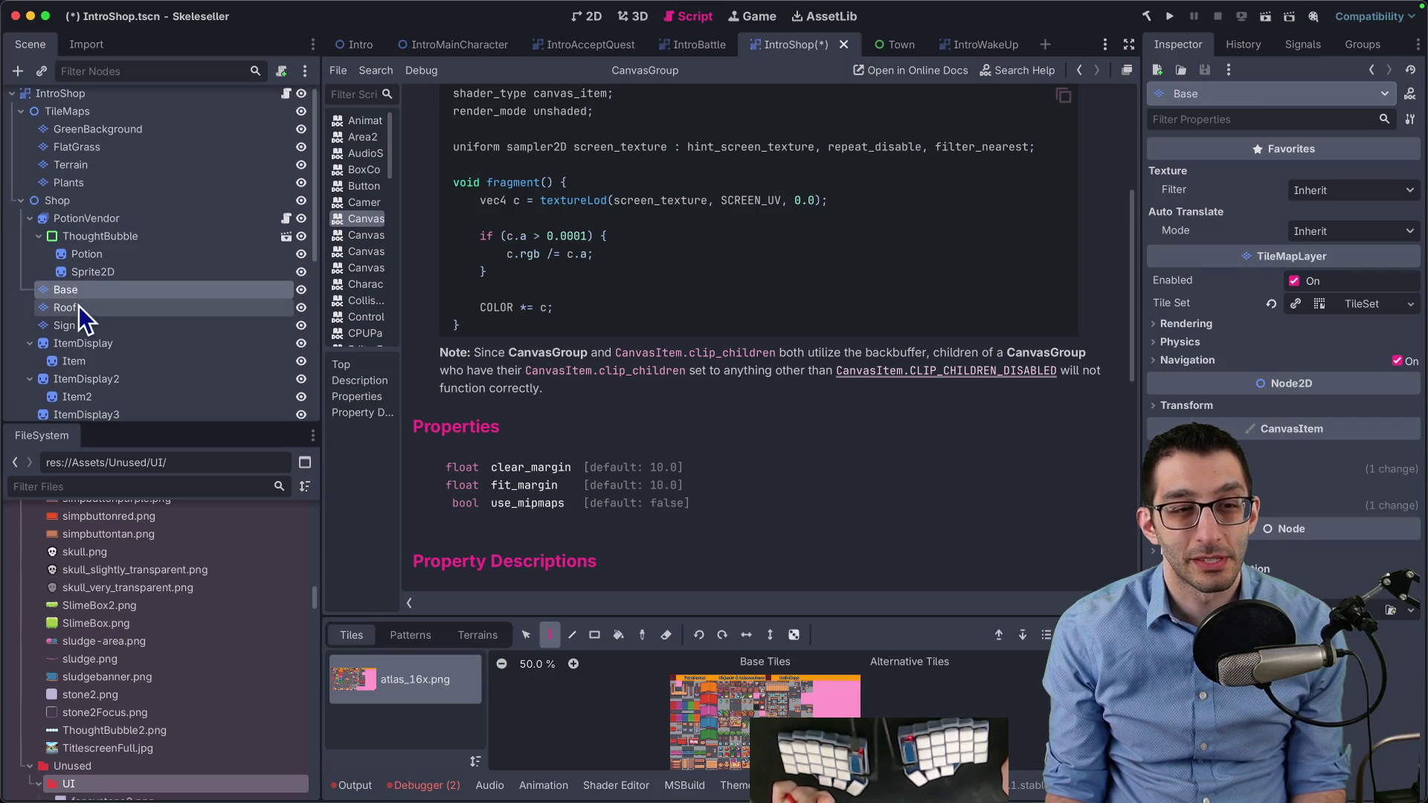
pyautogui.click(80, 322)
pyautogui.scroll(1, 83, 193)
pyautogui.click(73, 121)
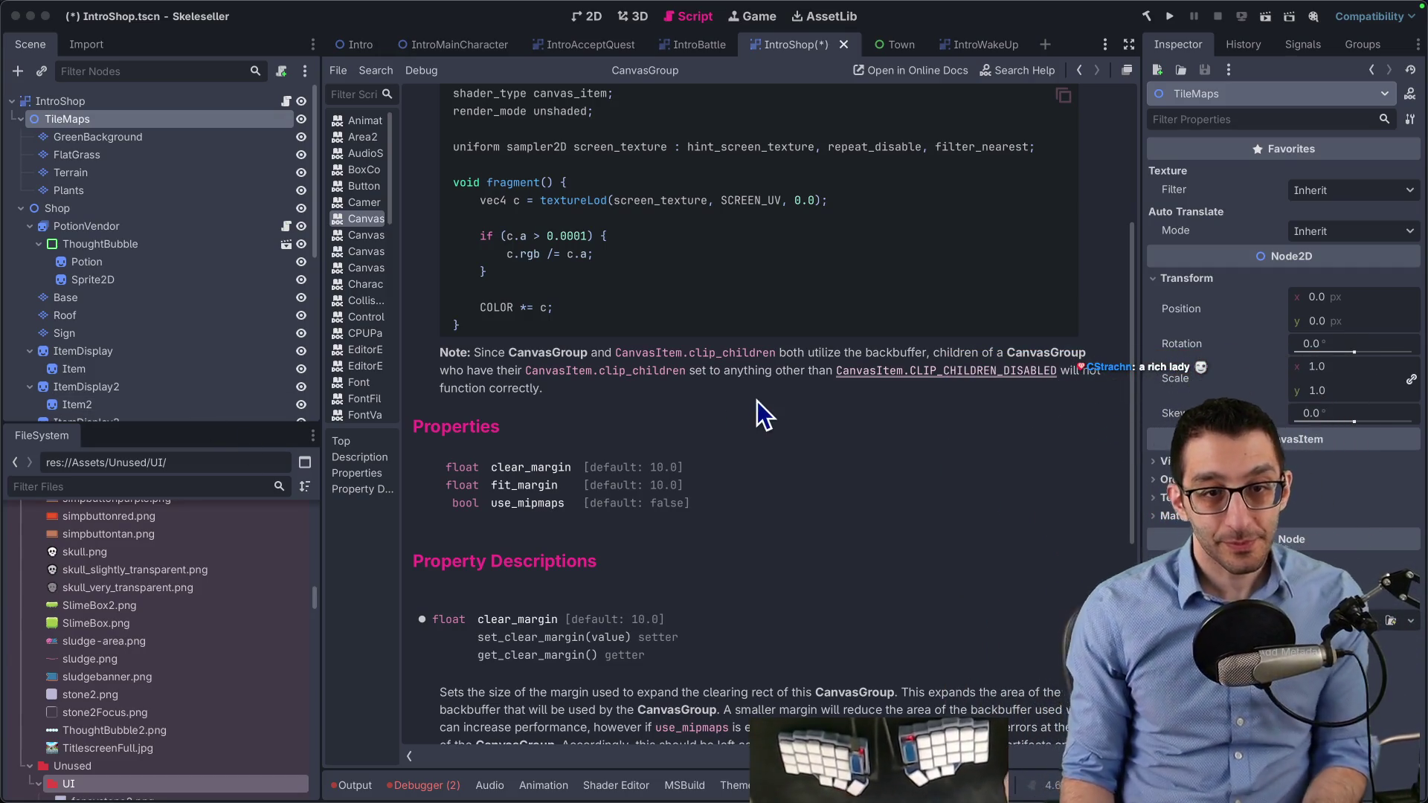
pyautogui.moveTo(537, 46)
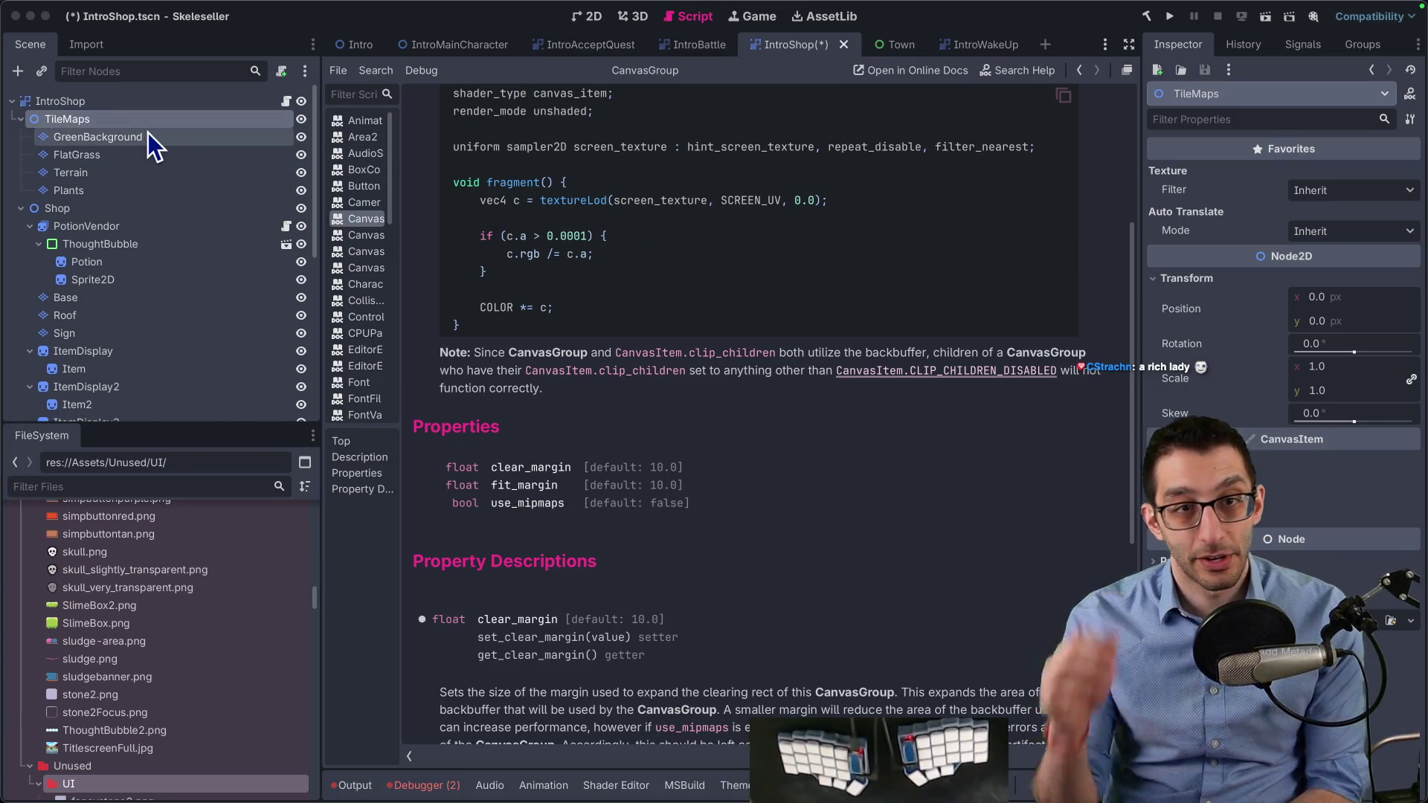
# Show IntroShop in 2D and try brightening the root's tint colour, keeping full opacity
pyautogui.click(47, 101)
pyautogui.click(584, 16)
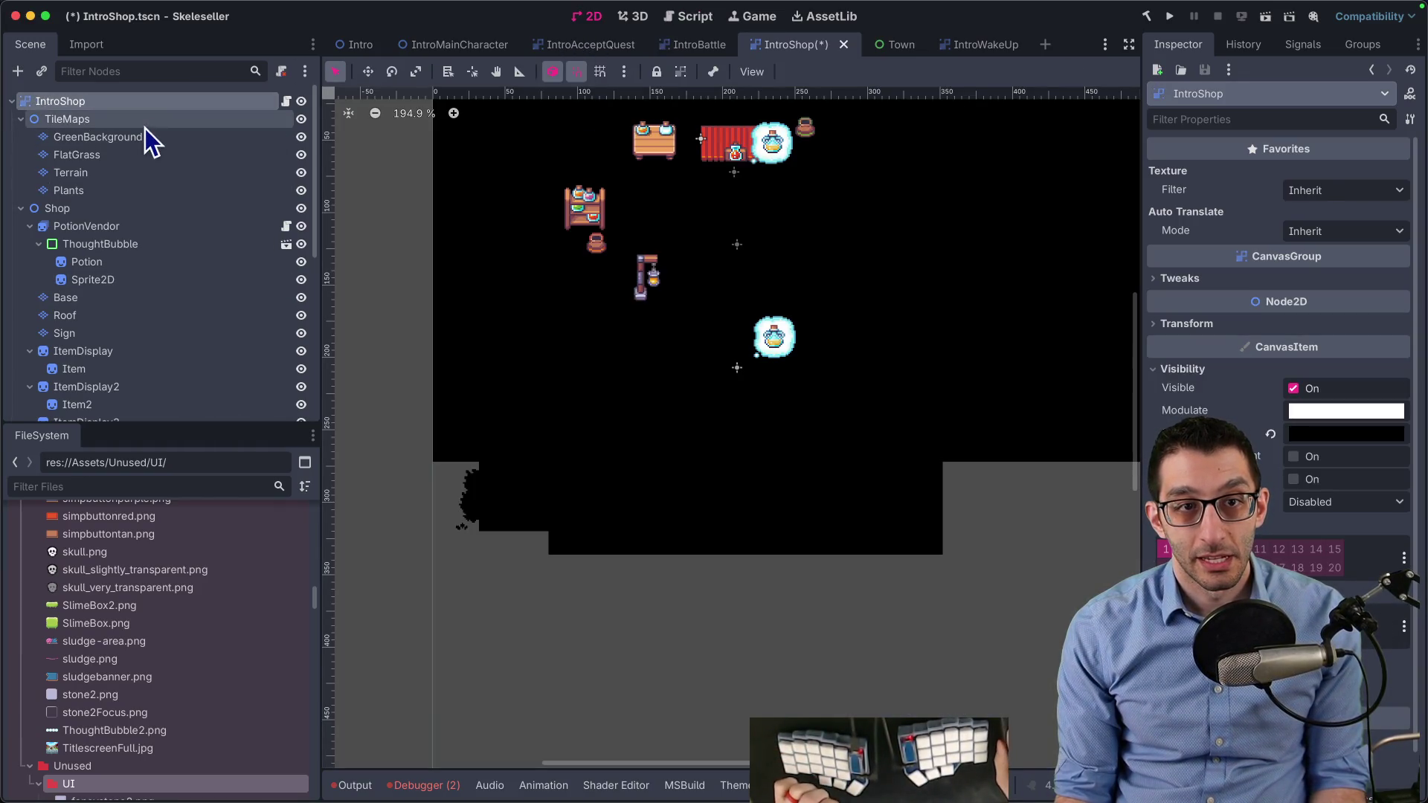
pyautogui.click(1320, 433)
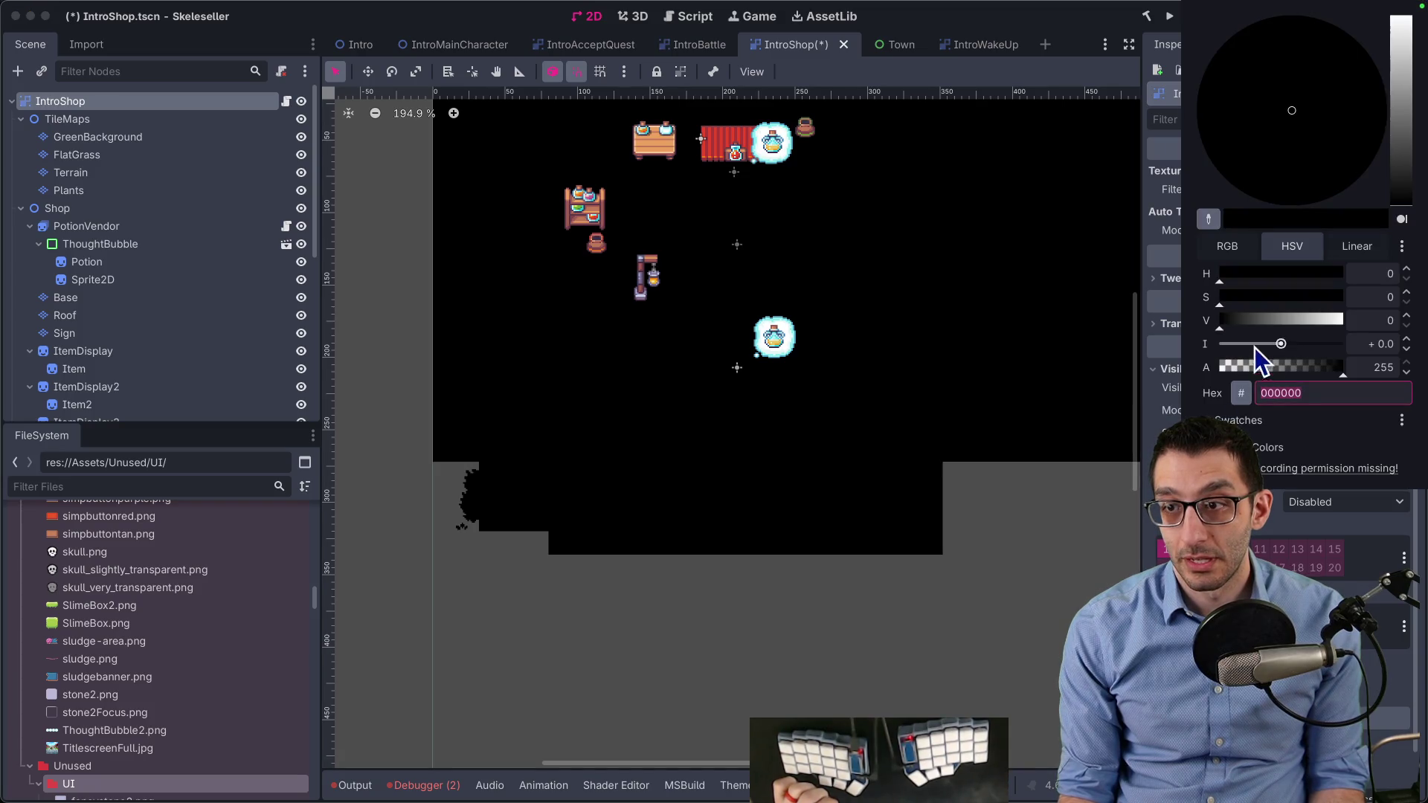
pyautogui.moveTo(1228, 324); pyautogui.dragTo(1312, 320)
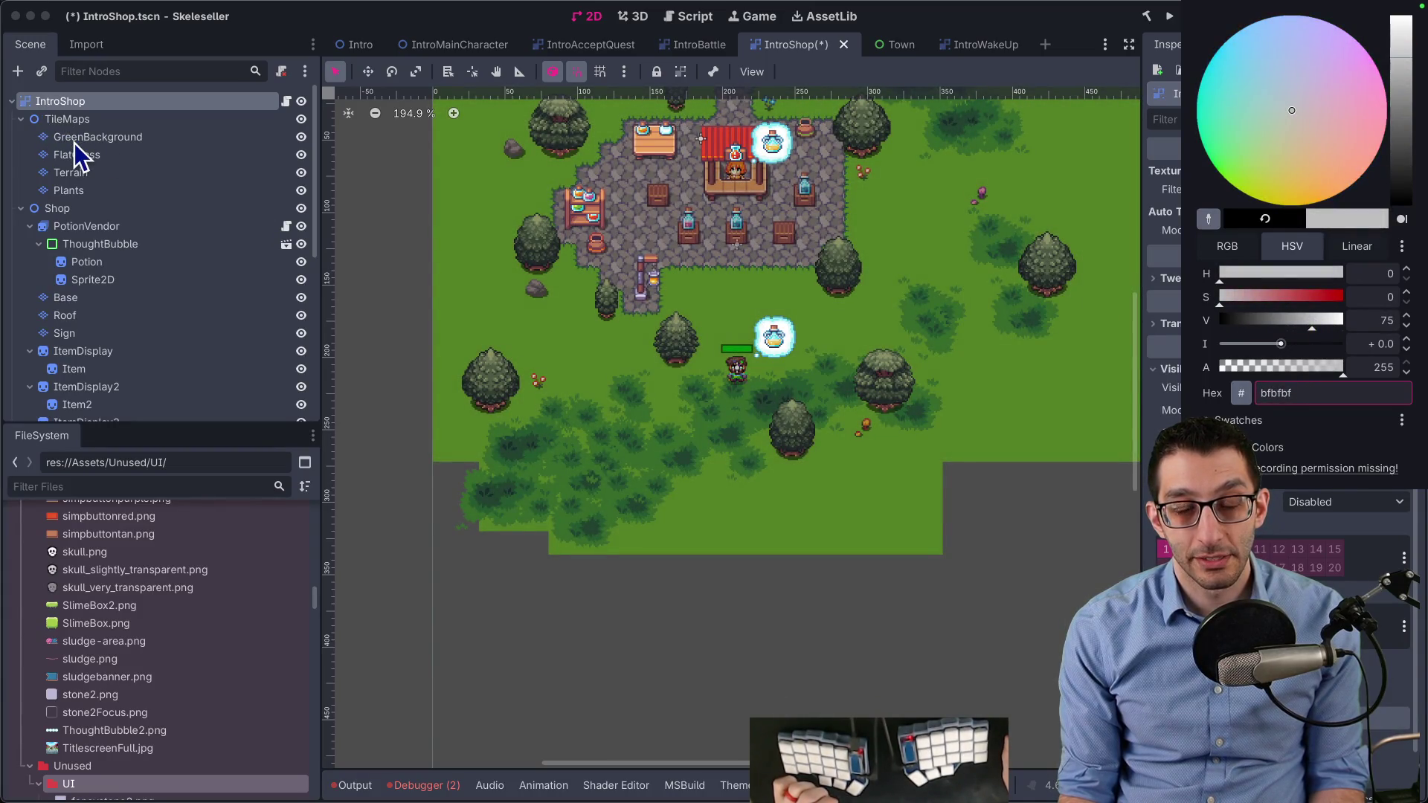
pyautogui.moveTo(1298, 373)
pyautogui.mouseDown()
pyautogui.moveTo(1236, 376)
pyautogui.moveTo(1319, 372)
pyautogui.mouseUp()
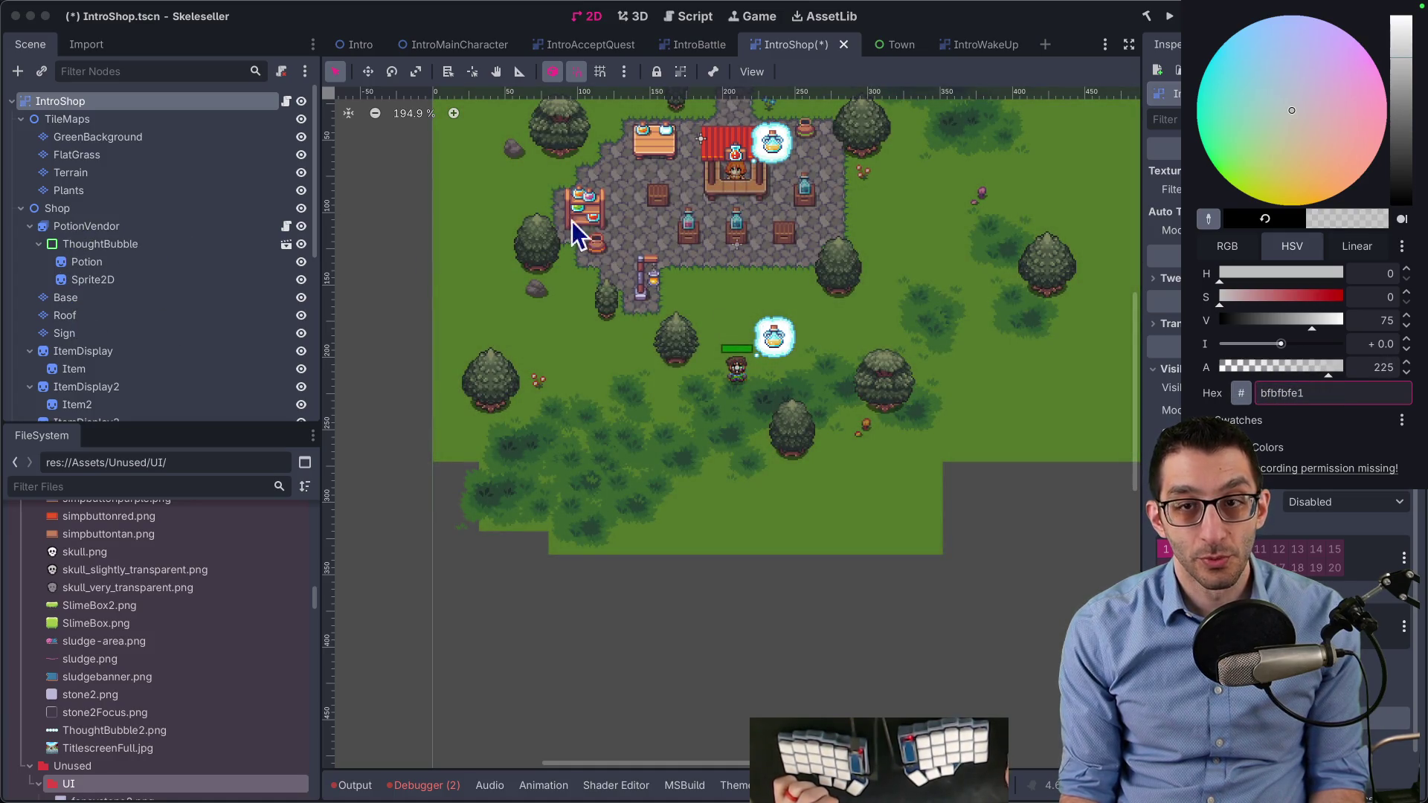
pyautogui.moveTo(1294, 368)
pyautogui.mouseDown()
pyautogui.moveTo(1253, 363)
pyautogui.moveTo(1350, 367)
pyautogui.mouseUp()
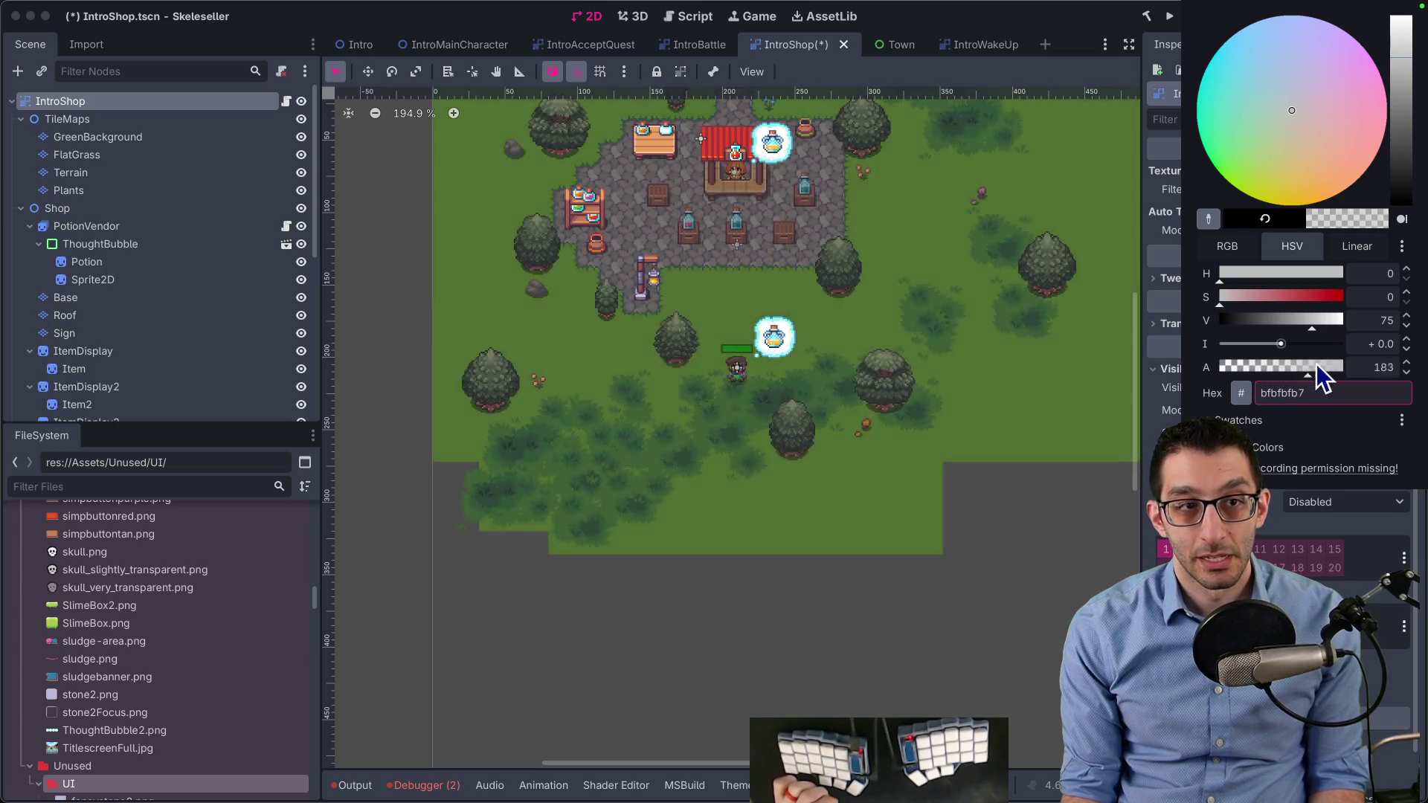
pyautogui.click(56, 209)
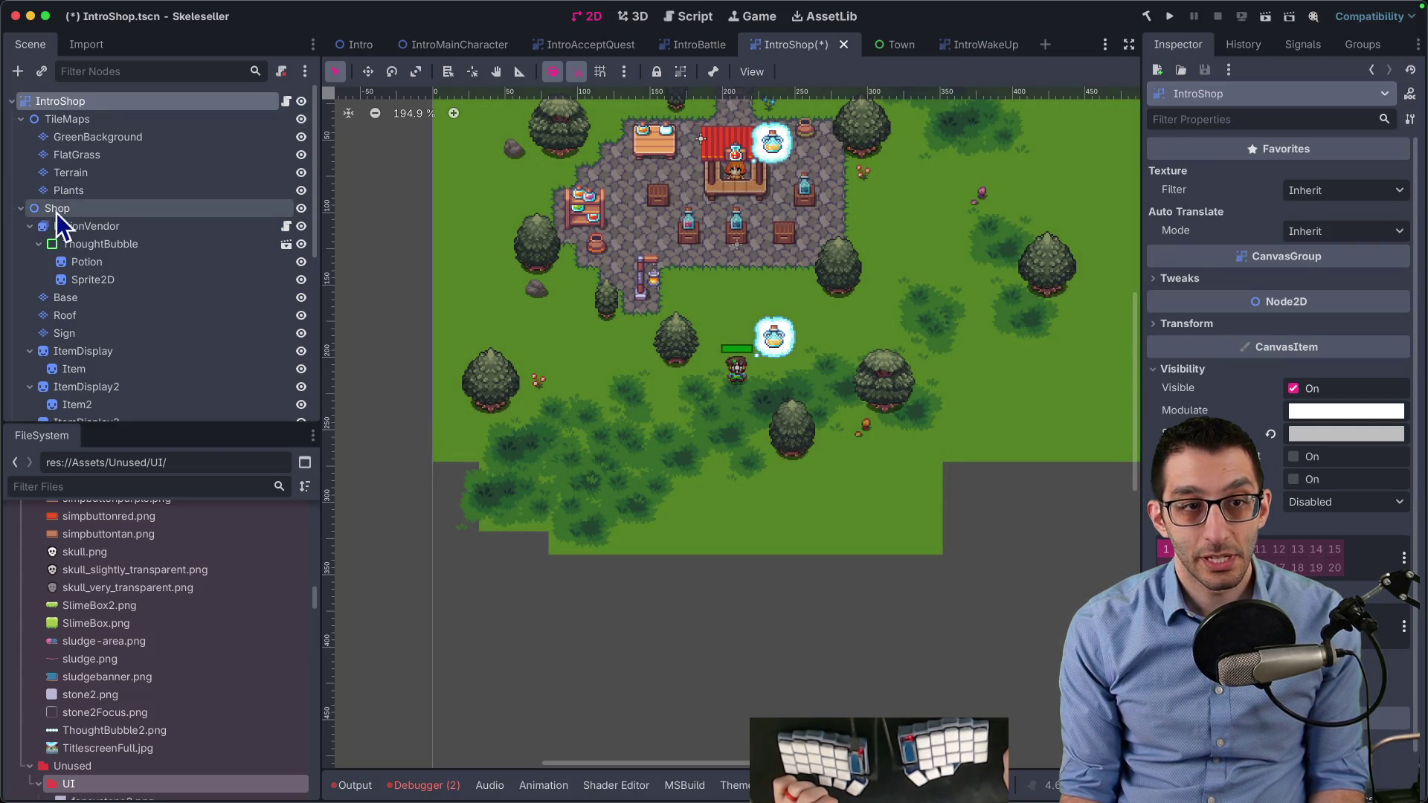
# Inspect the Base and Roof tile layers, expanding Roof's visibility settings
pyautogui.click(70, 298)
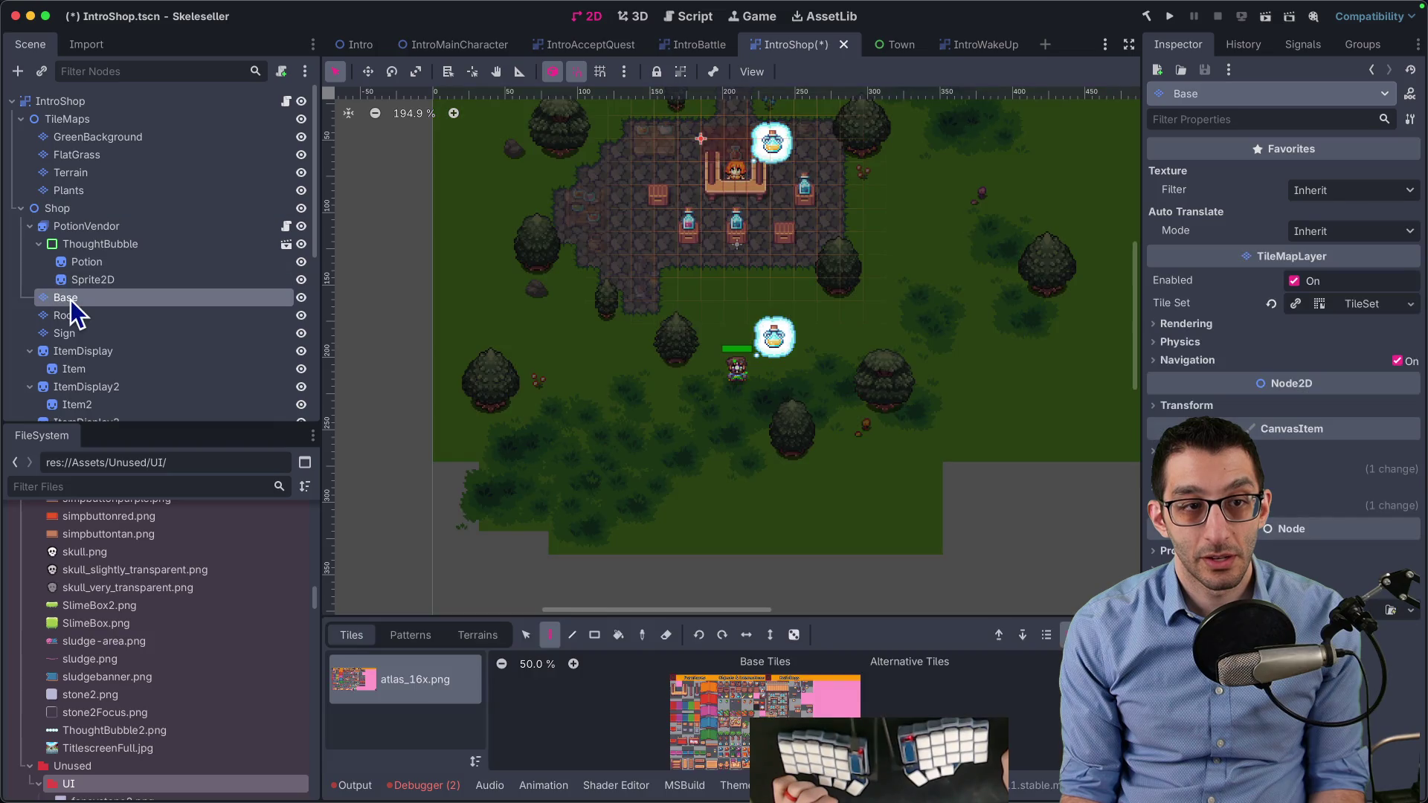
pyautogui.scroll(3, 707, 242)
pyautogui.scroll(2, 707, 243)
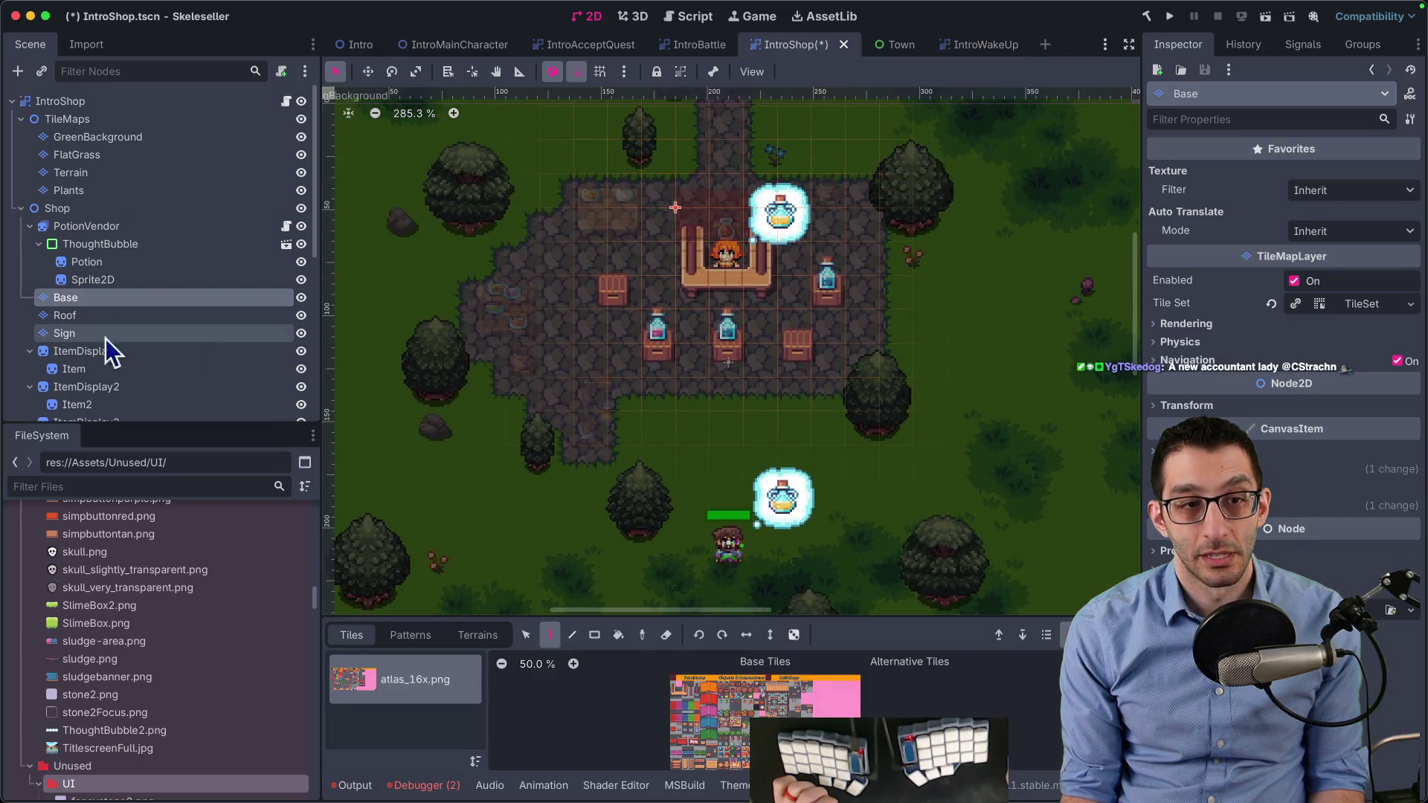
pyautogui.click(95, 315)
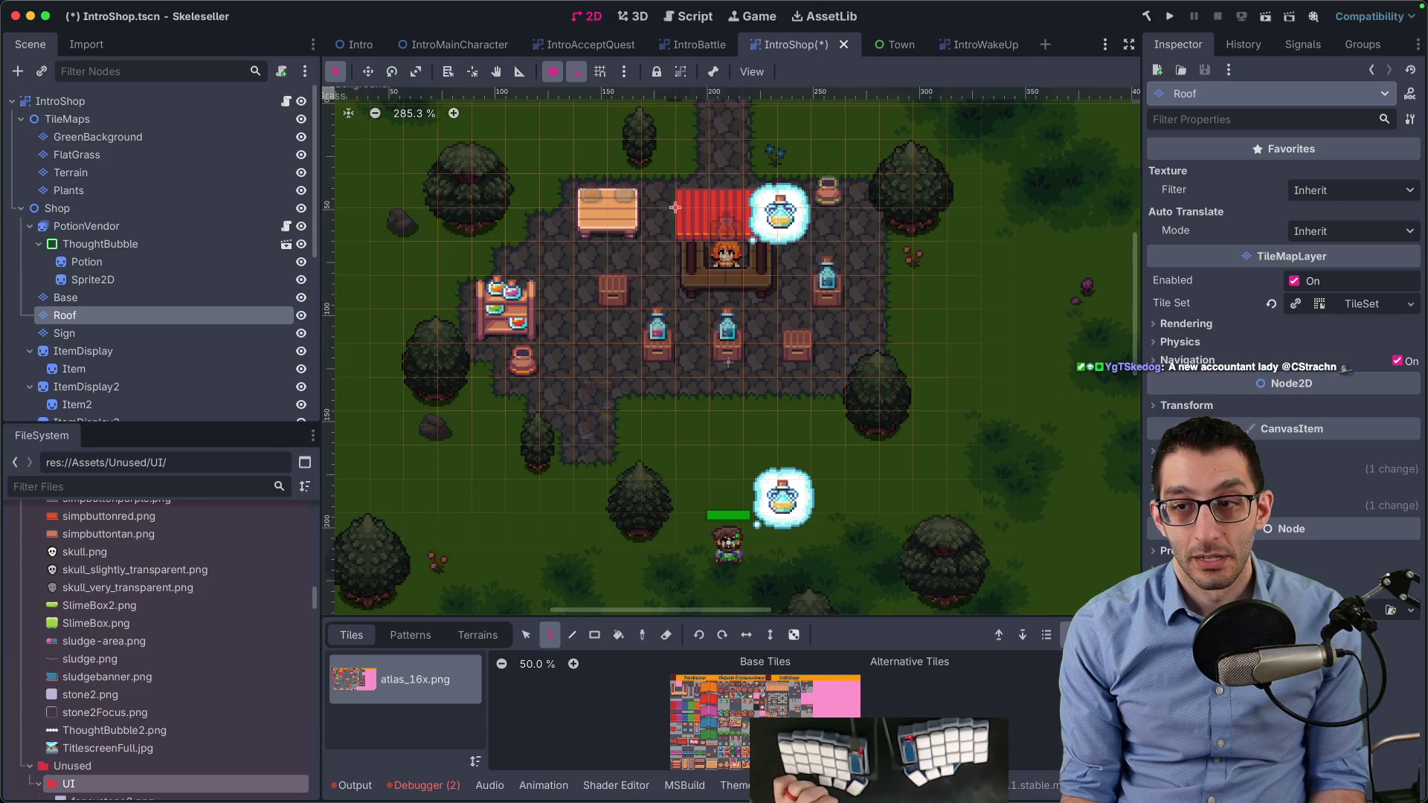
pyautogui.click(1190, 451)
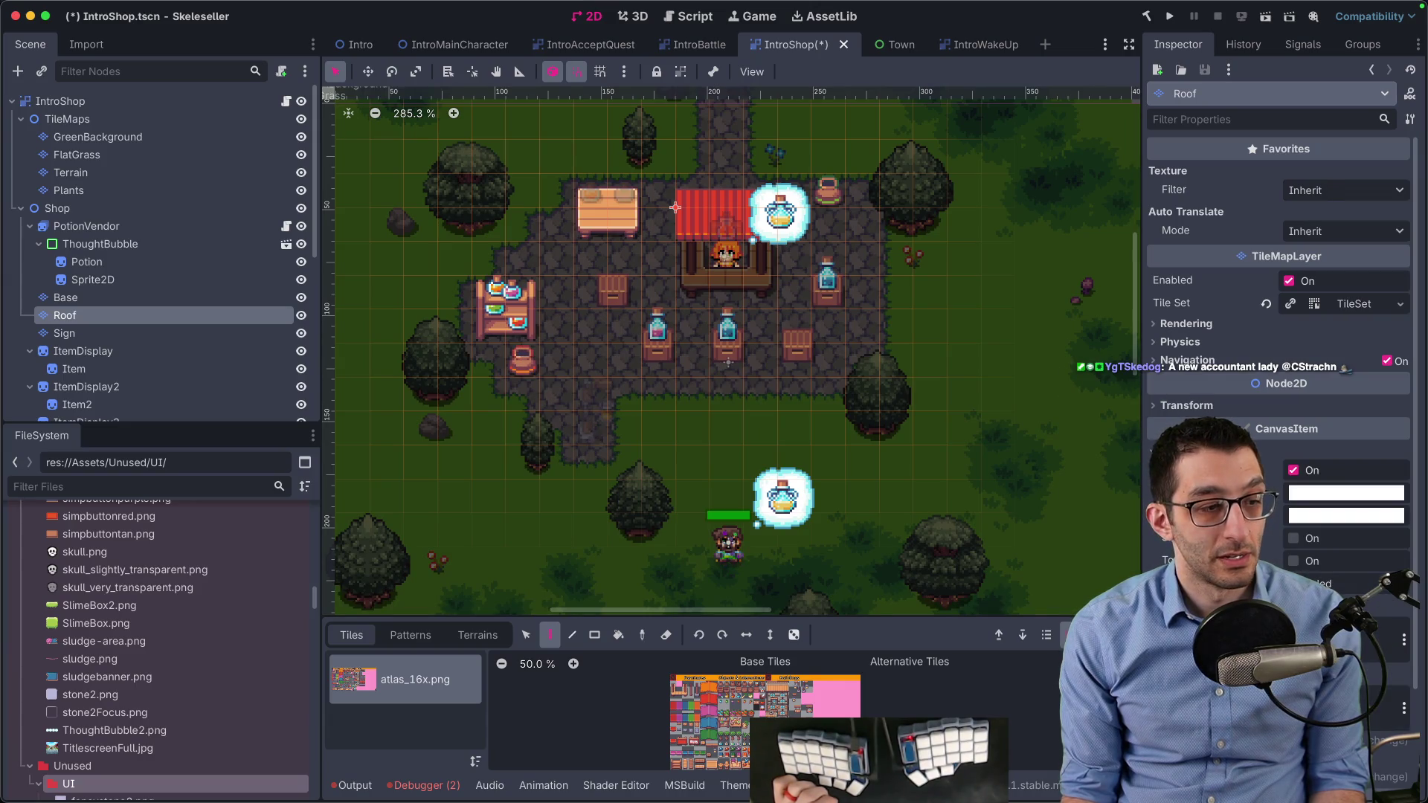
# Darken IntroShop's Self Modulate colour to a near-black grey
pyautogui.click(137, 105)
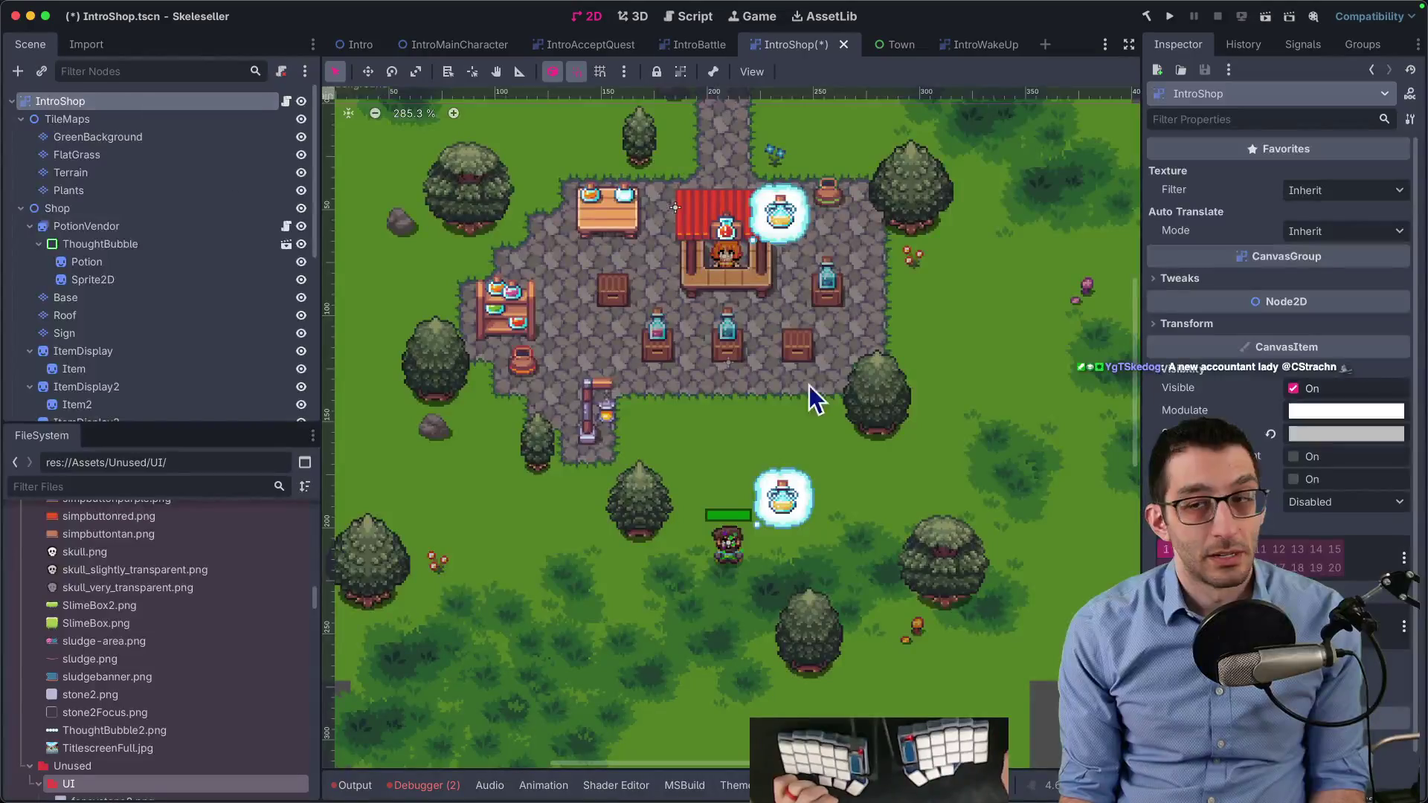
pyautogui.click(1343, 435)
pyautogui.moveTo(1305, 333)
pyautogui.mouseDown()
pyautogui.moveTo(1227, 332)
pyautogui.moveTo(1336, 327)
pyautogui.moveTo(1217, 328)
pyautogui.moveTo(1338, 343)
pyautogui.mouseUp()
pyautogui.click(120, 216)
# Check Shop's ordering and visibility, then move Roof under TileMaps after Plants
pyautogui.click(118, 212)
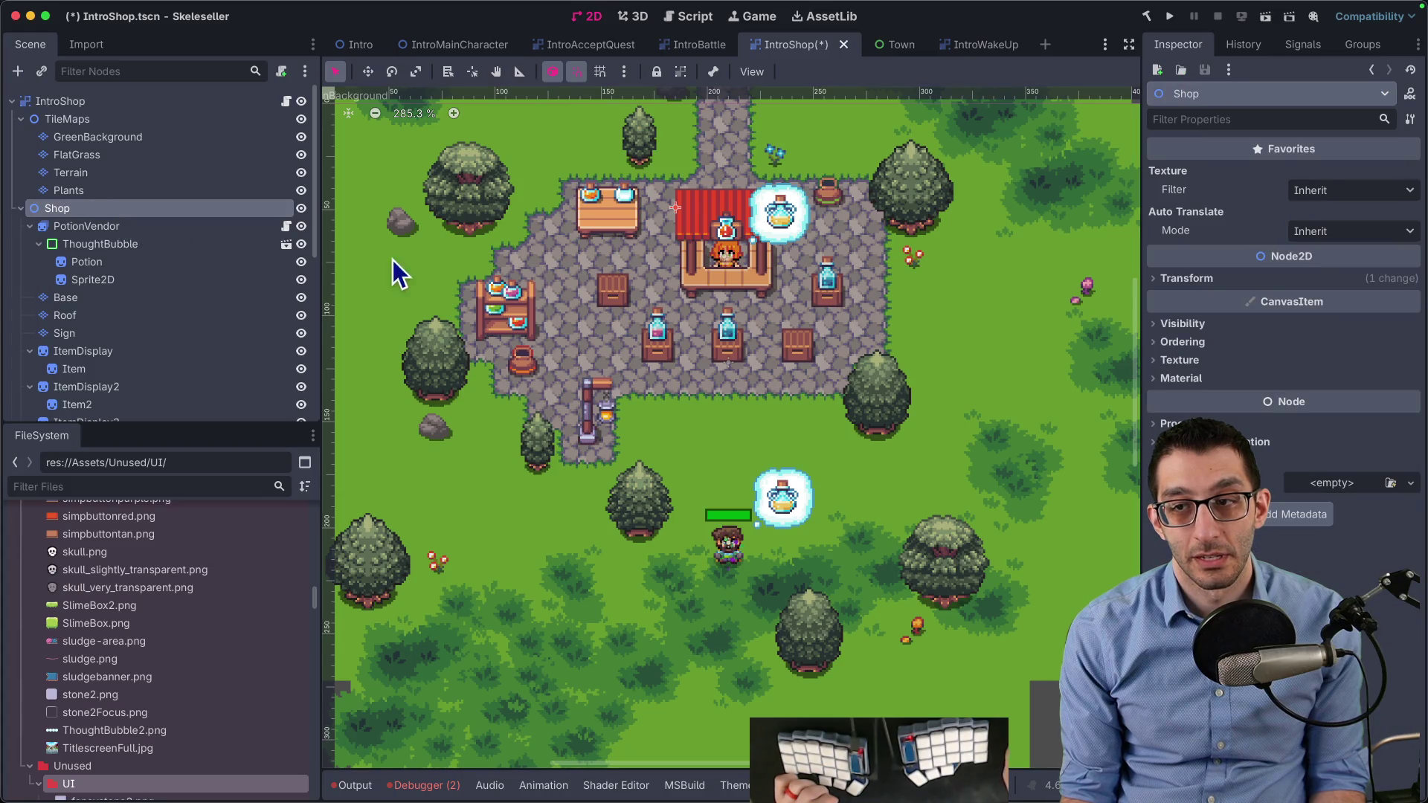
pyautogui.click(1244, 341)
pyautogui.click(1242, 330)
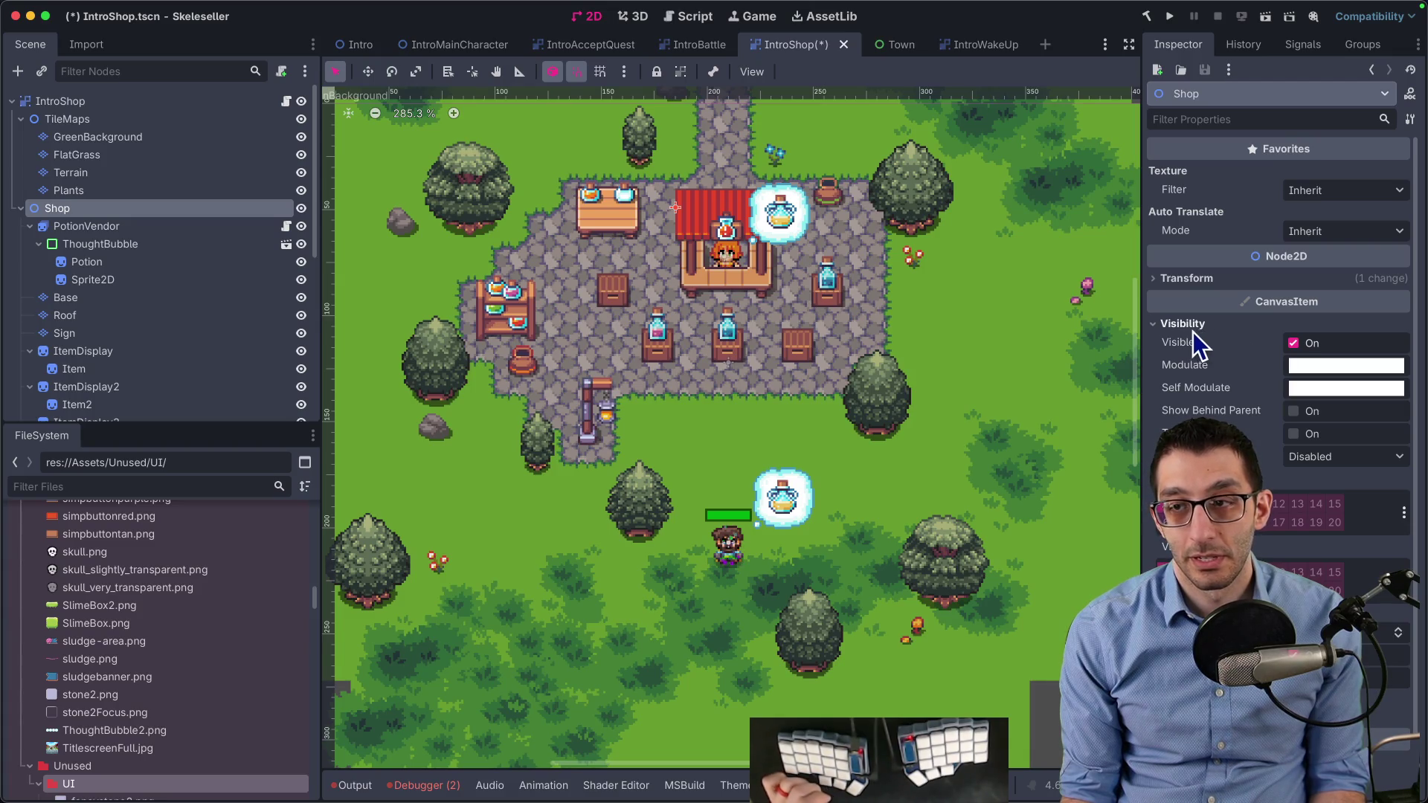
pyautogui.scroll(-2, 1233, 391)
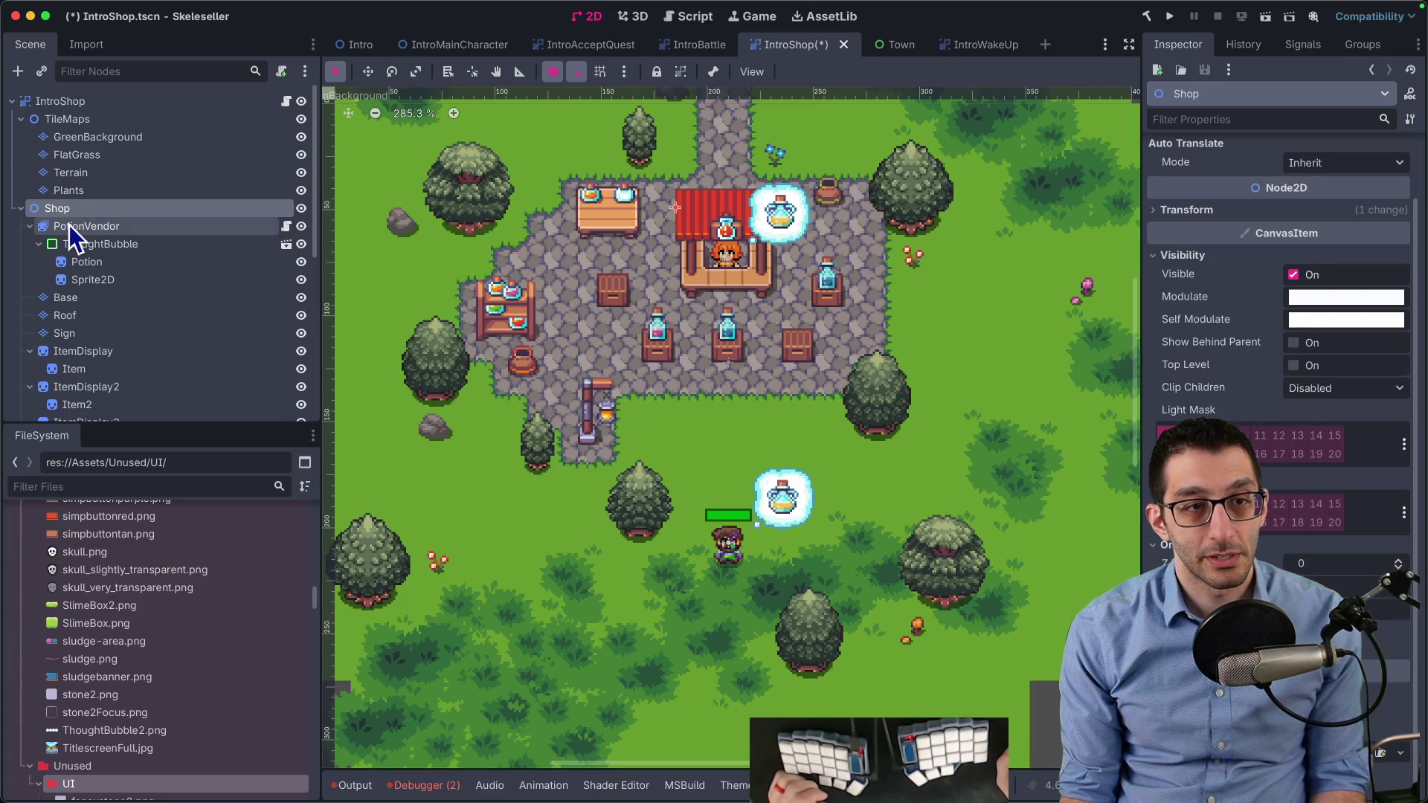
pyautogui.scroll(-5, 92, 208)
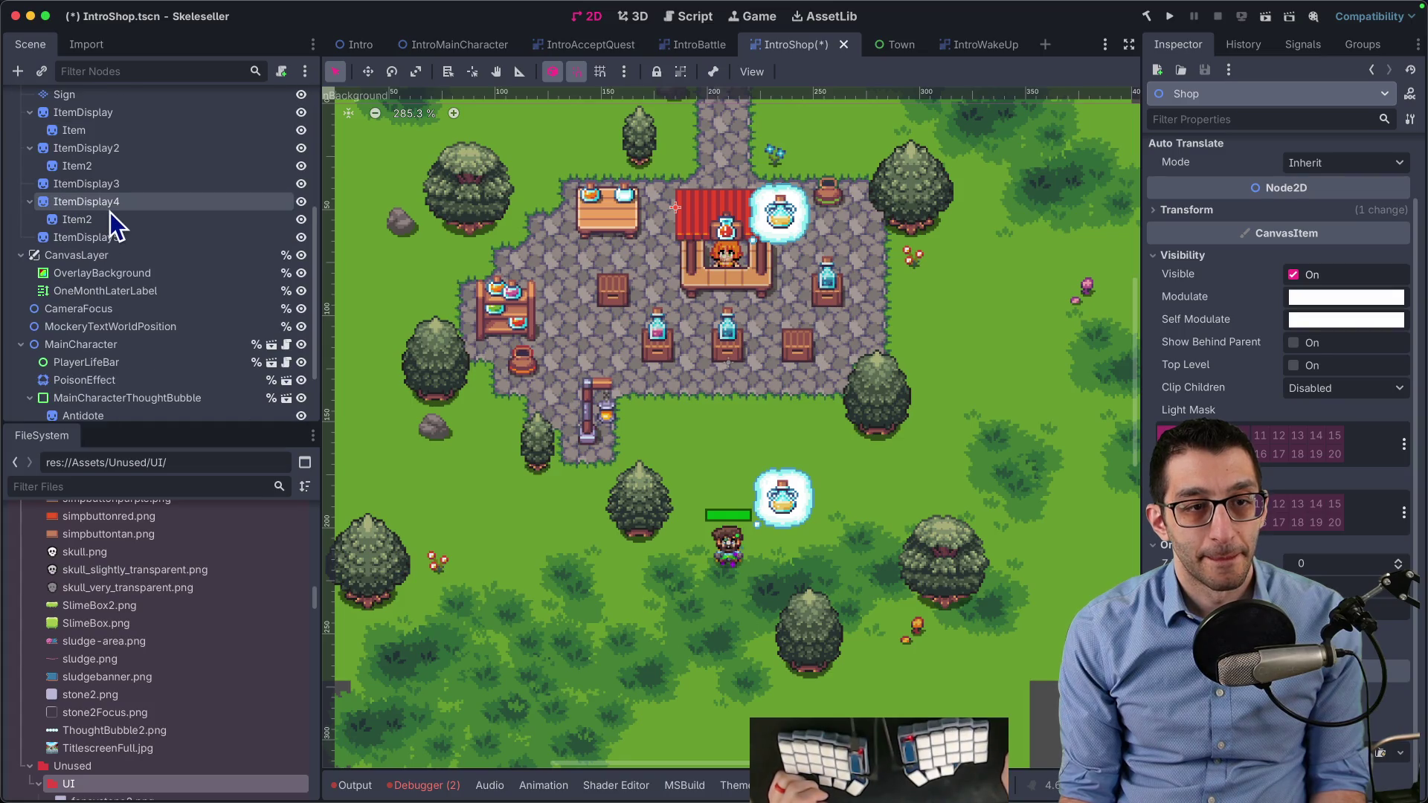
pyautogui.scroll(5, 111, 212)
pyautogui.click(92, 317)
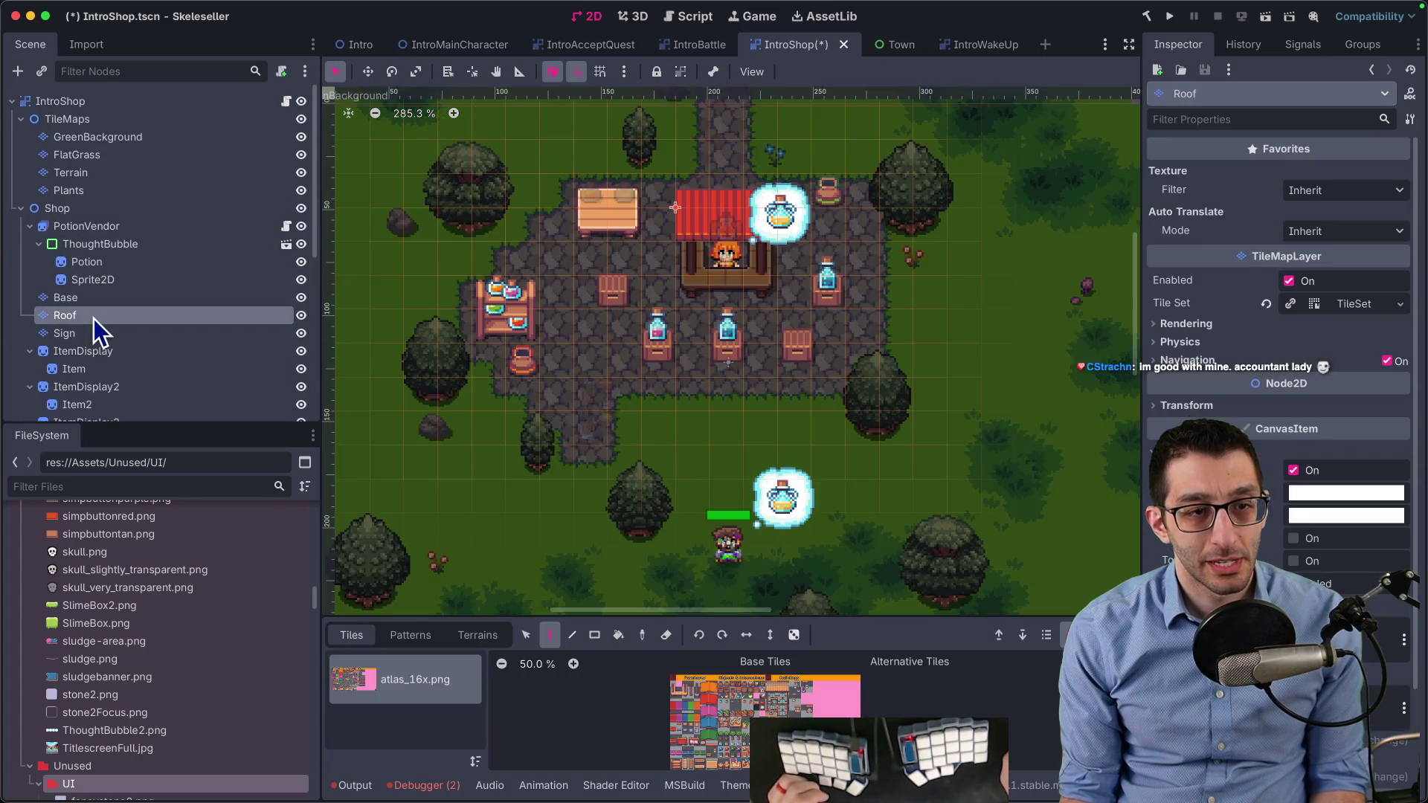
pyautogui.moveTo(69, 320); pyautogui.dragTo(76, 201)
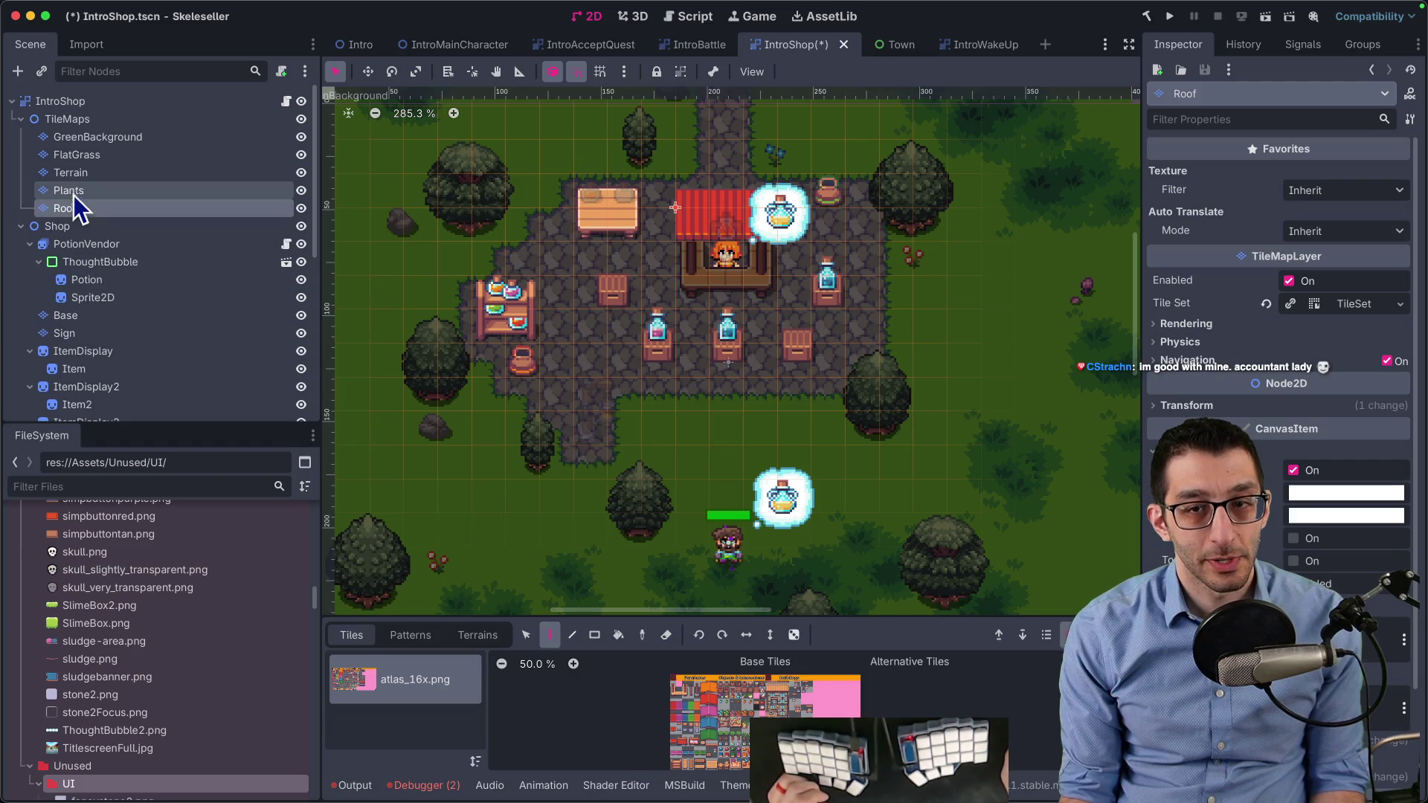
# Lower IntroShop's Modulate opacity to 146
pyautogui.click(67, 105)
pyautogui.click(1342, 418)
pyautogui.moveTo(1227, 367); pyautogui.dragTo(1335, 374)
pyautogui.click(82, 142)
# Change and confirm a setting in the Roof layer's ordering section
pyautogui.click(65, 208)
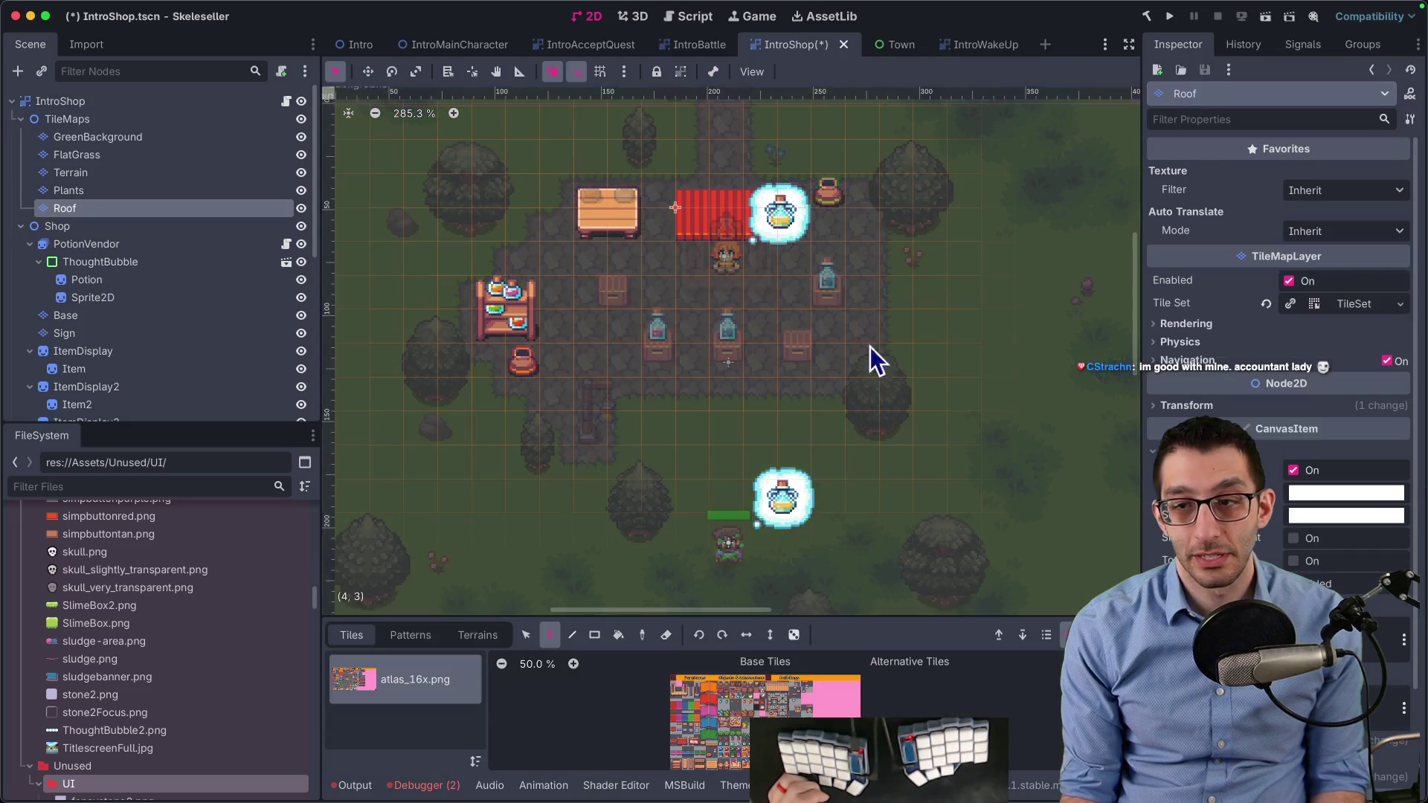
pyautogui.scroll(-3, 1278, 528)
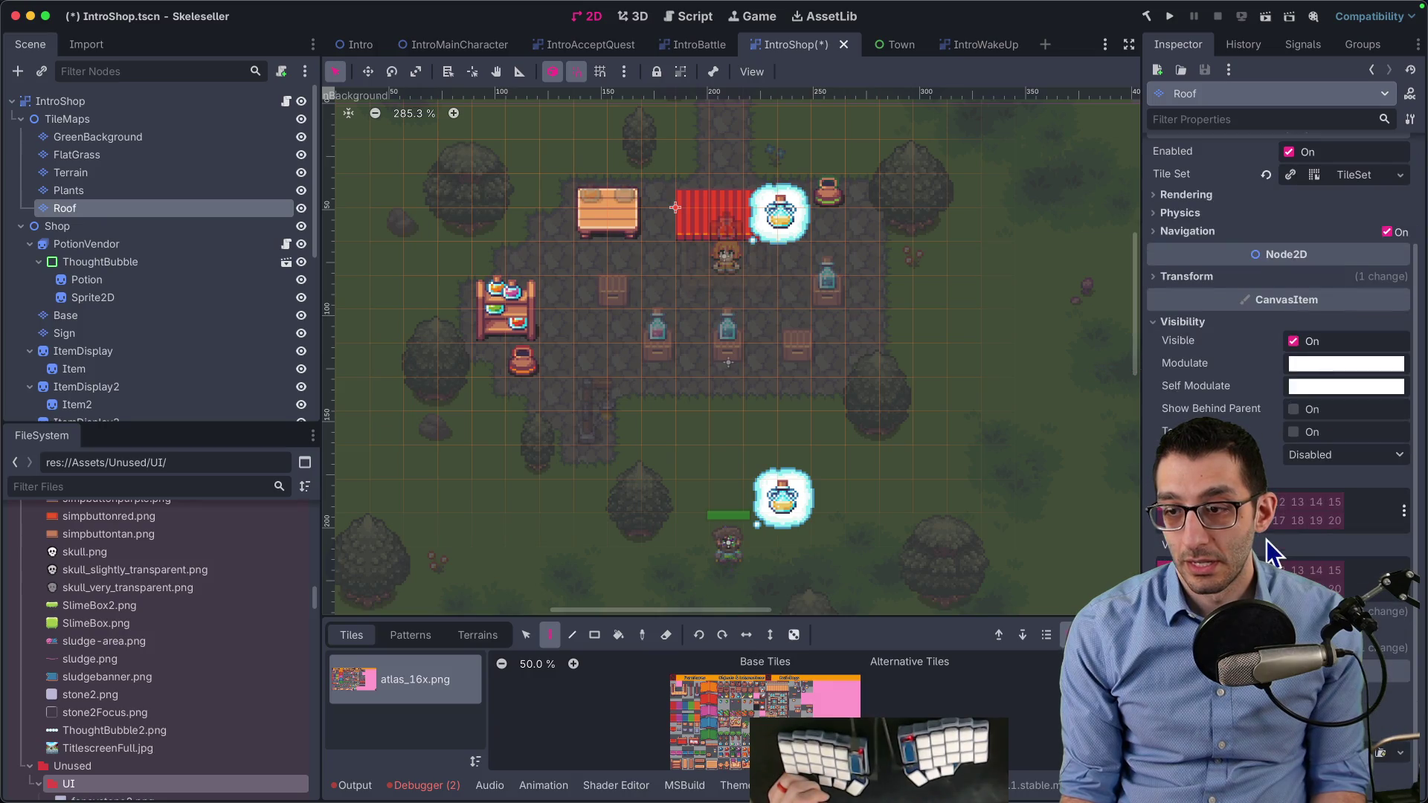
pyautogui.click(1190, 611)
pyautogui.press('Return')
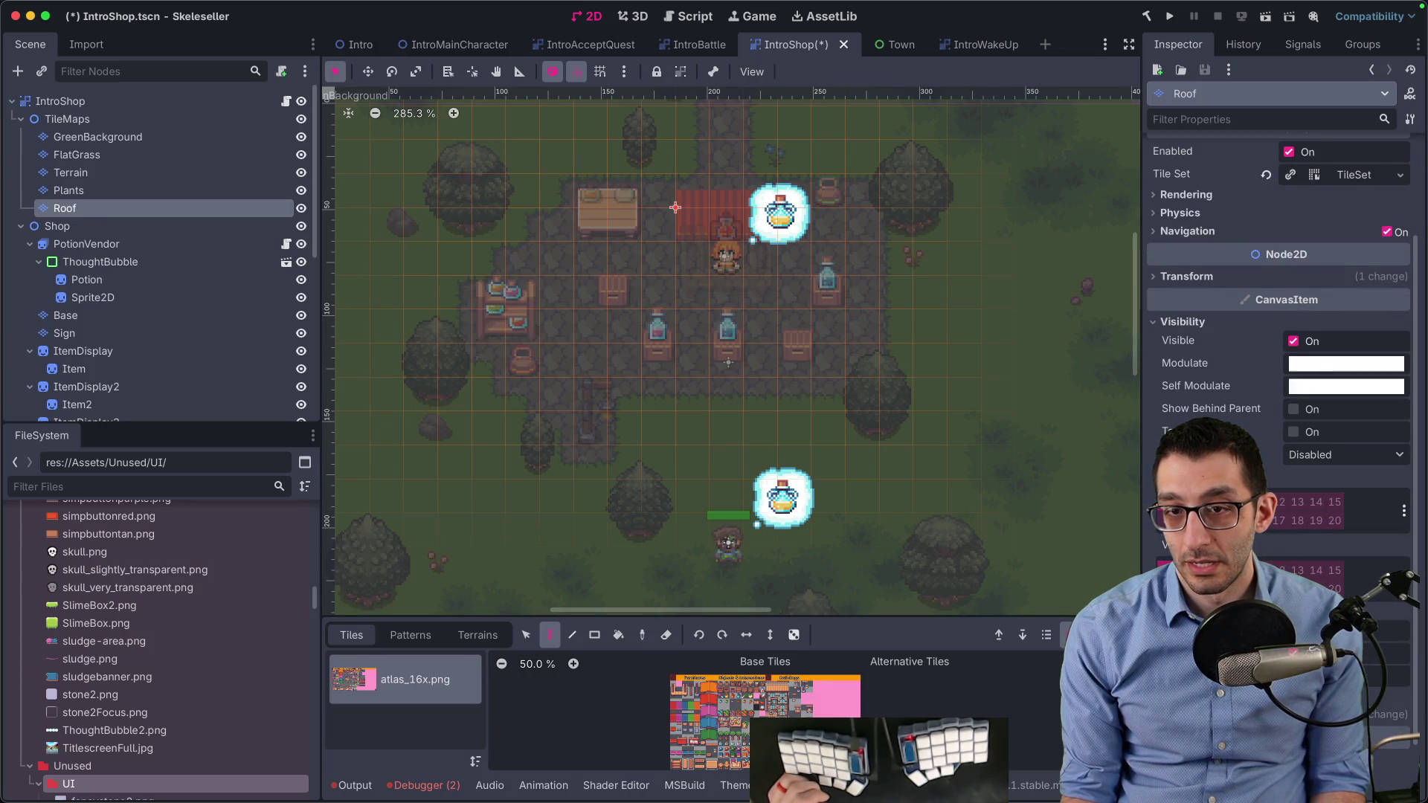
pyautogui.click(210, 101)
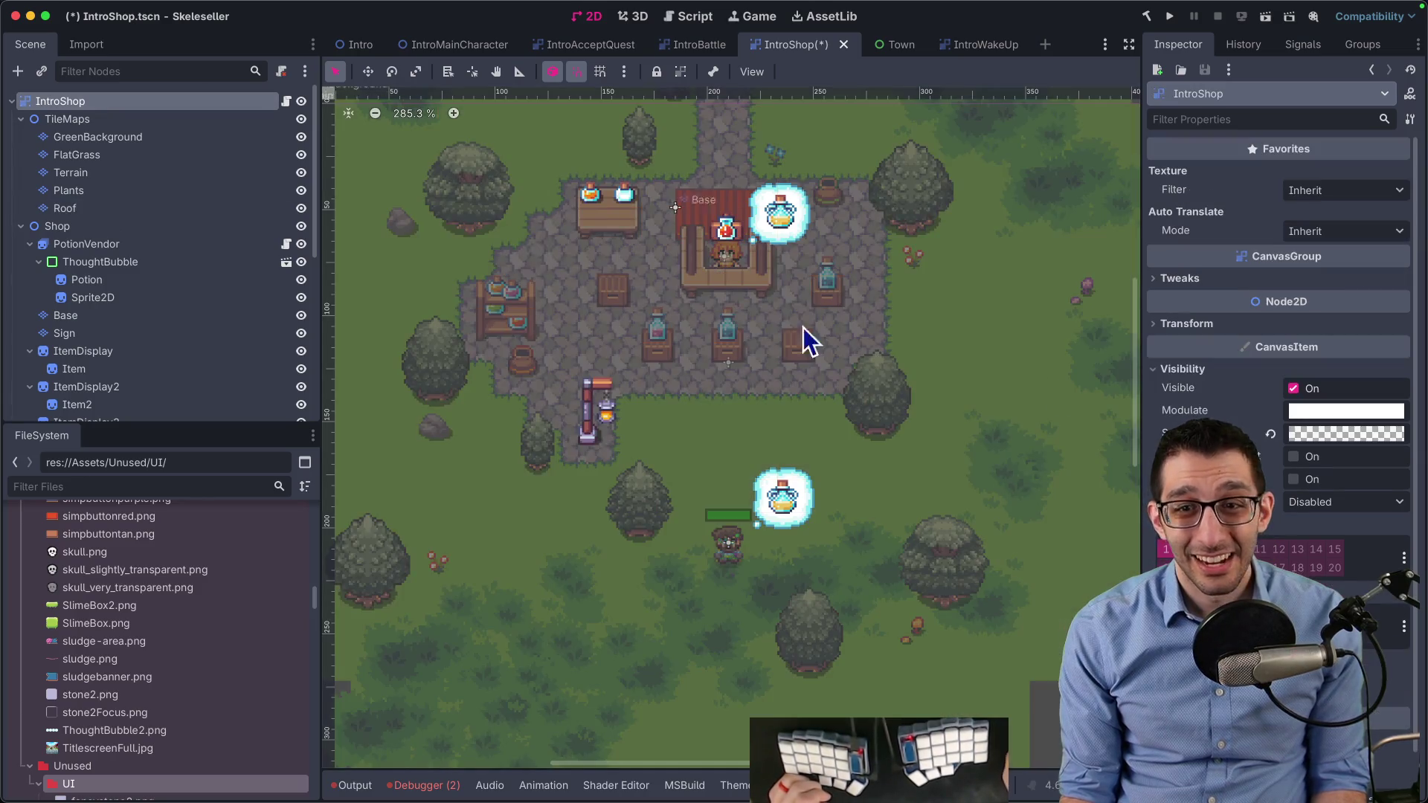
# Preview fading IntroShop's Self Modulate darker and back, then switch to the notes app
pyautogui.scroll(-2, 1276, 511)
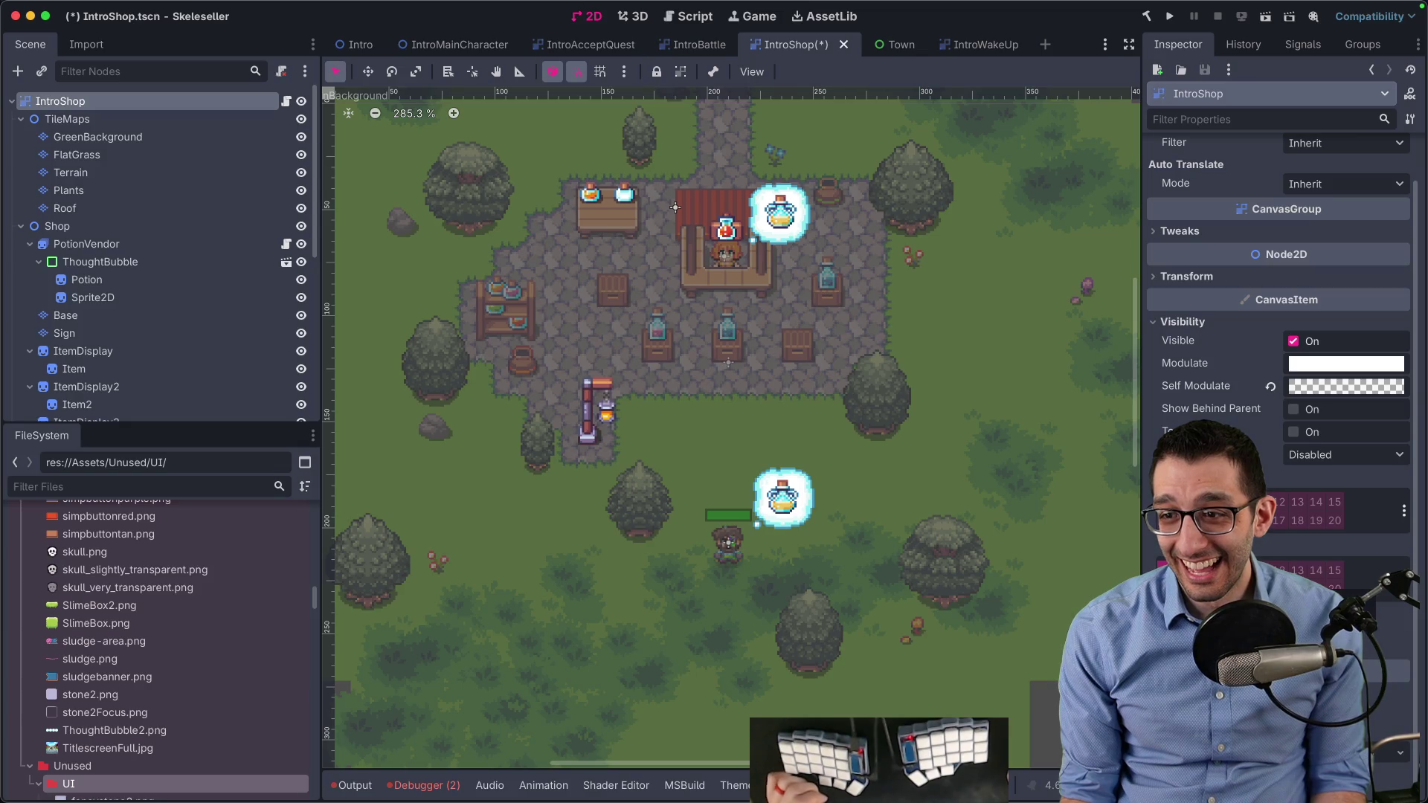
pyautogui.click(1227, 608)
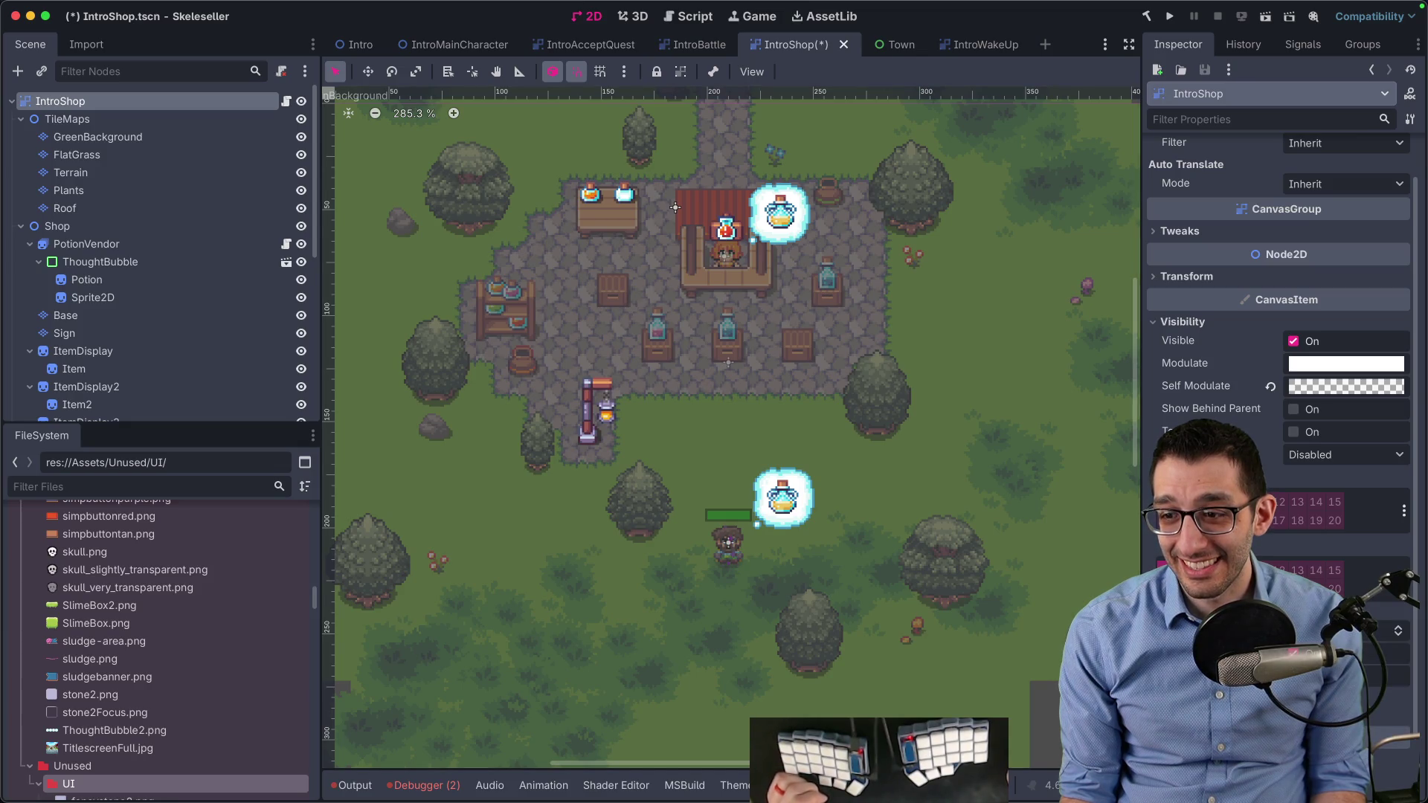
pyautogui.click(1297, 390)
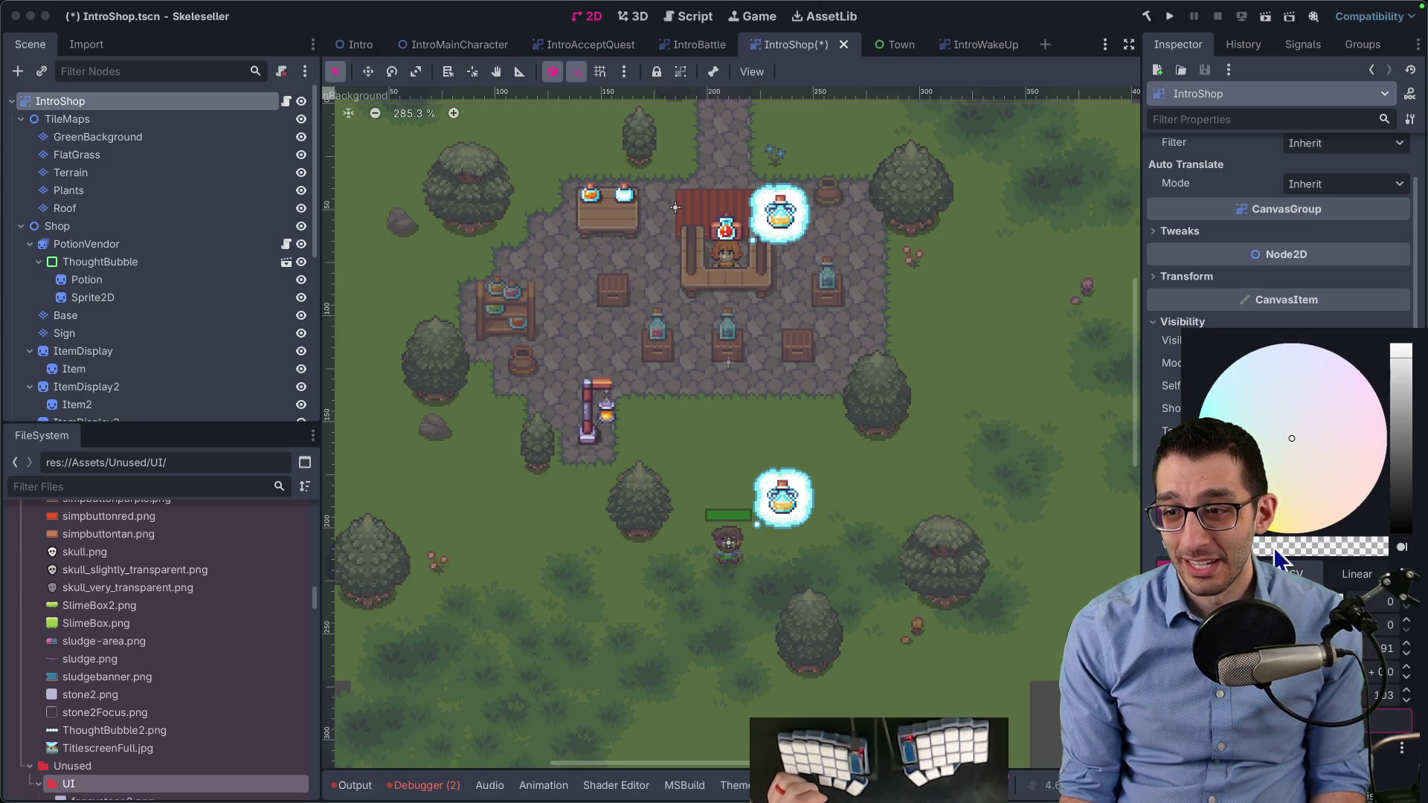
pyautogui.moveTo(1400, 350)
pyautogui.mouseDown()
pyautogui.moveTo(1401, 521)
pyautogui.moveTo(1401, 345)
pyautogui.mouseUp()
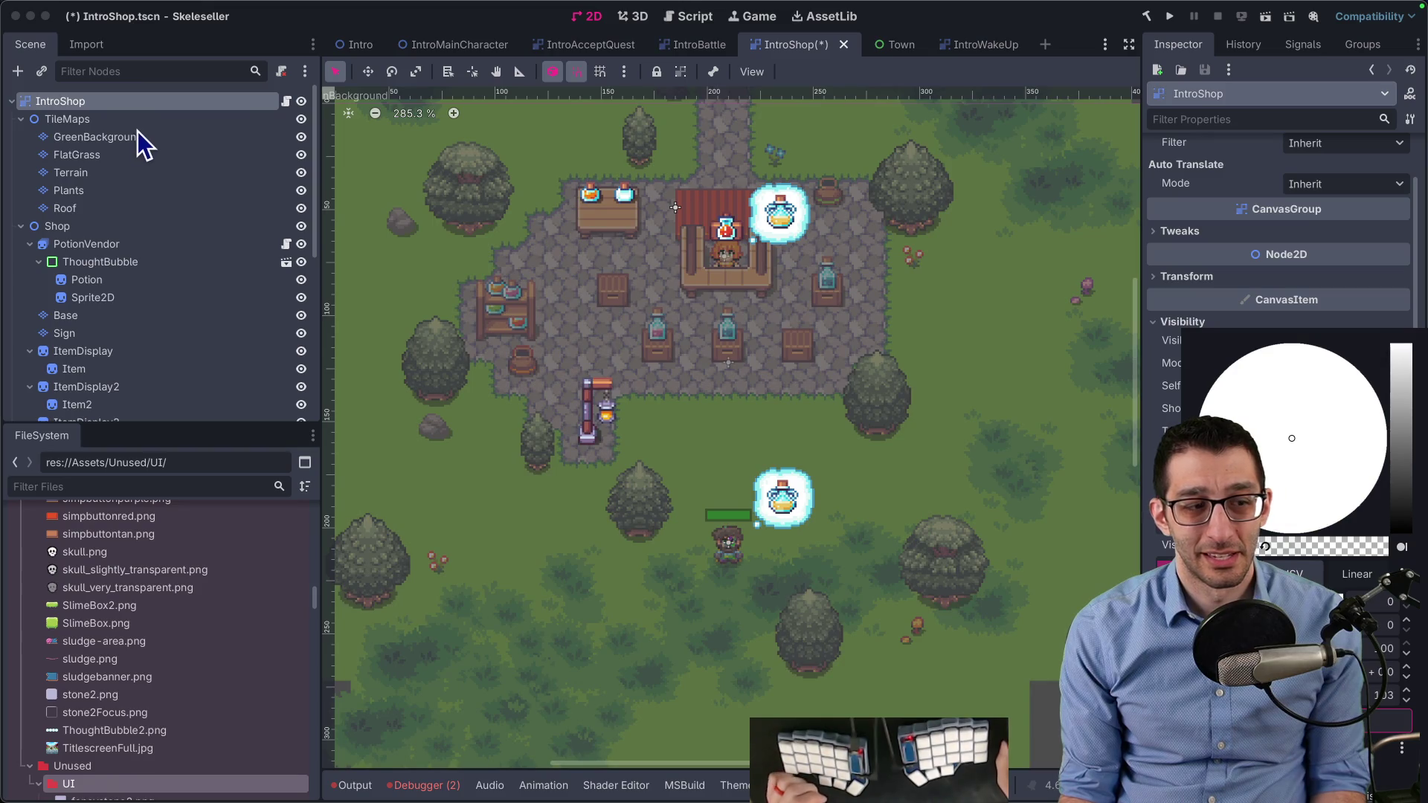
pyautogui.press('super+Tab')
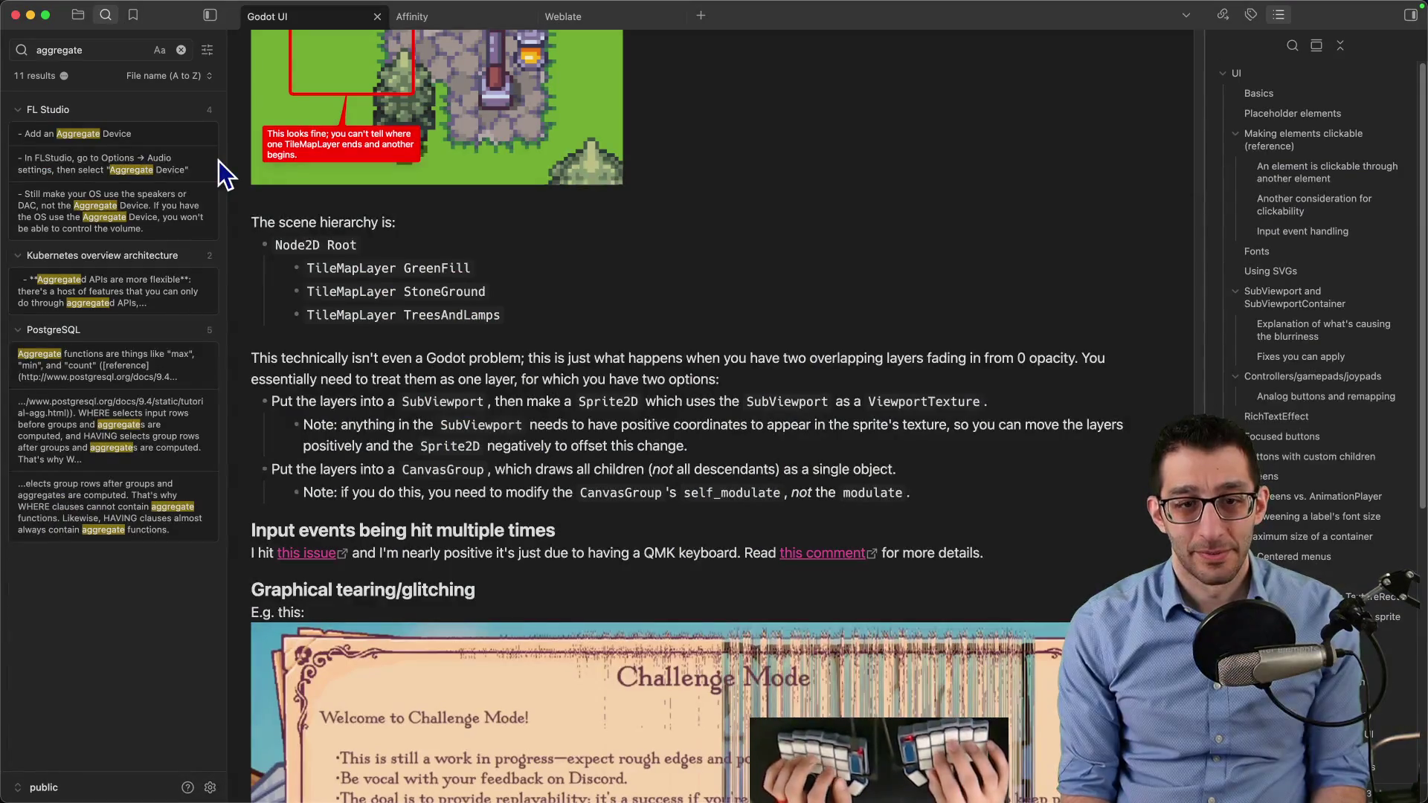
# Add a nested bullet about Z-indexed descendants and reword the CanvasGroup tip to 'everything'
pyautogui.press('Return')
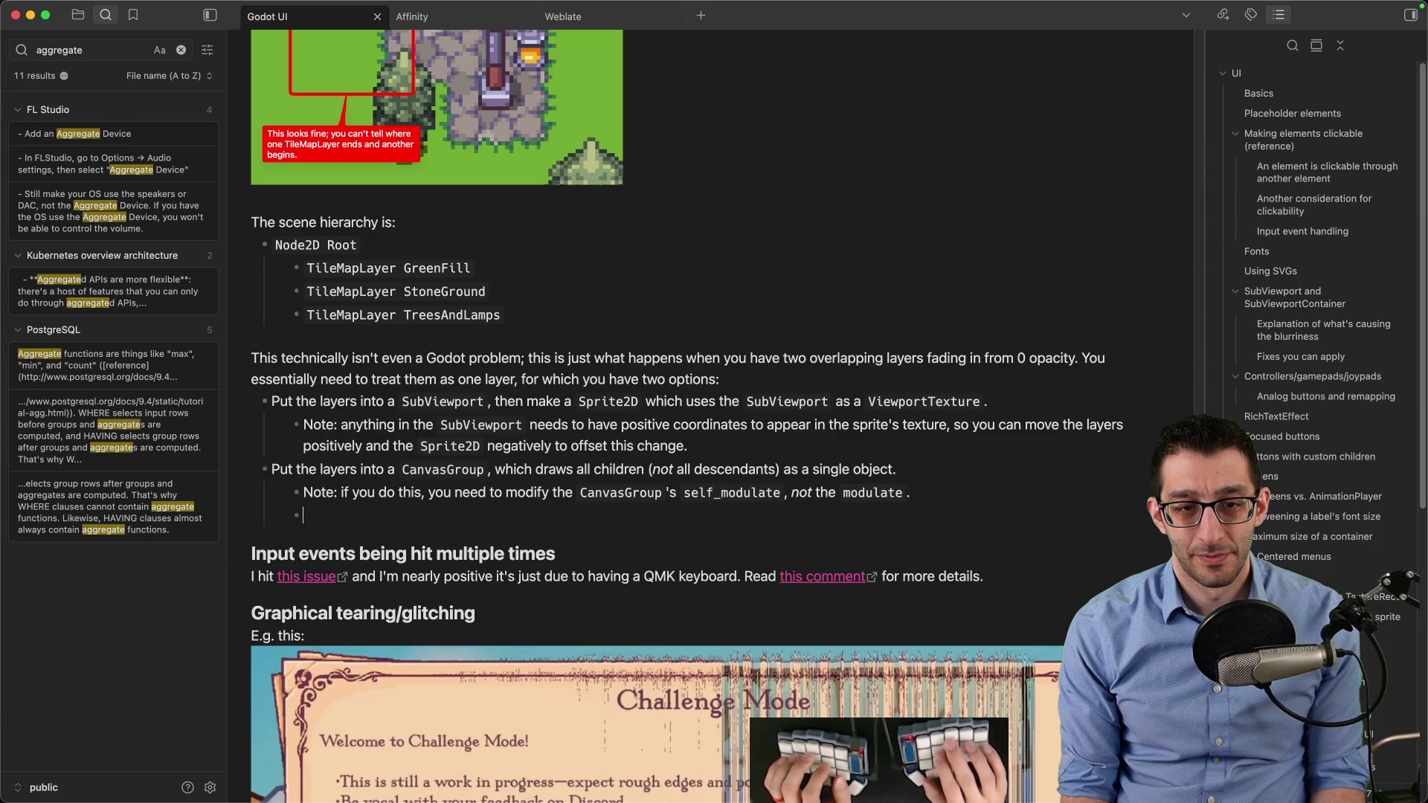
pyautogui.write('Note: it seems like this')
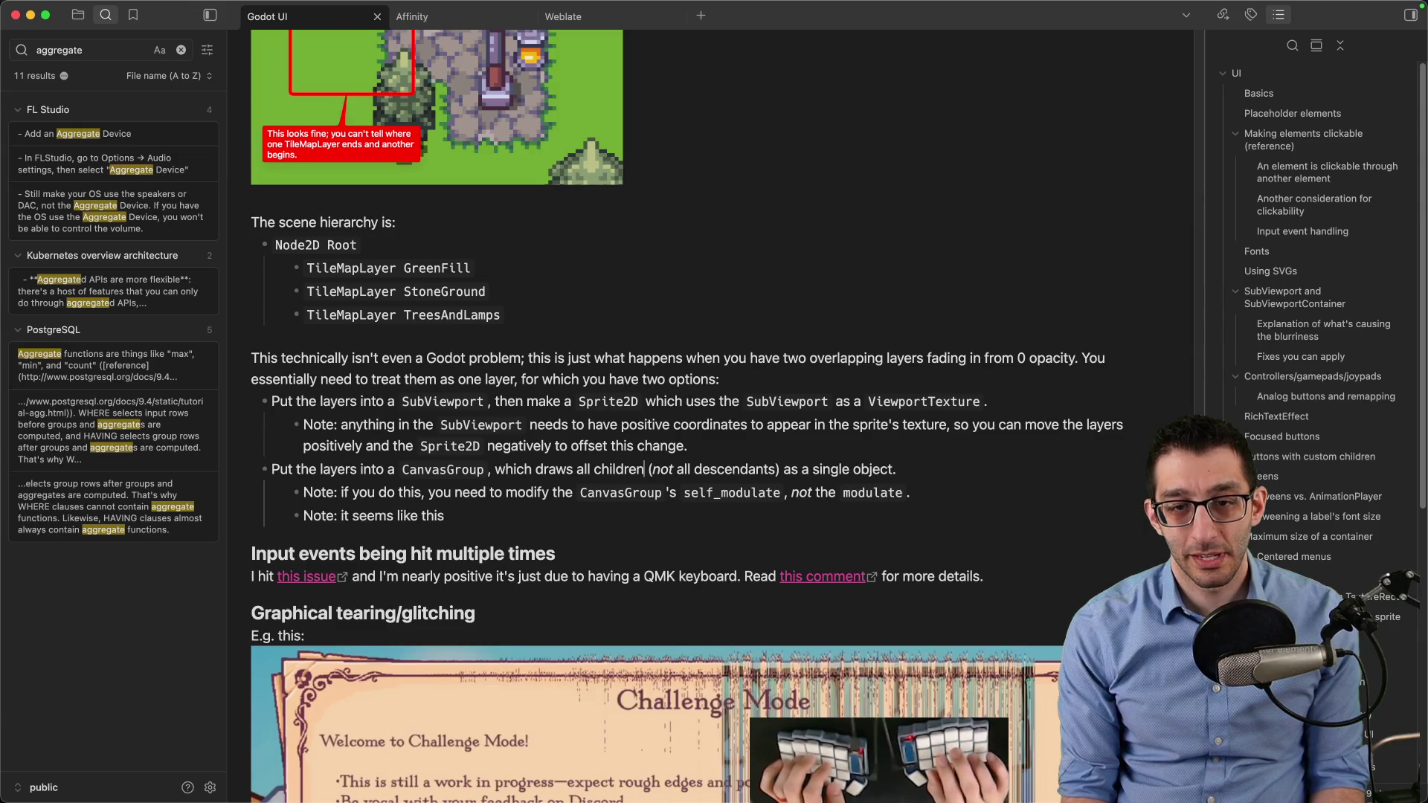
pyautogui.hotkey('alt', 'BackSpace')
pyautogui.hotkey('alt', 'BackSpace')
pyautogui.write('everything')
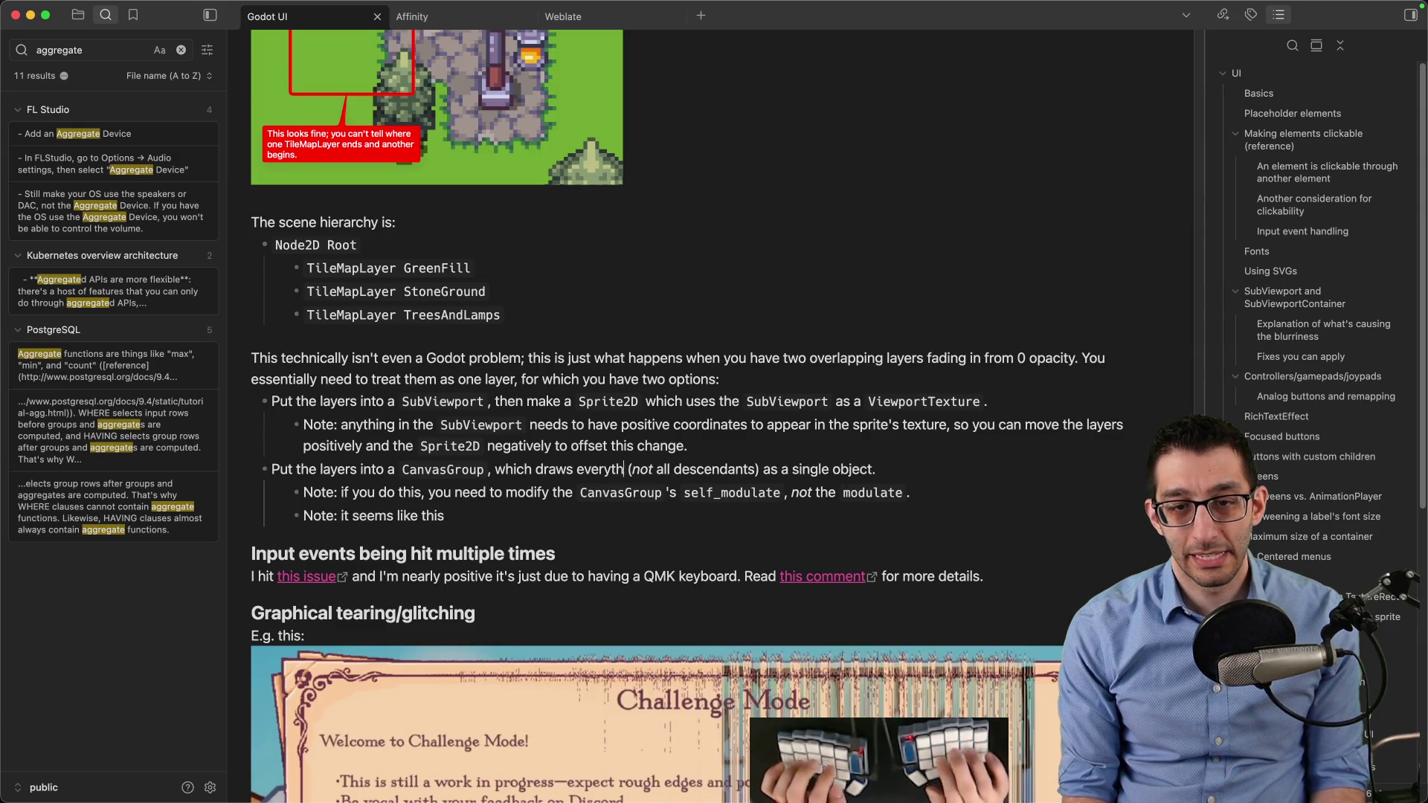
pyautogui.hotkey('alt', 'Delete')
pyautogui.hotkey('alt', 'Delete')
pyautogui.hotkey('alt', 'Delete')
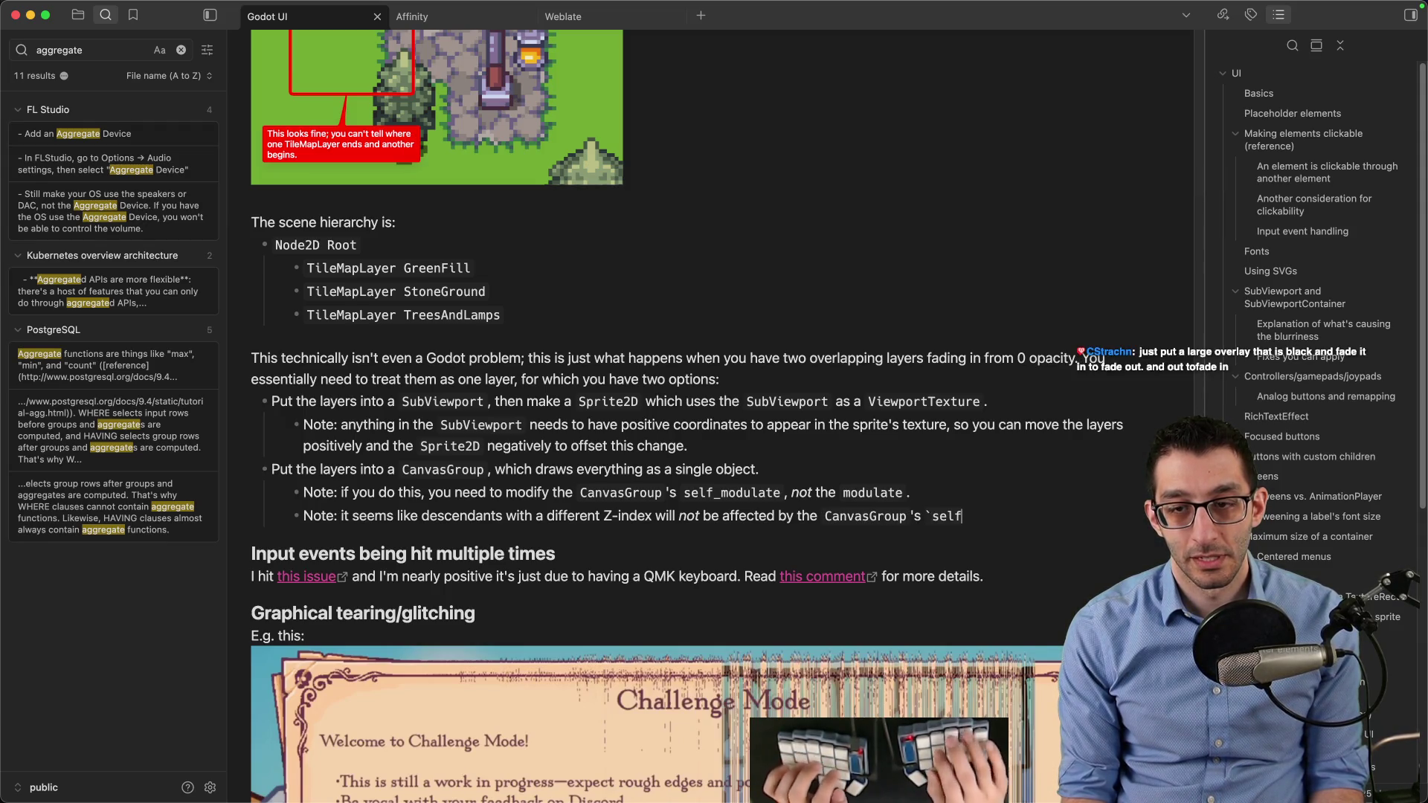
pyautogui.write('`.')
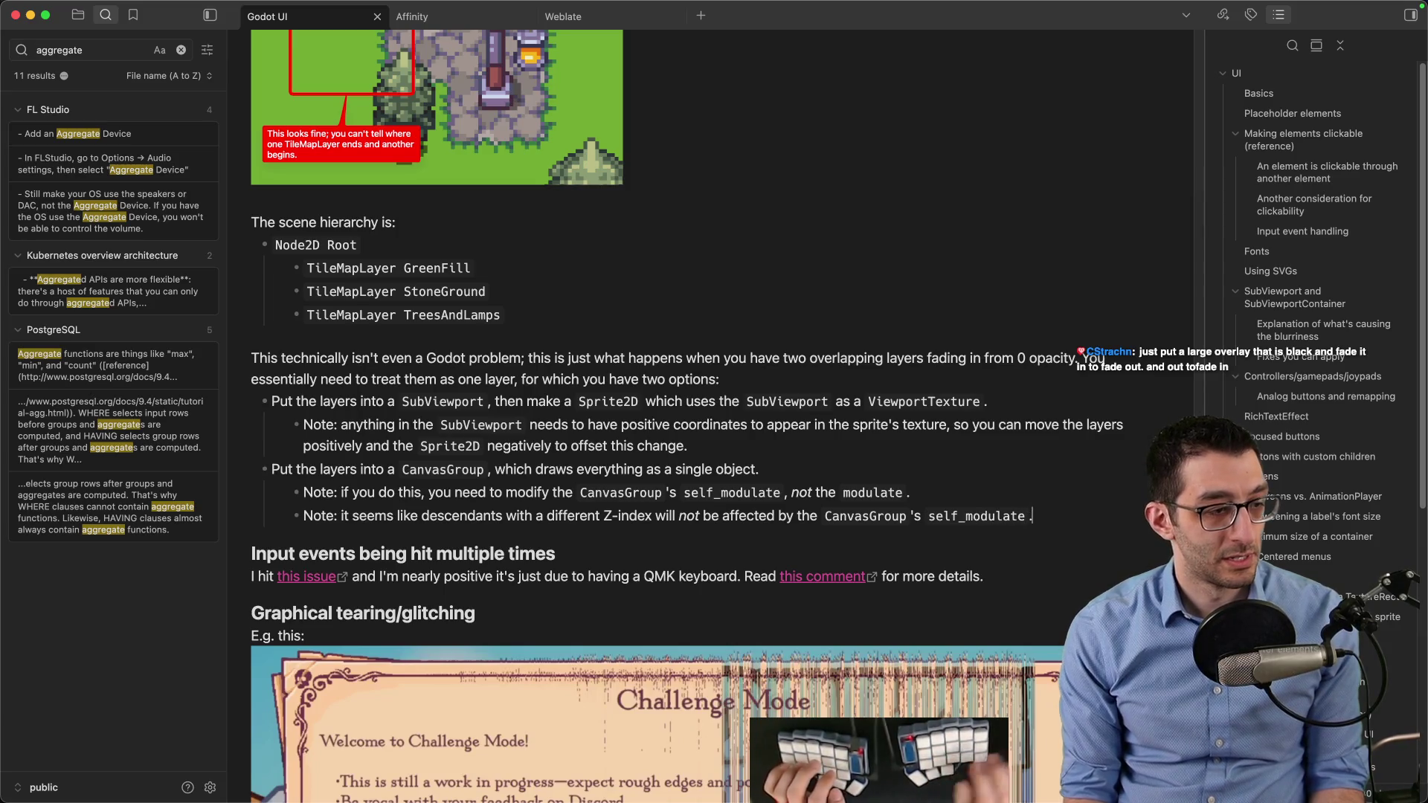
pyautogui.click(842, 757)
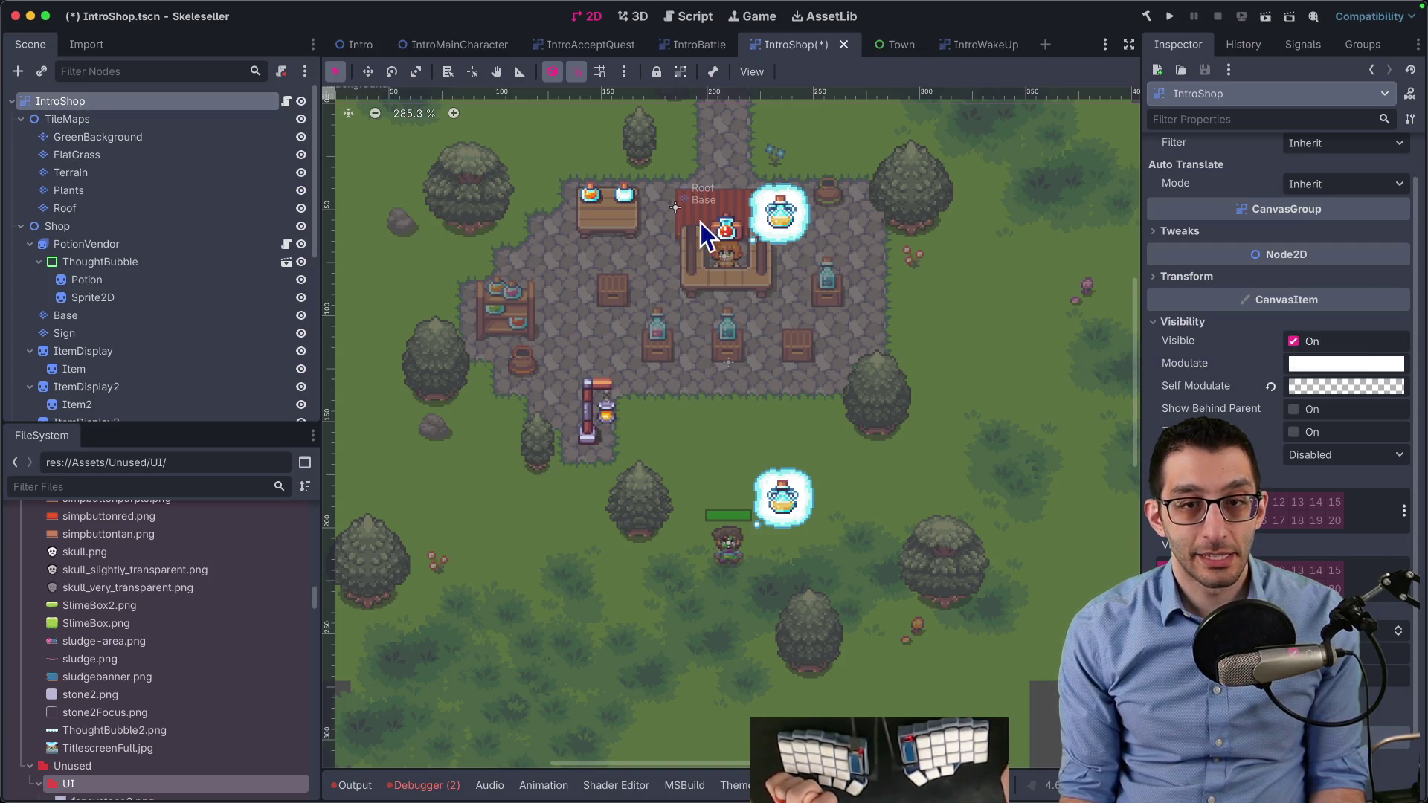
# Zoom onto the shop, select ThoughtBubble and scroll its Inspector to Visibility
pyautogui.scroll(-2, 691, 253)
pyautogui.scroll(3, 687, 254)
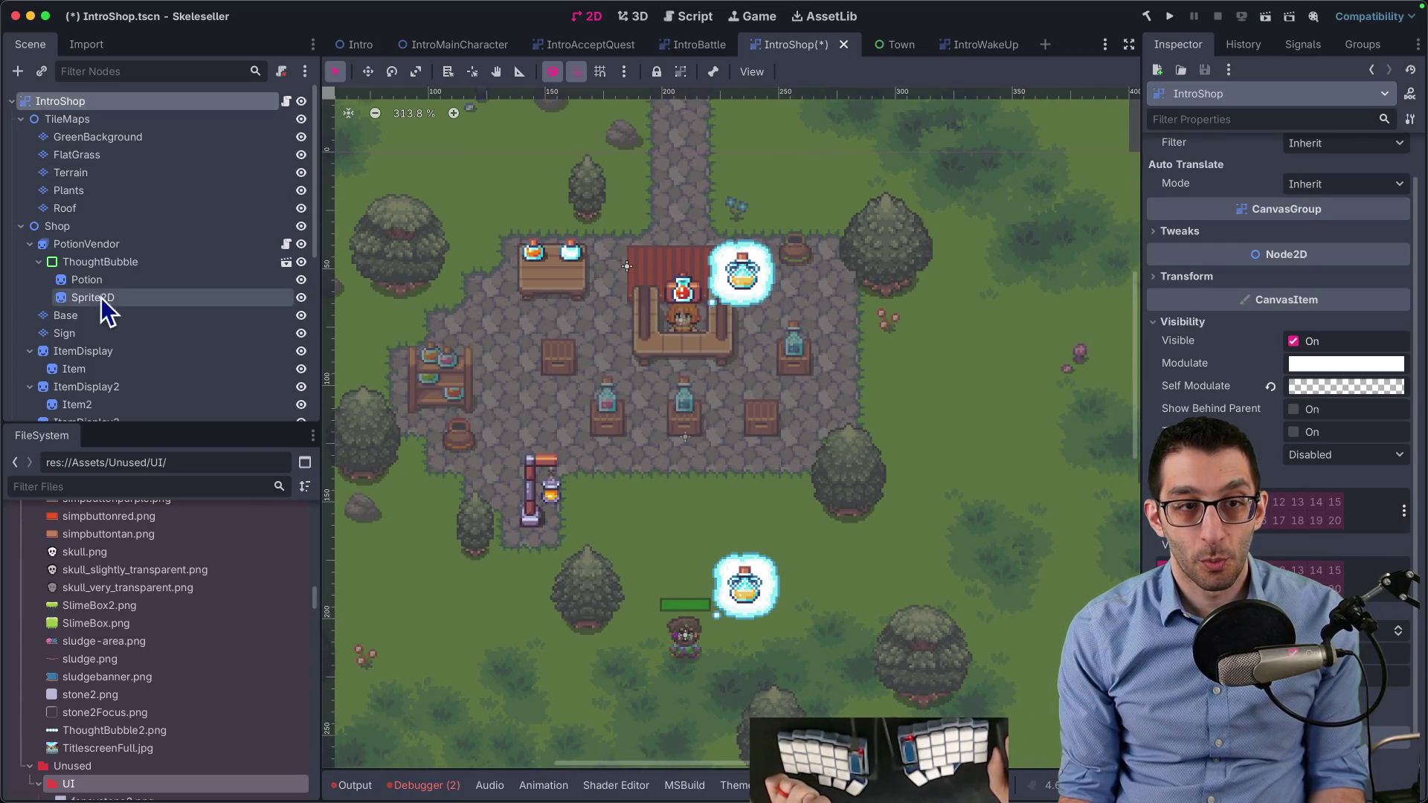
pyautogui.click(119, 261)
pyautogui.scroll(-3, 1279, 298)
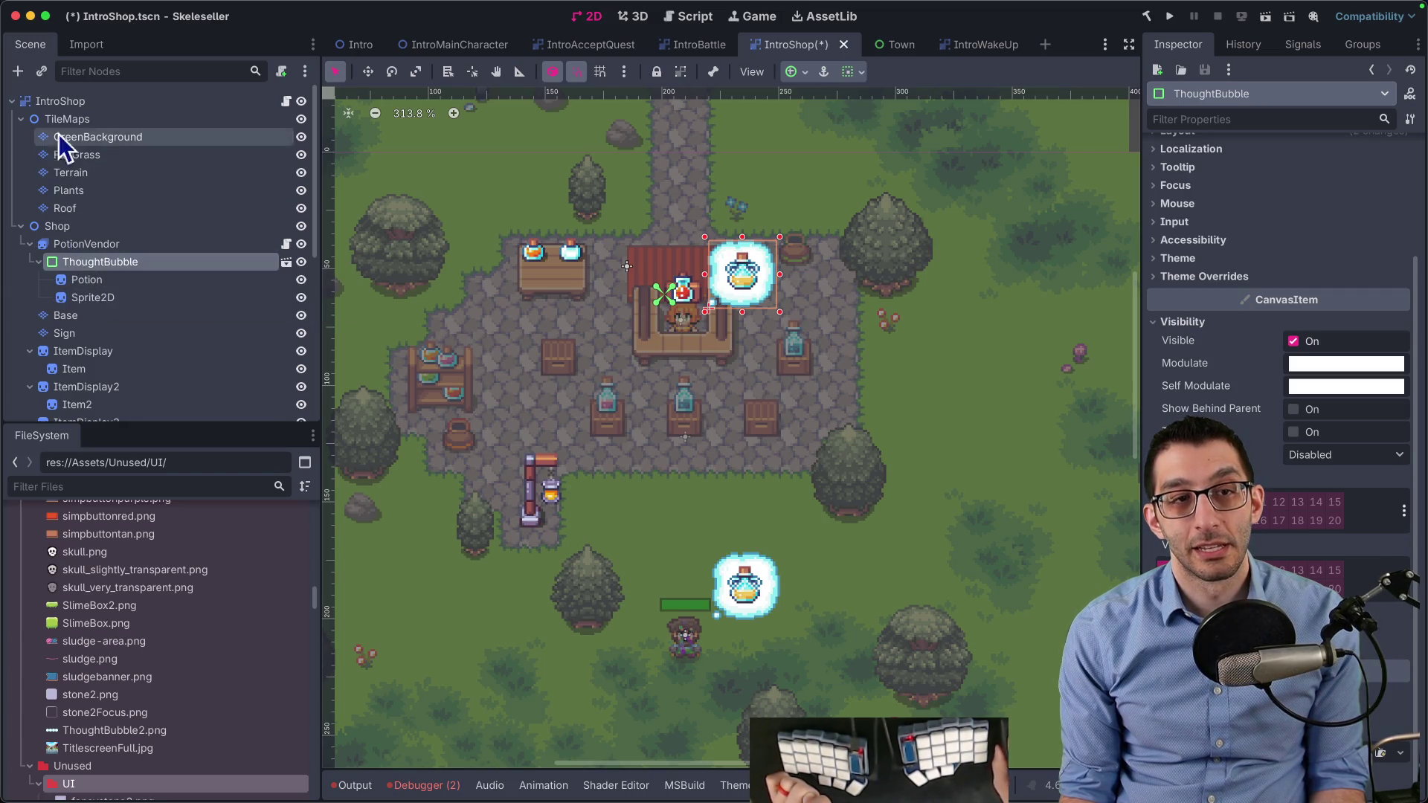
# Add a TextureRect child and place it under TileMaps between FlatGrass and Terrain
pyautogui.rightClick(46, 99)
pyautogui.click(75, 112)
pyautogui.write('texturere')
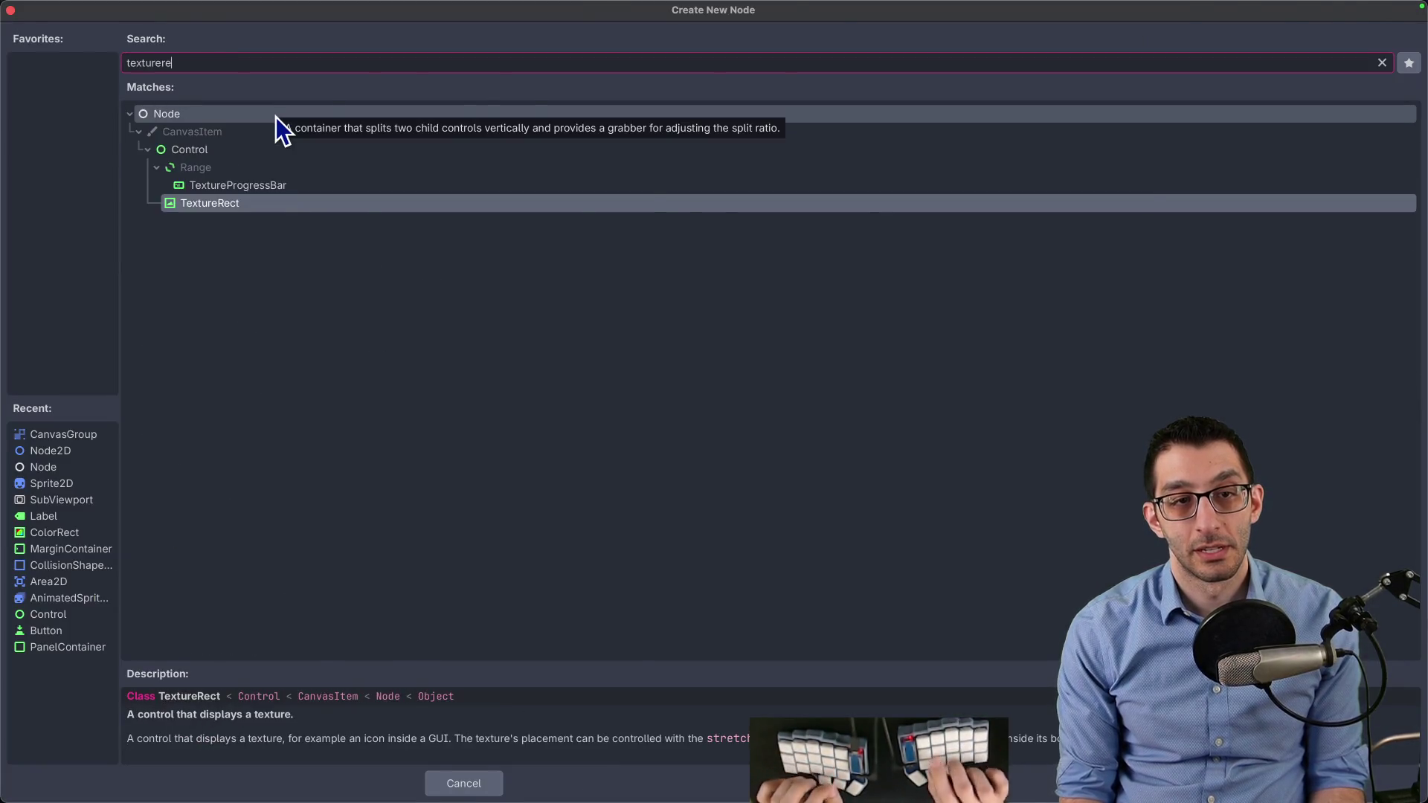
pyautogui.press('Return')
pyautogui.moveTo(105, 404); pyautogui.dragTo(115, 225)
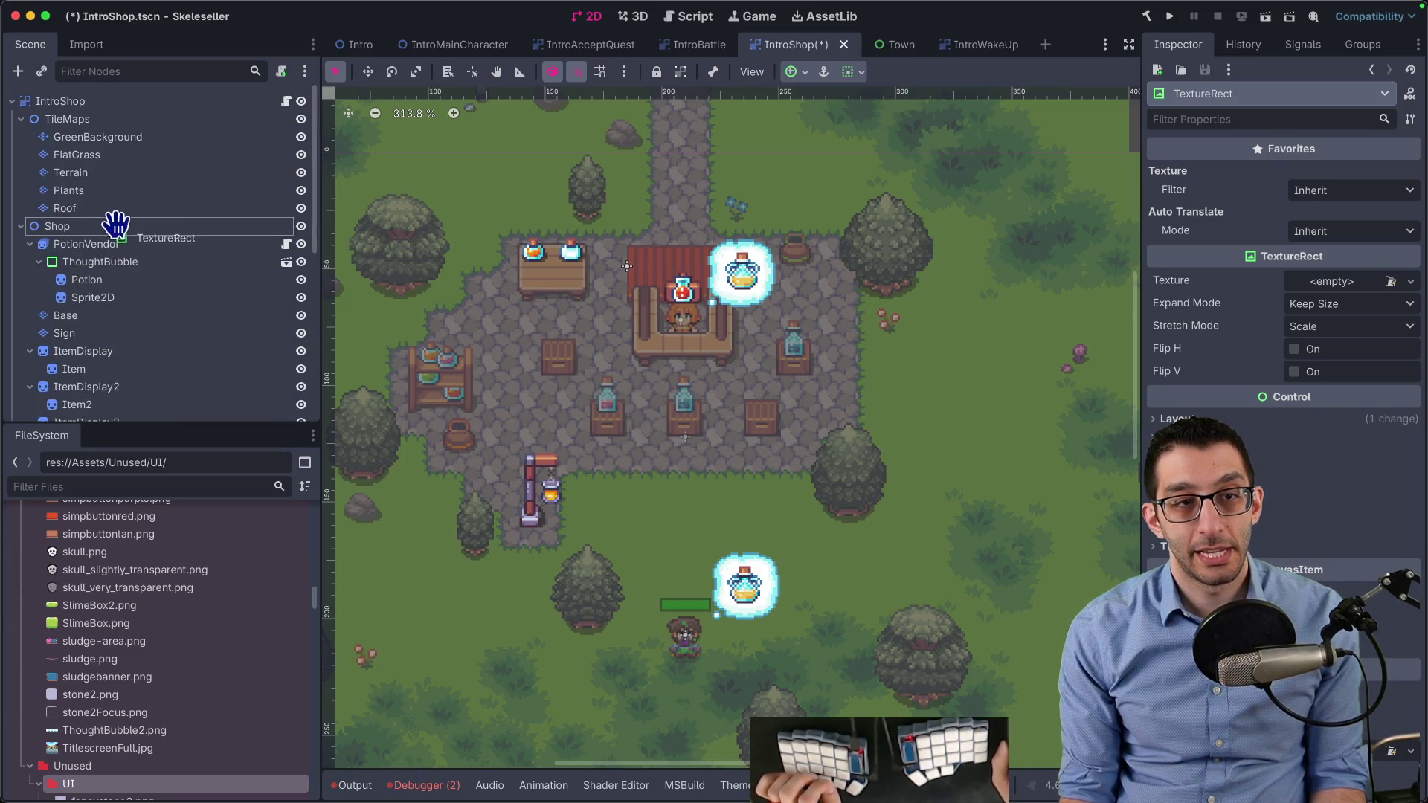
pyautogui.moveTo(114, 162); pyautogui.dragTo(115, 164)
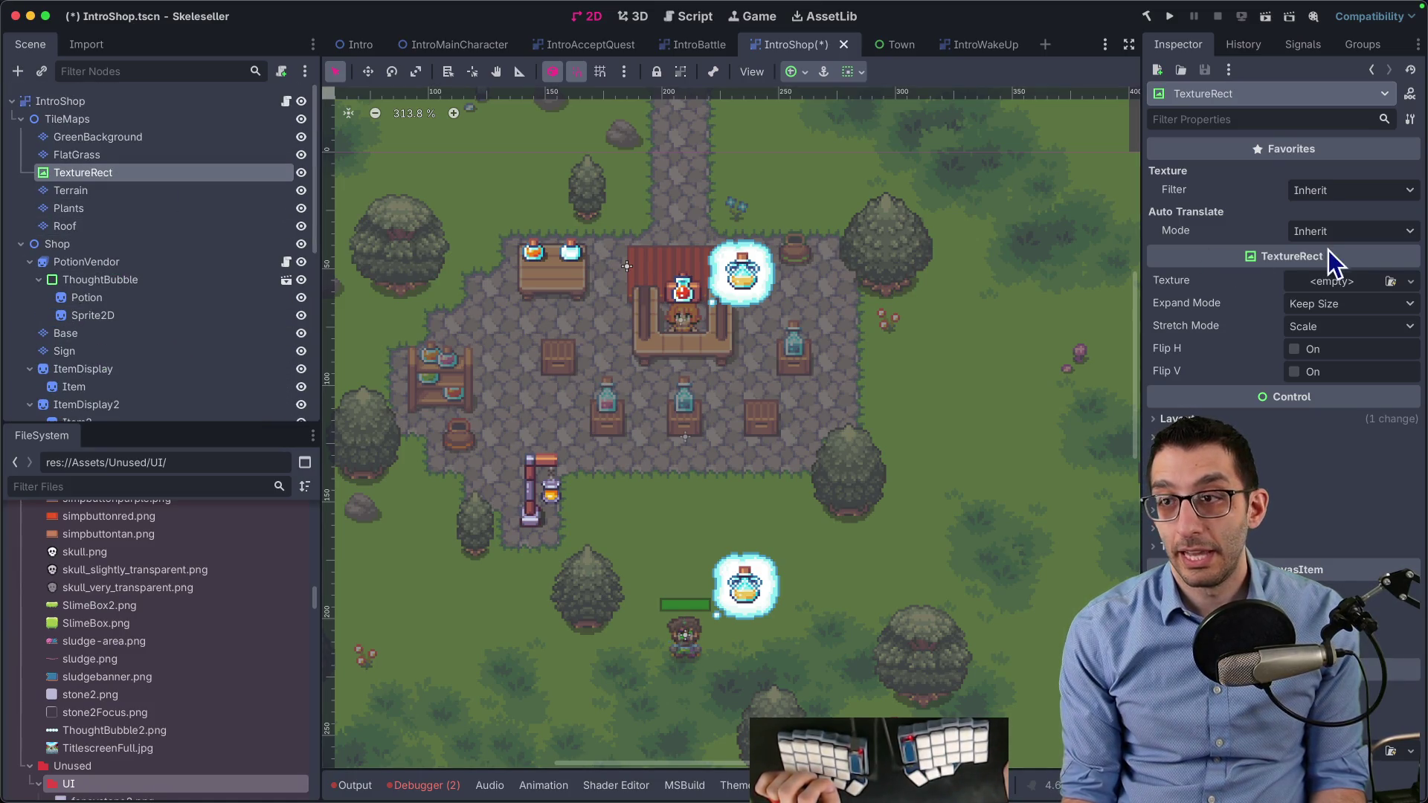
# Quick Load the coin strip texture into the TextureRect
pyautogui.click(1346, 281)
pyautogui.click(1383, 624)
pyautogui.write('c')
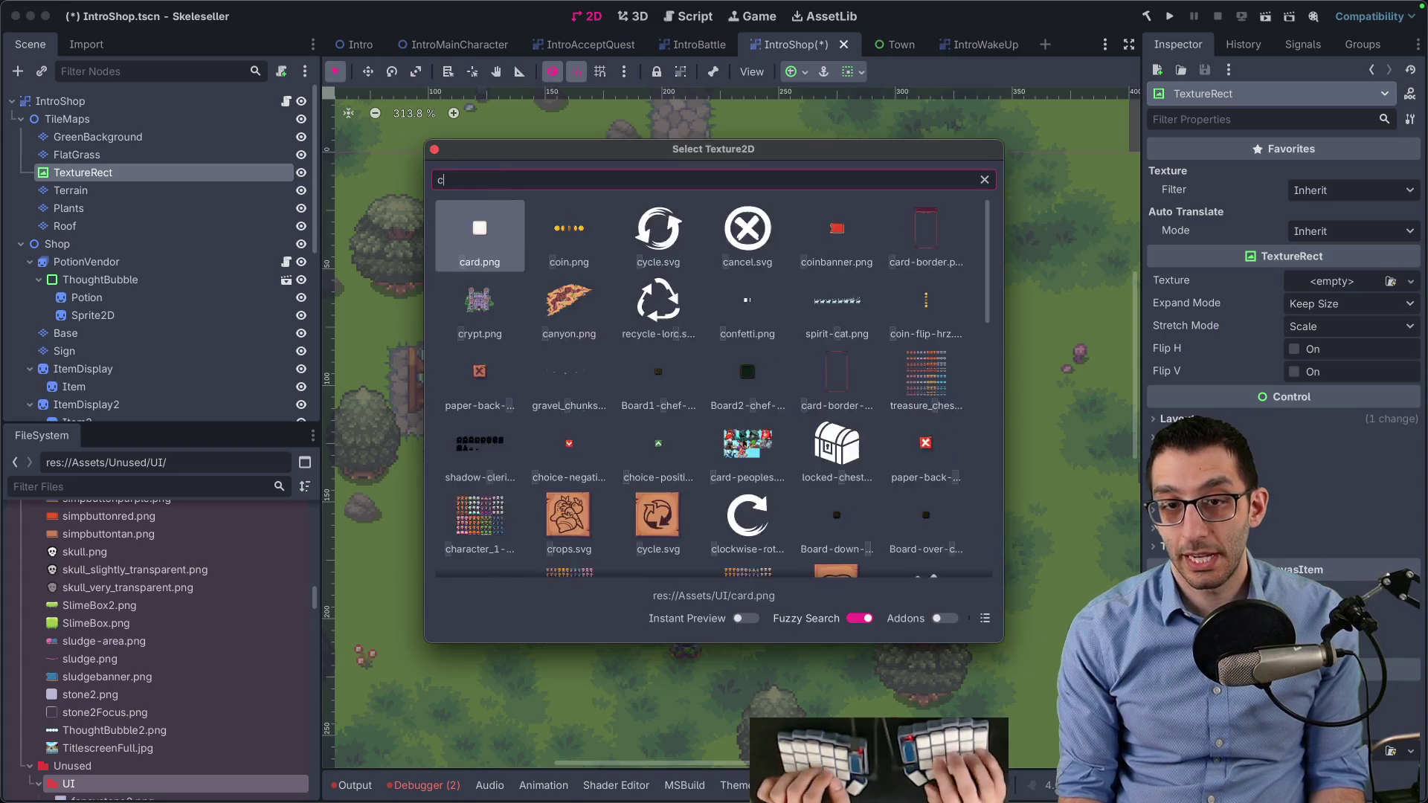
pyautogui.press('Right')
pyautogui.press('Return')
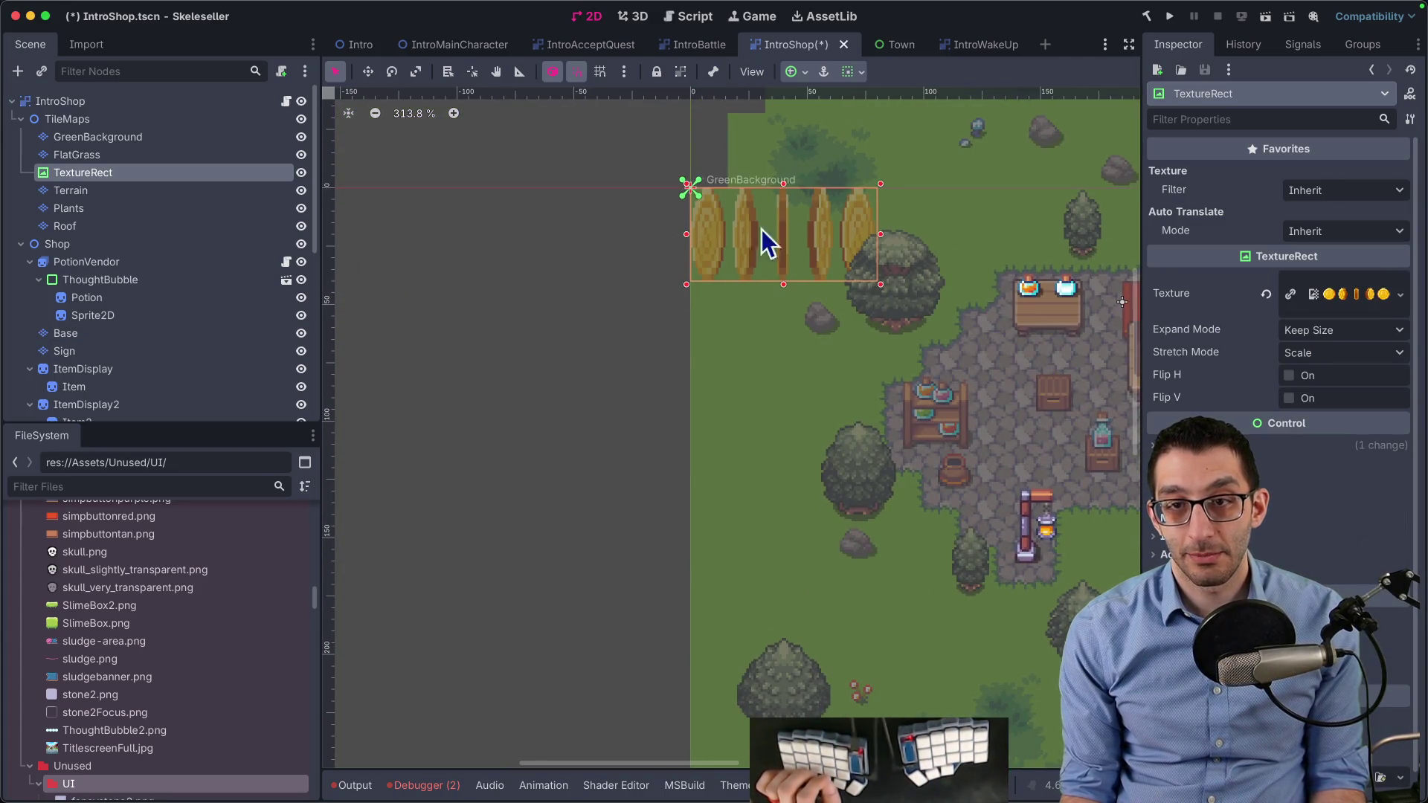
pyautogui.hscroll(3, 702, 238)
# Set IntroShop's Self Modulate back to full opacity
pyautogui.click(171, 103)
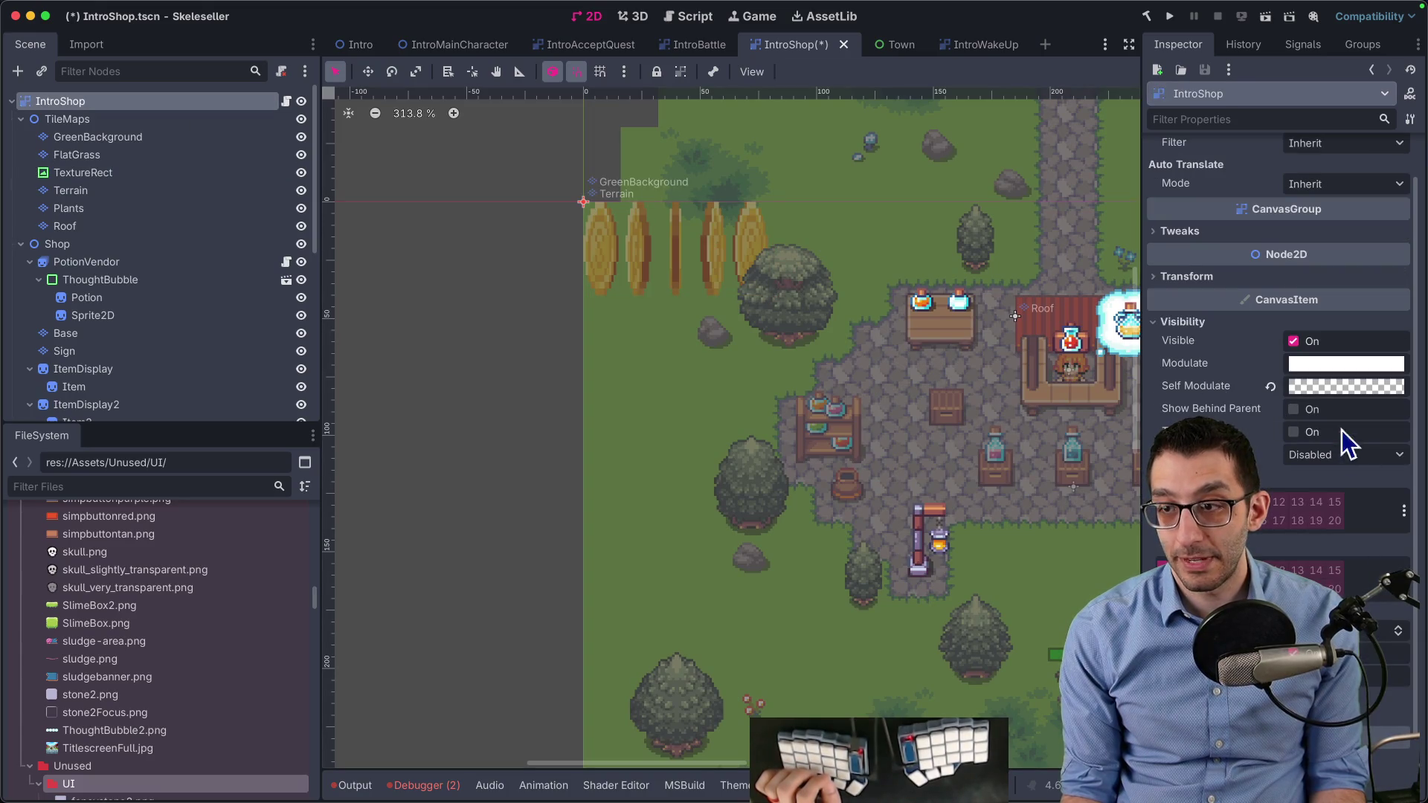
pyautogui.click(1348, 390)
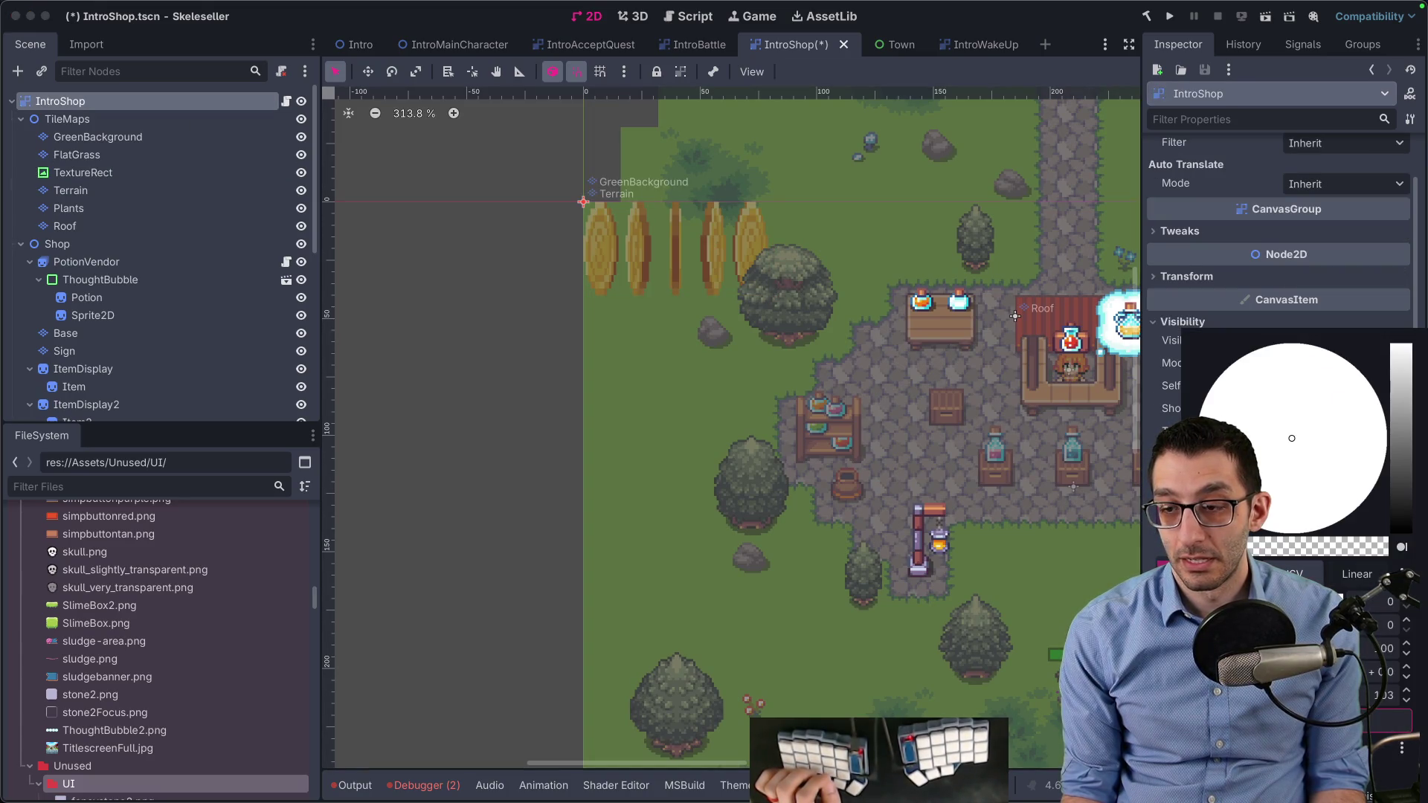
pyautogui.click(1264, 547)
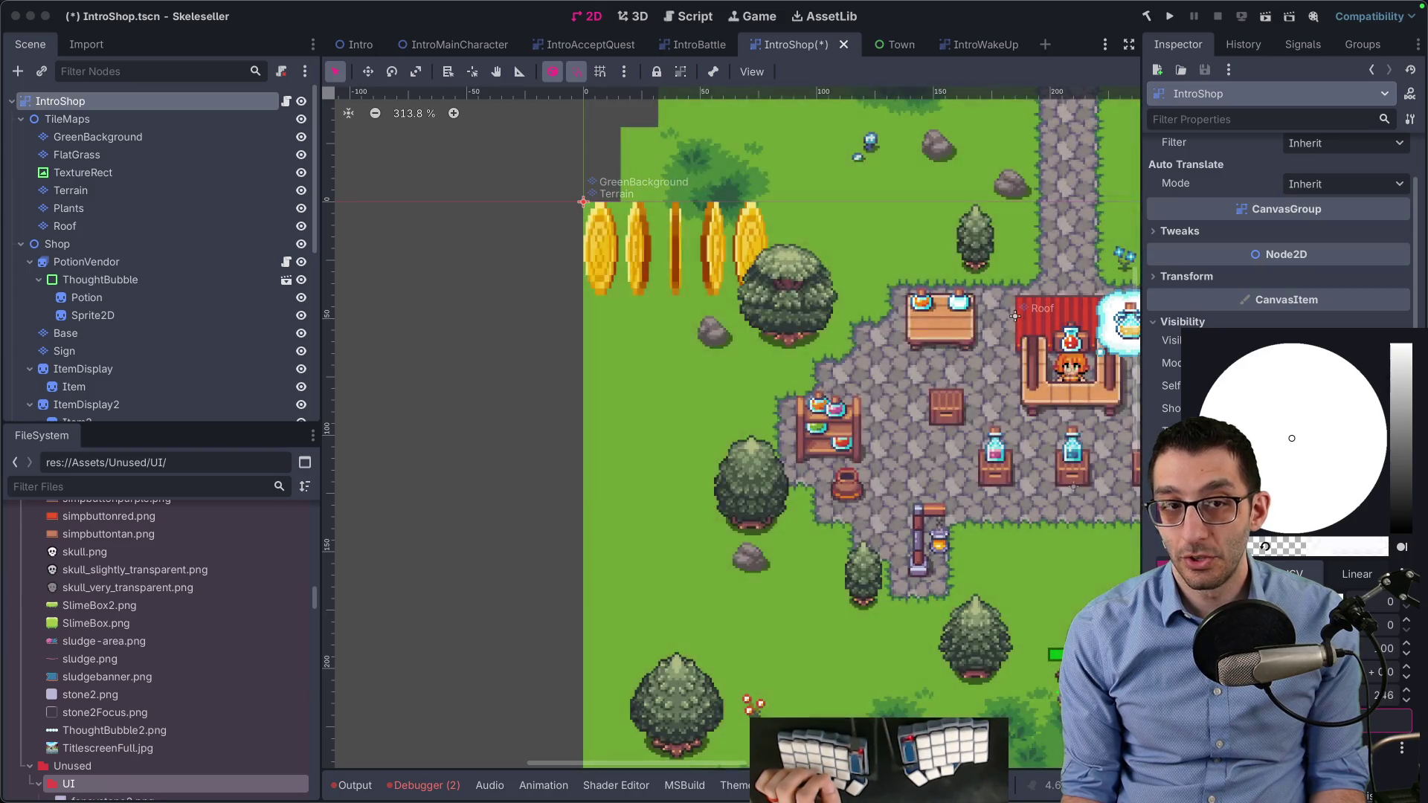
pyautogui.click(89, 281)
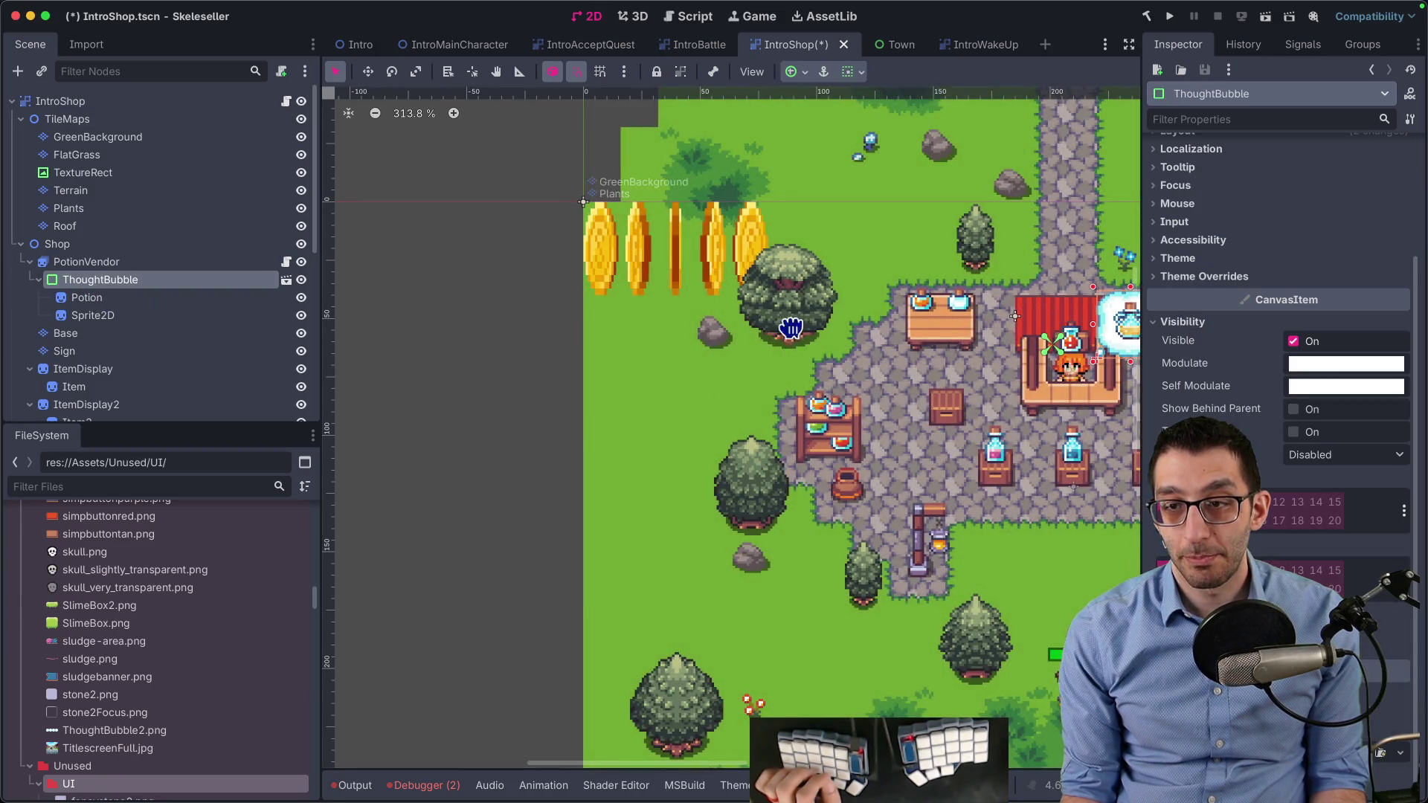
# Pan to show the whole shop and move ThoughtBubble into the TileMaps group
pyautogui.moveTo(791, 328); pyautogui.dragTo(520, 289)
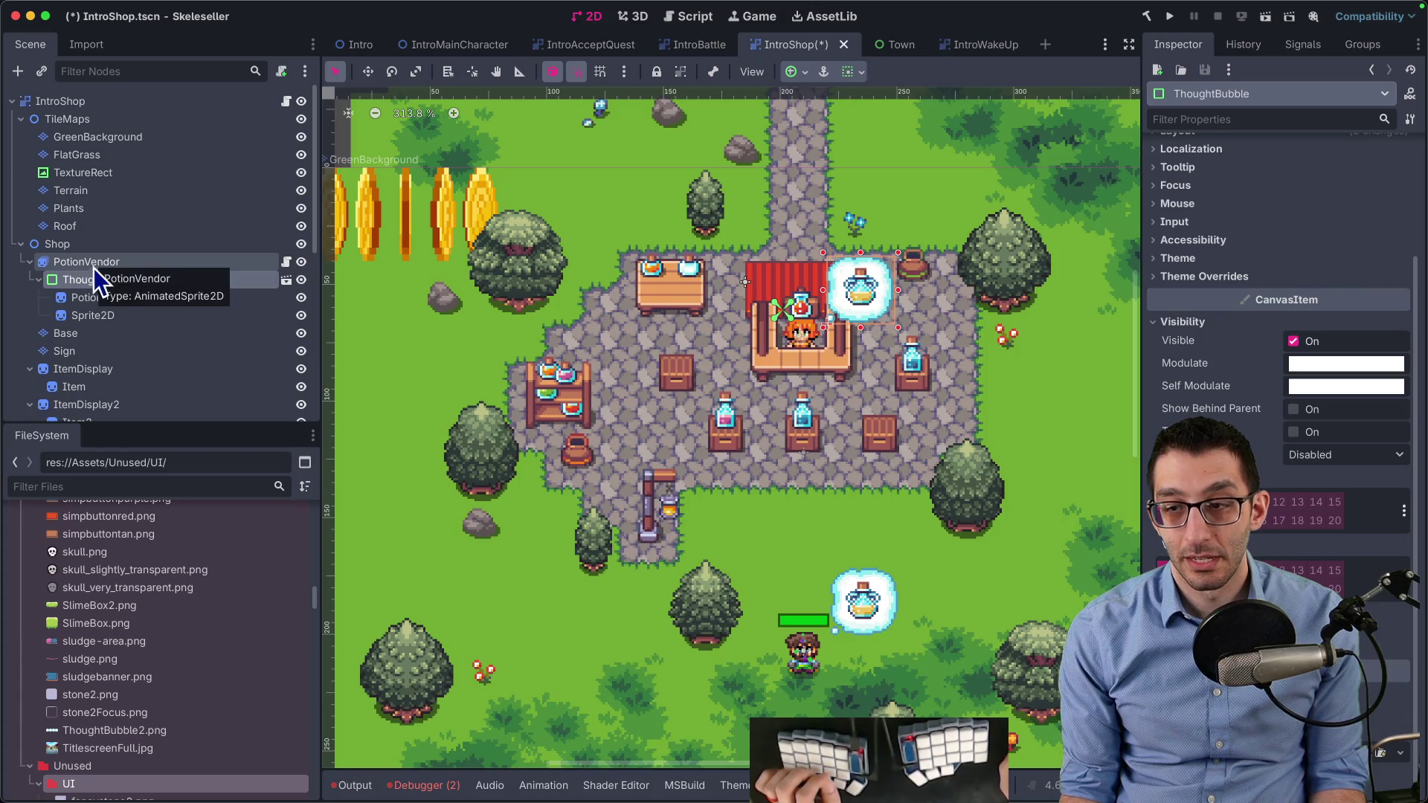
pyautogui.click(93, 265)
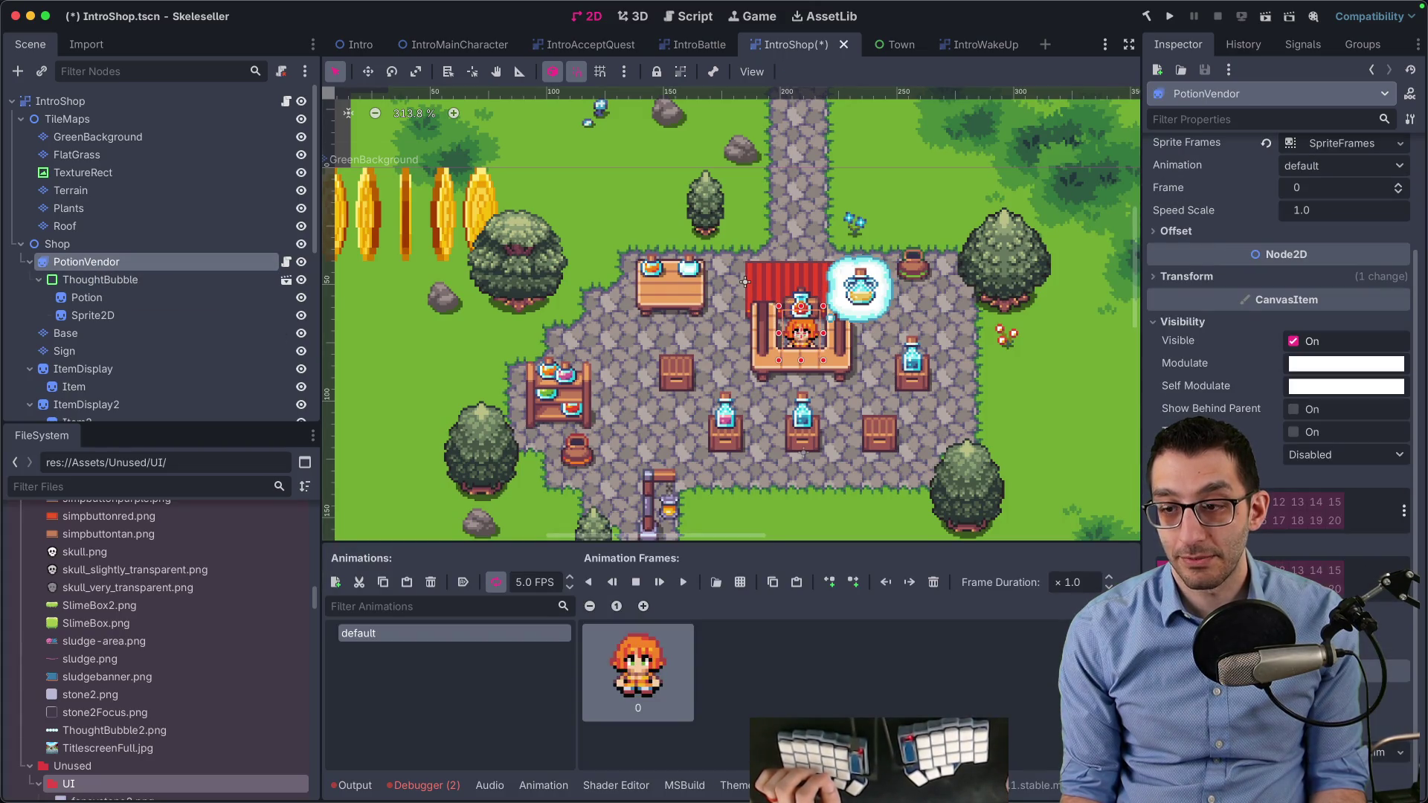
pyautogui.press('Up')
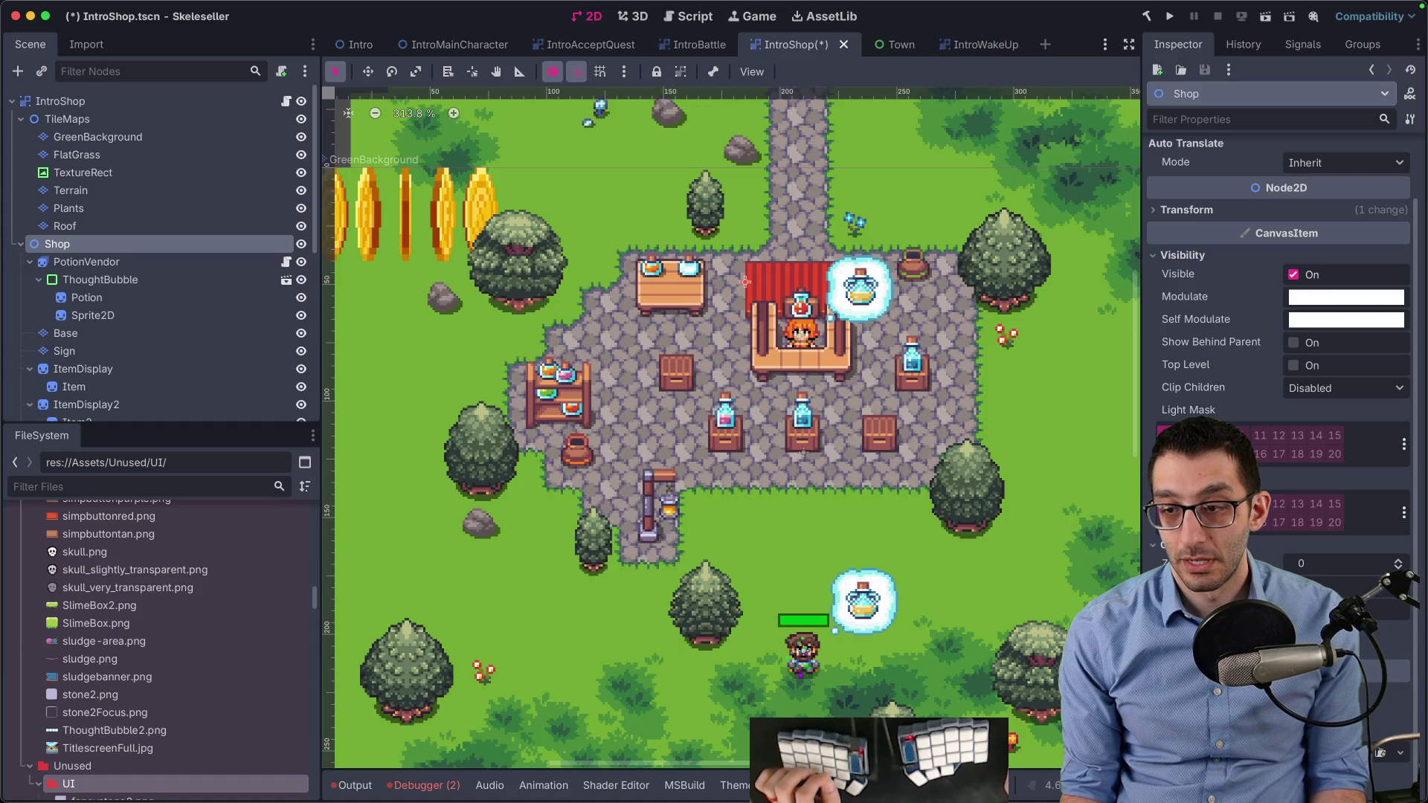
pyautogui.moveTo(74, 282); pyautogui.dragTo(62, 186)
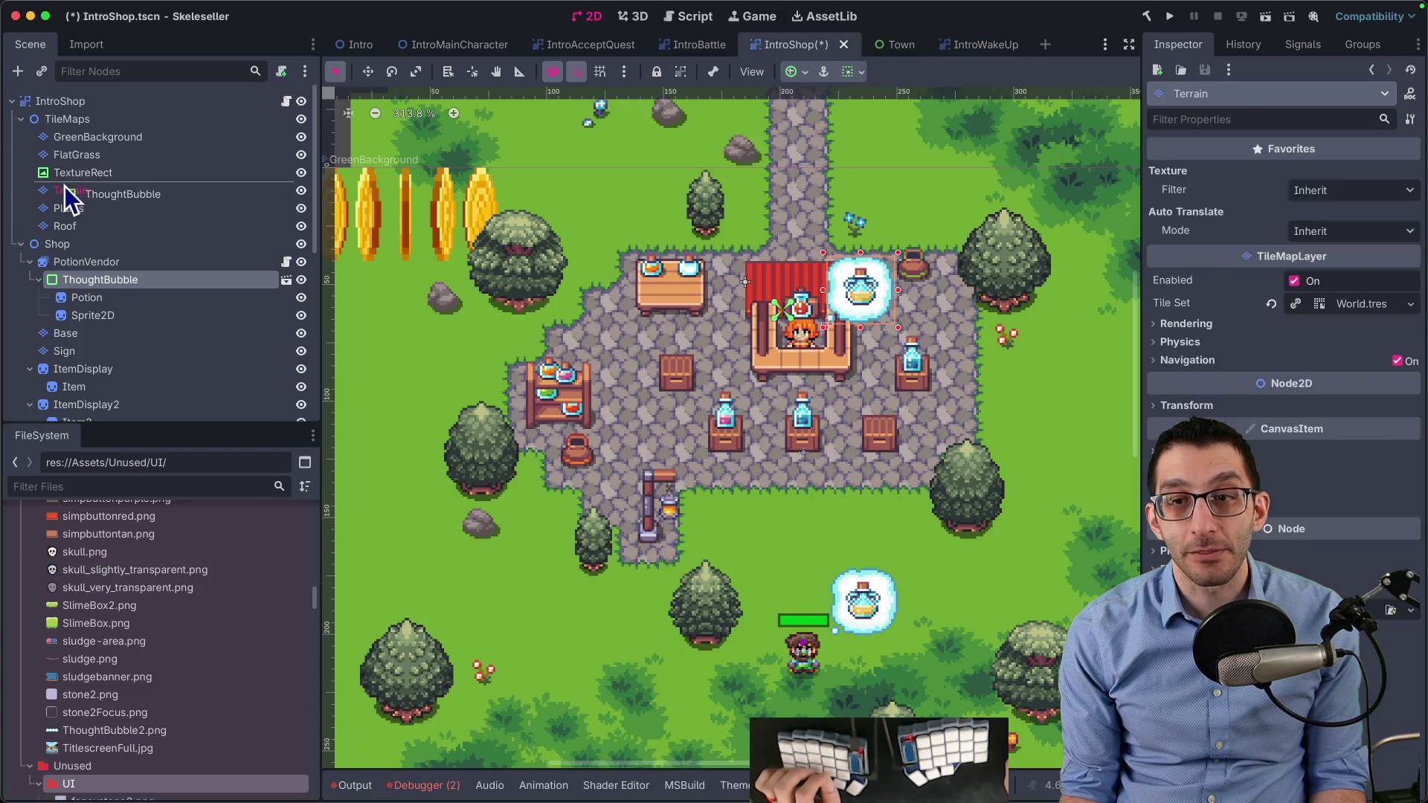
pyautogui.click(81, 106)
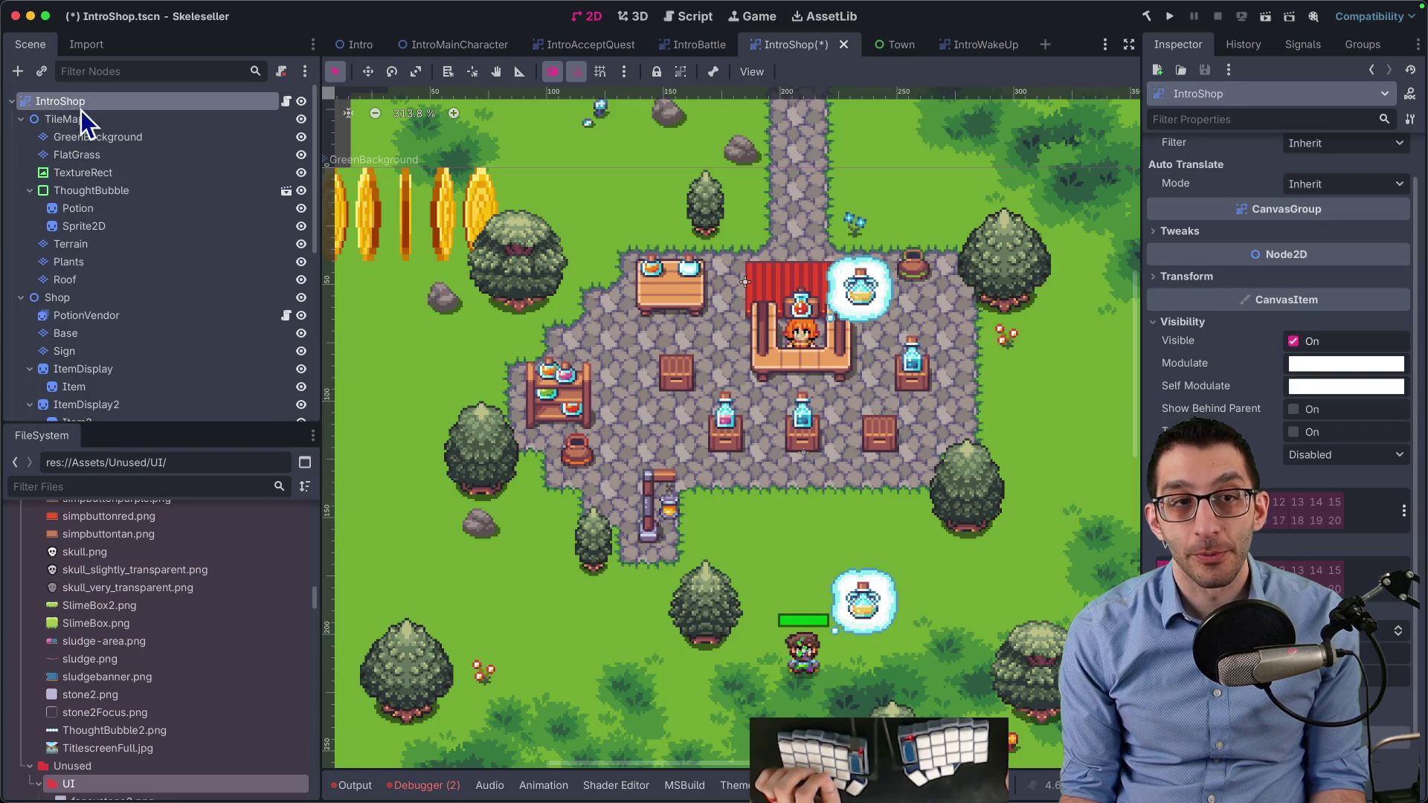
# Tint the whole IntroShop group red through its Self Modulate
pyautogui.click(1341, 386)
pyautogui.click(1375, 484)
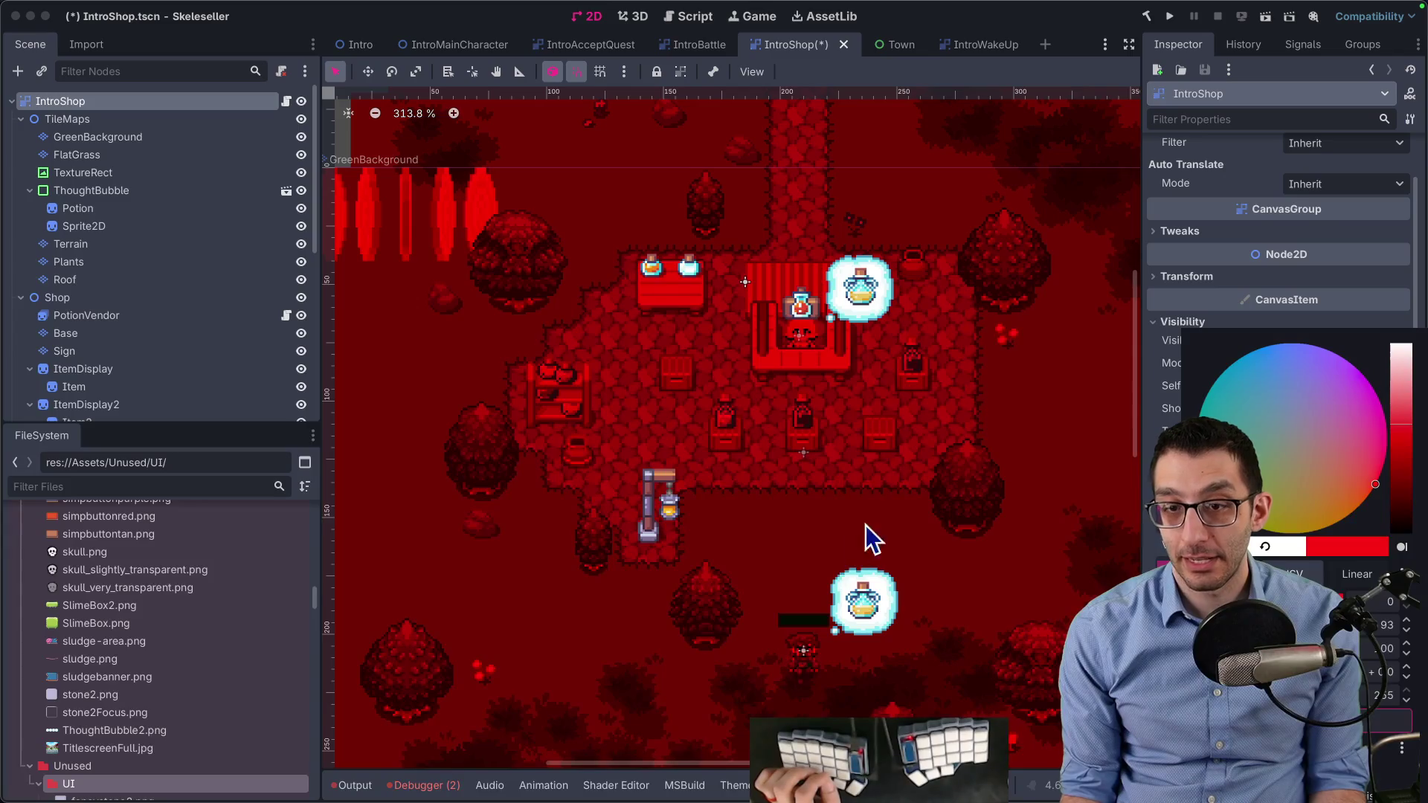
pyautogui.click(955, 469)
pyautogui.scroll(5, 899, 347)
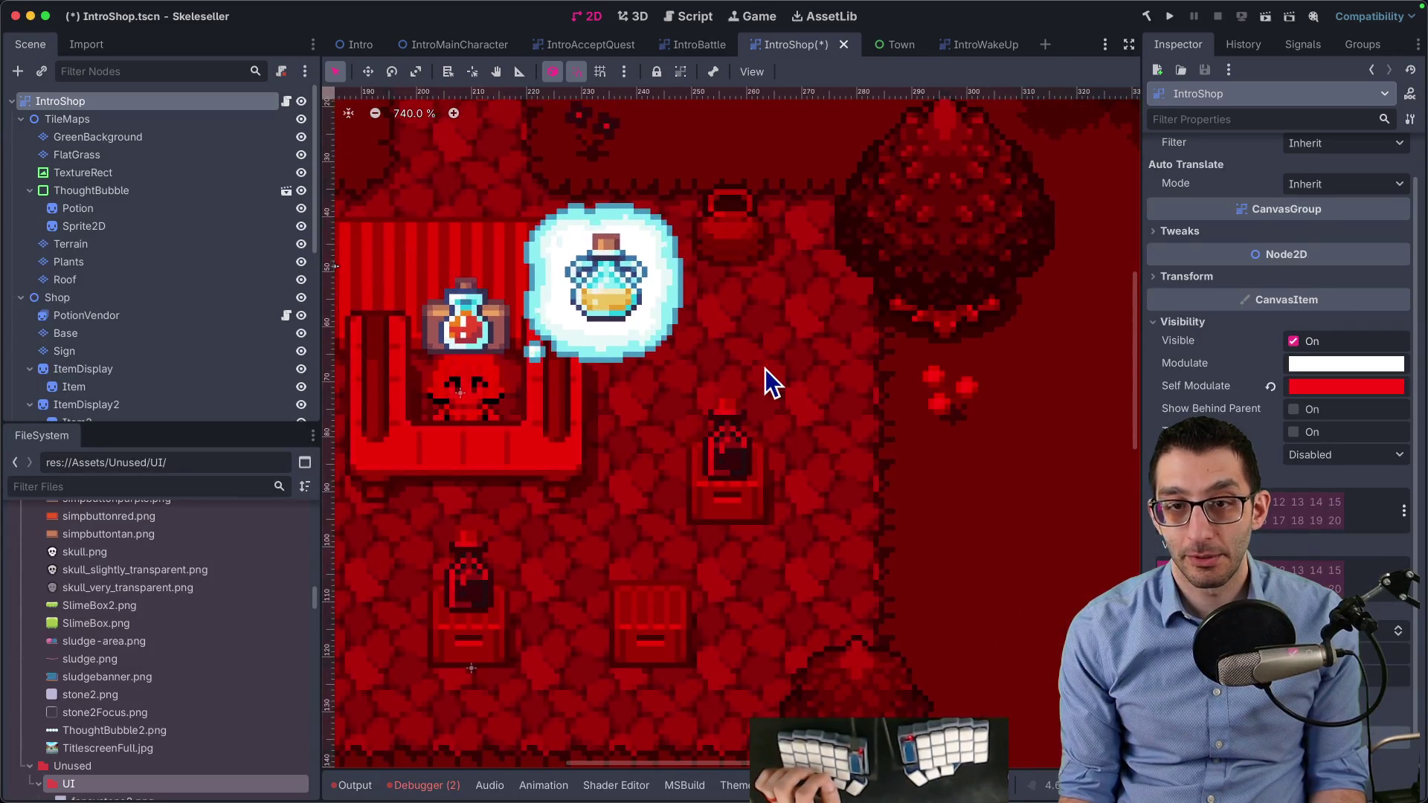
pyautogui.scroll(-1, 675, 372)
# Move Potion out of ThoughtBubble and toggle the bubble's visibility to compare
pyautogui.click(145, 189)
pyautogui.moveTo(131, 208)
pyautogui.mouseDown()
pyautogui.moveTo(92, 183)
pyautogui.moveTo(77, 226)
pyautogui.moveTo(80, 190)
pyautogui.moveTo(87, 241)
pyautogui.mouseUp()
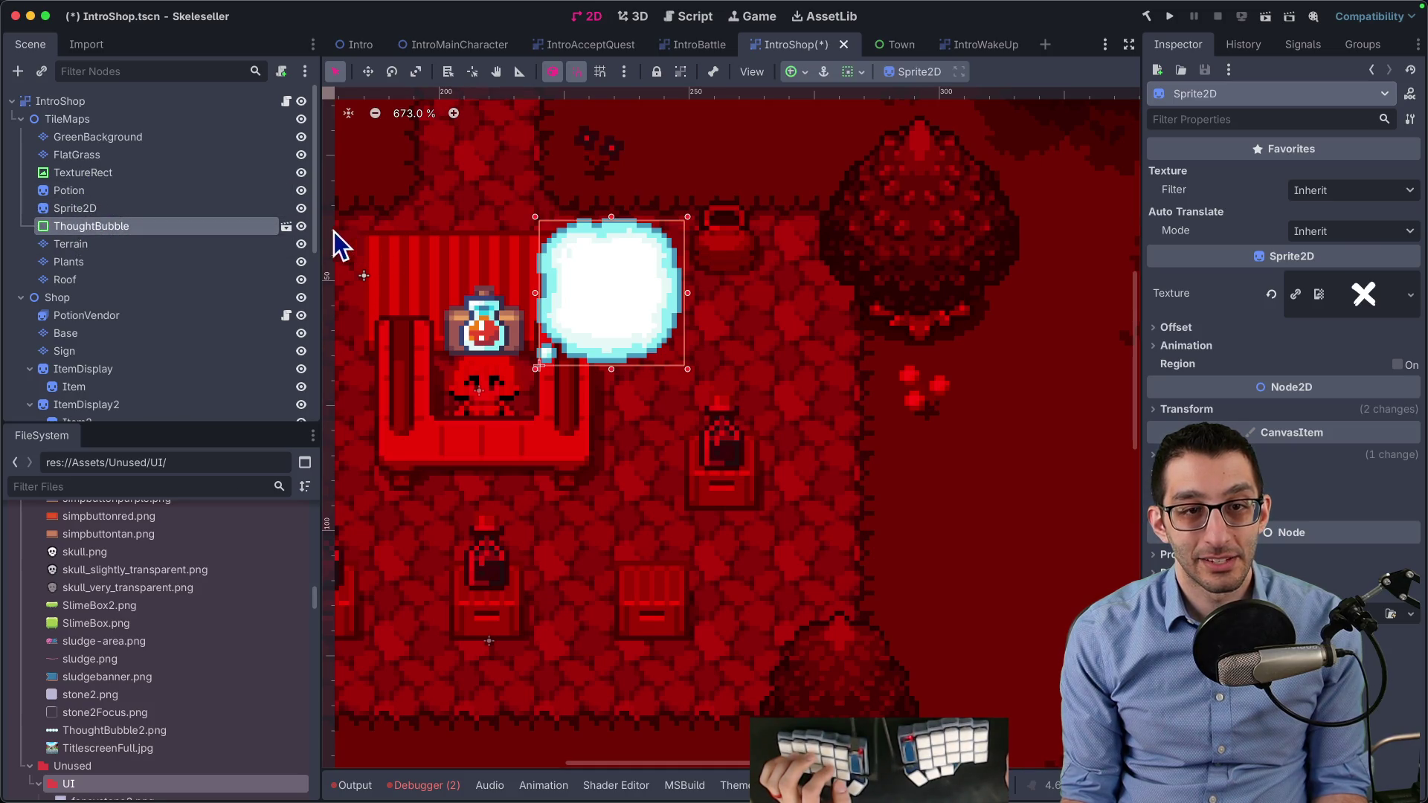
pyautogui.click(302, 226)
pyautogui.click(301, 226)
# Inspect the visibility settings of the Potion and Sprite2D nodes
pyautogui.click(156, 195)
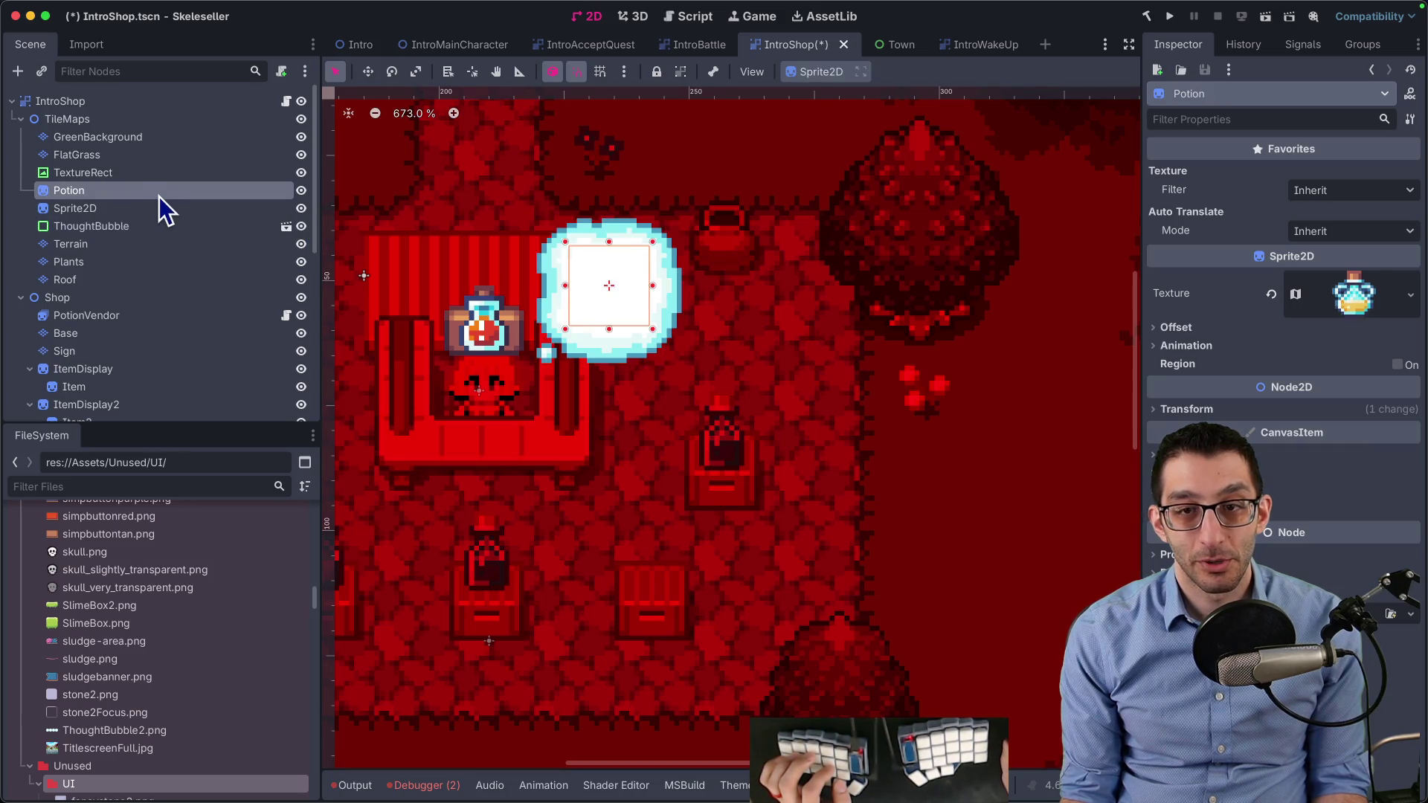
pyautogui.click(1235, 455)
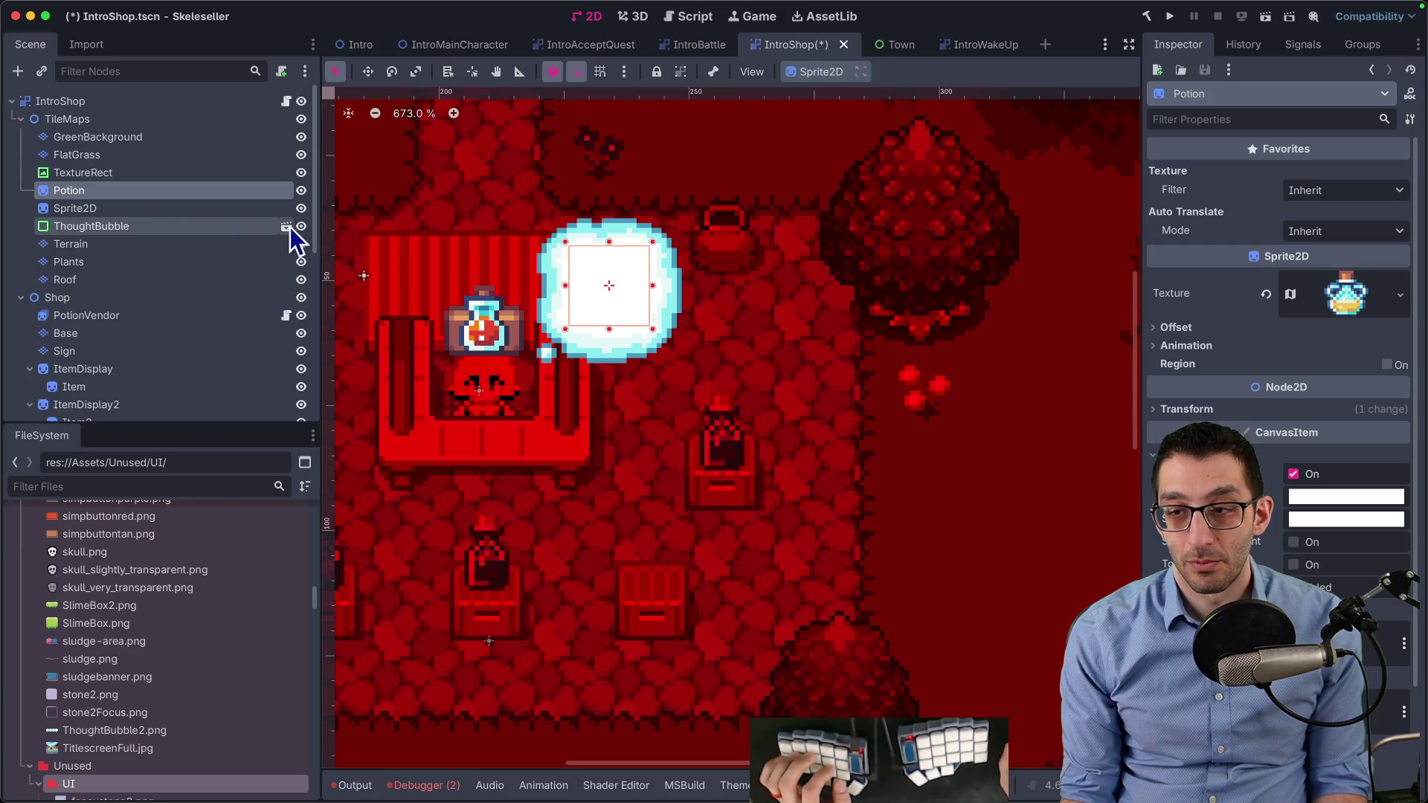
pyautogui.click(186, 210)
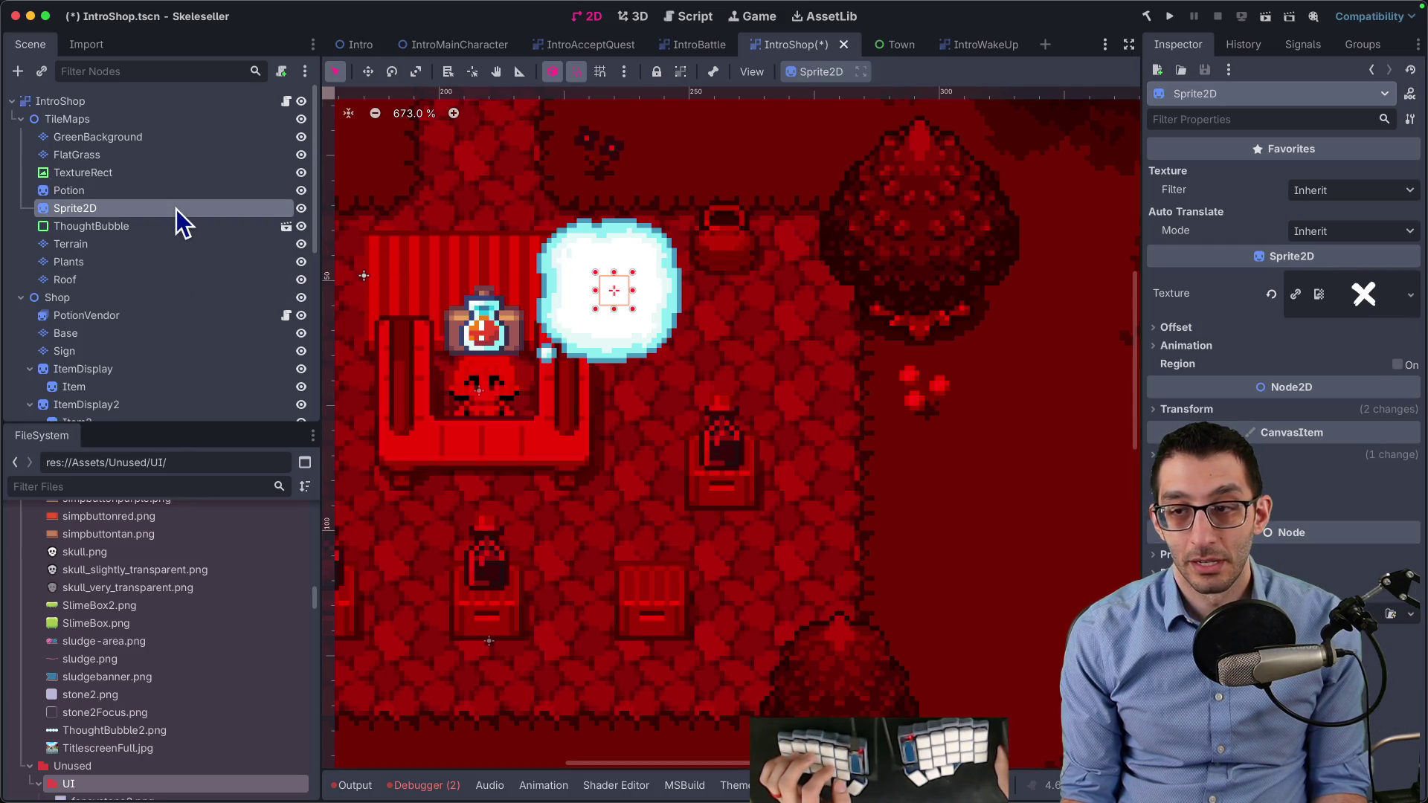
pyautogui.click(1310, 455)
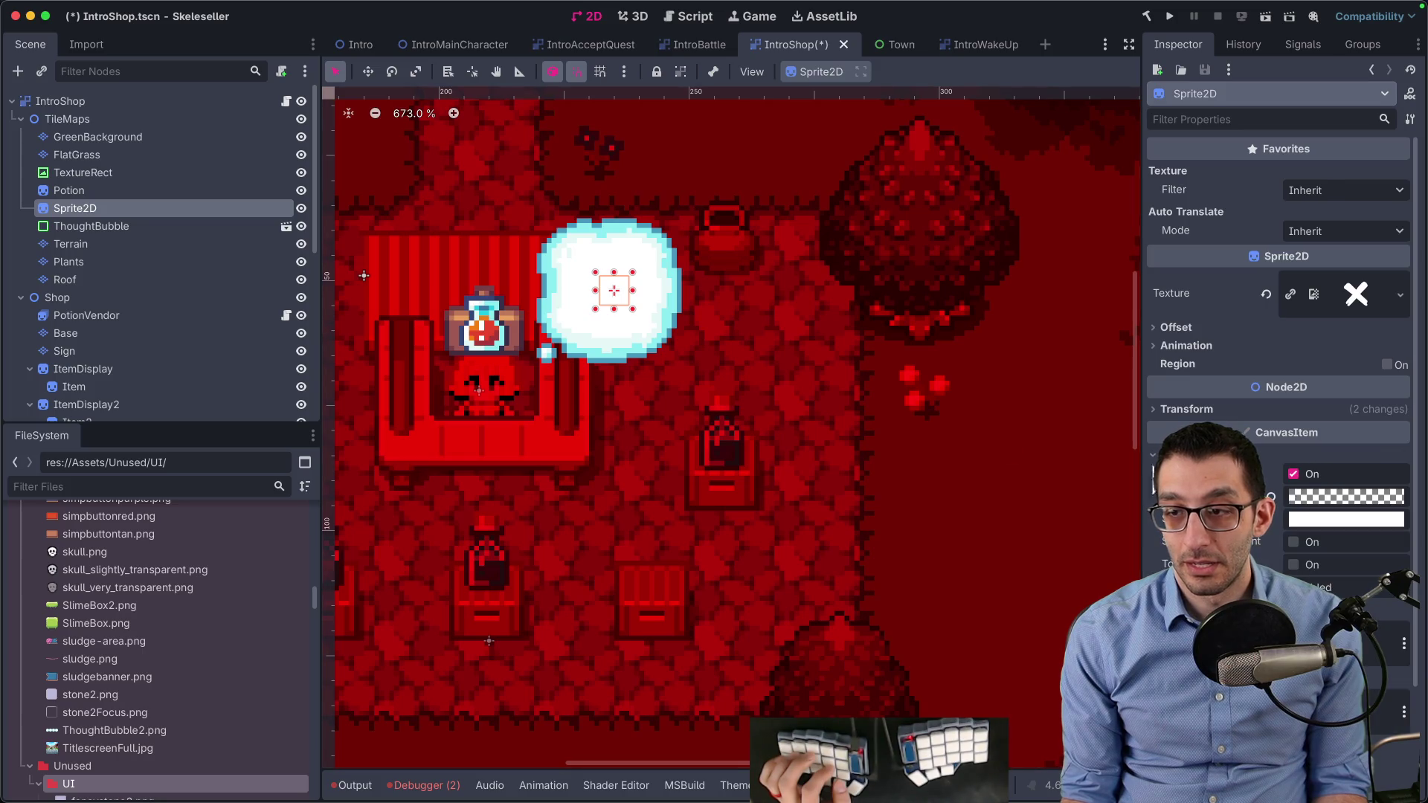
# Hide the thought bubble, move it below Roof, and nest Potion inside it
pyautogui.click(231, 191)
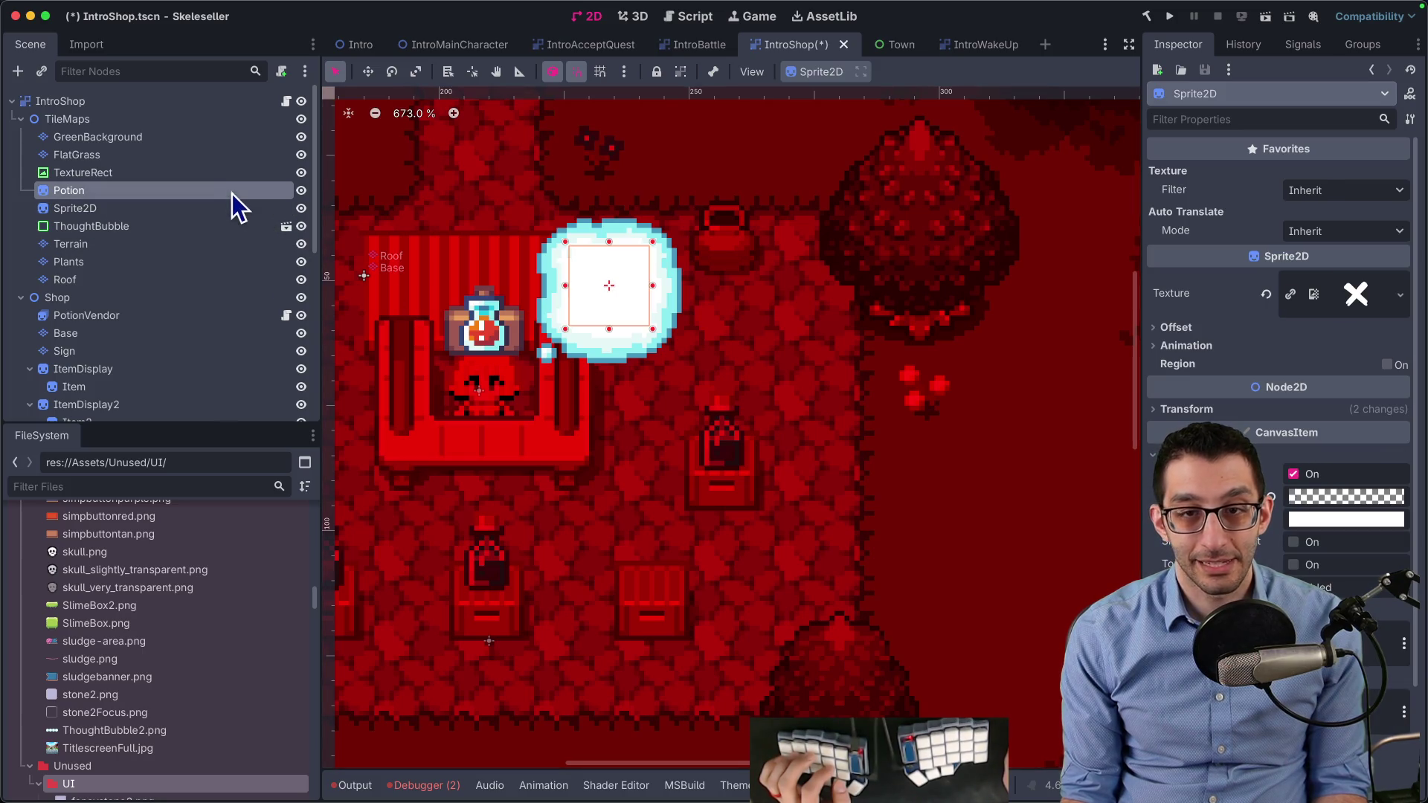
pyautogui.click(300, 226)
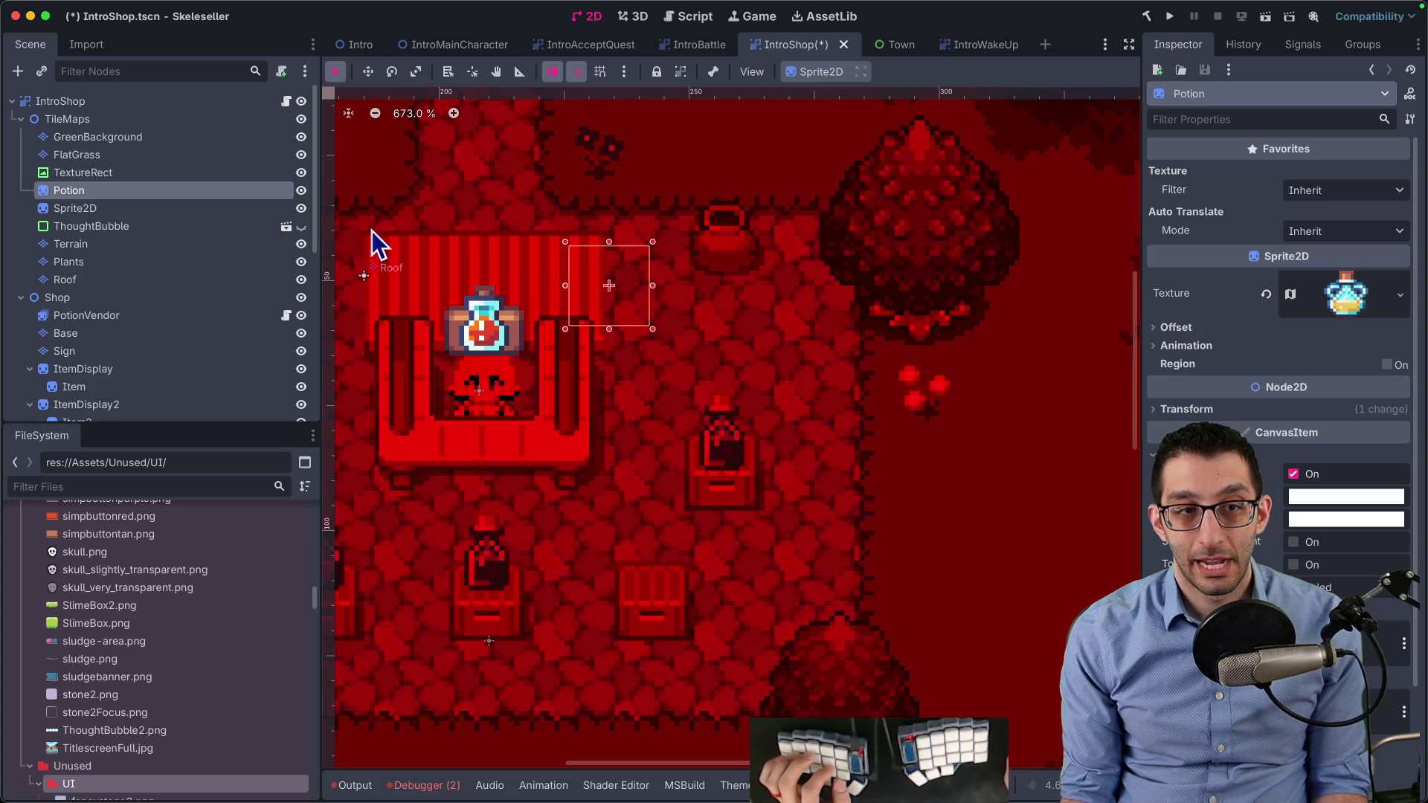
pyautogui.moveTo(77, 246); pyautogui.dragTo(77, 282)
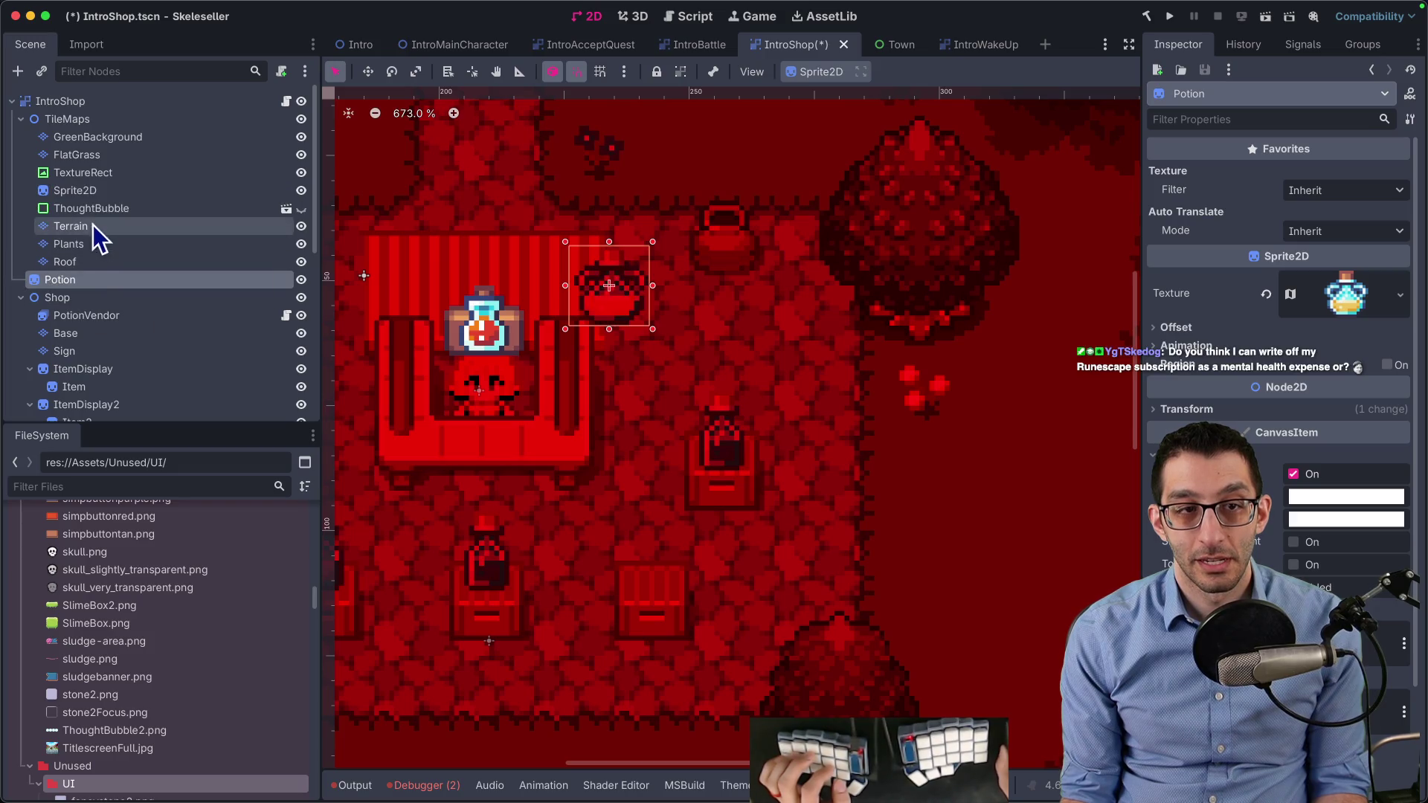
pyautogui.moveTo(89, 208)
pyautogui.mouseDown()
pyautogui.moveTo(79, 293)
pyautogui.moveTo(74, 240)
pyautogui.mouseUp()
pyautogui.moveTo(85, 144); pyautogui.dragTo(77, 260)
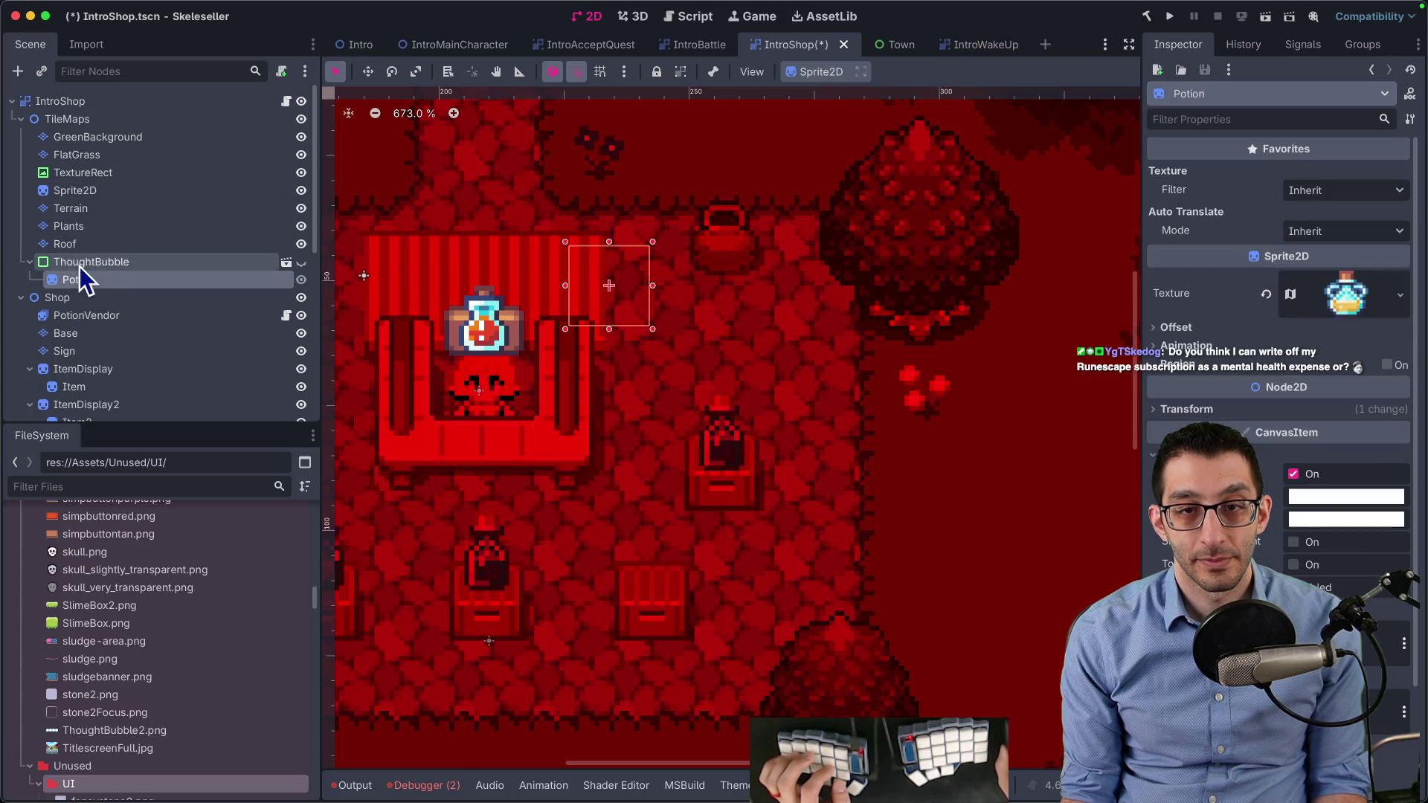
pyautogui.click(93, 264)
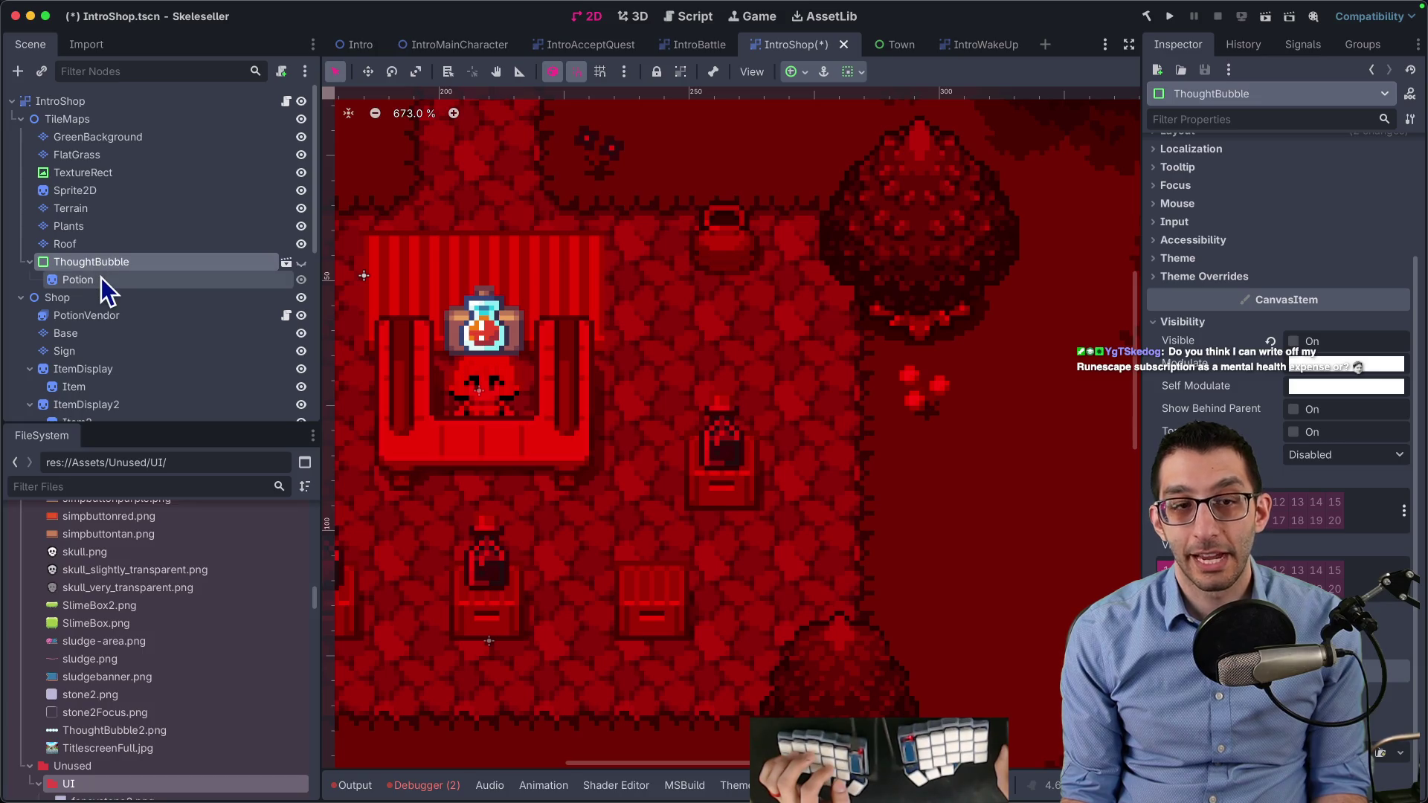
# Make ThoughtBubble visible again and open its own scene before returning to IntroShop
pyautogui.click(1294, 342)
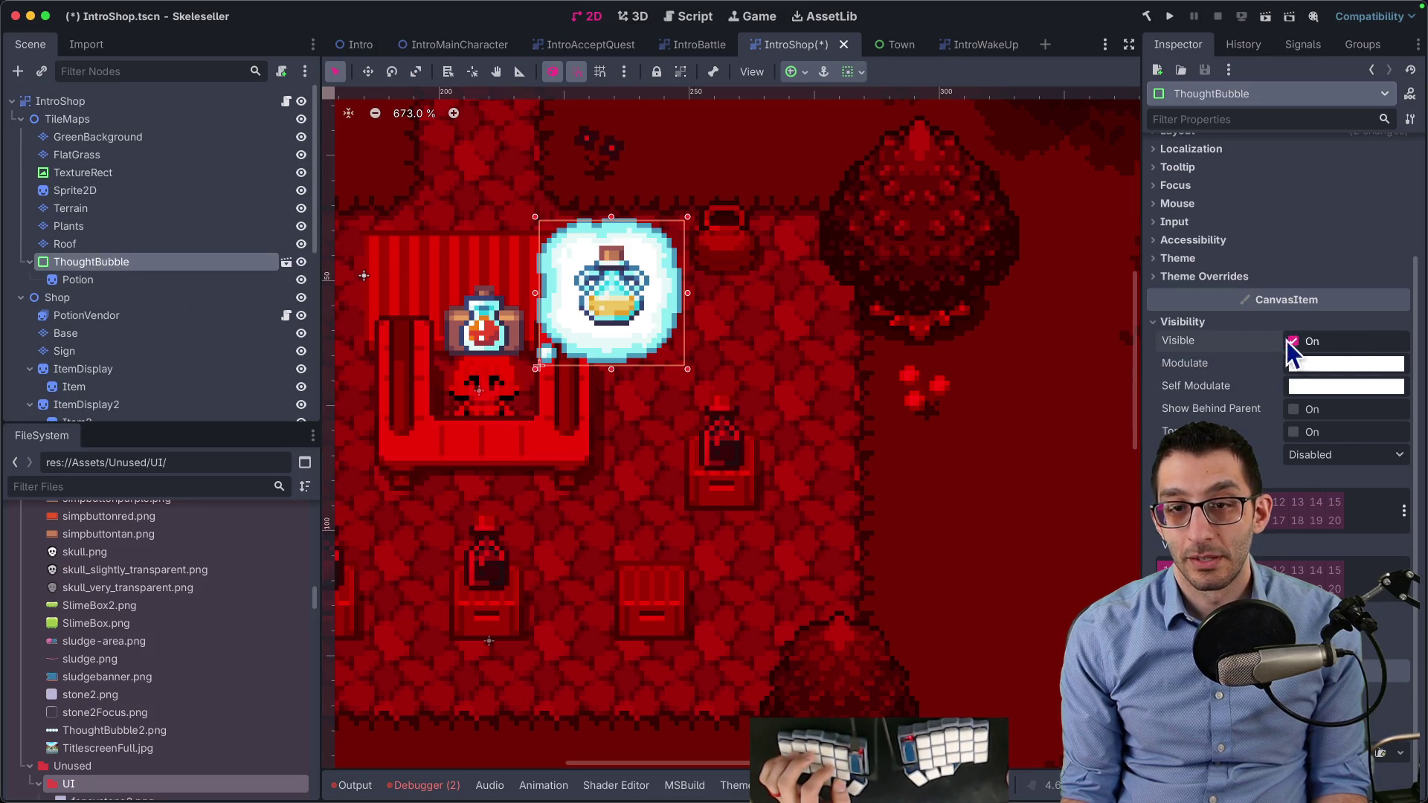
pyautogui.click(140, 278)
pyautogui.click(142, 266)
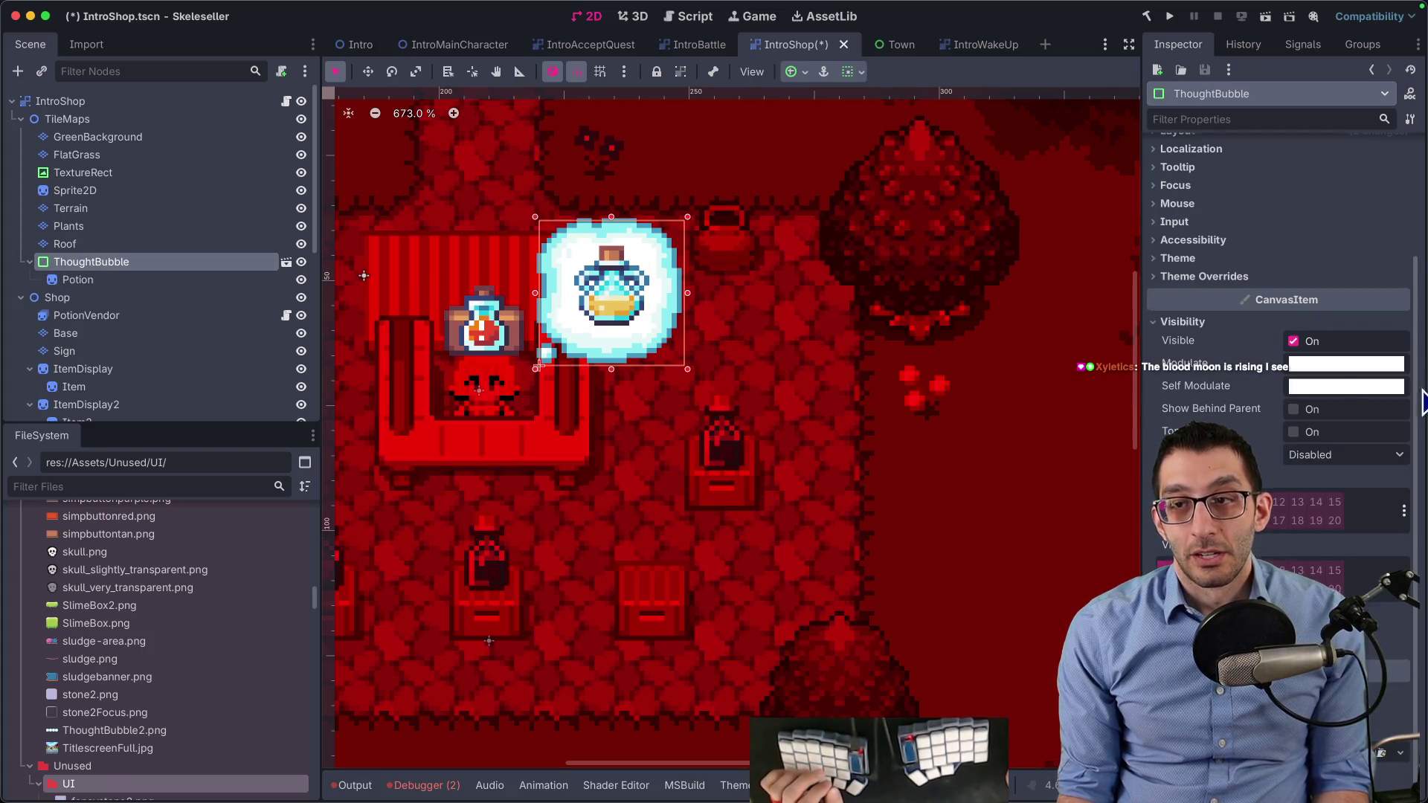
pyautogui.scroll(5, 1417, 388)
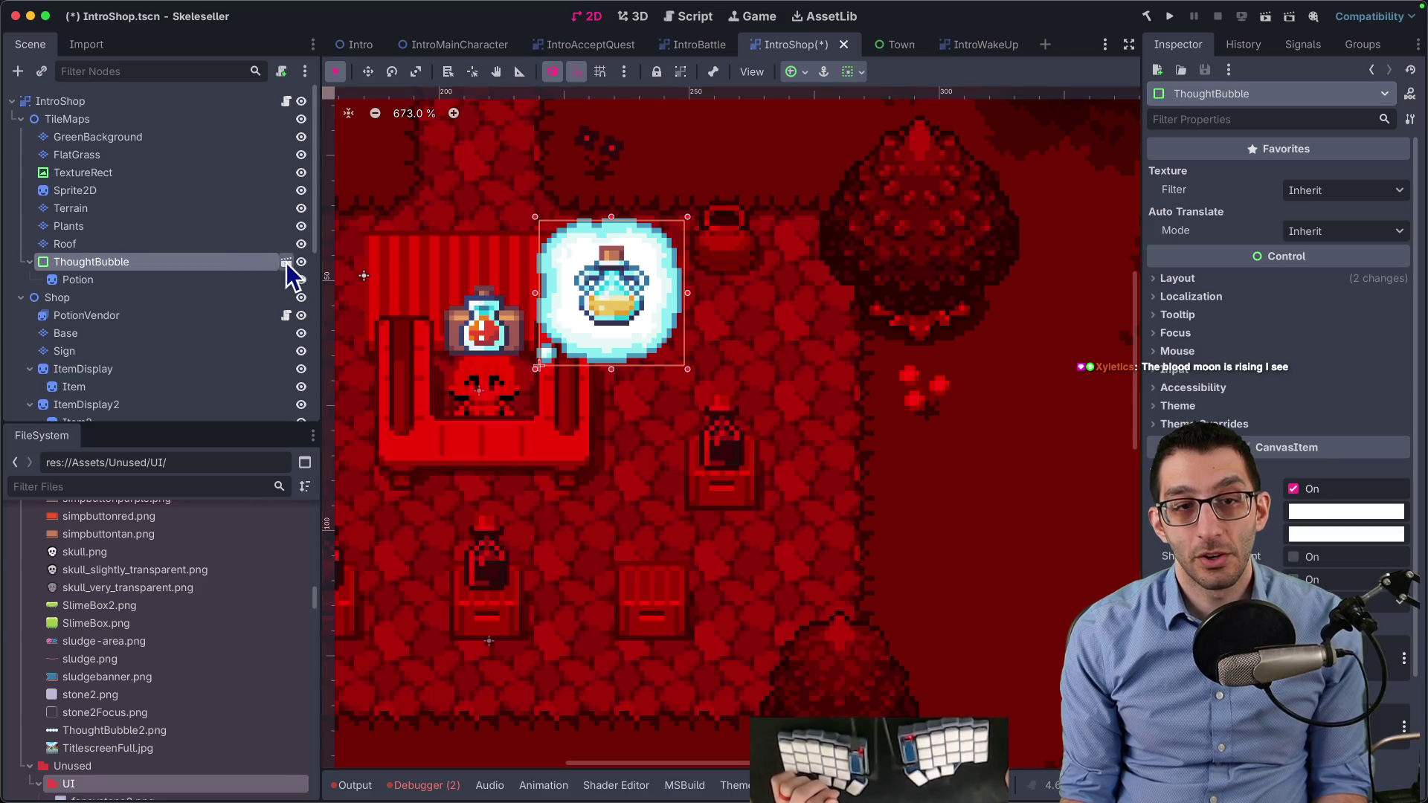
pyautogui.click(286, 262)
pyautogui.click(91, 102)
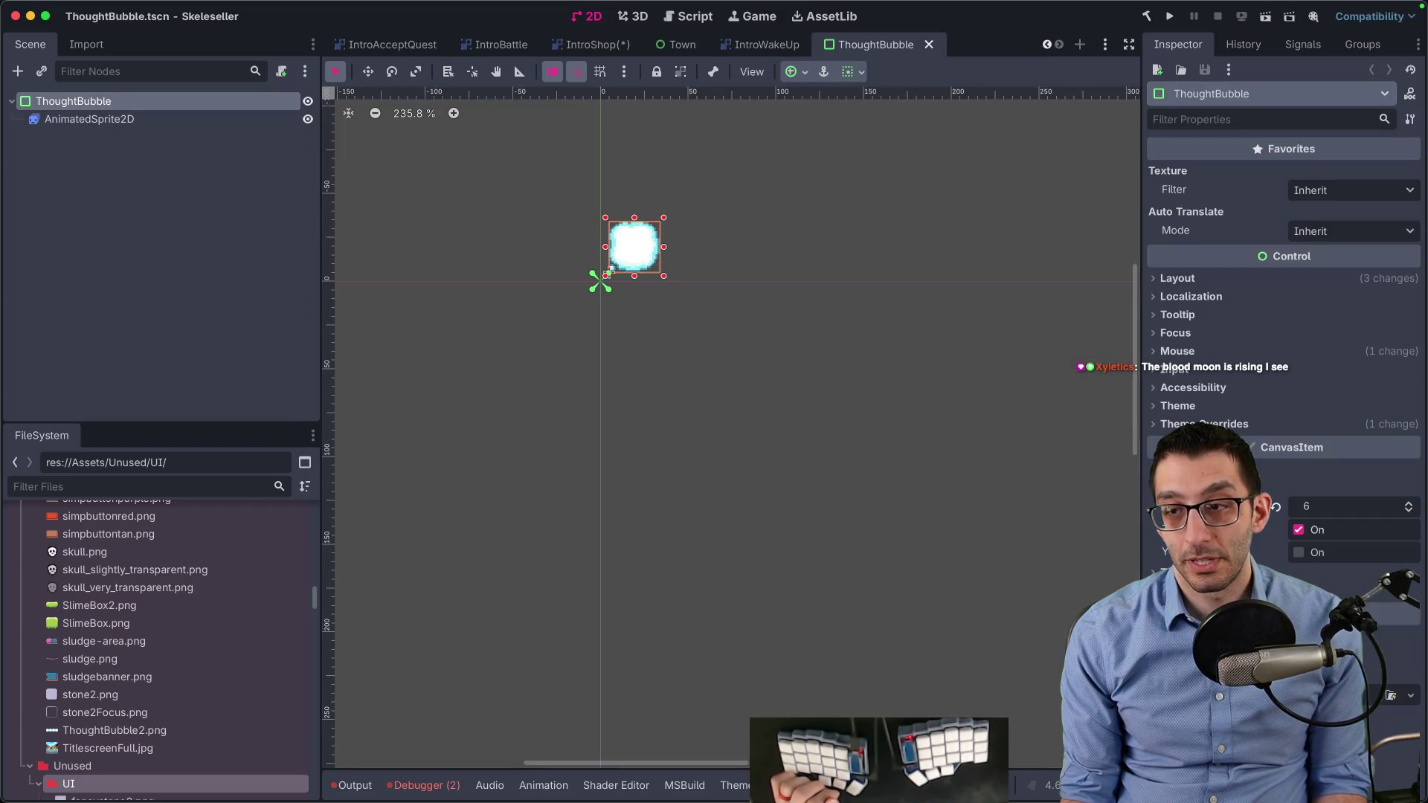
pyautogui.click(609, 46)
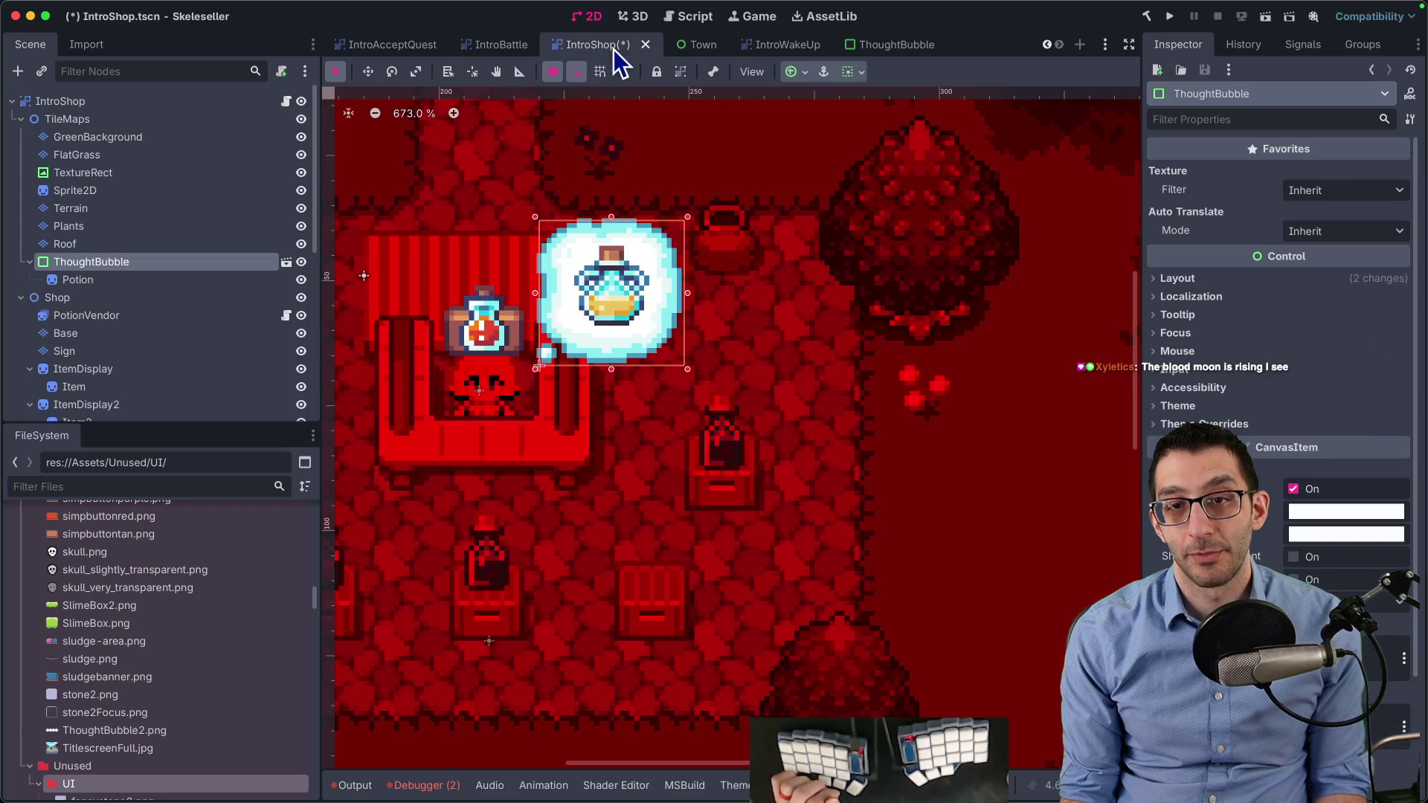
# Lower ThoughtBubble's Z index so it draws behind the red overlay
pyautogui.scroll(-4, 1313, 535)
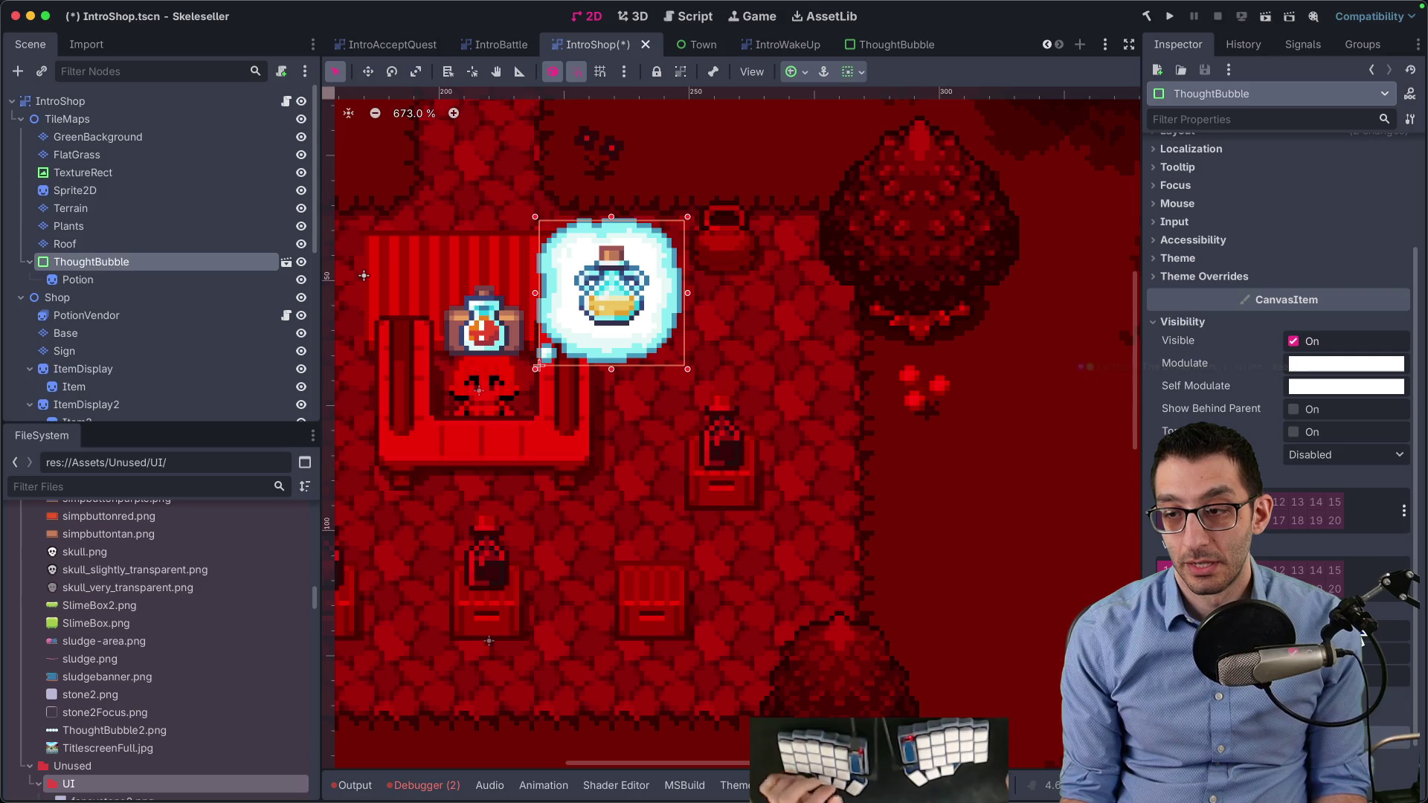
pyautogui.click(1397, 634)
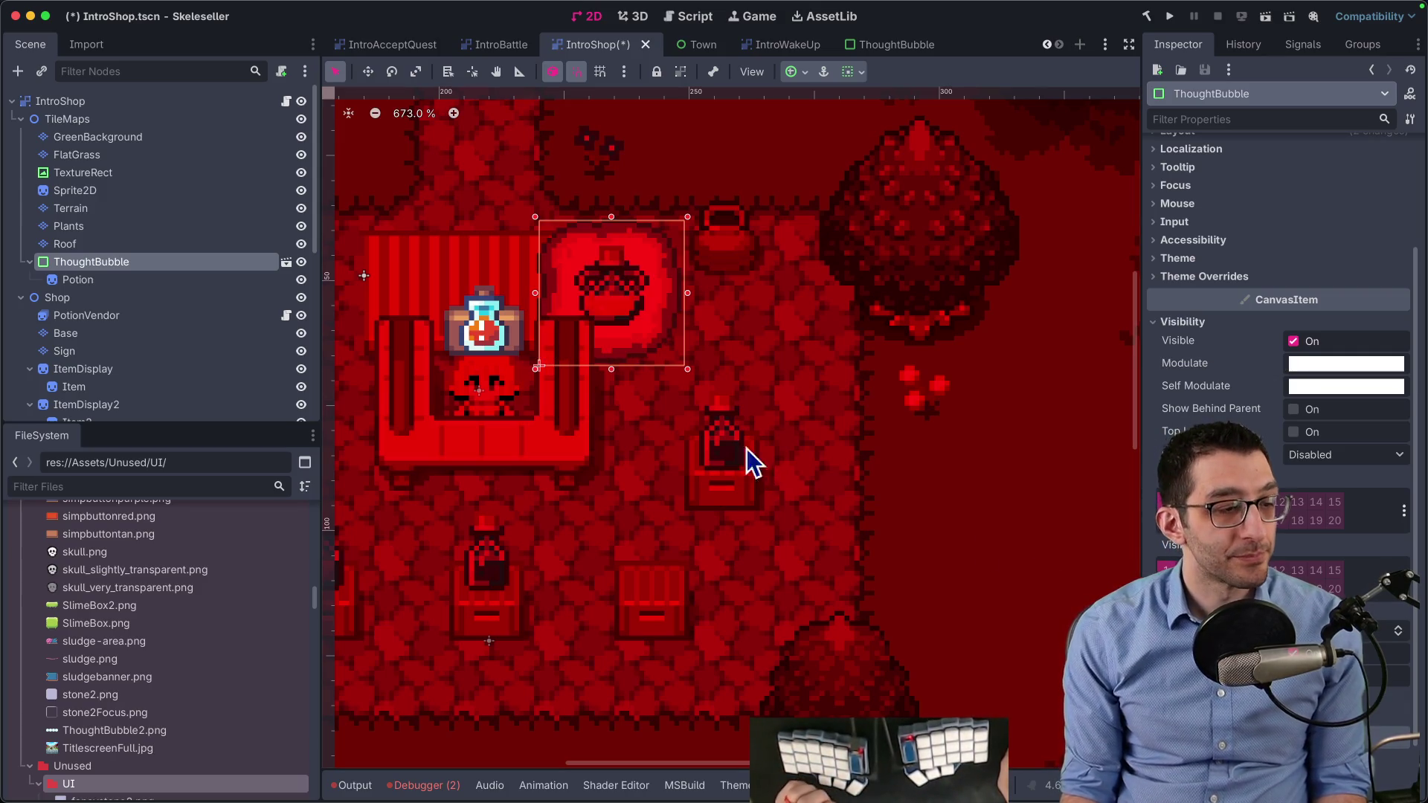
pyautogui.scroll(2, 605, 317)
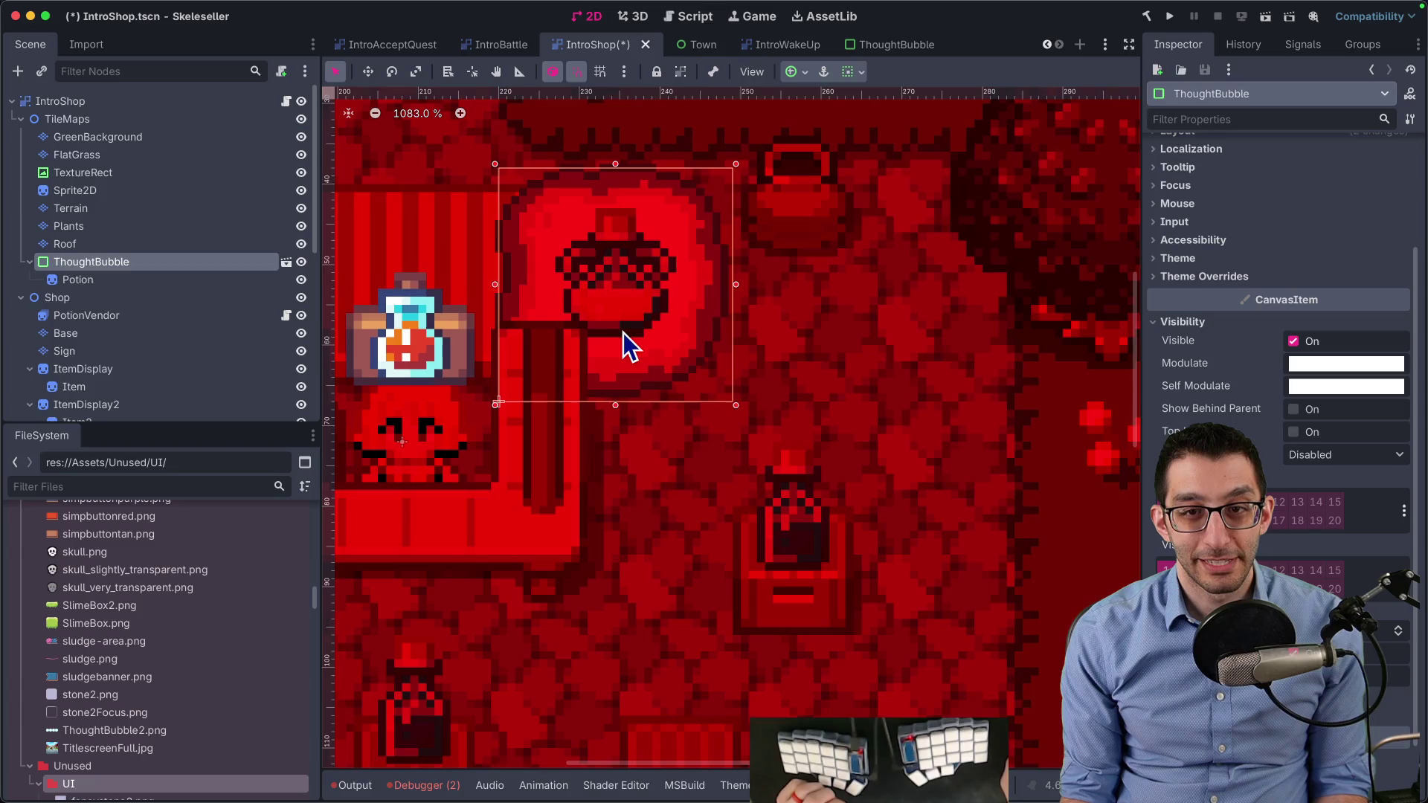
# Inspect the Potion, ThoughtBubble and Roof nodes in the Scene dock
pyautogui.scroll(2, 623, 333)
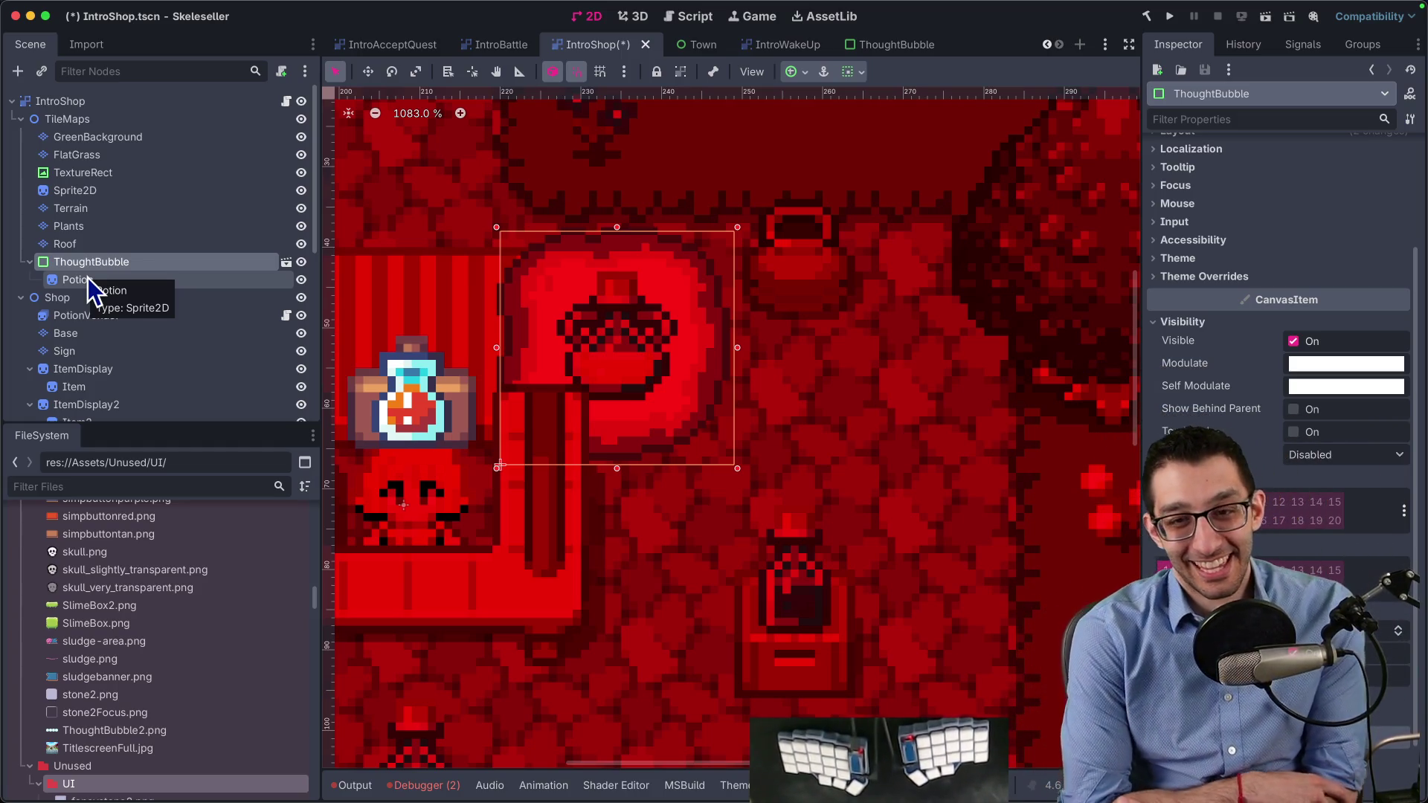
pyautogui.click(114, 272)
pyautogui.click(114, 268)
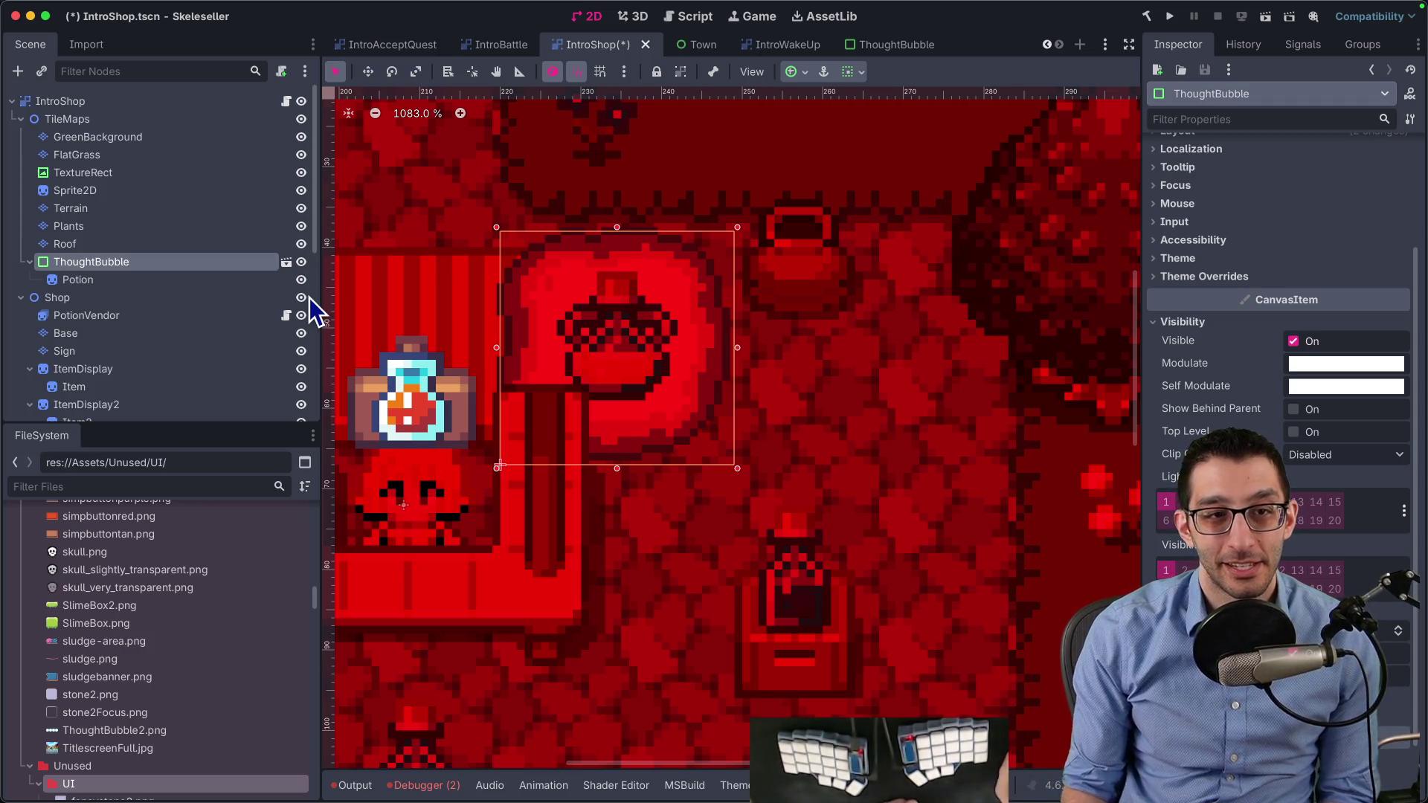
pyautogui.click(182, 280)
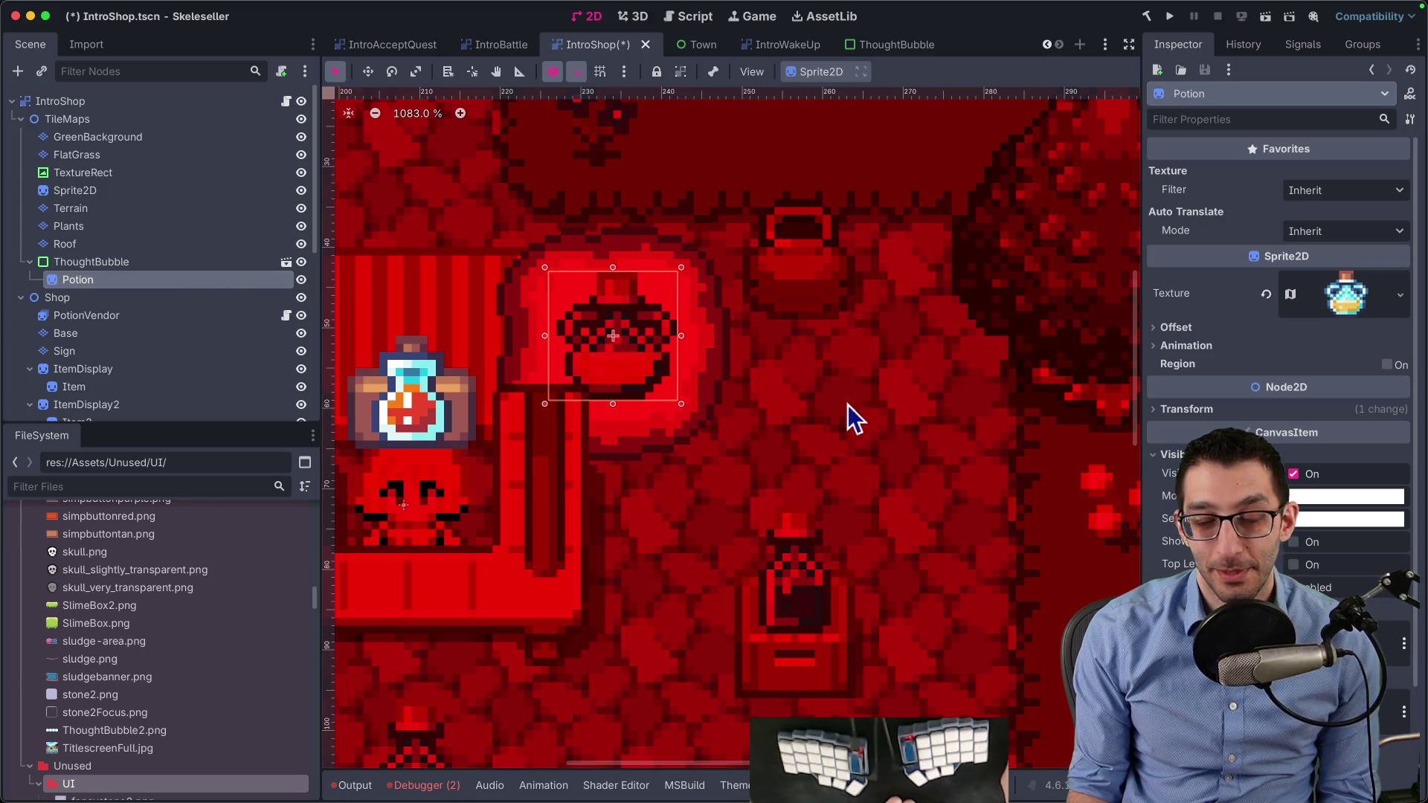
pyautogui.scroll(-10, 440, 436)
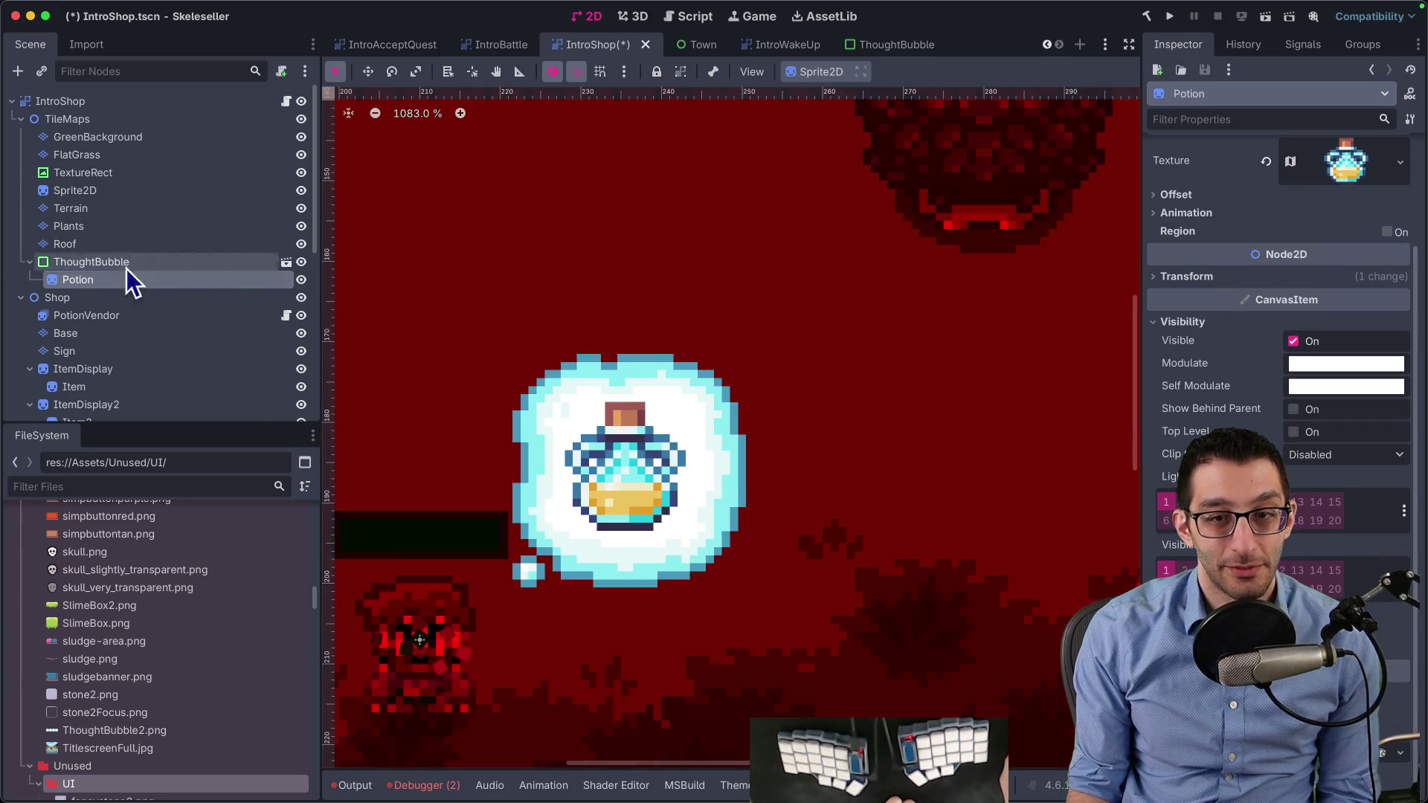
pyautogui.scroll(-7, 529, 372)
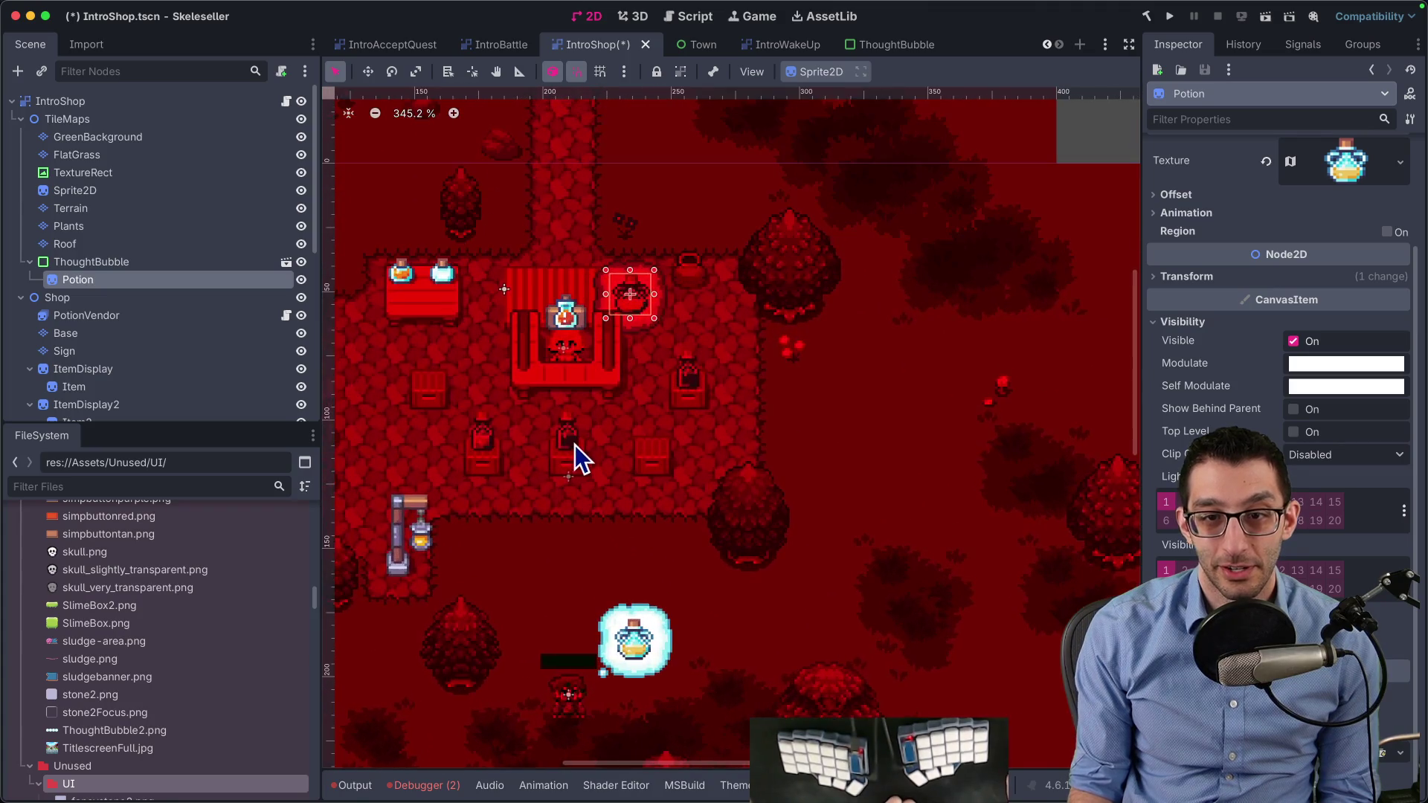
pyautogui.click(70, 262)
pyautogui.click(67, 244)
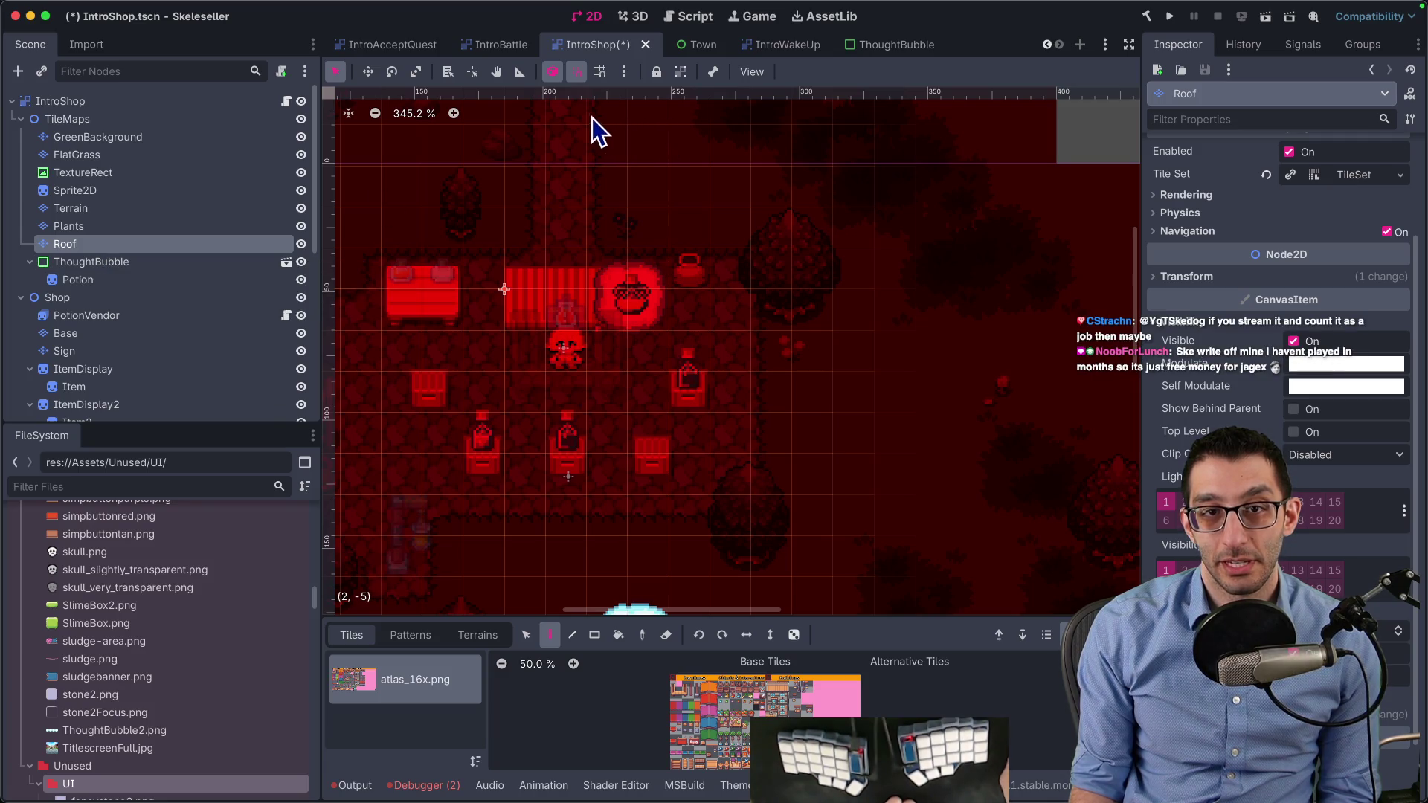
# Close IntroShop with Don't Save and switch to VS Code
pyautogui.click(645, 45)
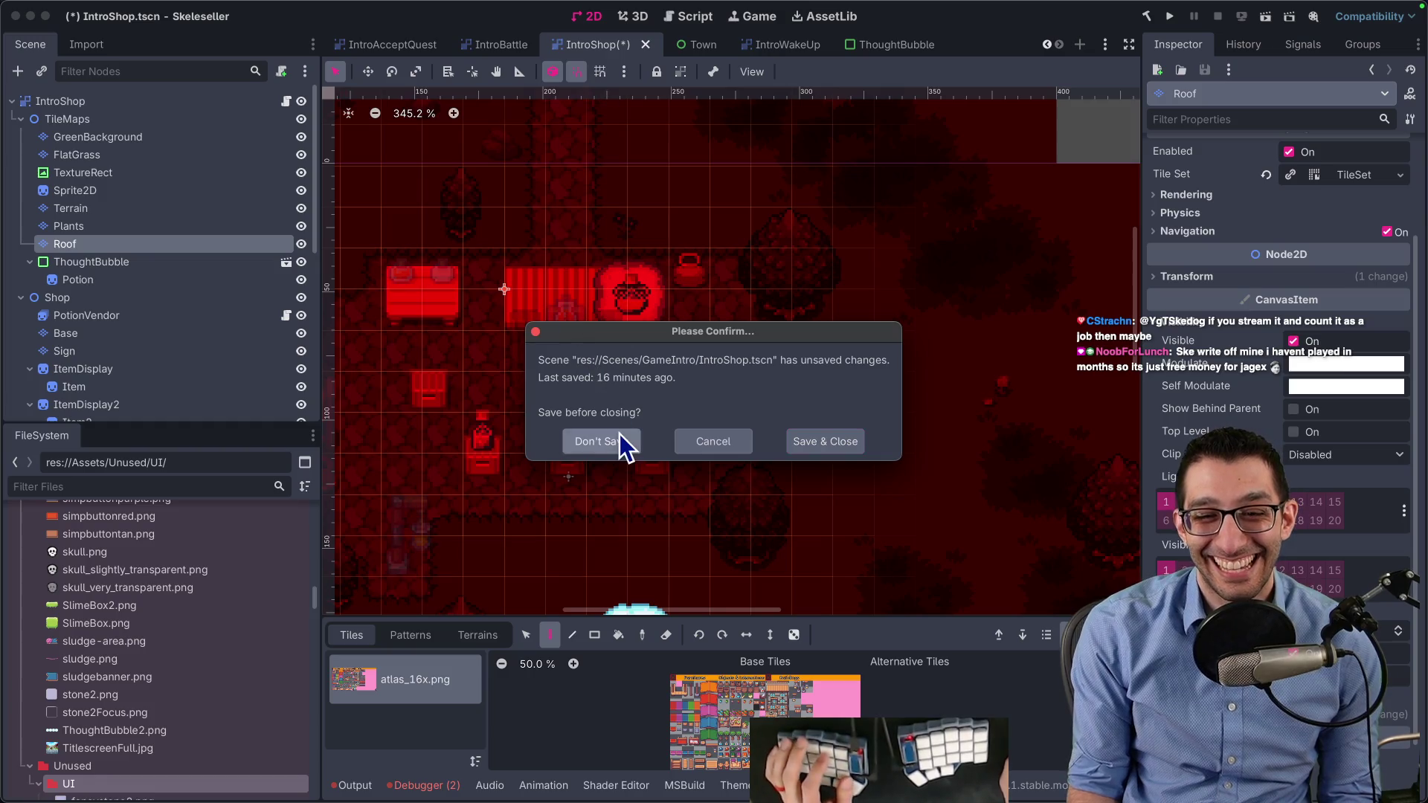
pyautogui.click(619, 435)
pyautogui.press('super+Tab')
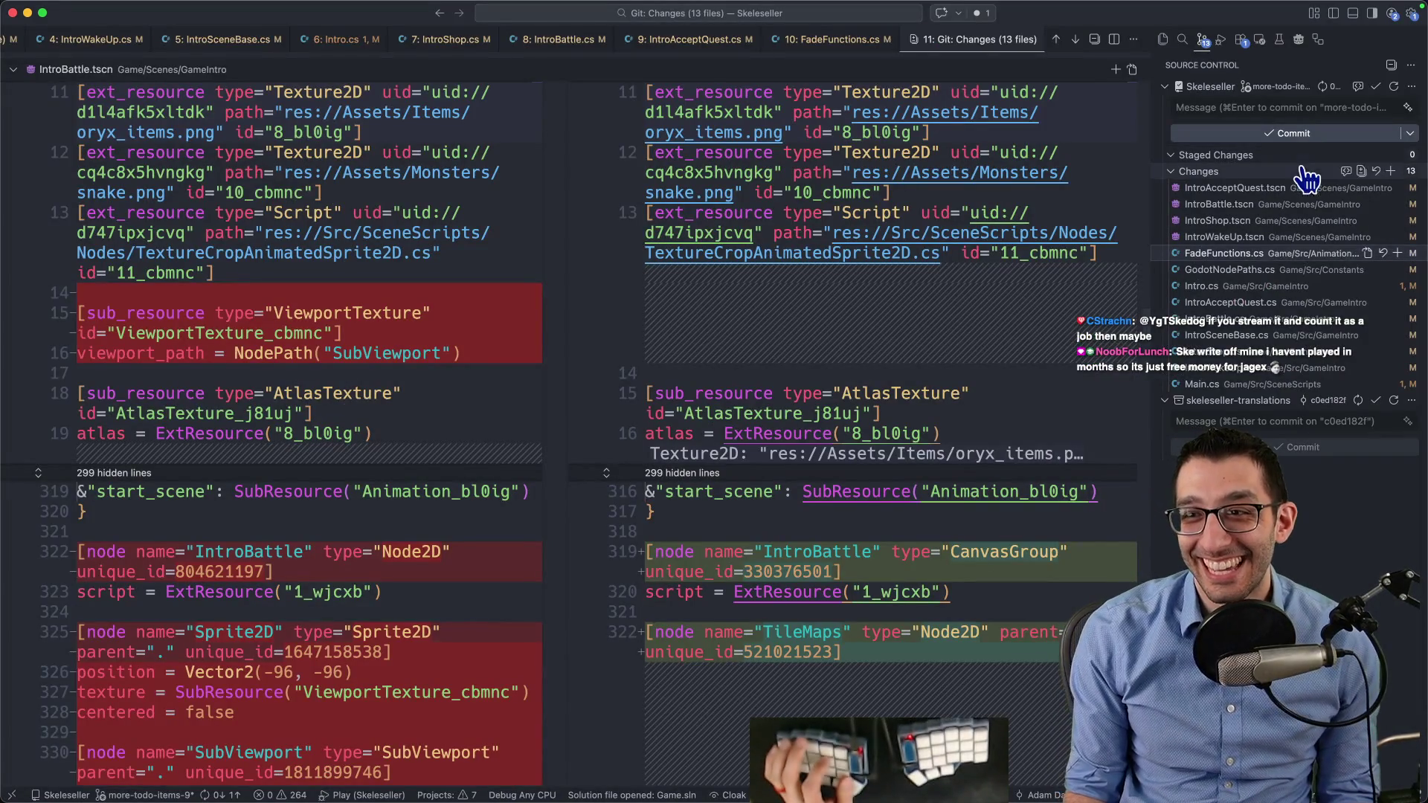
# View the diffs of IntroShop.tscn, IntroWakeUp.tscn, FadeFunctions.cs and GodotNodePaths.cs
pyautogui.click(1234, 187)
pyautogui.click(1264, 205)
pyautogui.click(1257, 221)
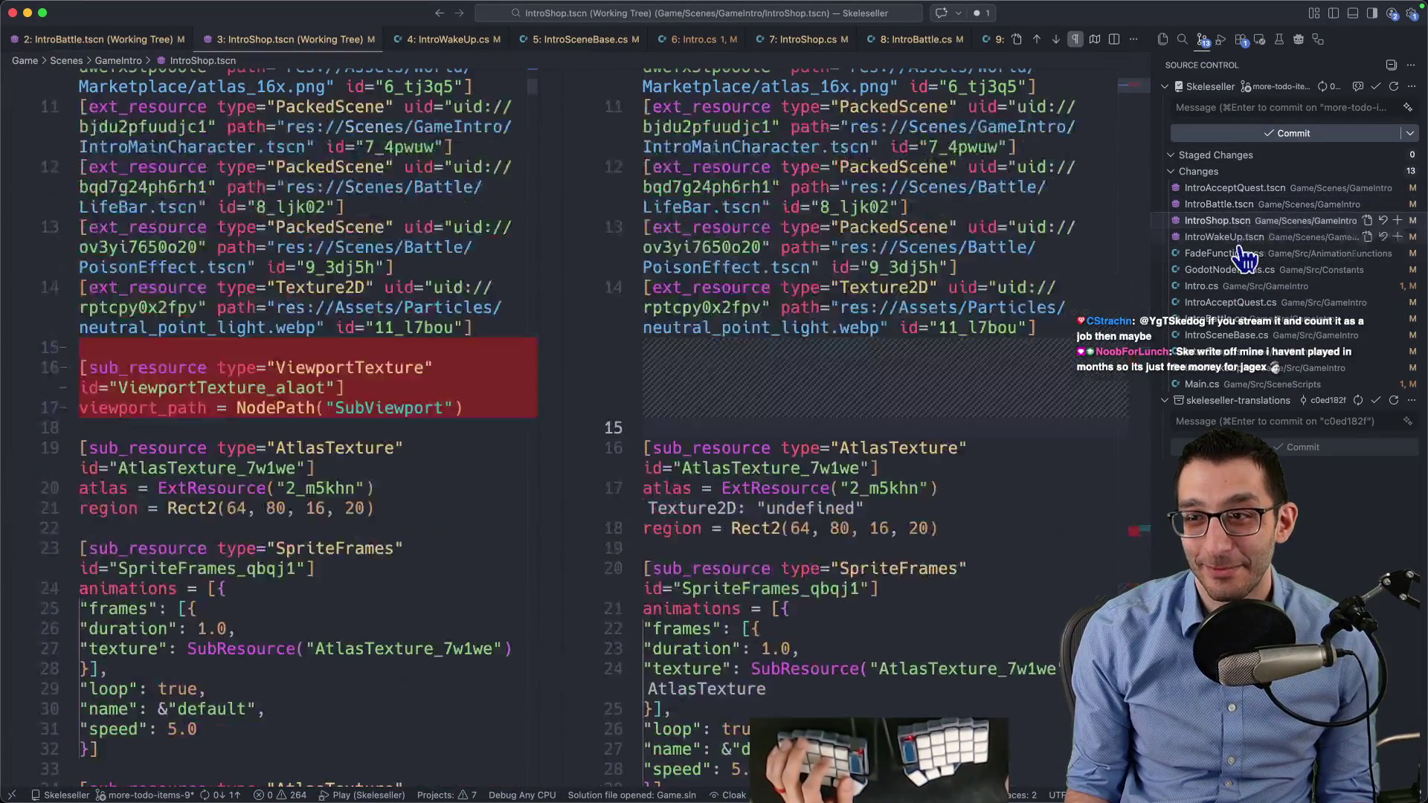
pyautogui.click(1240, 238)
pyautogui.press('Down')
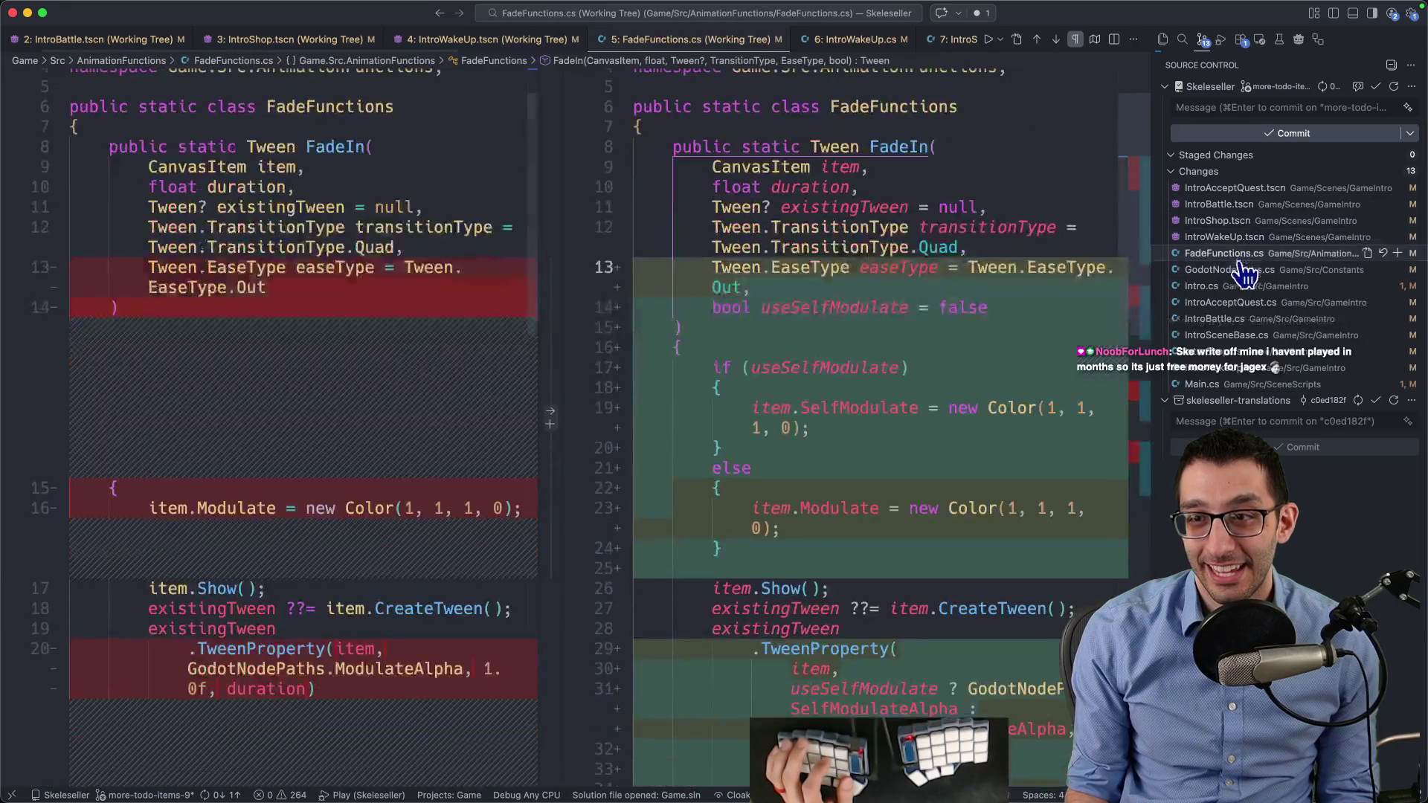
pyautogui.press('Down')
pyautogui.press('Up')
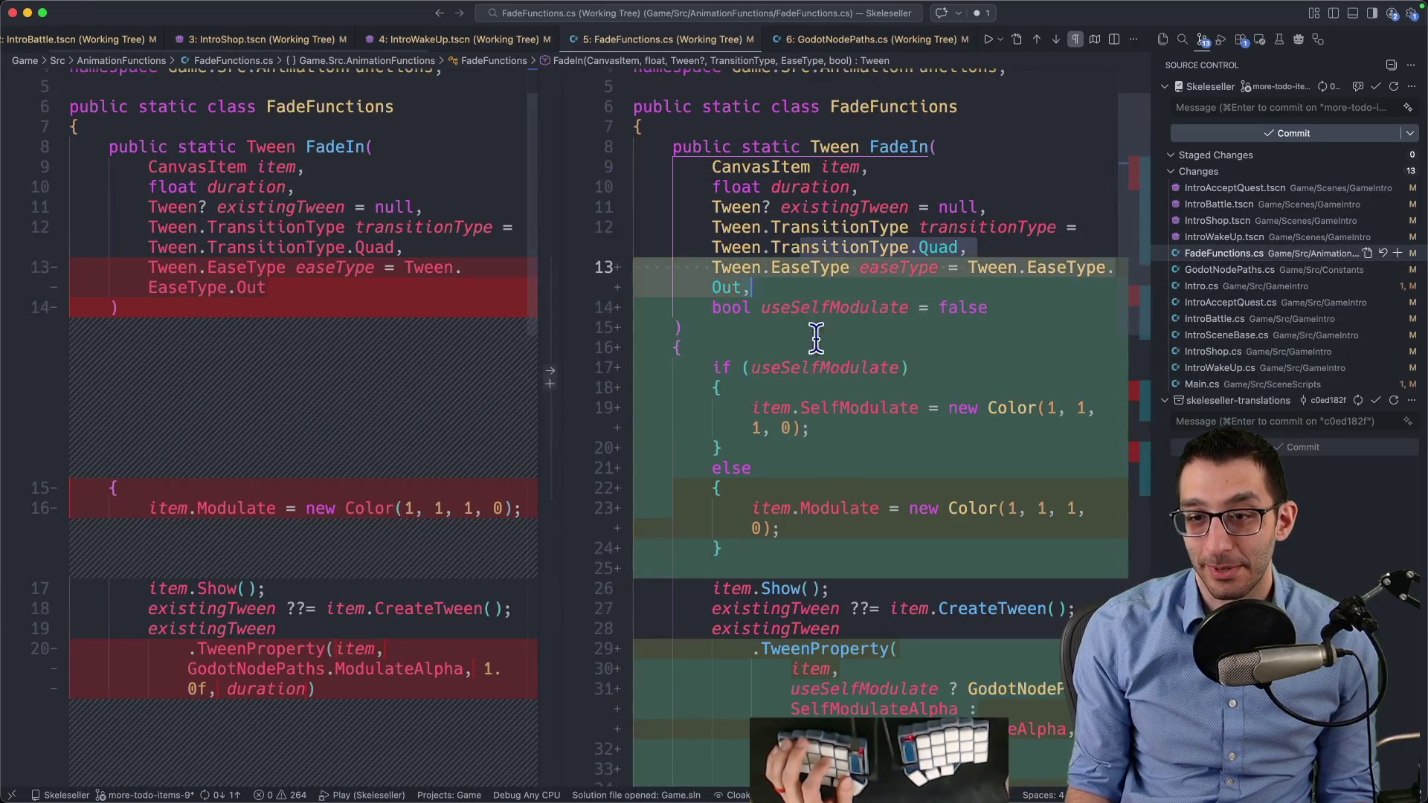
pyautogui.scroll(-10, 927, 577)
pyautogui.scroll(7, 912, 510)
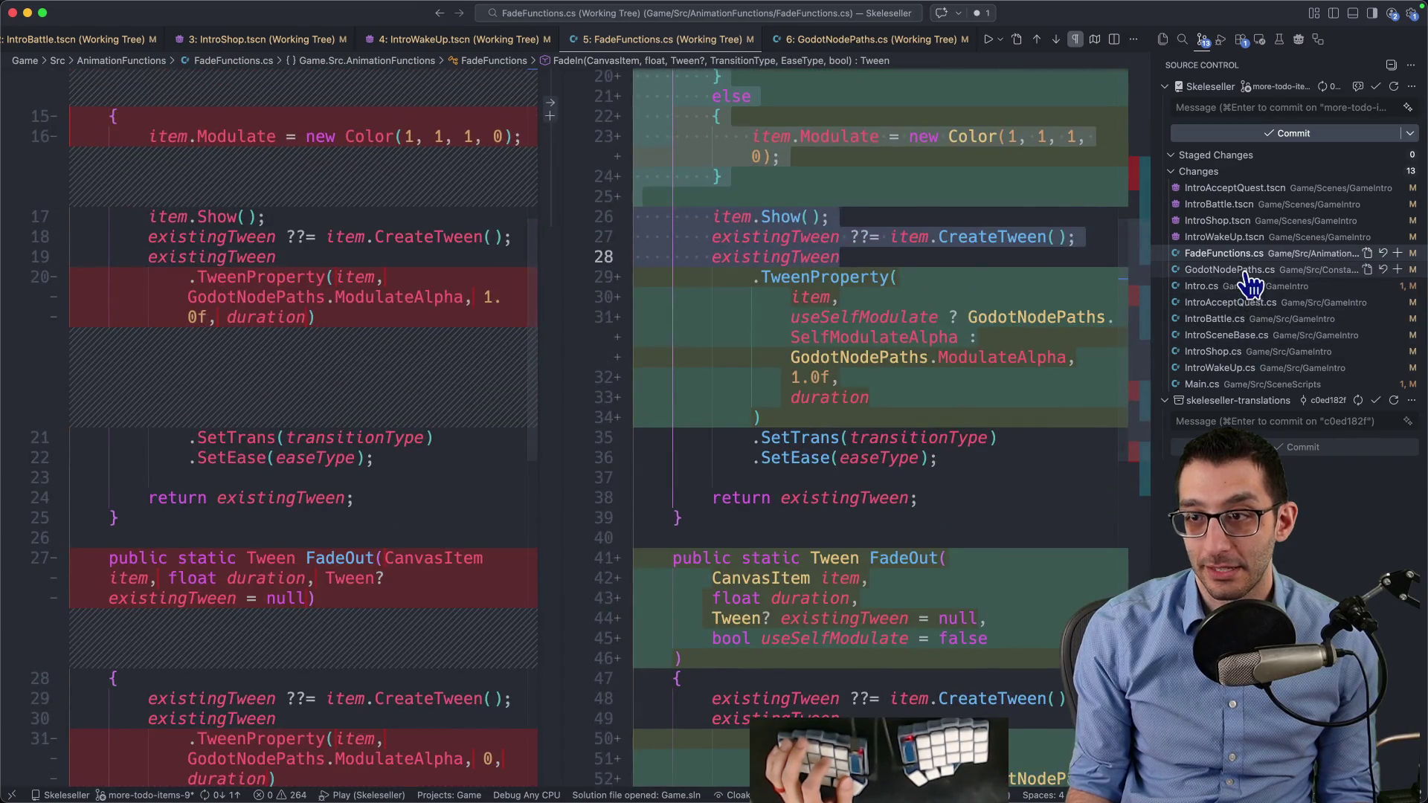
# View the GodotNodePaths.cs, Intro.cs and IntroAcceptQuest.cs diffs, then the combined 13-file view
pyautogui.click(1247, 273)
pyautogui.click(1239, 287)
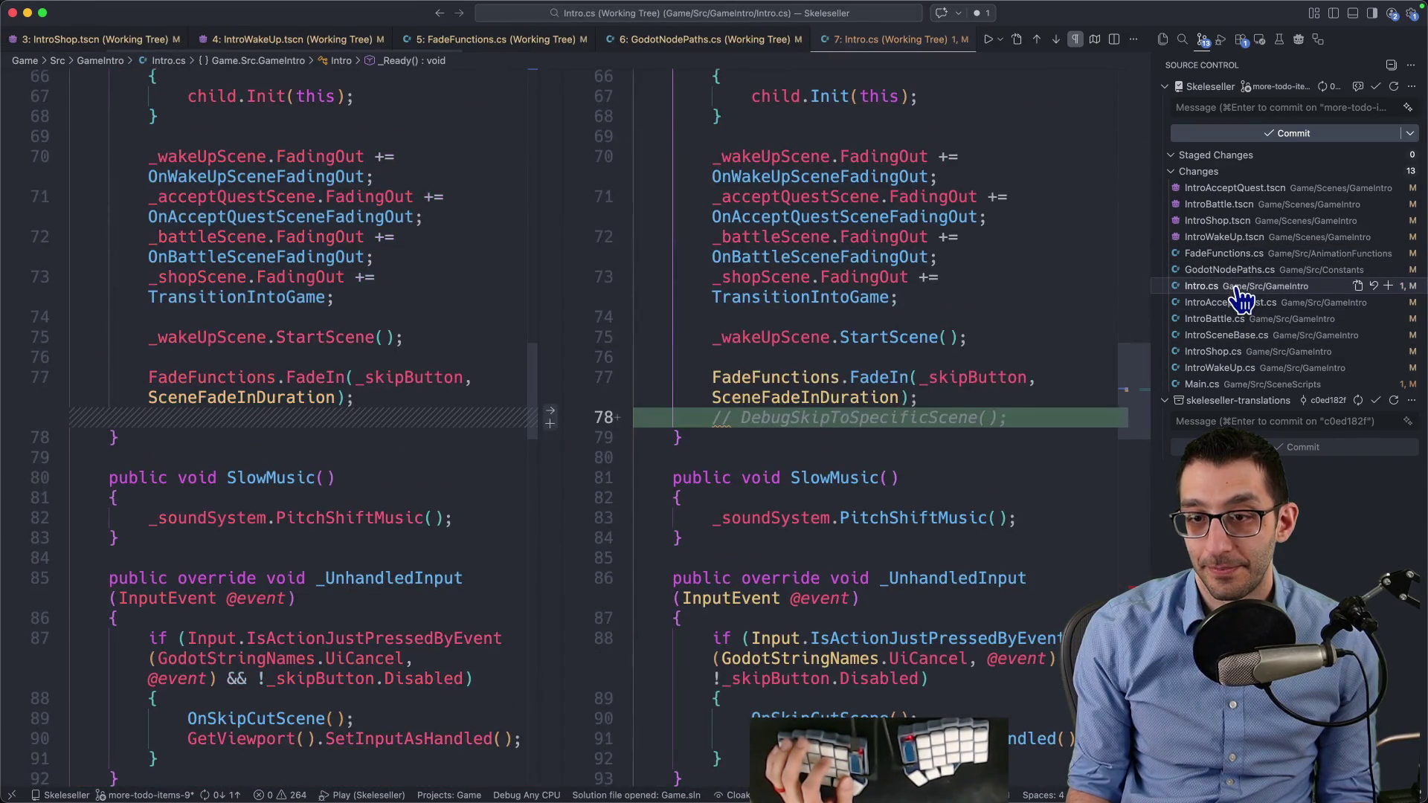
pyautogui.click(1233, 302)
pyautogui.press('Up')
pyautogui.hotkey('alt', 'F5')
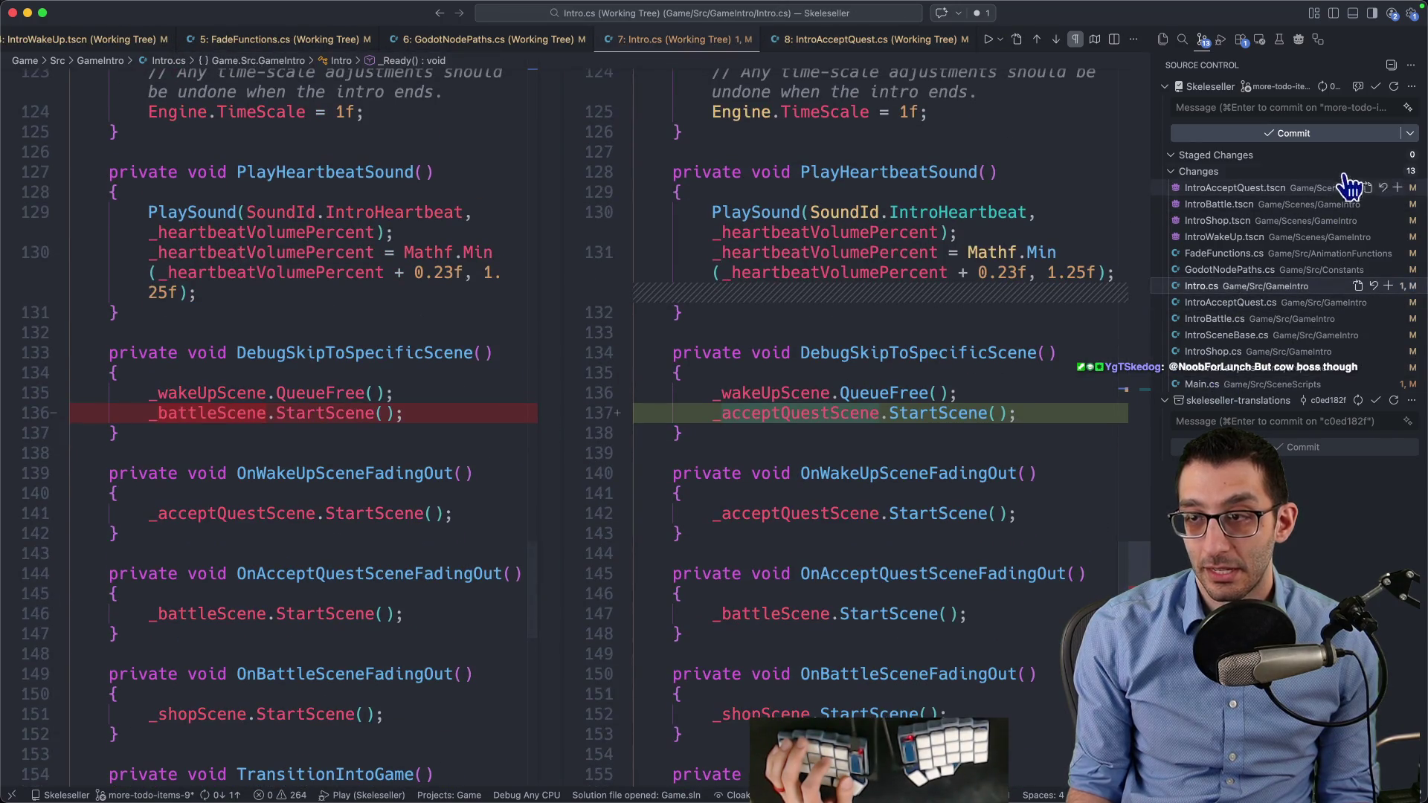
pyautogui.click(1358, 171)
# Scroll through the full multi-file Git changes diff to review every modification
pyautogui.scroll(-20, 929, 361)
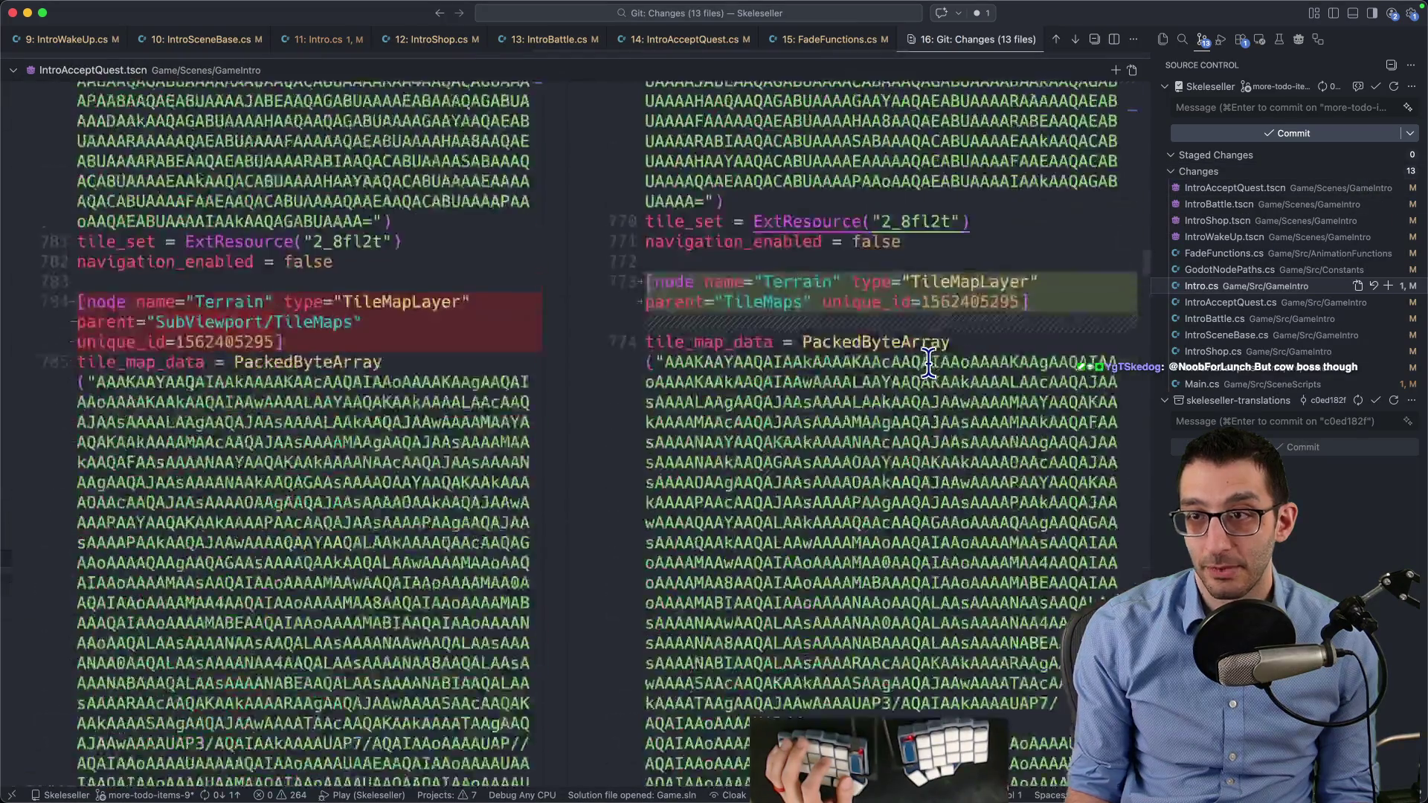
pyautogui.scroll(-20, 929, 364)
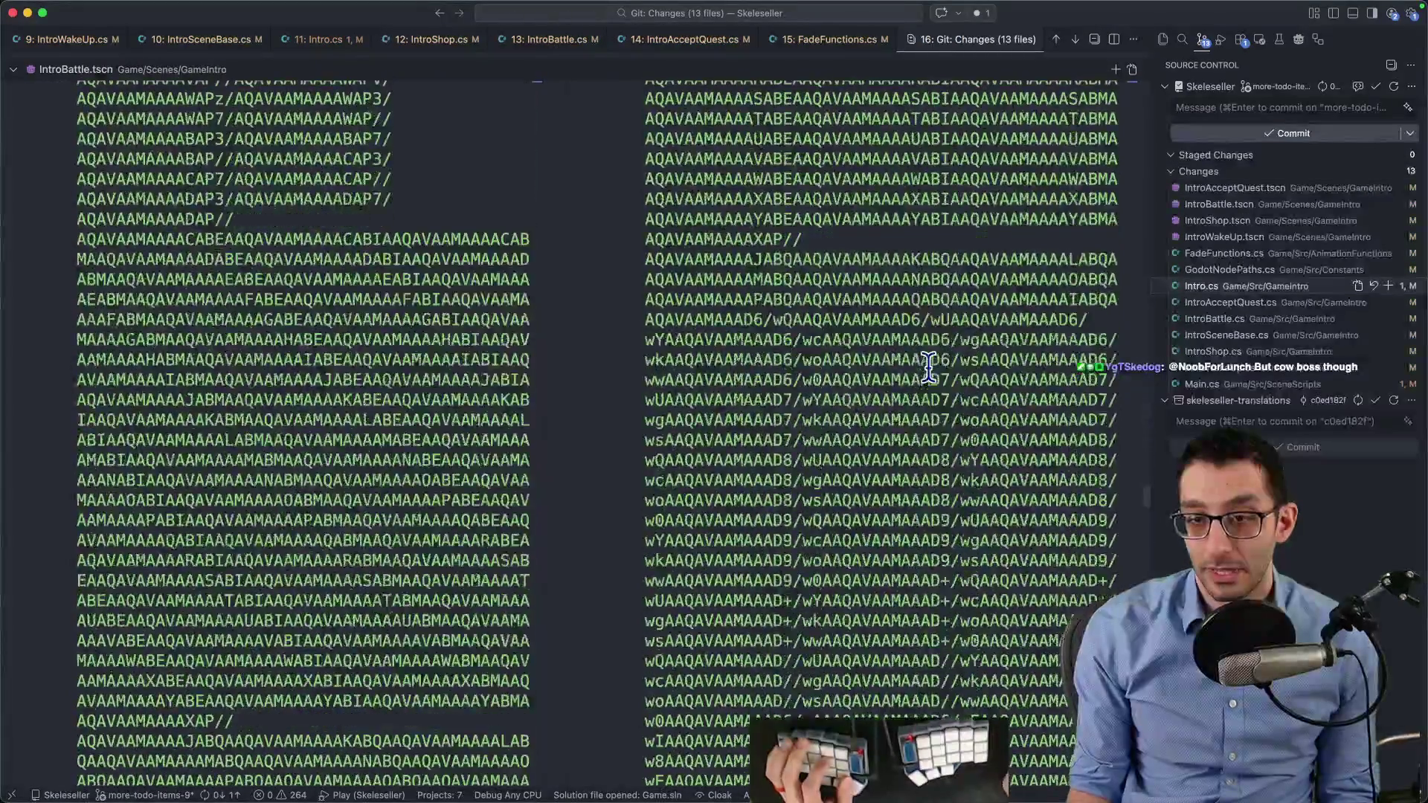
pyautogui.scroll(-10, 929, 372)
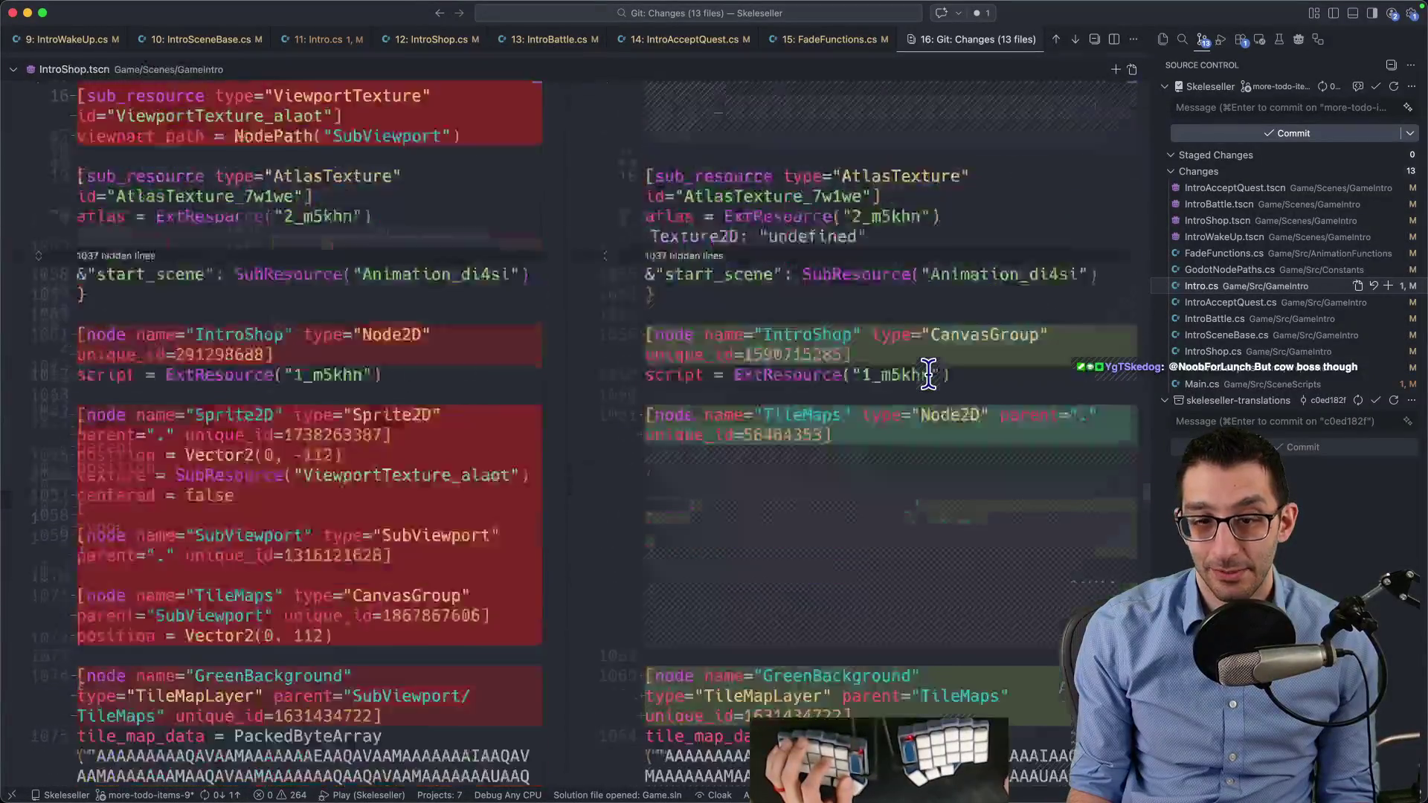
pyautogui.scroll(3, 928, 371)
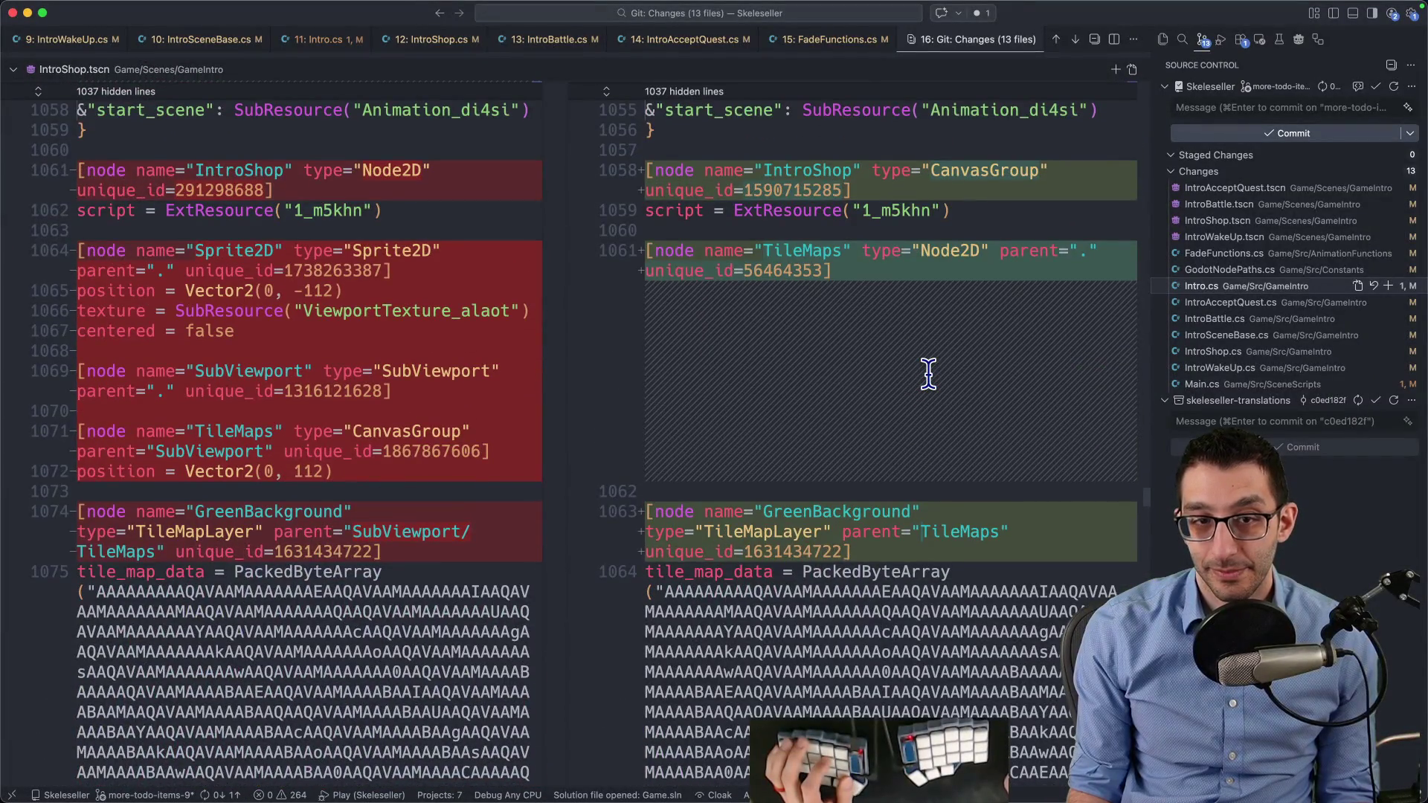
pyautogui.scroll(-15, 929, 372)
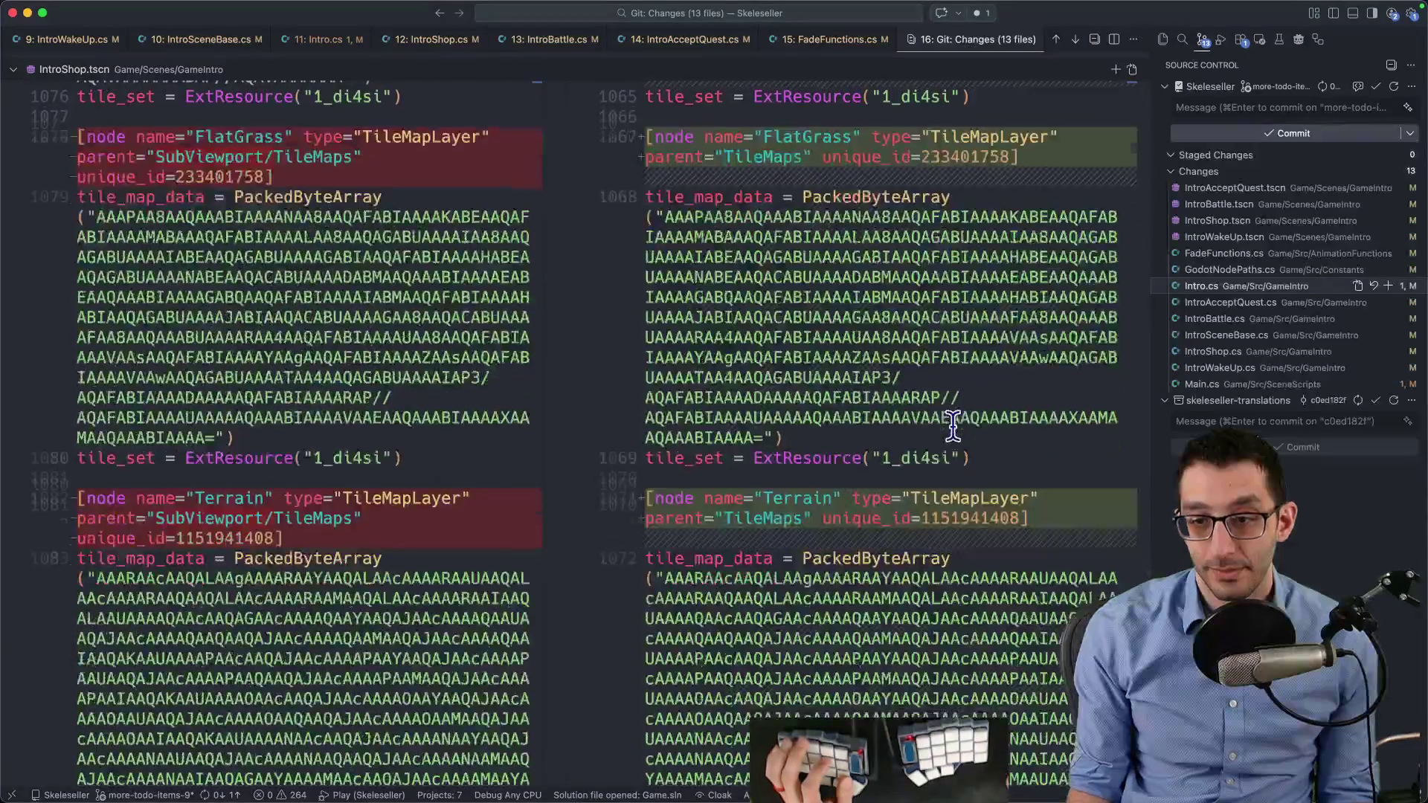
pyautogui.scroll(-20, 955, 431)
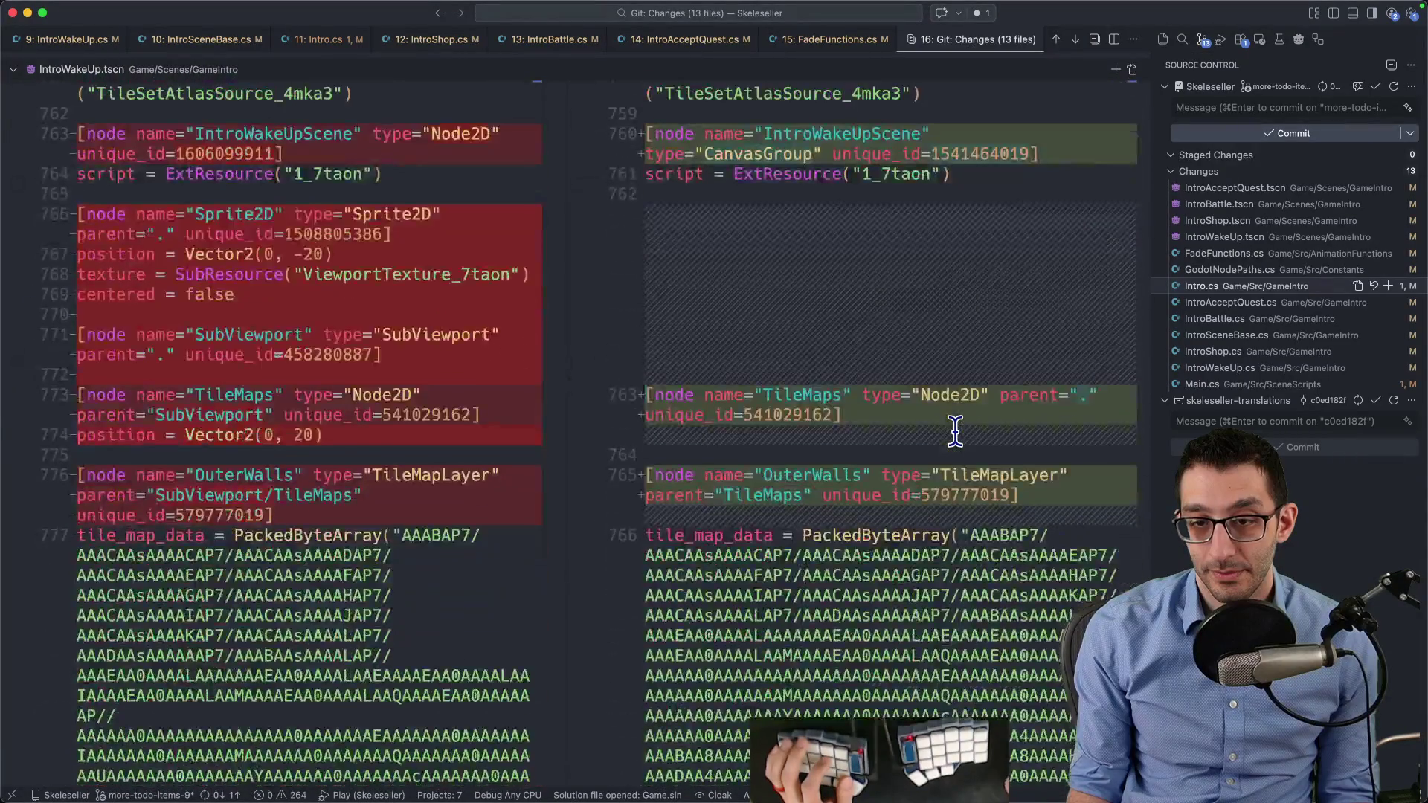
pyautogui.scroll(-20, 955, 432)
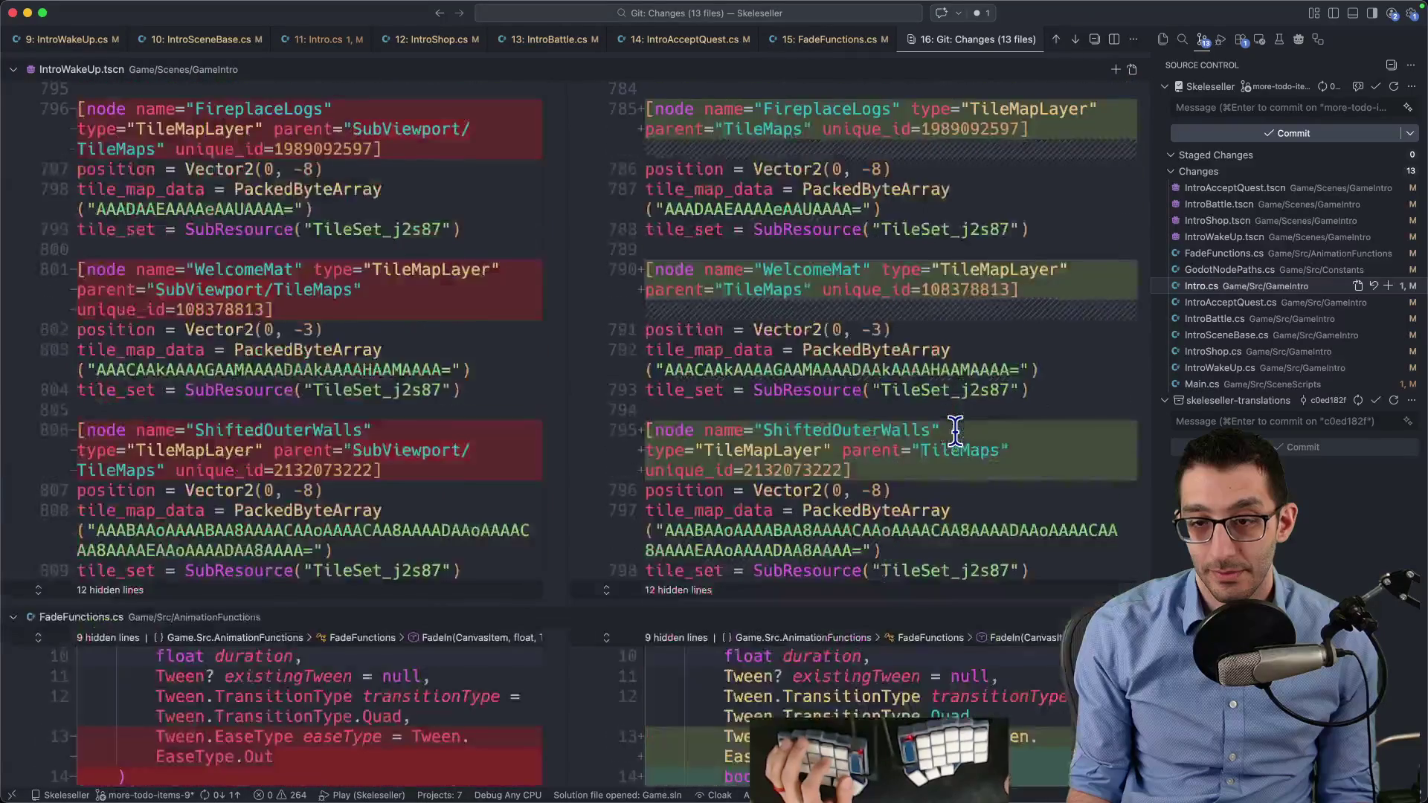
pyautogui.scroll(-5, 955, 431)
pyautogui.scroll(-20, 954, 435)
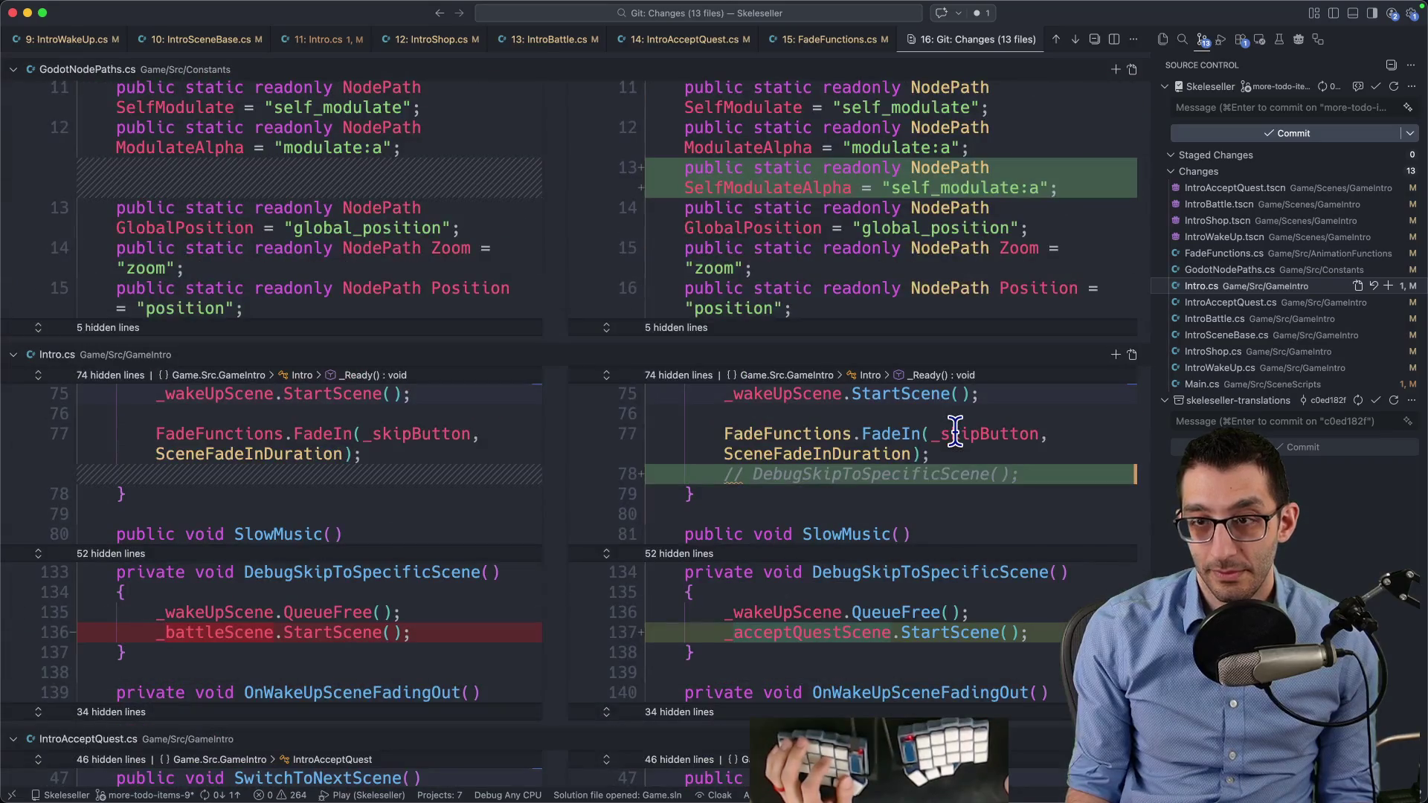
pyautogui.scroll(-6, 954, 433)
pyautogui.scroll(-8, 955, 432)
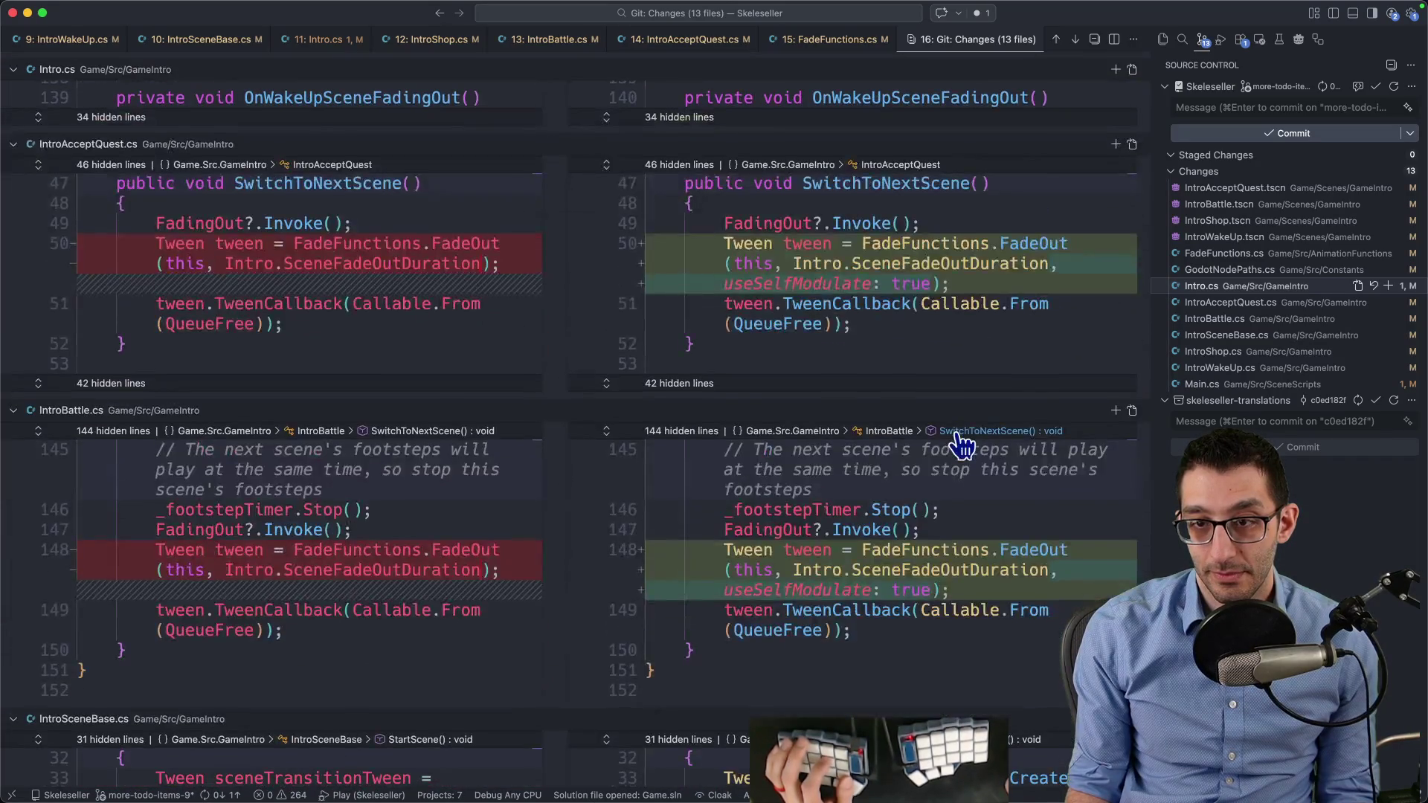
pyautogui.scroll(-20, 962, 444)
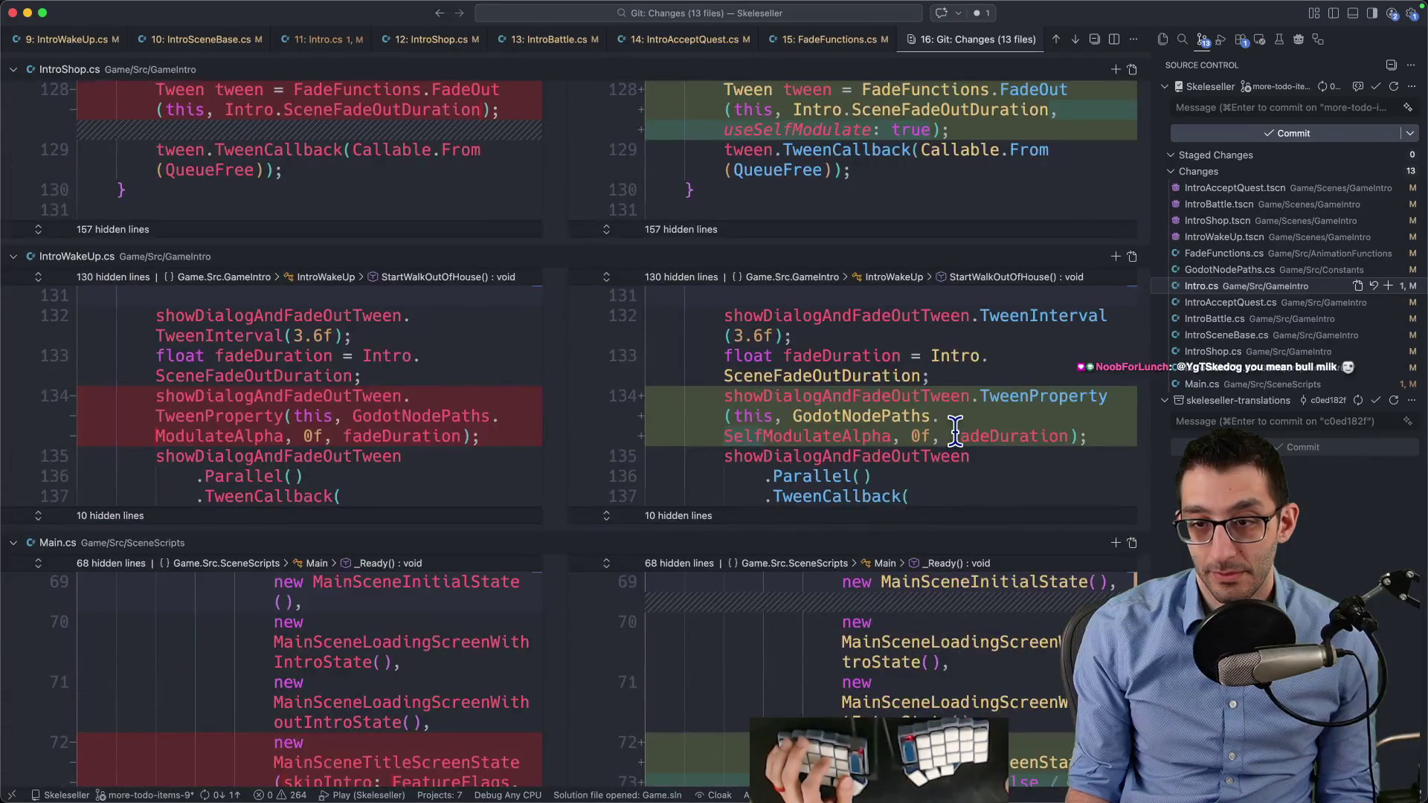
pyautogui.scroll(5, 955, 434)
pyautogui.scroll(-8, 957, 438)
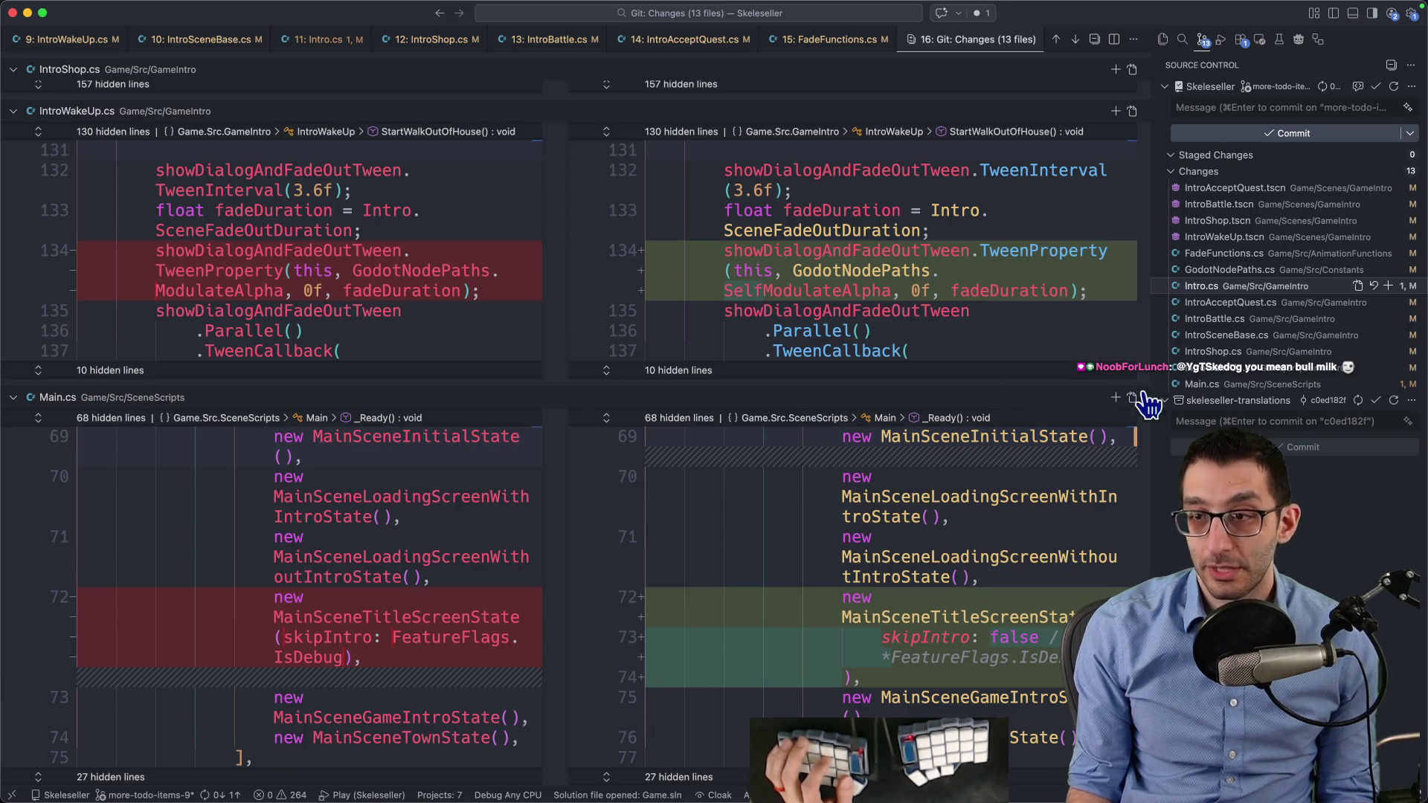
# Open the IntroWakeUp.cs diff and request discarding the 12 changed files above Main.cs
pyautogui.click(1197, 367)
pyautogui.keyDown('shift'); pyautogui.click(1264, 188); pyautogui.keyUp('shift')
pyautogui.click(1382, 188)
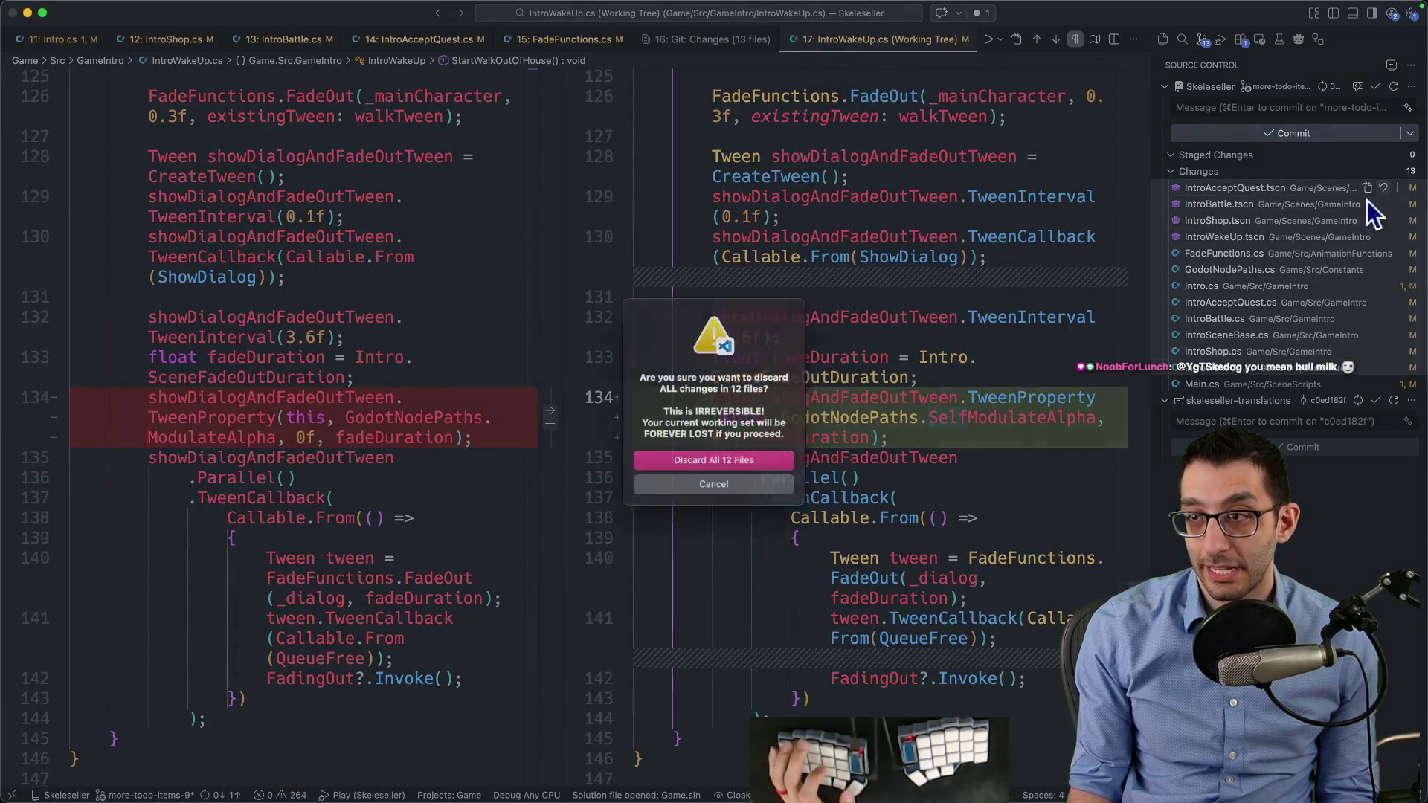
# Confirm discarding the changes in all 12 files, leaving only Main.cs modified
pyautogui.click(765, 456)
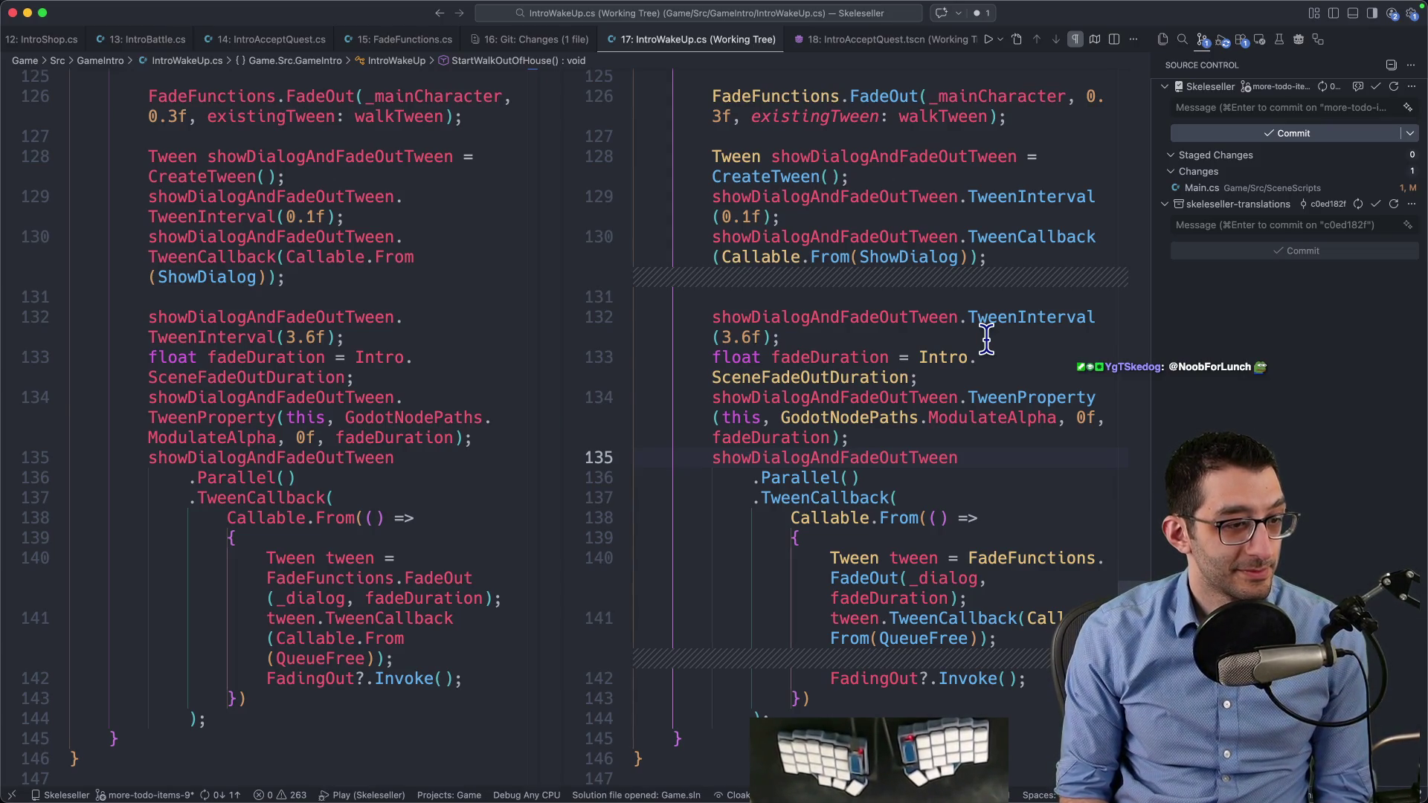
# Launch the game in debug with F5
pyautogui.press('F5')
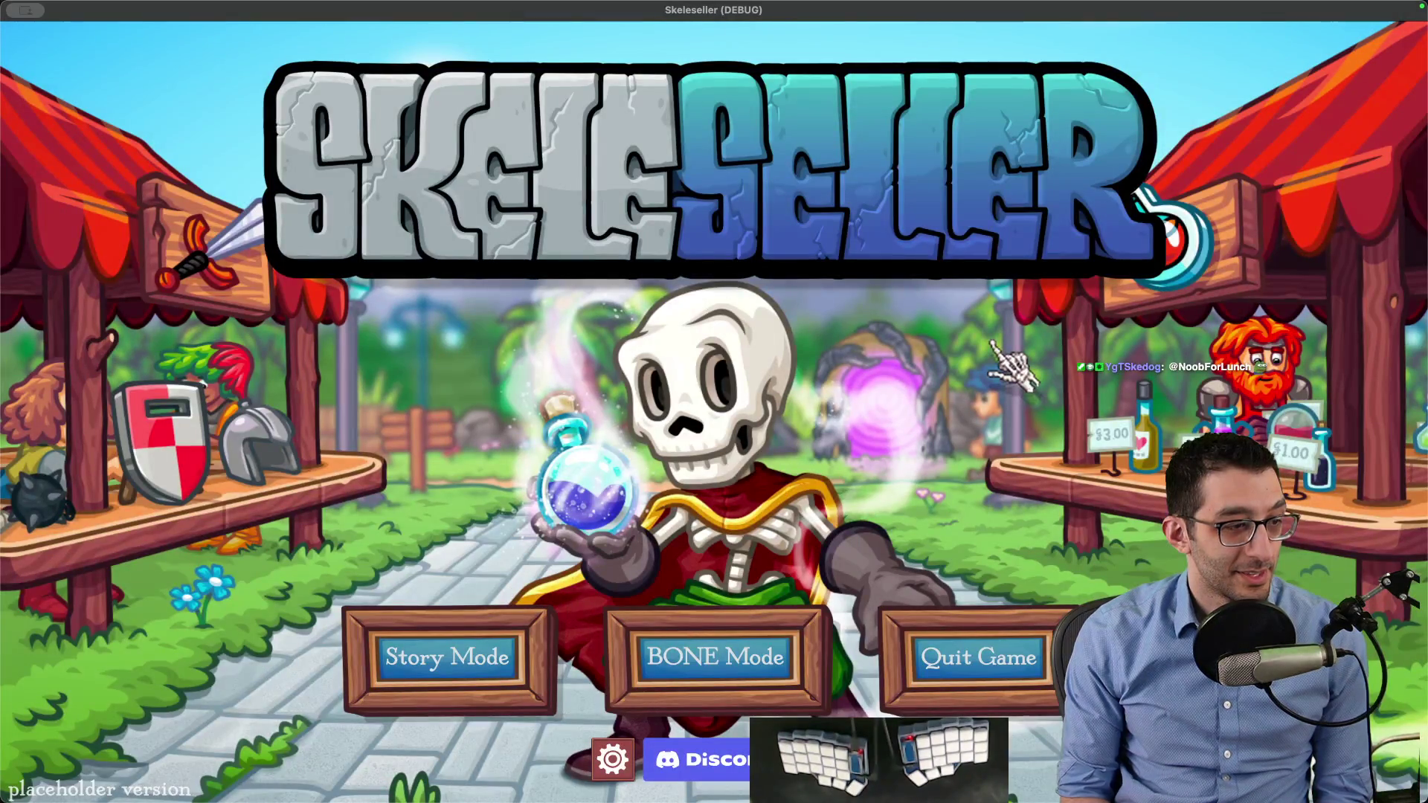
# Start a new Story Mode game instead of continuing the saved one
pyautogui.click(521, 610)
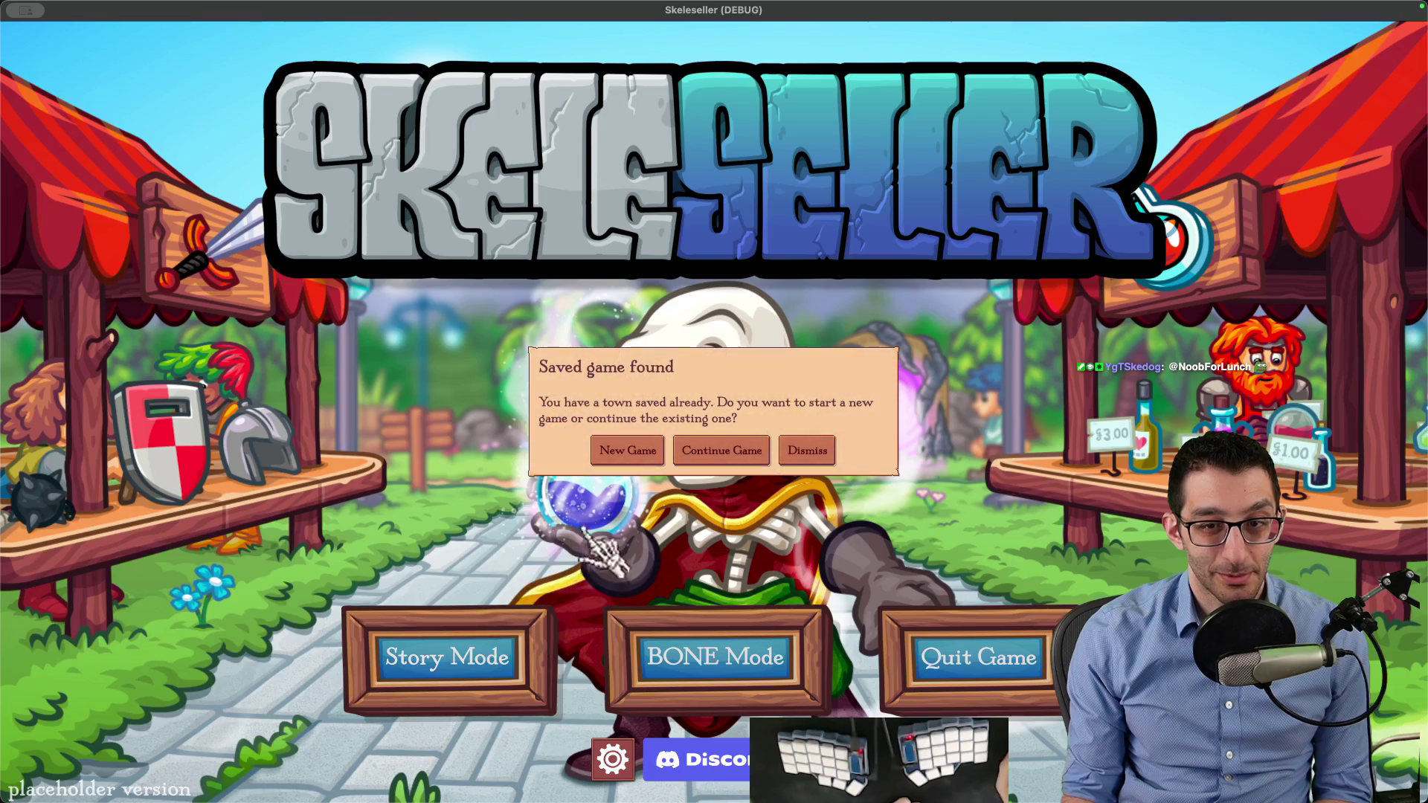
pyautogui.click(628, 447)
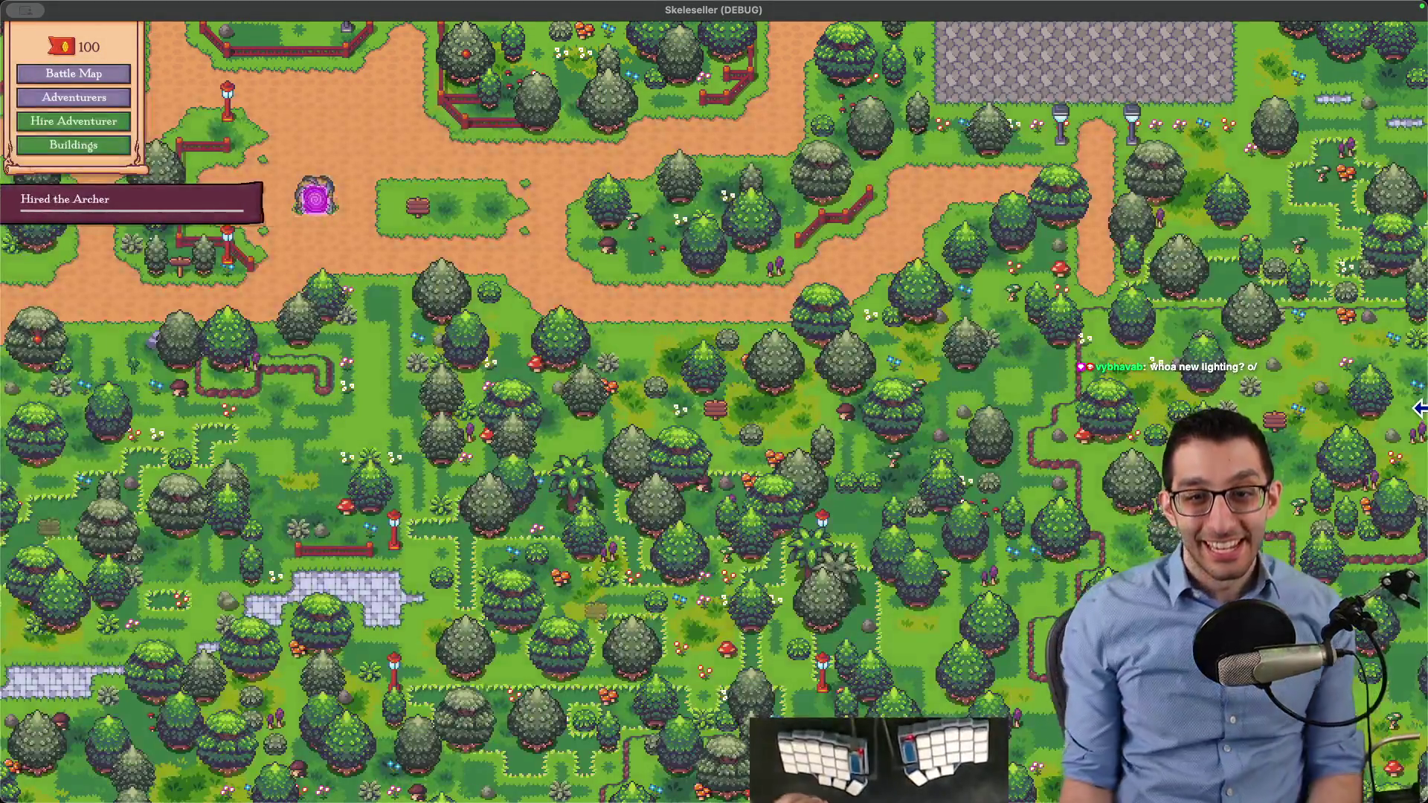
# Return to Godot and reload the externally changed scene files from disk
pyautogui.moveTo(843, 766)
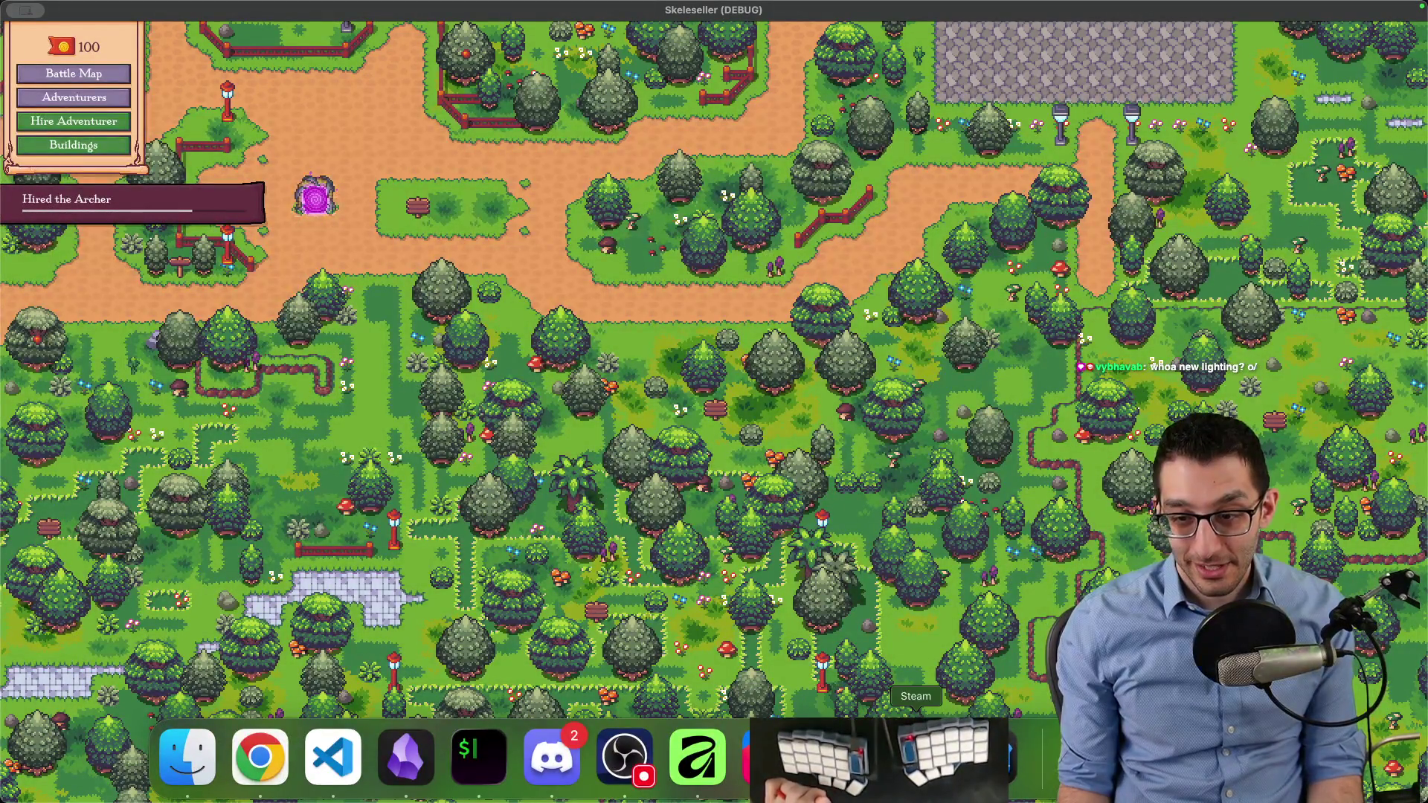
pyautogui.click(973, 757)
pyautogui.click(685, 503)
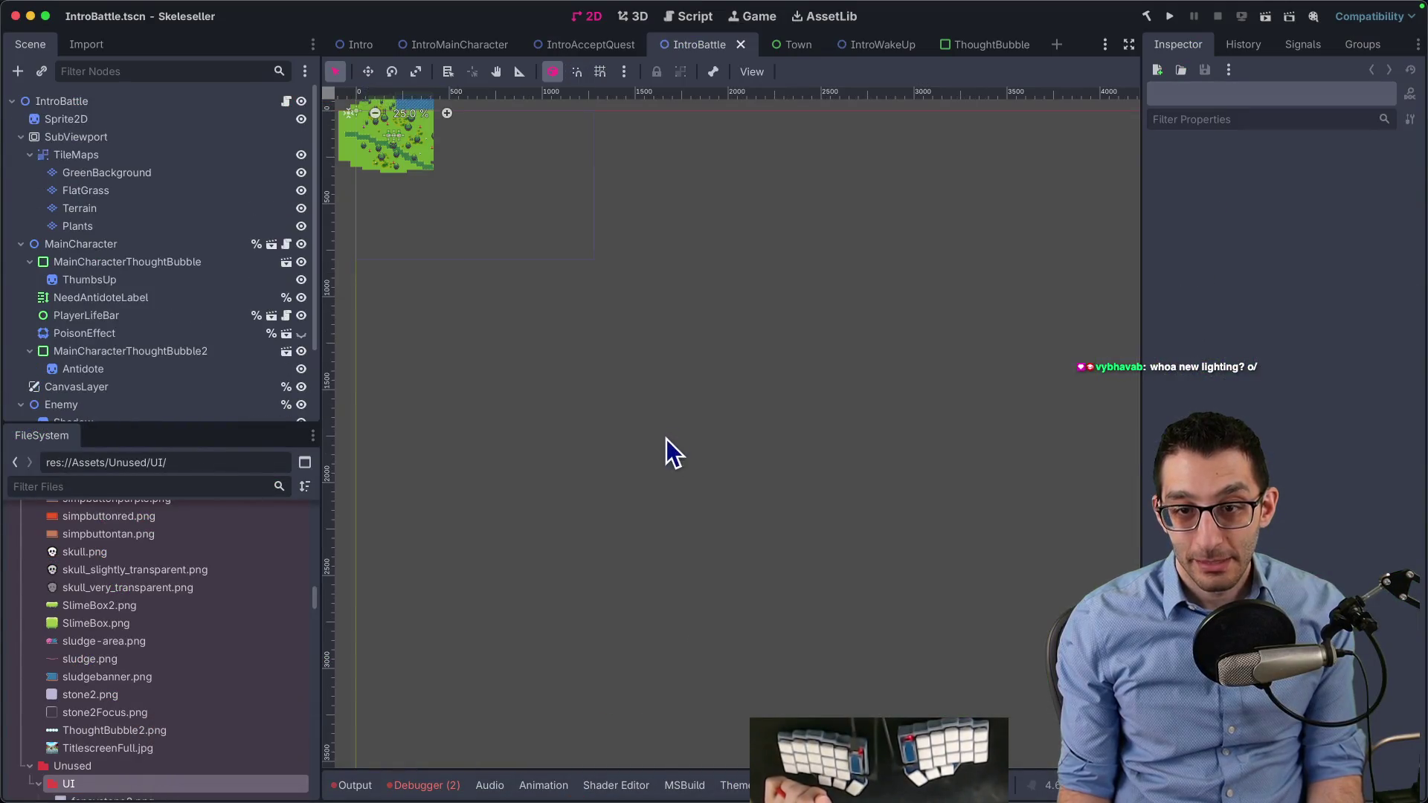
# Test fading the TileMaps node's Modulate alpha, then restore it to 255
pyautogui.scroll(10, 426, 193)
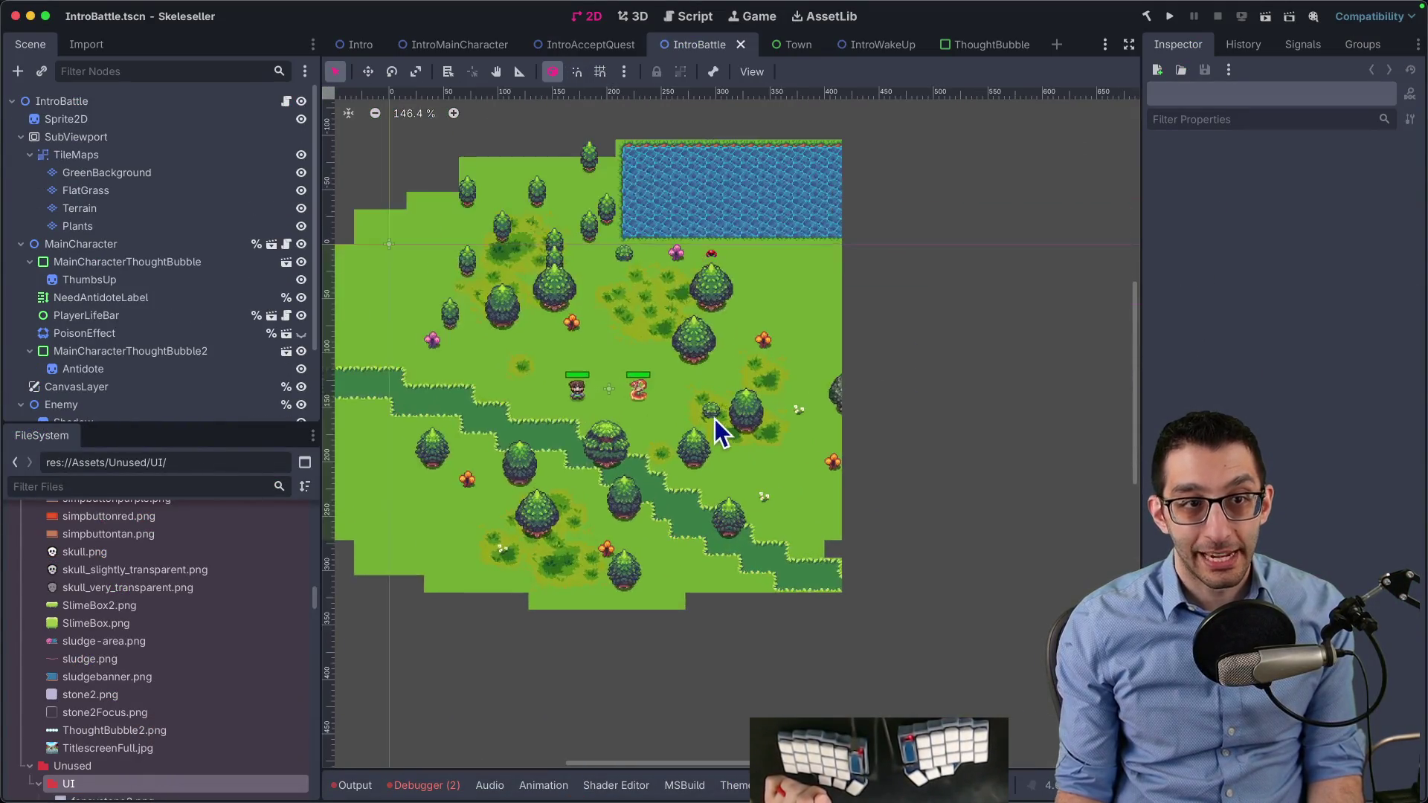
pyautogui.scroll(5, 383, 281)
pyautogui.click(76, 155)
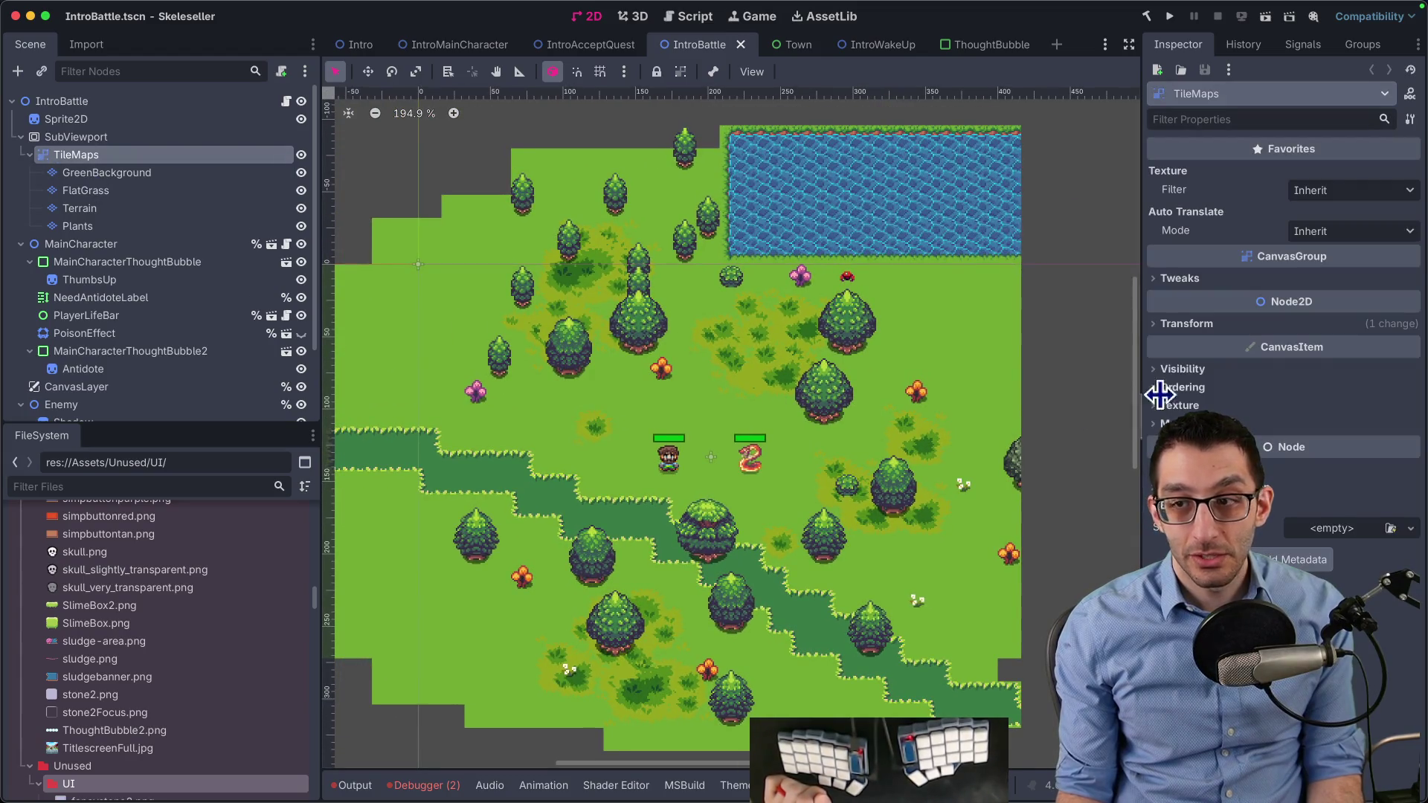
pyautogui.click(1212, 371)
pyautogui.click(1311, 412)
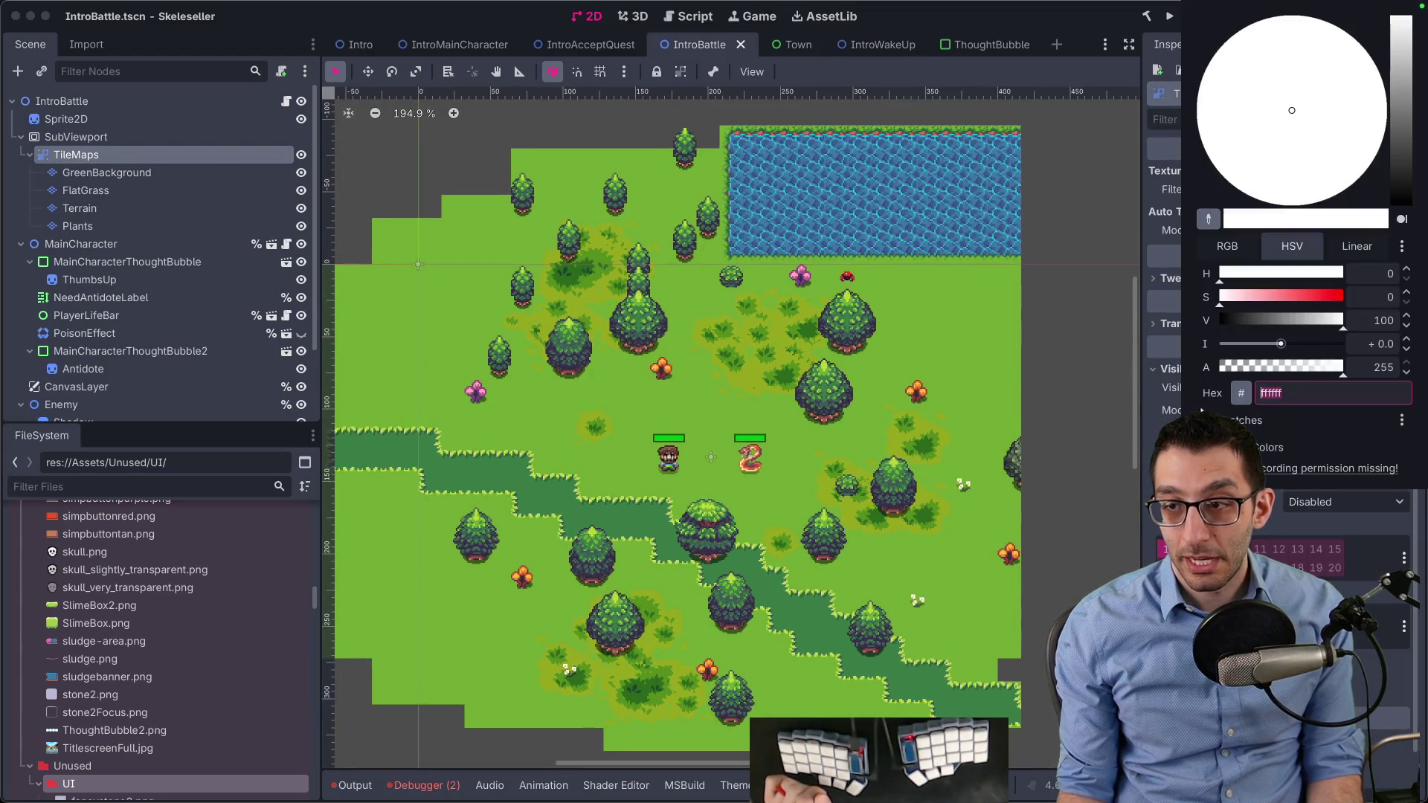
pyautogui.click(1310, 369)
pyautogui.moveTo(1308, 369)
pyautogui.mouseDown()
pyautogui.moveTo(1323, 372)
pyautogui.moveTo(1269, 371)
pyautogui.mouseUp()
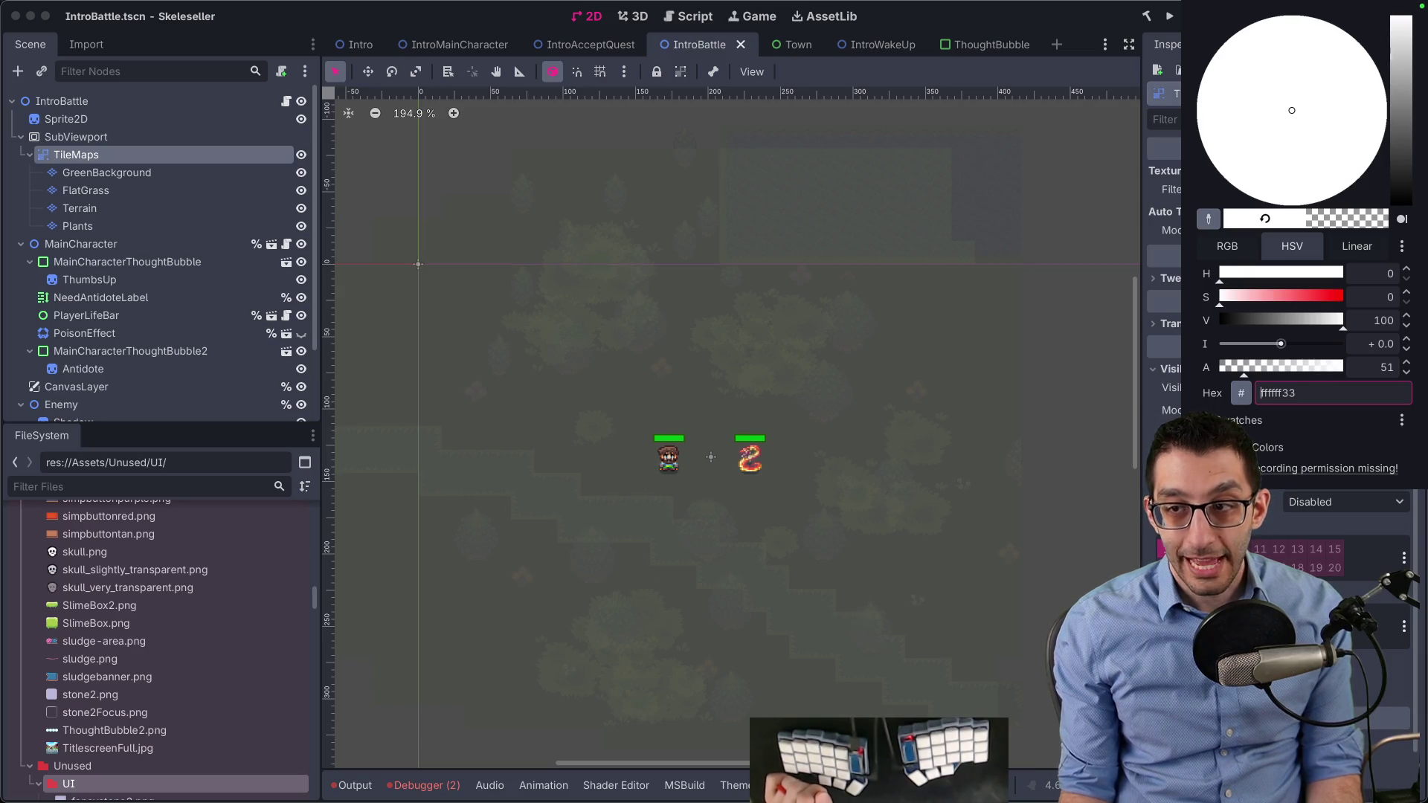
pyautogui.moveTo(1251, 381); pyautogui.dragTo(1351, 383)
pyautogui.click(831, 387)
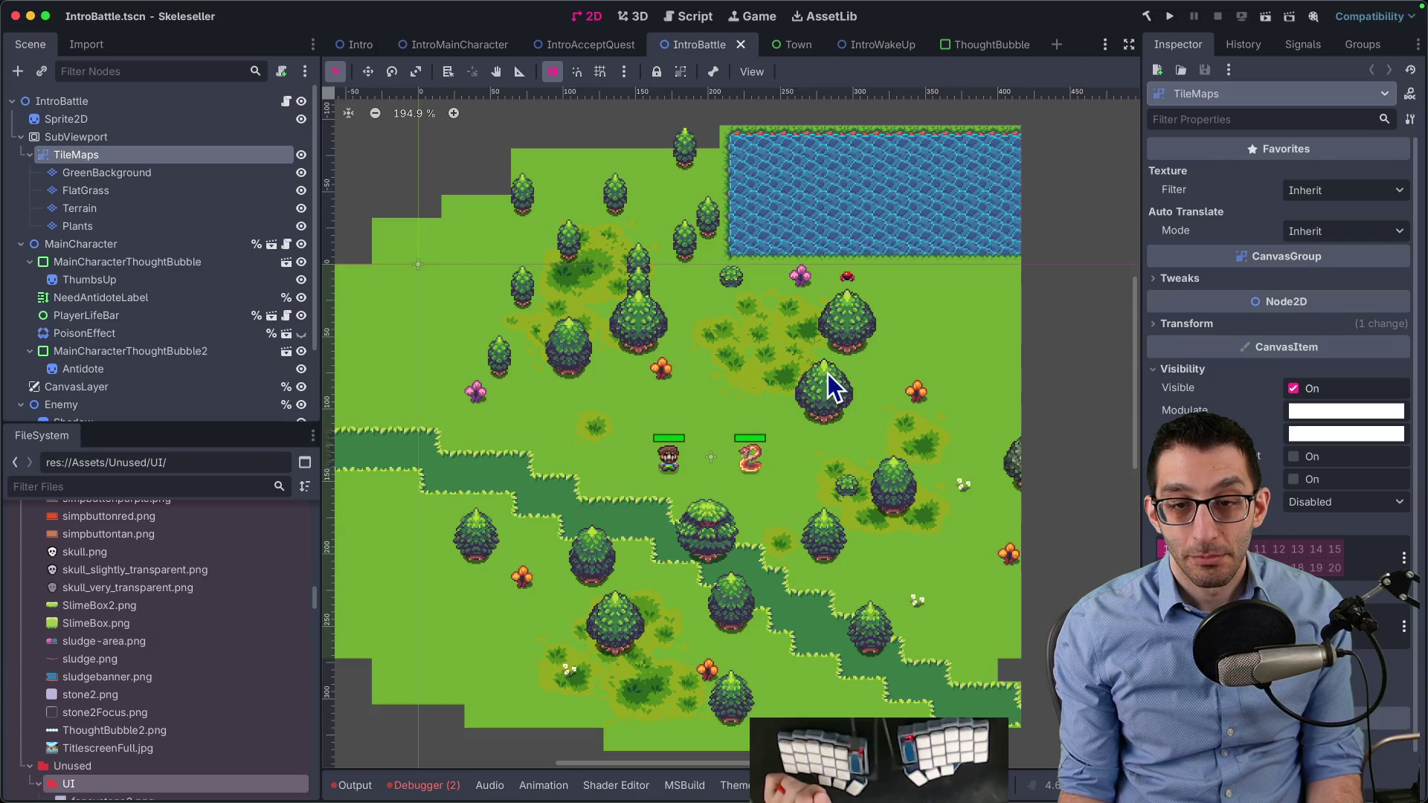
# Change the TileMaps node in the open scene from CanvasGroup to Node2D
pyautogui.rightClick(90, 158)
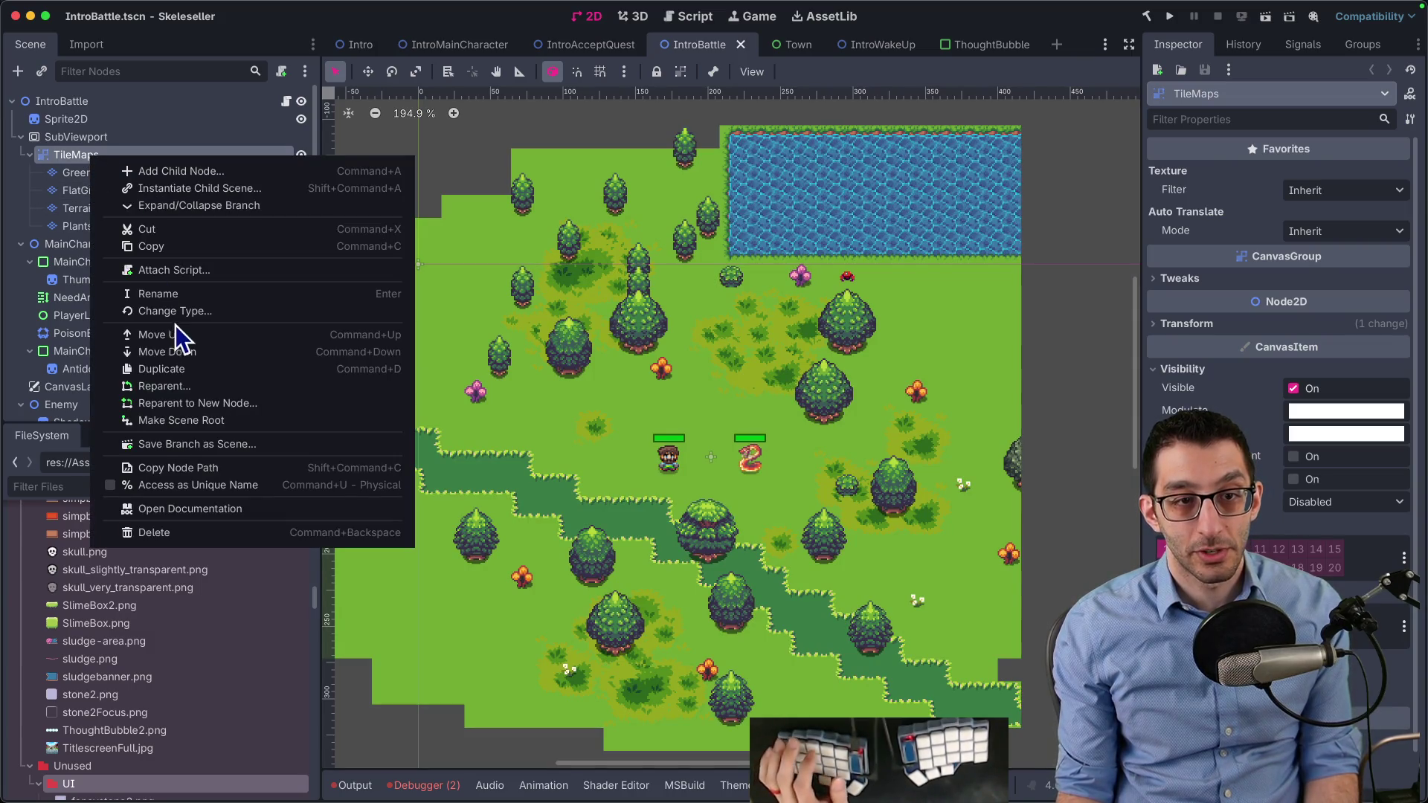
pyautogui.click(180, 314)
pyautogui.write('node2')
pyautogui.press('Return')
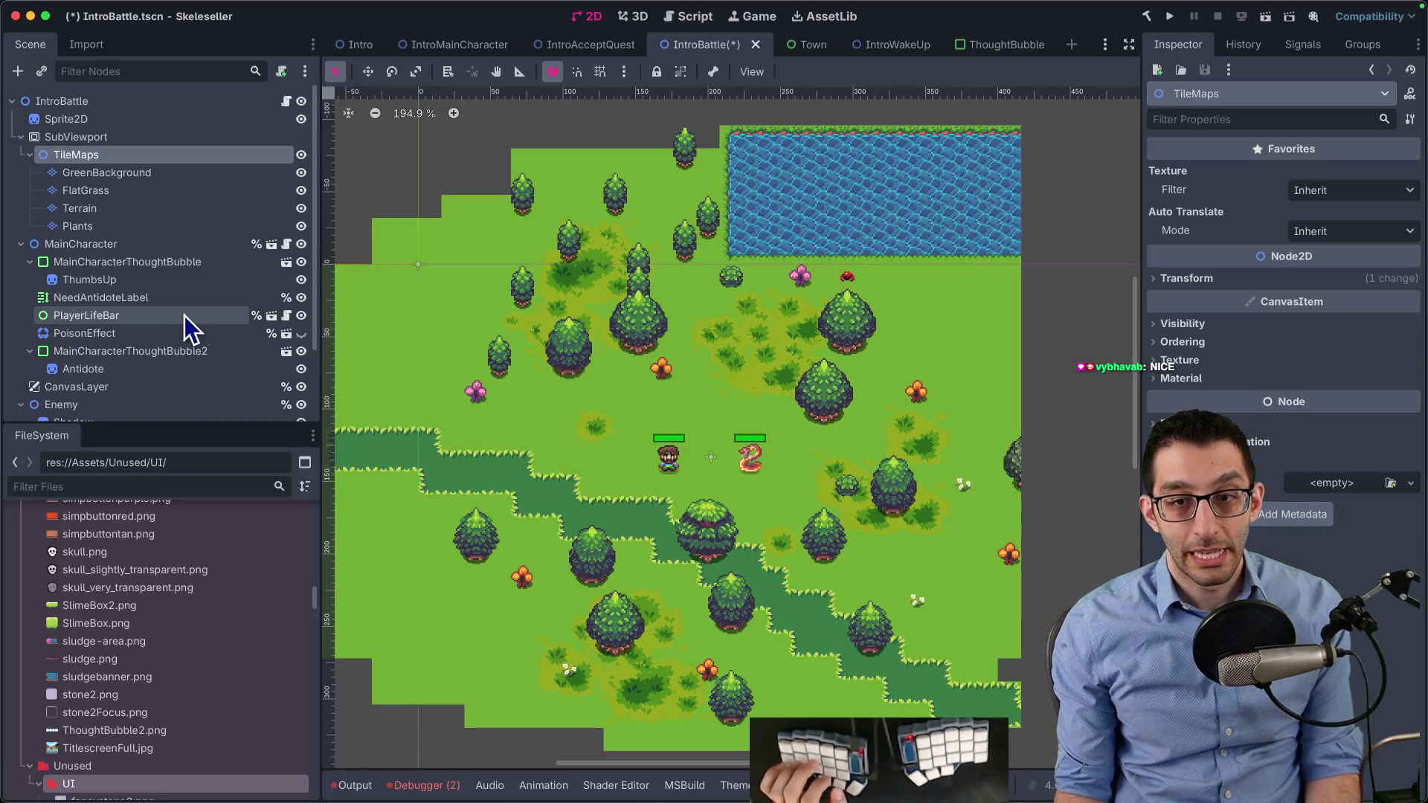
# Change the IntroAcceptQuest scene's TileMaps node type to Node2D
pyautogui.click(572, 42)
pyautogui.click(15, 150)
pyautogui.rightClick(98, 154)
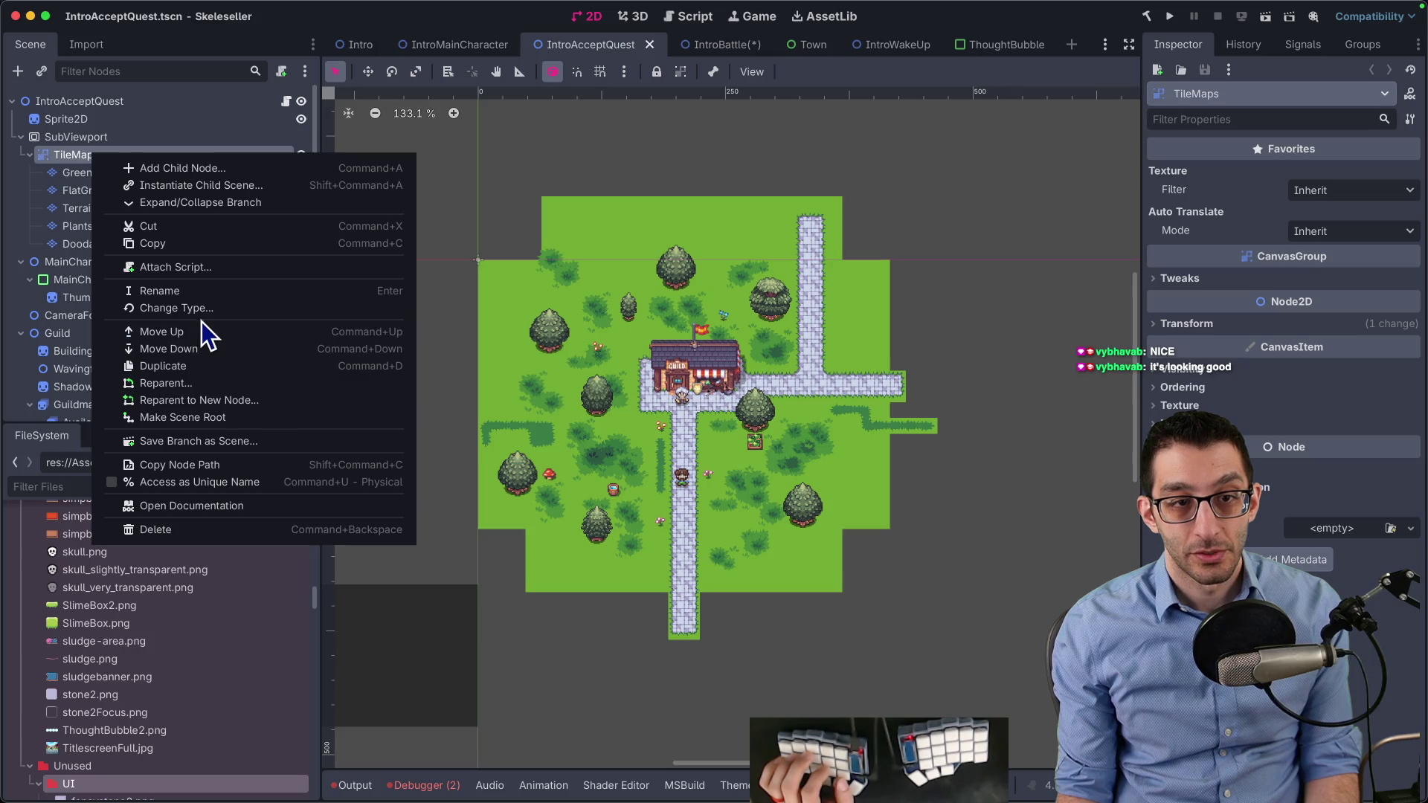
pyautogui.click(204, 315)
pyautogui.write('node2')
pyautogui.press('Return')
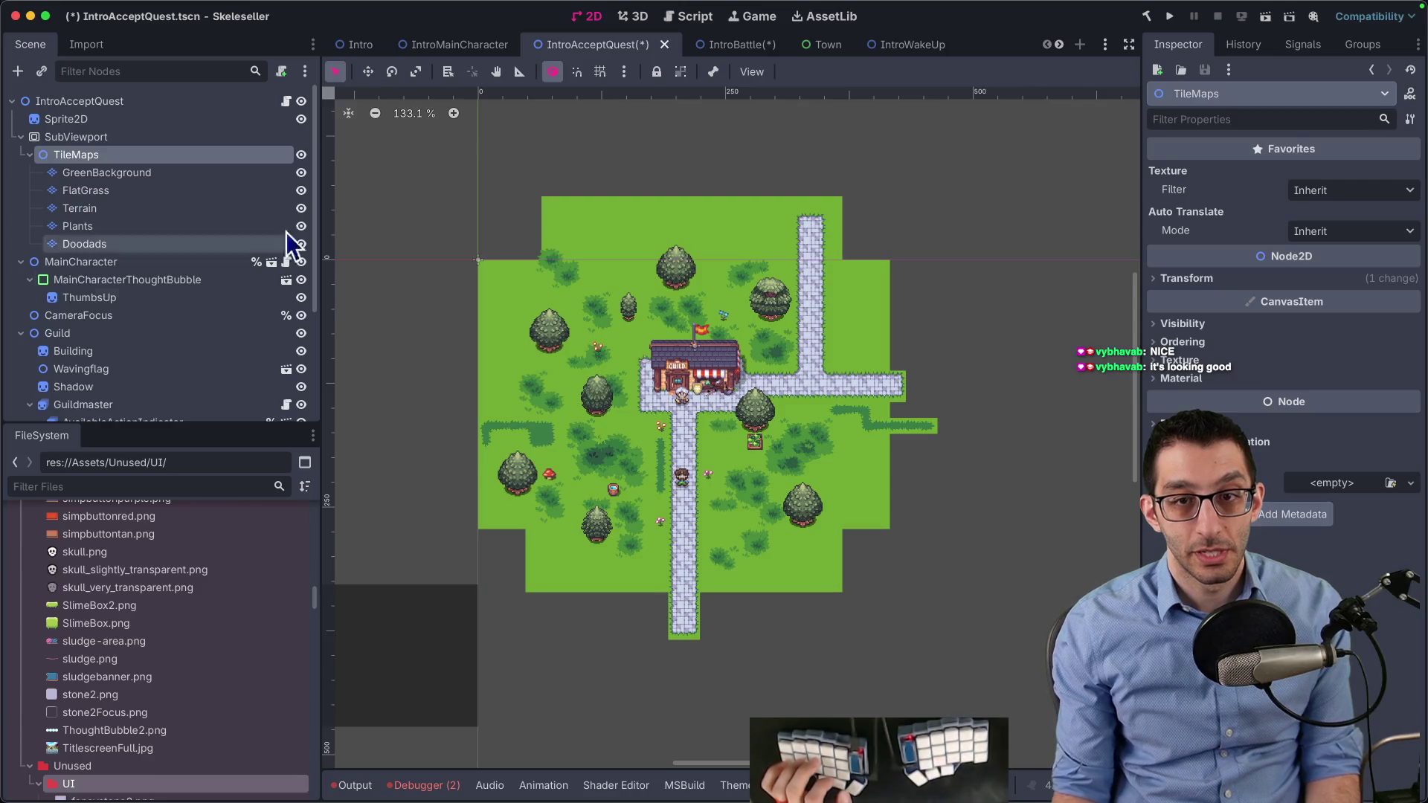
# Open the IntroBattle scene via quick search and change its TileMaps node to Node2D
pyautogui.click(440, 47)
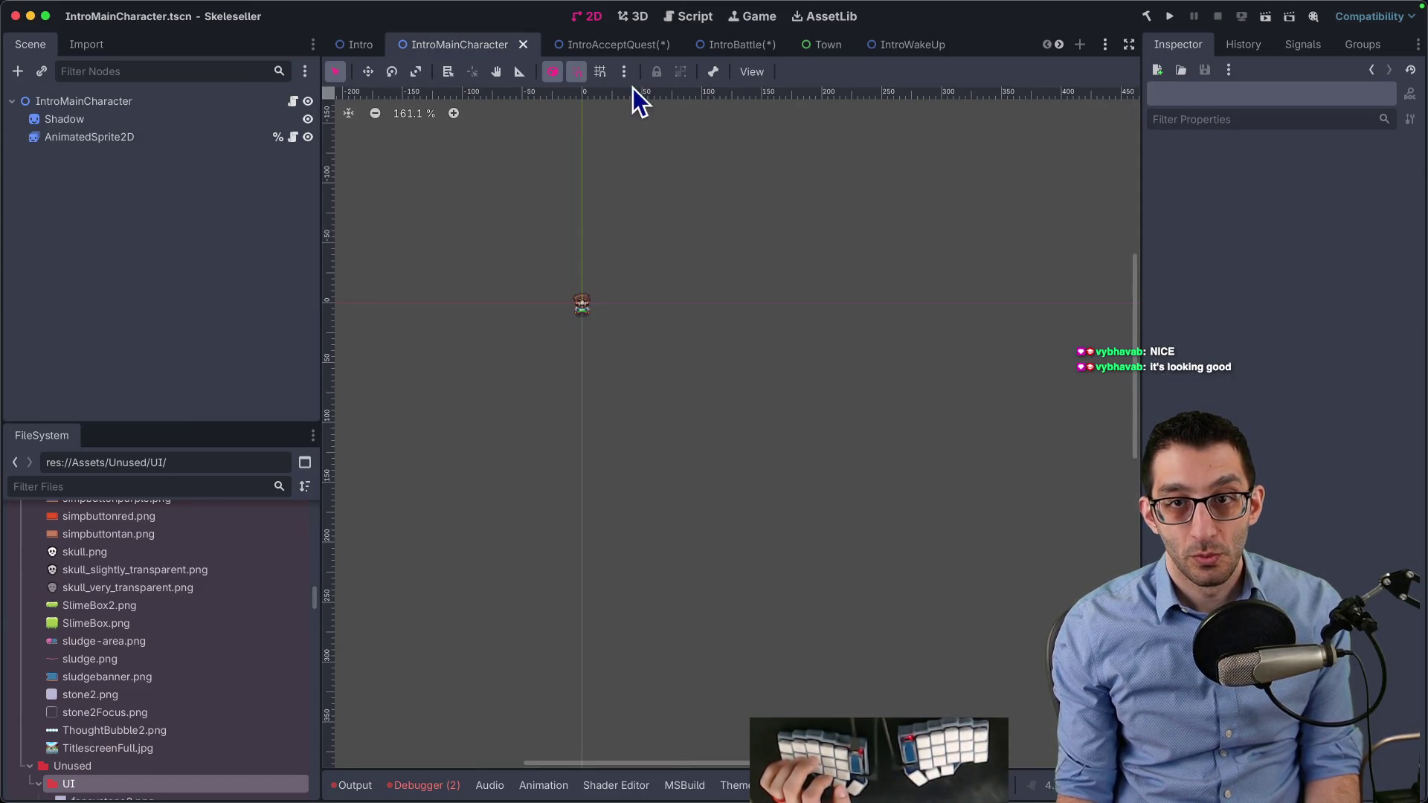
pyautogui.click(882, 47)
pyautogui.click(111, 160)
pyautogui.press('super+shift+o')
pyautogui.write('introbattle')
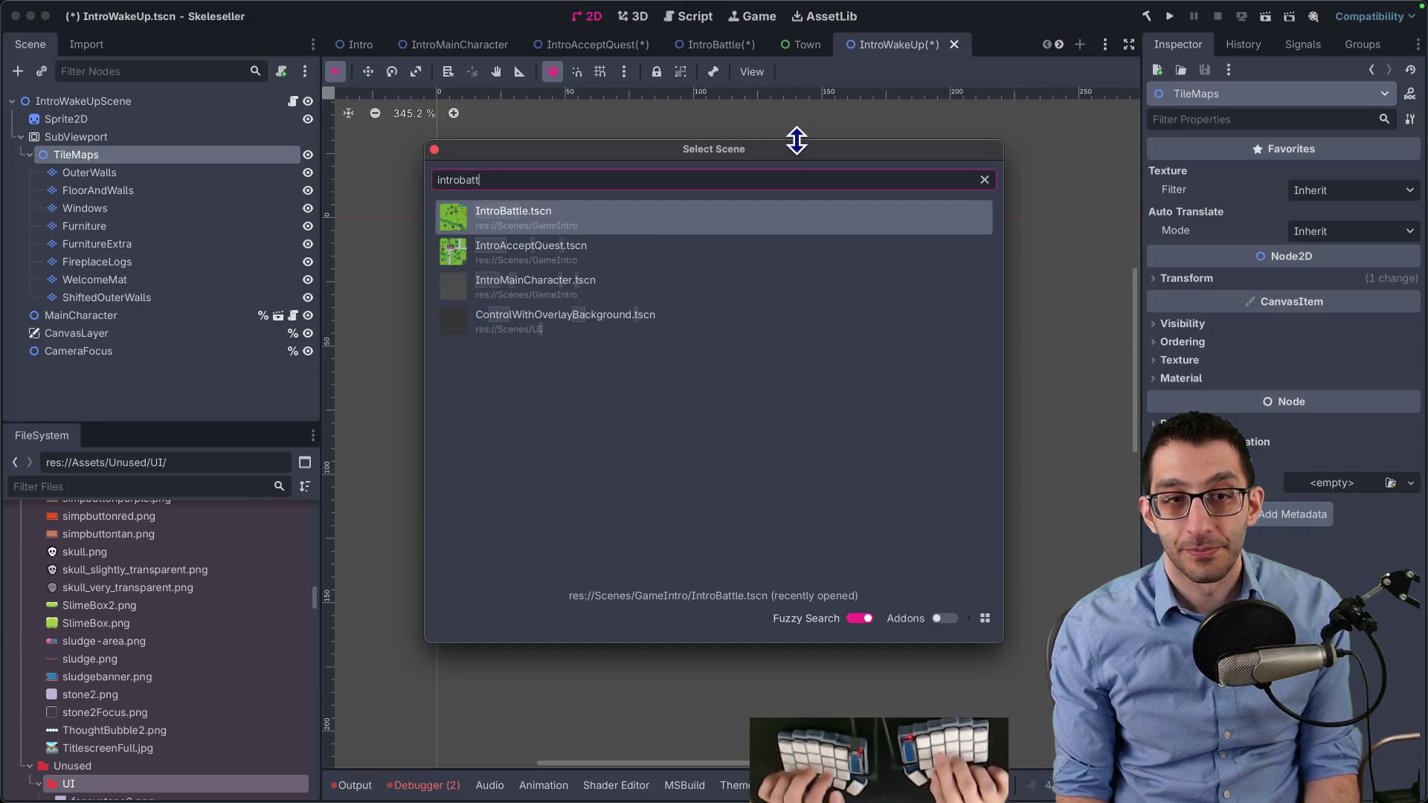
pyautogui.press('Return')
pyautogui.rightClick(67, 156)
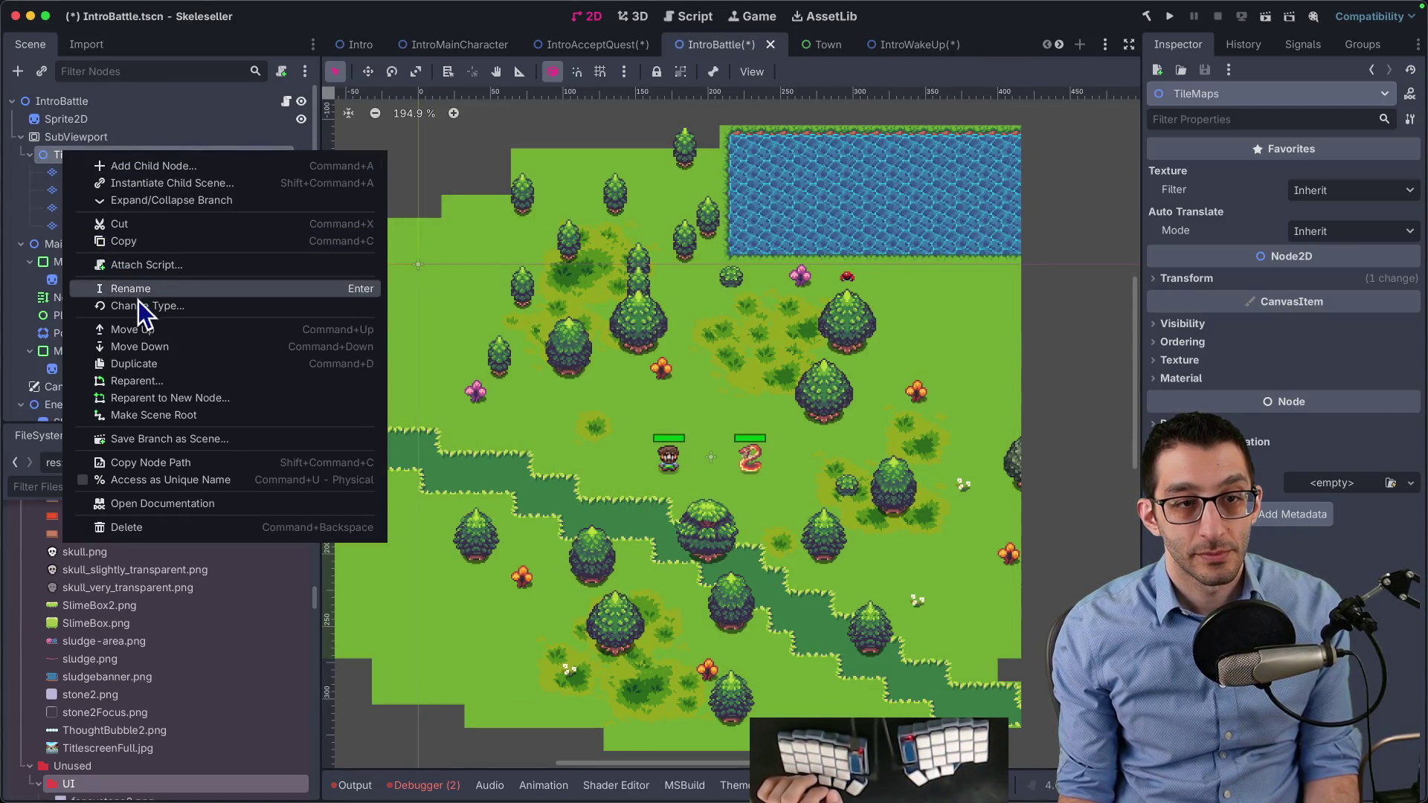
pyautogui.click(141, 307)
pyautogui.press('Return')
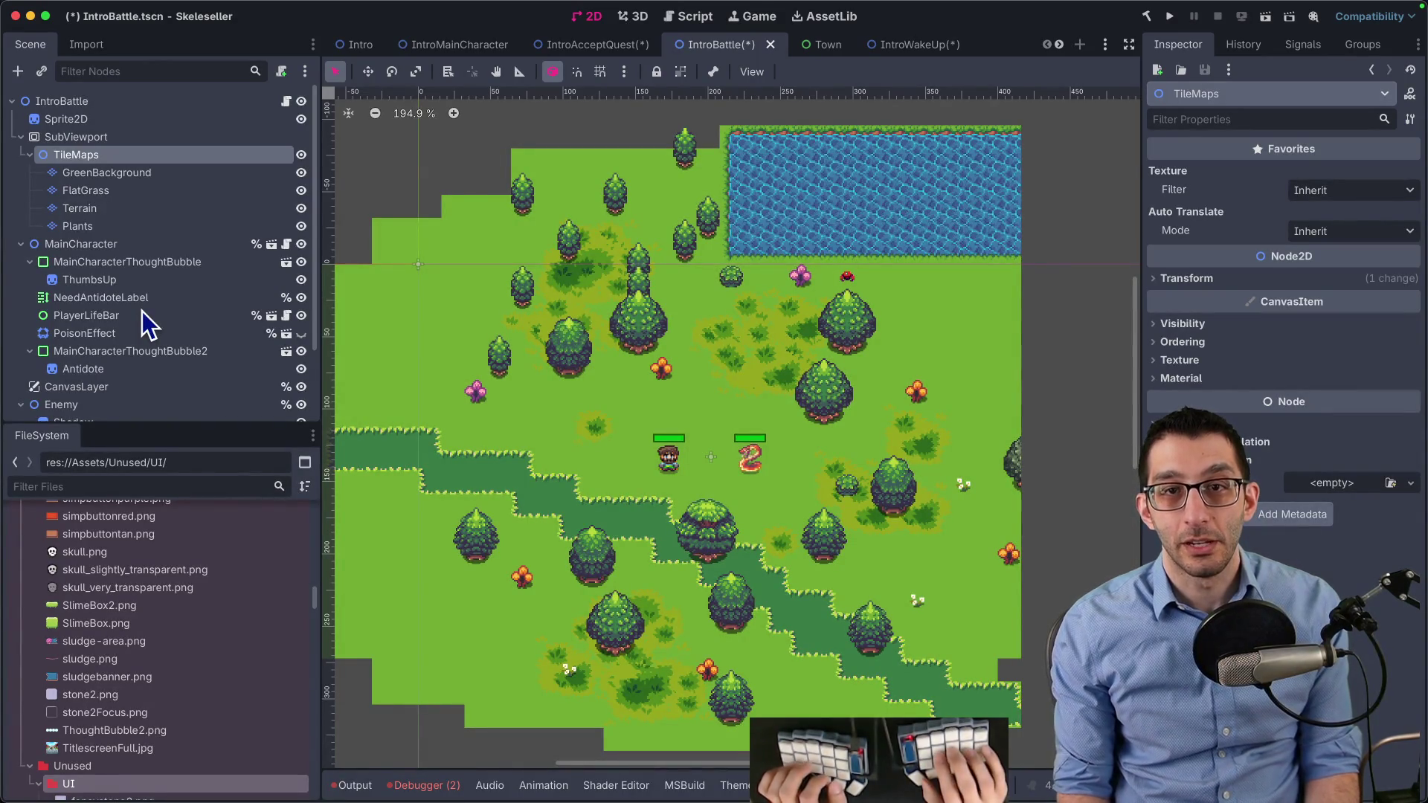
# Change the IntroShop scene's TileMaps node to Node and save all scenes
pyautogui.press('super+shift+o')
pyautogui.write('intro')
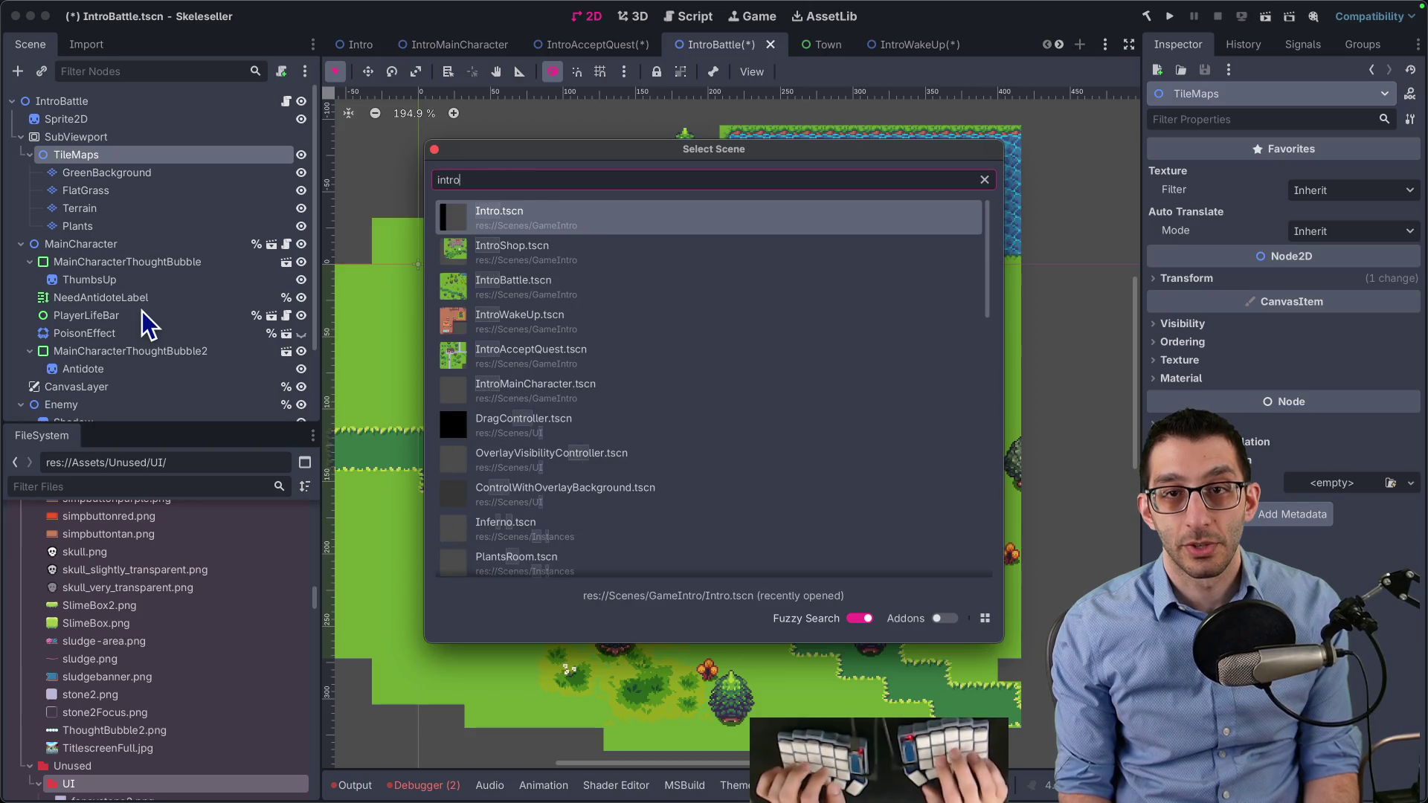
pyautogui.write('shop')
pyautogui.press('Return')
pyautogui.rightClick(81, 158)
pyautogui.click(149, 315)
pyautogui.write('node')
pyautogui.press('Return')
pyautogui.press('super+s')
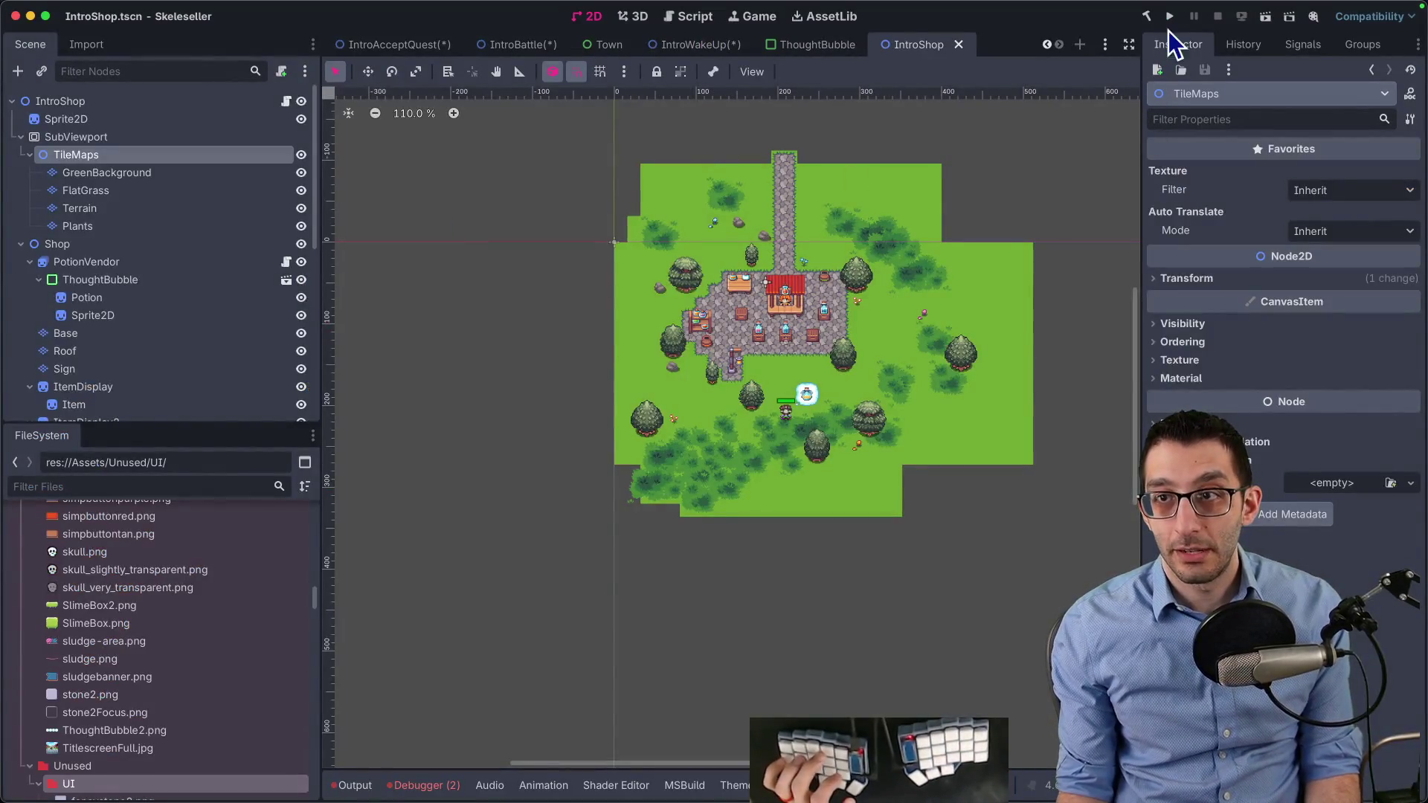
# Build and run the project, then start a new Story Mode game
pyautogui.click(1169, 17)
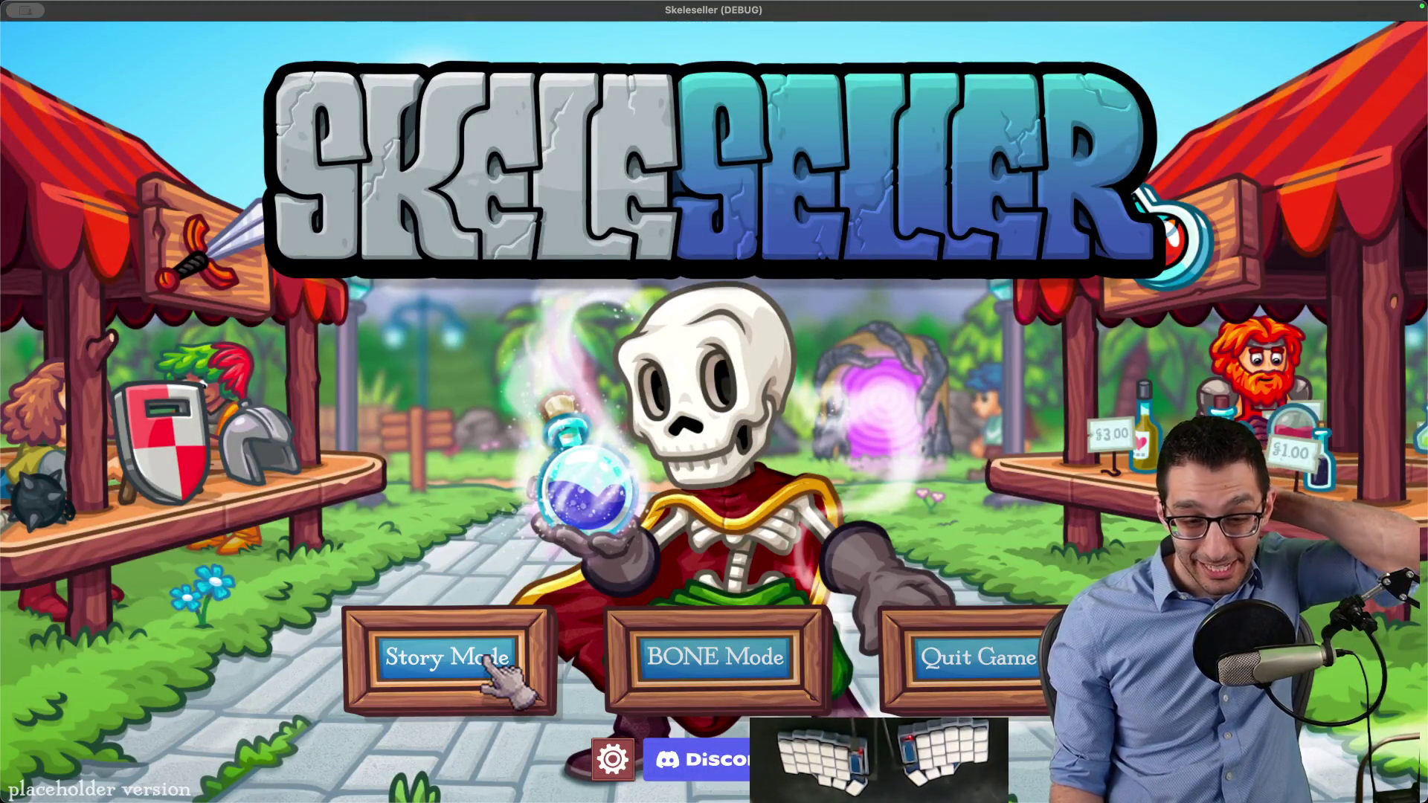
pyautogui.click(513, 640)
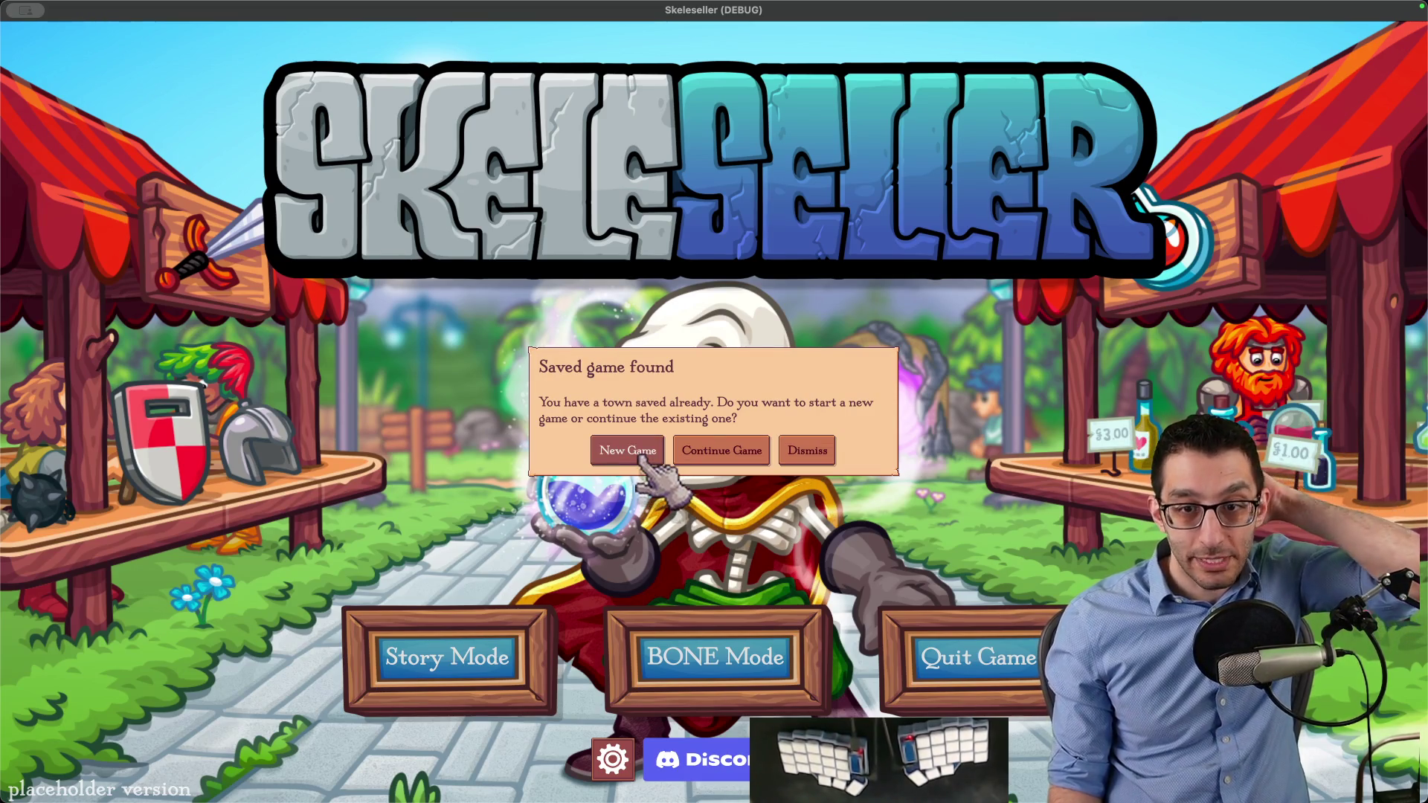
pyautogui.click(641, 456)
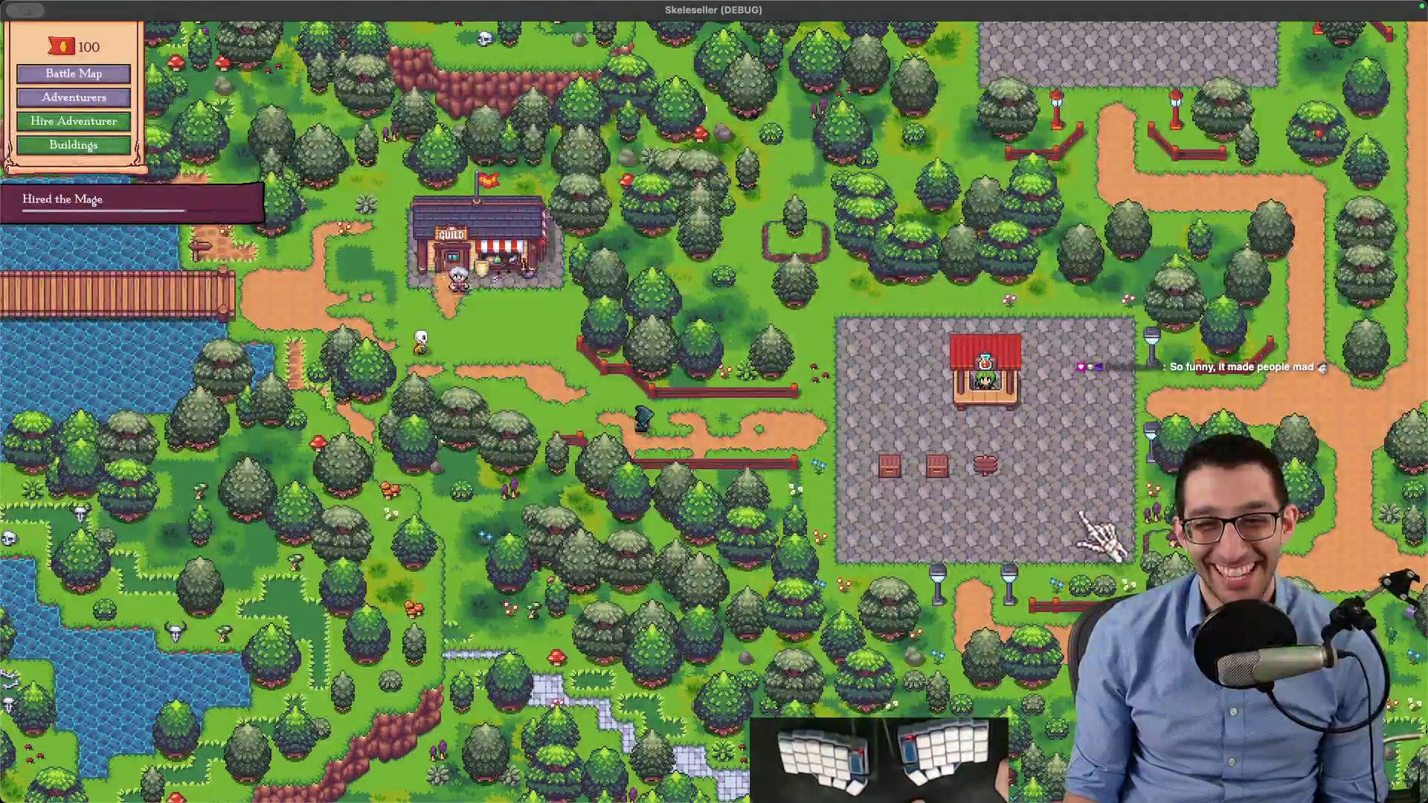
# Quit the game from the pause menu and return to the code editor
pyautogui.press('Escape')
pyautogui.click(786, 539)
pyautogui.press('super+Tab')
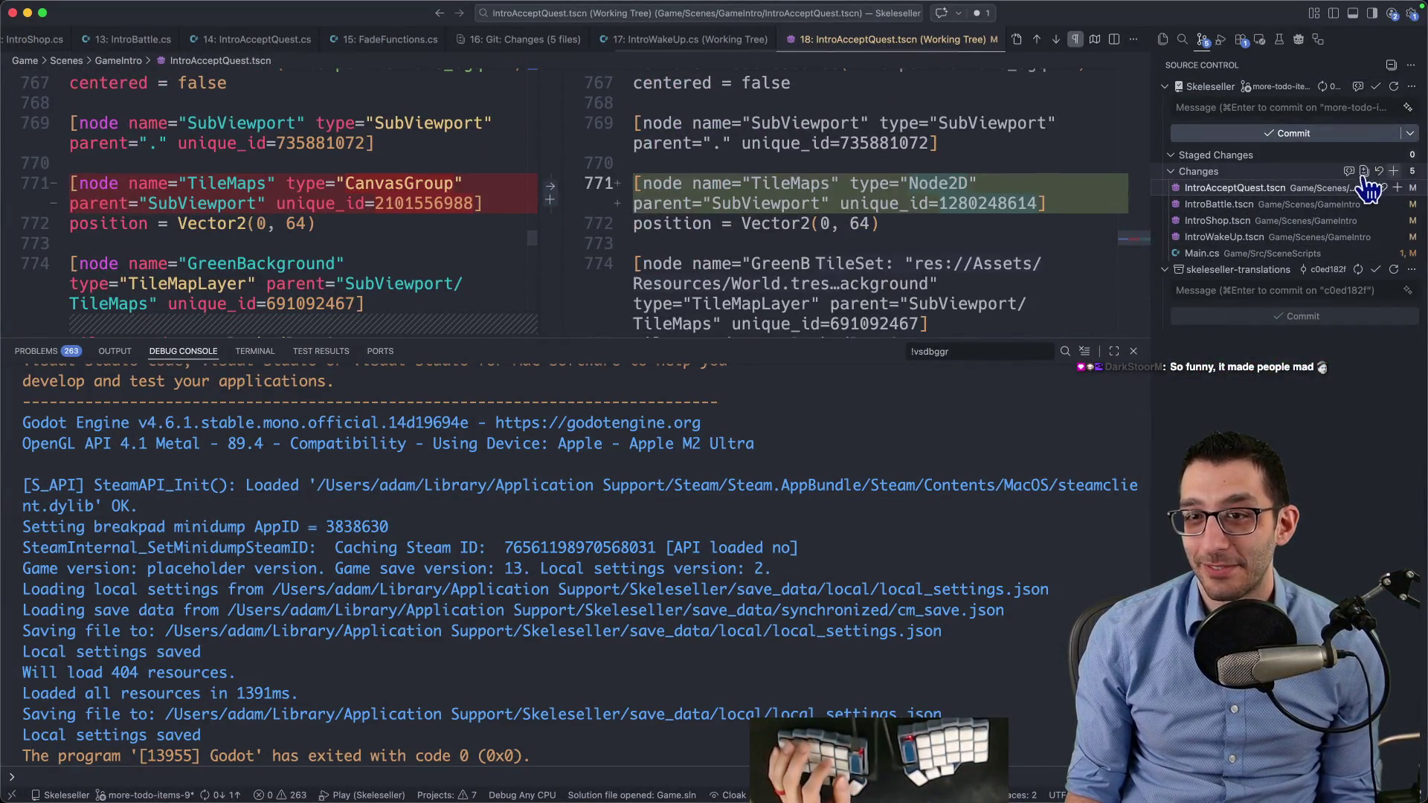
# Discard the Main.cs changes from the combined changes view
pyautogui.click(1364, 173)
pyautogui.click(1290, 255)
pyautogui.click(1374, 253)
pyautogui.click(758, 452)
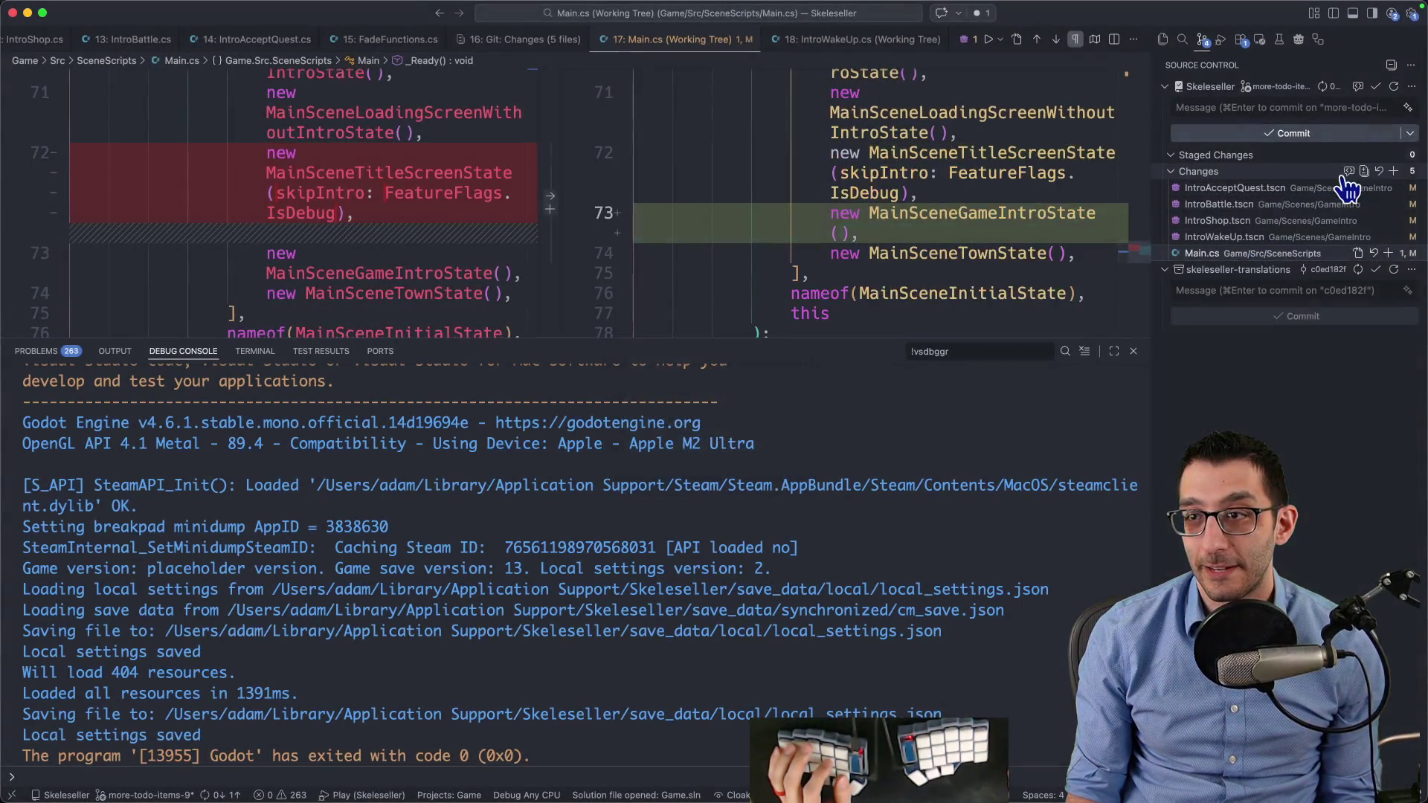
pyautogui.click(1364, 172)
# Scroll through the remaining four intro scene file diffs
pyautogui.scroll(10, 863, 220)
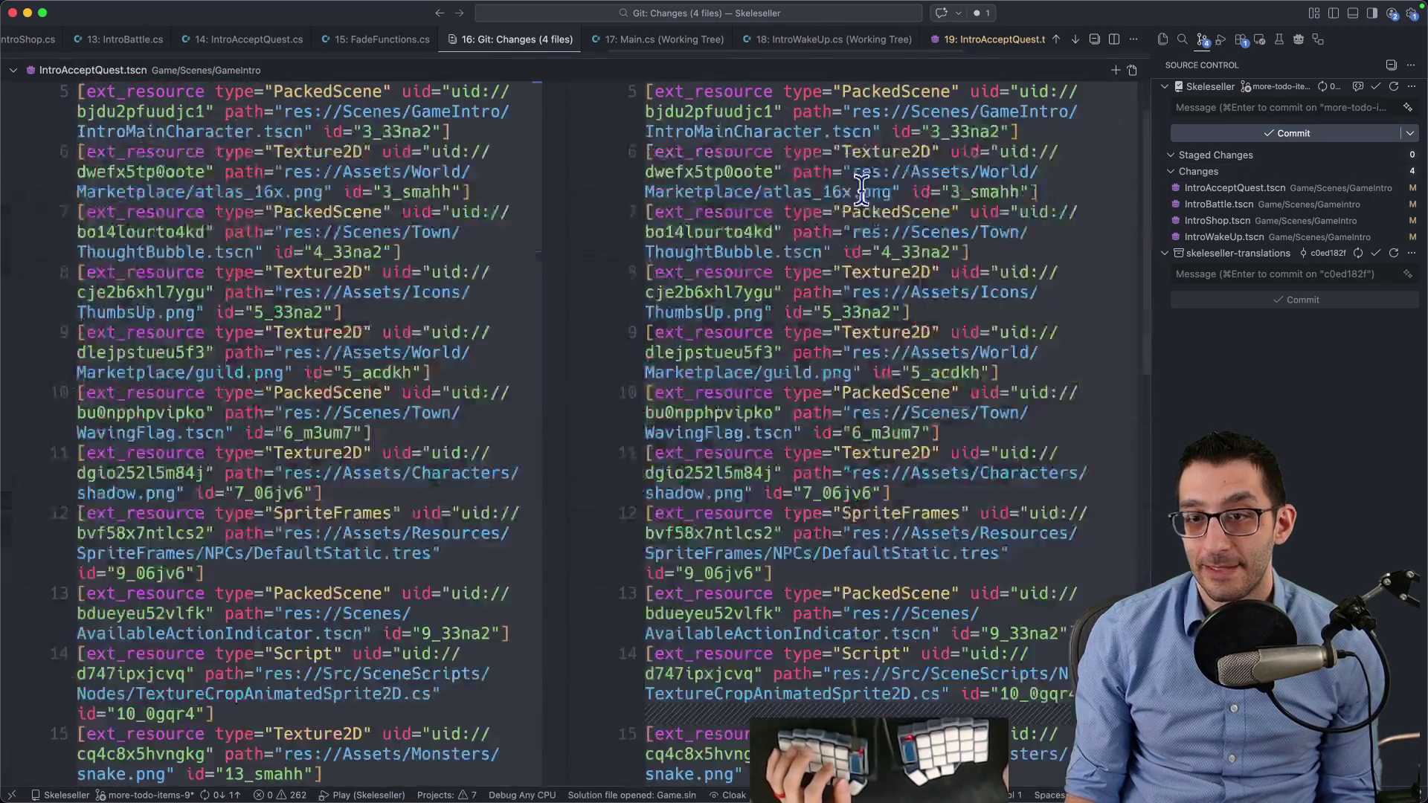
pyautogui.scroll(-5, 863, 220)
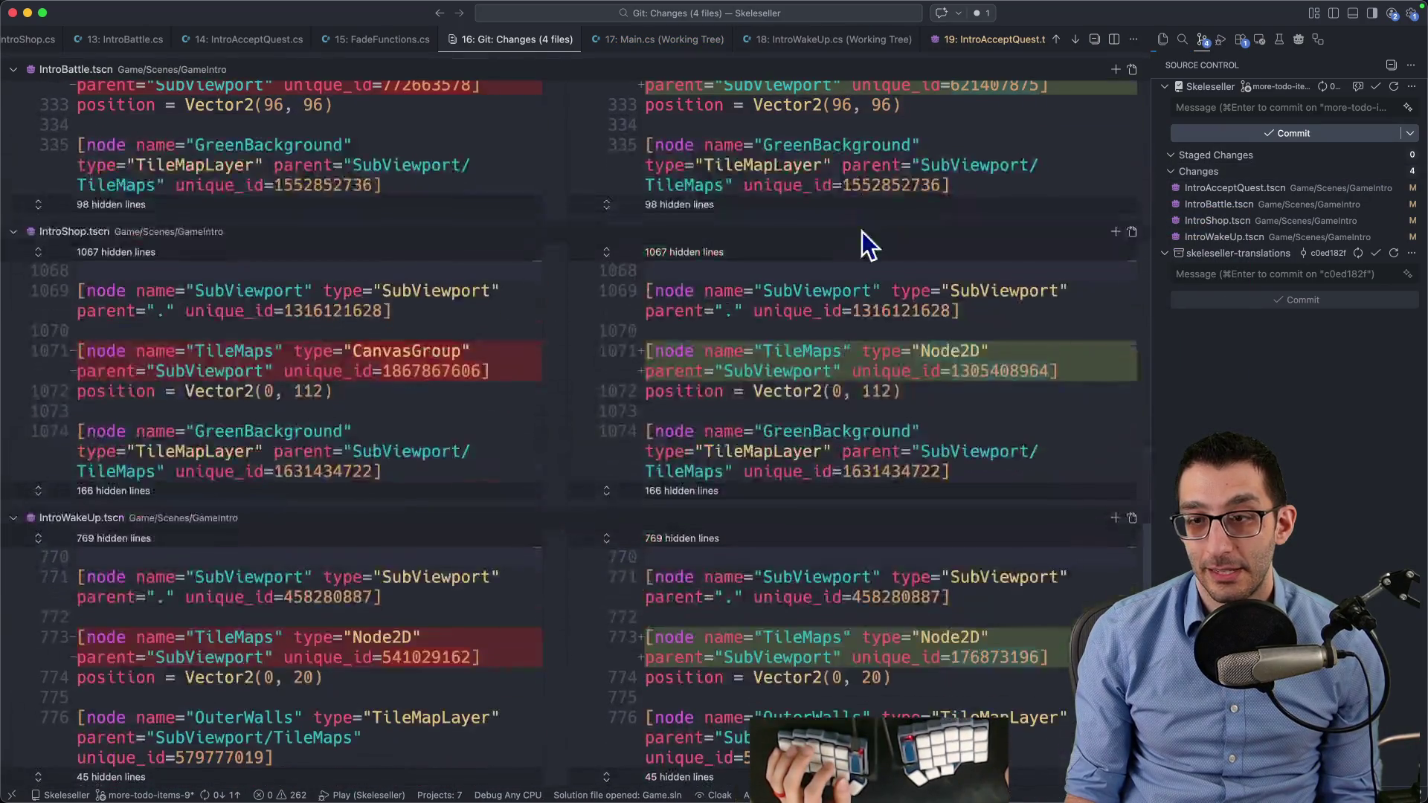
pyautogui.scroll(10, 863, 234)
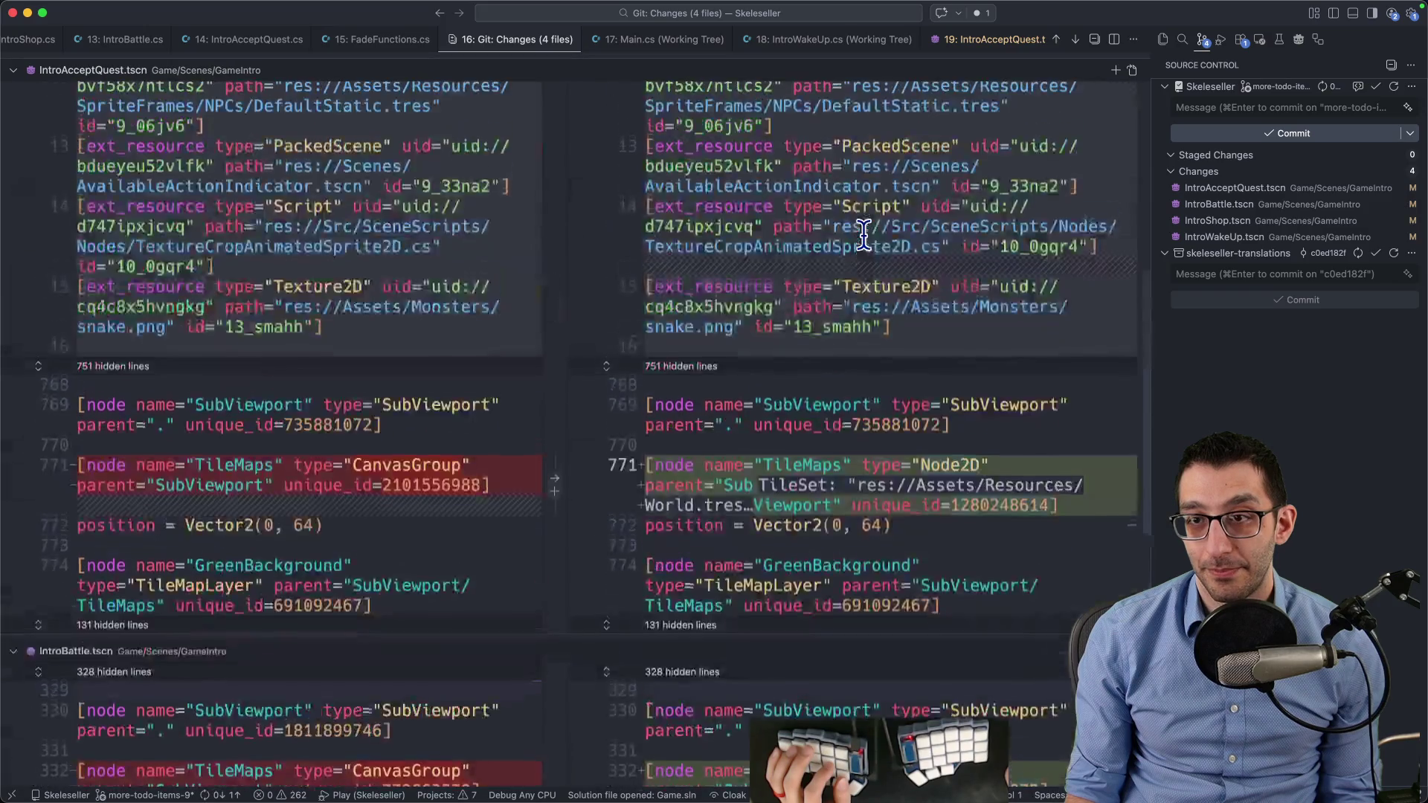
pyautogui.scroll(8, 1099, 200)
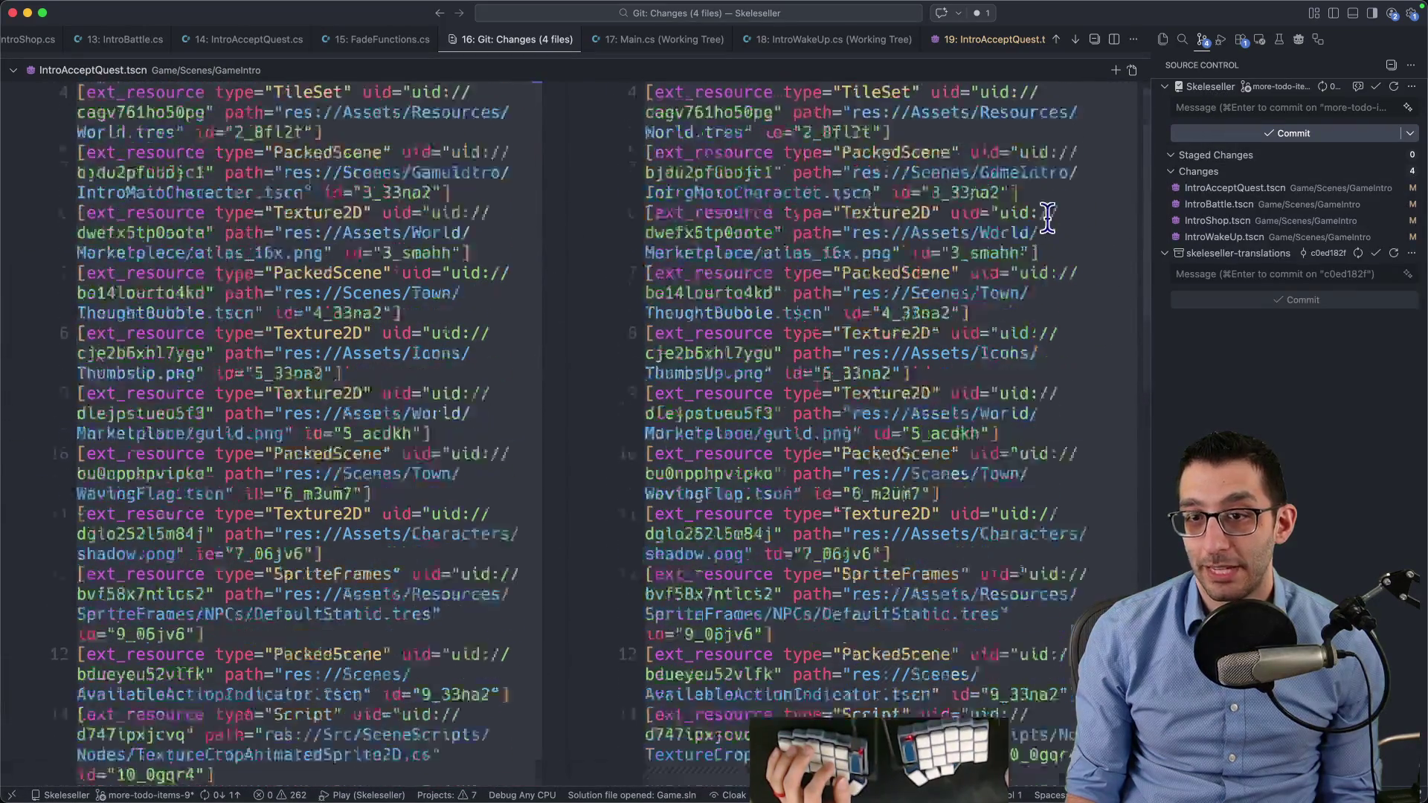
pyautogui.scroll(-10, 1046, 210)
pyautogui.scroll(5, 1047, 210)
pyautogui.scroll(-3, 1052, 207)
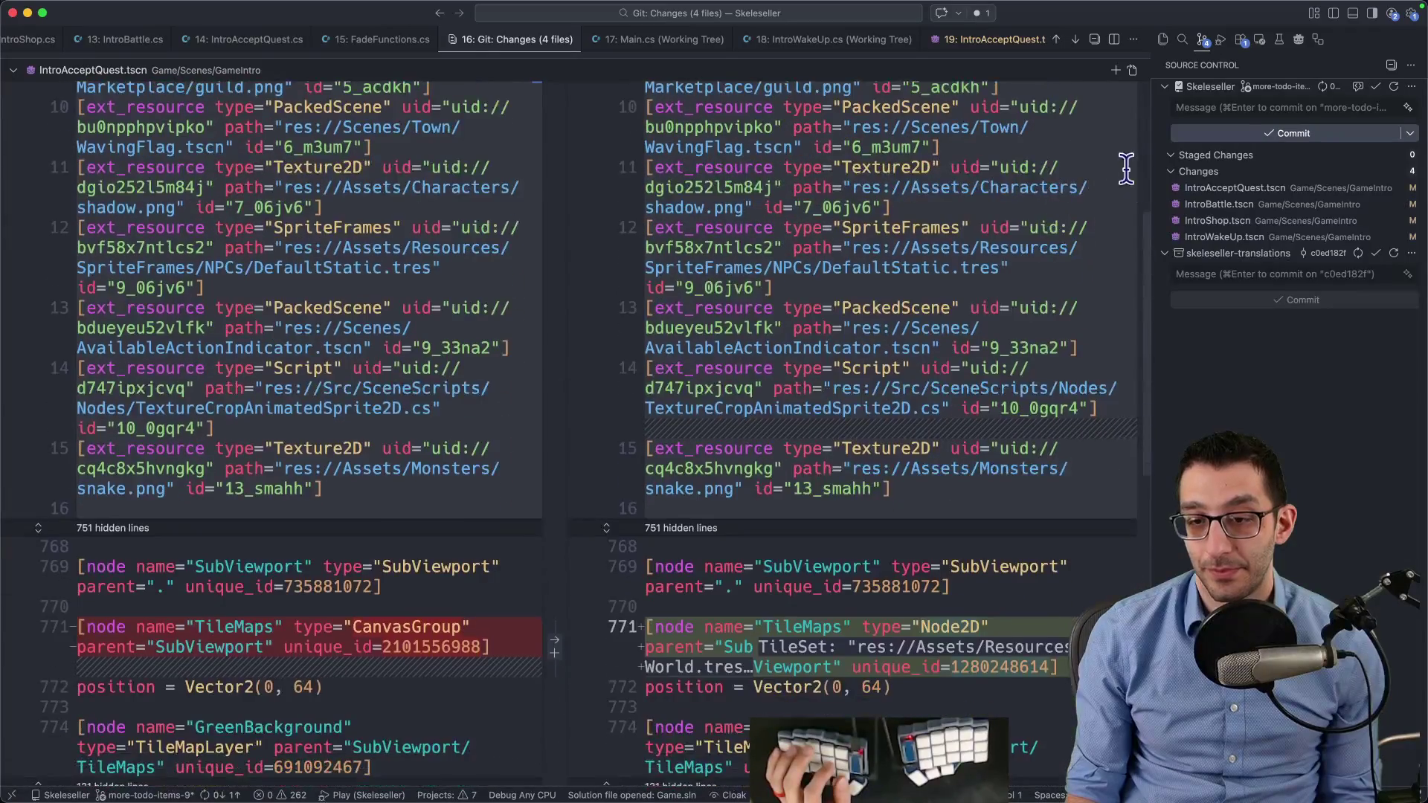
# Write the commit message 'Get rid of CanvasGroups in intro' with a body about the CanvasGroup shader
pyautogui.click(1234, 107)
pyautogui.write('Co/')
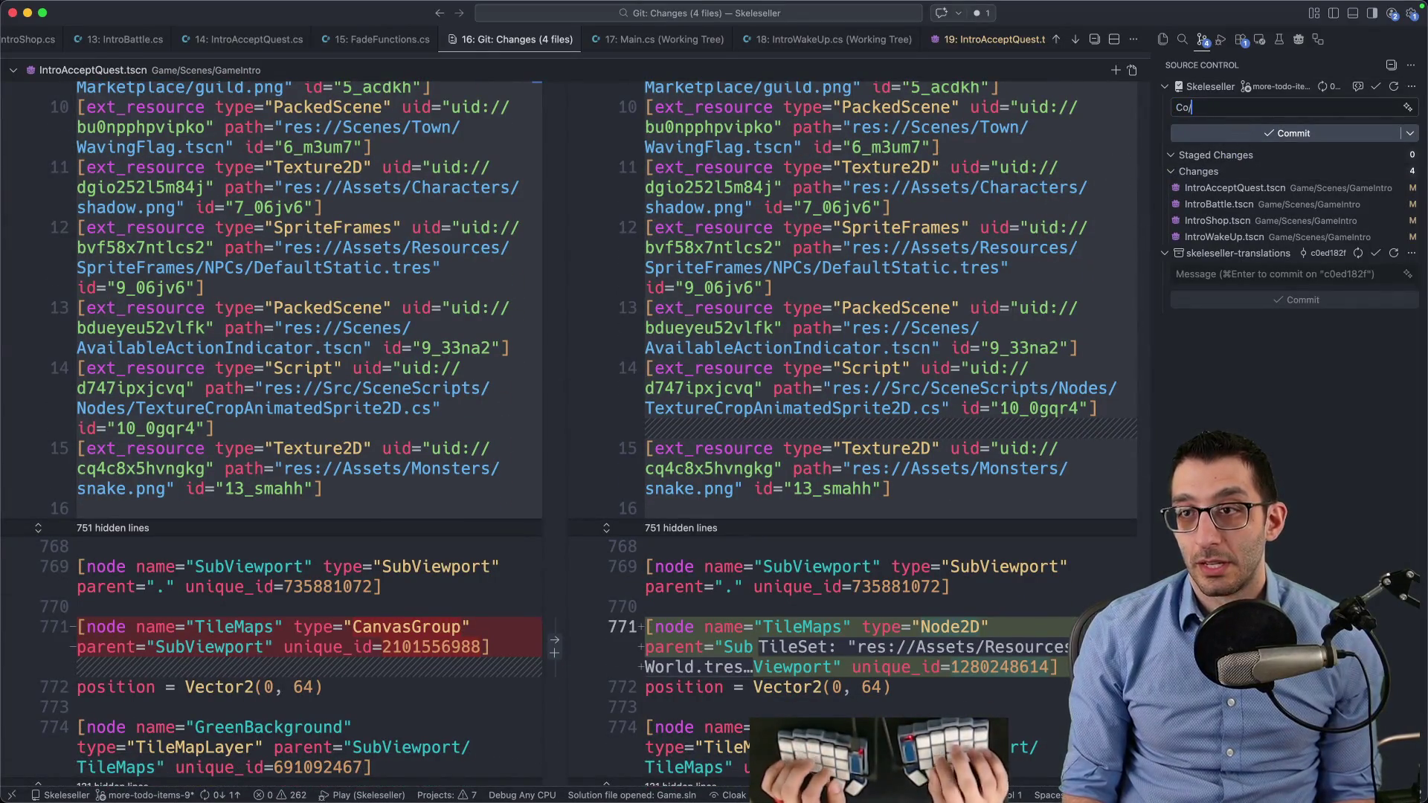
pyautogui.press('BackSpace')
pyautogui.press('BackSpace')
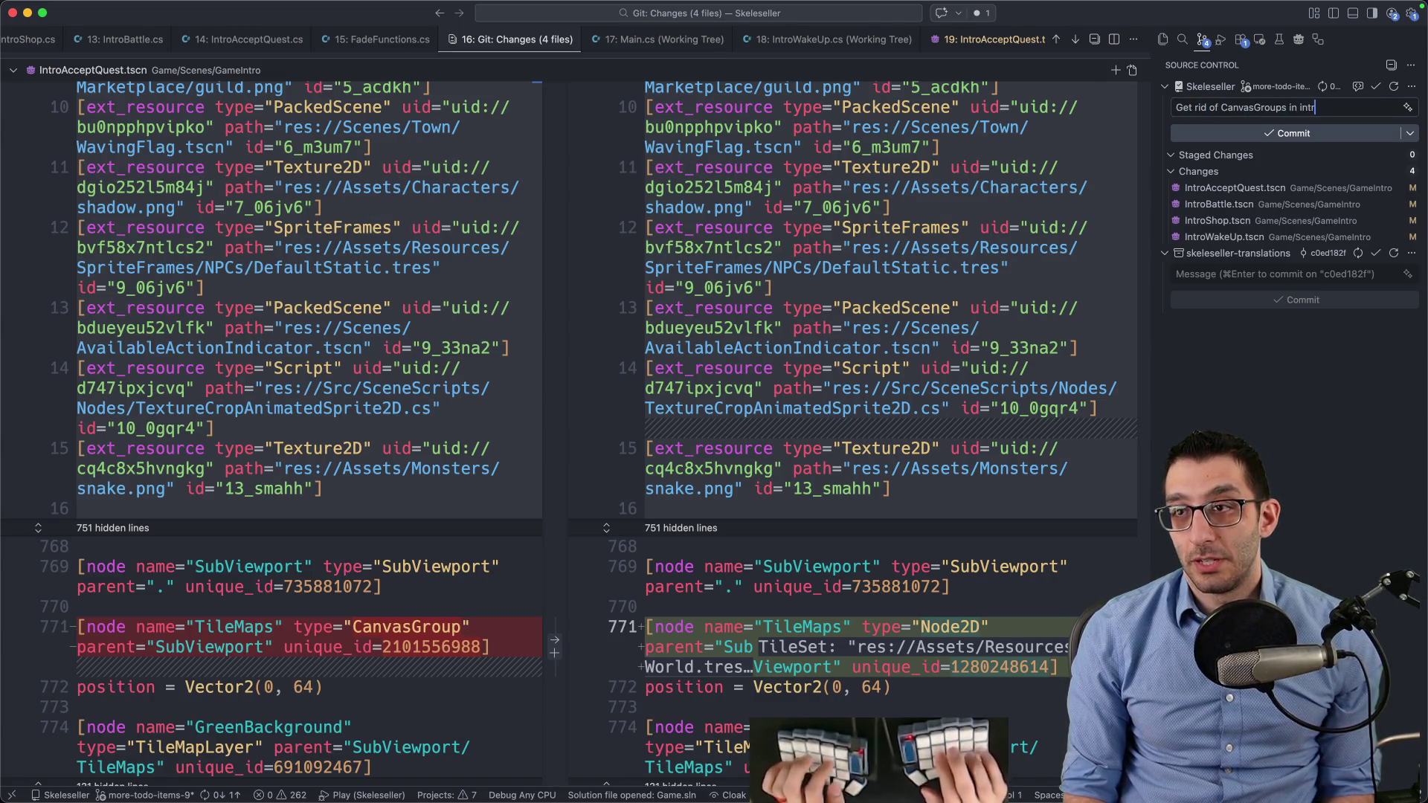
pyautogui.write('o')
pyautogui.press('Return')
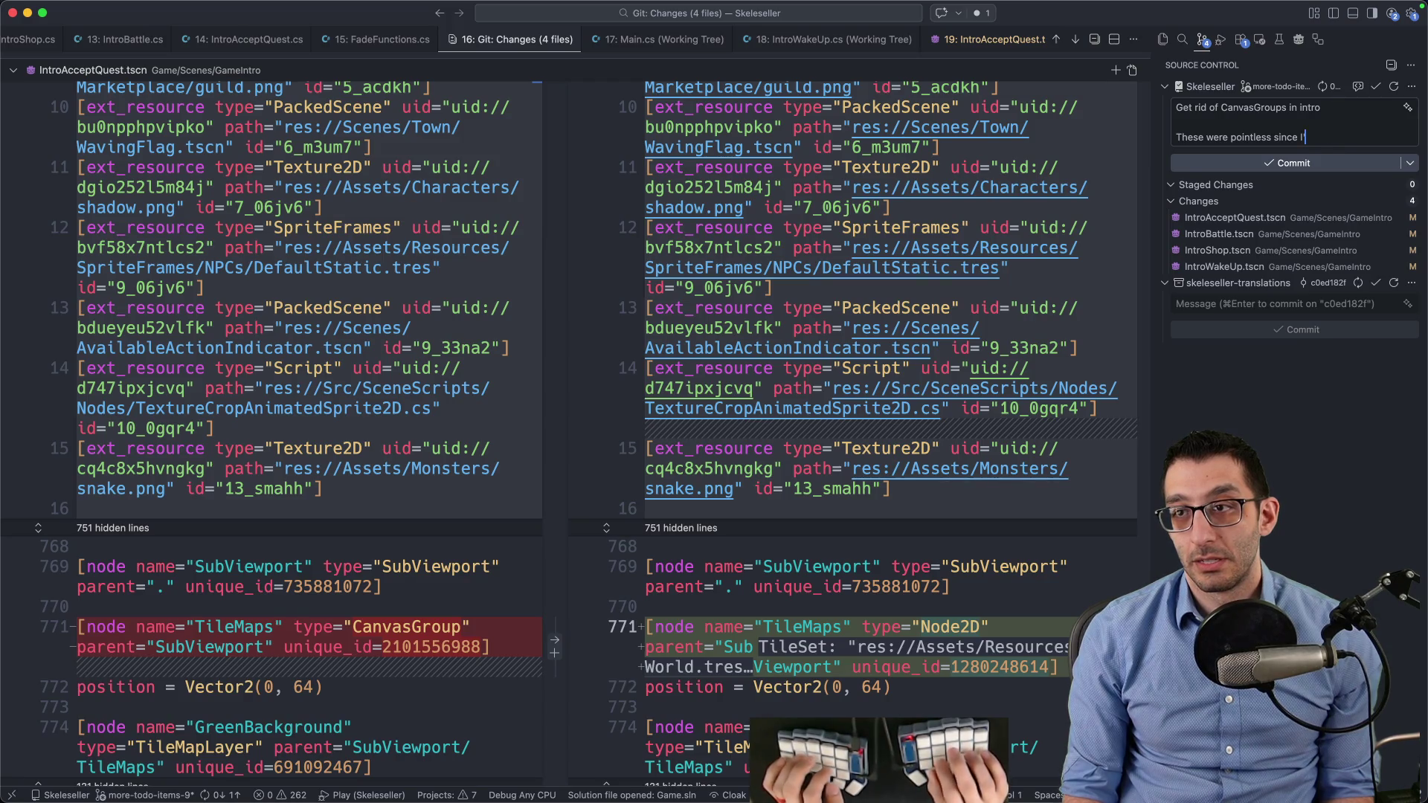
pyautogui.write('s are all in a SubViewp')
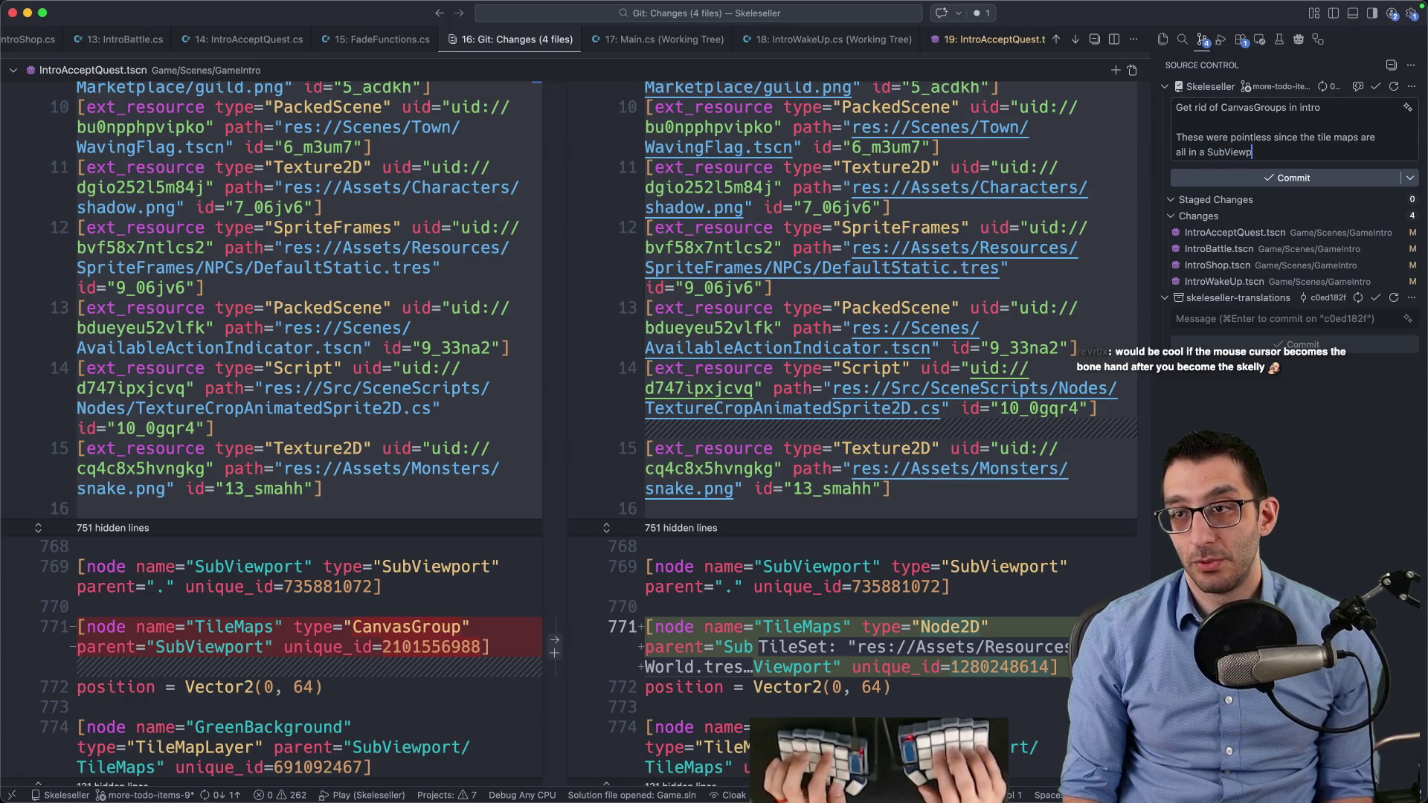
pyautogui.write('ort. CanvasGroup adds a sha')
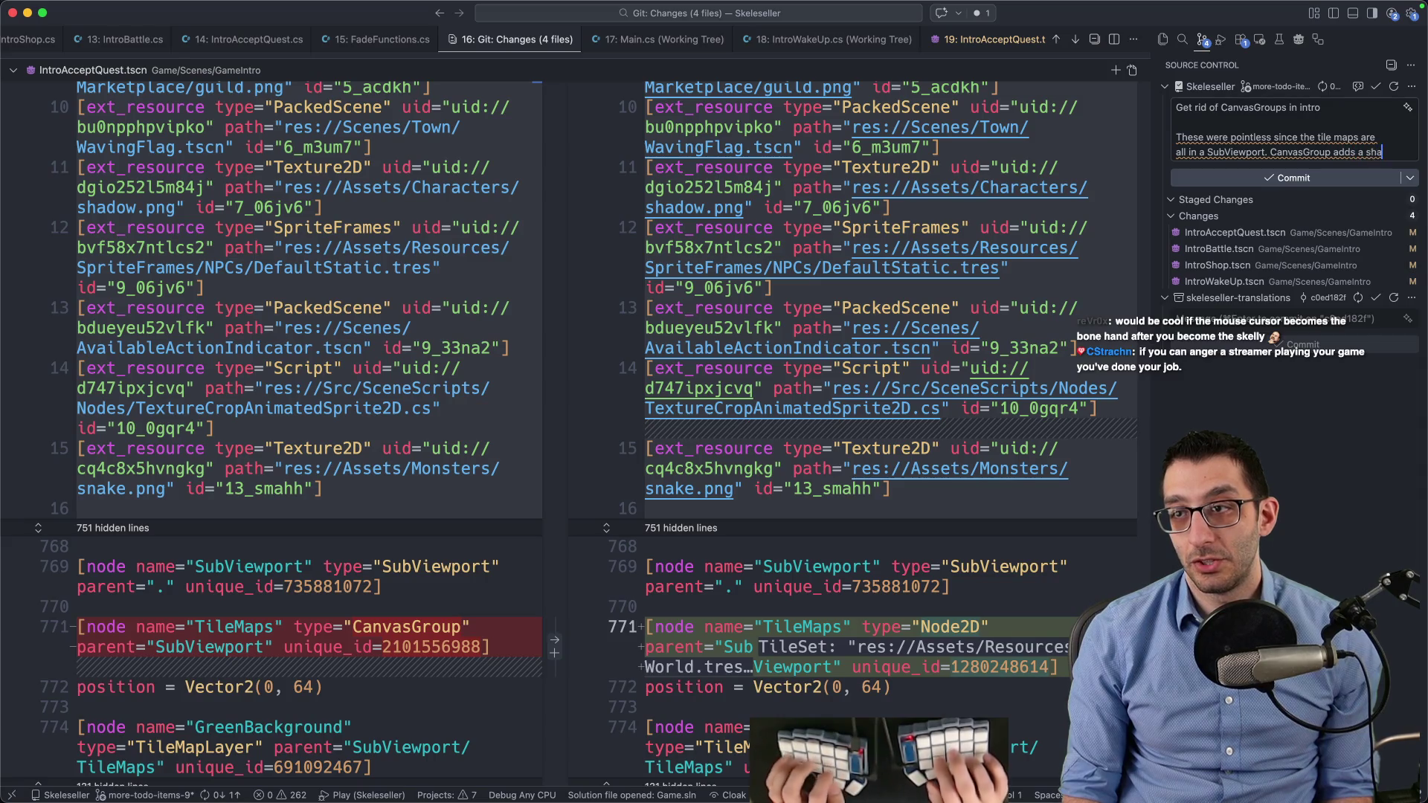
pyautogui.write('der, so this wasn\'t "free')
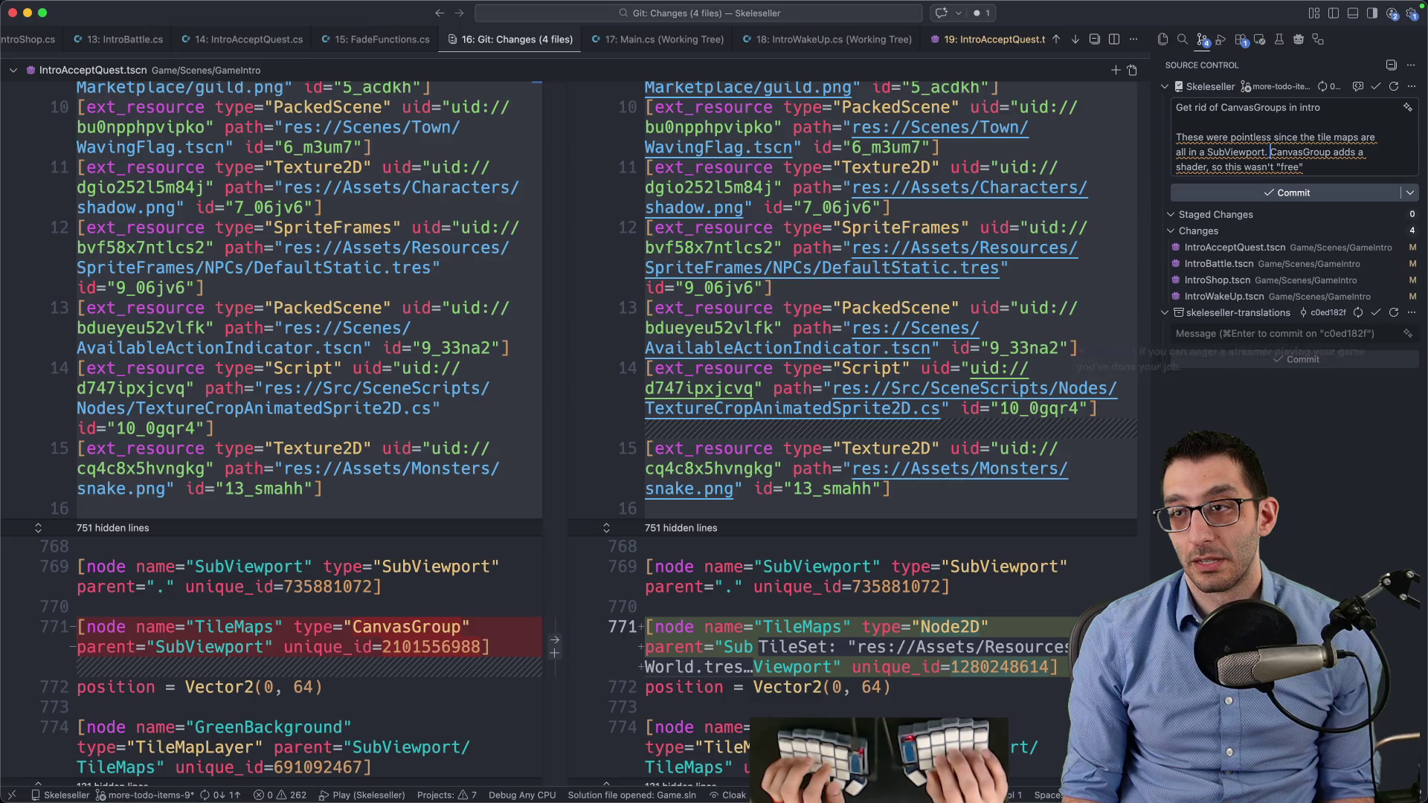
pyautogui.press('super+x')
pyautogui.press('Up')
pyautogui.press('super+Left')
pyautogui.press('super+v')
pyautogui.press('Return')
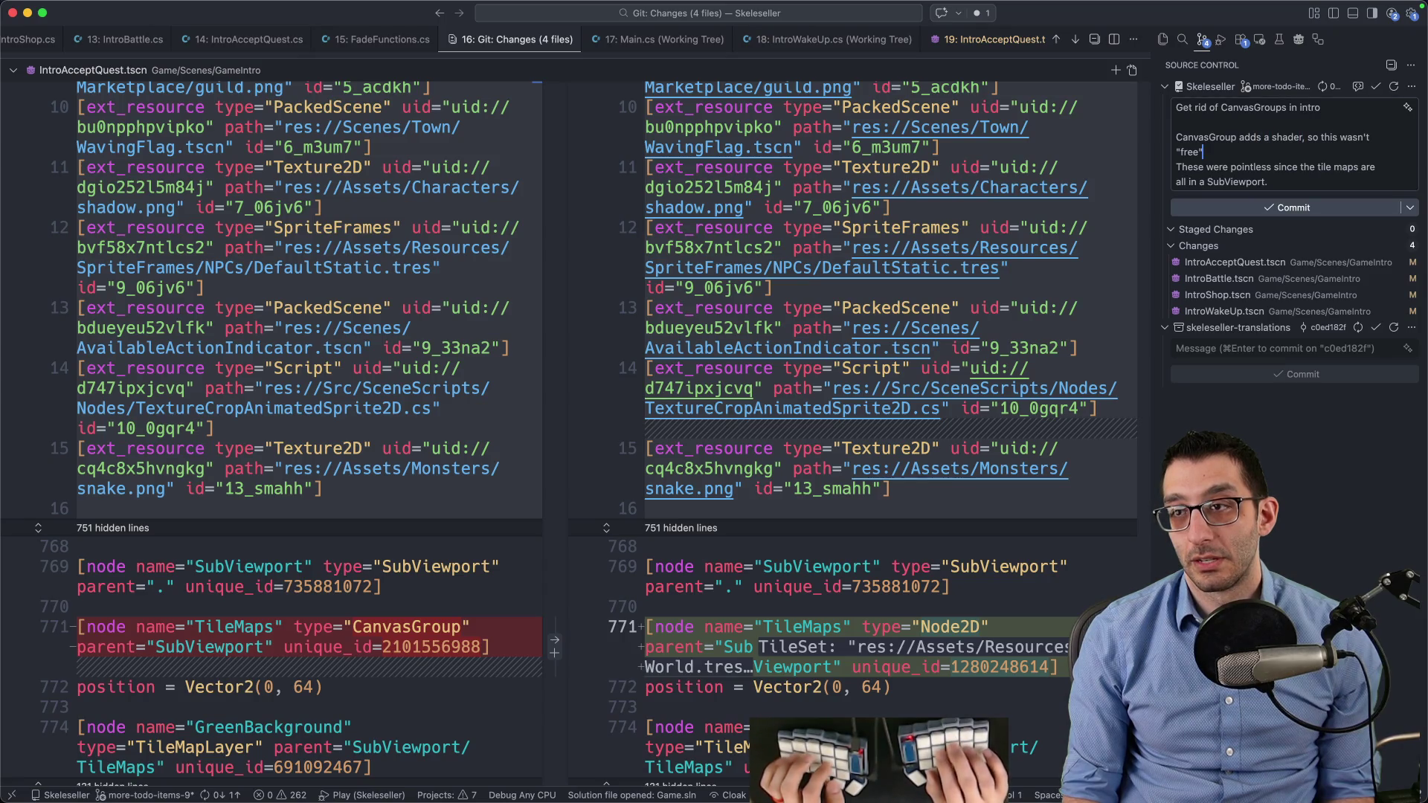
pyautogui.press('BackSpace')
pyautogui.press('BackSpace')
pyautogui.press('BackSpace')
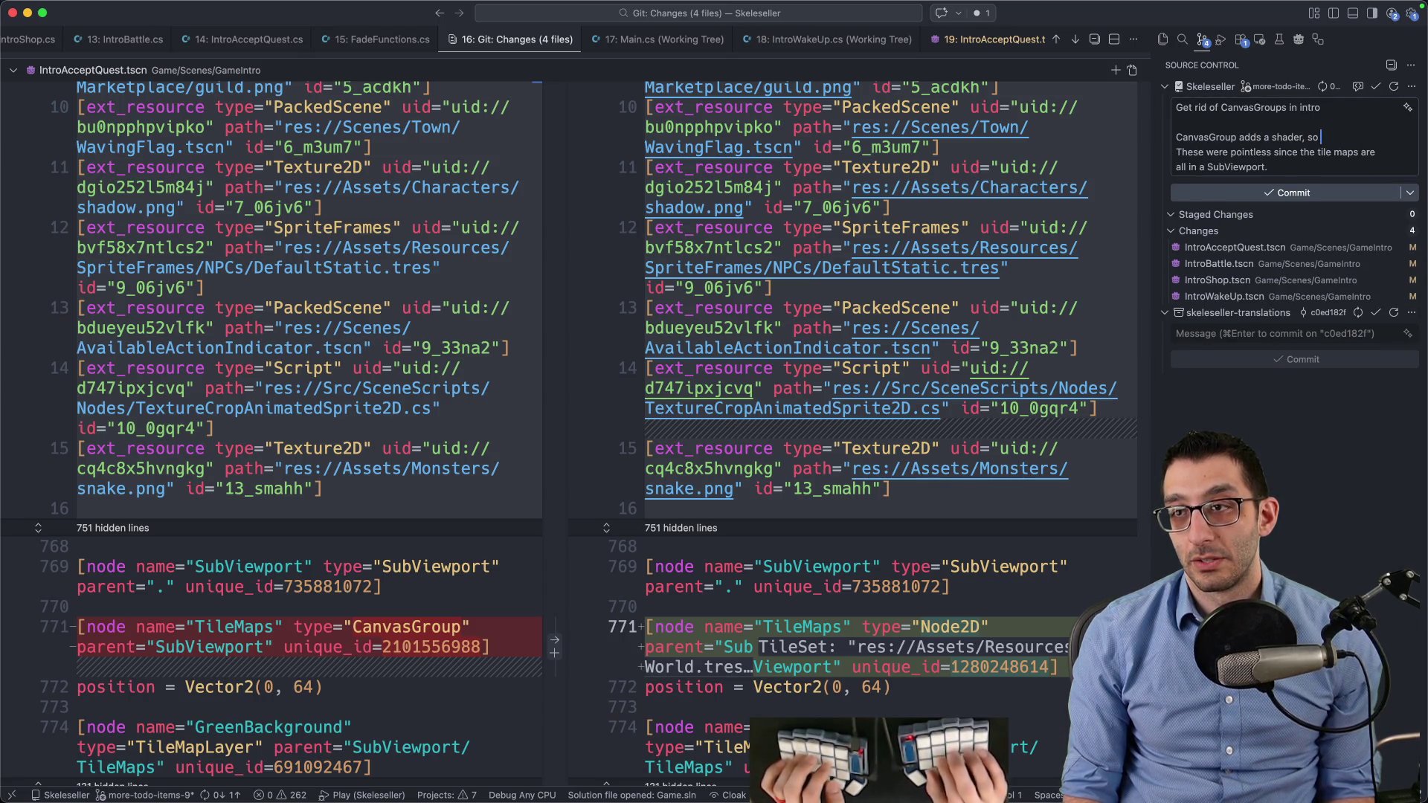
pyautogui.write('they aren\'t"free", and they\'re')
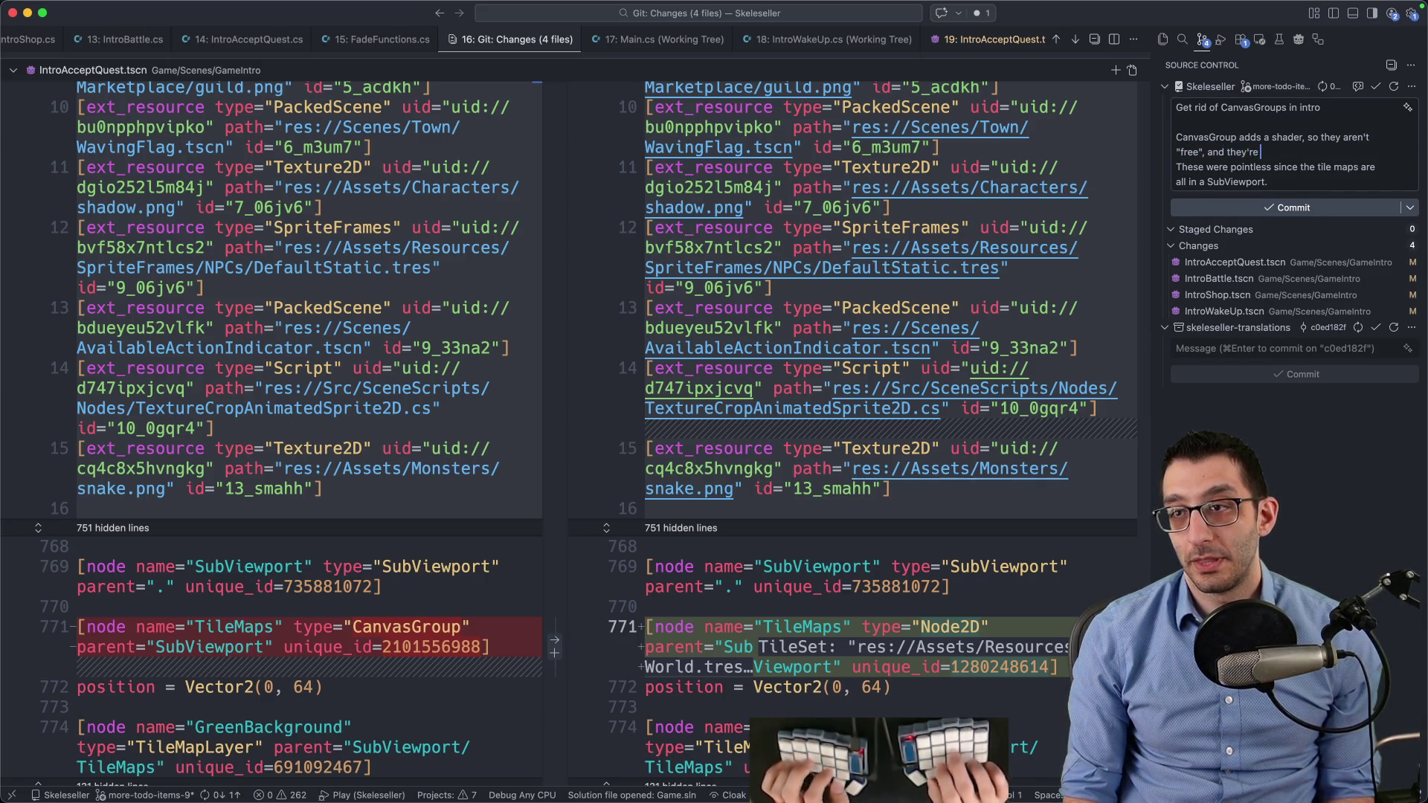
pyautogui.press('Delete')
pyautogui.press('Delete')
pyautogui.press('Delete')
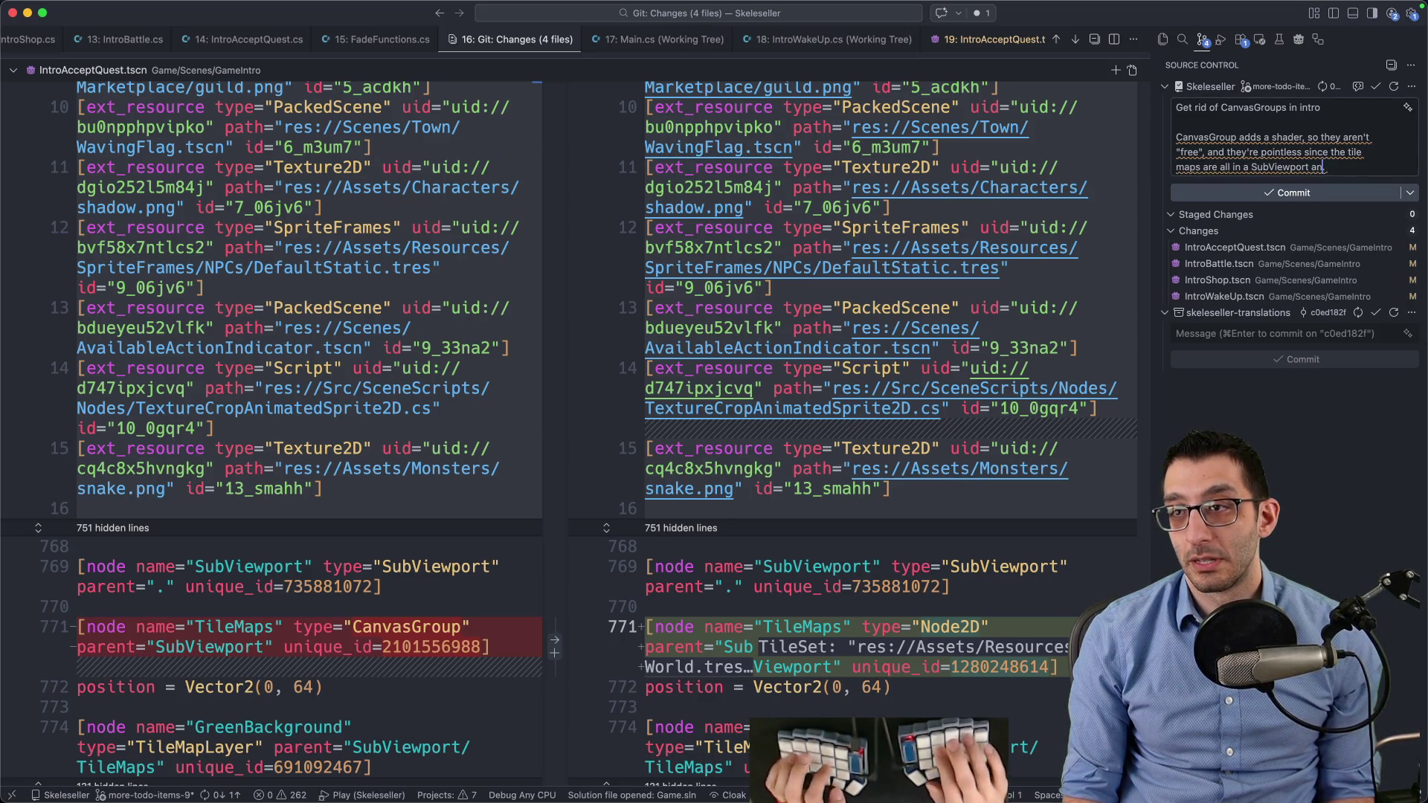
# Commit with all changes staged, close all editors, and sync both commits to the remote
pyautogui.press('super+Return')
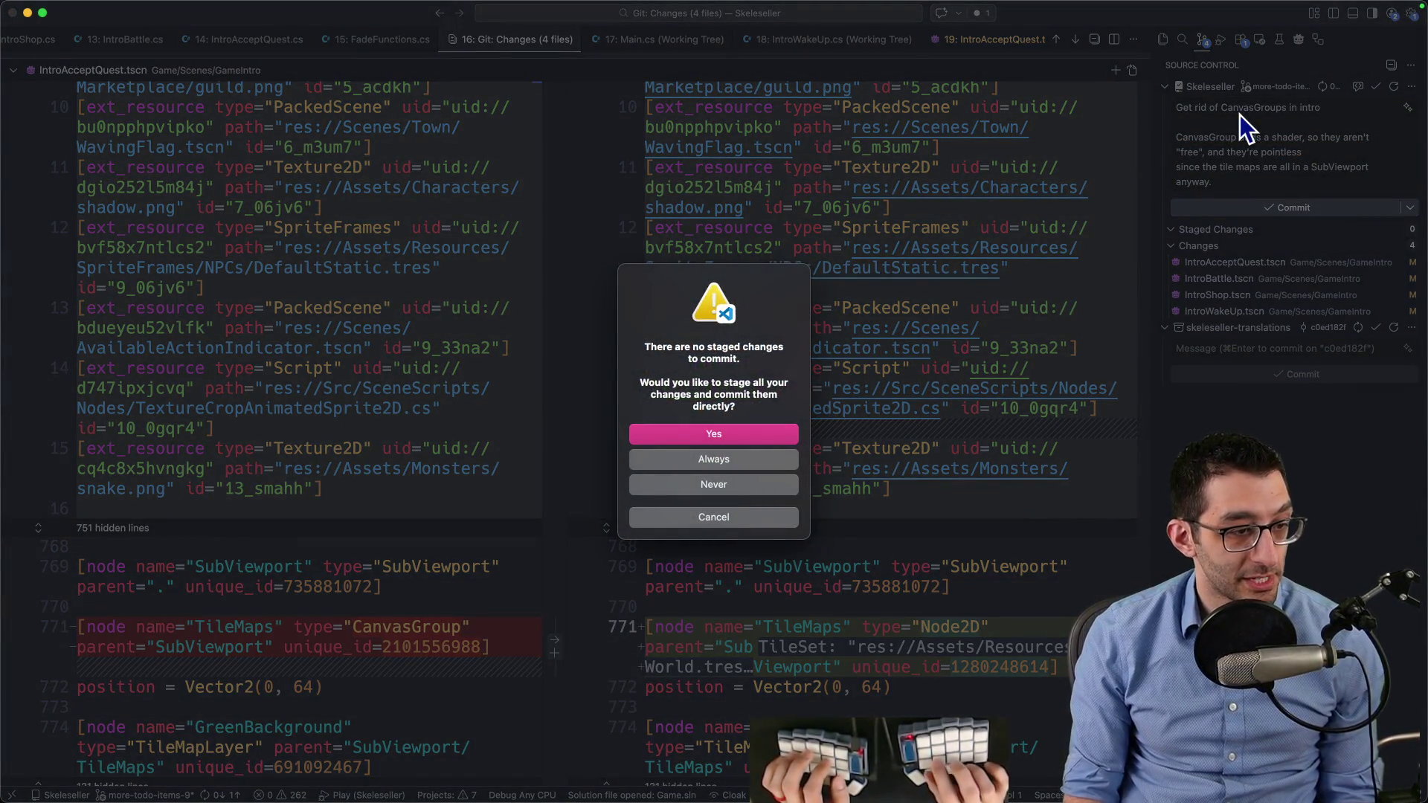
pyautogui.press('Return')
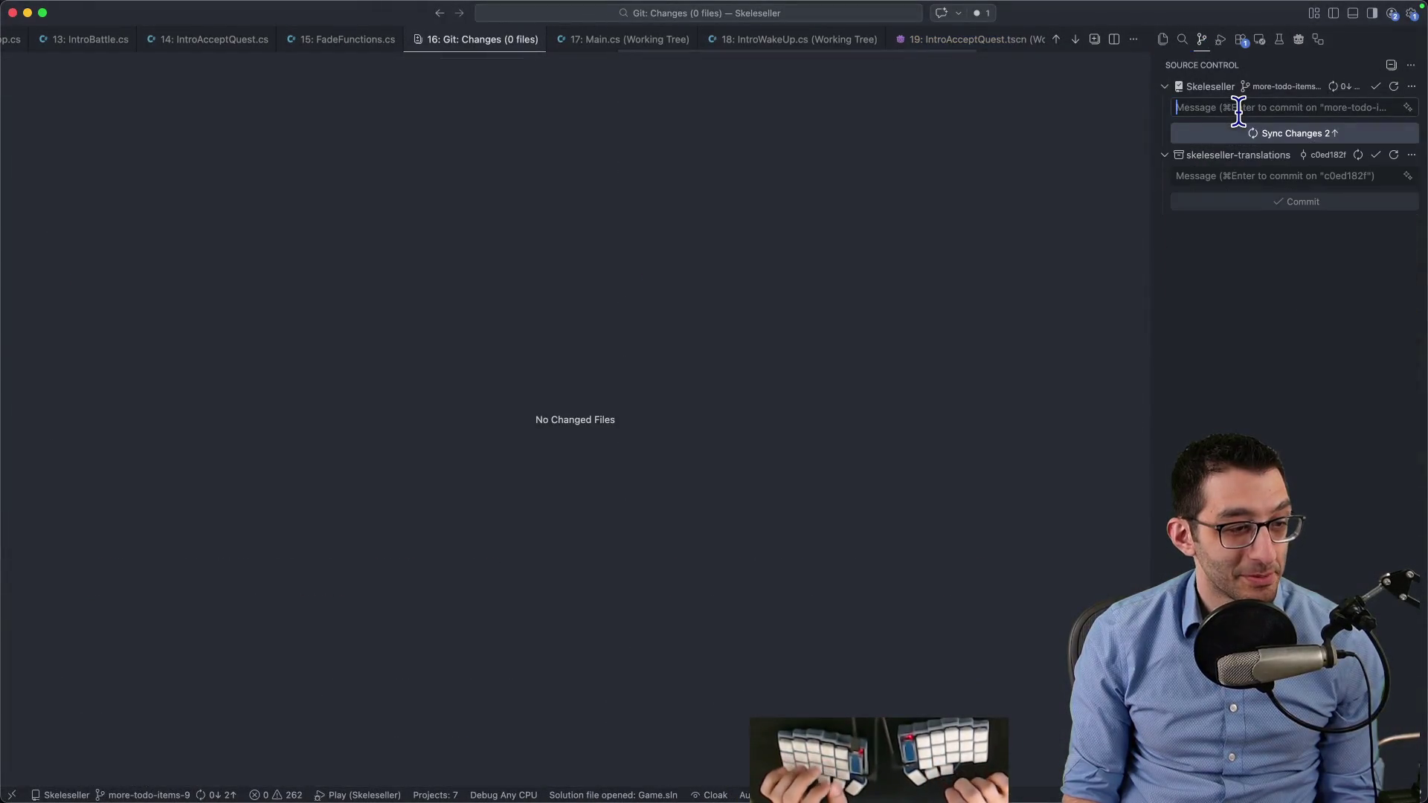
pyautogui.press('super+w')
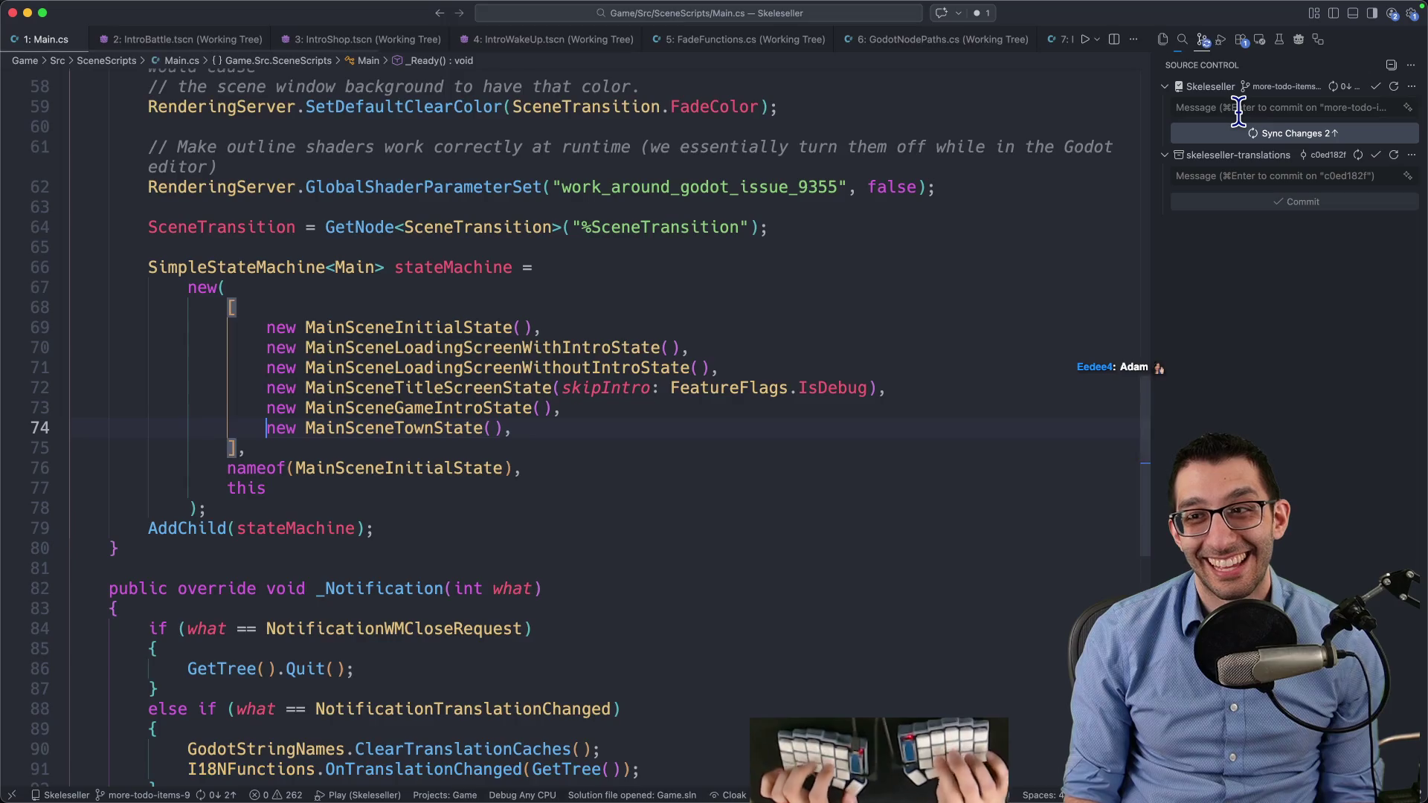
pyautogui.press('super+k')
pyautogui.press('super+w')
pyautogui.click(1257, 136)
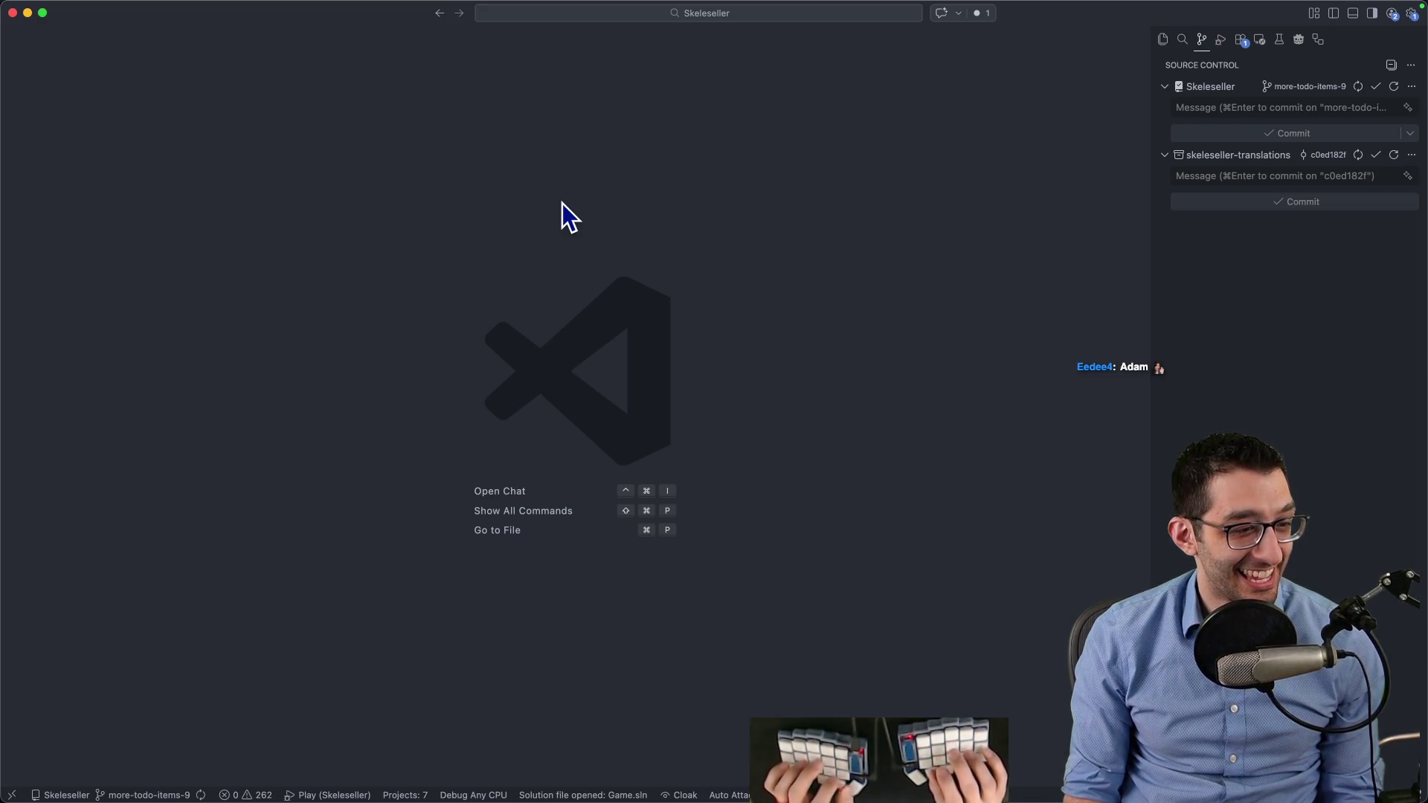
pyautogui.press('super+Tab')
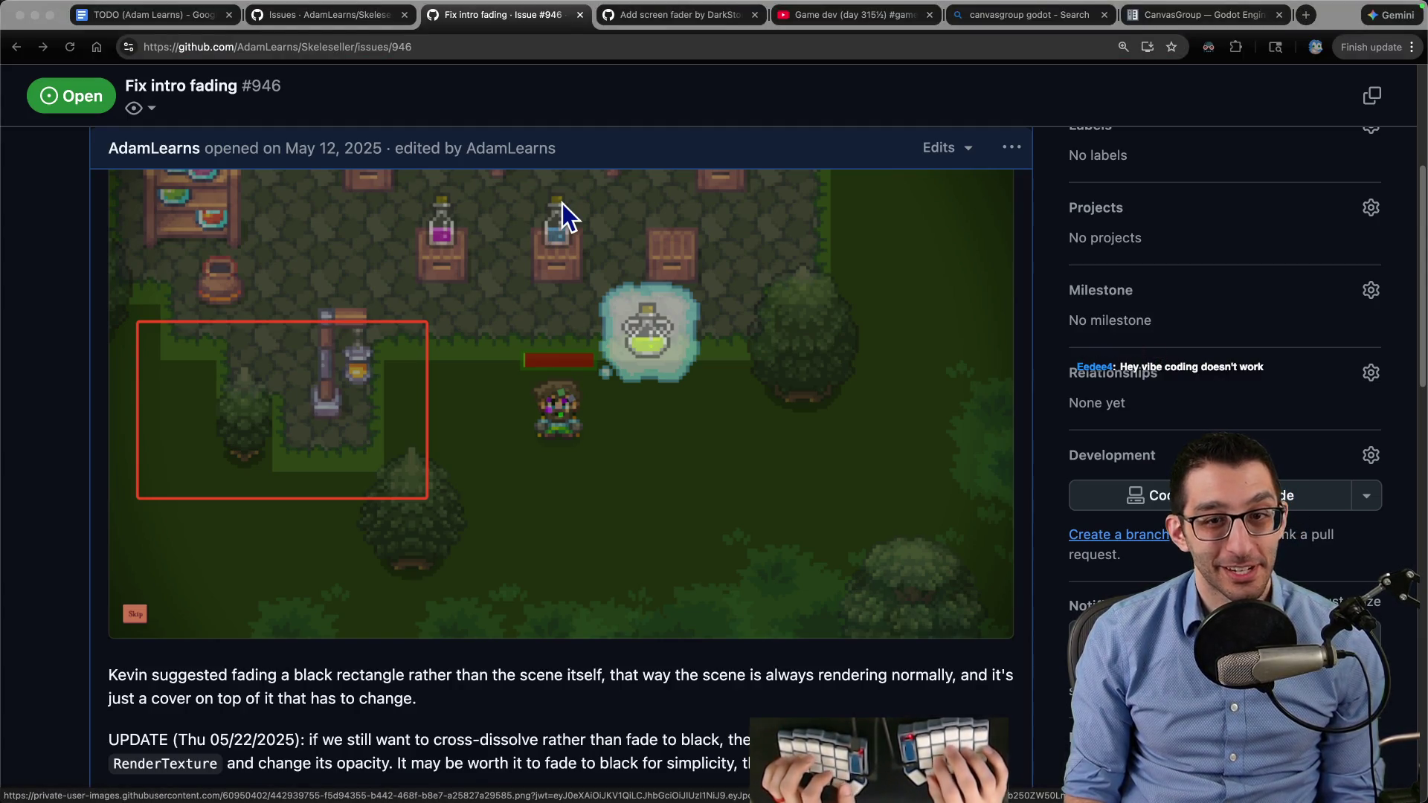
# Go to the TODO document and check the issue #946 note's link
pyautogui.click(615, 101)
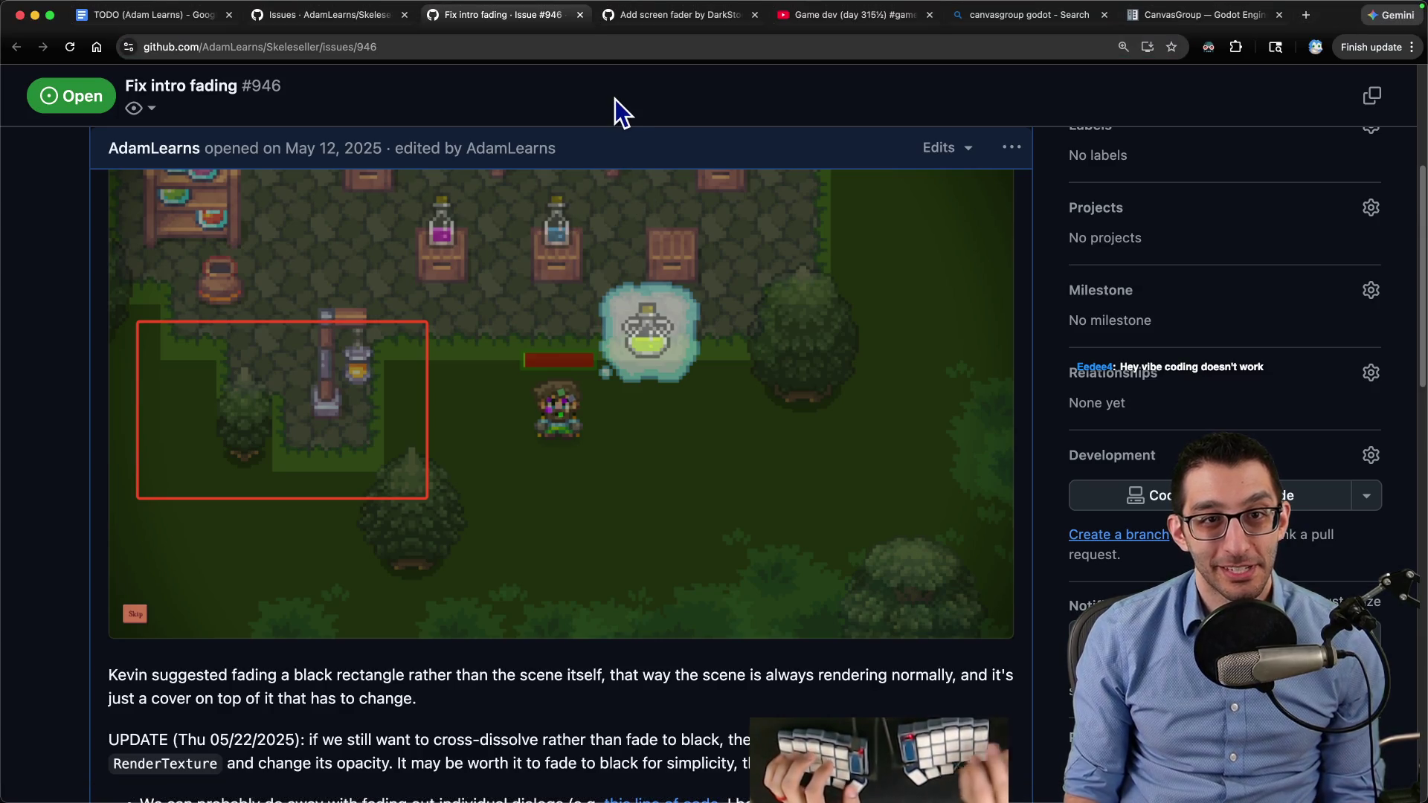
pyautogui.press('super+1')
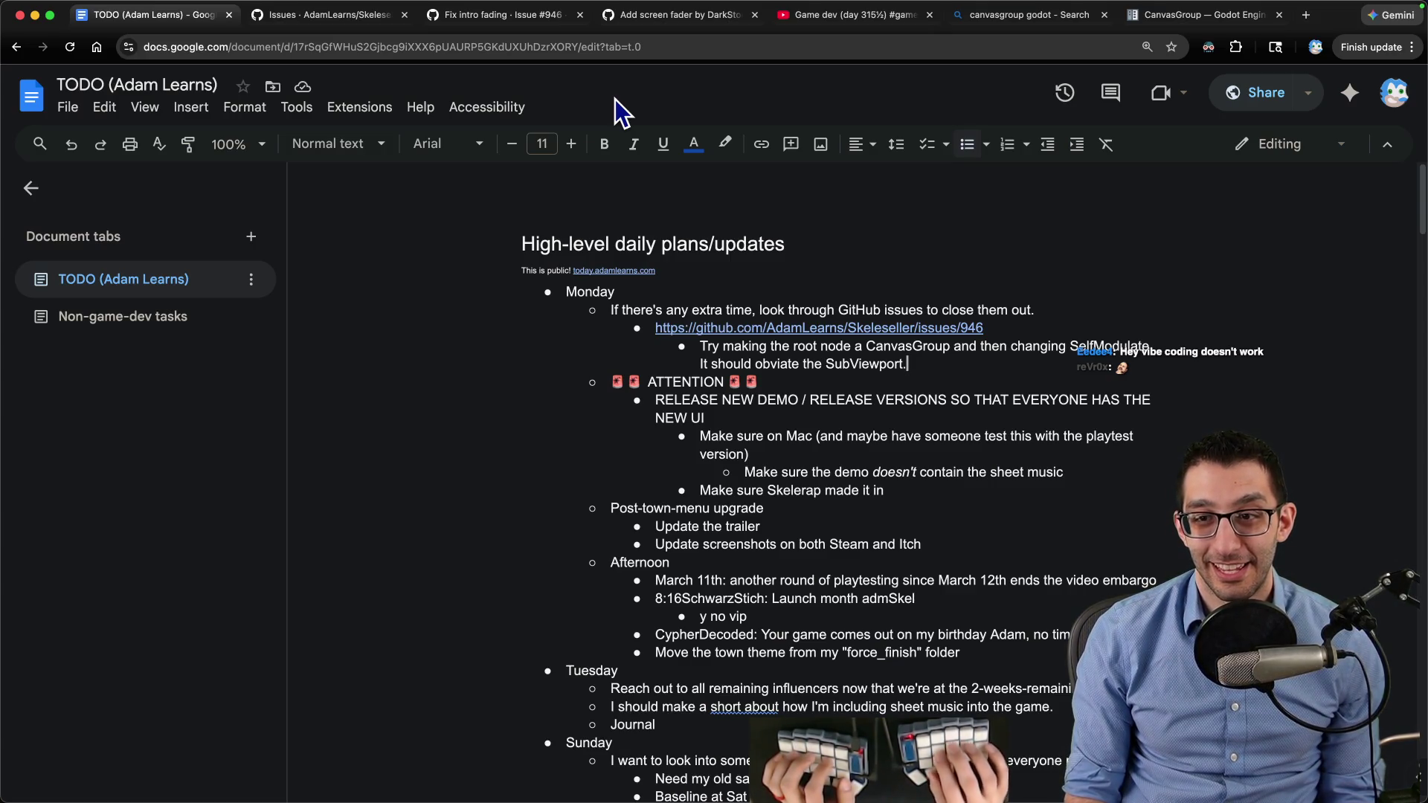
pyautogui.hotkey('alt', 'shift', 'Up')
pyautogui.hotkey('alt', 'shift', 'Up')
pyautogui.hotkey('alt', 'Return')
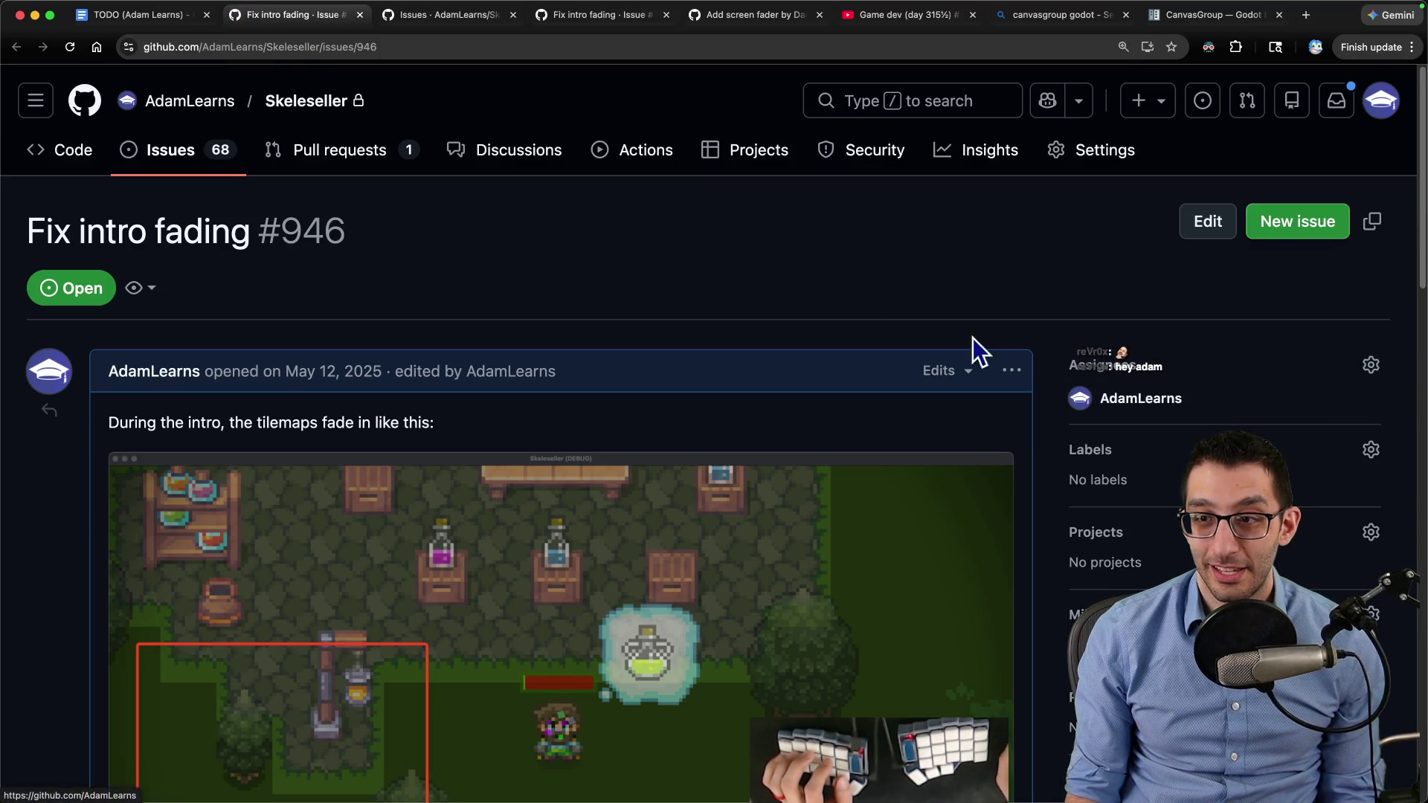
pyautogui.hotkey('ctrl', 'w')
# Delete the finished extra-time TODO item with its sub-bullets and return to issue #946
pyautogui.hotkey('alt', 'shift', 'Up')
pyautogui.hotkey('alt', 'shift', 'Up')
pyautogui.hotkey('alt', 'shift', 'Up')
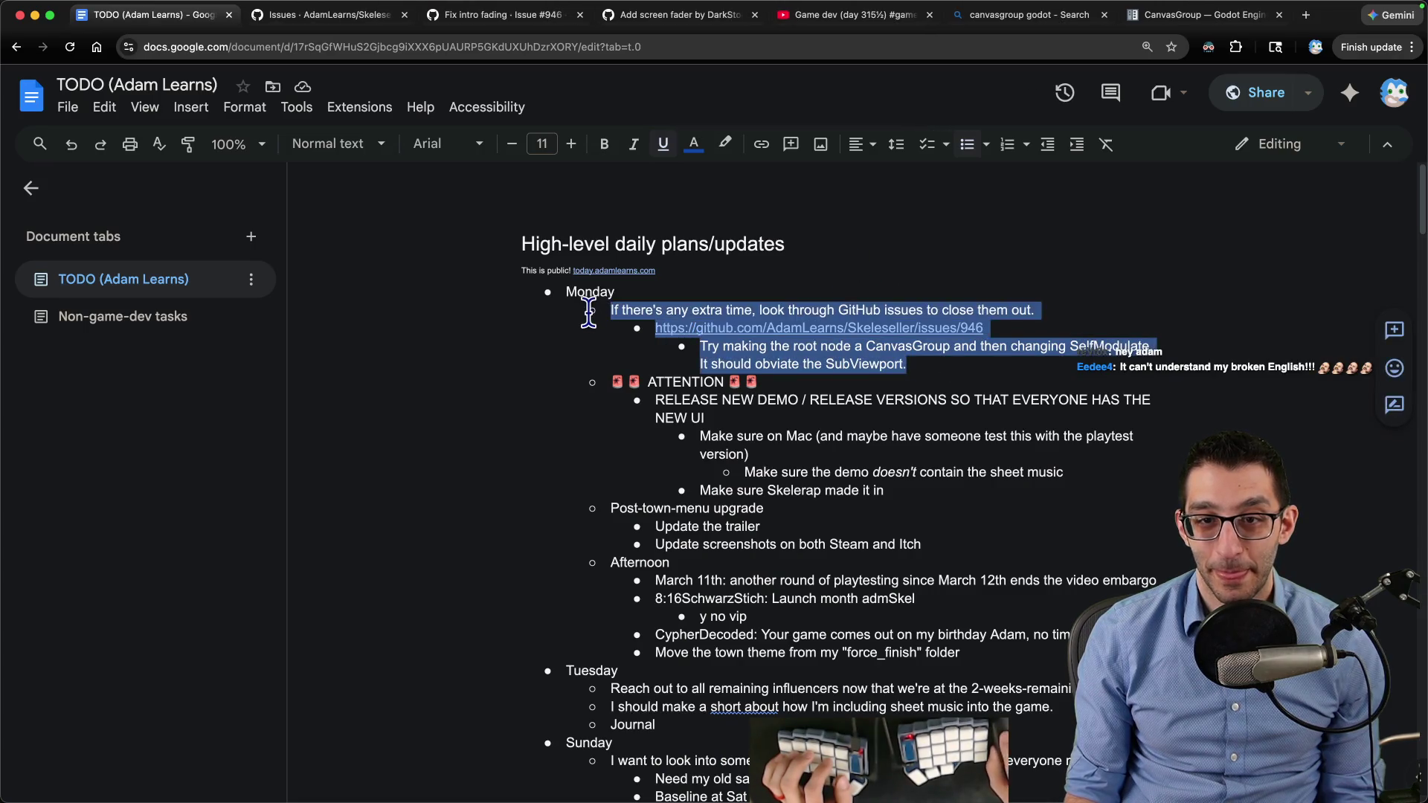
pyautogui.press('Delete')
pyautogui.hotkey('ctrl', 'Tab')
pyautogui.hotkey('ctrl', 'w')
pyautogui.hotkey('ctrl', 'Tab')
pyautogui.hotkey('ctrl', 'shift', 'Tab')
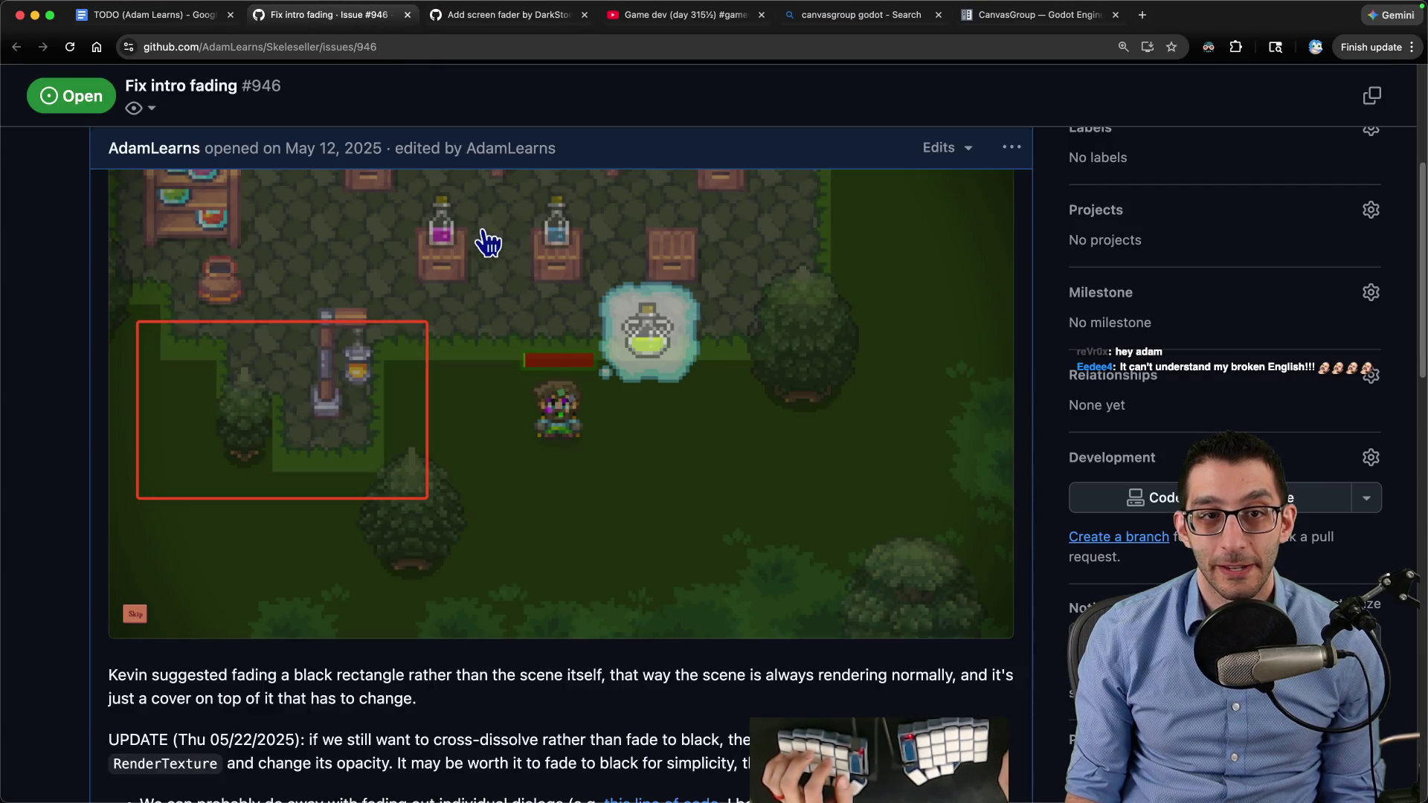
pyautogui.scroll(10, 366, 230)
# Browse to page 3 of the repository's issues and open issue #1010
pyautogui.click(178, 156)
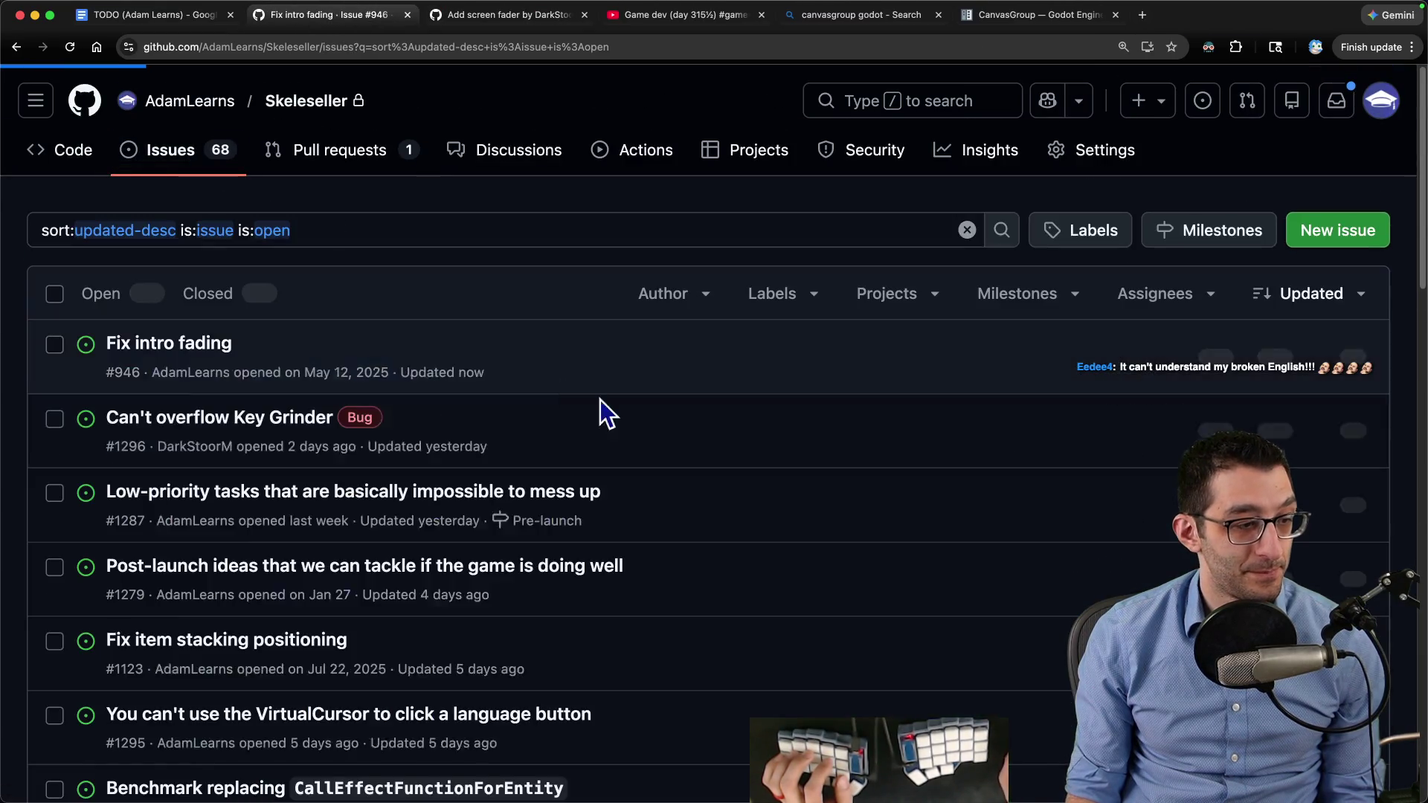
pyautogui.scroll(-20, 595, 416)
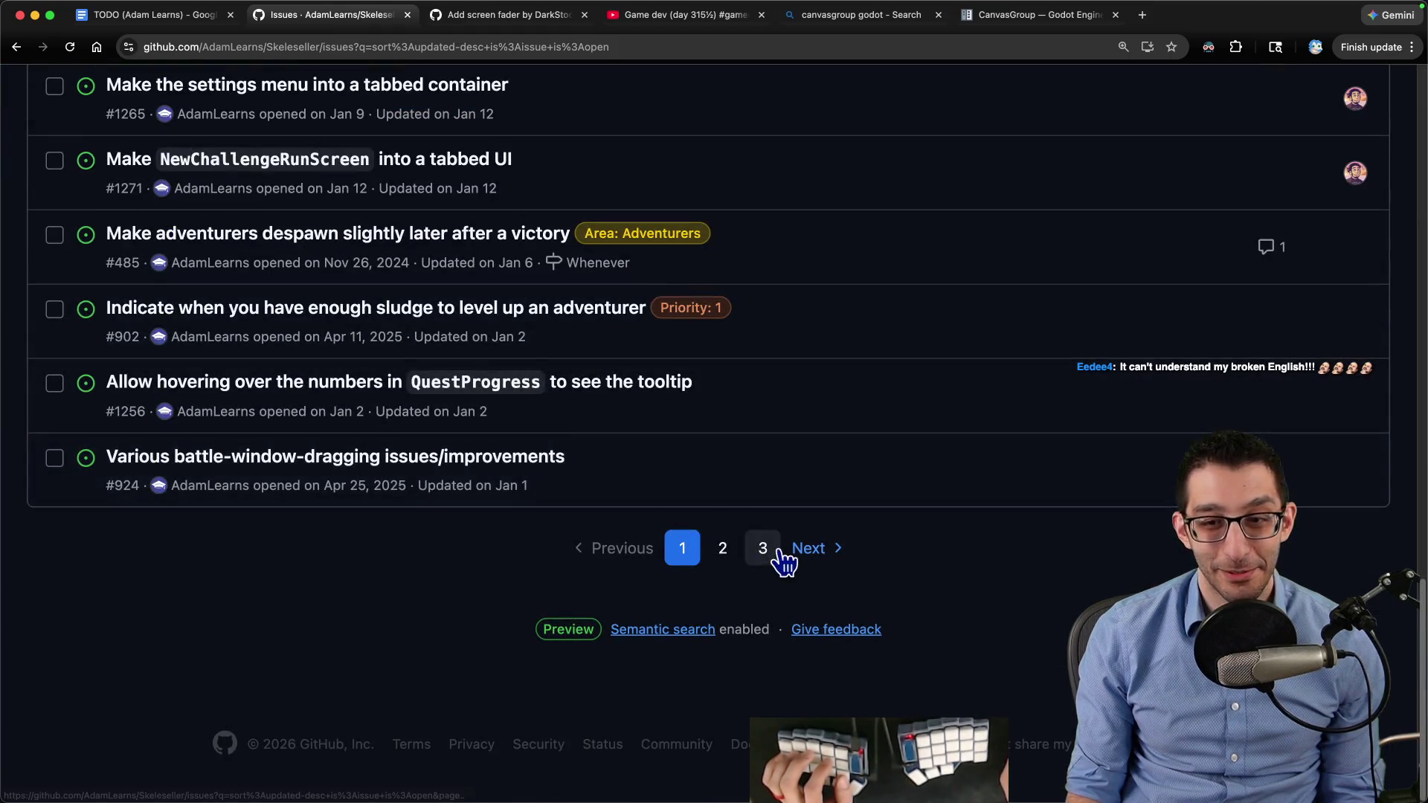
pyautogui.click(770, 551)
pyautogui.scroll(-15, 593, 446)
pyautogui.scroll(3, 582, 448)
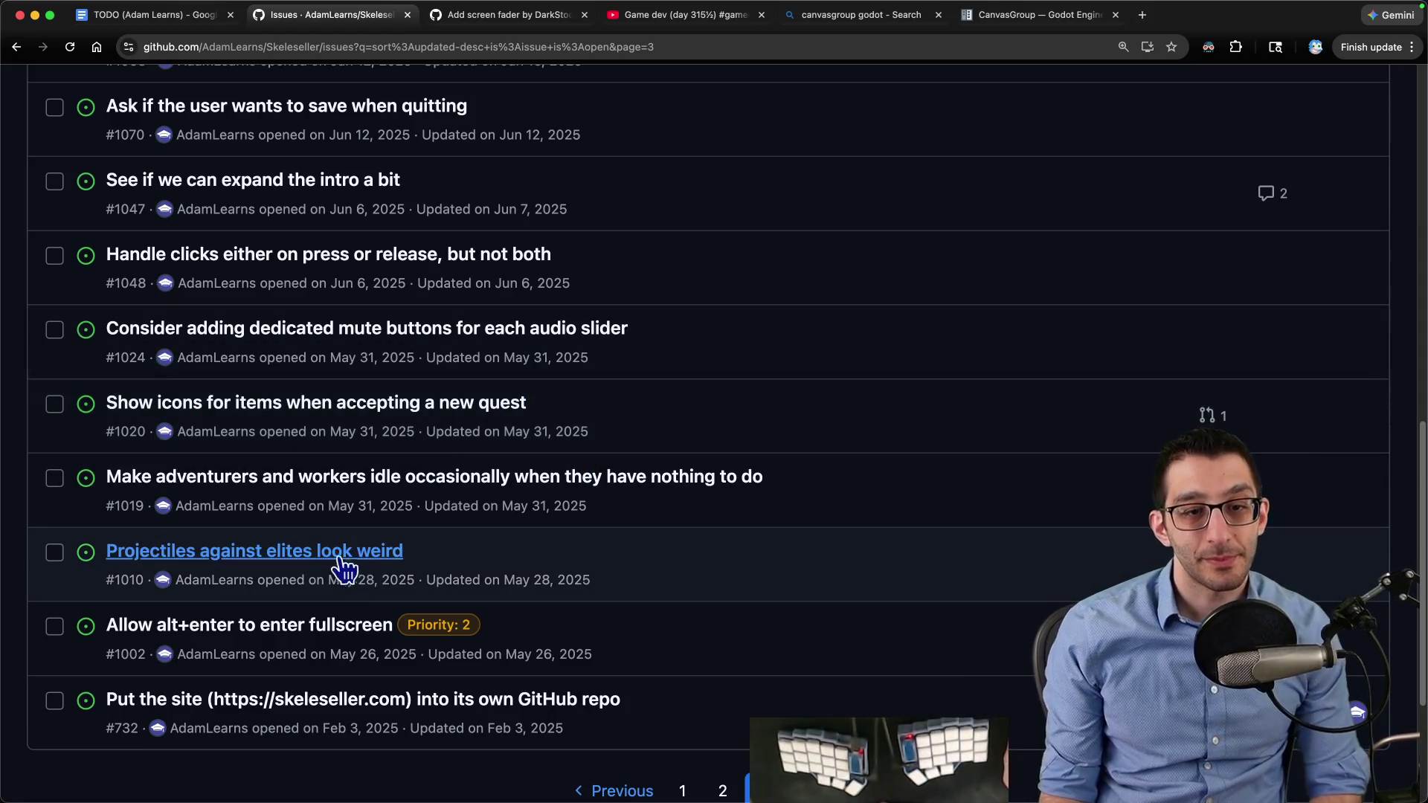
pyautogui.keyDown('shift'); pyautogui.keyDown('super'); pyautogui.click(359, 559); pyautogui.keyUp('super'); pyautogui.keyUp('shift')
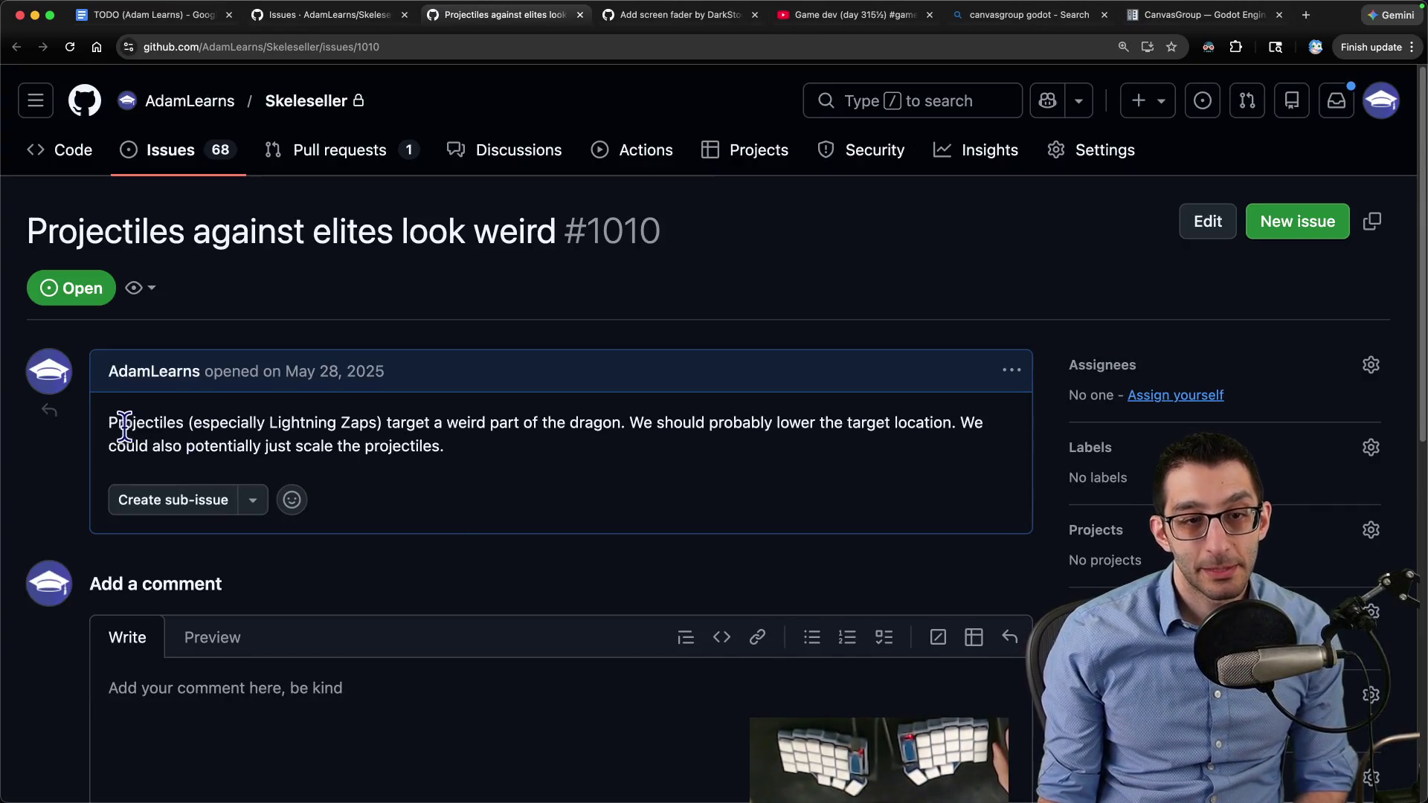
# Read through issue #1010's description, then bring Visual Studio Code to the front
pyautogui.moveTo(123, 422); pyautogui.dragTo(341, 424)
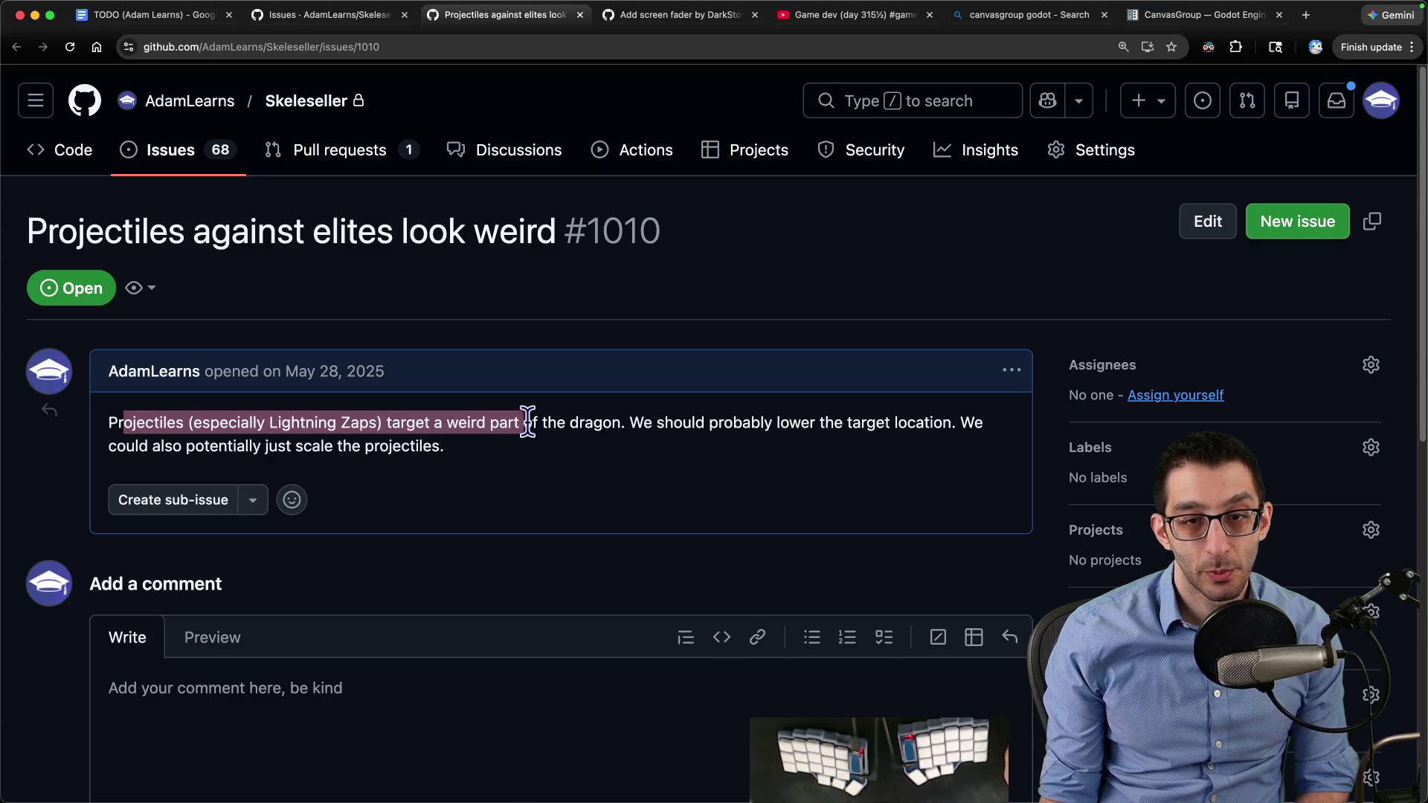
pyautogui.moveTo(630, 422)
pyautogui.mouseDown()
pyautogui.moveTo(886, 430)
pyautogui.moveTo(470, 444)
pyautogui.mouseUp()
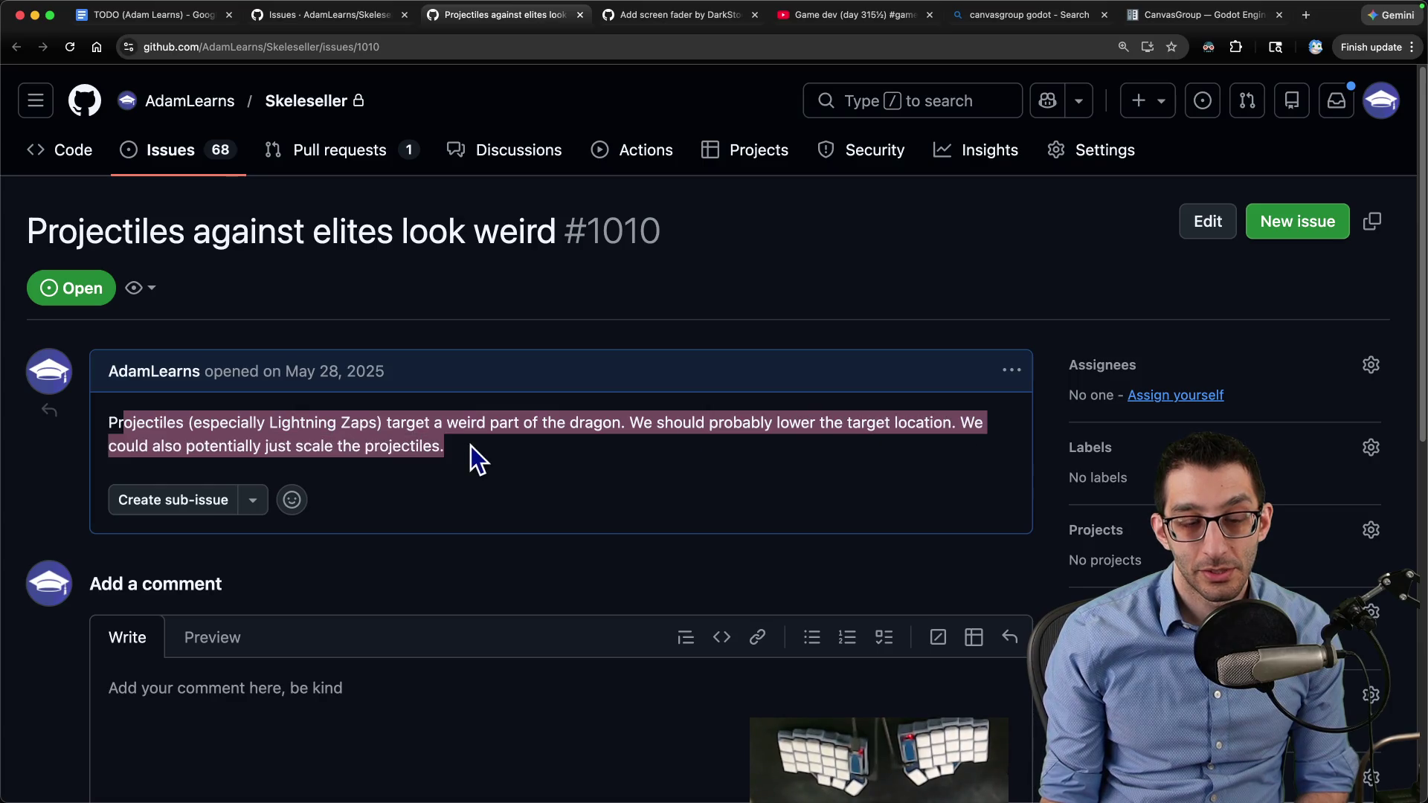
pyautogui.click(482, 448)
pyautogui.moveTo(692, 792)
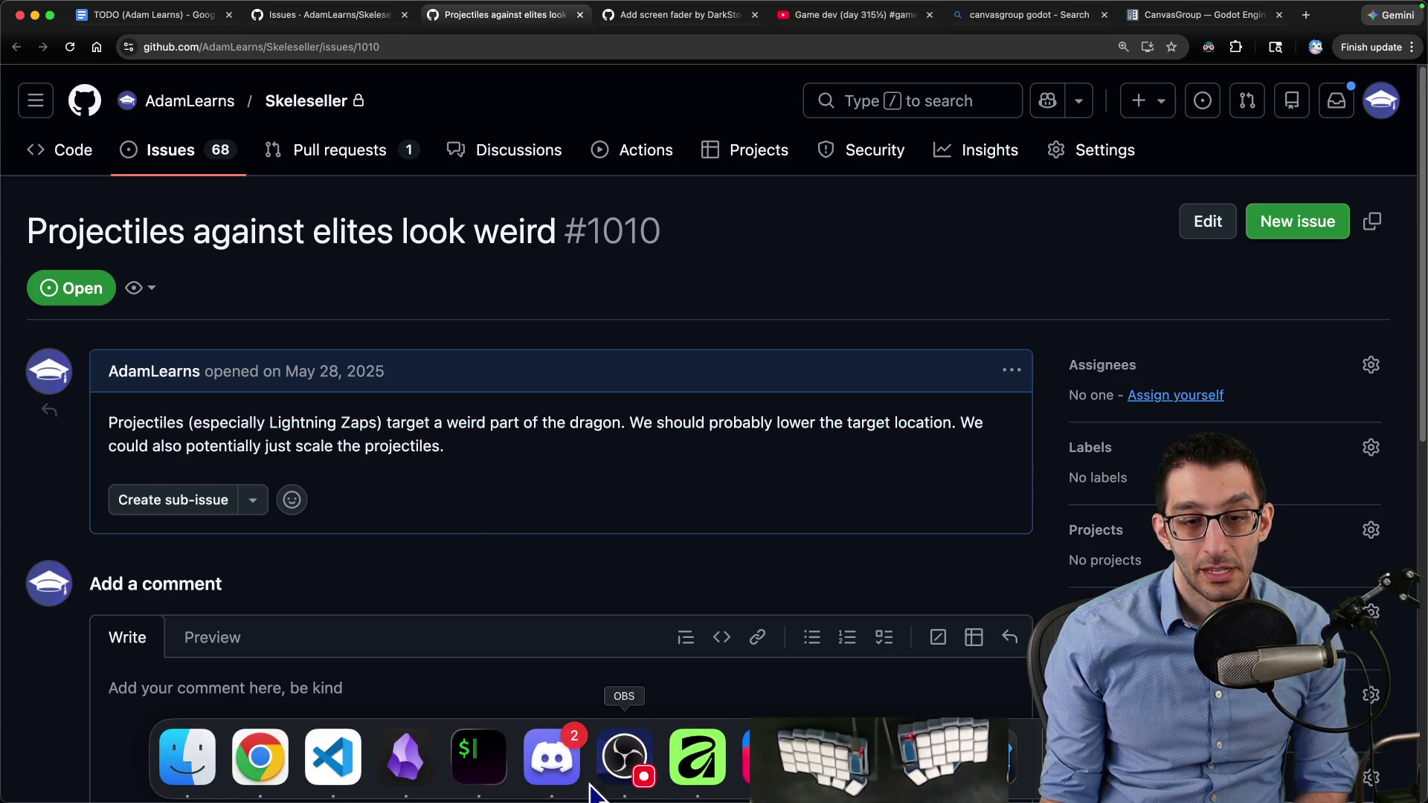
pyautogui.click(357, 786)
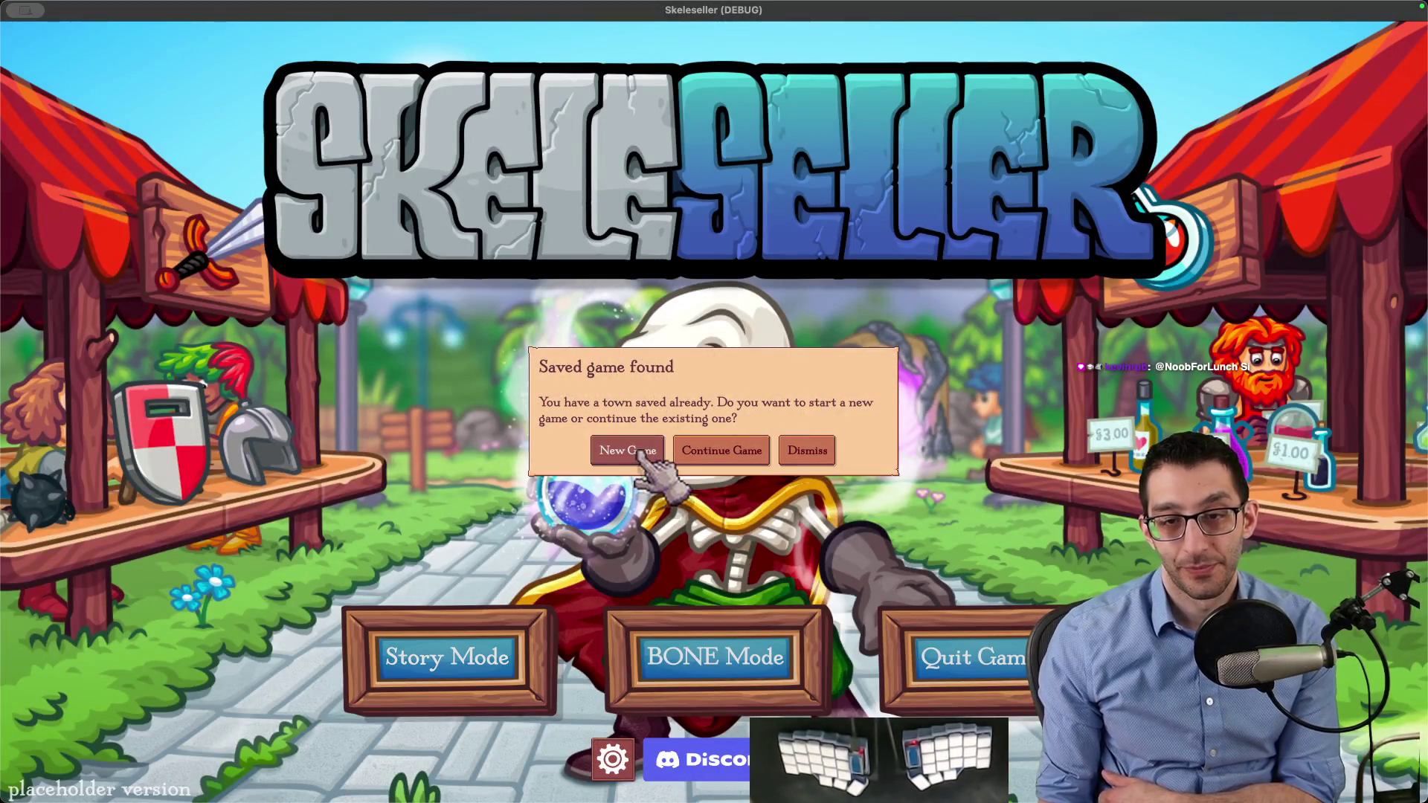
# Start a new game, unlock all adventurers from the debug menu, add the Mage and fight the Forest
pyautogui.click(636, 450)
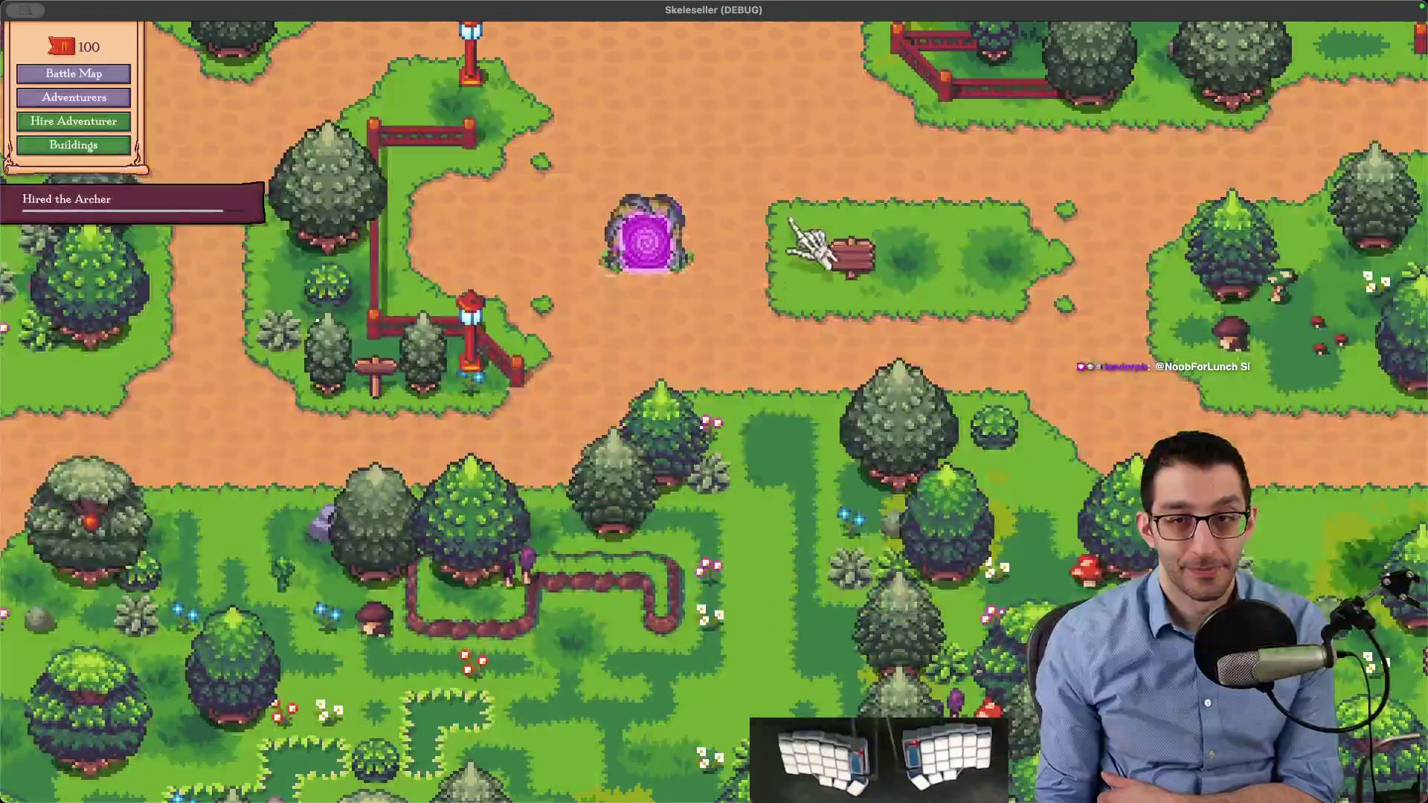
pyautogui.press('`')
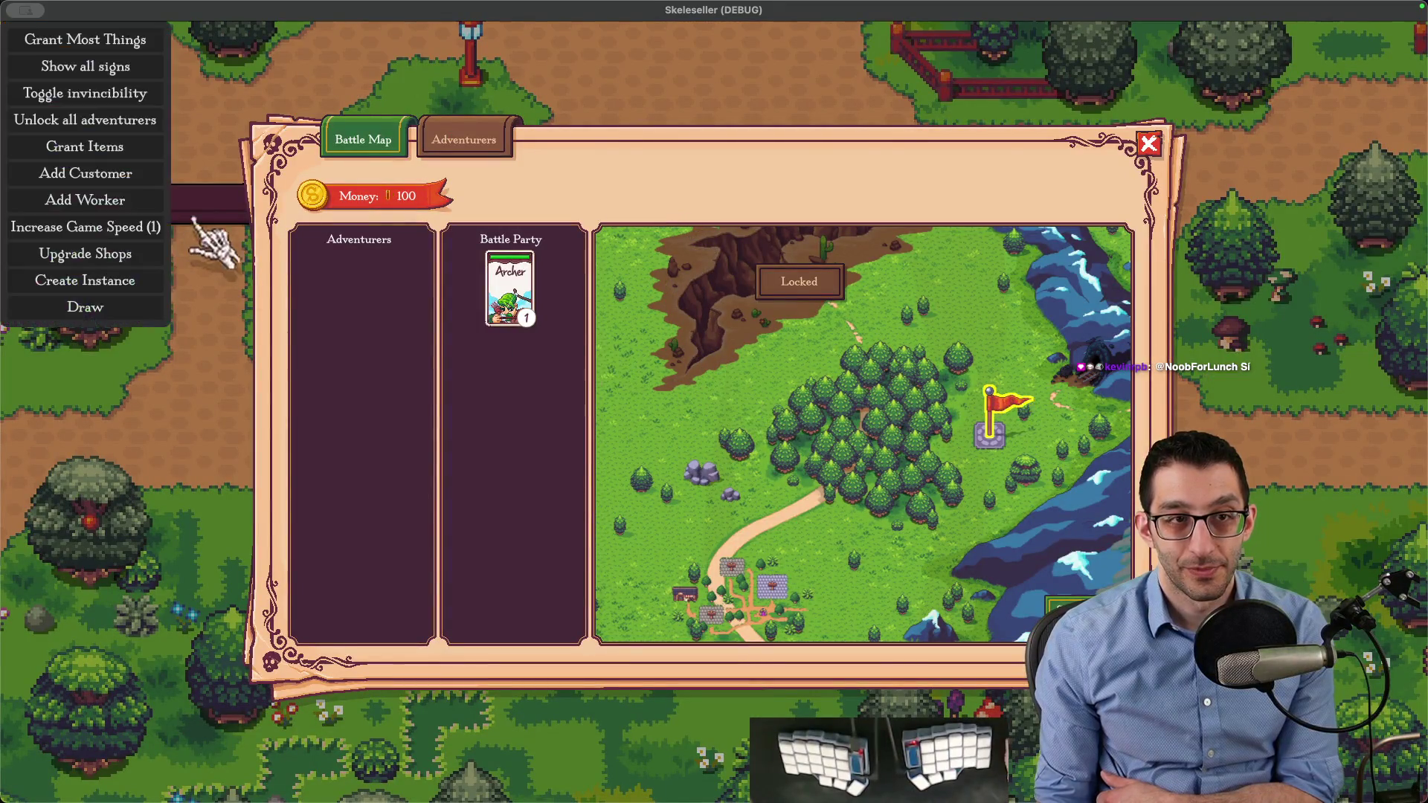
pyautogui.click(141, 121)
pyautogui.click(332, 290)
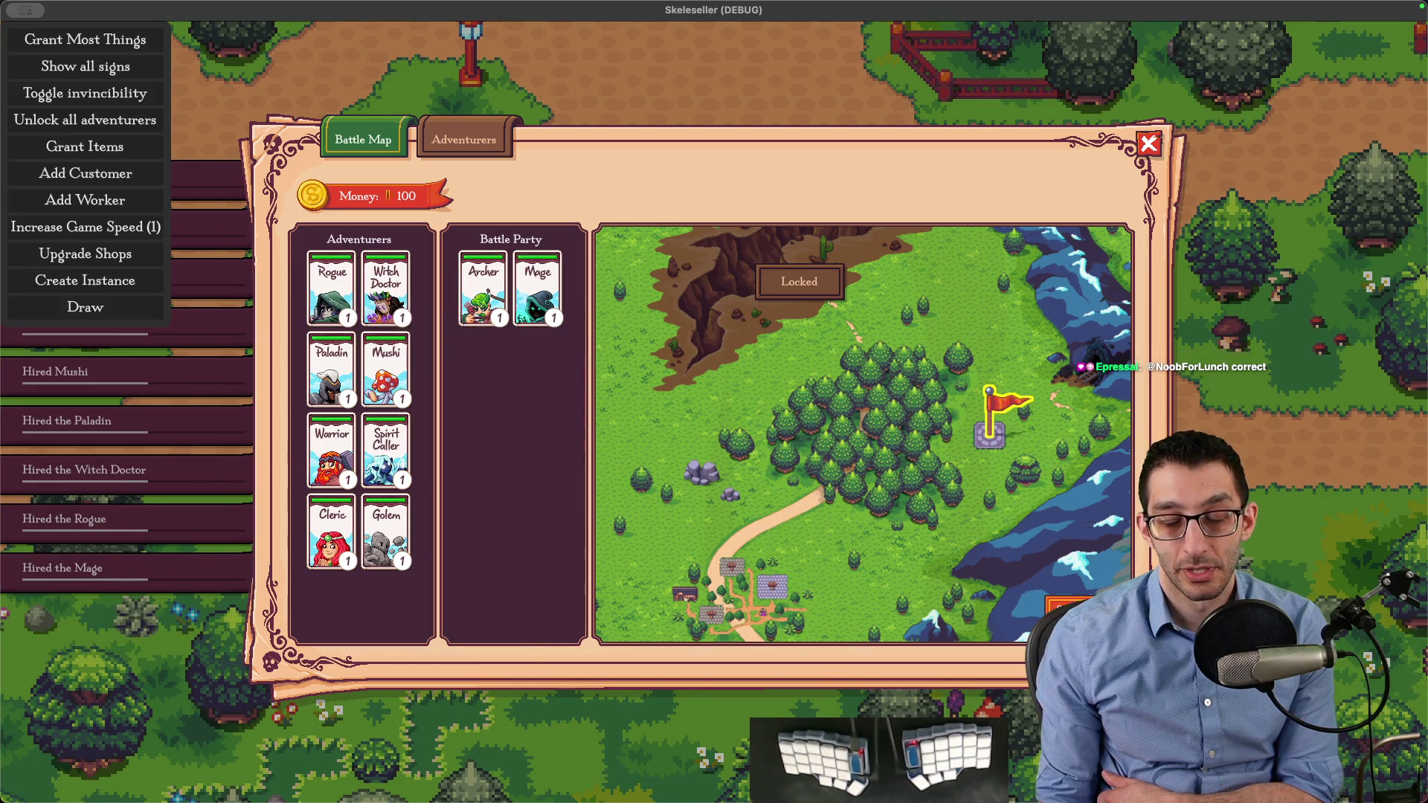
pyautogui.click(772, 493)
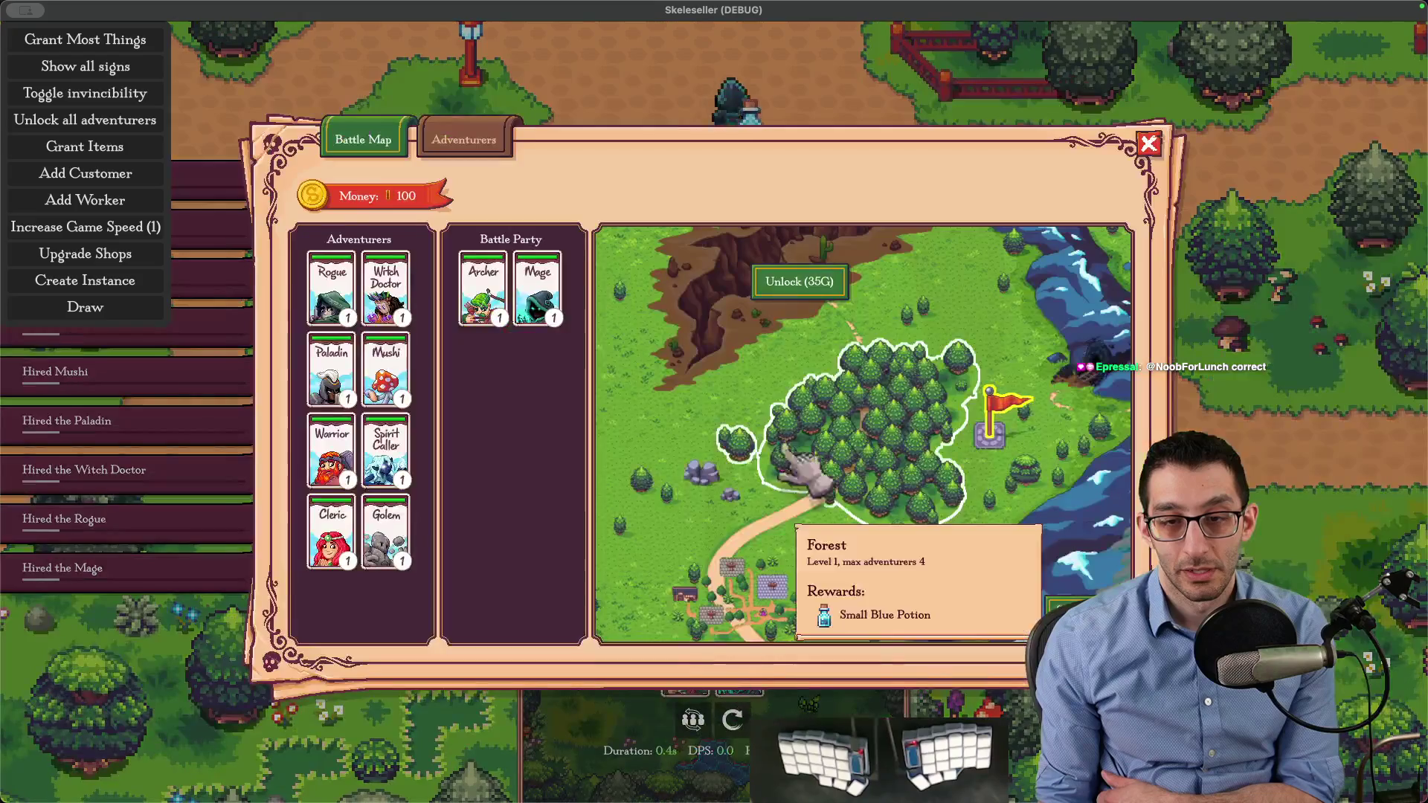
# Unlock the Ogre area for 35 gold and start the boss fight against the Ogre
pyautogui.click(832, 281)
pyautogui.press('Escape')
pyautogui.press('Escape')
pyautogui.press('Escape')
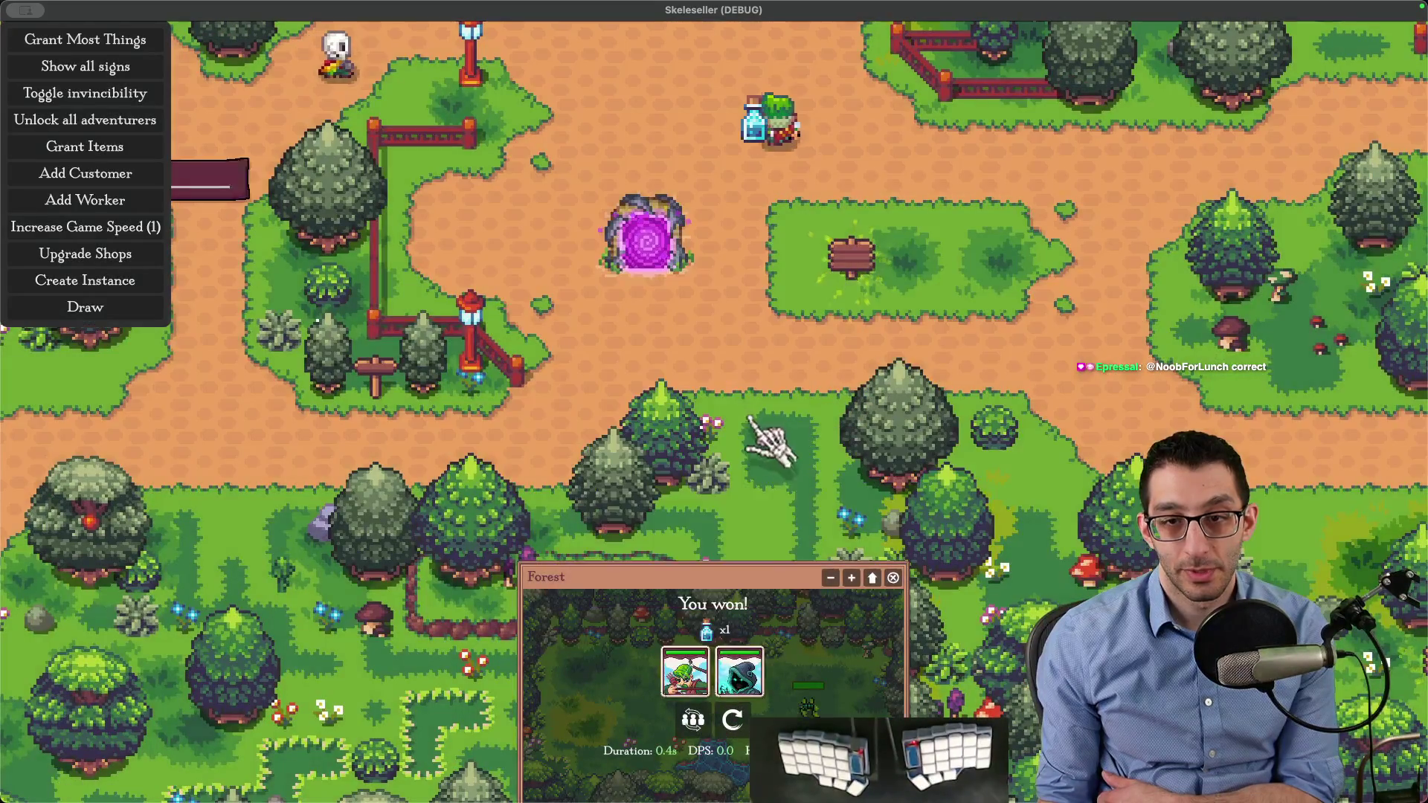
pyautogui.press('m')
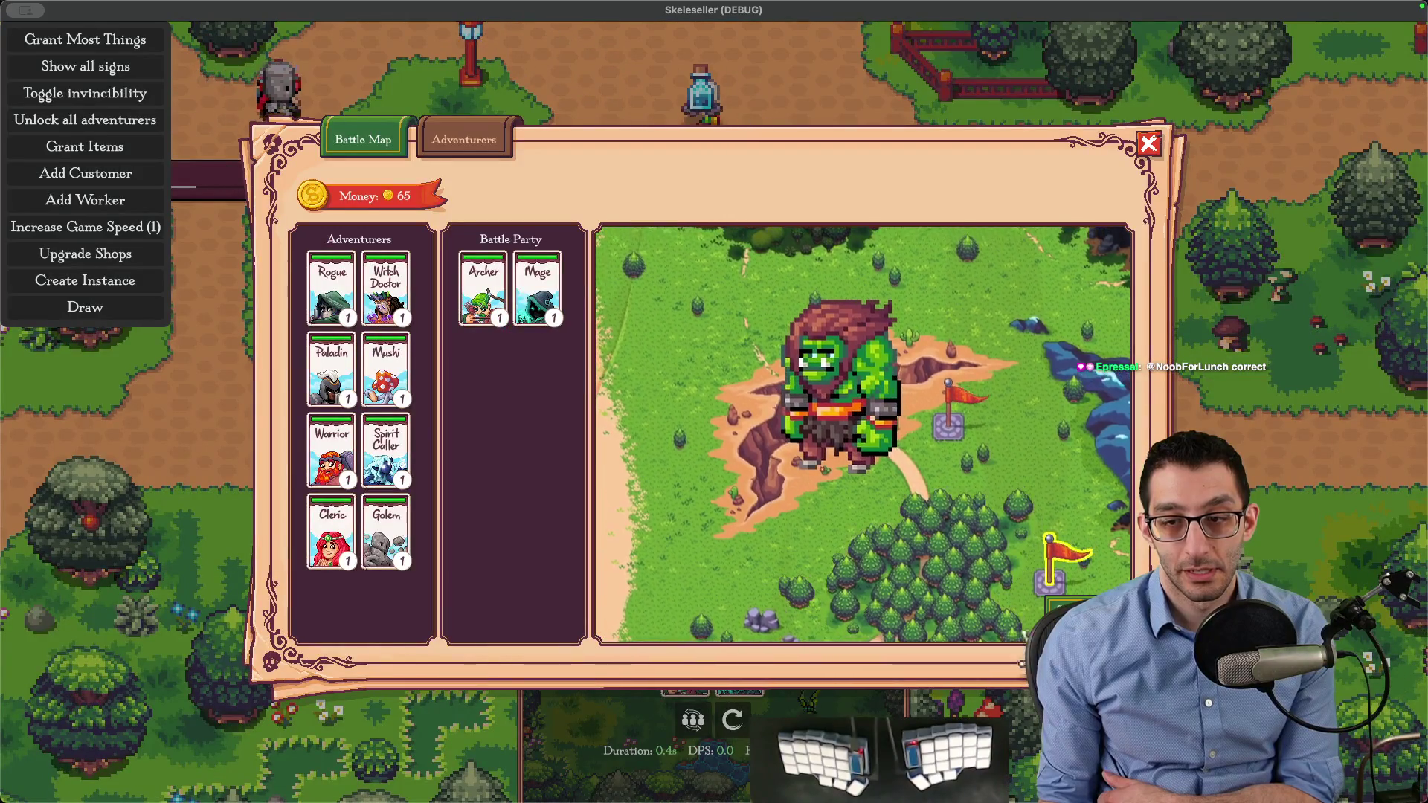
pyautogui.click(841, 387)
pyautogui.click(1085, 595)
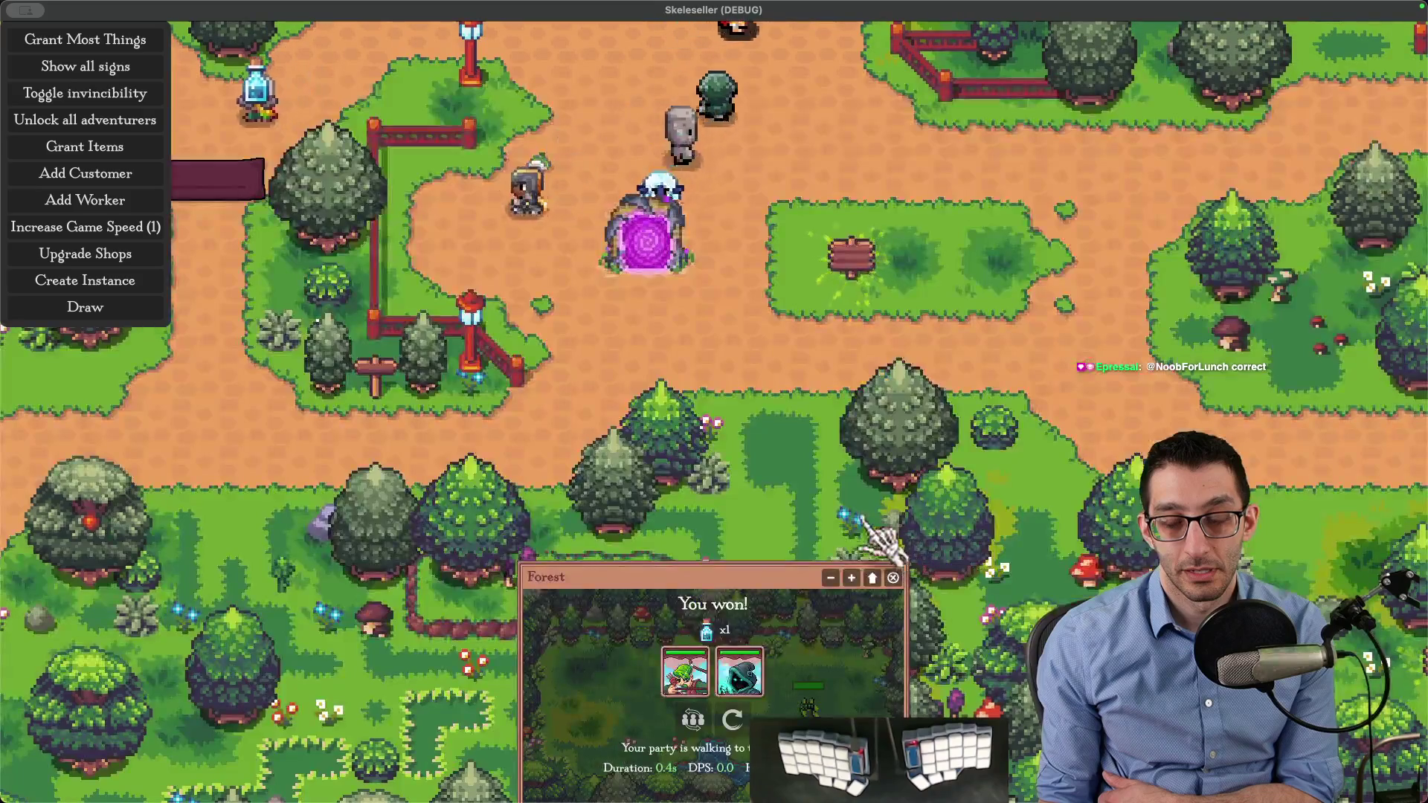
# Bring up the Canyon boss battle and screenshot the region around the Ogre being hit
pyautogui.click(851, 578)
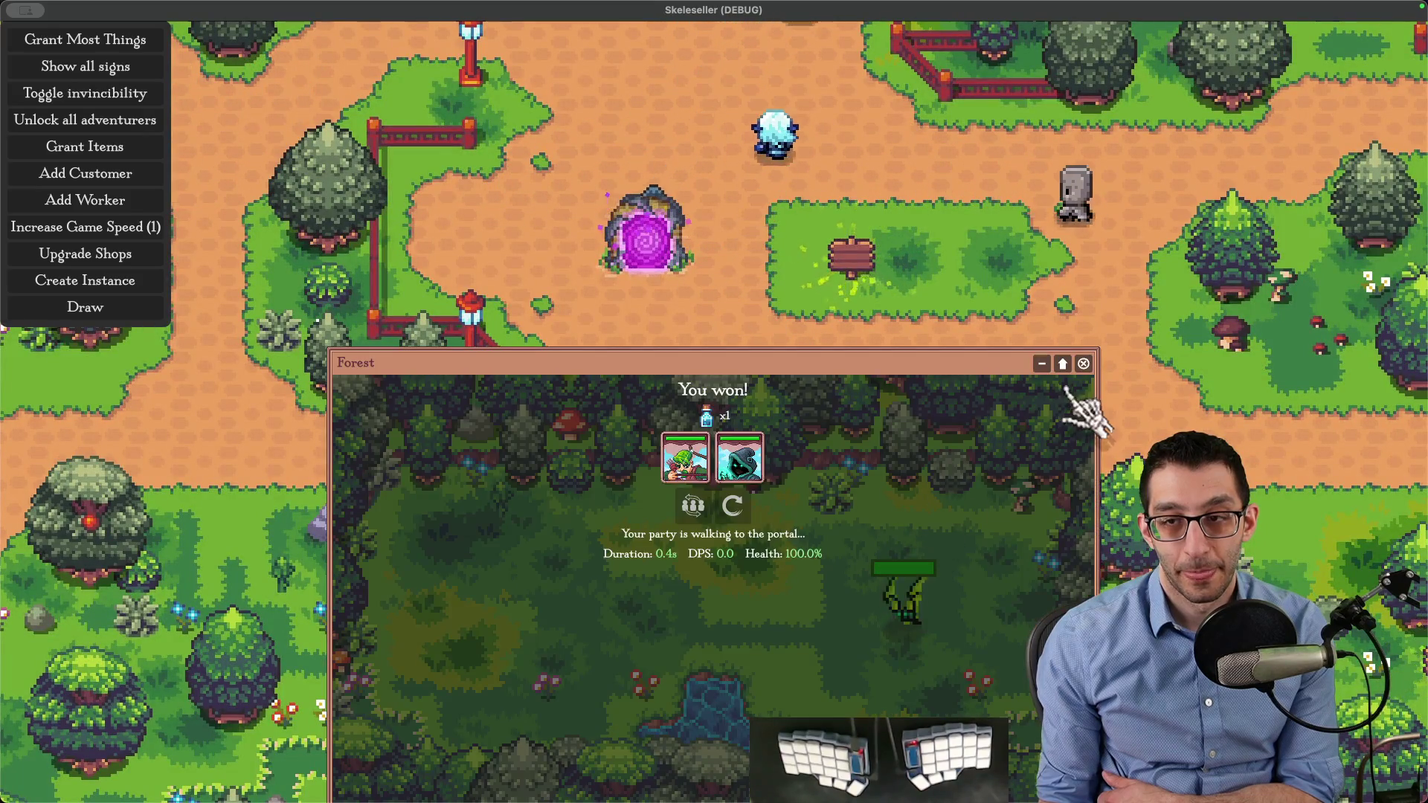
pyautogui.click(1063, 363)
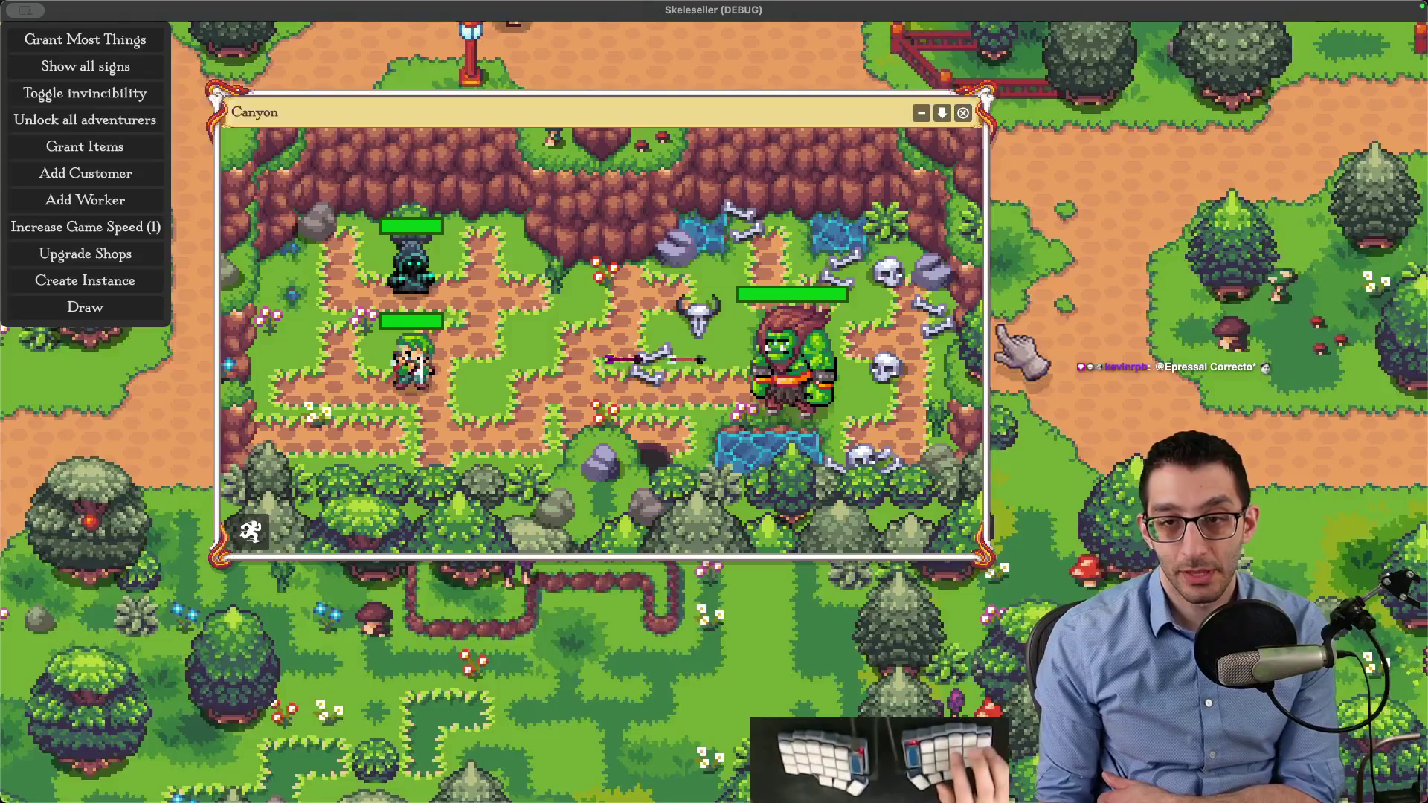
pyautogui.press('super+shift+4')
pyautogui.moveTo(968, 245); pyautogui.dragTo(649, 462)
# Move the screenshot preview to the bottom-right and back to the centre
pyautogui.scroll(5, 650, 463)
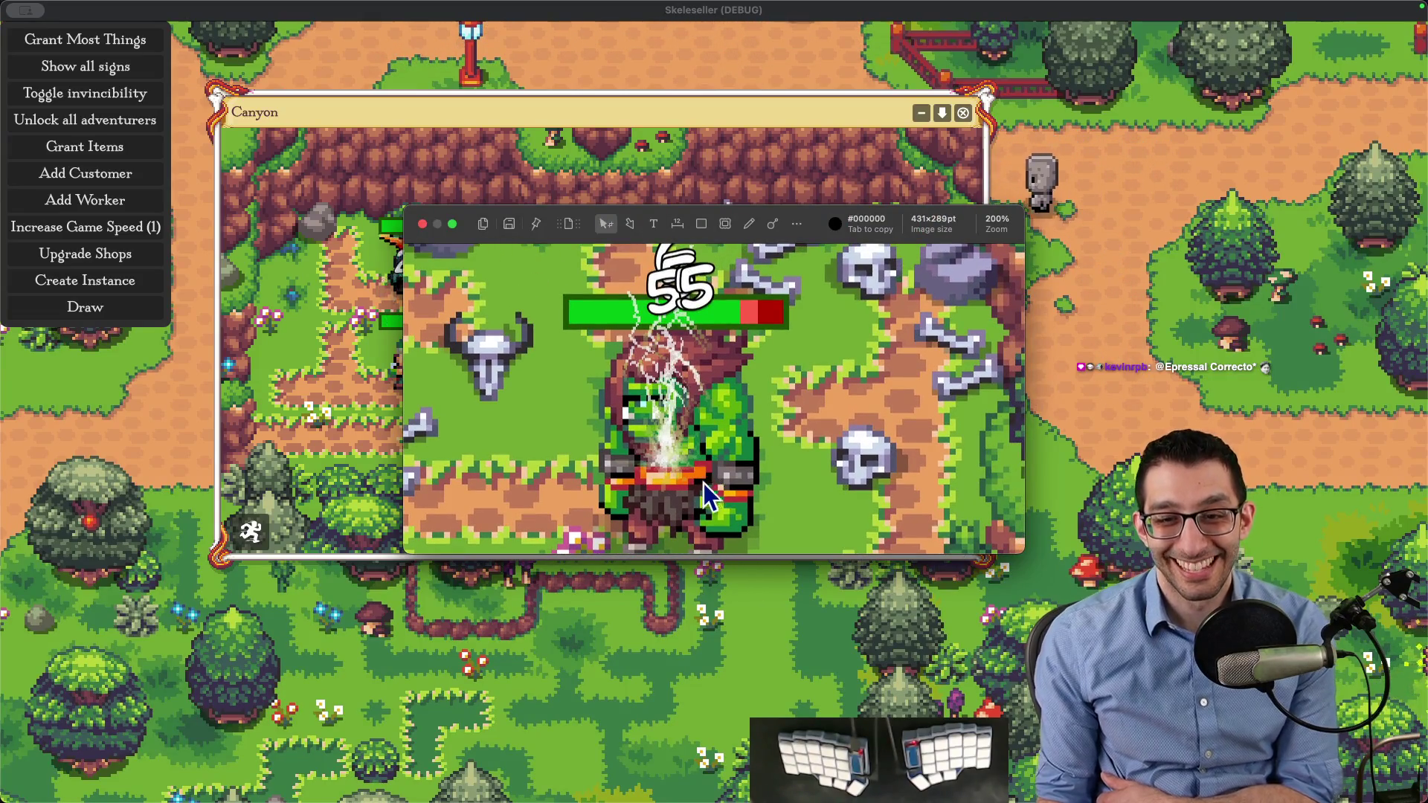
pyautogui.scroll(-5, 717, 470)
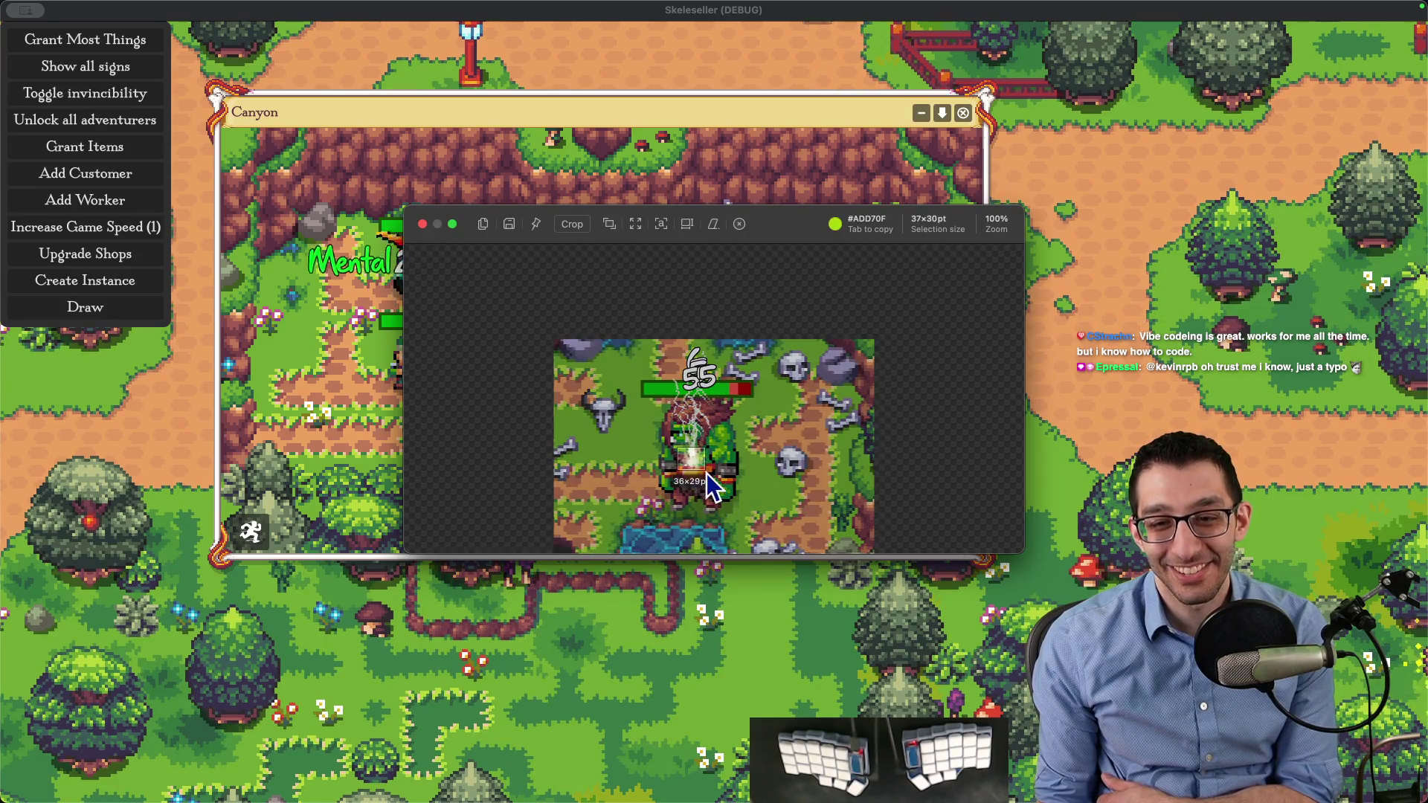
pyautogui.moveTo(823, 223)
pyautogui.mouseDown()
pyautogui.moveTo(1026, 502)
pyautogui.moveTo(1141, 516)
pyautogui.moveTo(1087, 466)
pyautogui.moveTo(1161, 479)
pyautogui.mouseUp()
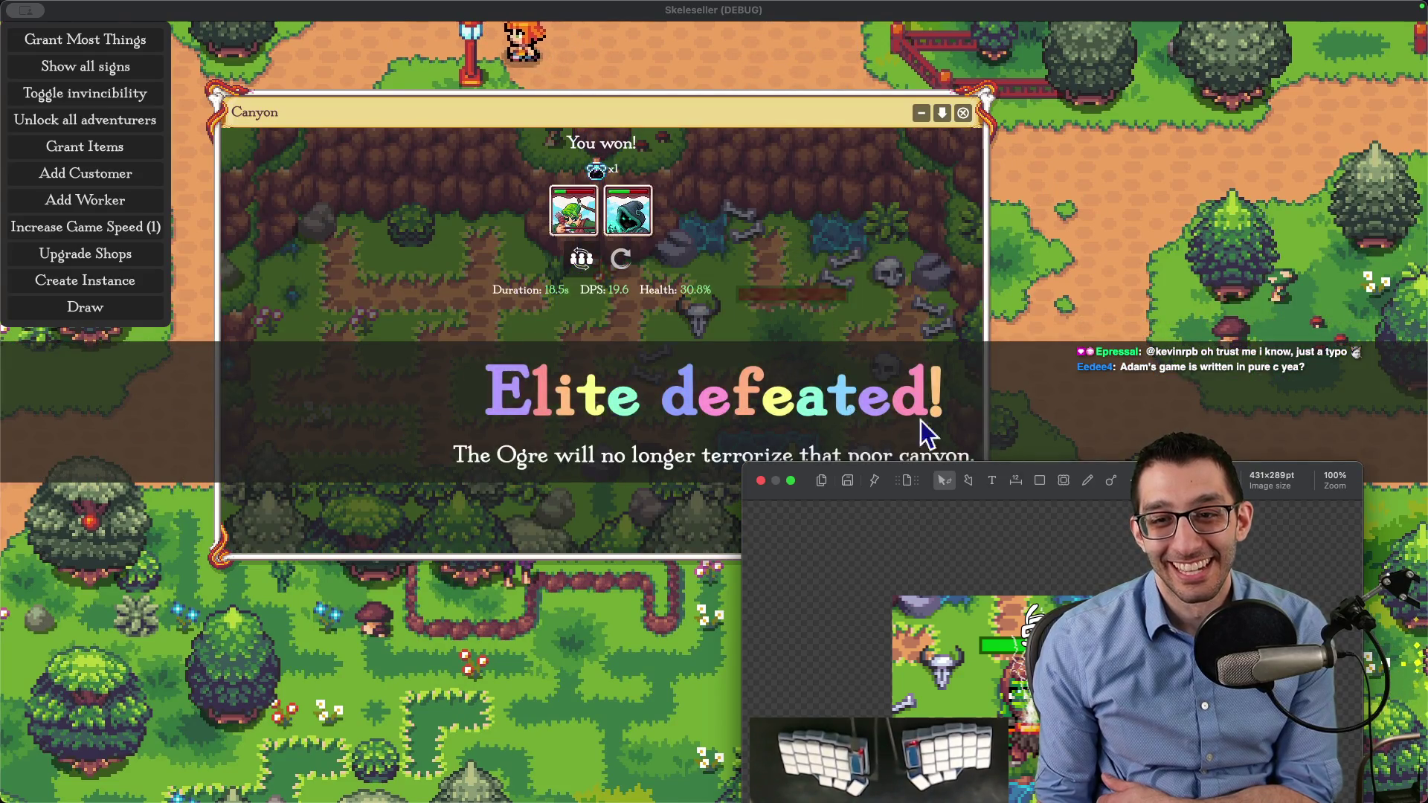
pyautogui.moveTo(1166, 502); pyautogui.dragTo(902, 265)
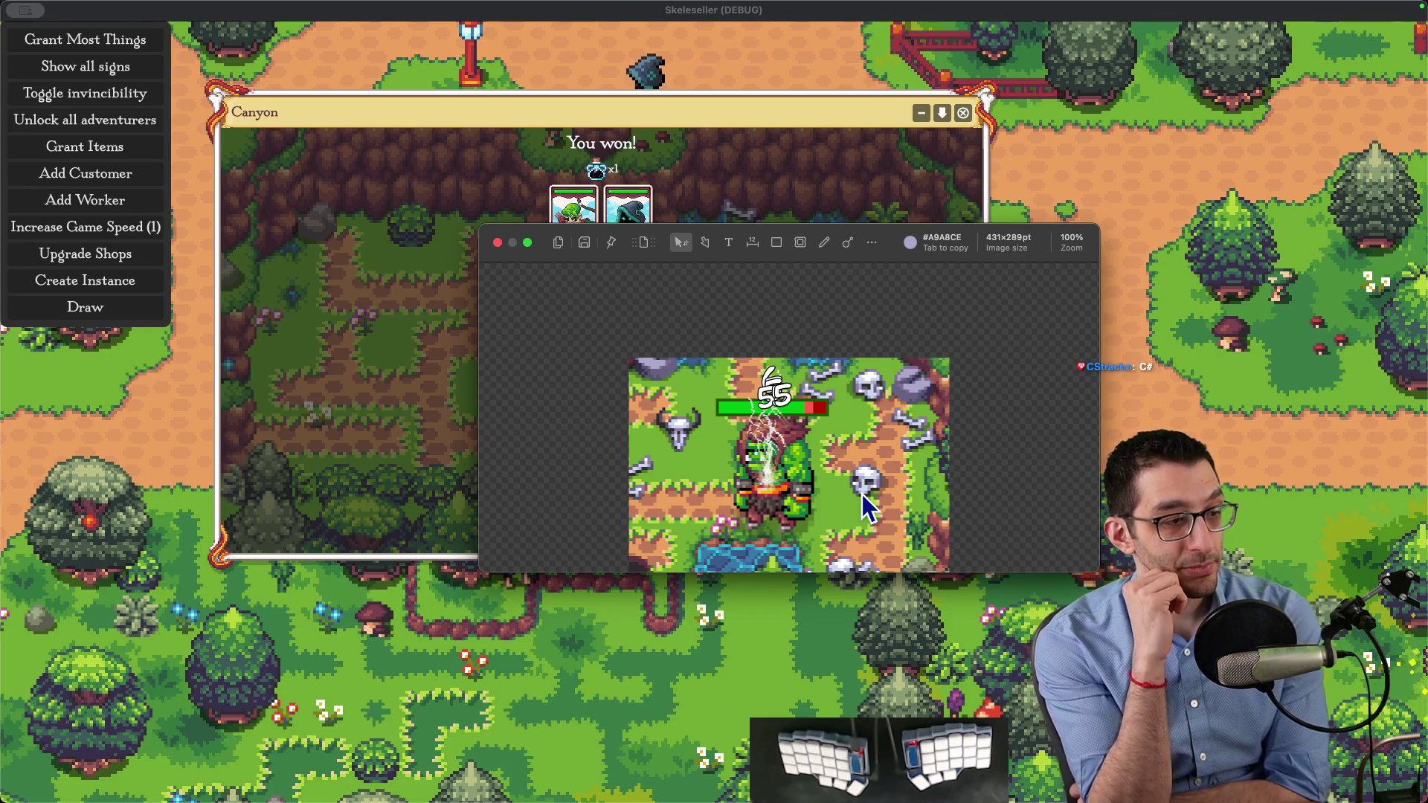
# Dismiss the screenshot preview and quit the game from the pause menu
pyautogui.press('Escape')
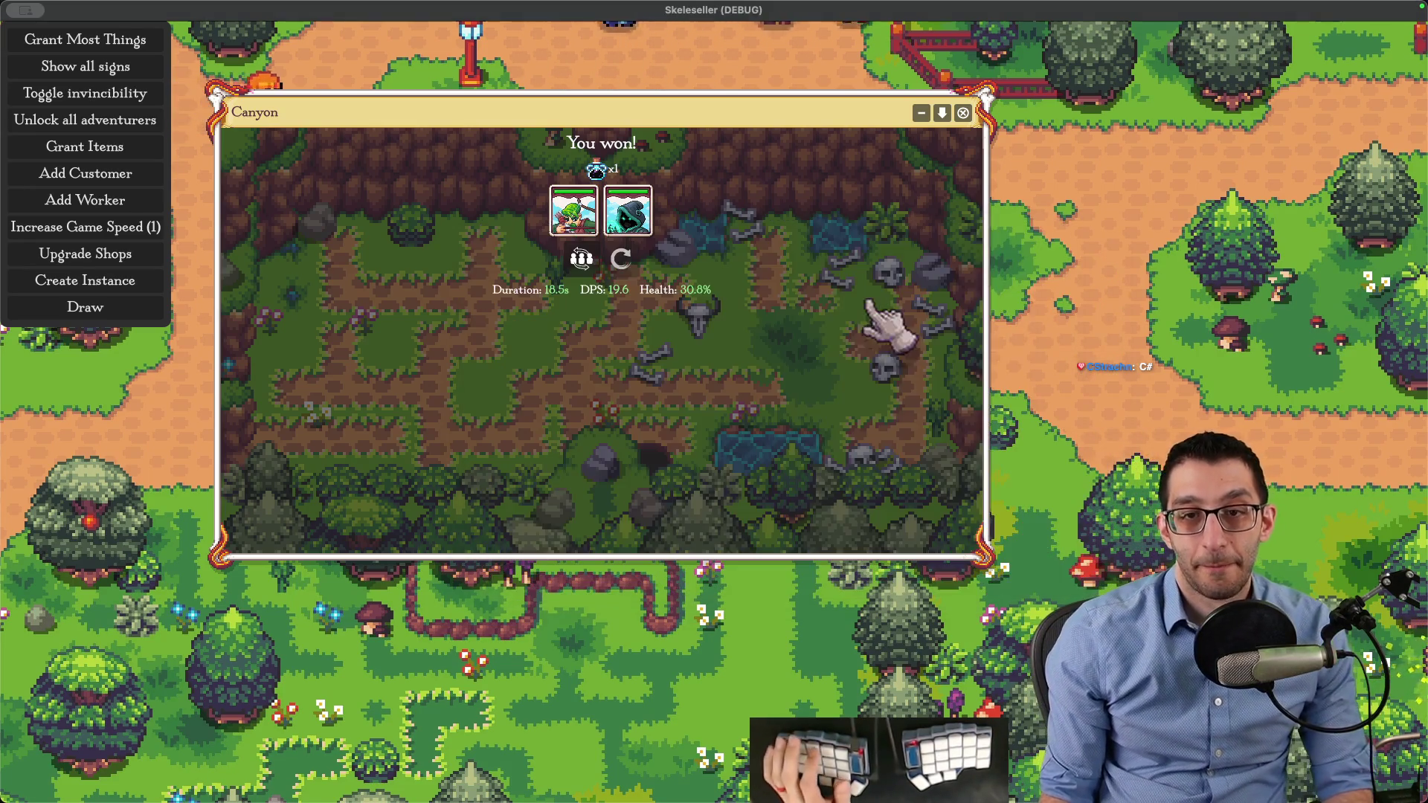
pyautogui.press('Escape')
pyautogui.click(695, 564)
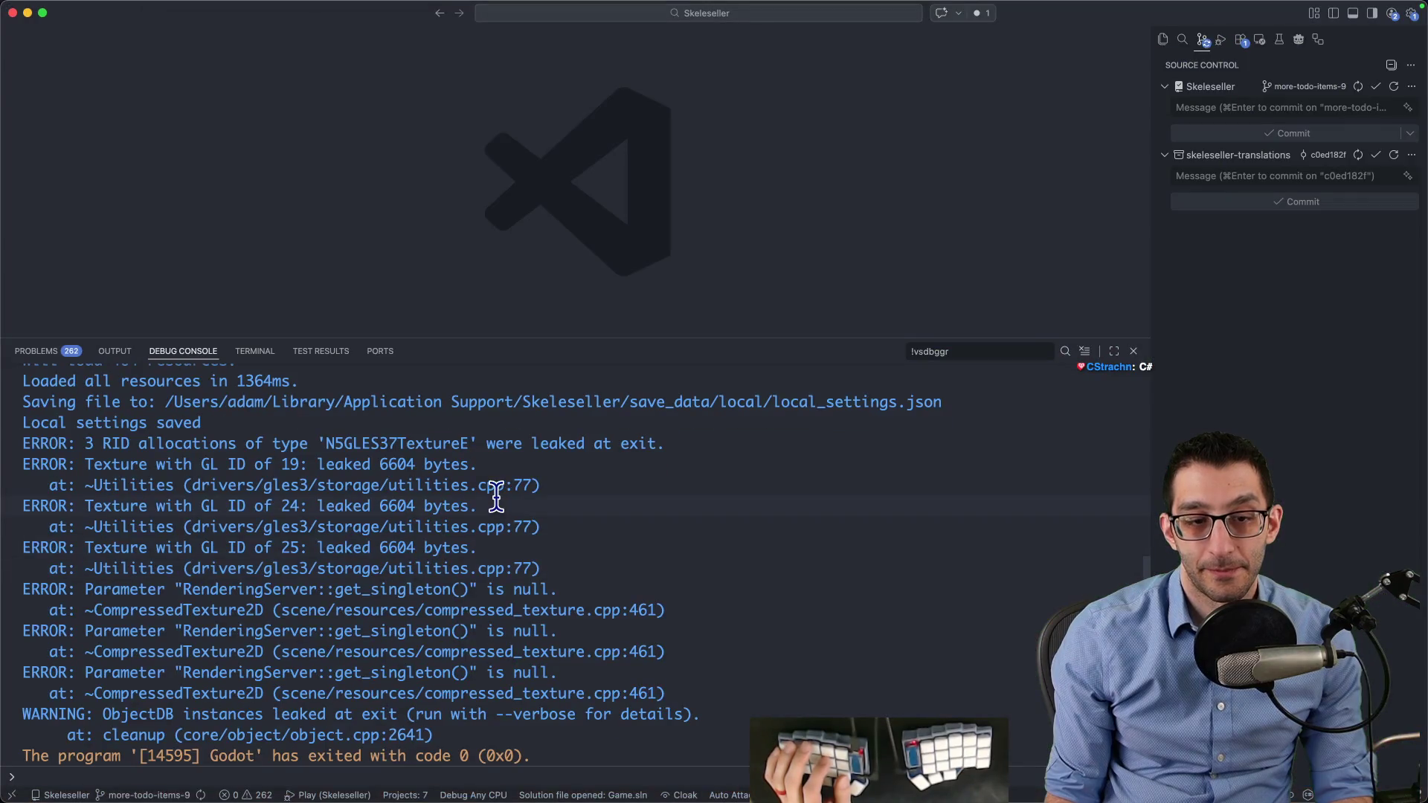
# Paste the Ogre screenshot into issue #1010's description and save it
pyautogui.click(258, 770)
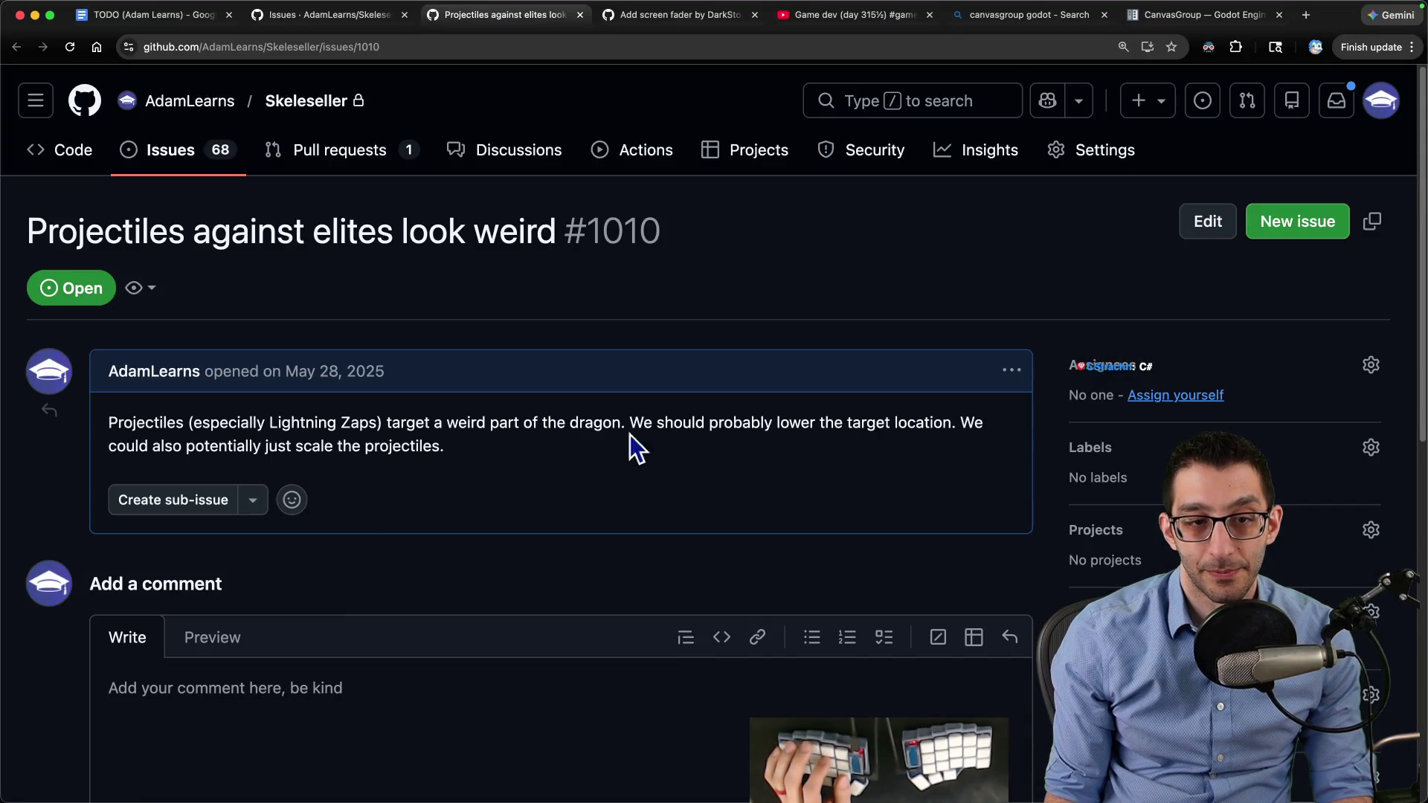
pyautogui.click(1010, 372)
pyautogui.click(472, 519)
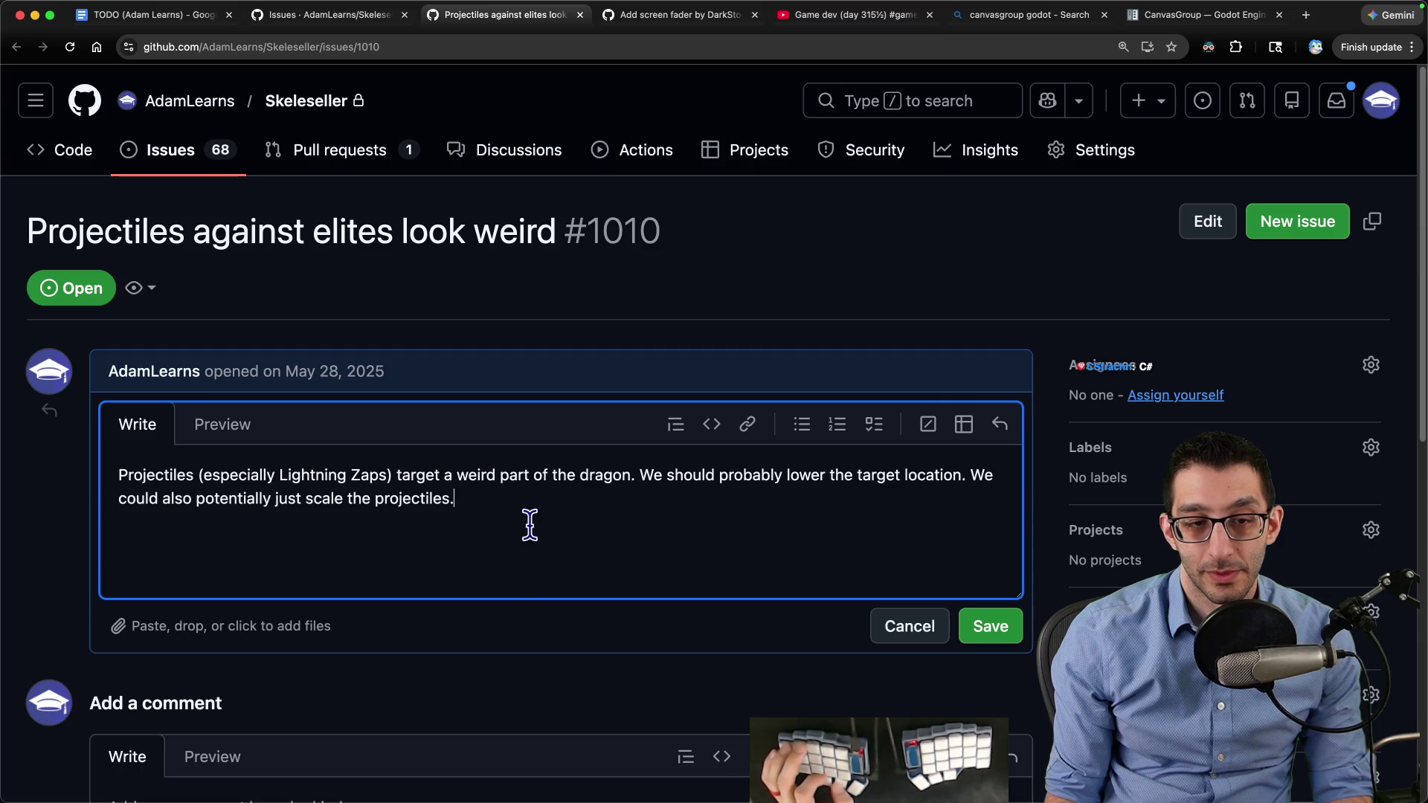
pyautogui.press('super+v')
pyautogui.press('super+Return')
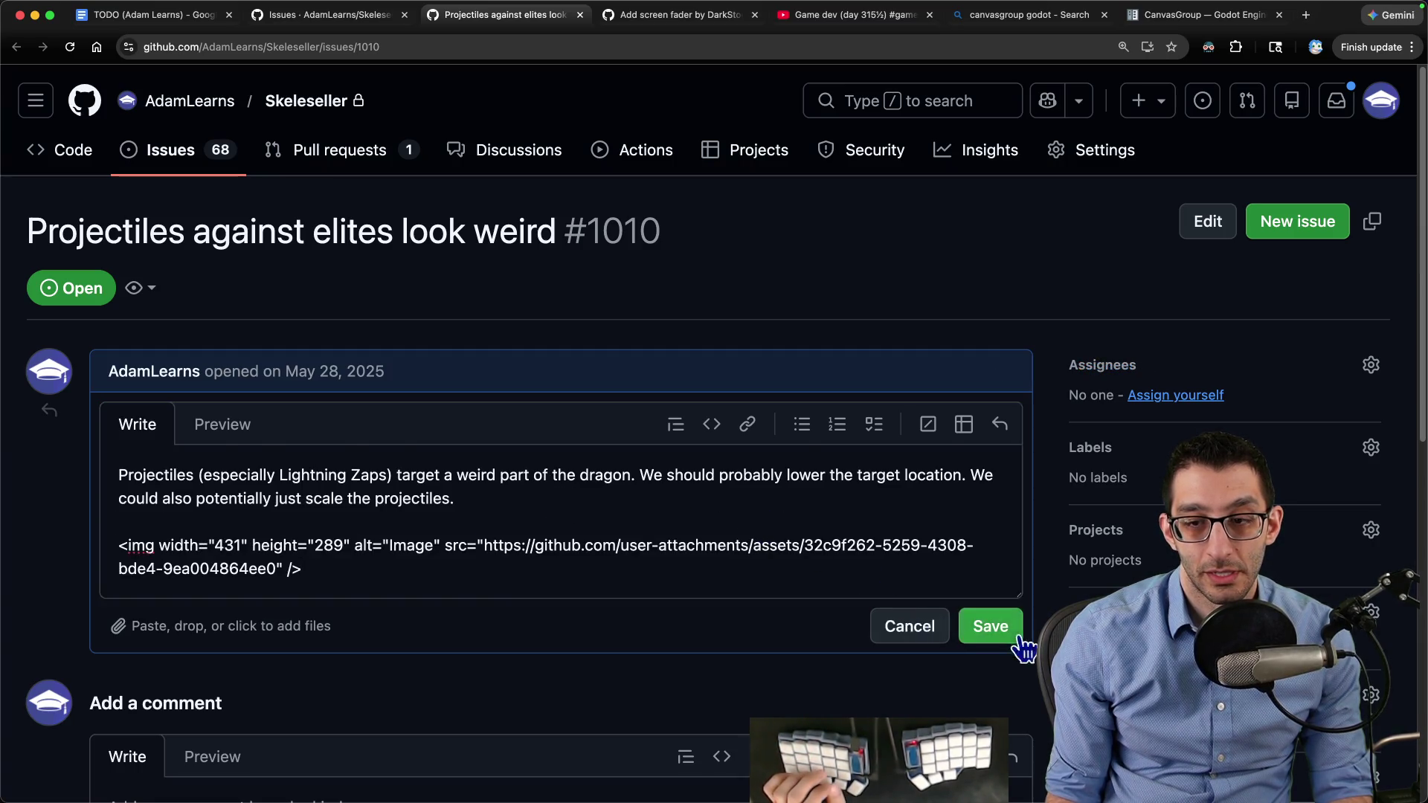
# Comment "I don't think it's worth doing anything about this." and close the issue as not planned
pyautogui.scroll(-5, 577, 545)
pyautogui.click(459, 454)
pyautogui.scroll(3, 466, 431)
pyautogui.write("I don't think it's wort hdoing any")
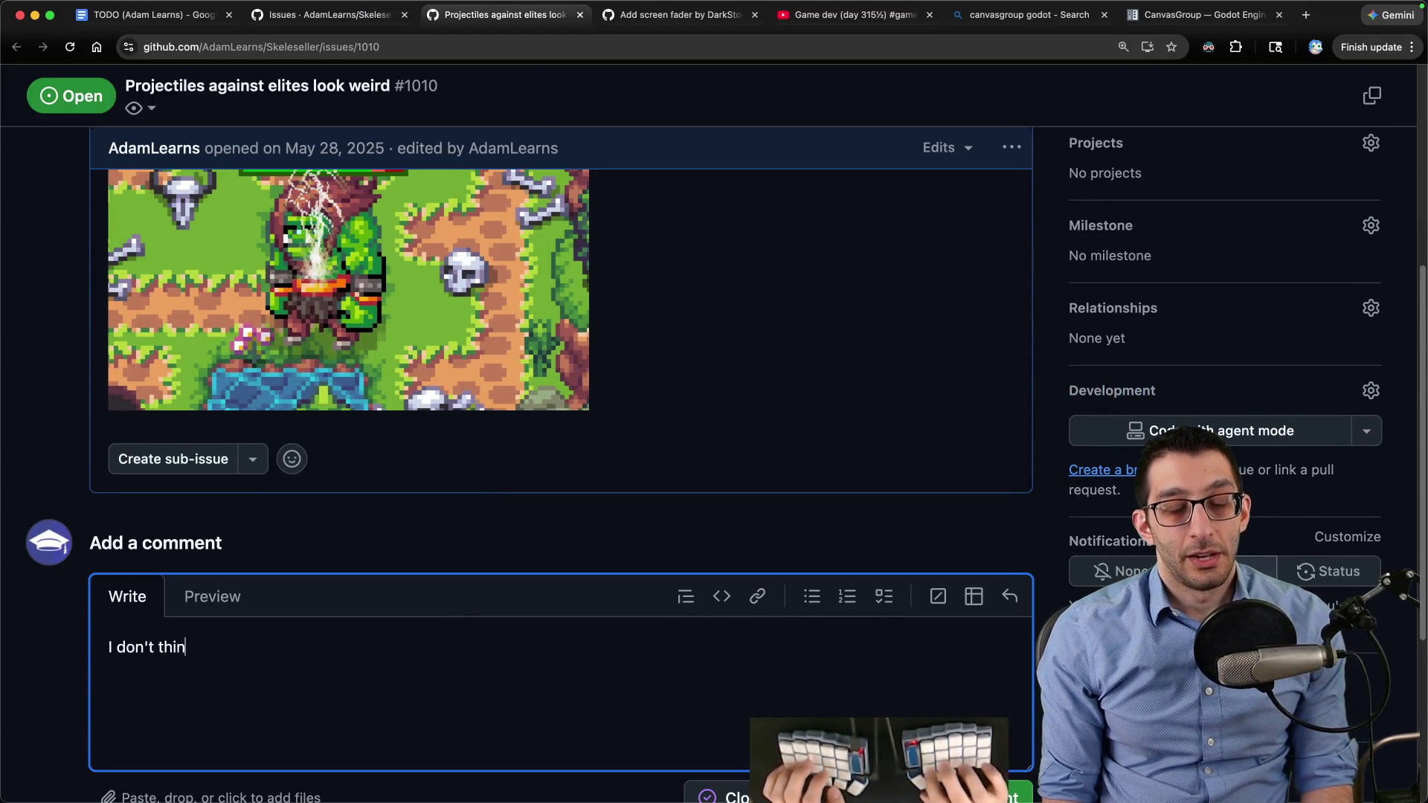
pyautogui.press('BackSpace')
pyautogui.press('BackSpace')
pyautogui.press('BackSpace')
pyautogui.write('h doing anything about this.')
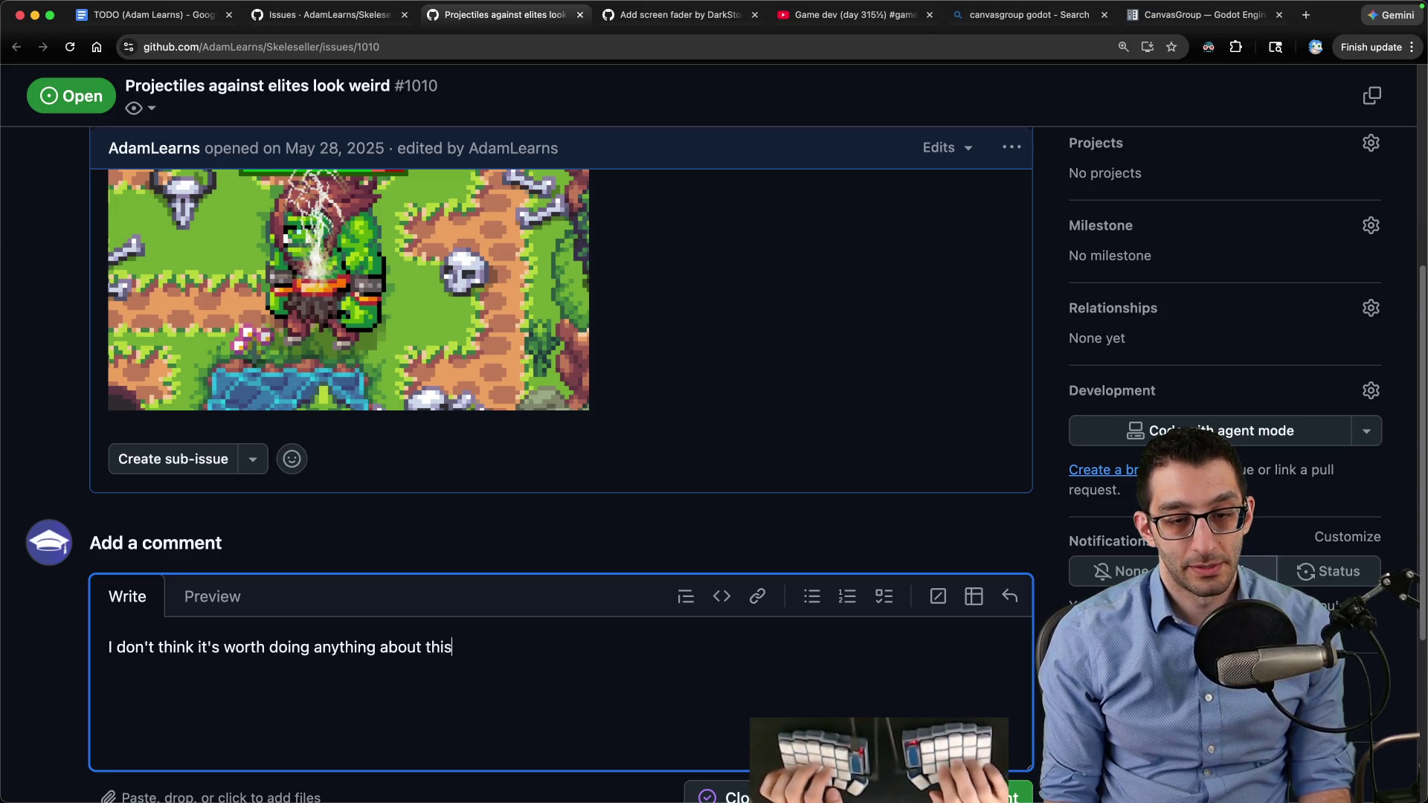
pyautogui.scroll(-2, 797, 651)
pyautogui.click(907, 704)
pyautogui.click(979, 587)
pyautogui.click(845, 702)
# Close the issue's tab and go to issue #1019
pyautogui.press('super+w')
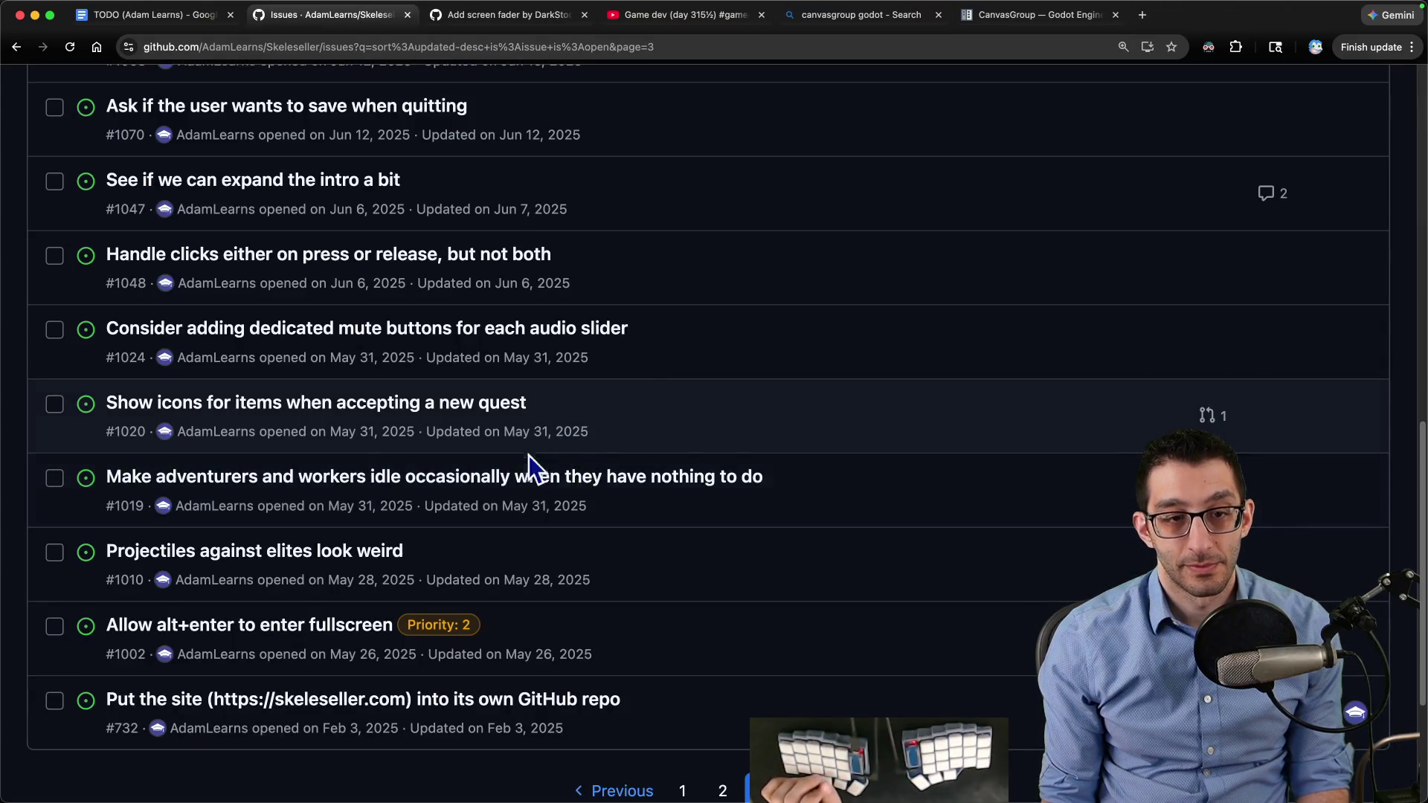
pyautogui.moveTo(183, 476)
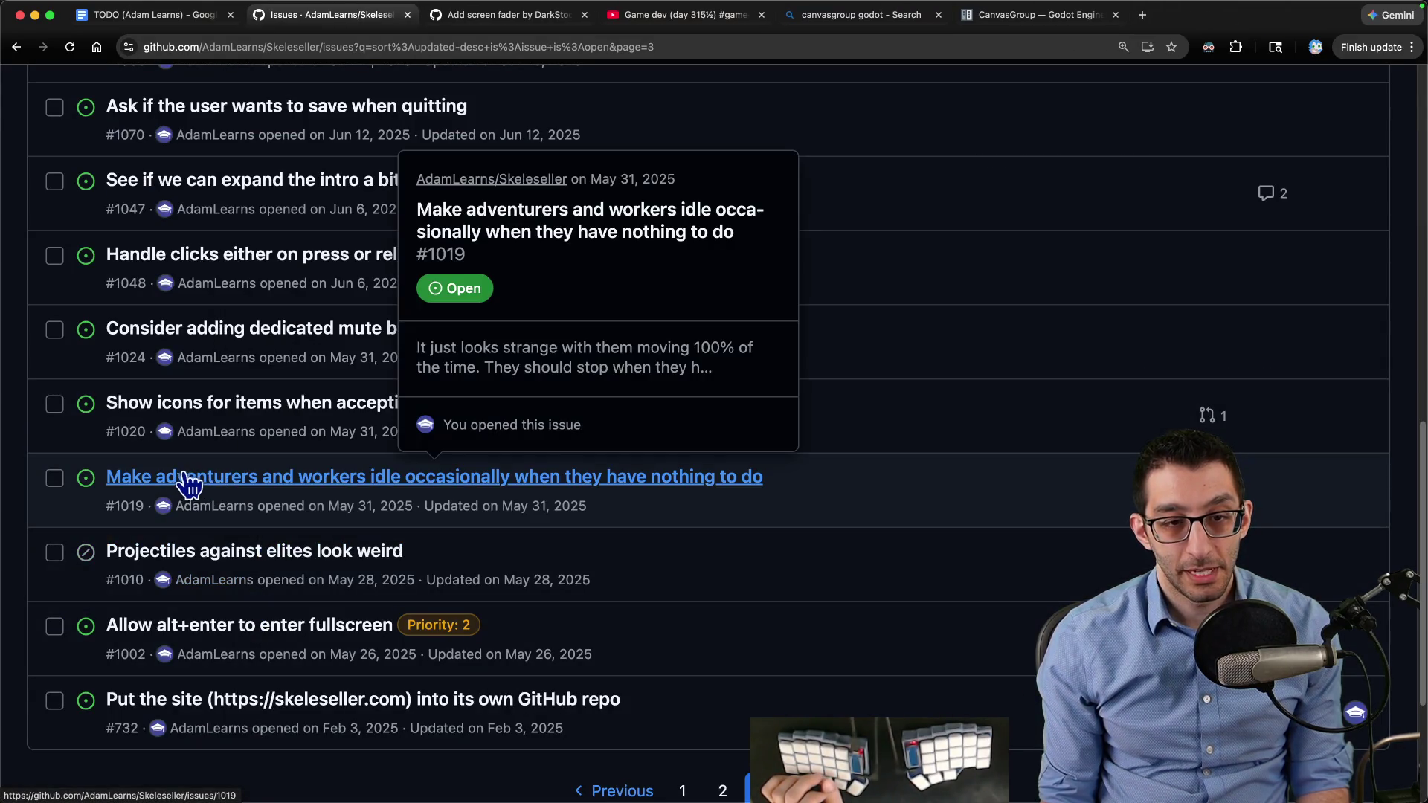
pyautogui.keyDown('shift'); pyautogui.keyDown('super'); pyautogui.click(376, 487); pyautogui.keyUp('super'); pyautogui.keyUp('shift')
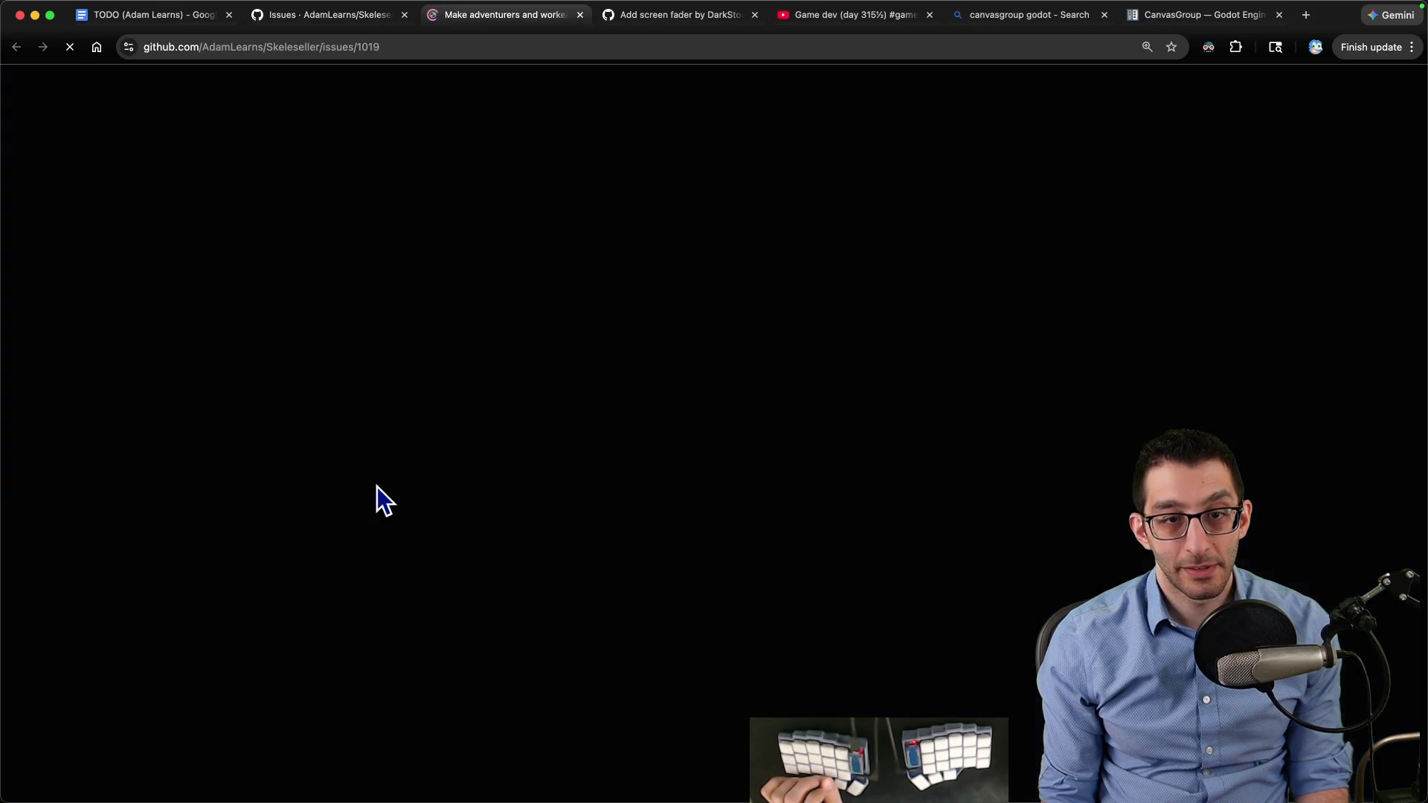
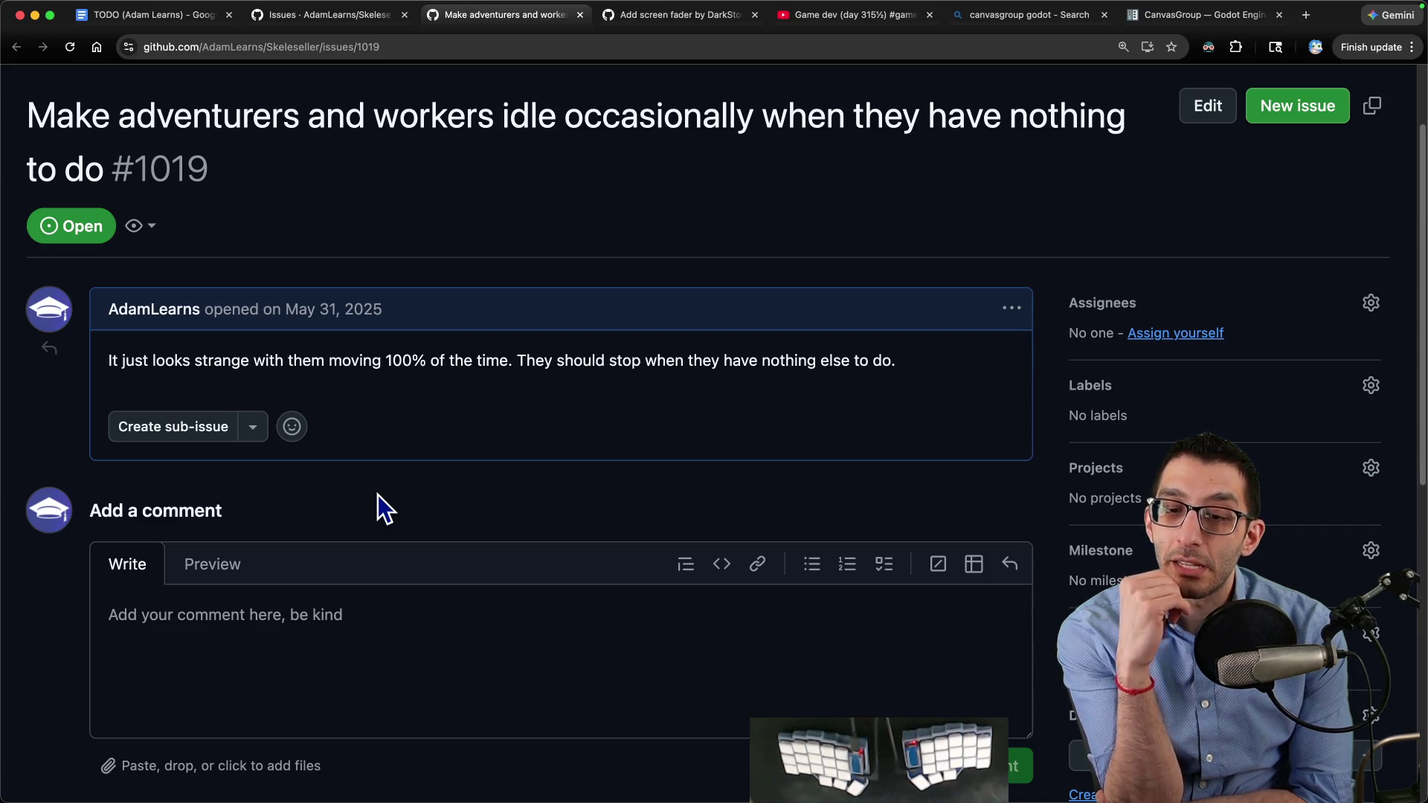
# Comment on issue #1019 that idling is only worth adding if it brings flavor
pyautogui.click(386, 599)
pyautogui.write("I don't think this is worth doing.")
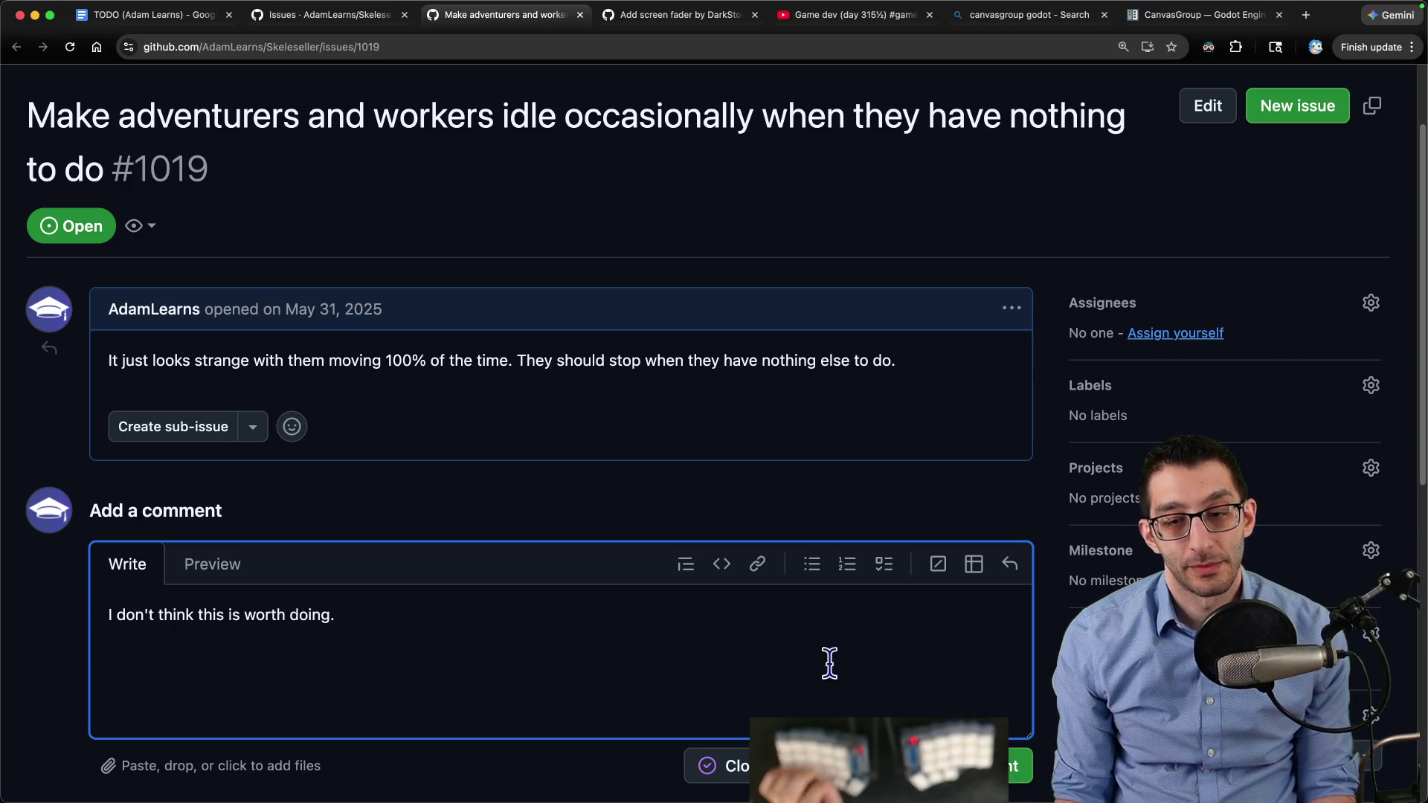
pyautogui.press('BackSpace')
pyautogui.write('unl')
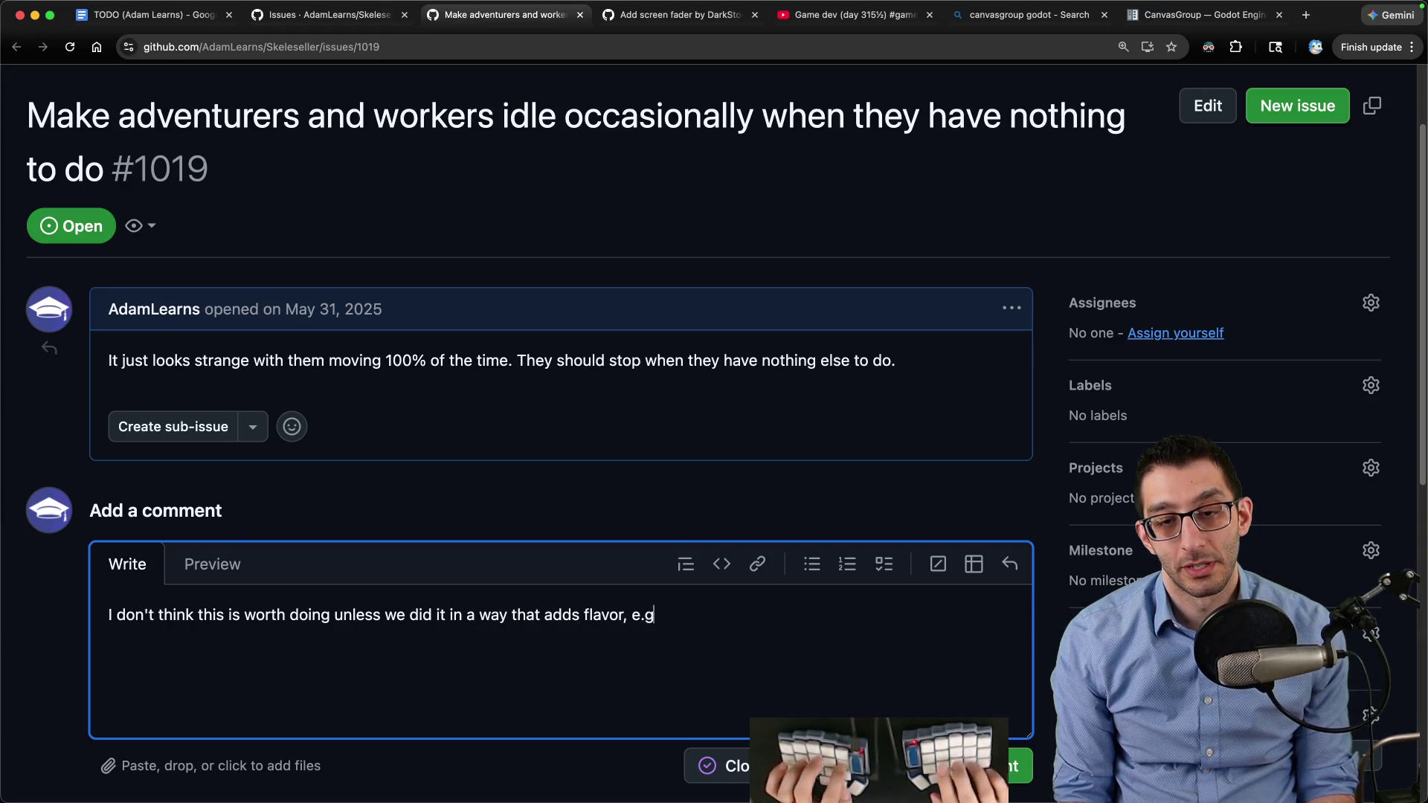
pyautogui.write('.')
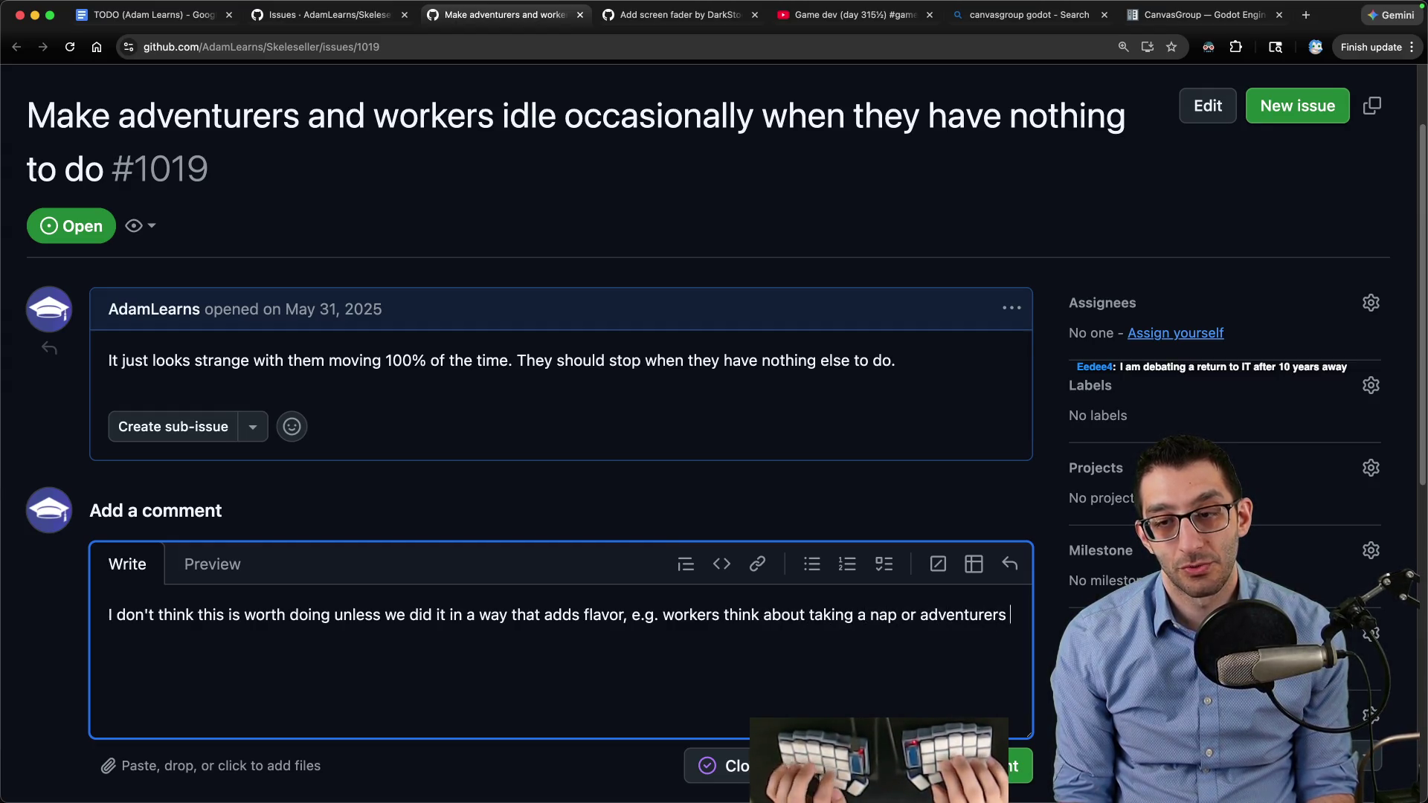
pyautogui.write('ream of')
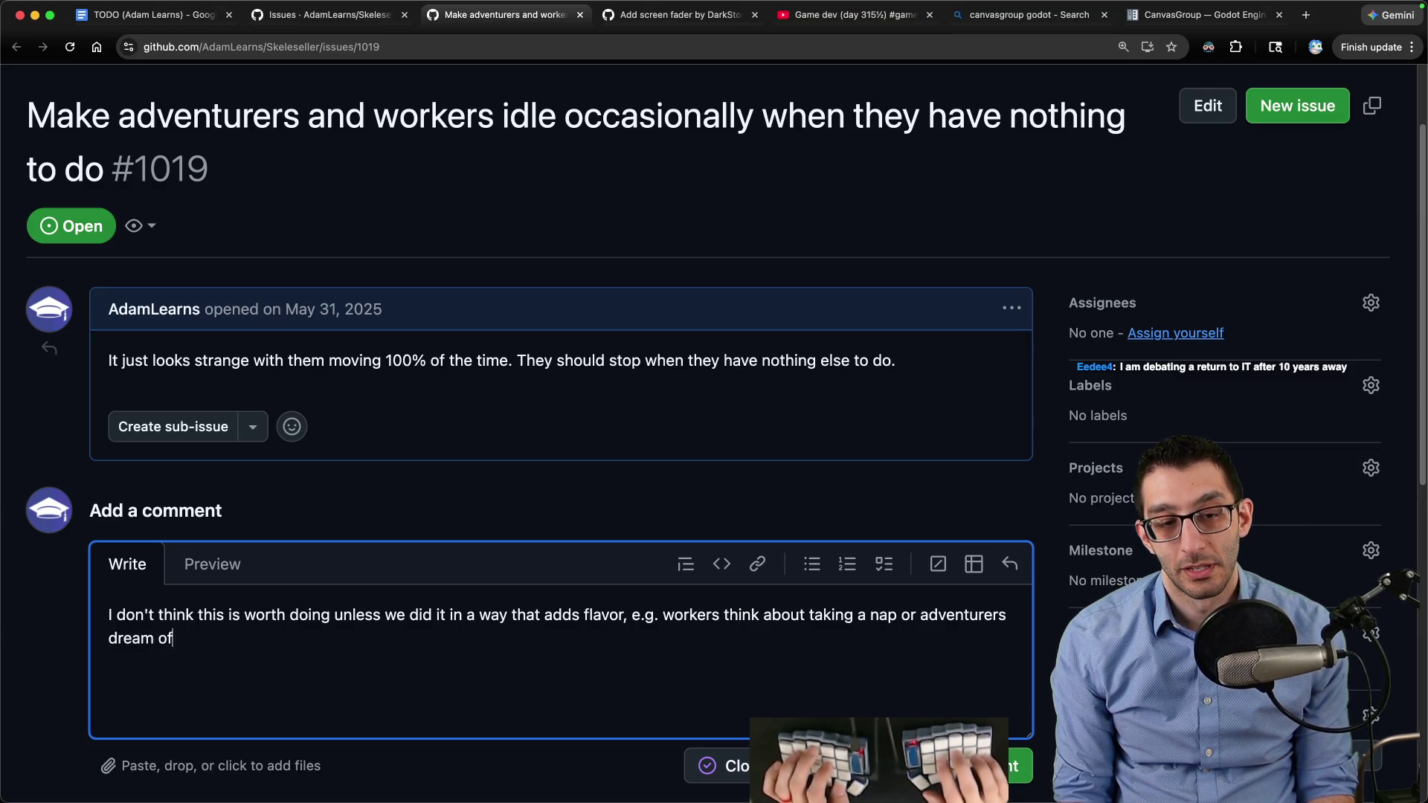
pyautogui.write(' eating tons of food.')
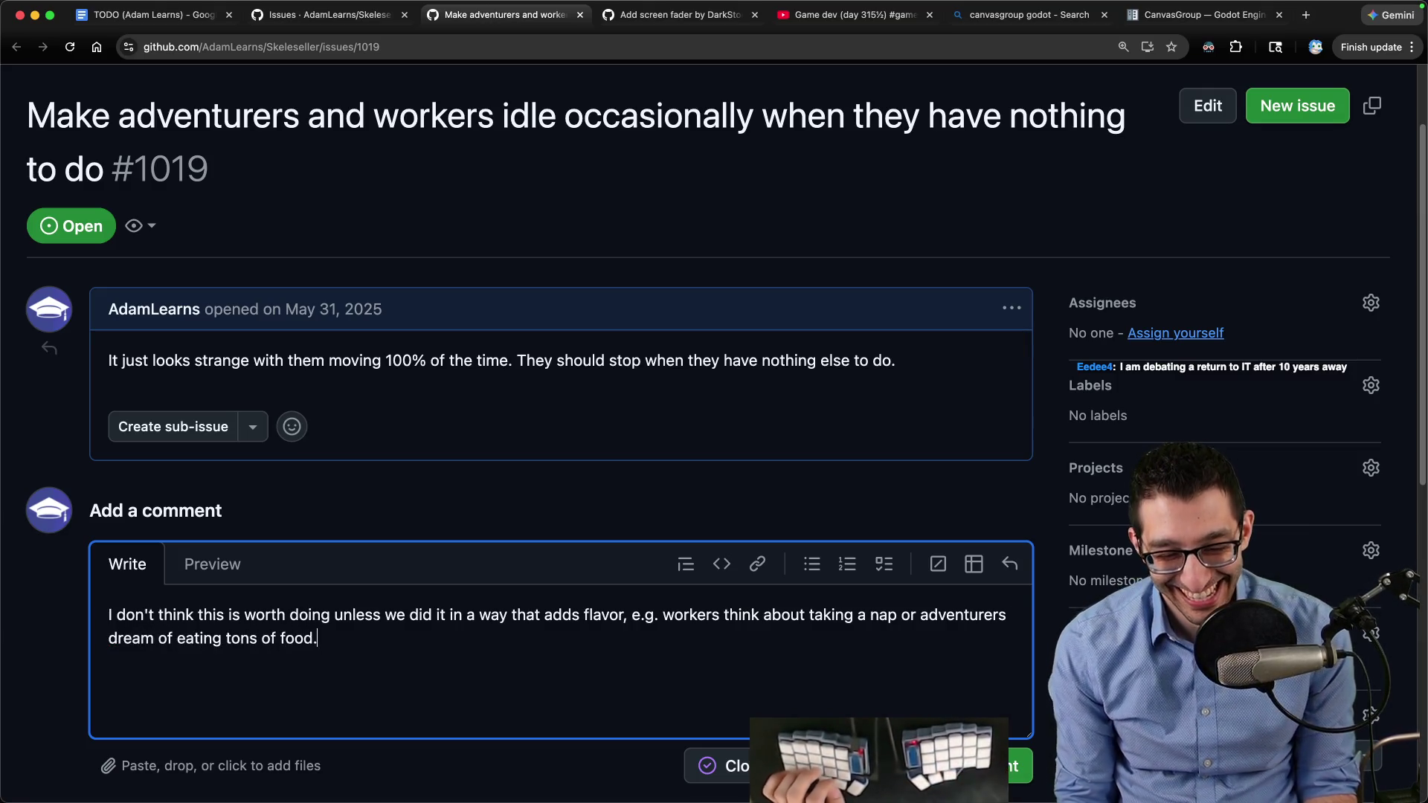
# Close issue #1019 as not planned and return to the issues list
pyautogui.click(913, 766)
pyautogui.click(966, 643)
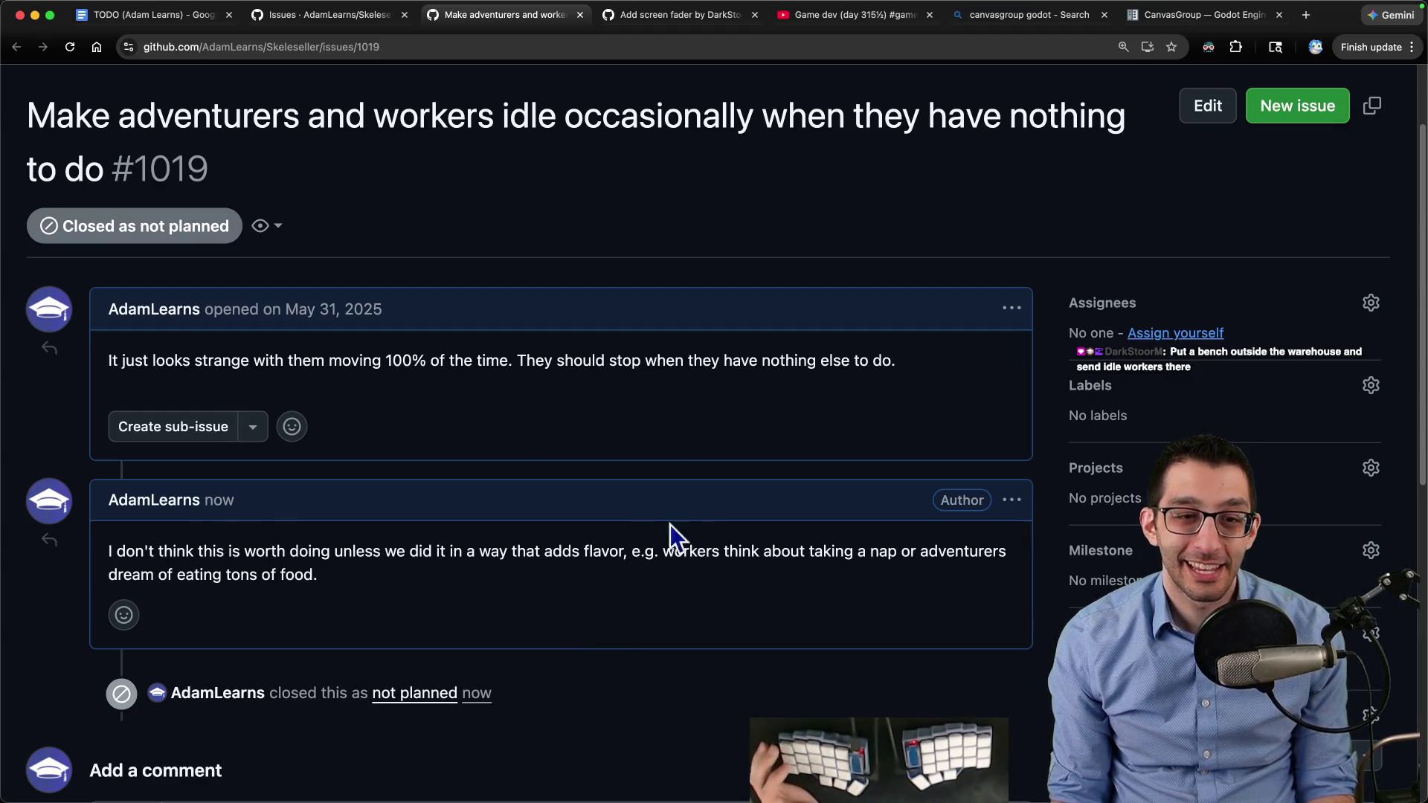
pyautogui.tripleClick(644, 512)
pyautogui.click(699, 631)
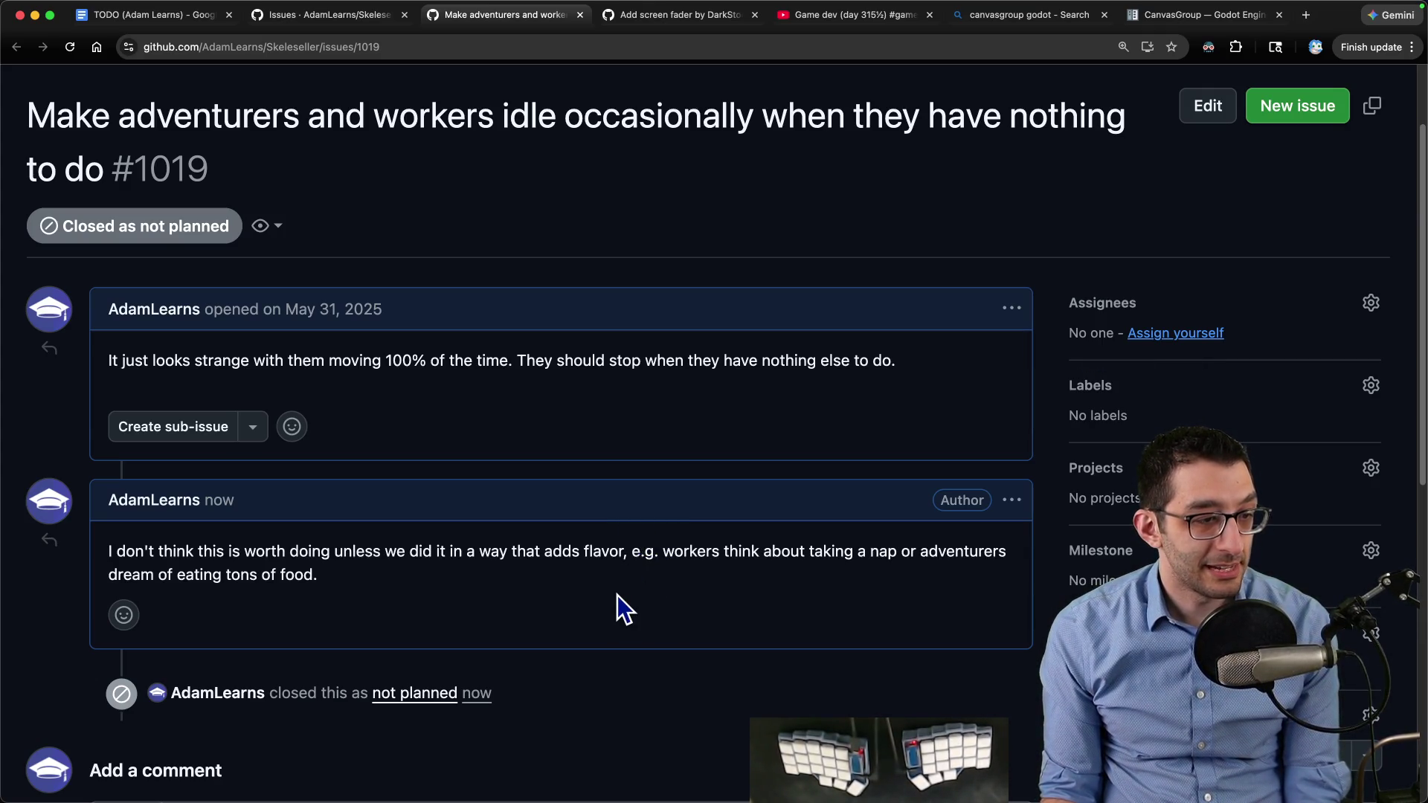
pyautogui.press('super+w')
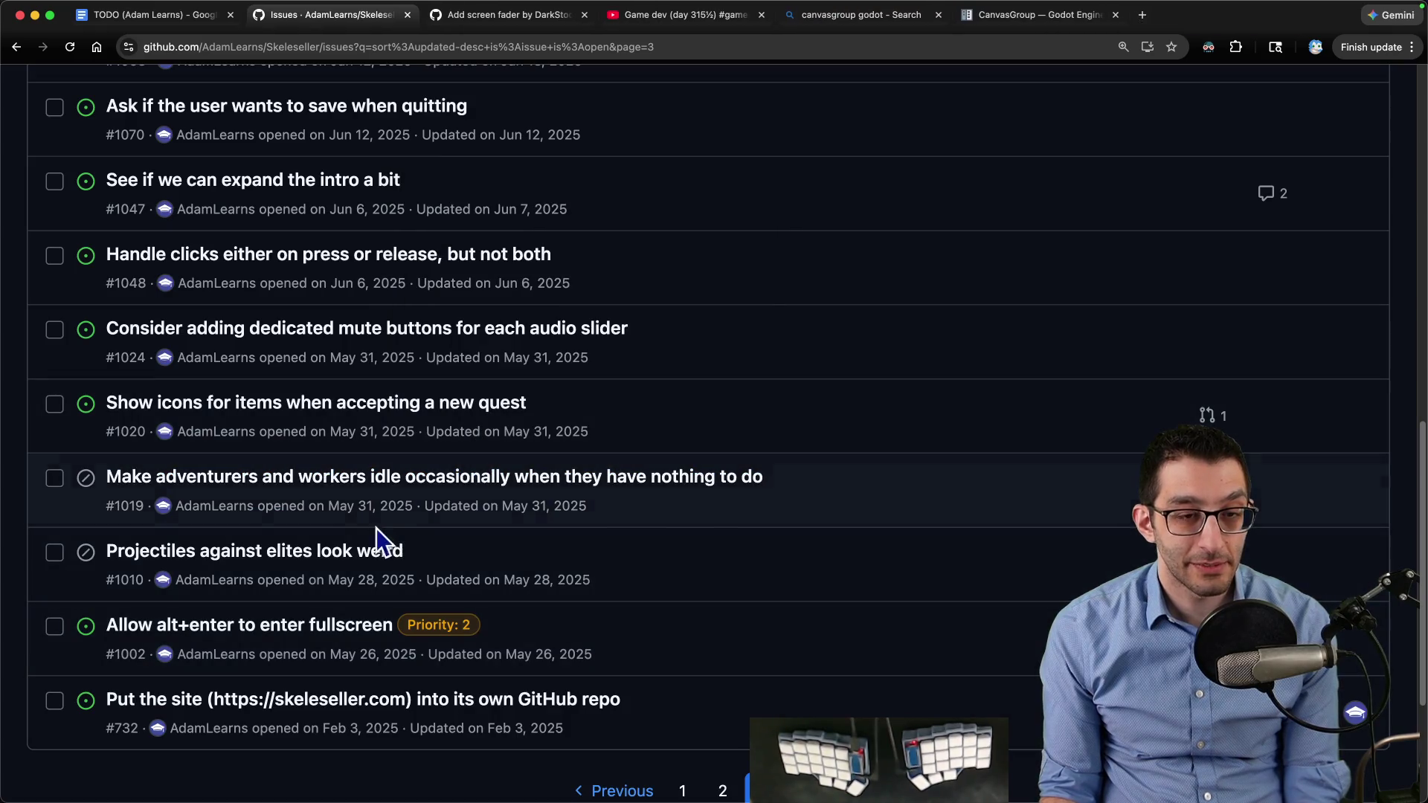
# Open issue #1020 about showing item icons and read its description
pyautogui.moveTo(276, 412)
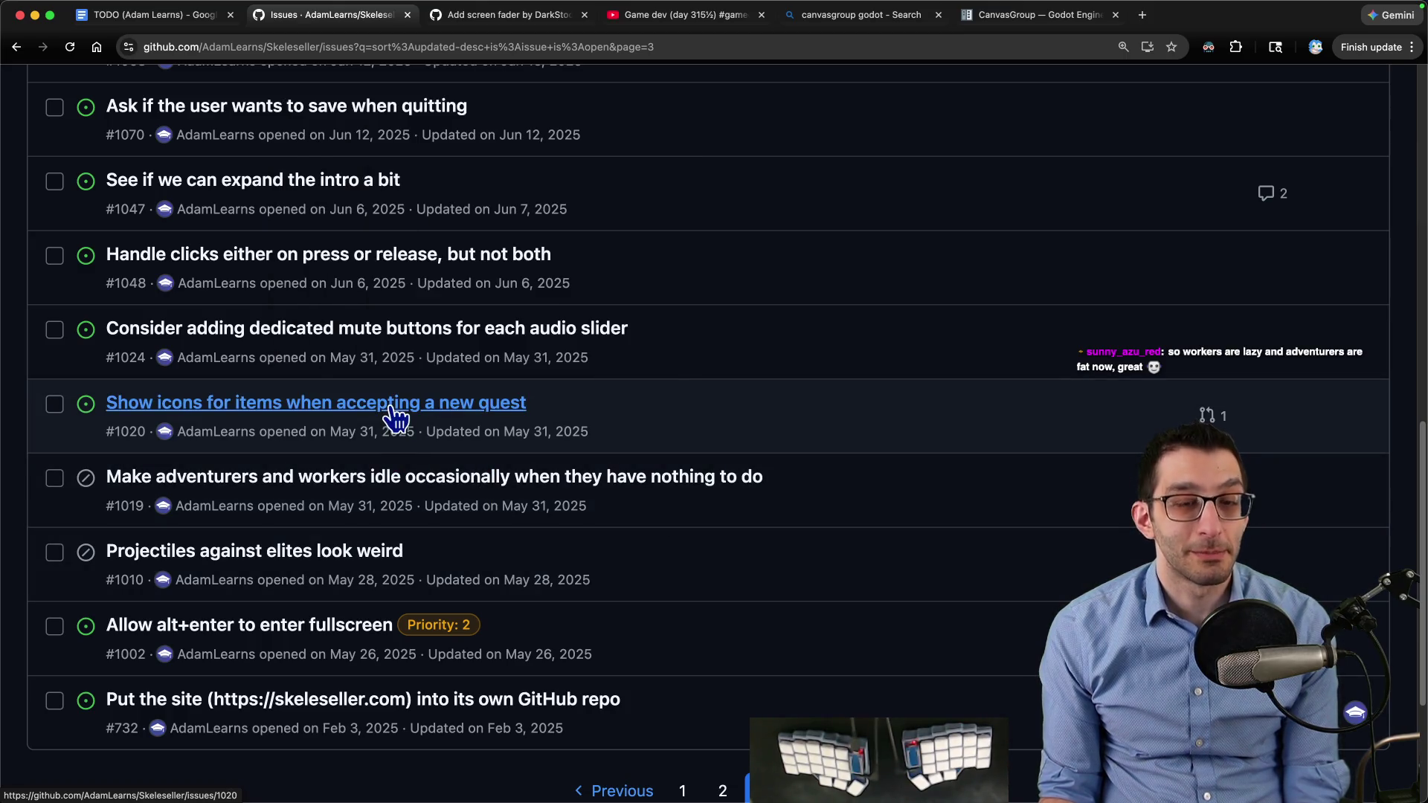
pyautogui.keyDown('super'); pyautogui.click(392, 413); pyautogui.keyUp('super')
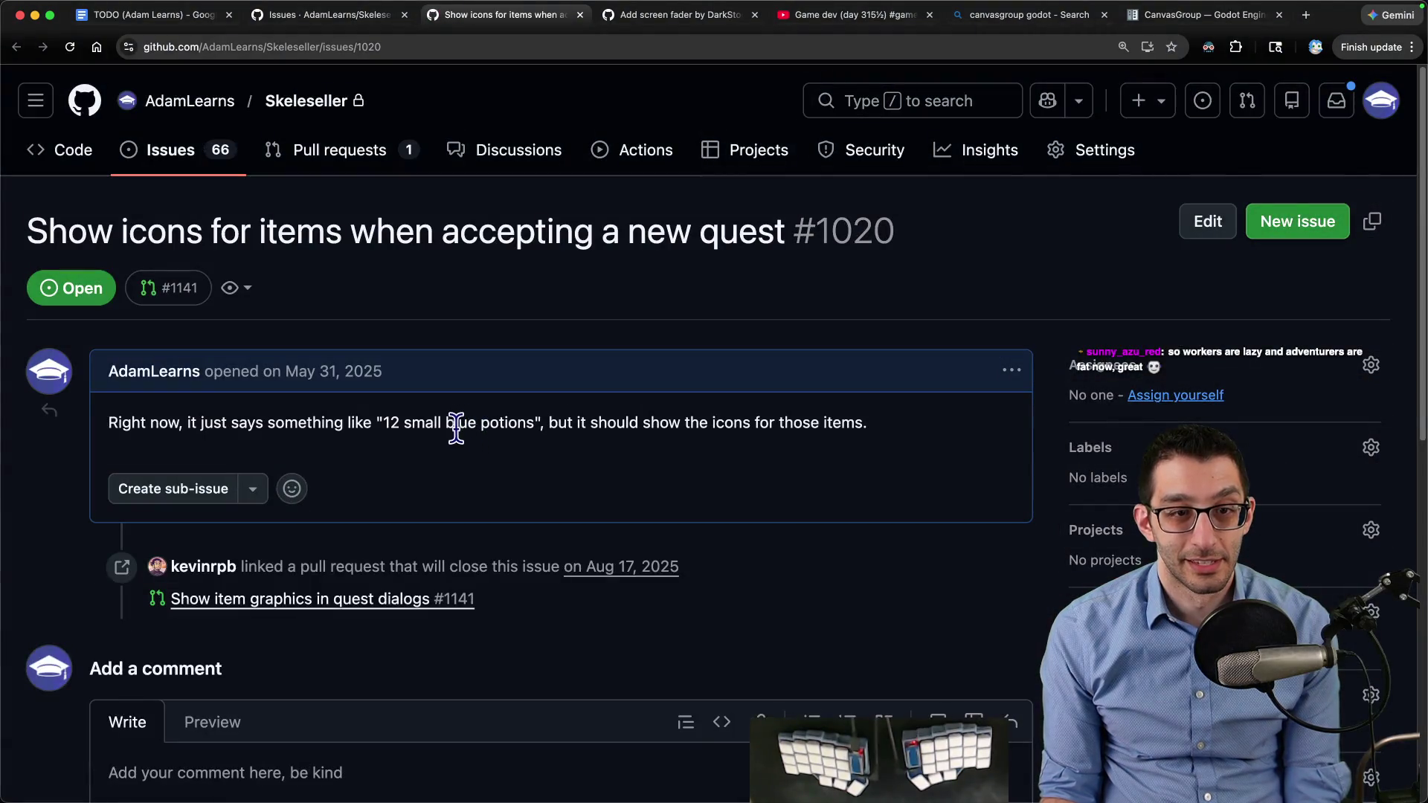
pyautogui.moveTo(108, 423); pyautogui.dragTo(527, 422)
pyautogui.click(838, 421)
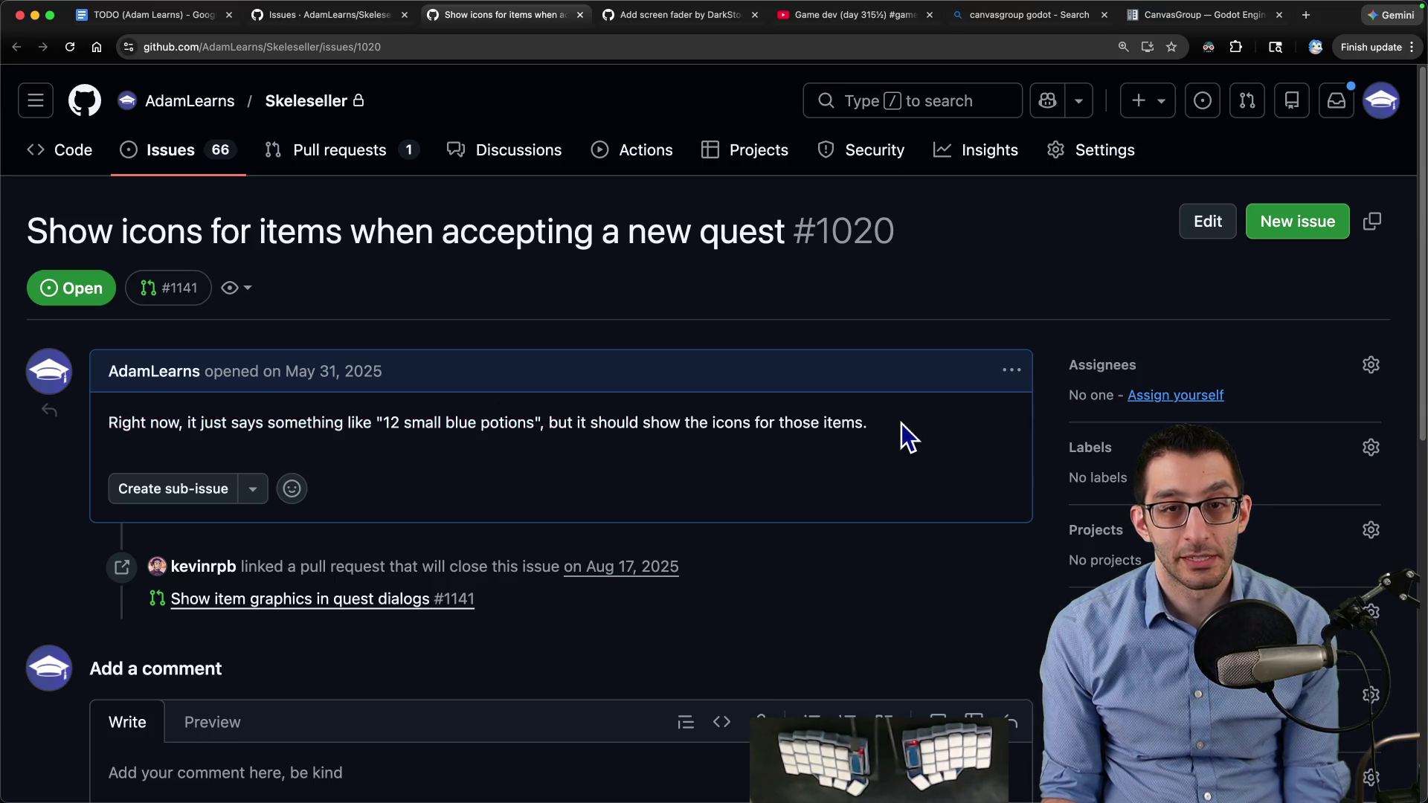
# Open linked pull request #1141 and compare it against issue #1020
pyautogui.click(349, 598)
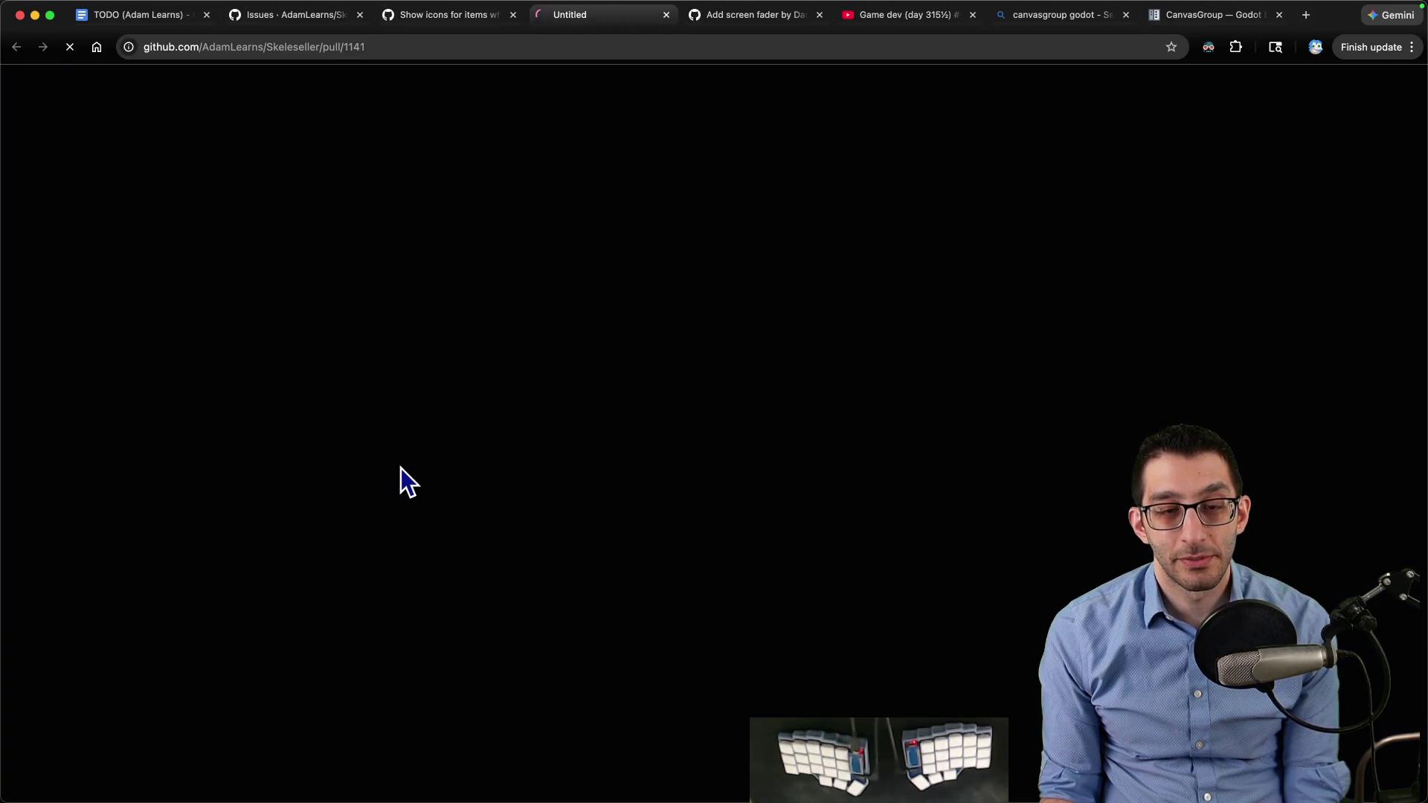
pyautogui.scroll(-10, 586, 424)
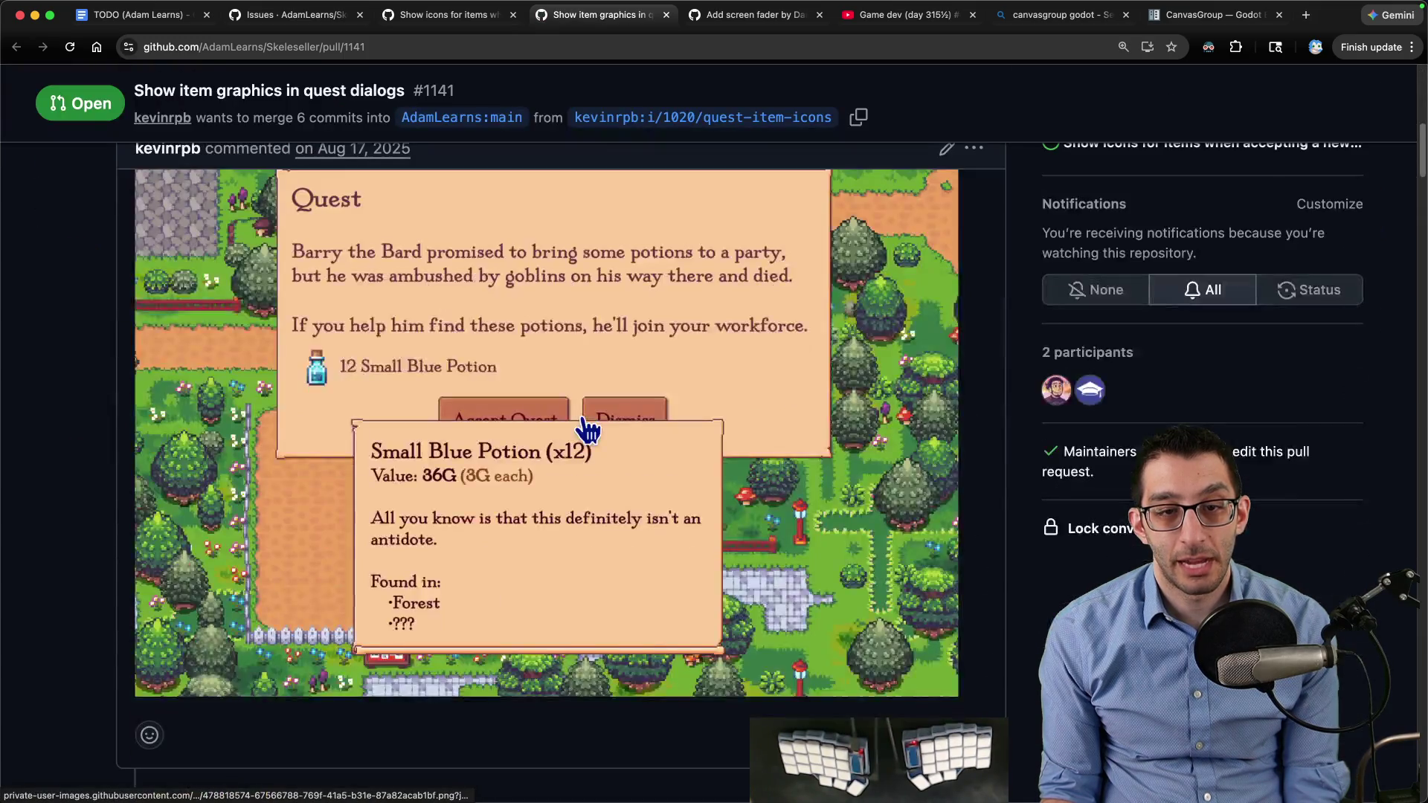
pyautogui.scroll(2, 675, 469)
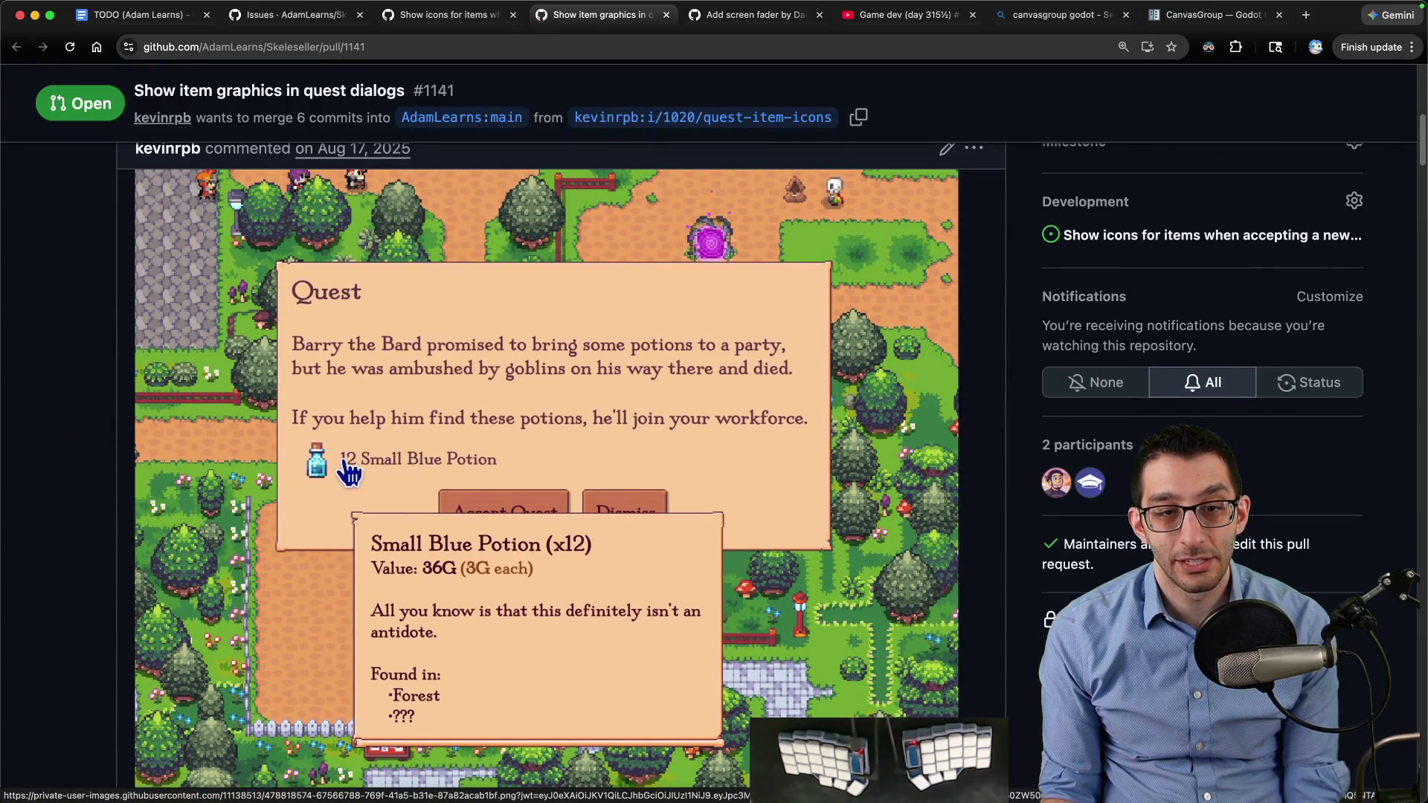
pyautogui.scroll(1, 535, 481)
pyautogui.scroll(3, 536, 481)
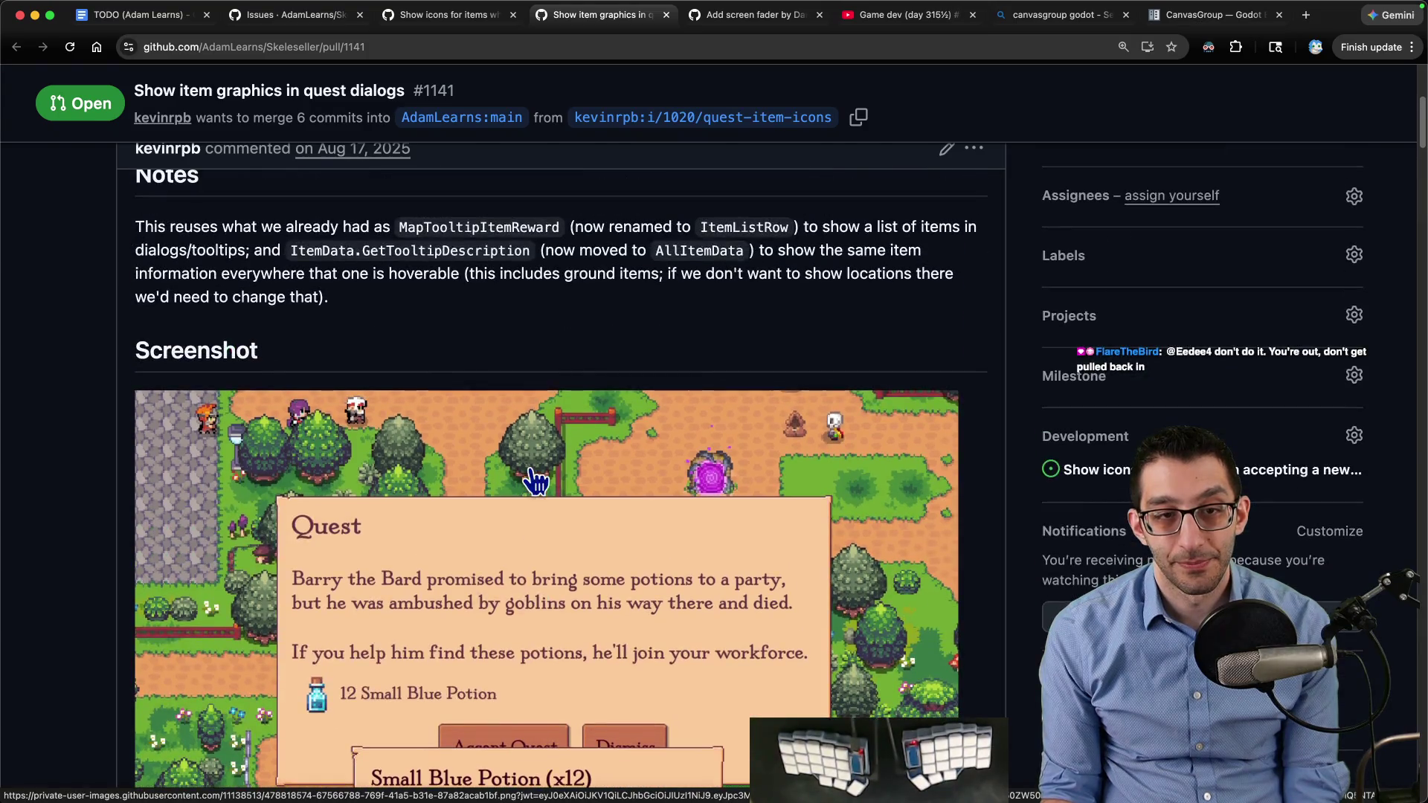
pyautogui.hotkey('ctrl', 'shift', 'Tab')
pyautogui.hotkey('ctrl', 'shift', 'Tab')
pyautogui.hotkey('ctrl', 'Tab')
pyautogui.scroll(-4, 521, 595)
pyautogui.click(504, 502)
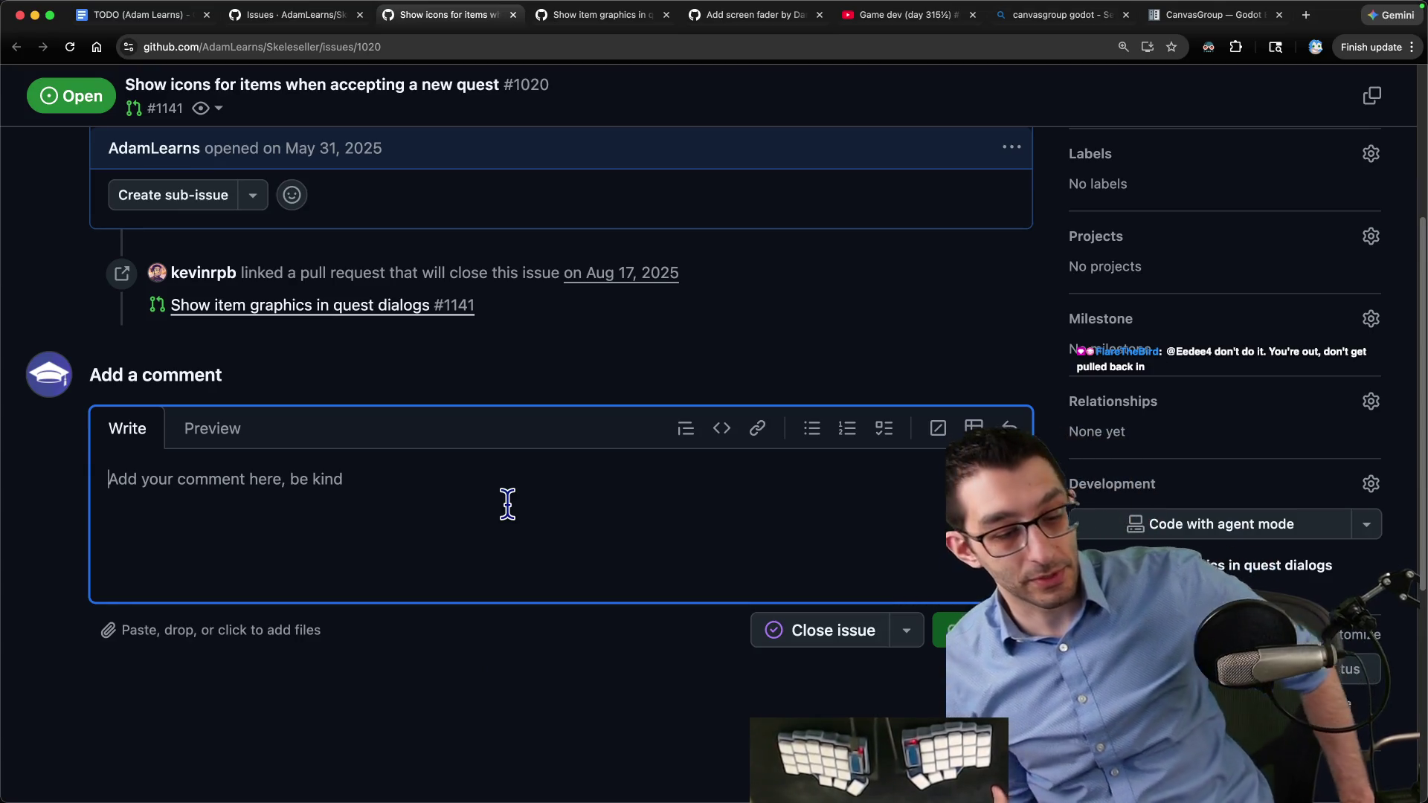
# Read through pull request #1141's review discussion and place the cursor in its comment box
pyautogui.hotkey('ctrl', 'Tab')
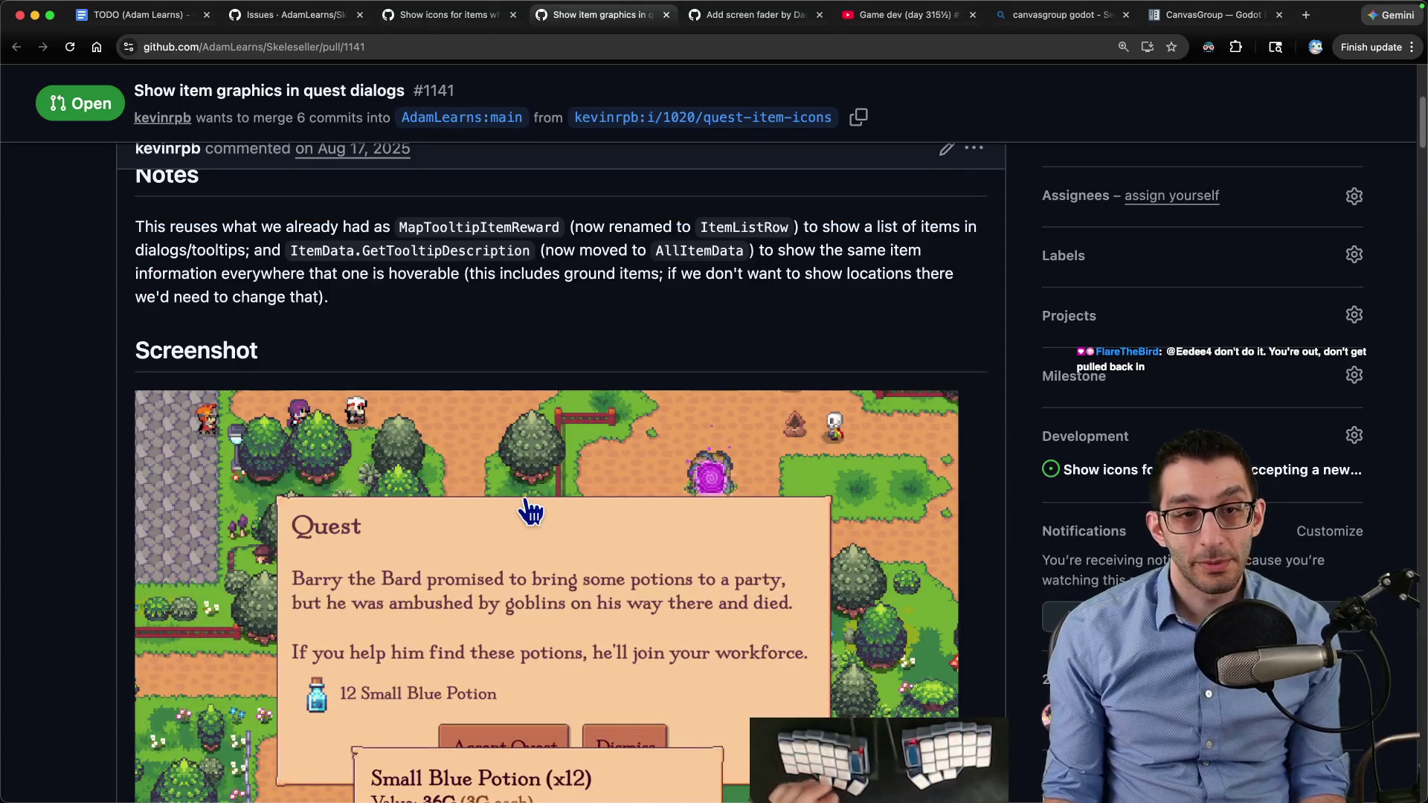
pyautogui.scroll(-15, 532, 505)
pyautogui.scroll(-20, 536, 498)
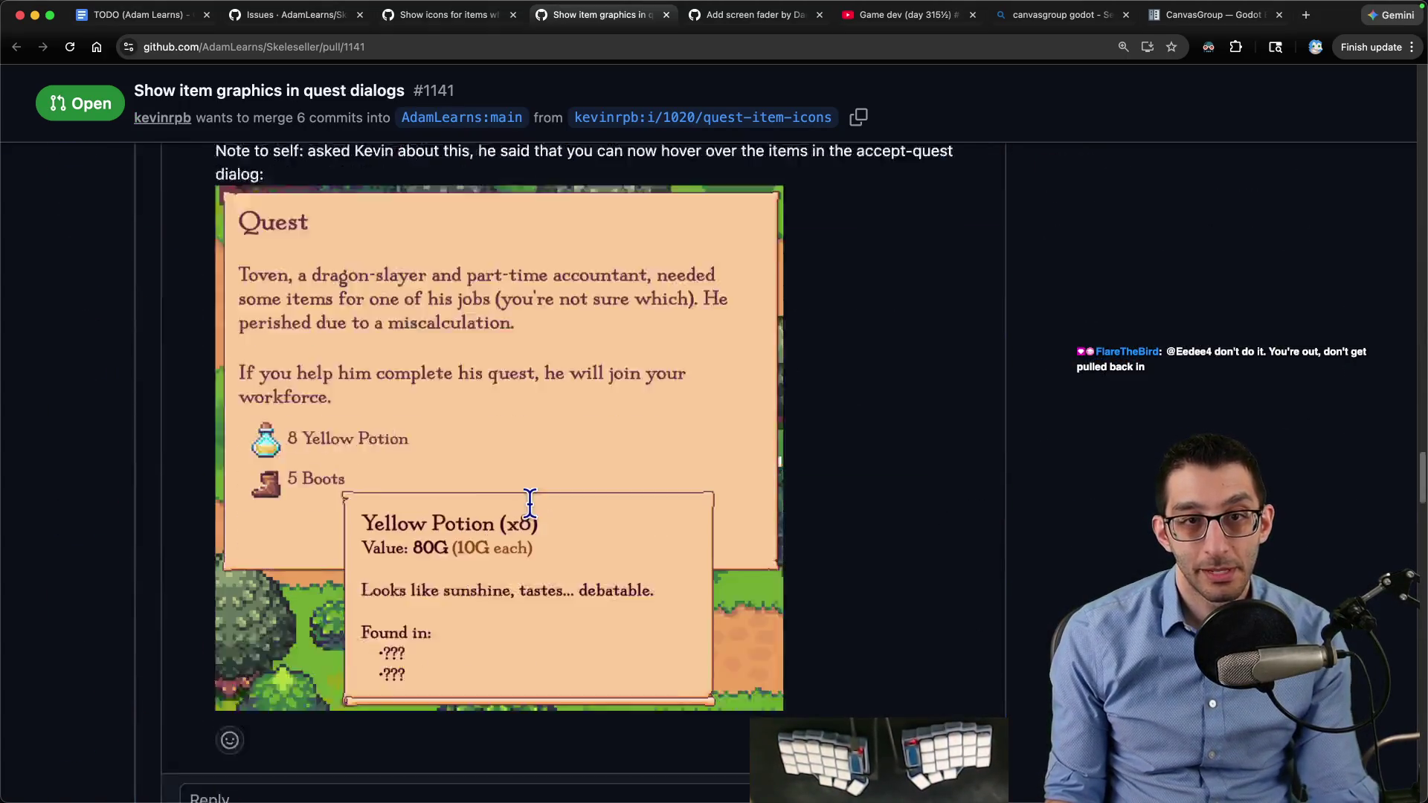
pyautogui.scroll(10, 518, 507)
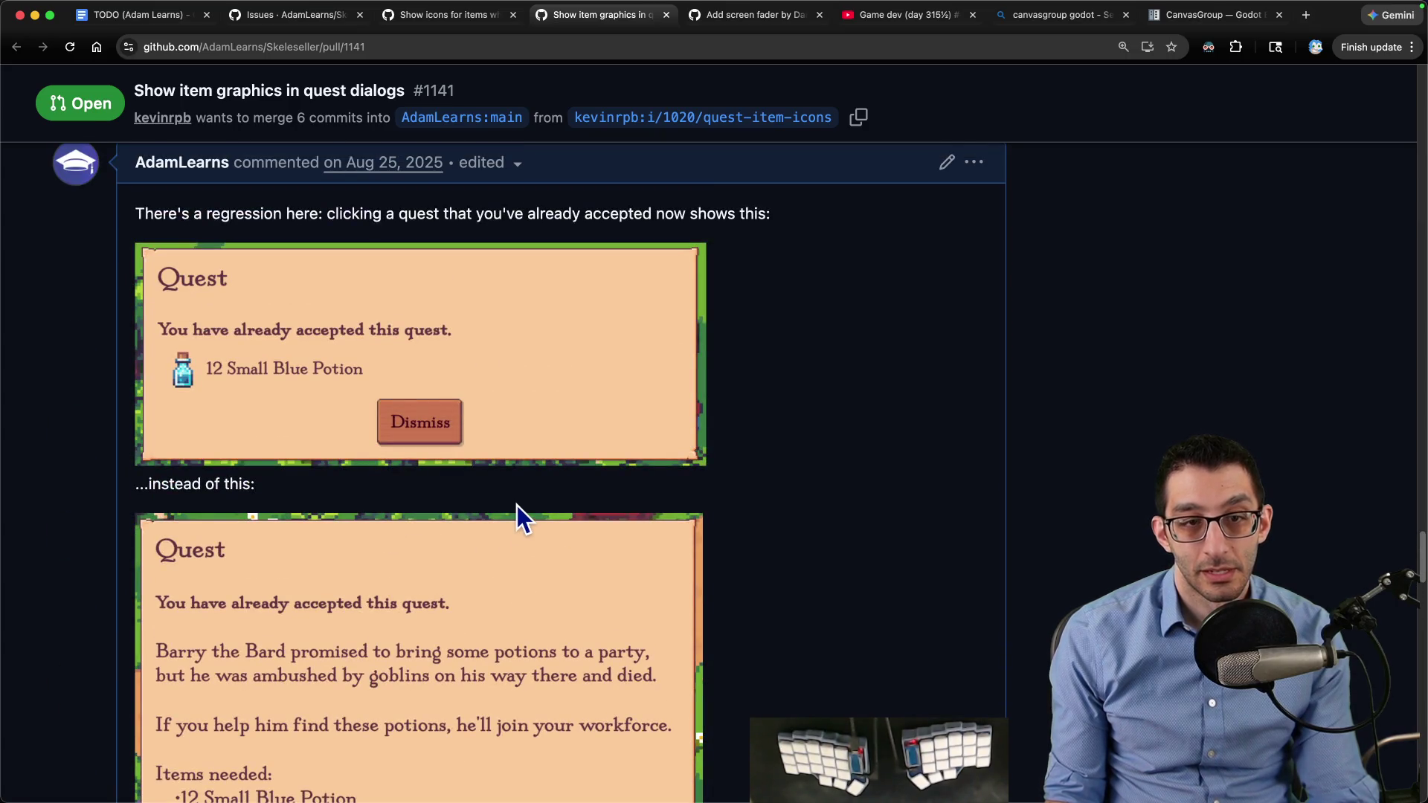
pyautogui.scroll(-10, 517, 506)
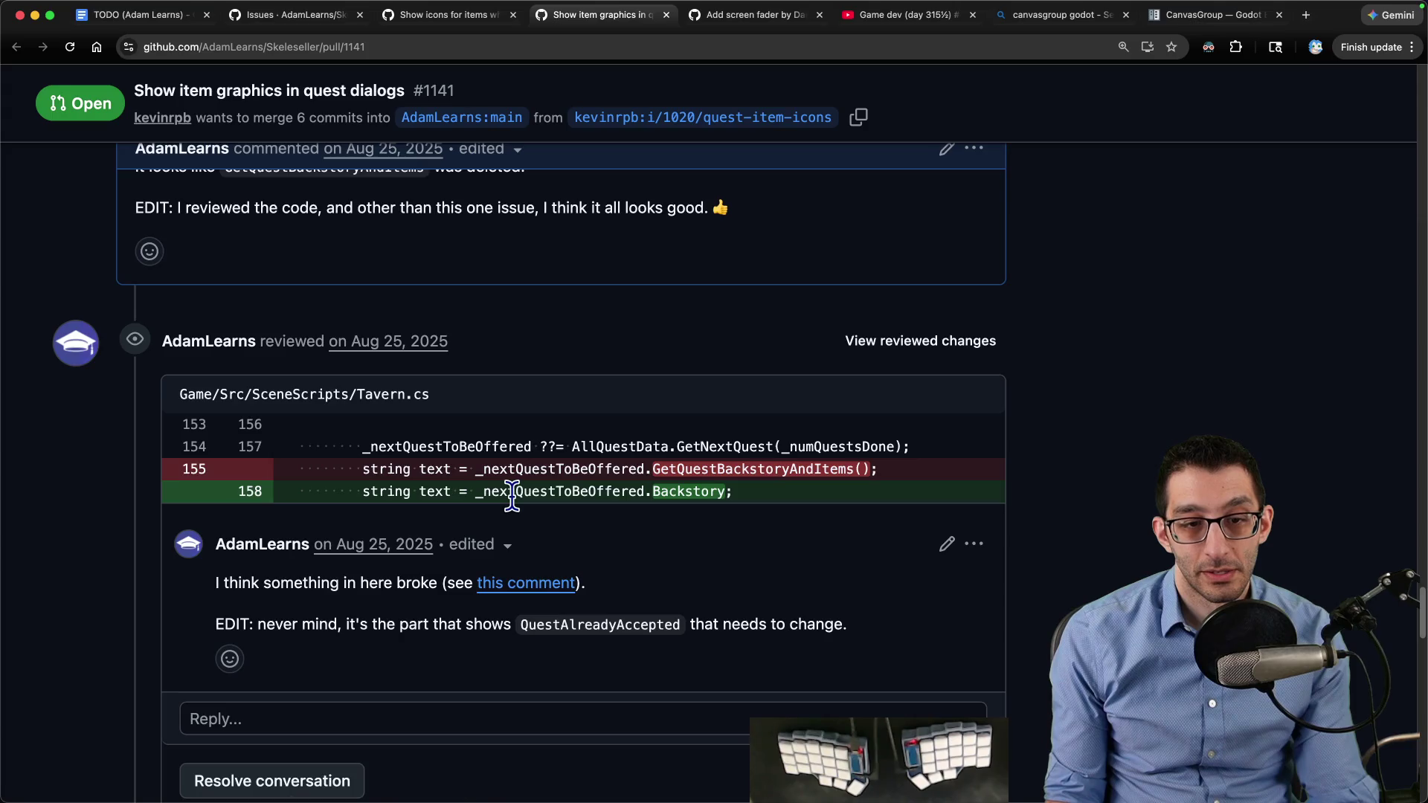
pyautogui.scroll(-10, 512, 497)
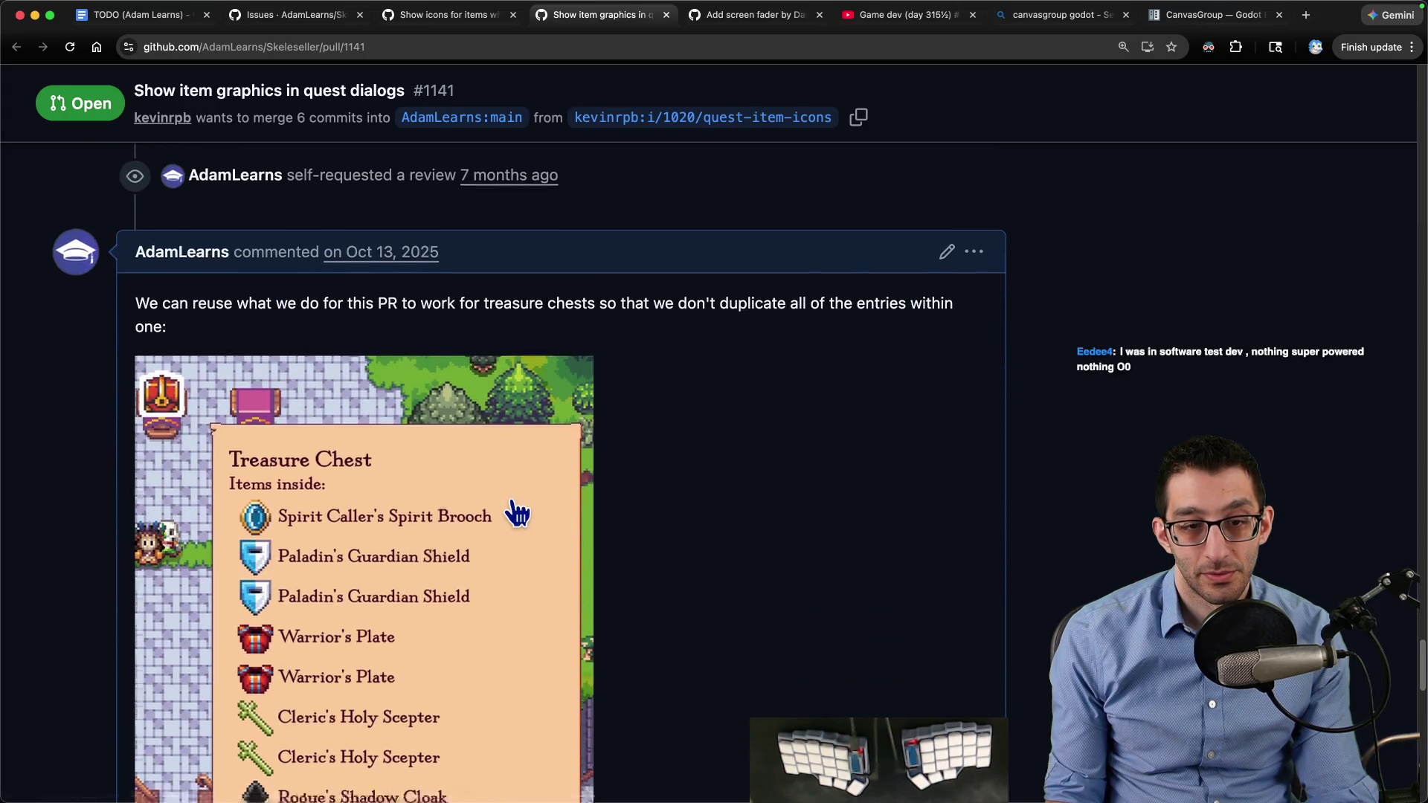
pyautogui.scroll(-15, 513, 505)
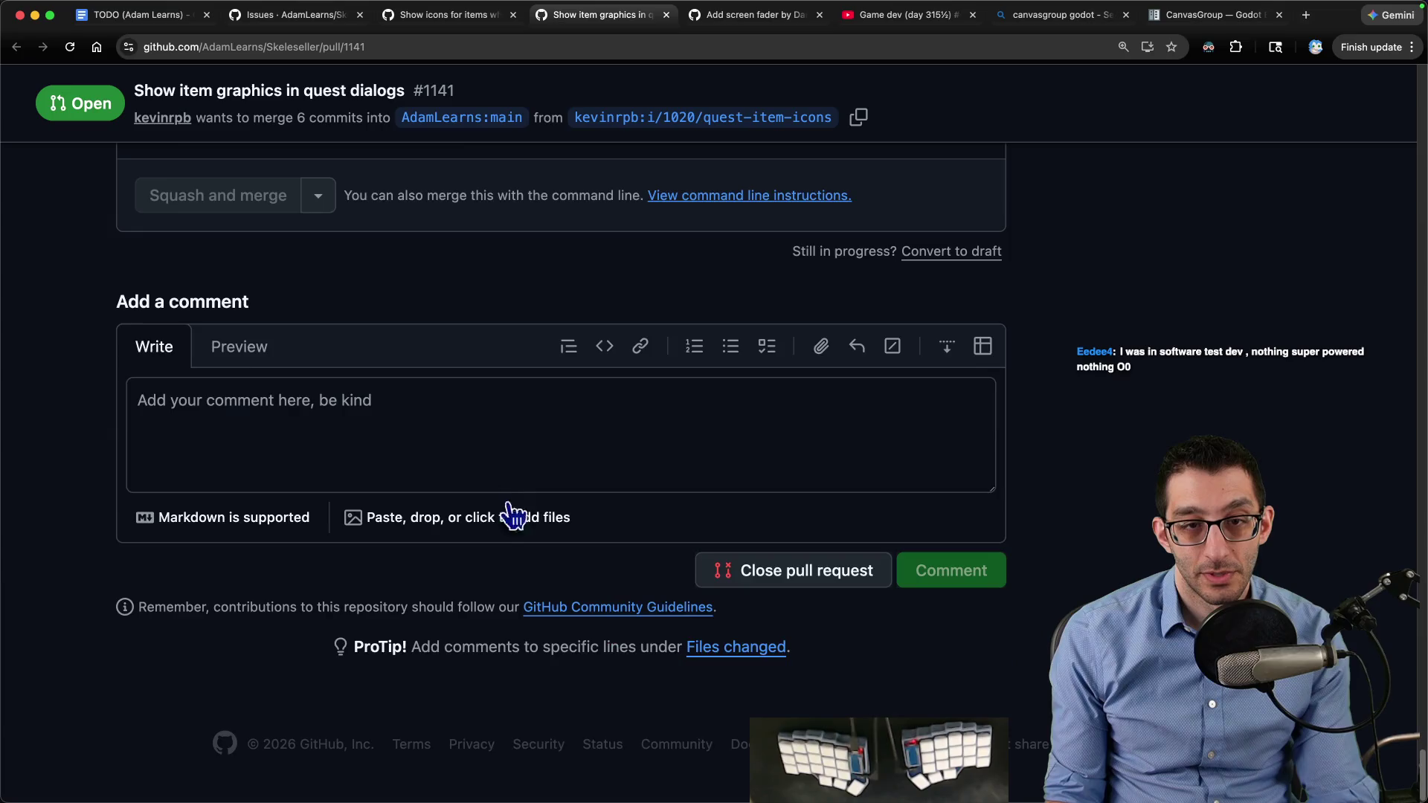
pyautogui.press('Home')
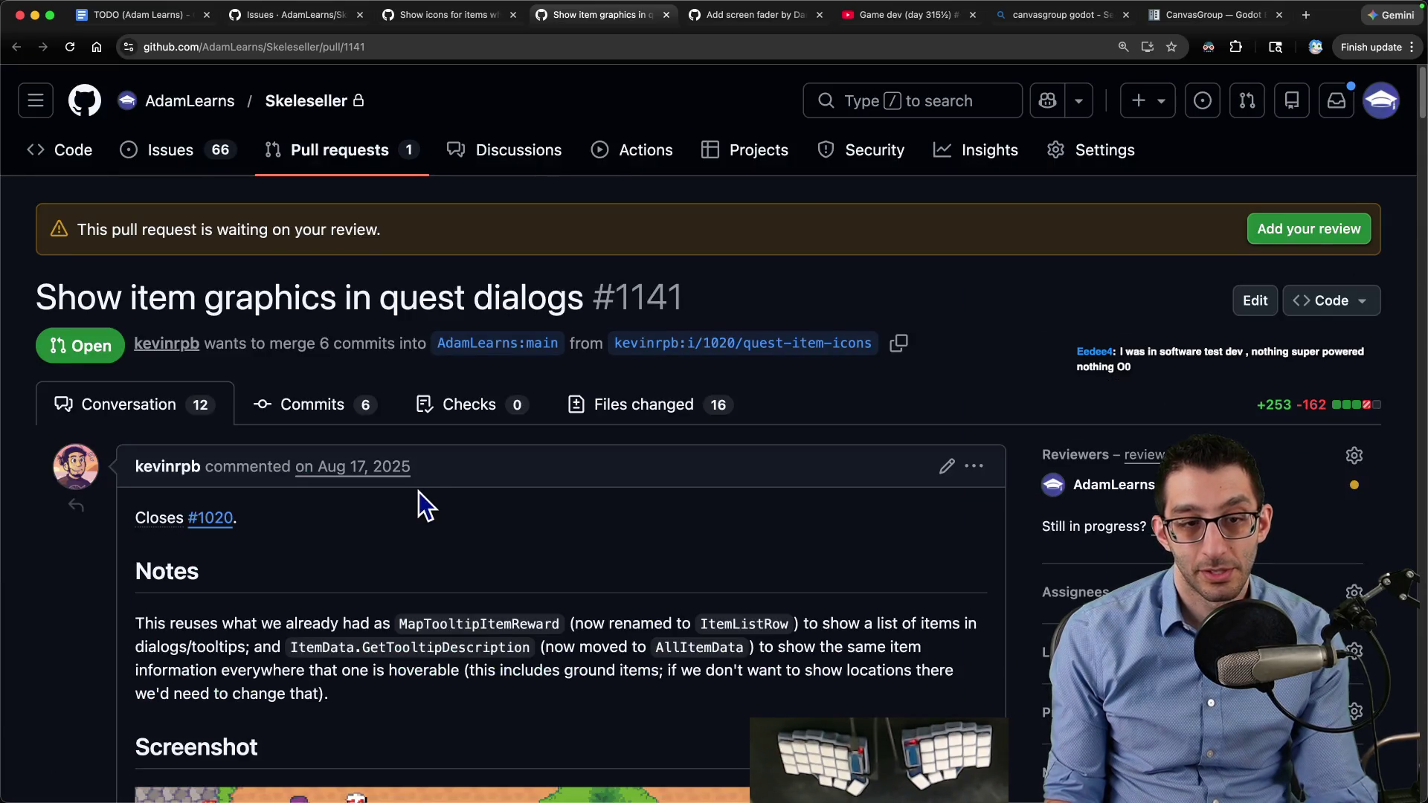
pyautogui.press('End')
pyautogui.click(430, 455)
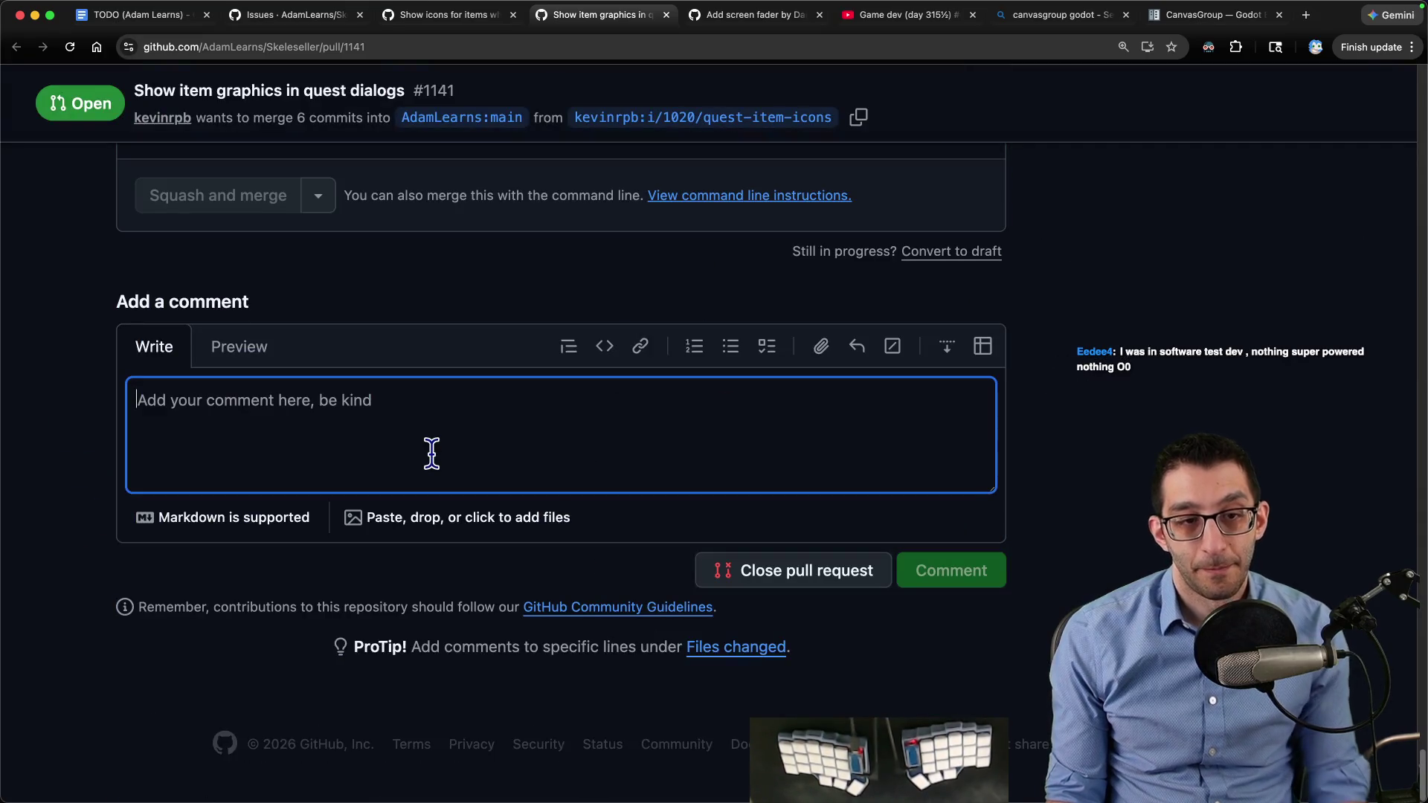
# Close pull request #1141, commenting it's old and being closed since launch is near
pyautogui.write('This is old ')
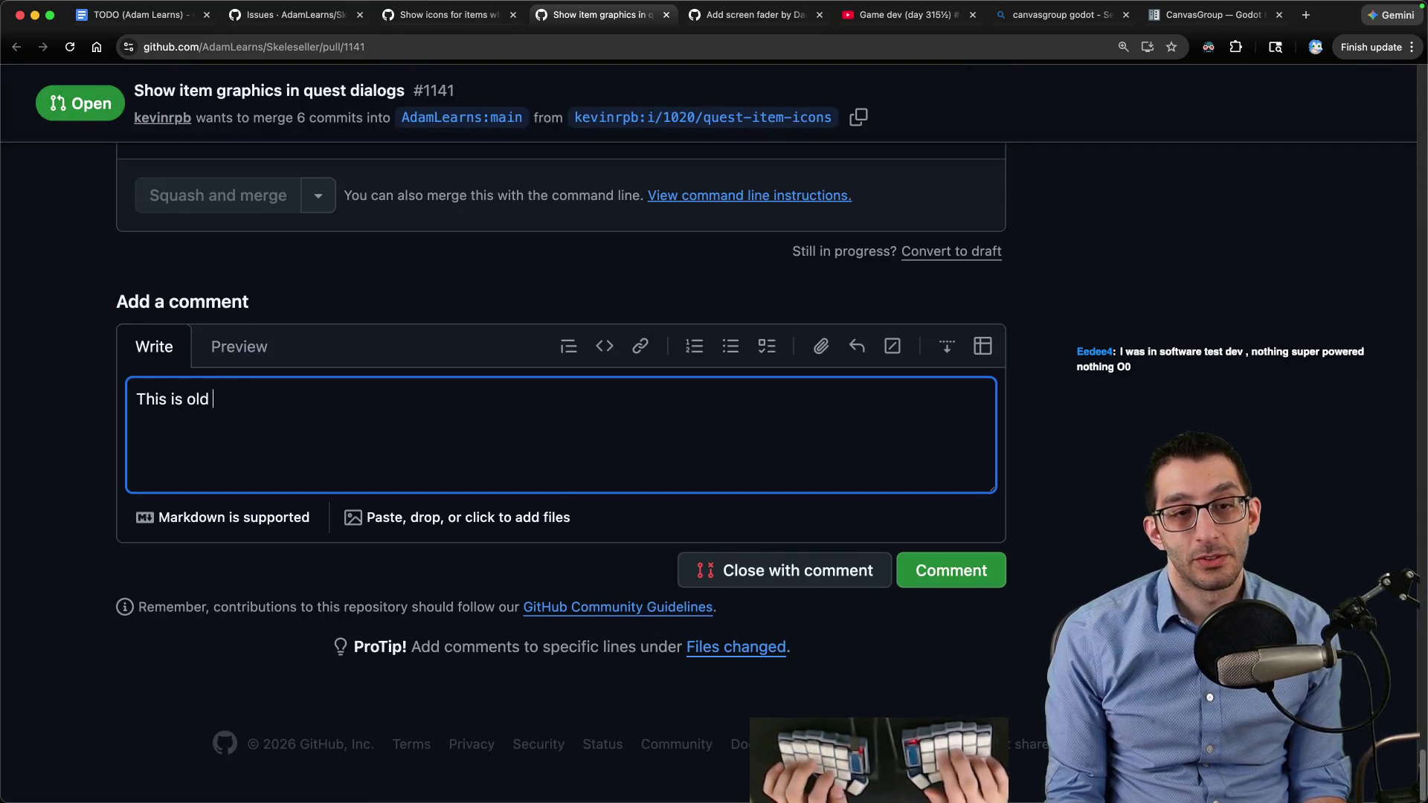
pyautogui.write("enough that I'm going to close this f")
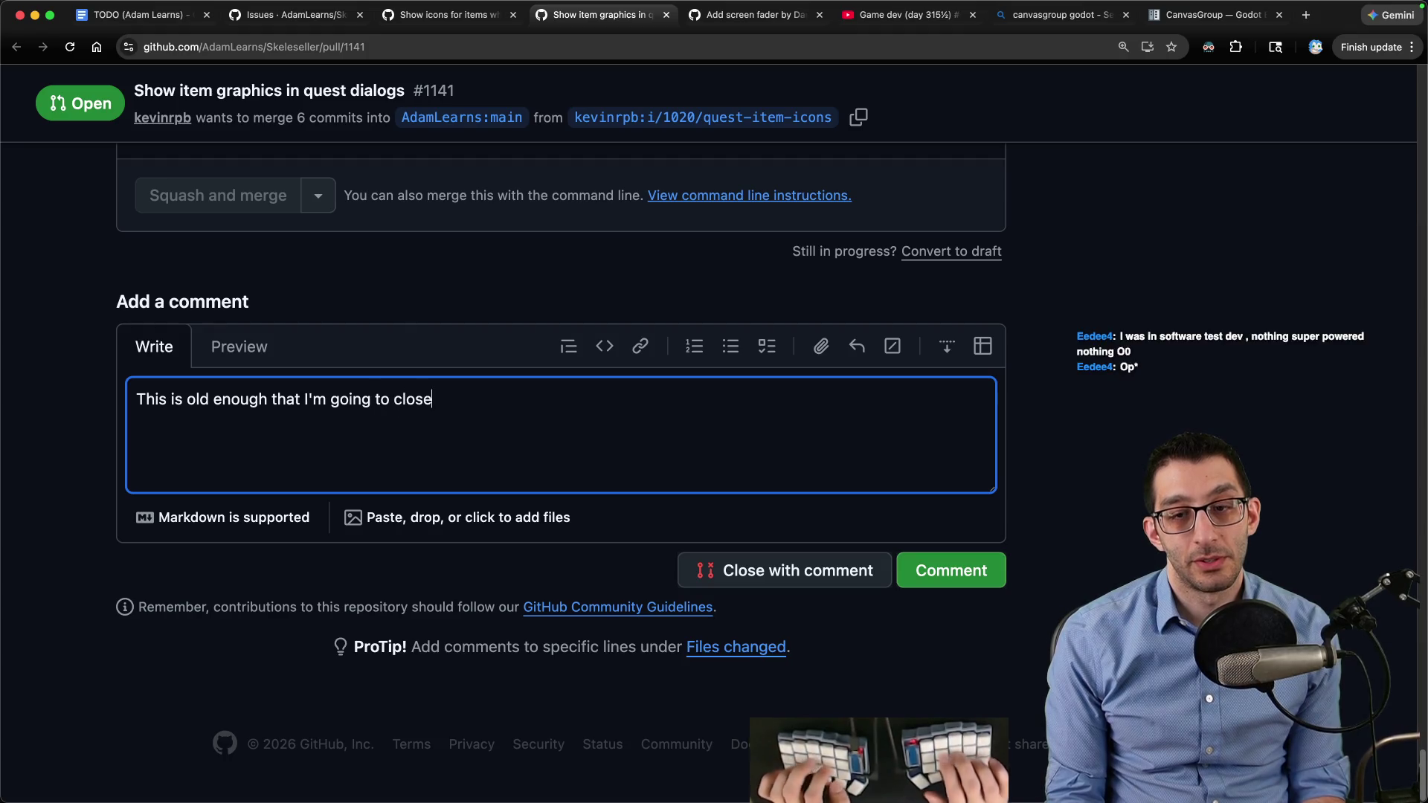
pyautogui.press('BackSpace')
pyautogui.press('BackSpace')
pyautogui.write('now. If')
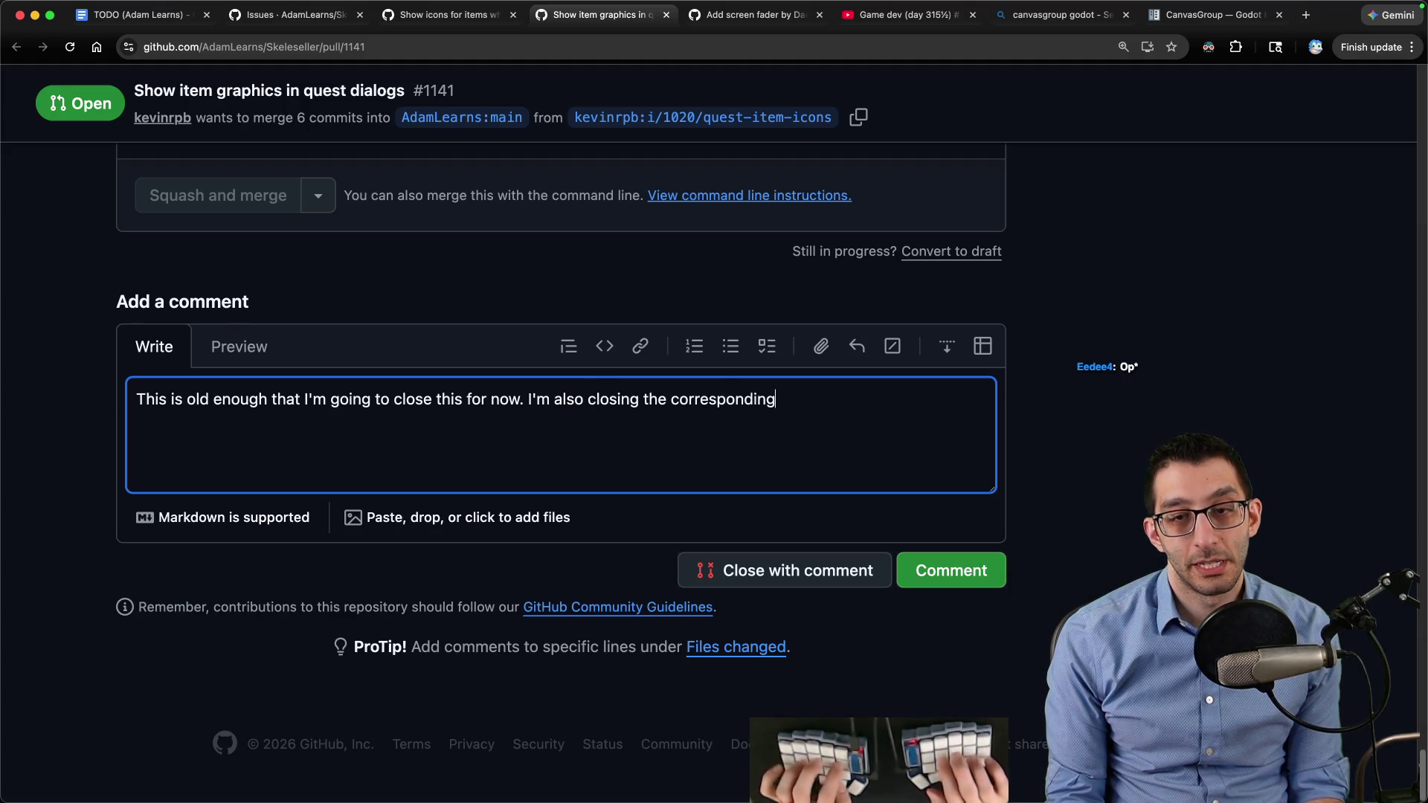
pyautogui.press('BackSpace')
pyautogui.press('BackSpace')
pyautogui.press('BackSpace')
pyautogui.write('e so close to launch.')
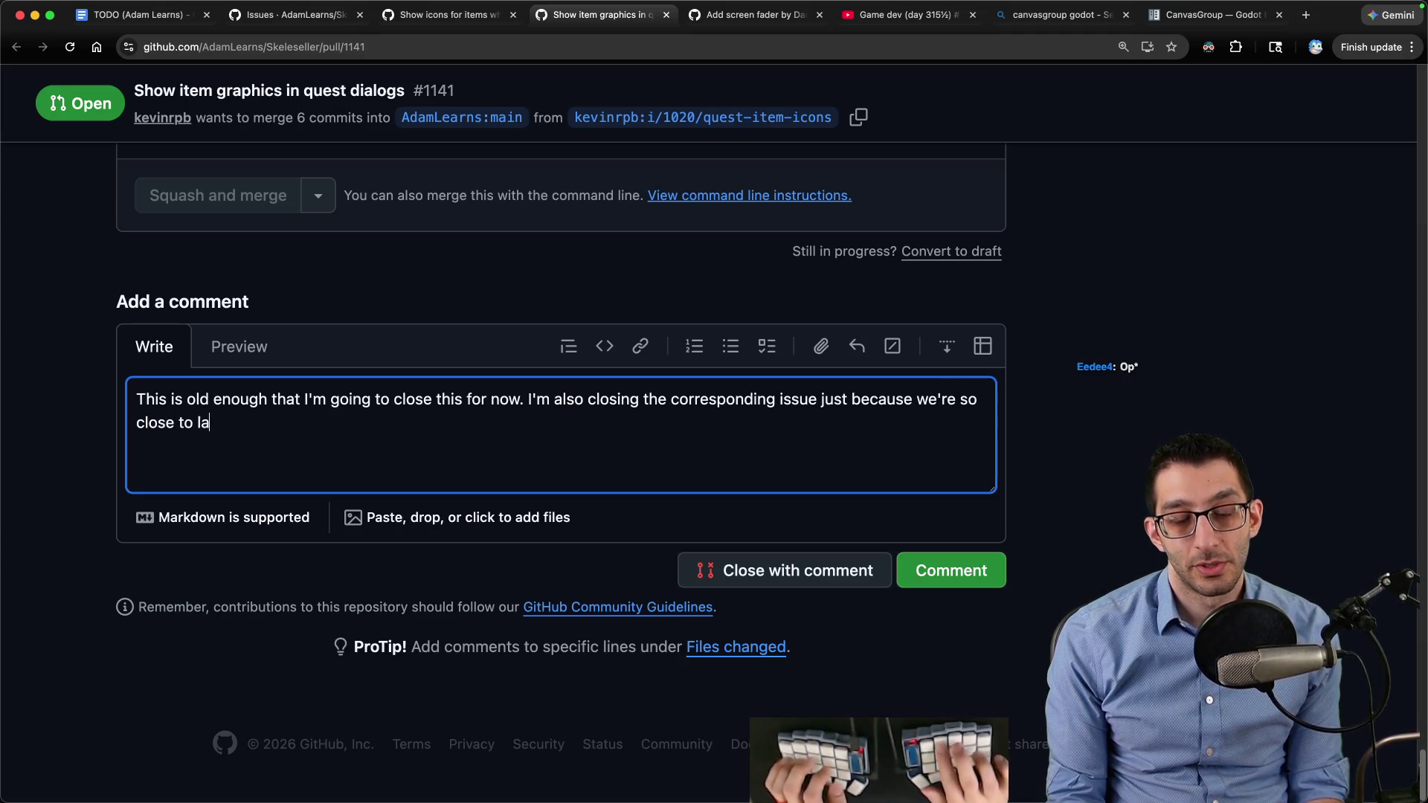
pyautogui.press('Return')
pyautogui.press('Return')
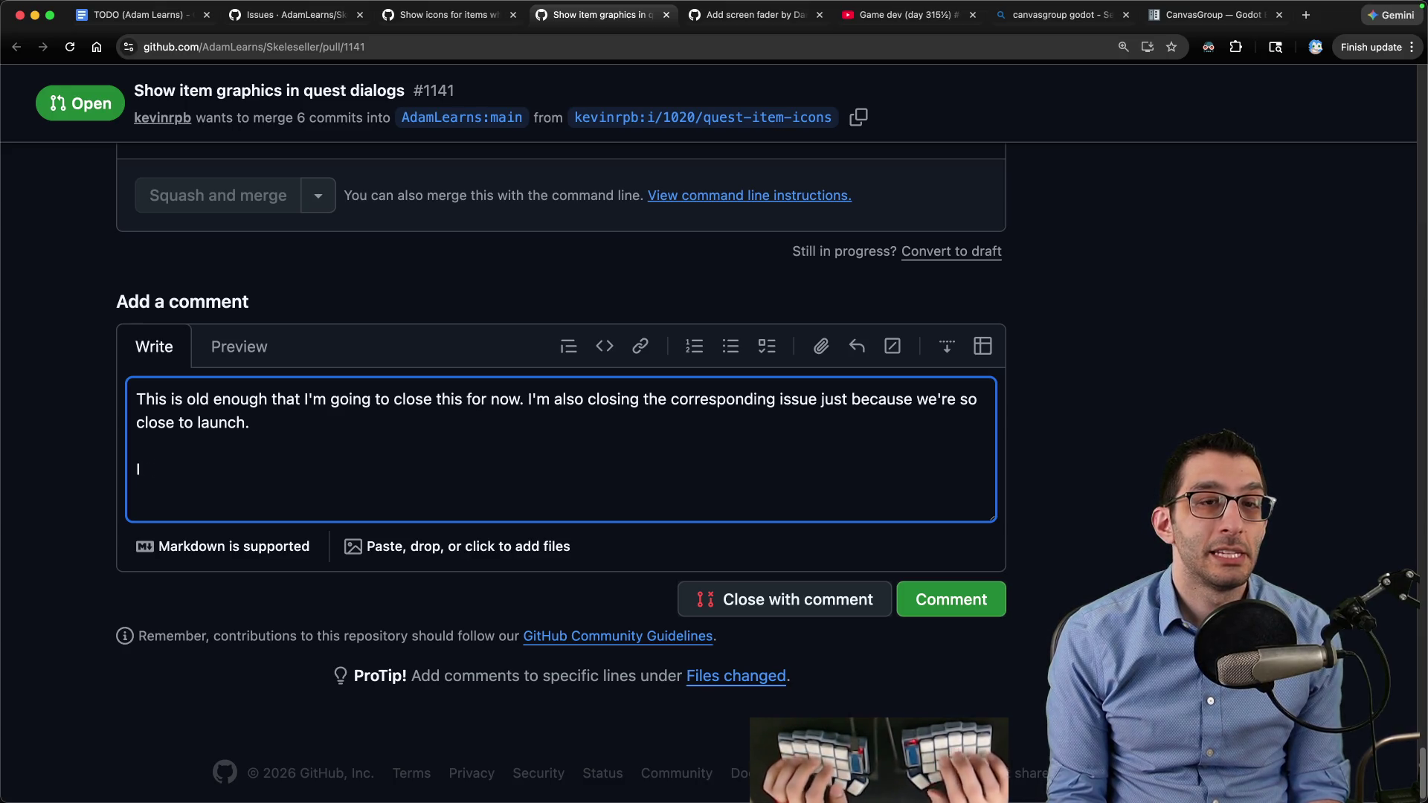
pyautogui.write('would')
pyautogui.press('super+BackSpace')
pyautogui.press('BackSpace')
pyautogui.press('BackSpace')
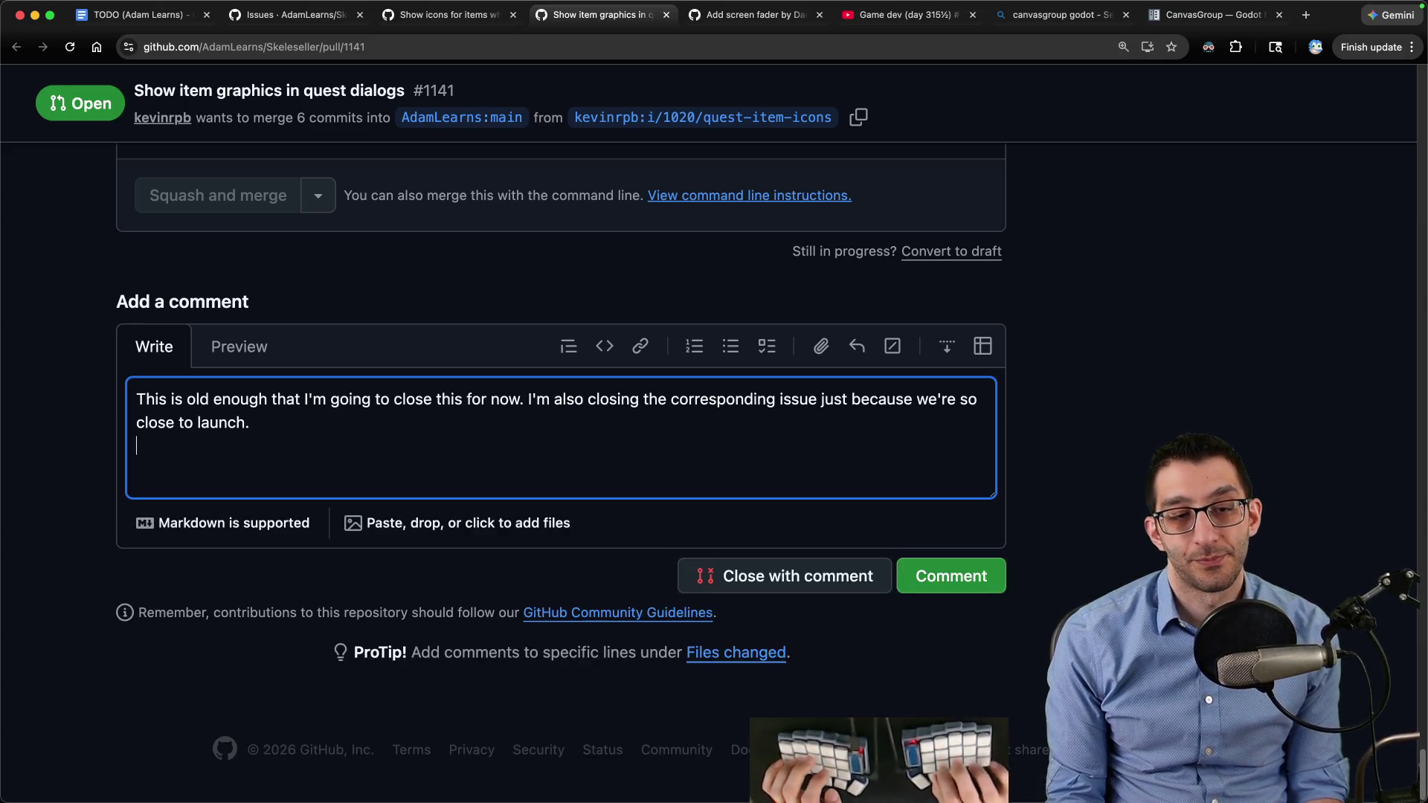
pyautogui.click(777, 584)
# Comment on issue #1020 that its PR never merged due to a regression and isn't worth more time
pyautogui.hotkey('ctrl', 'shift', 'Tab')
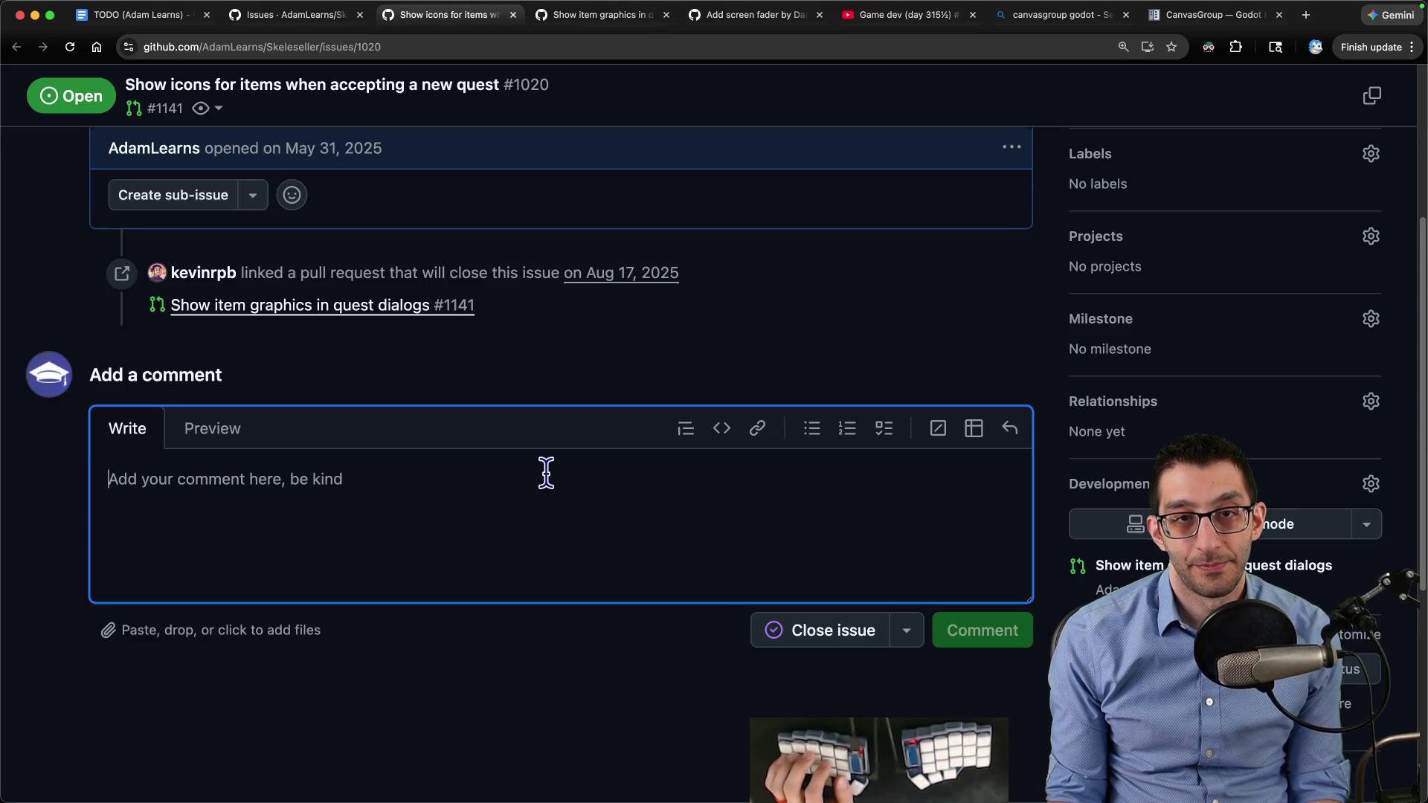
pyautogui.write('We')
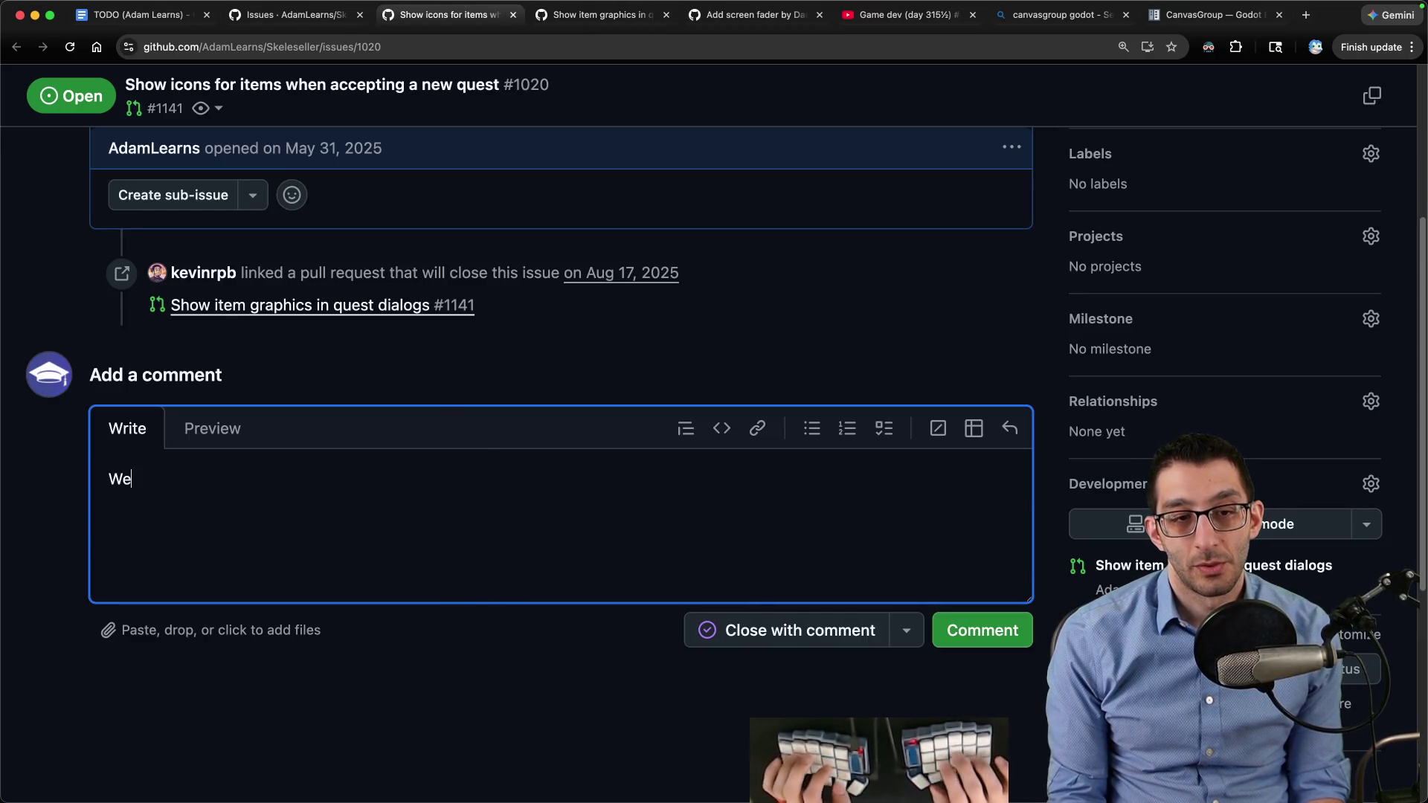
pyautogui.write('or this for a little while, but it never got merged t')
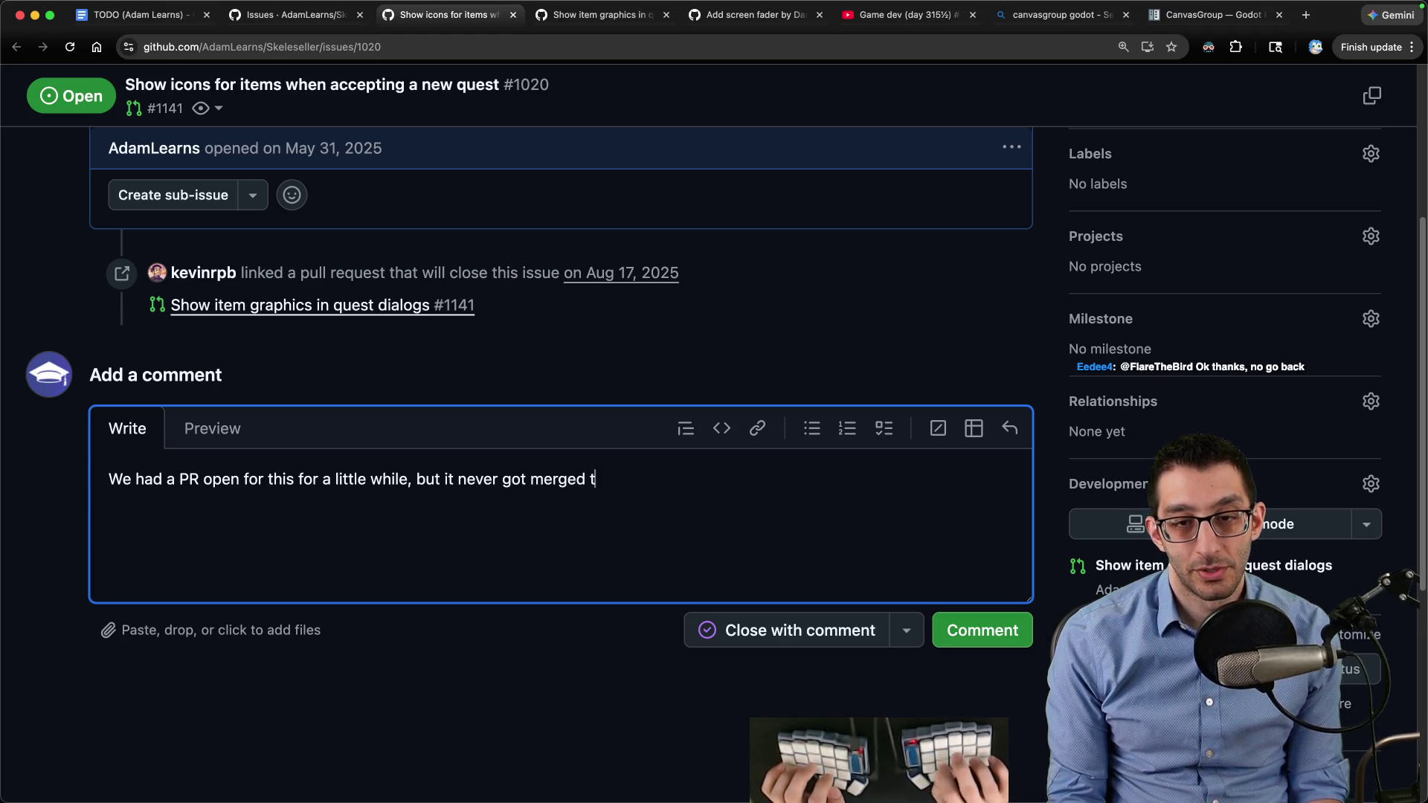
pyautogui.press('BackSpace')
pyautogui.write('due to a regression')
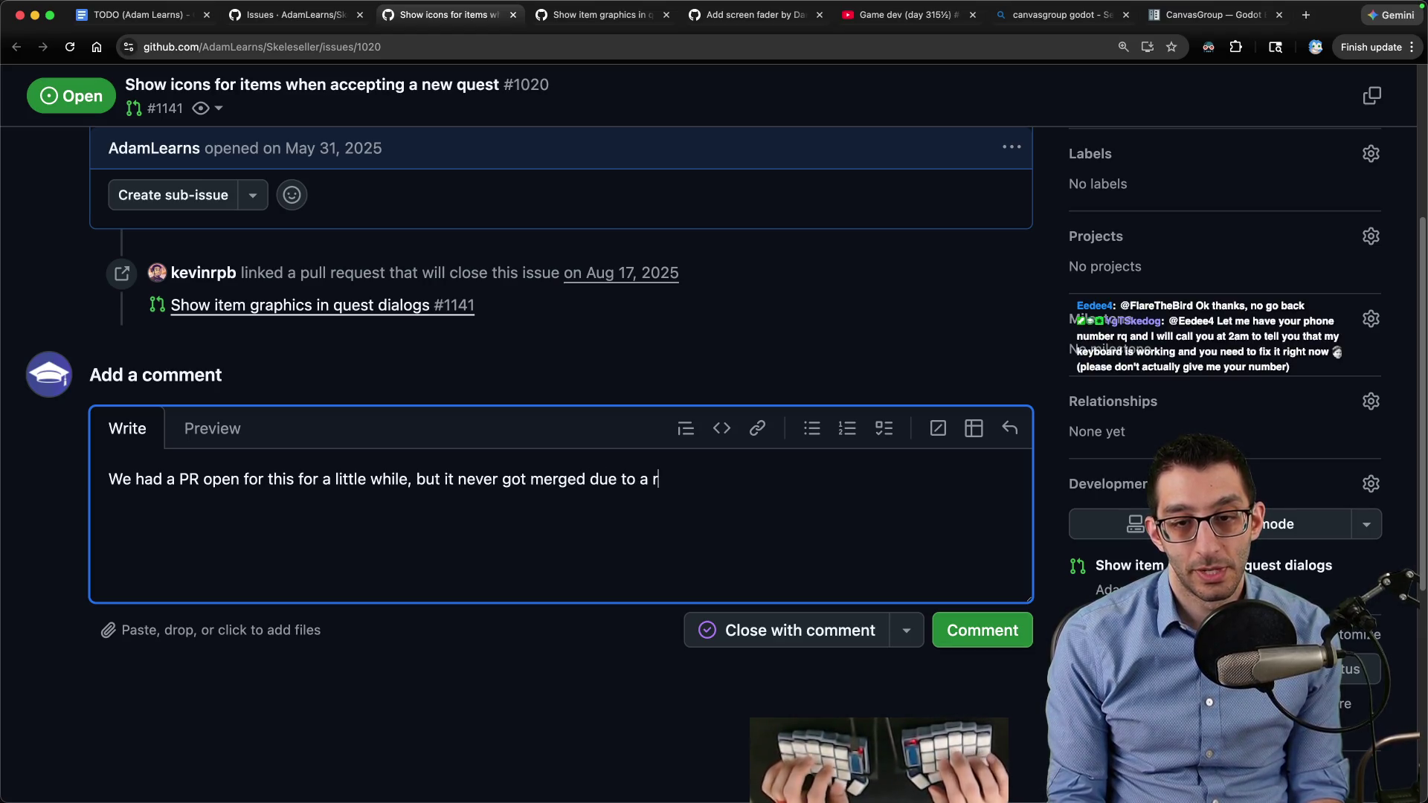
pyautogui.write('. I still thin')
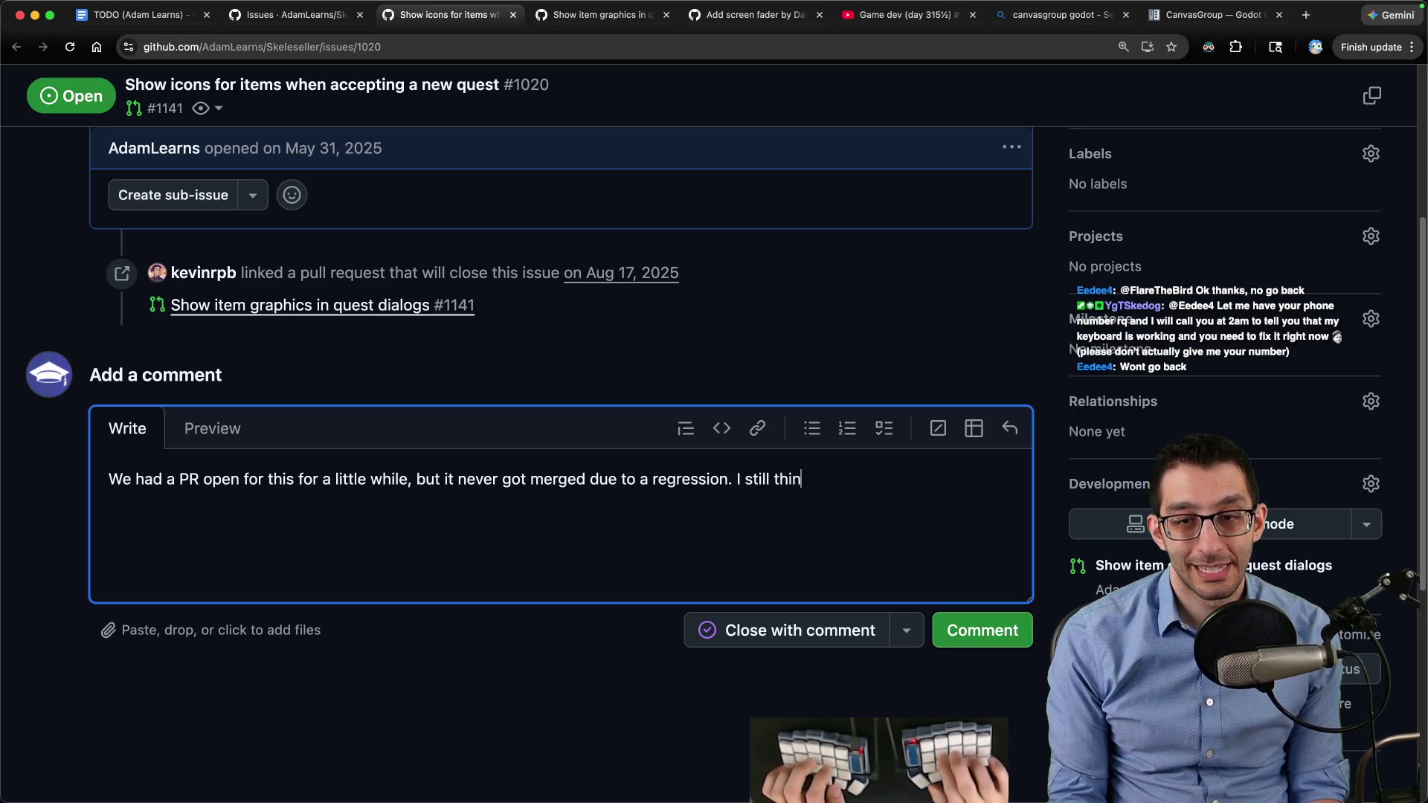
pyautogui.write("k this would be nice to have, but it's not worth investing a lot of time into it")
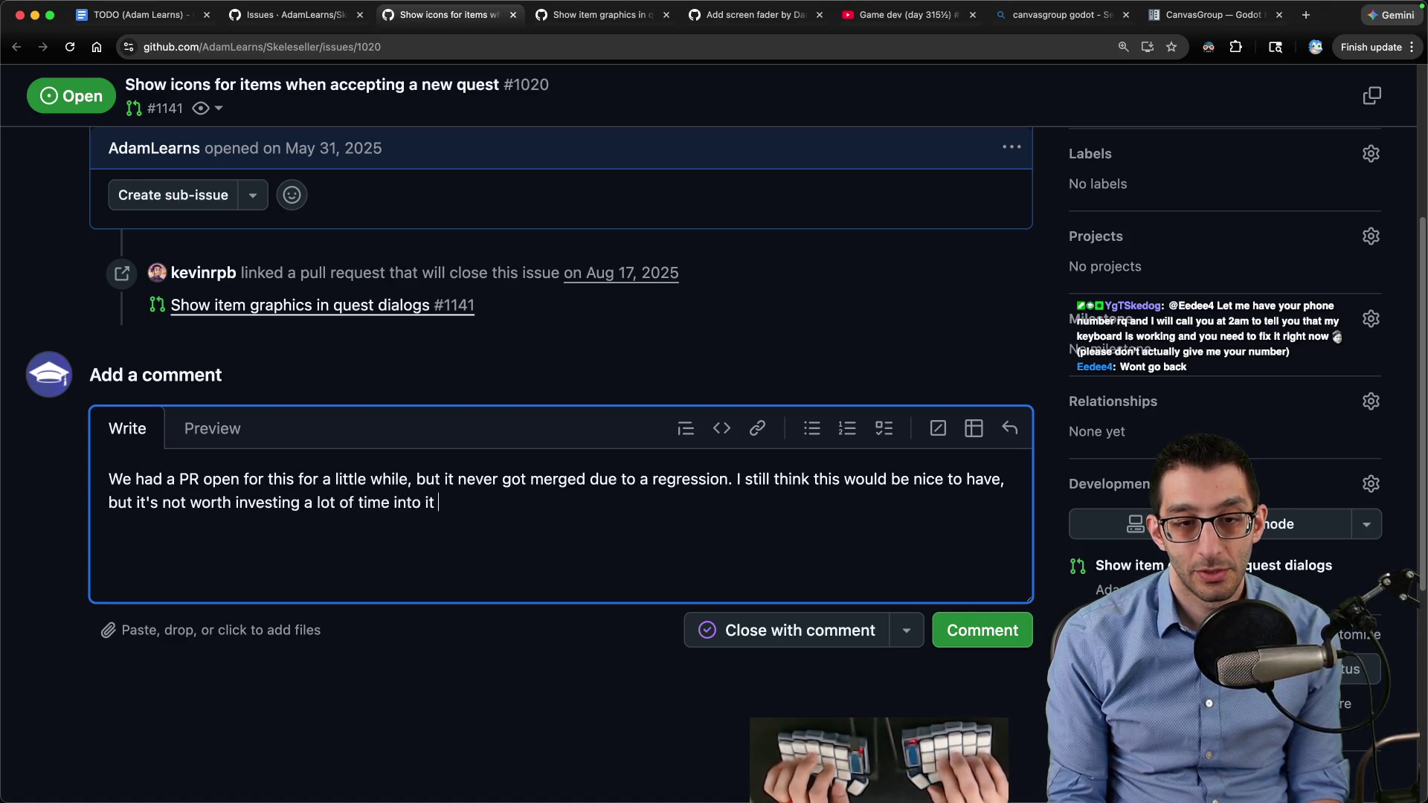
pyautogui.write('.')
# Close issue #1020 as not planned and return to the issues list
pyautogui.click(906, 630)
pyautogui.click(968, 513)
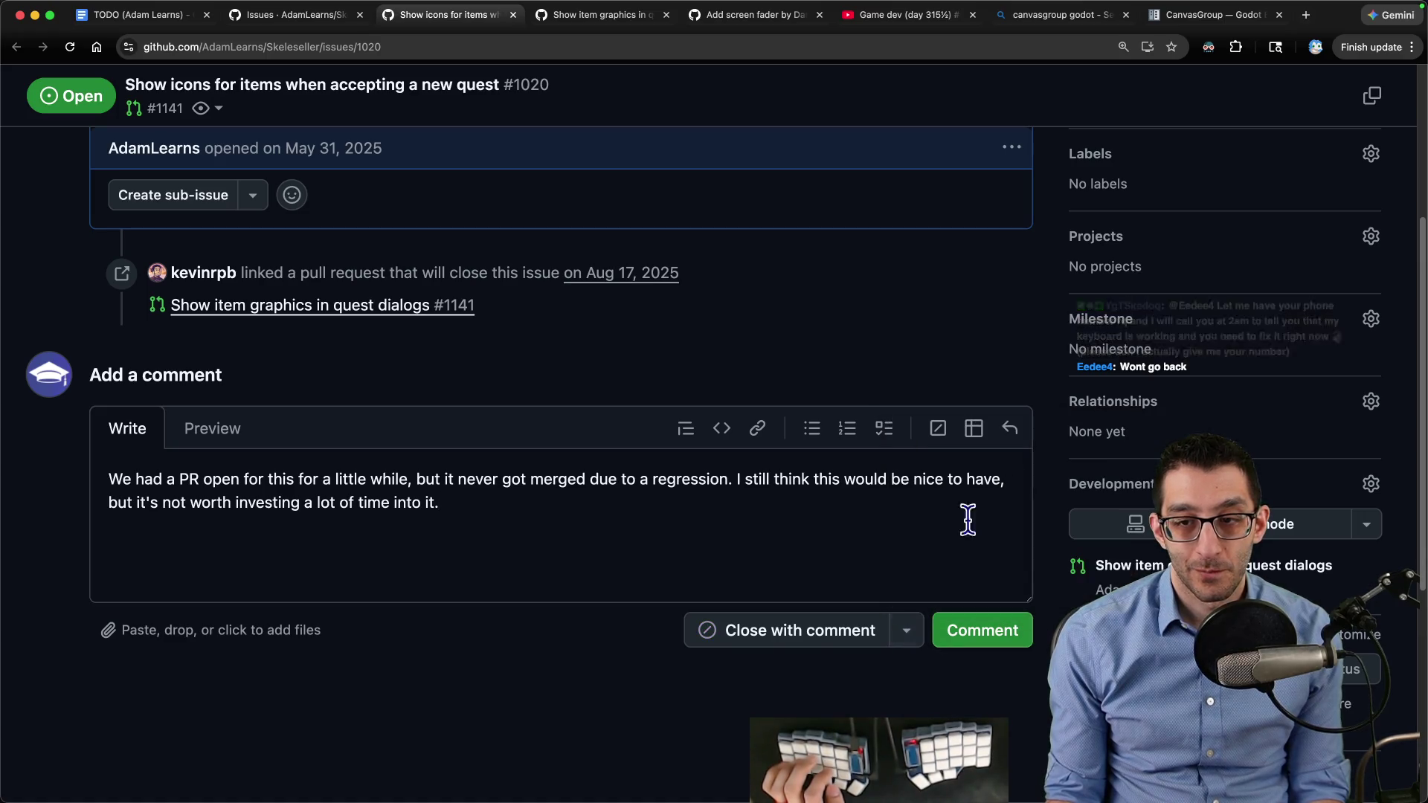
pyautogui.click(771, 639)
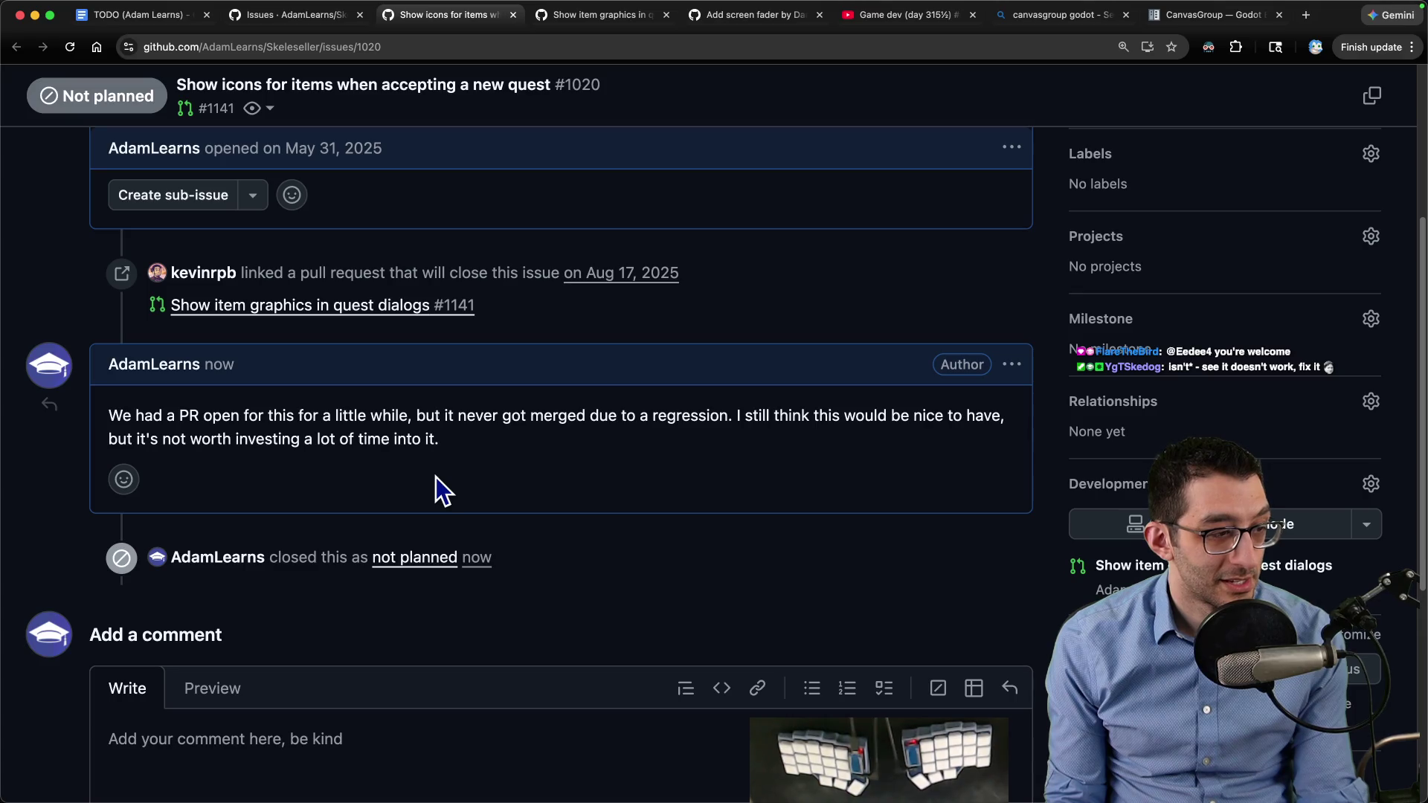
pyautogui.press('super+w')
pyautogui.hotkey('ctrl', 'shift', 'Tab')
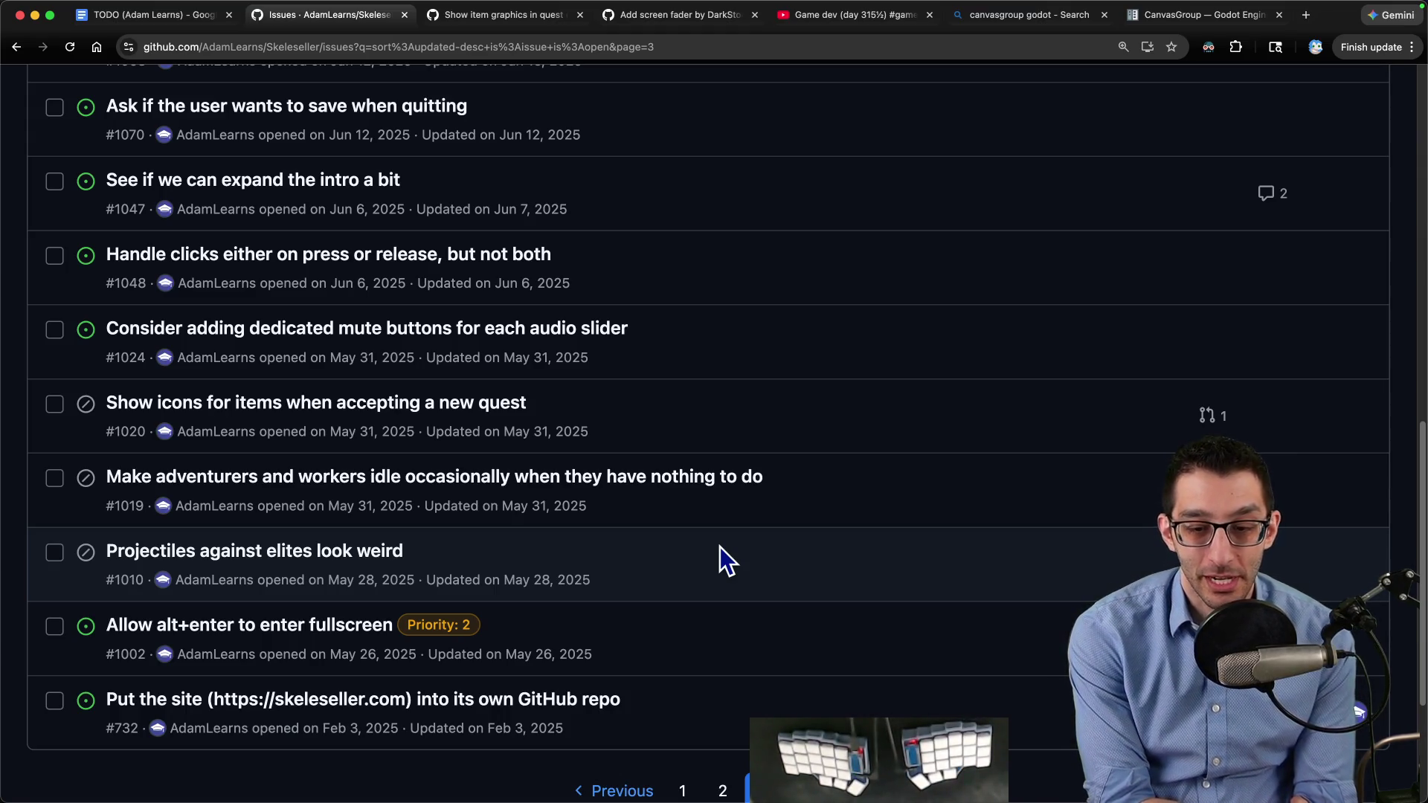
# In VS Code, jot 'journal' in a new scratch file and discard it unsaved
pyautogui.press('super+Tab')
pyautogui.press('super+n')
pyautogui.write('journal')
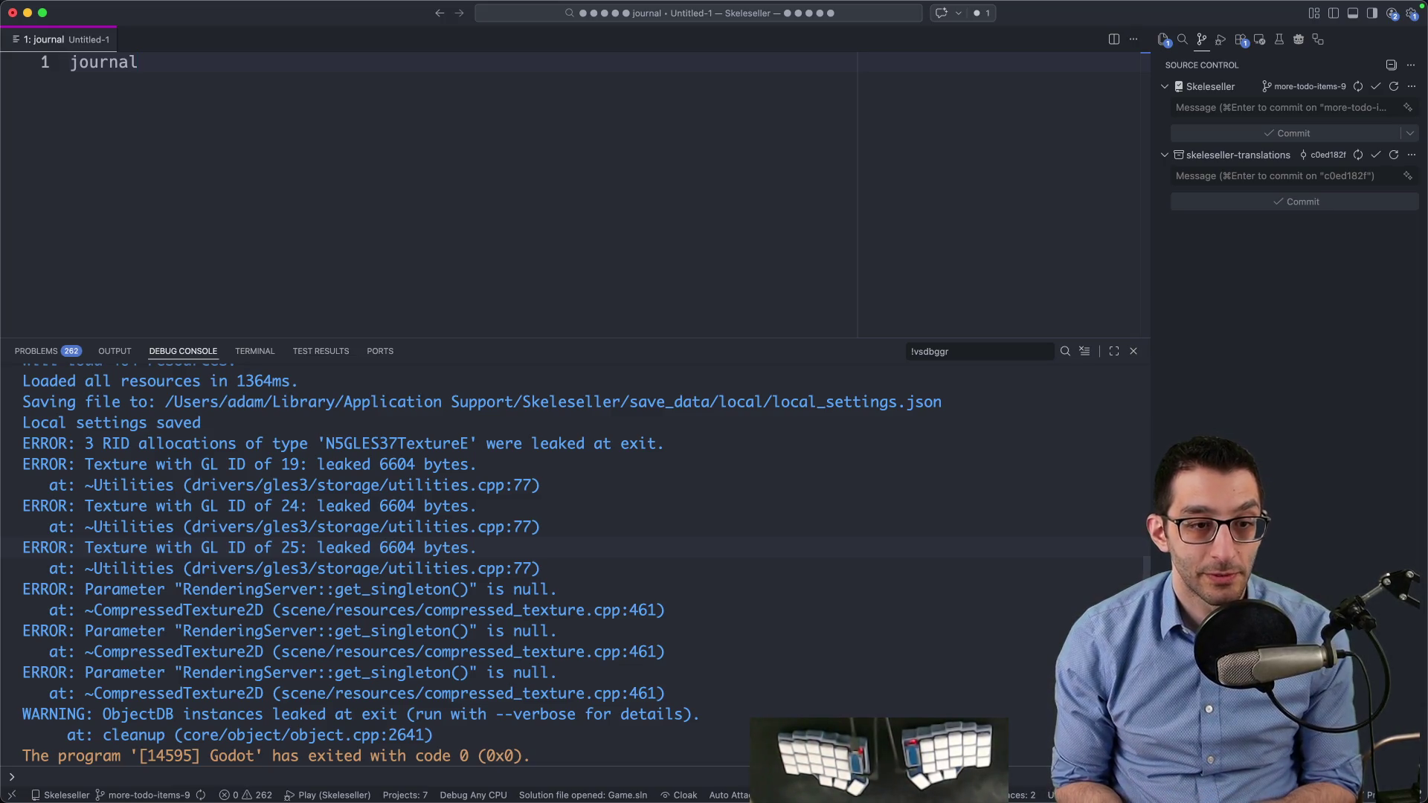
pyautogui.press('super+w')
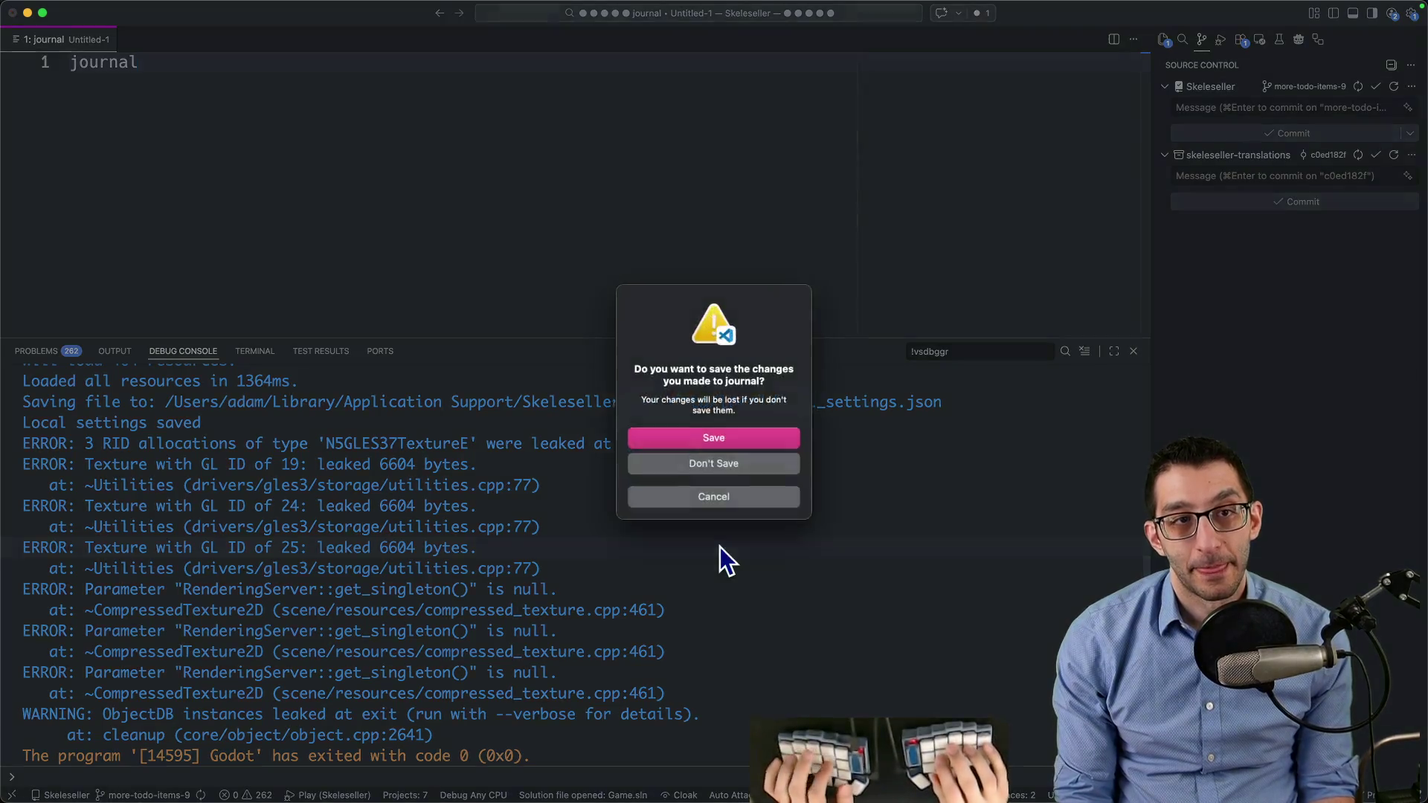
pyautogui.press('super+d')
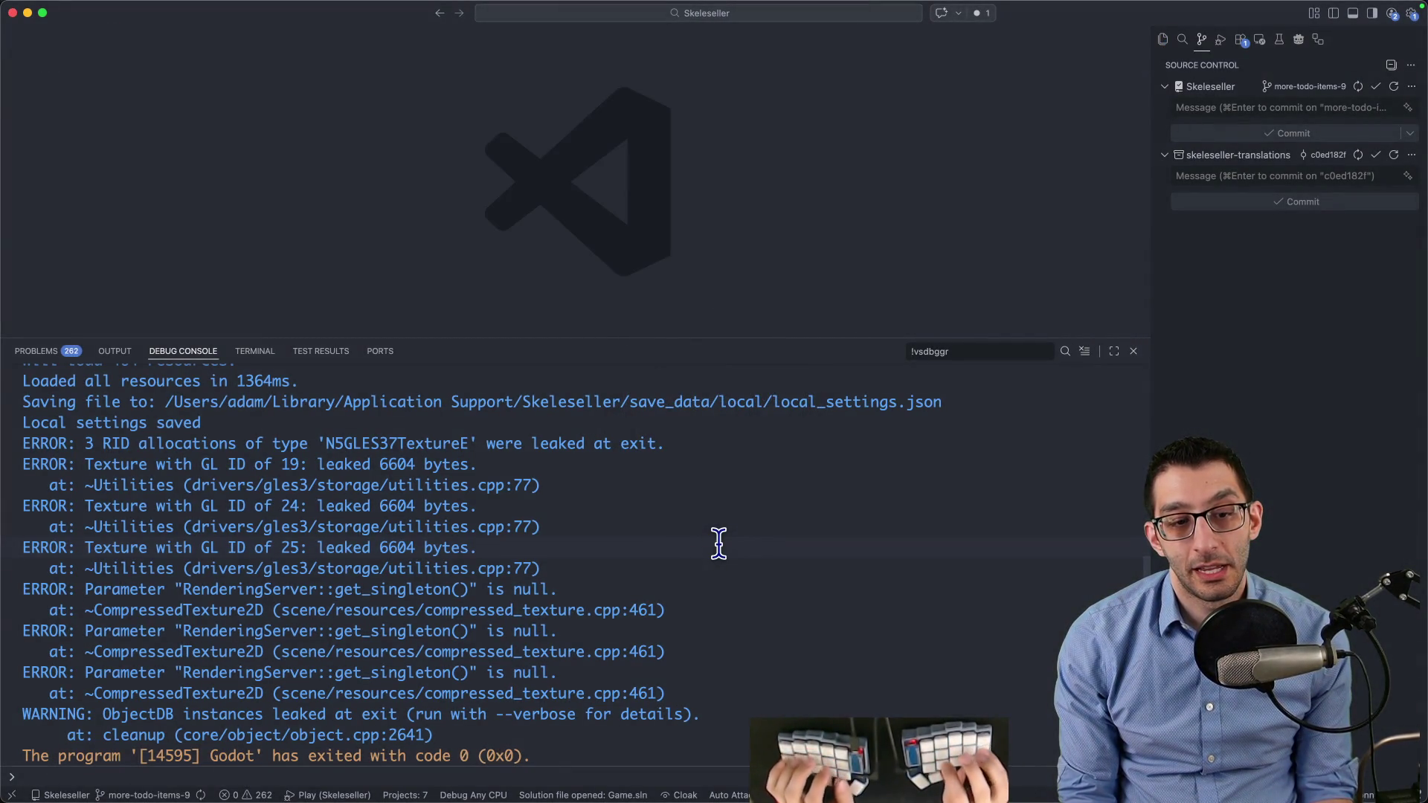
# Hide the debug panel, jot 'rose-tinted glasses' in a scratch file, discard it, and return to GitHub
pyautogui.press('super+j')
pyautogui.press('super+Tab')
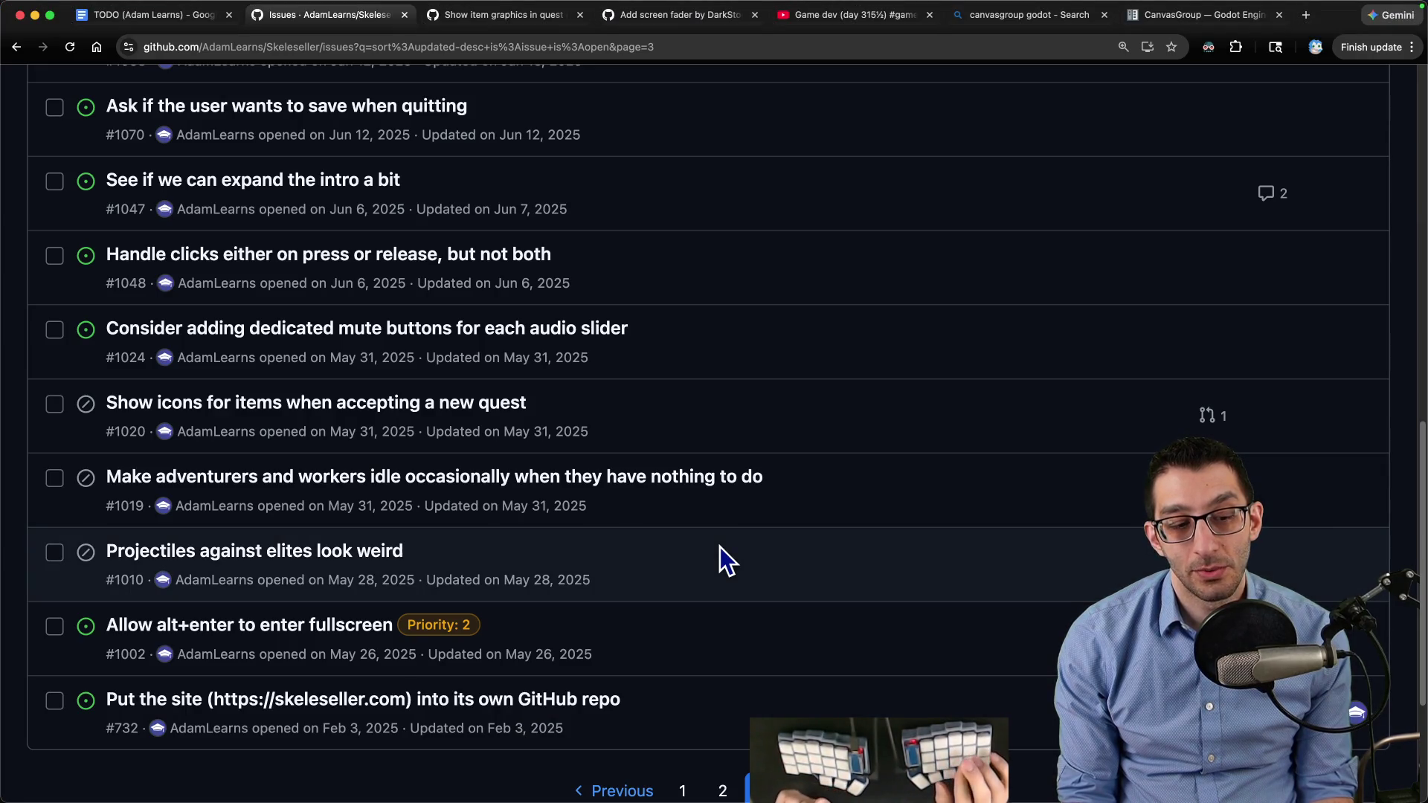
pyautogui.press('super+Tab')
pyautogui.press('super+n')
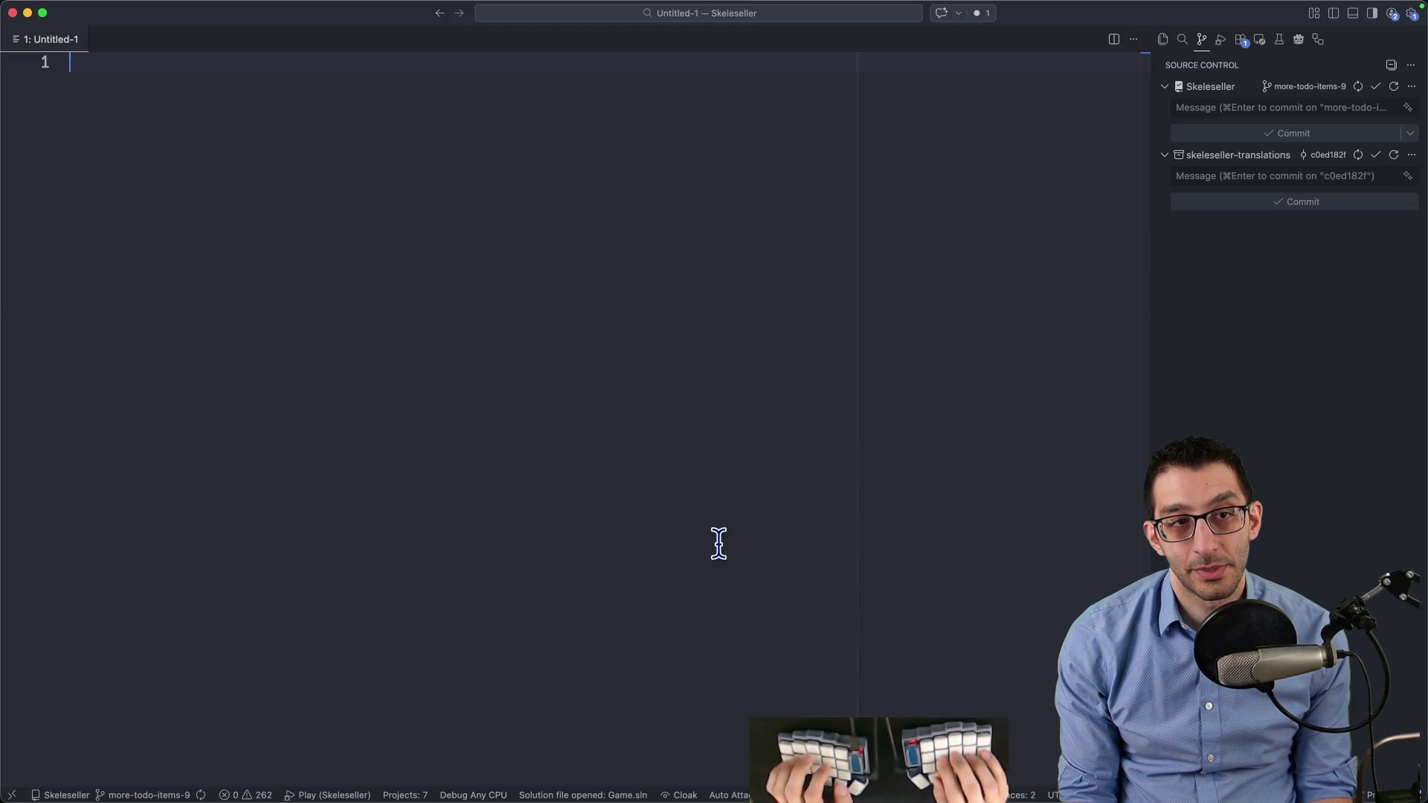
pyautogui.write('rose-ti')
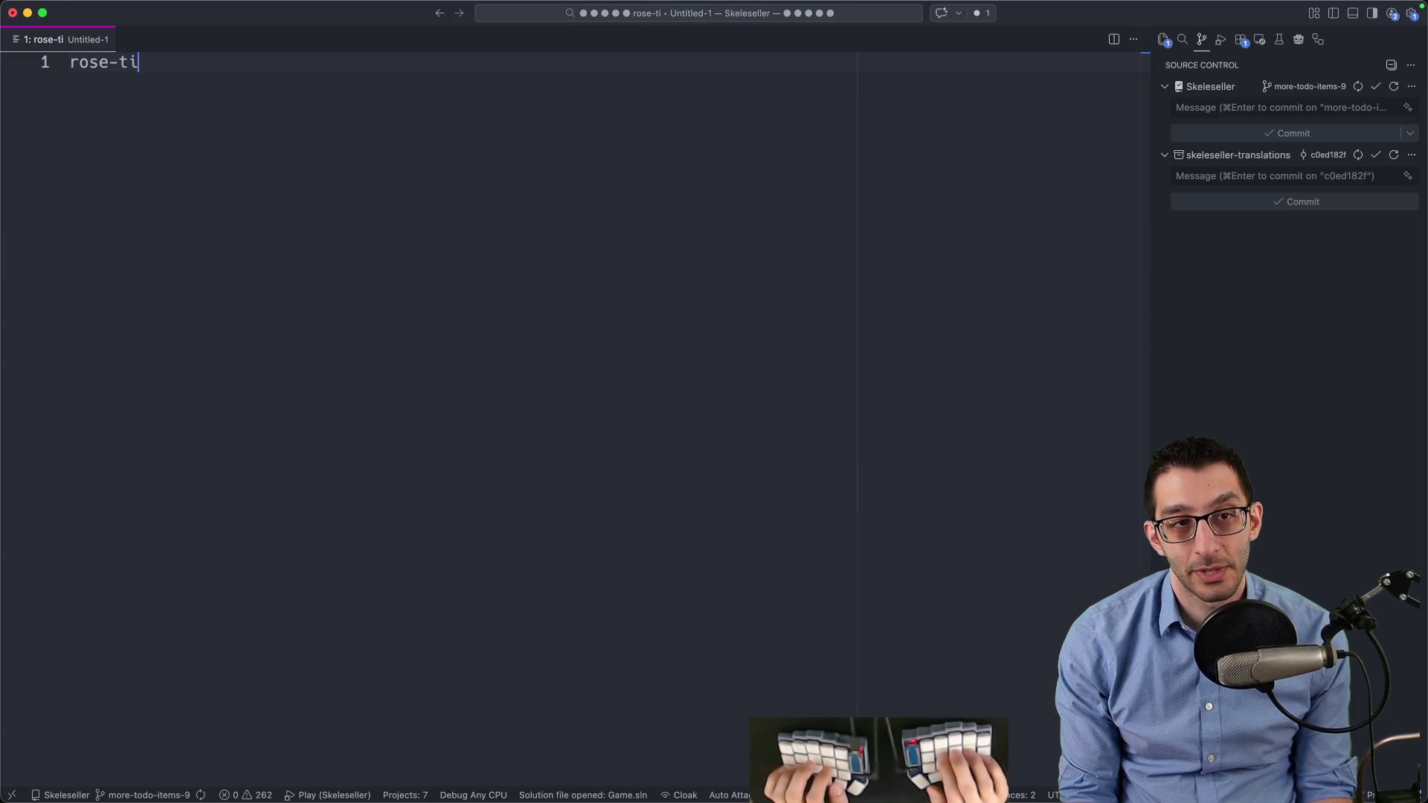
pyautogui.write('nted glasses')
pyautogui.press('super+a')
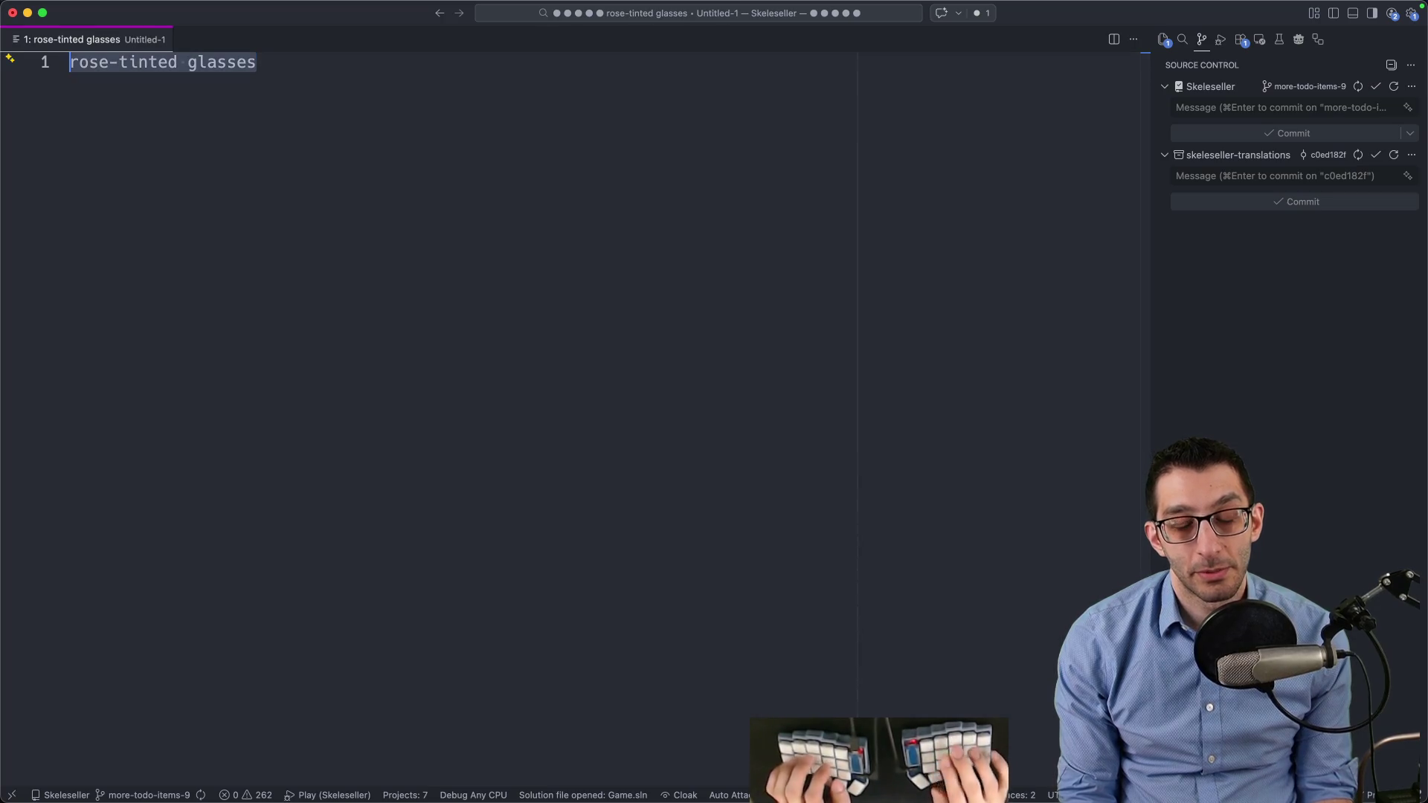
pyautogui.press('super+w')
pyautogui.press('super+d')
pyautogui.press('super+Tab')
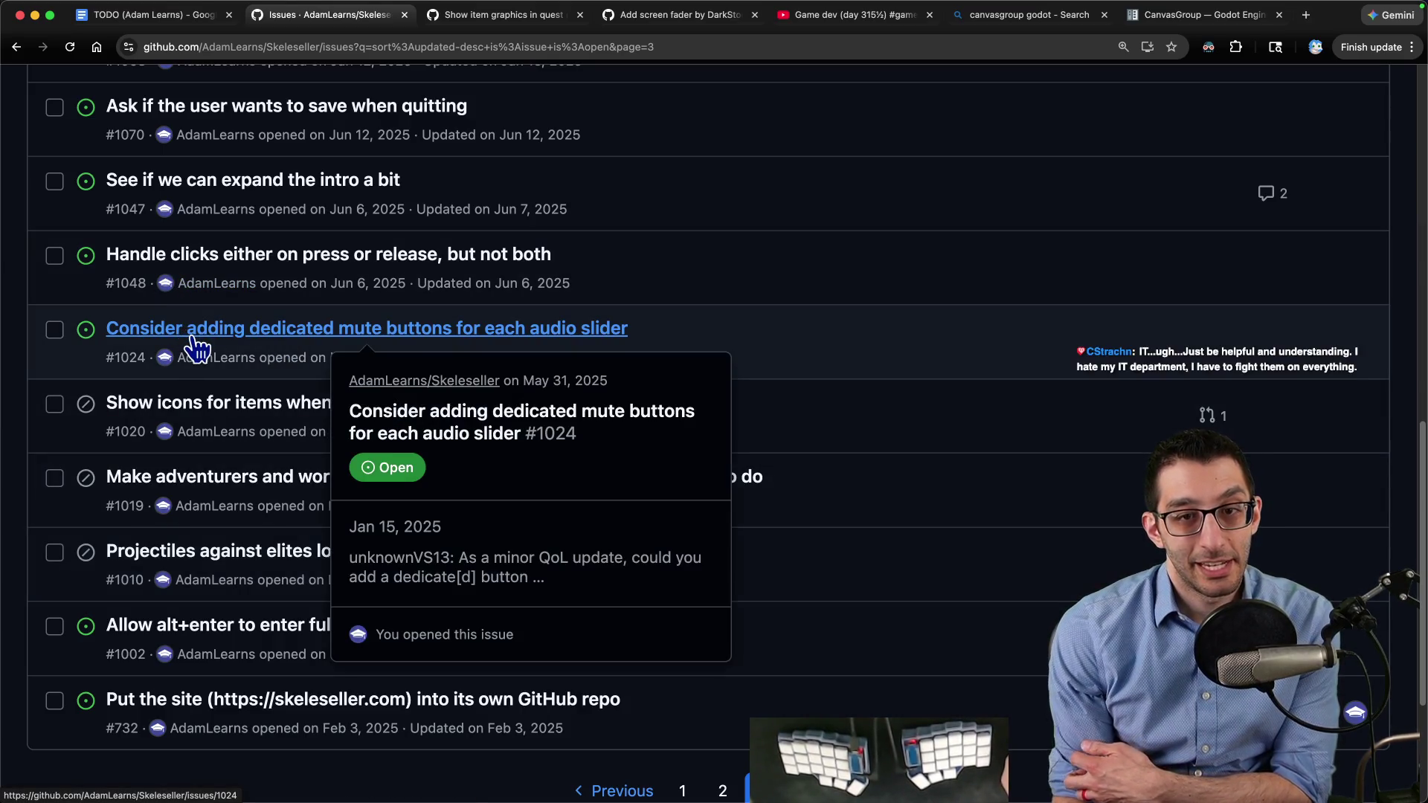
# Open issue #1024 about audio mute buttons and close the old pull request tab
pyautogui.keyDown('super'); pyautogui.click(195, 347); pyautogui.keyUp('super')
pyautogui.hotkey('ctrl', 'Tab')
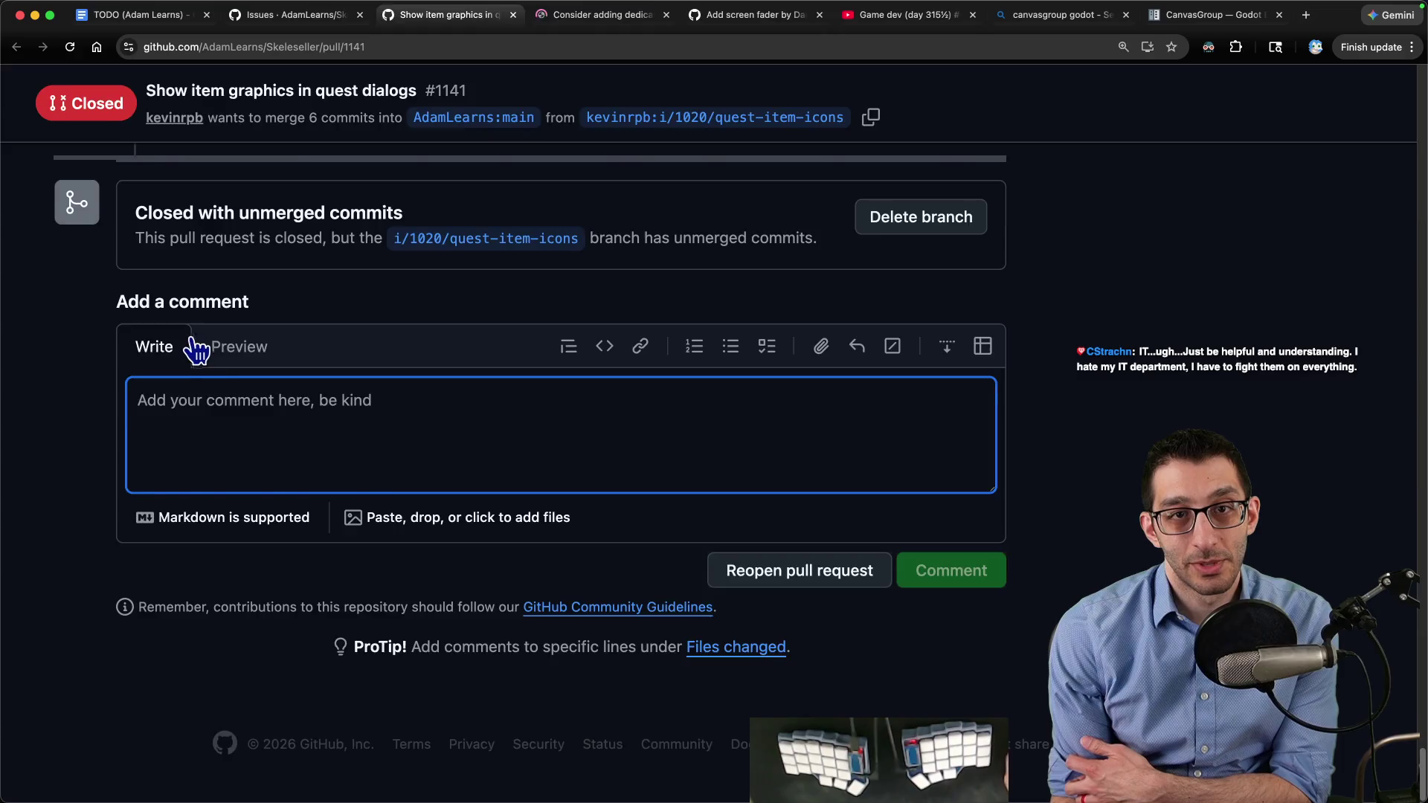
pyautogui.press('super+w')
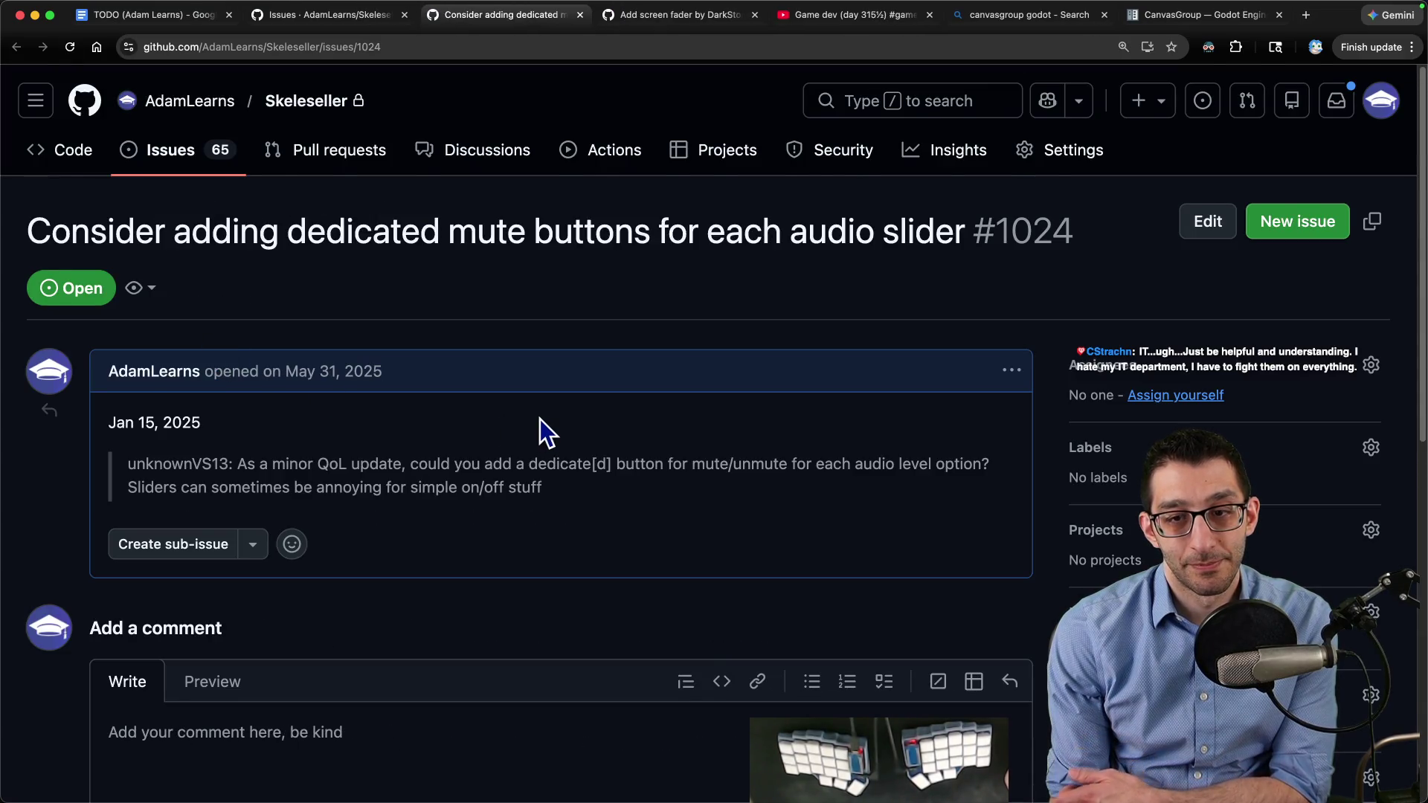
pyautogui.scroll(-3, 536, 423)
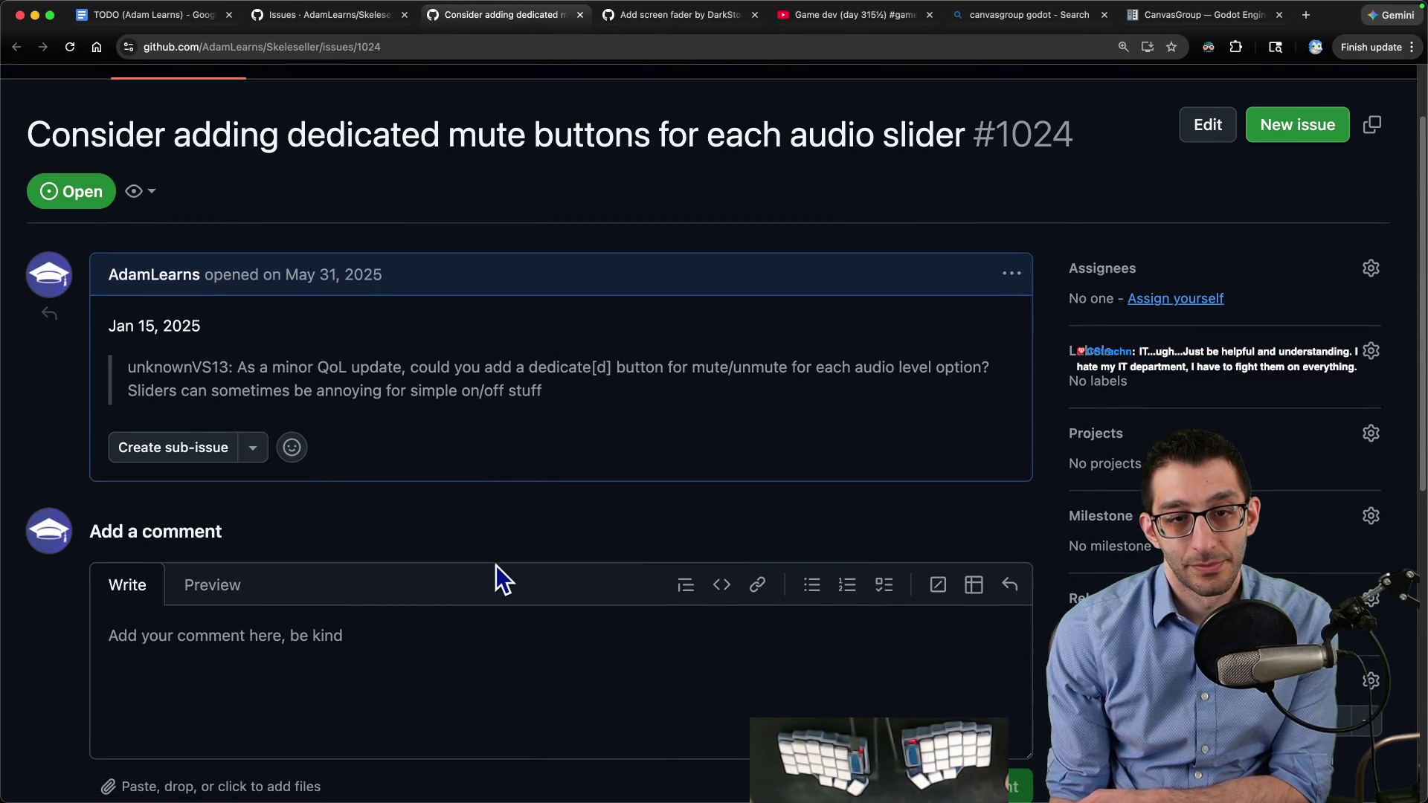
# Close issue #1024 as not planned, commenting it isn't a bad idea but isn't worth doing
pyautogui.click(481, 641)
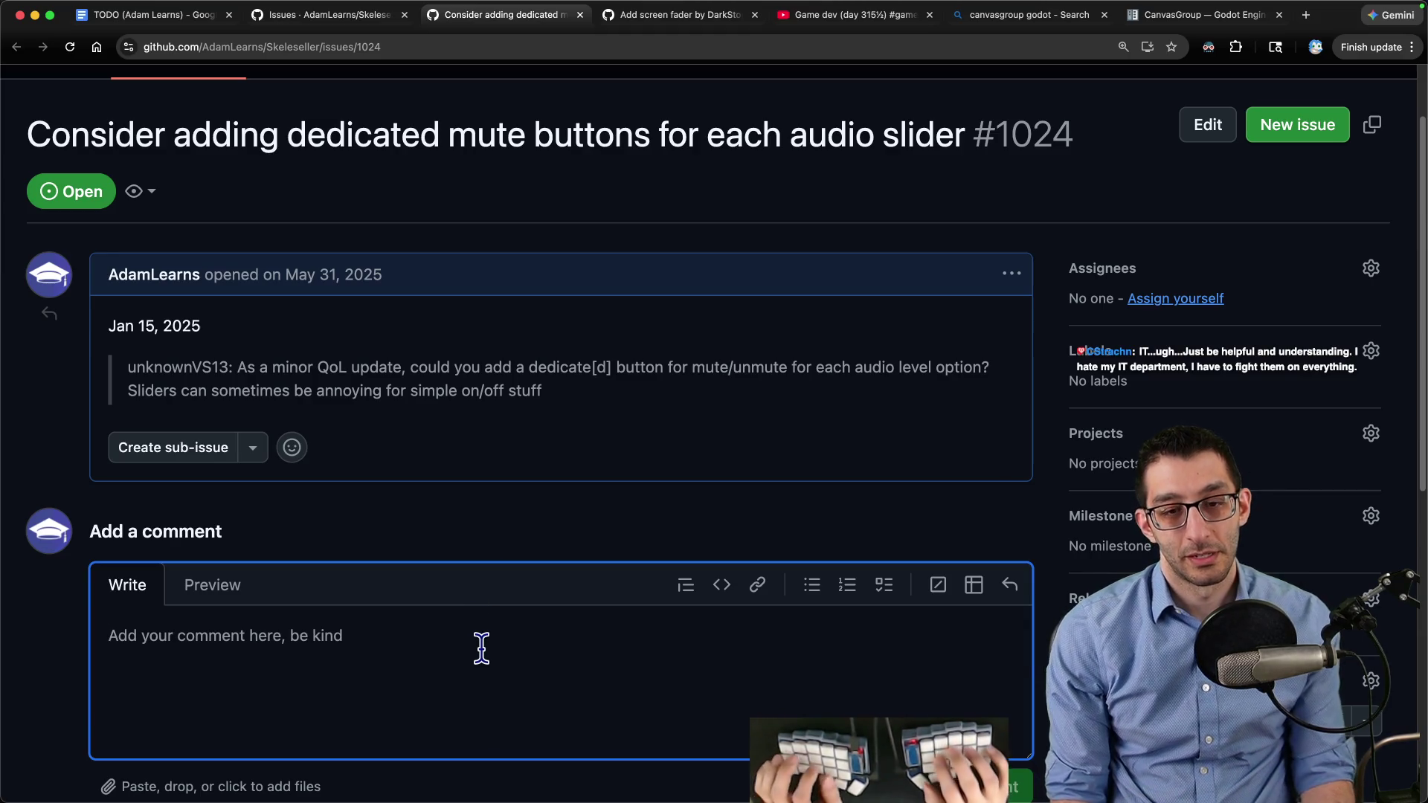
pyautogui.write("I still don't think this i")
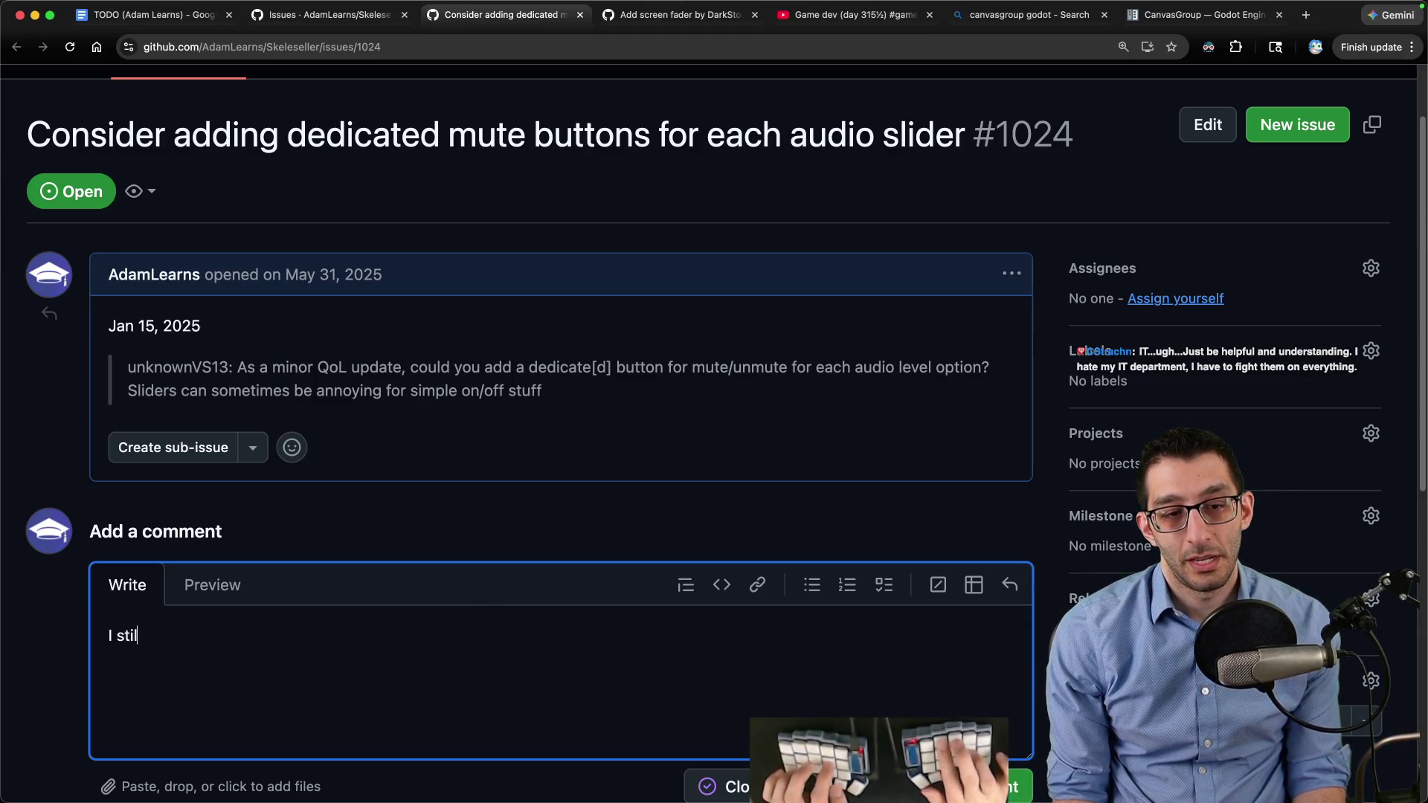
pyautogui.write('s a ba')
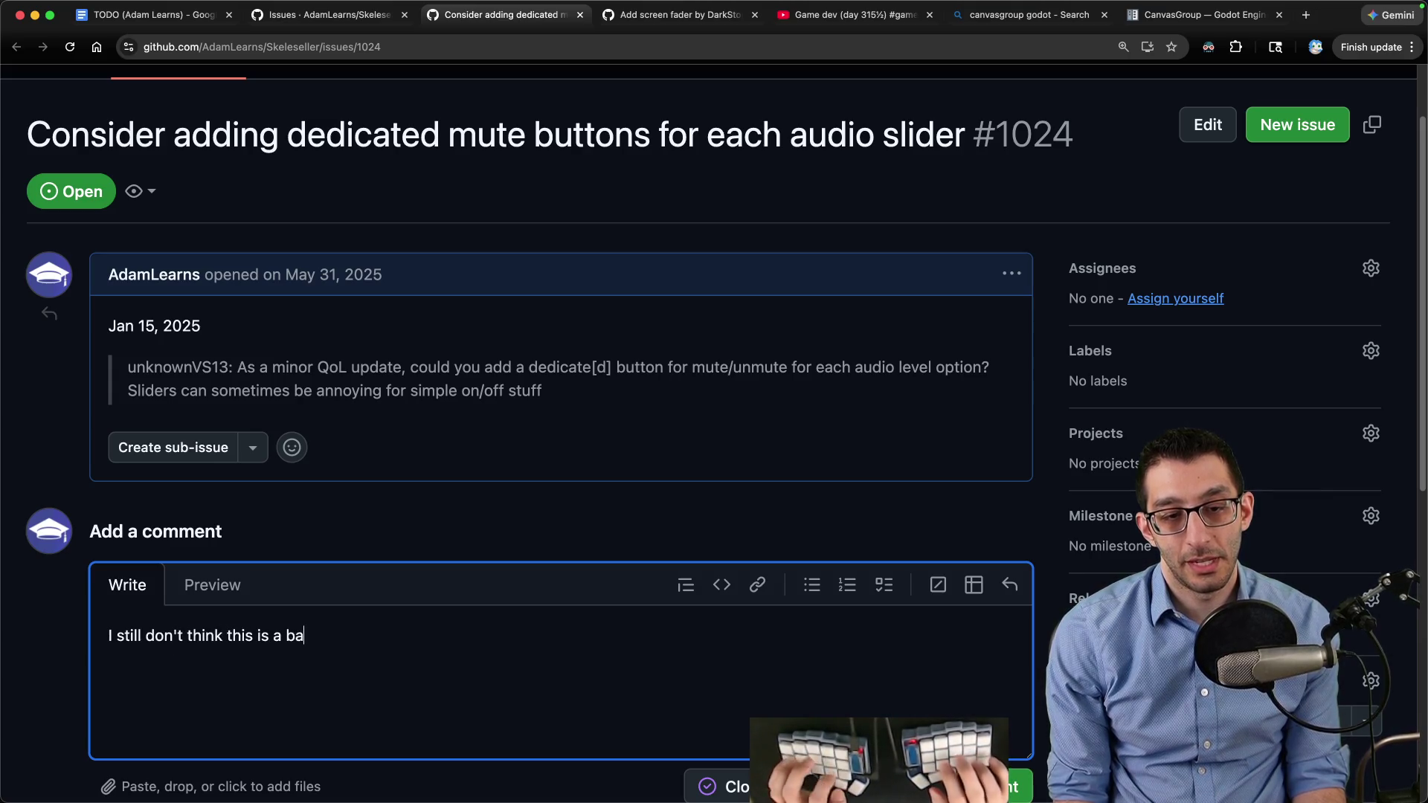
pyautogui.write('d idea by any means, but')
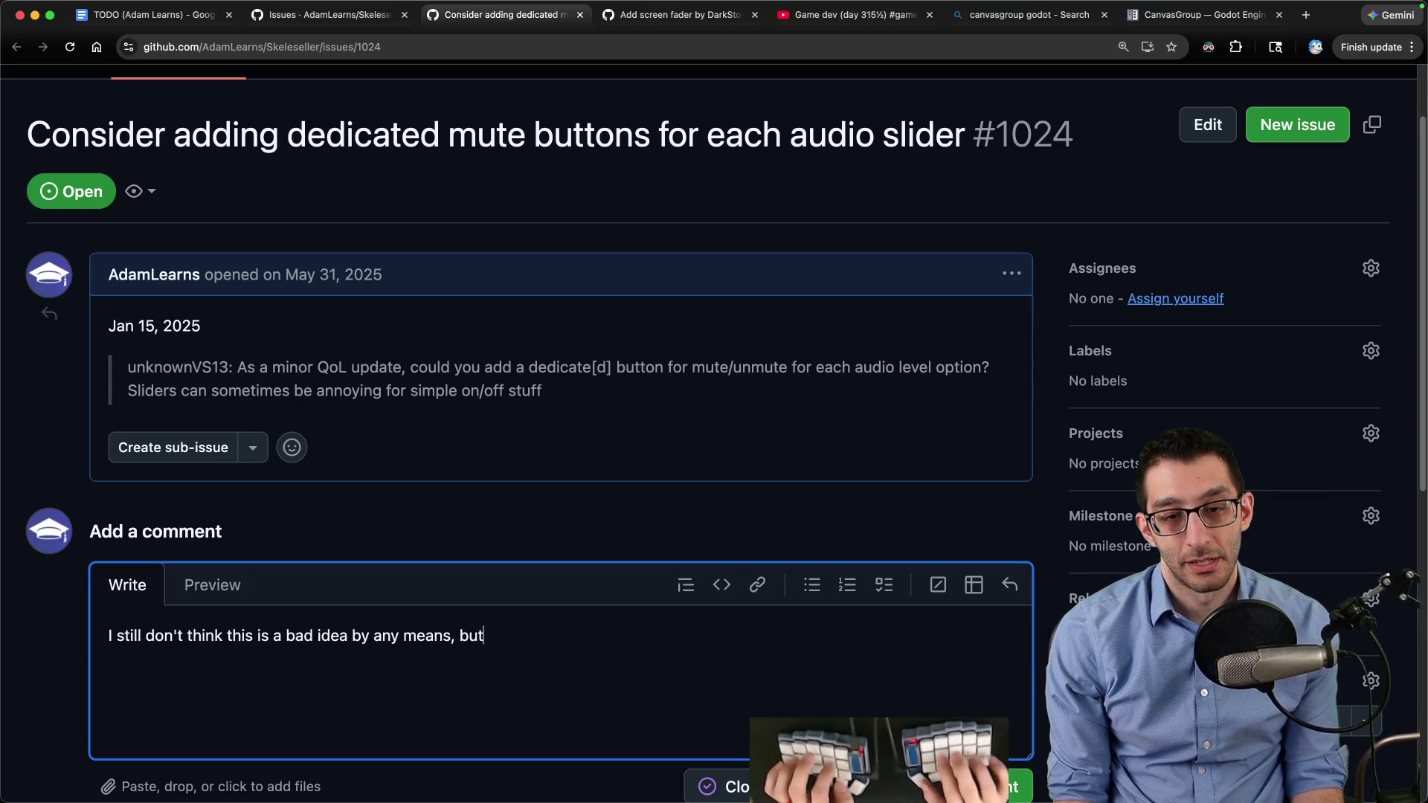
pyautogui.write(" I don't think this is worth d")
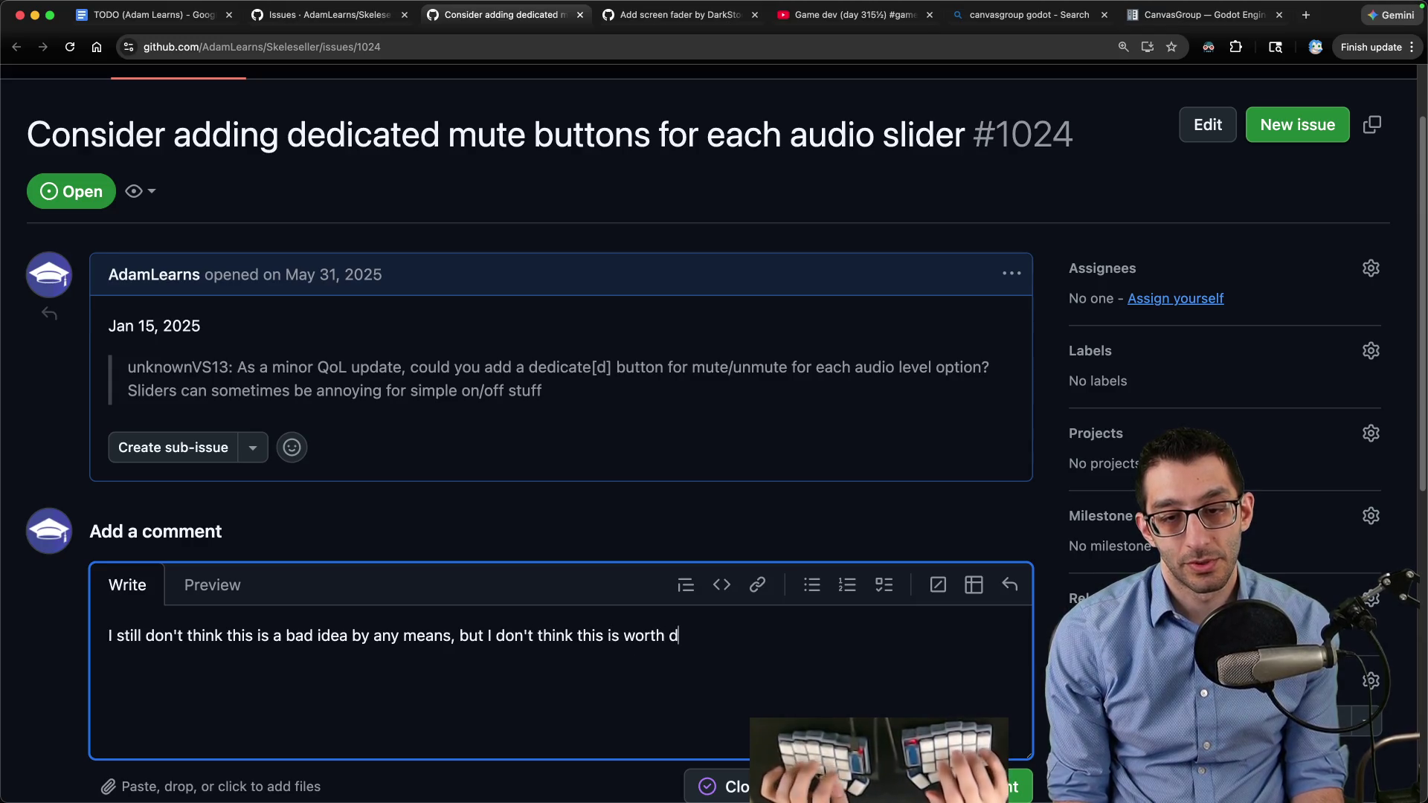
pyautogui.write('oing .')
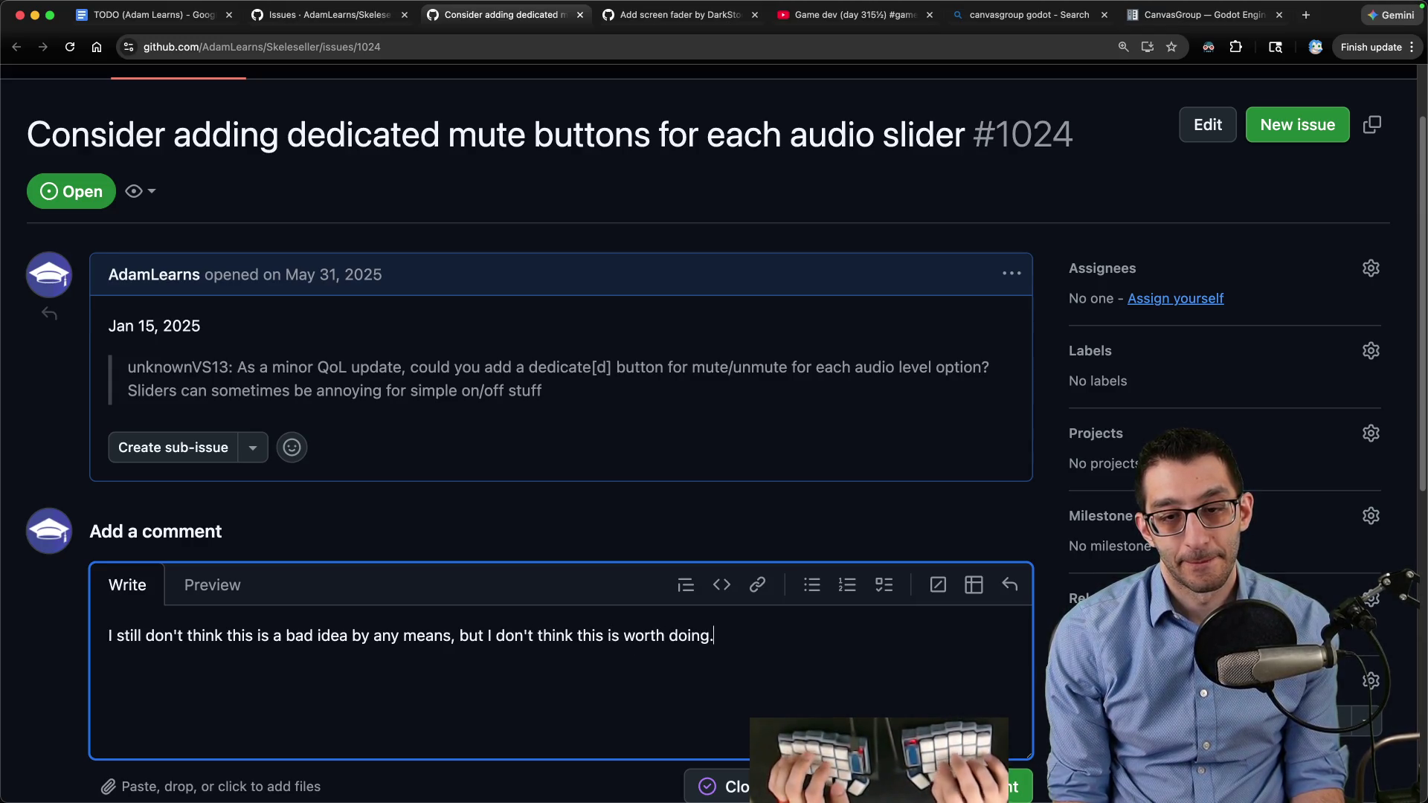
pyautogui.scroll(-4, 813, 596)
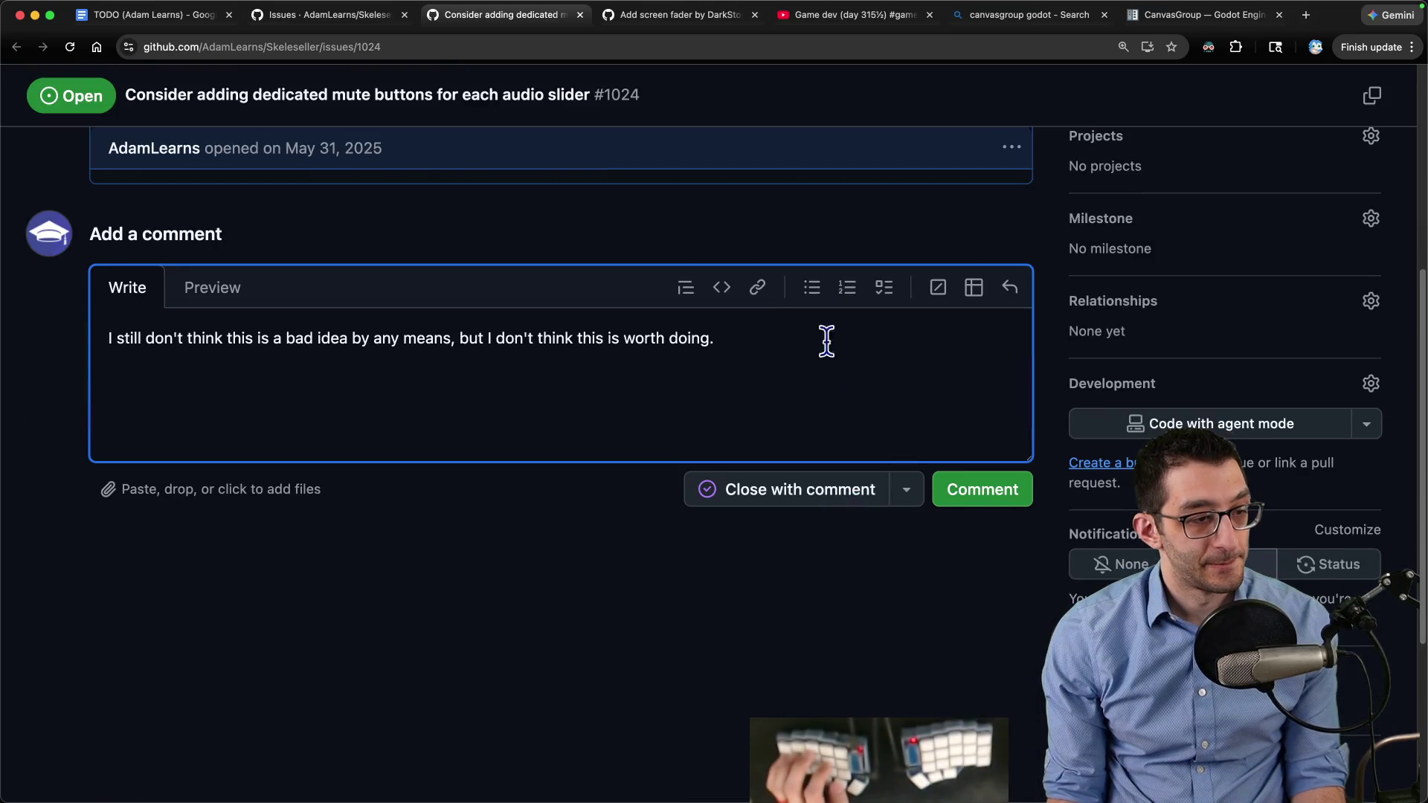
pyautogui.click(905, 489)
pyautogui.click(974, 360)
pyautogui.click(789, 492)
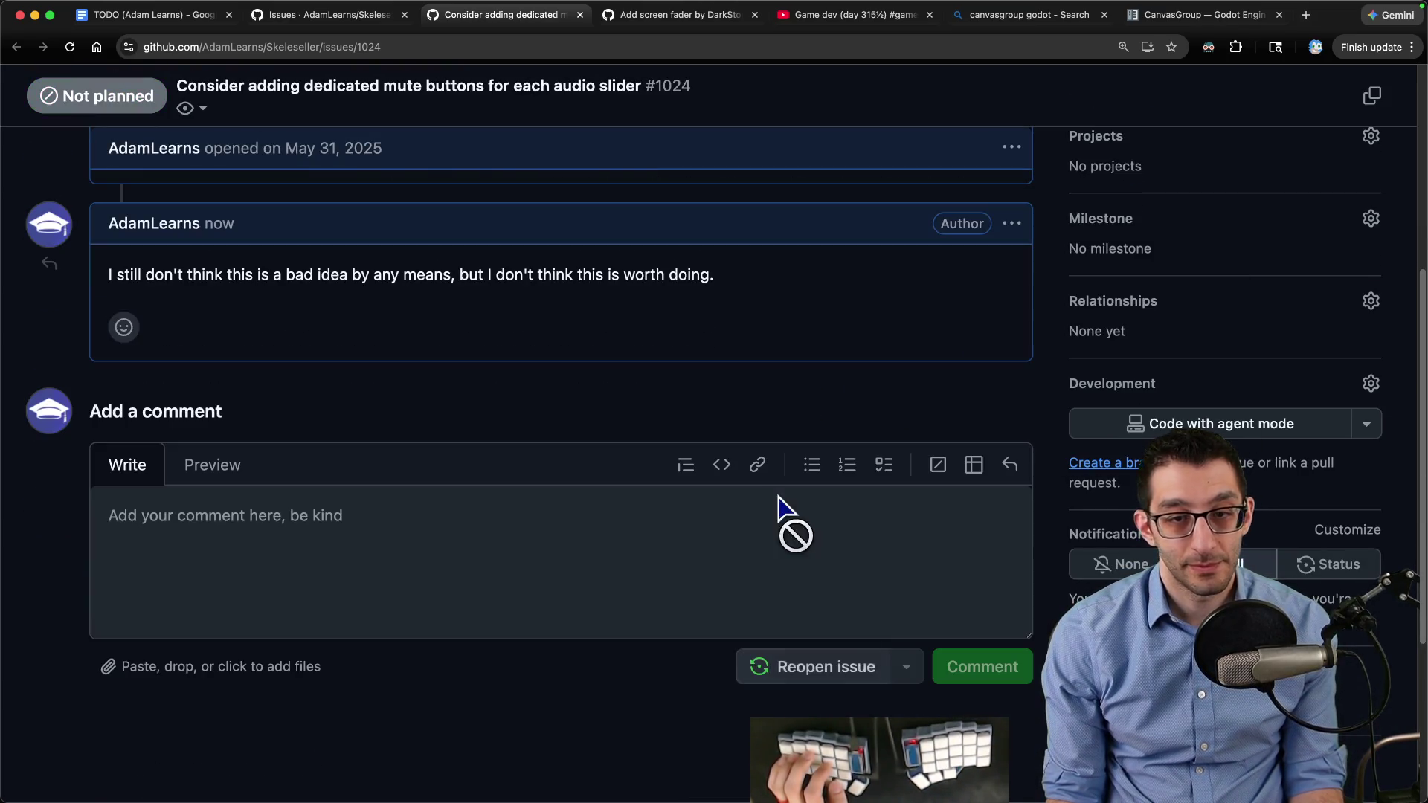
pyautogui.press('super+w')
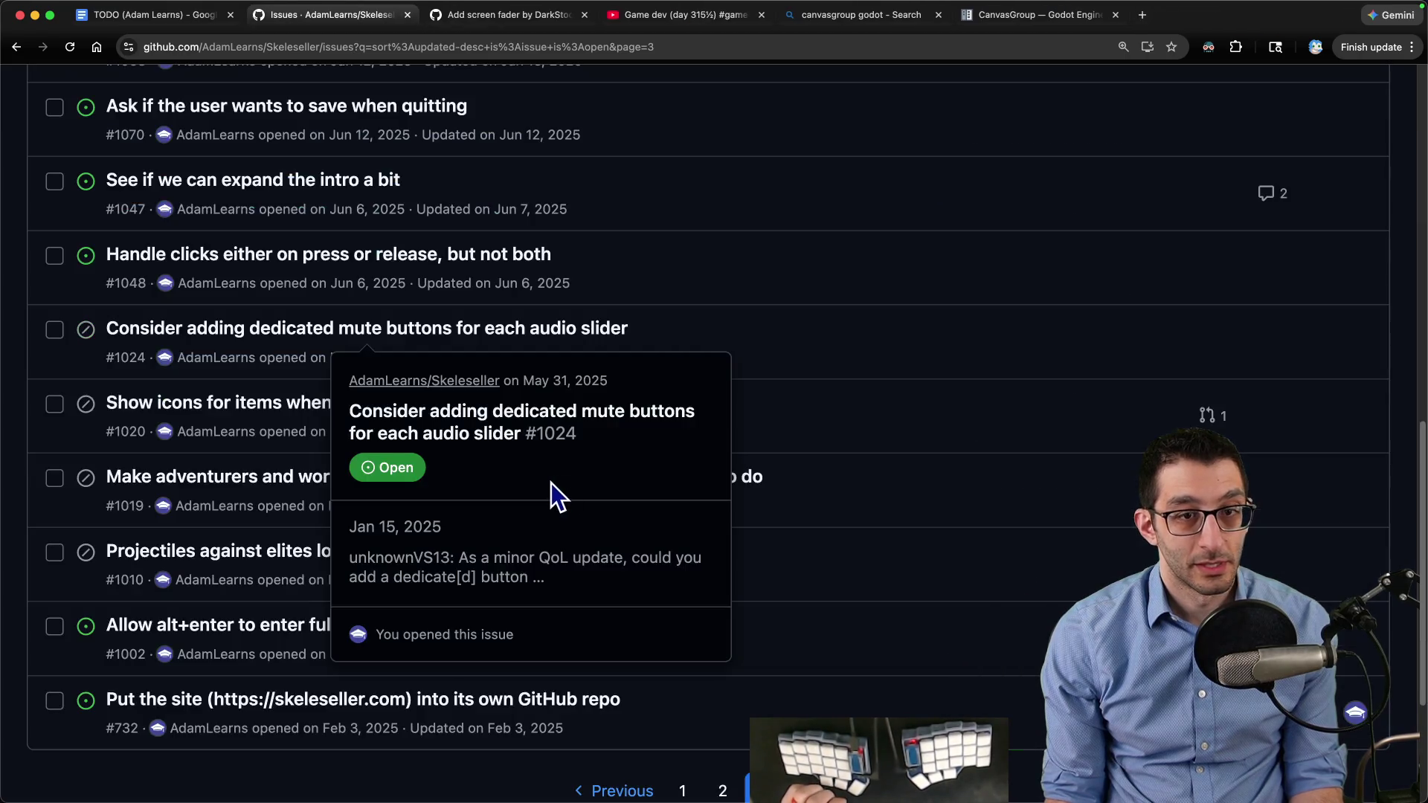
# Open issue #1047 about expanding the intro and read through its discussion
pyautogui.scroll(2, 246, 372)
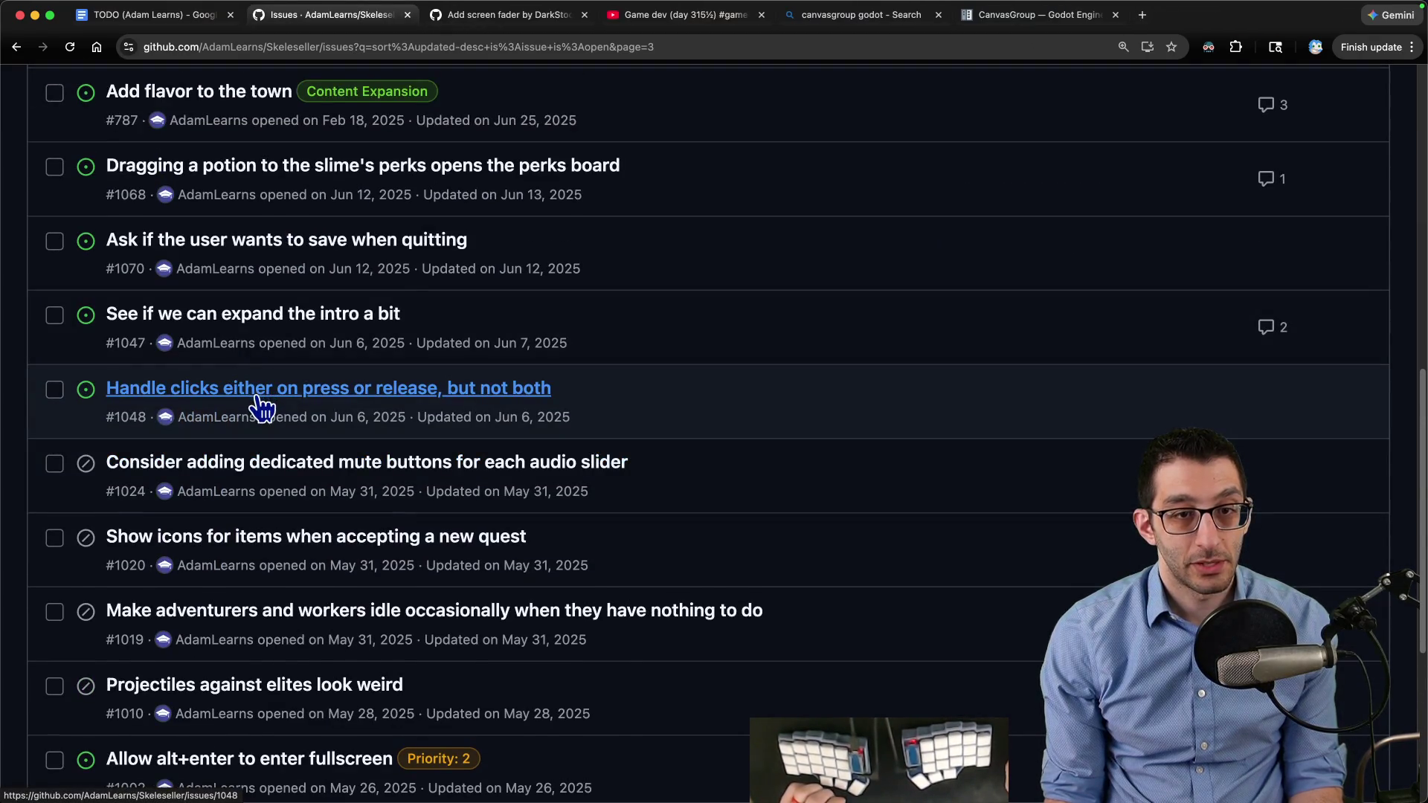
pyautogui.scroll(1, 588, 428)
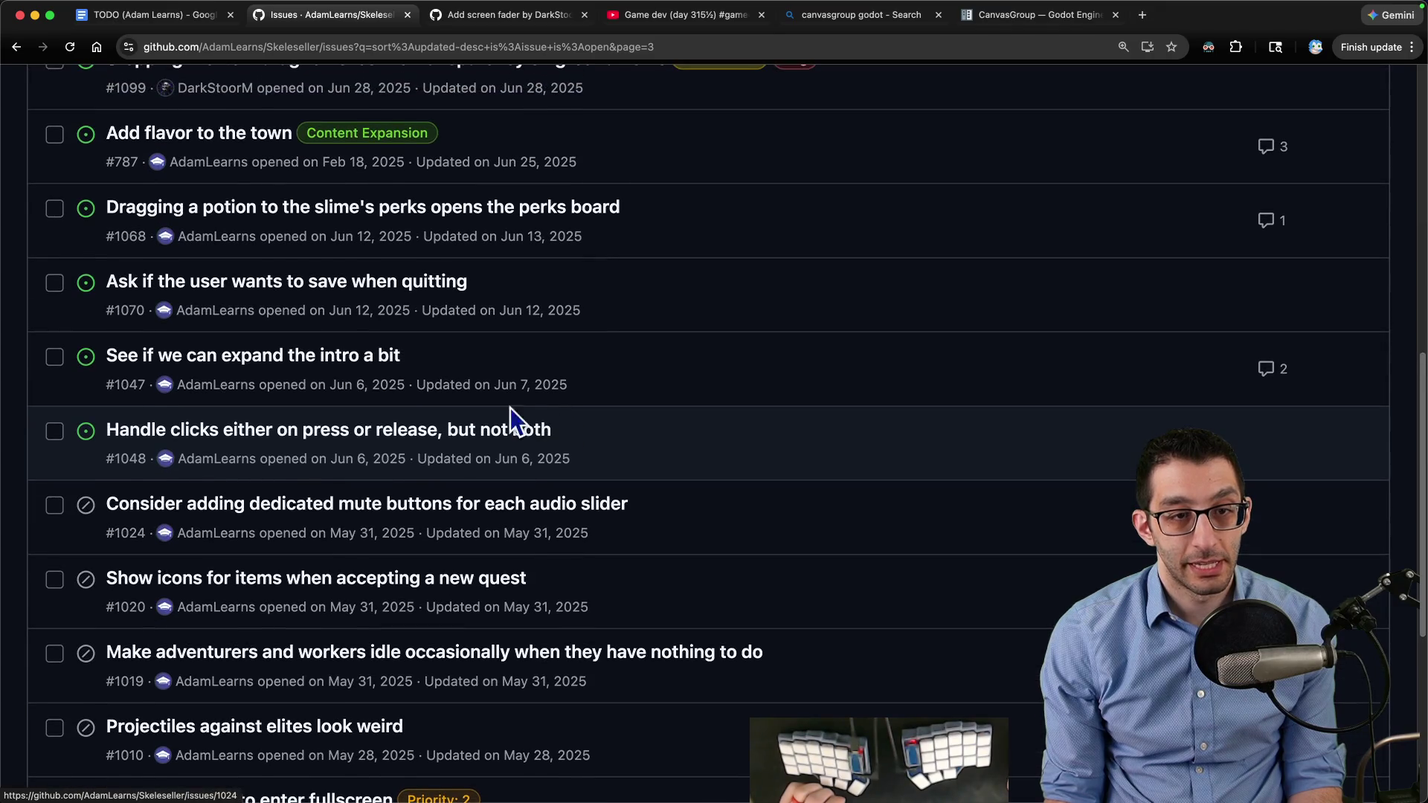
pyautogui.keyDown('shift'); pyautogui.keyDown('super'); pyautogui.click(344, 361); pyautogui.keyUp('super'); pyautogui.keyUp('shift')
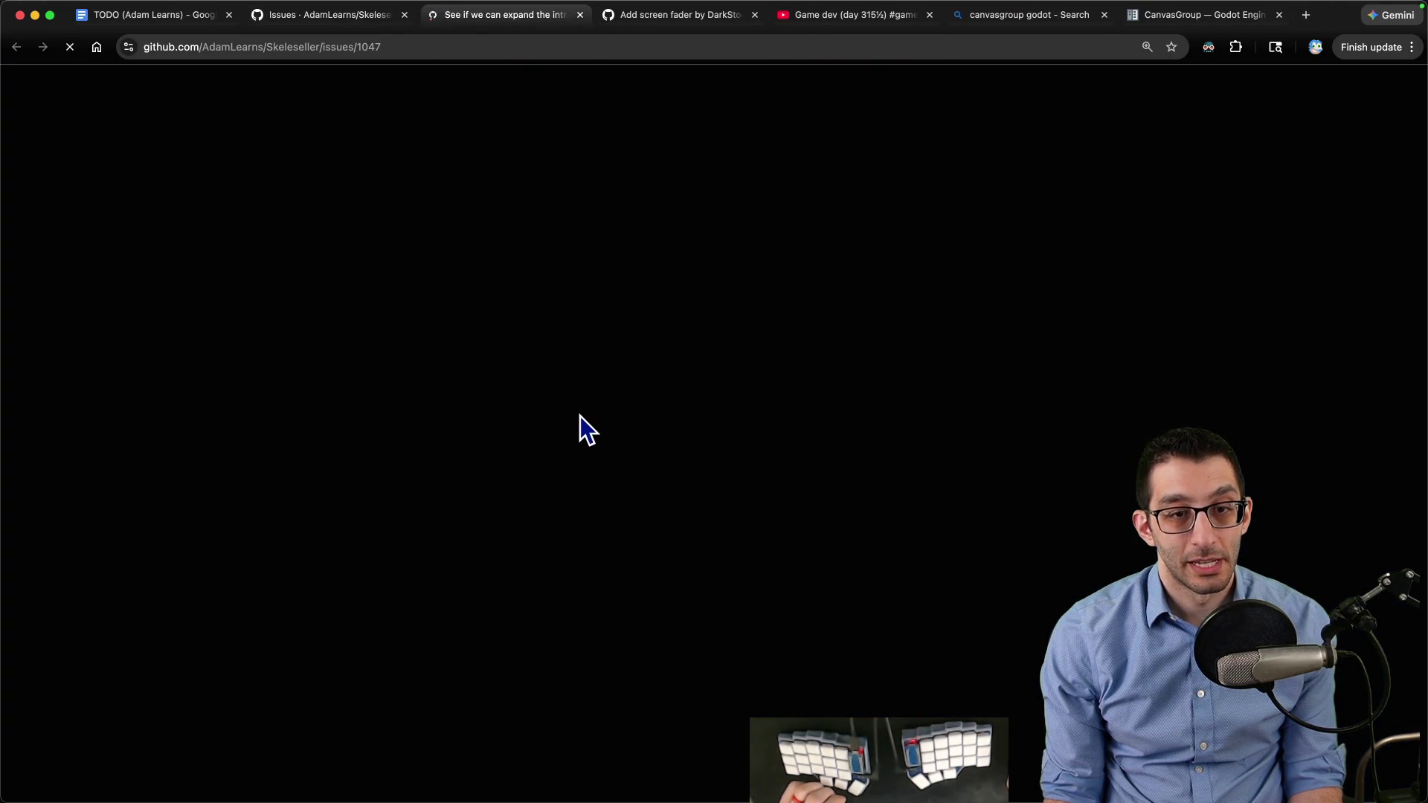
pyautogui.scroll(-3, 581, 416)
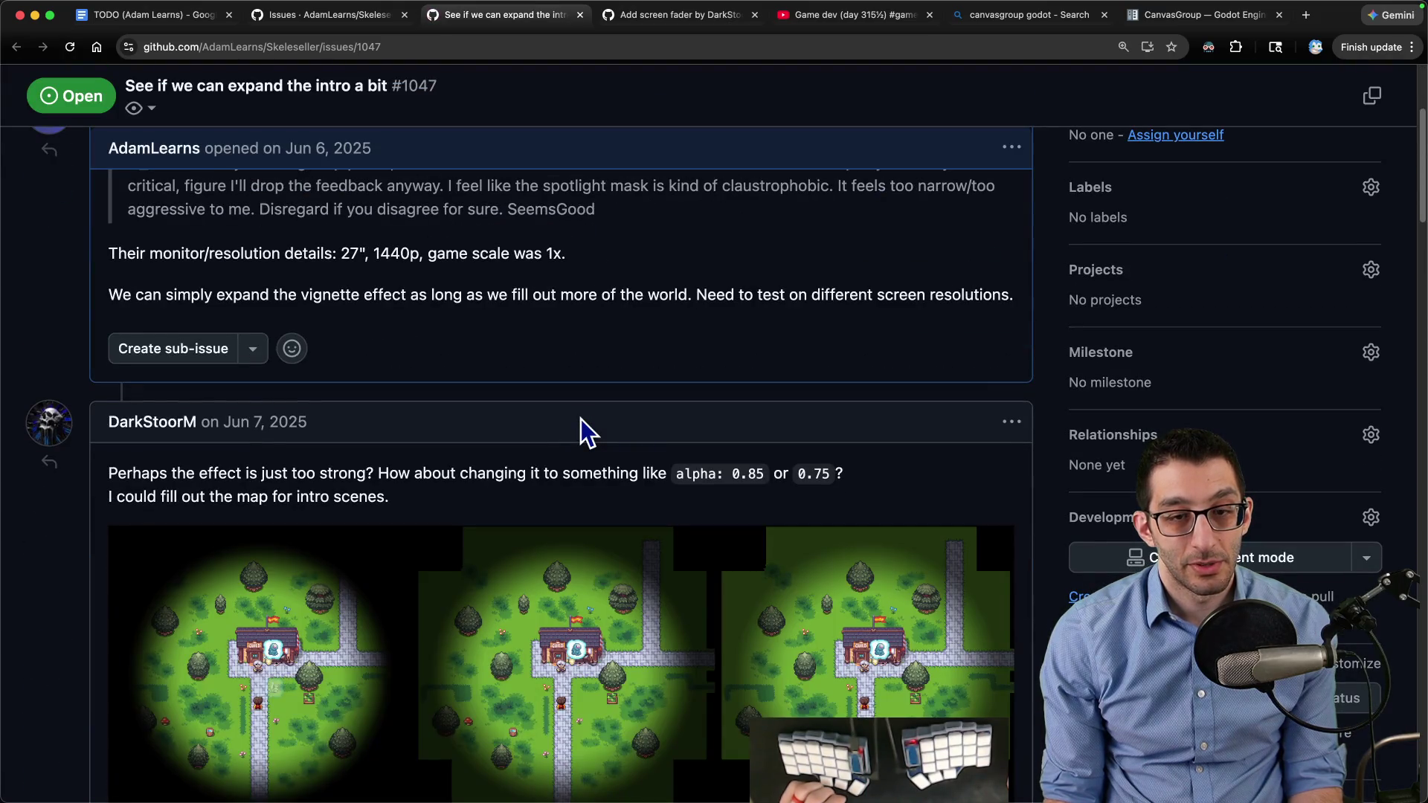
pyautogui.scroll(-4, 581, 428)
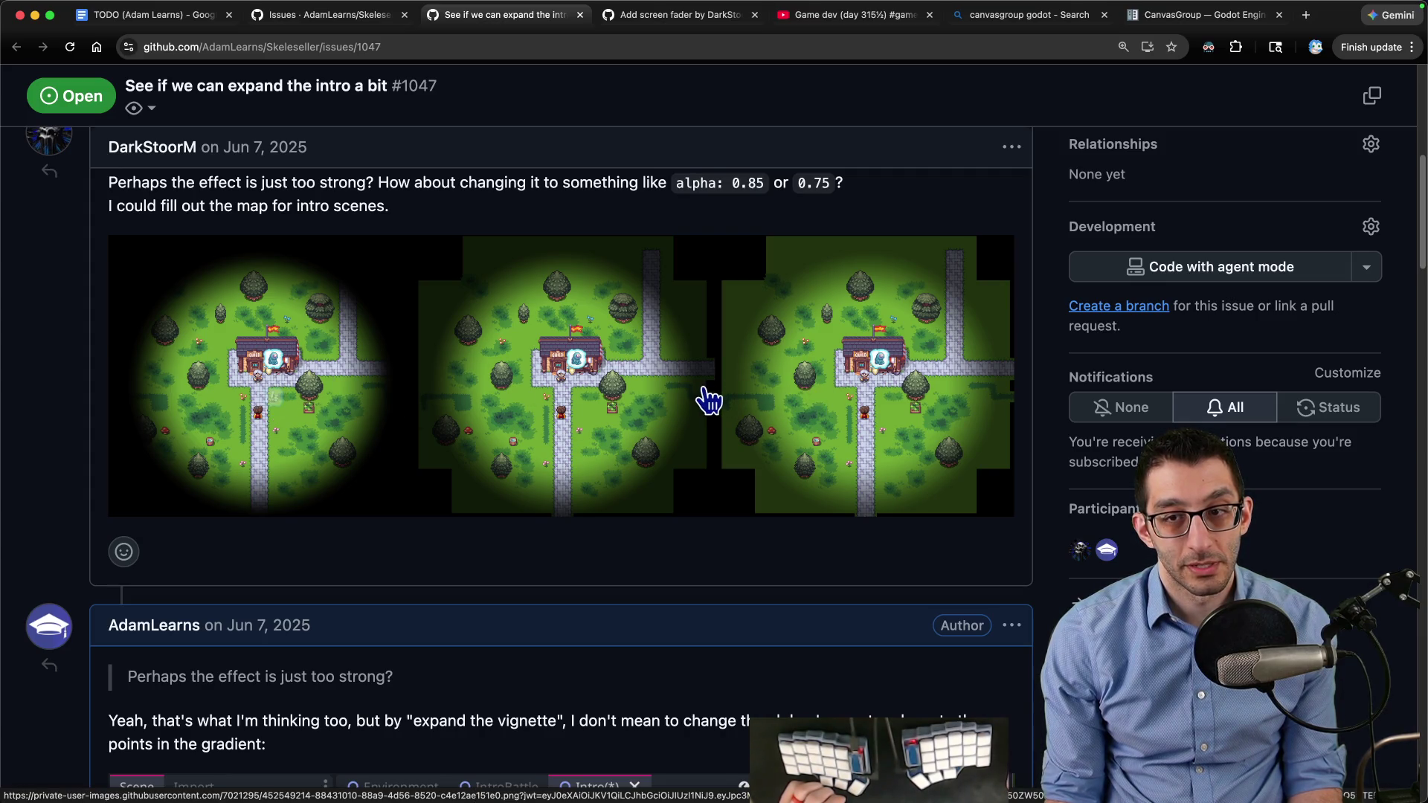
pyautogui.scroll(-6, 688, 391)
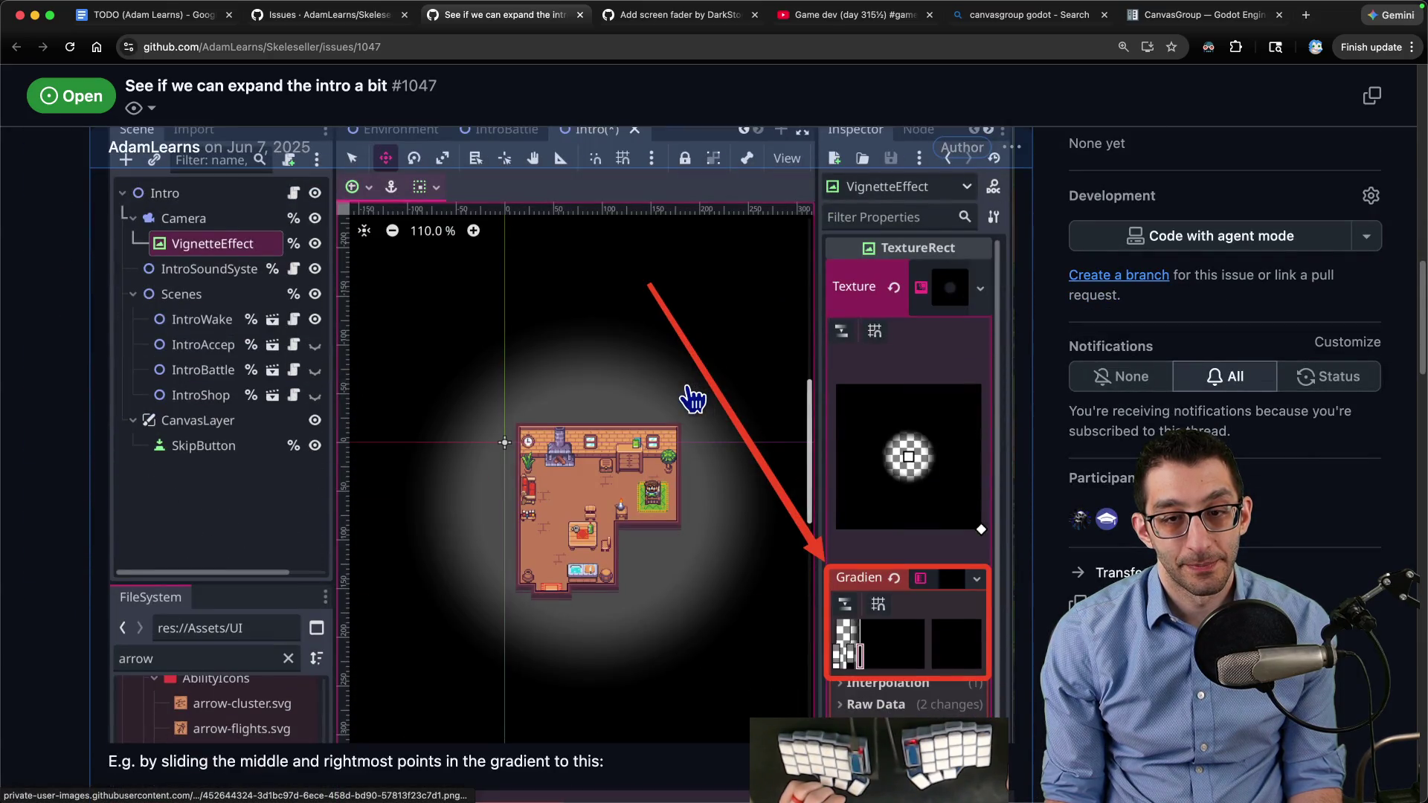
pyautogui.scroll(-15, 691, 399)
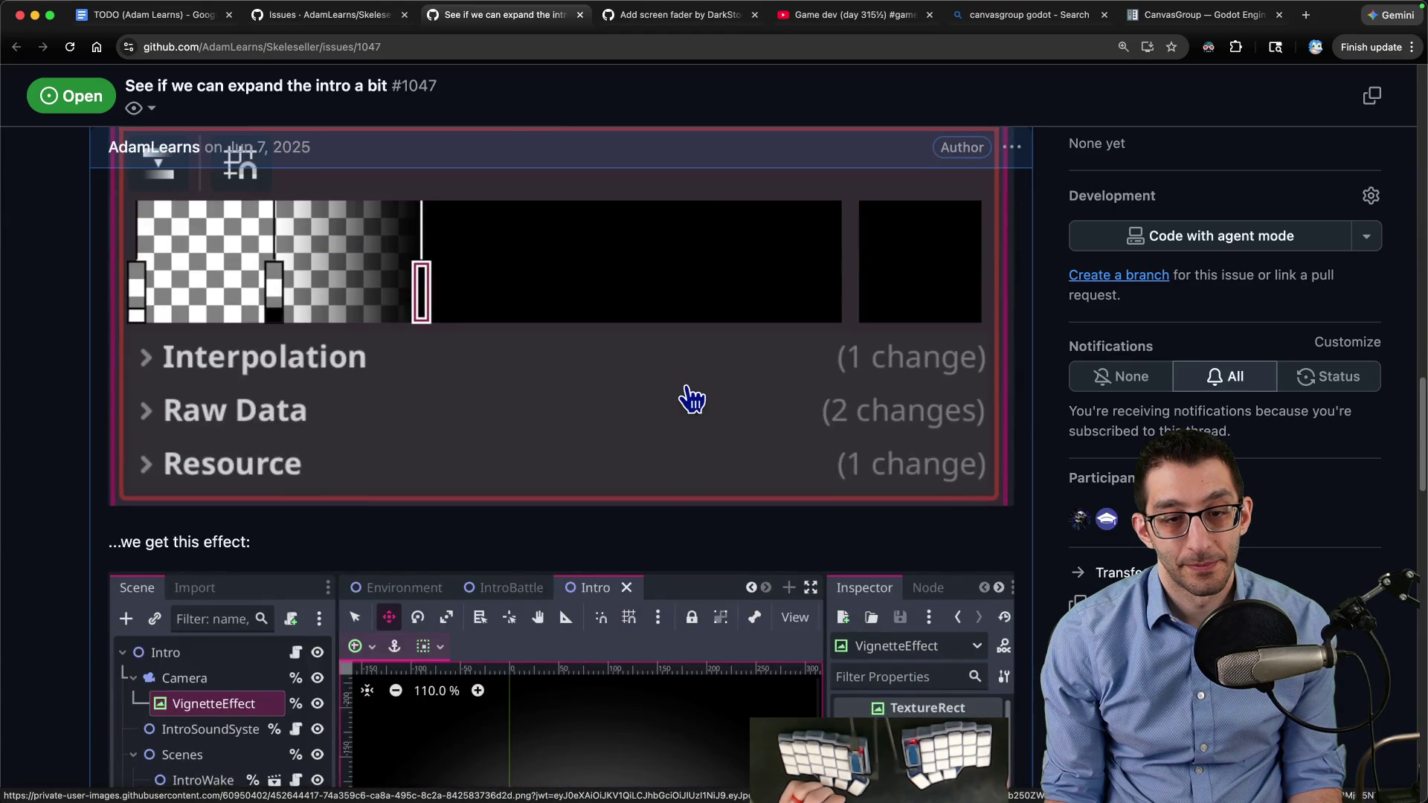
pyautogui.scroll(-10, 691, 399)
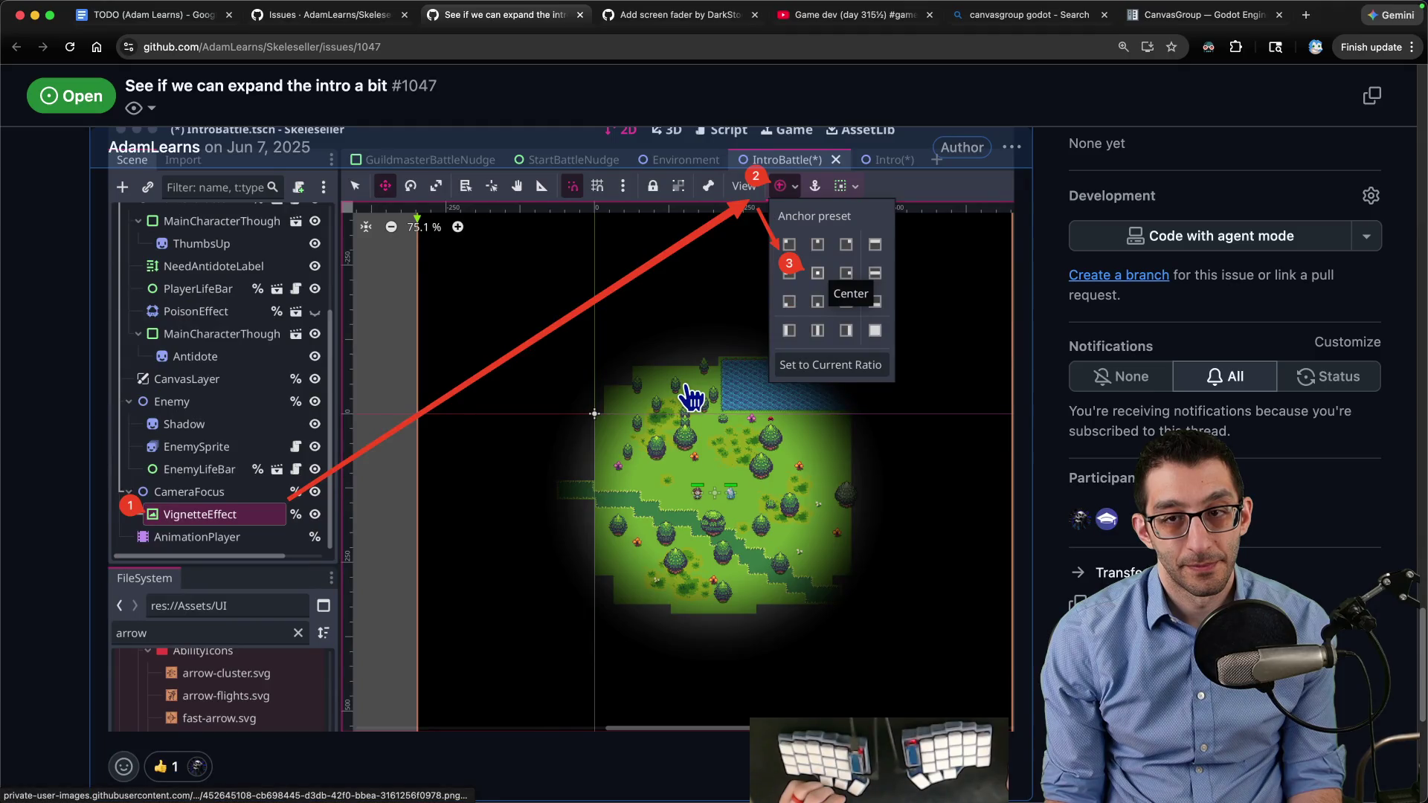
pyautogui.scroll(-5, 691, 398)
# Close issue #1047 as not planned, commenting that players should raise the game scale if the intro looks small
pyautogui.click(506, 573)
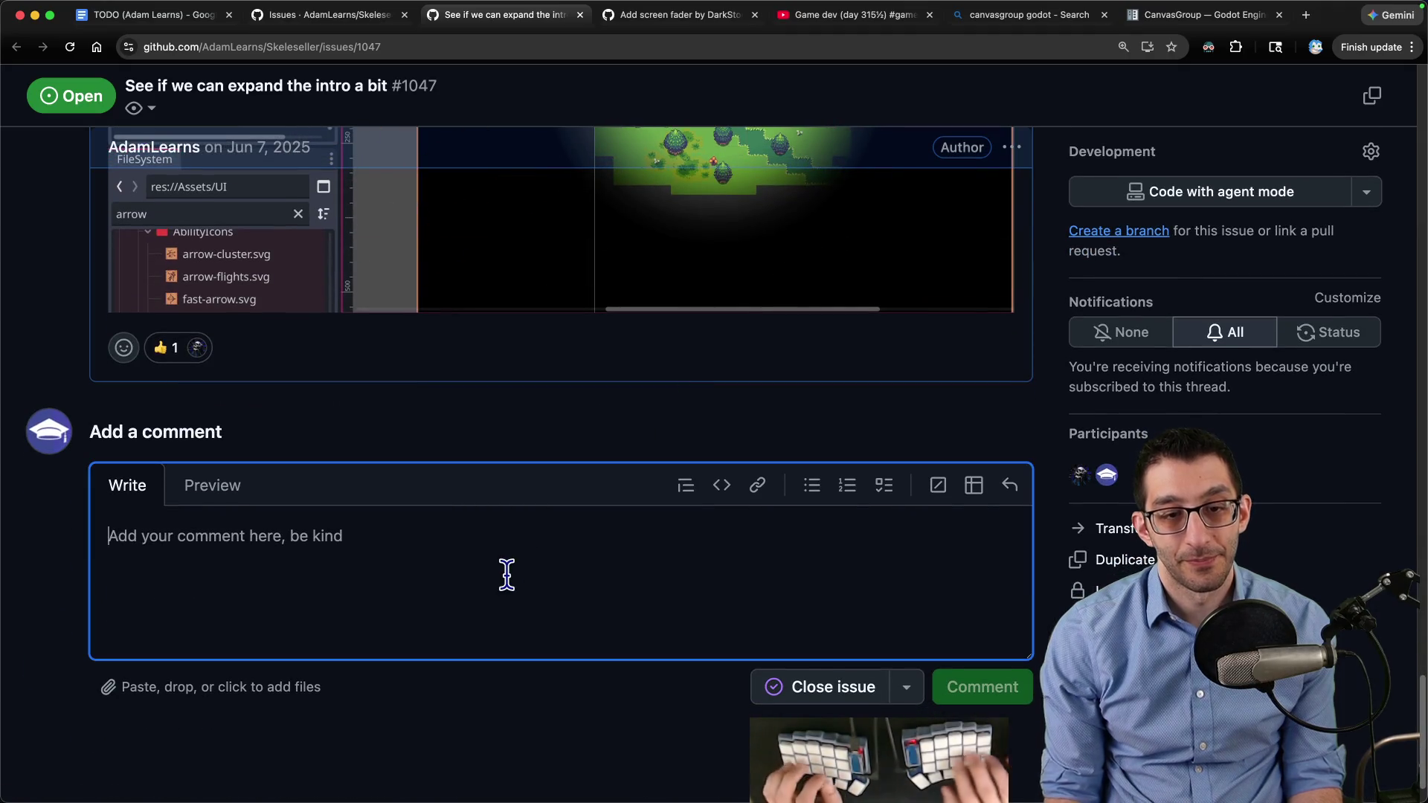
pyautogui.write('I think things t')
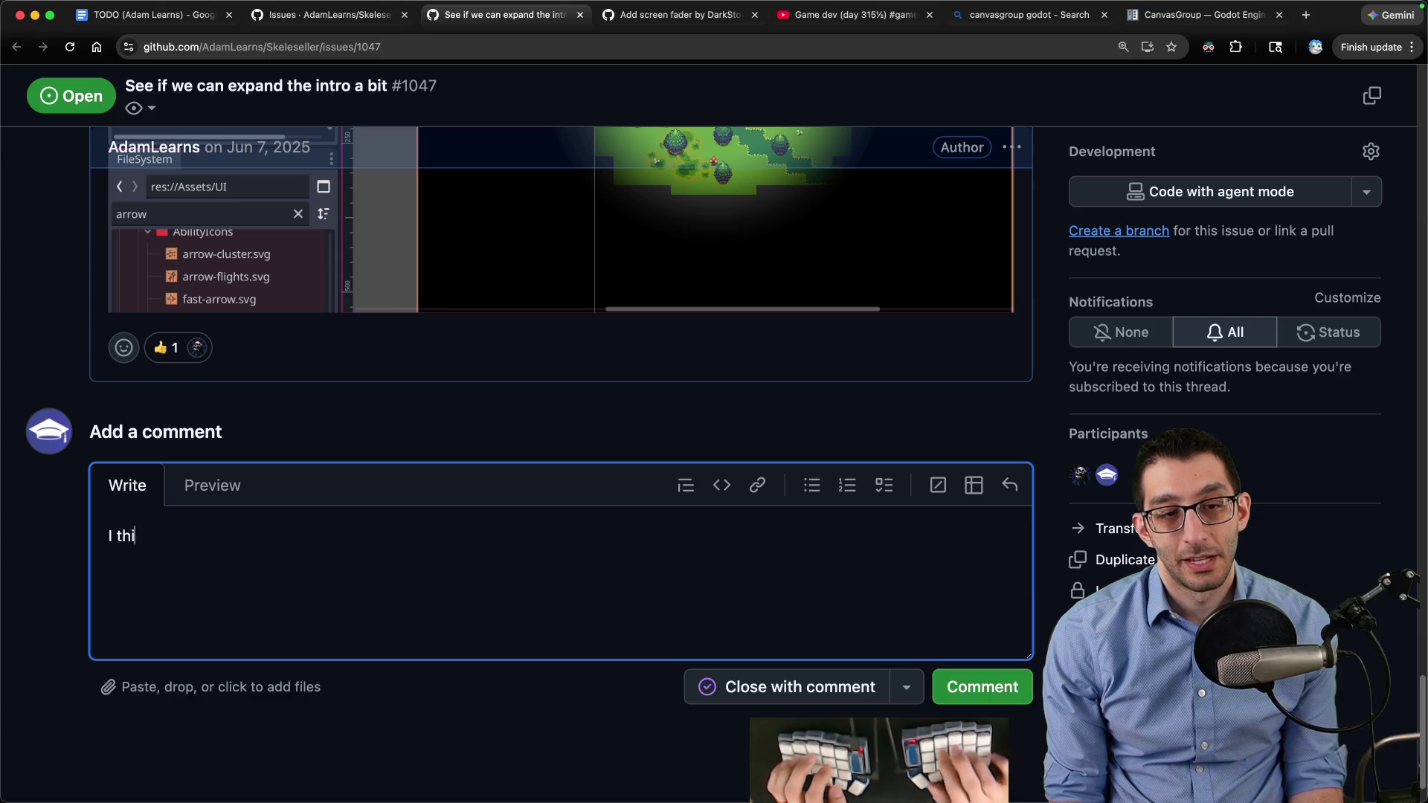
pyautogui.write('e fine')
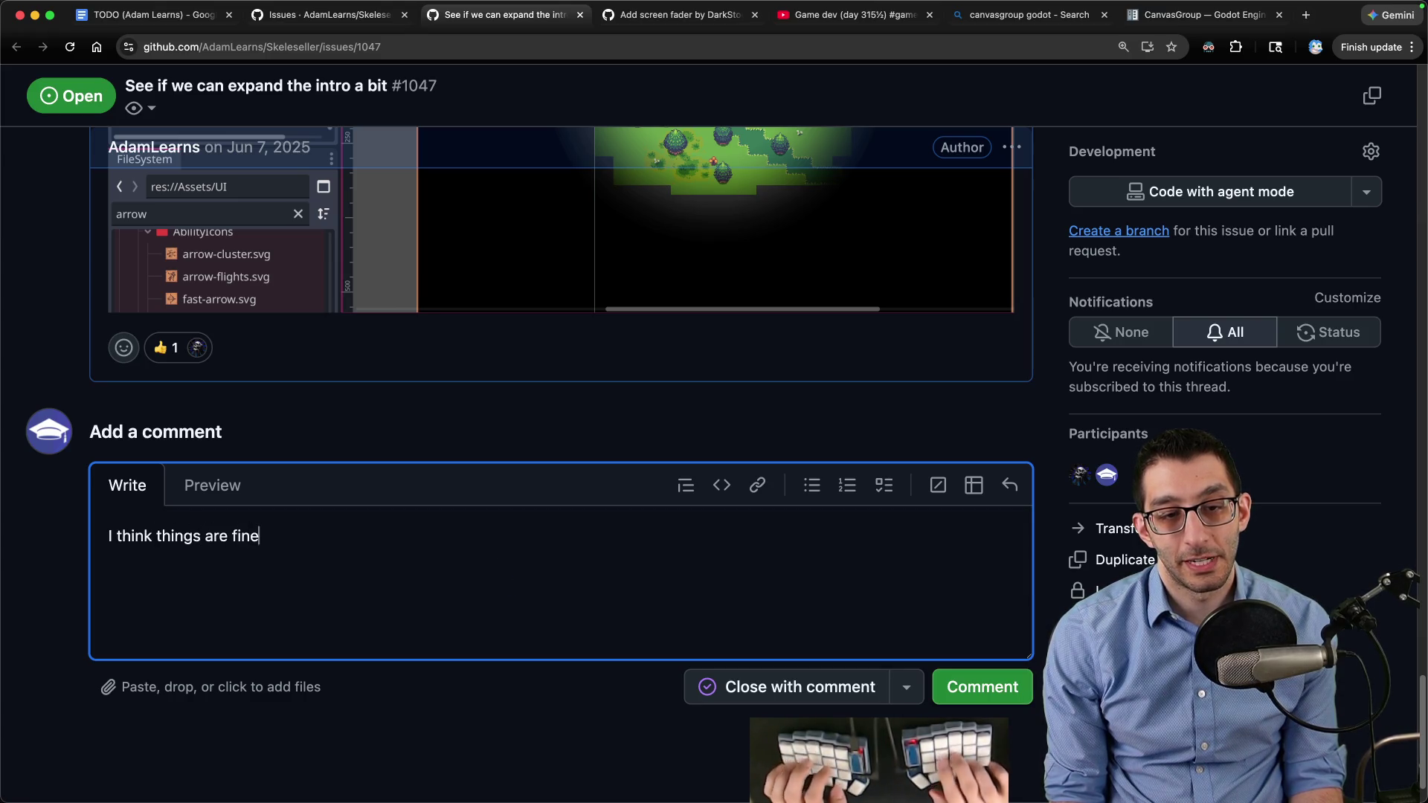
pyautogui.write('o looks')
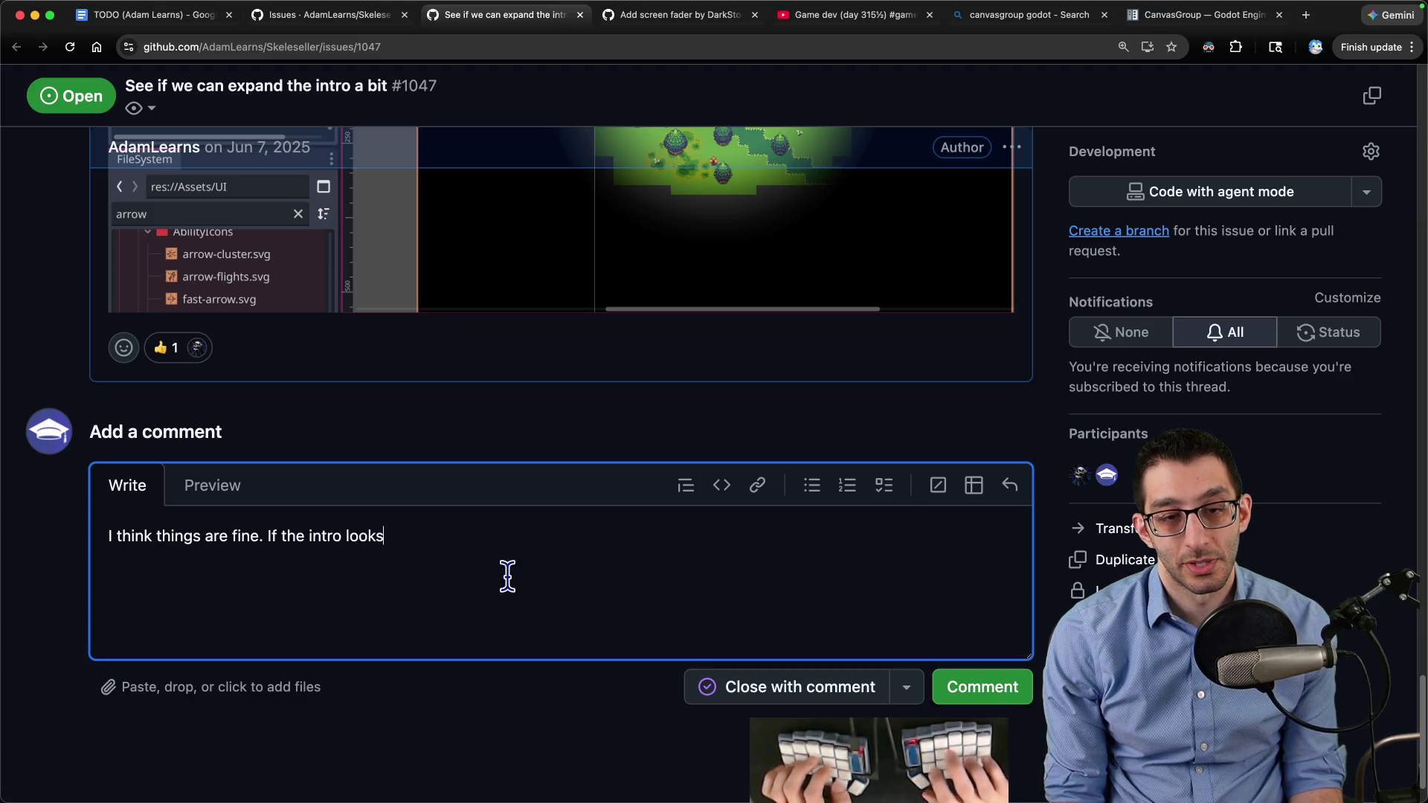
pyautogui.write(' too smit usua')
pyautogui.write('dicates that t')
pyautogui.write('son should be playing')
pyautogui.write(' the game scale turned up.')
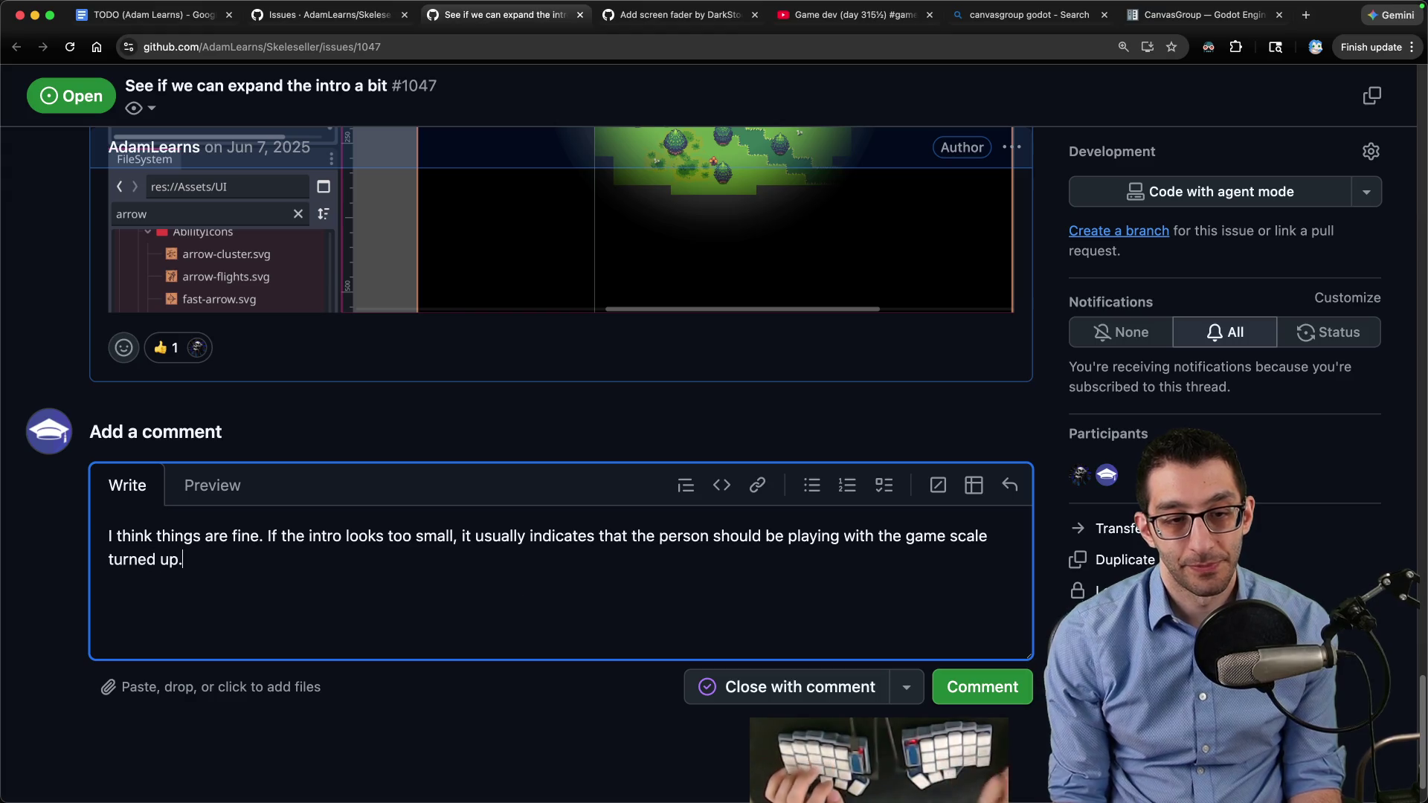
pyautogui.click(906, 687)
pyautogui.click(966, 561)
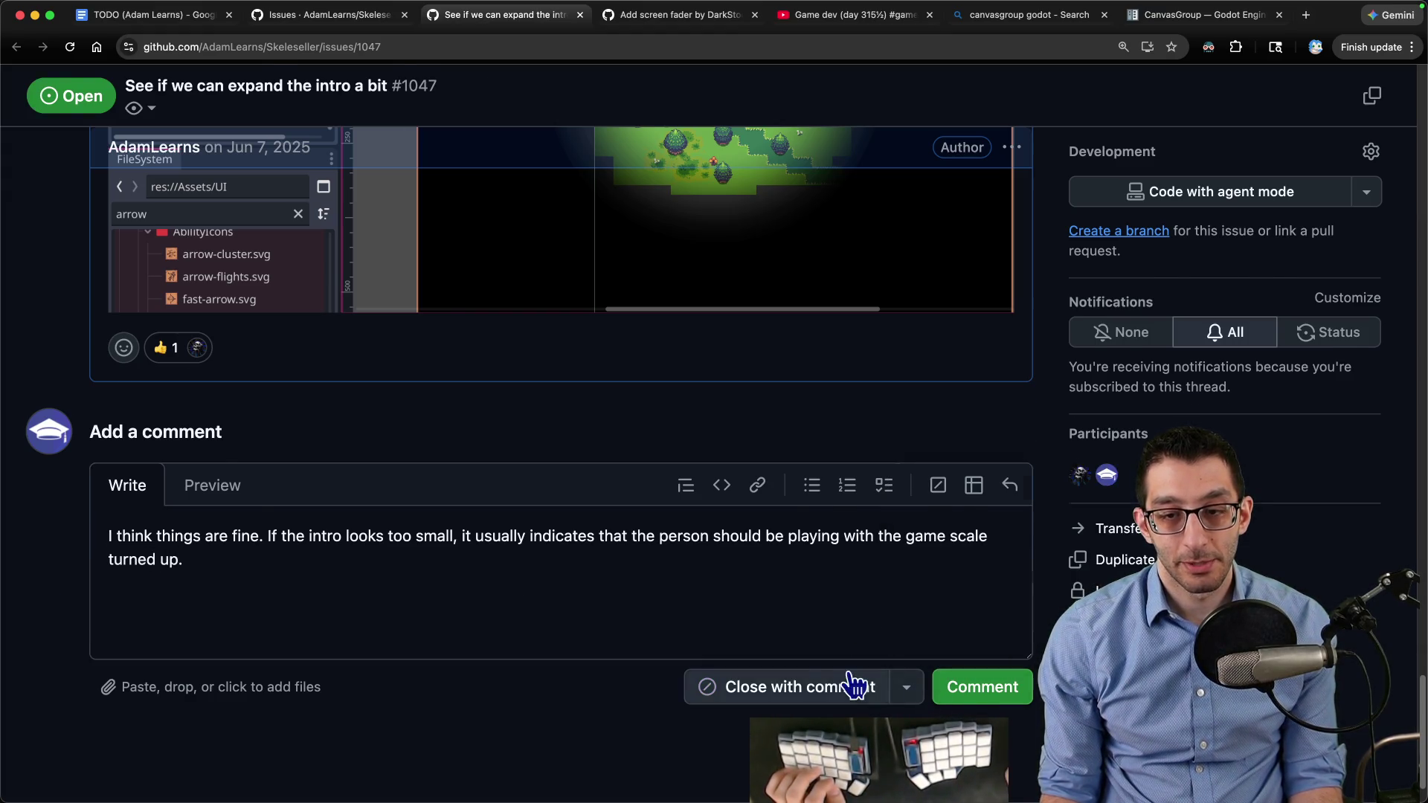
pyautogui.click(852, 680)
pyautogui.press('super+w')
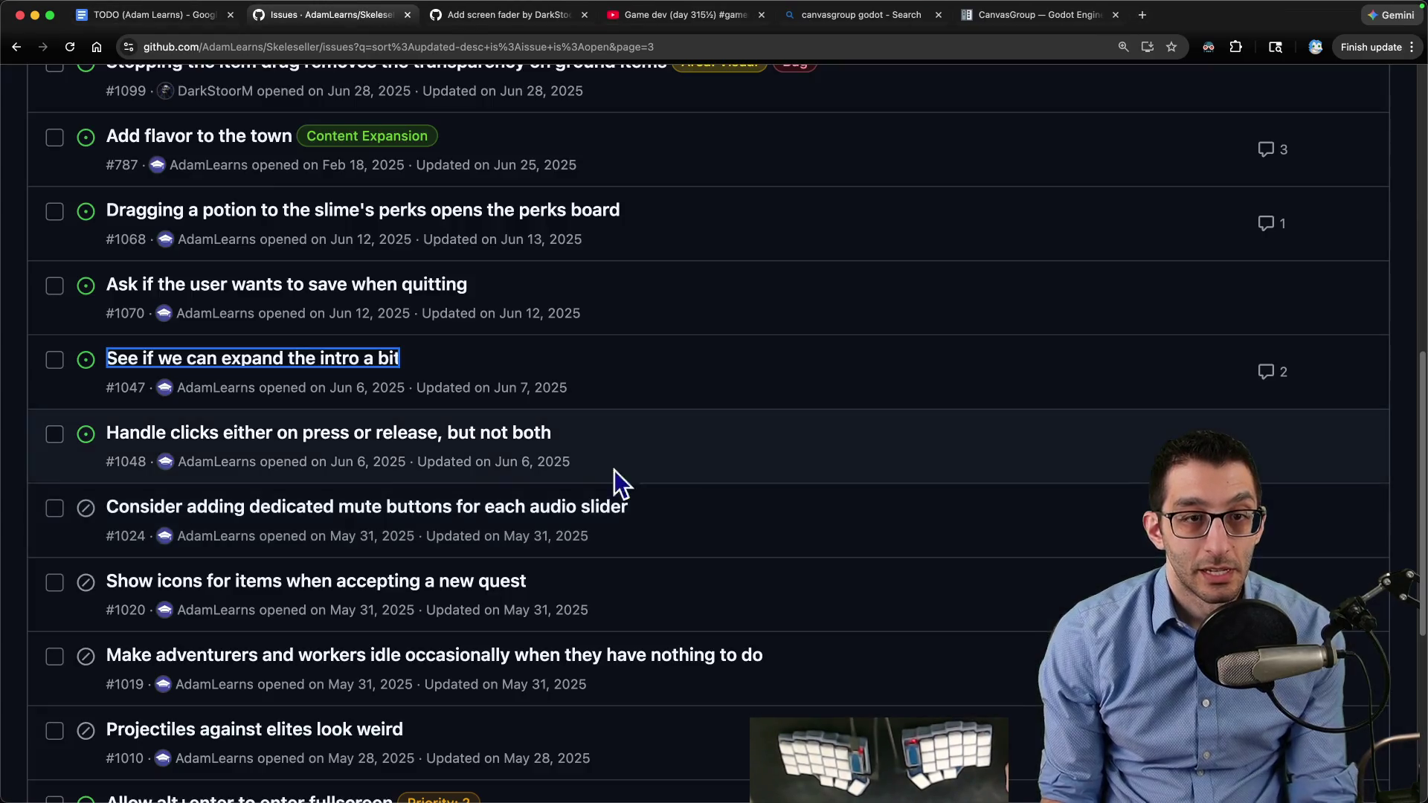
# Open issue #1070 about asking to save on quit, then switch to VS Code
pyautogui.scroll(3, 360, 415)
pyautogui.keyDown('shift'); pyautogui.keyDown('super'); pyautogui.click(242, 491); pyautogui.keyUp('super'); pyautogui.keyUp('shift')
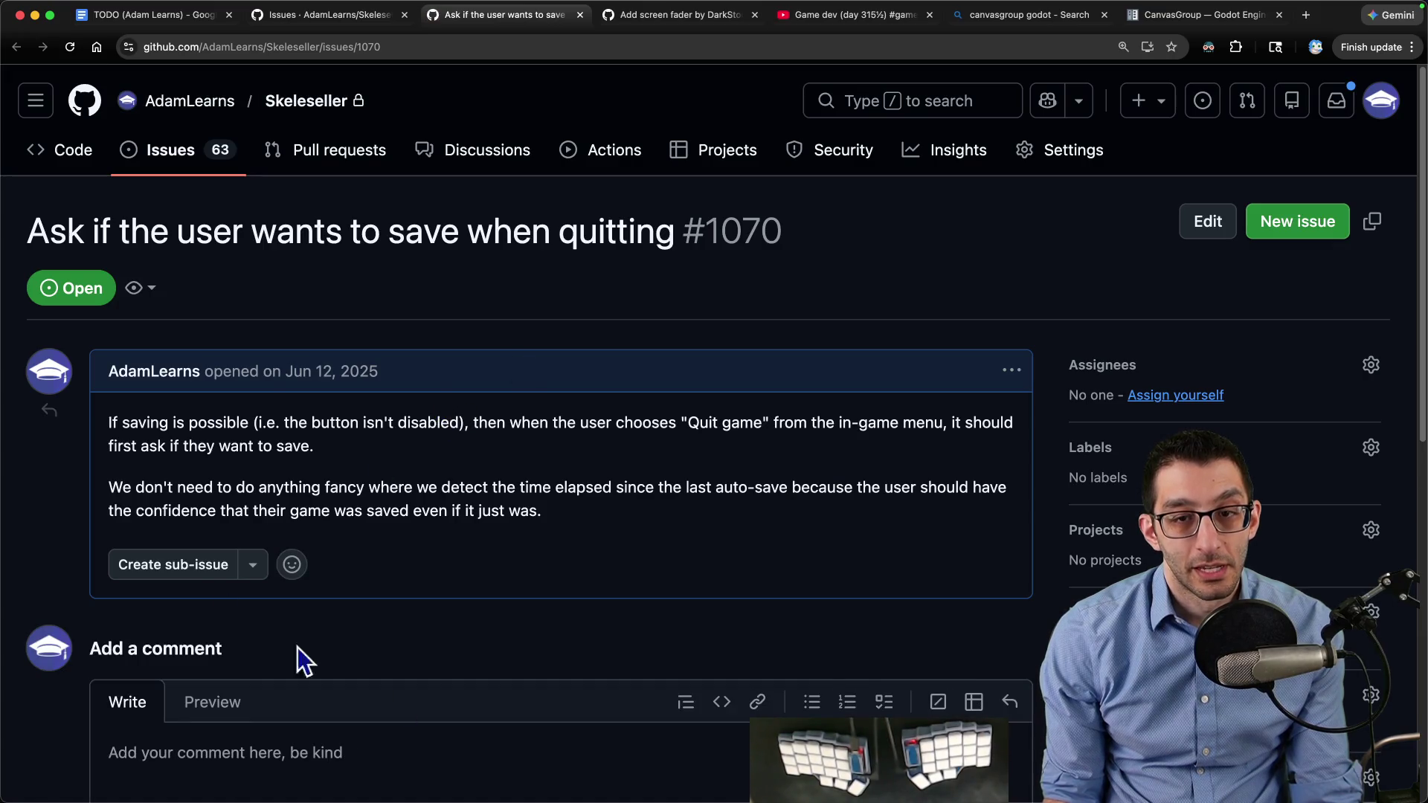
pyautogui.moveTo(120, 234); pyautogui.dragTo(674, 234)
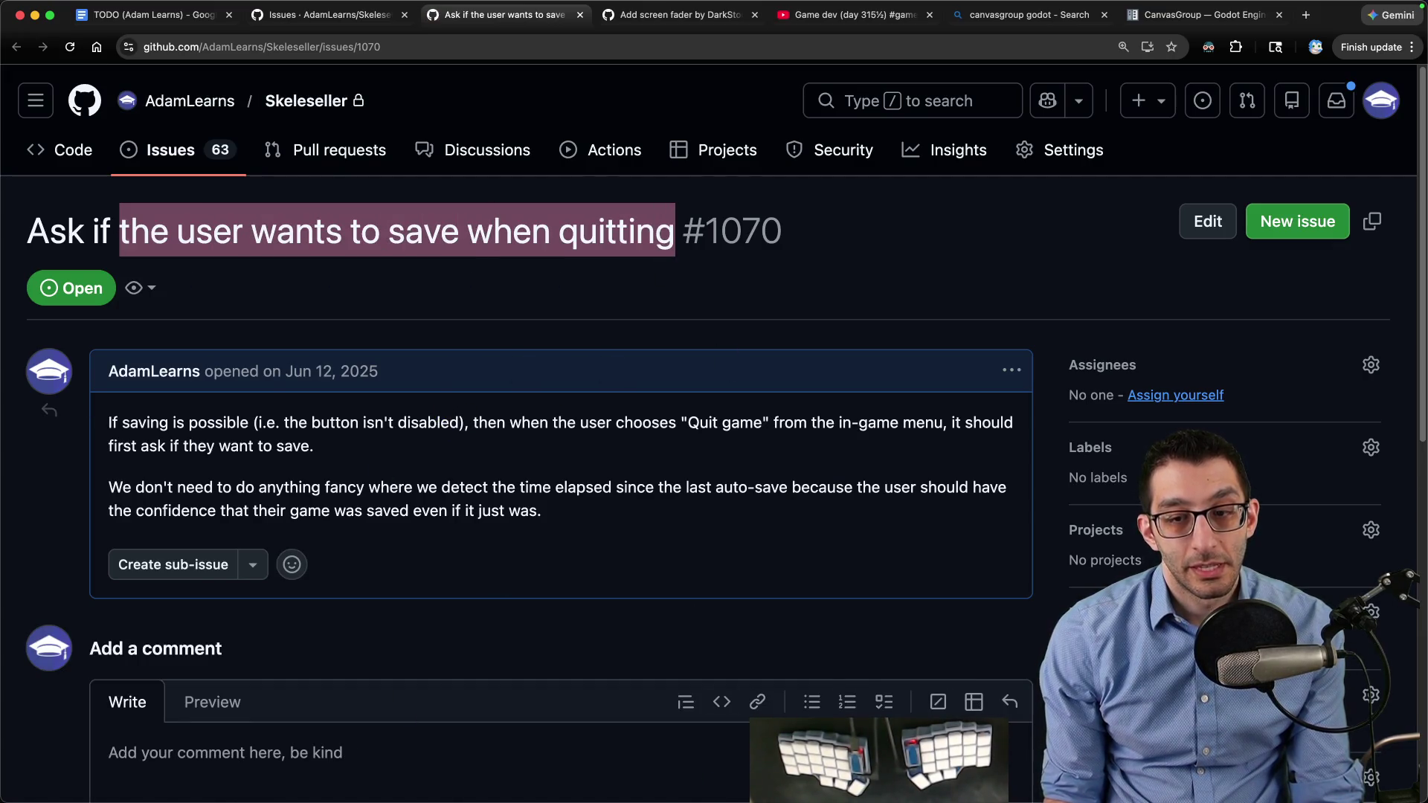
pyautogui.click(331, 754)
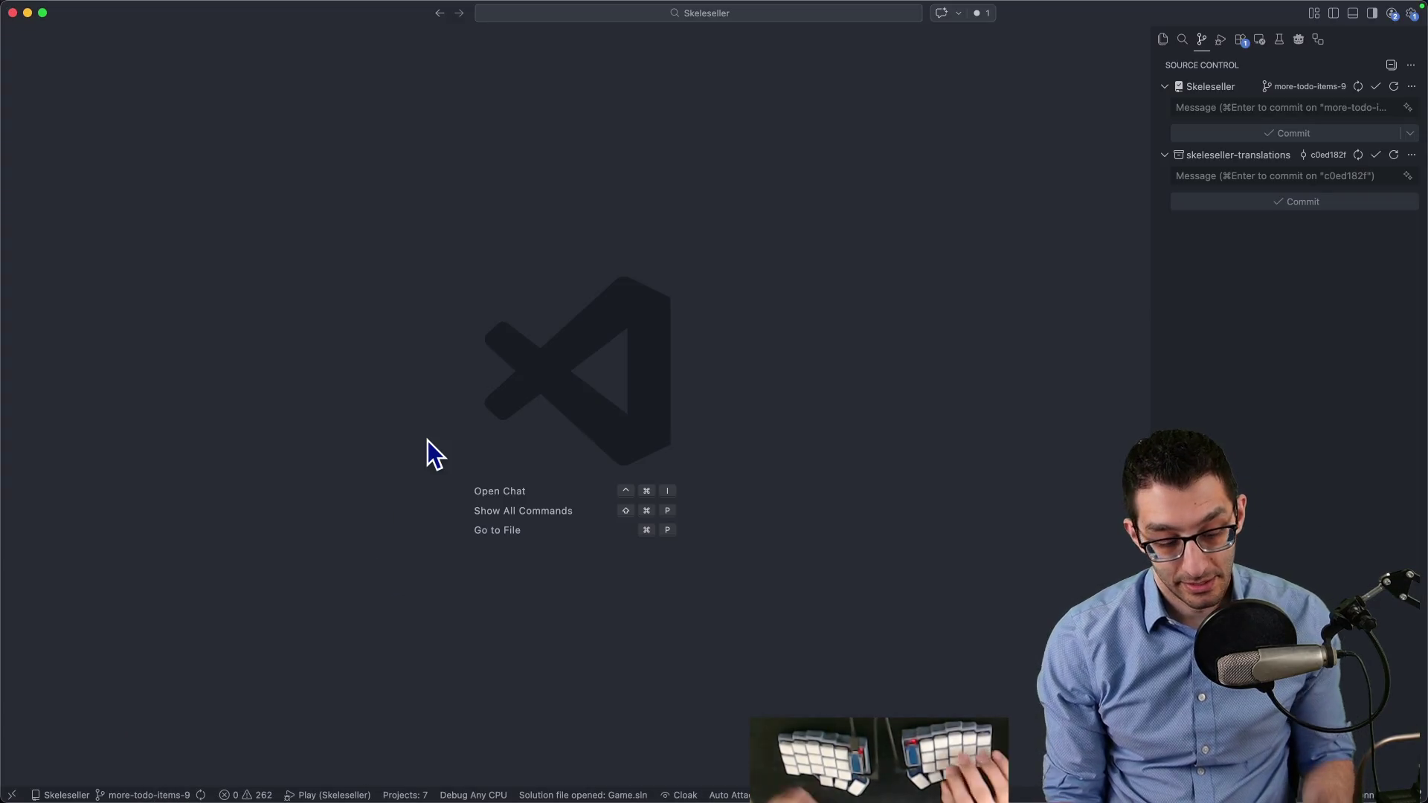
# Debug-run Skeleseller, load the saved Story Mode game, check its pause menu, then return to issue #1070
pyautogui.press('F5')
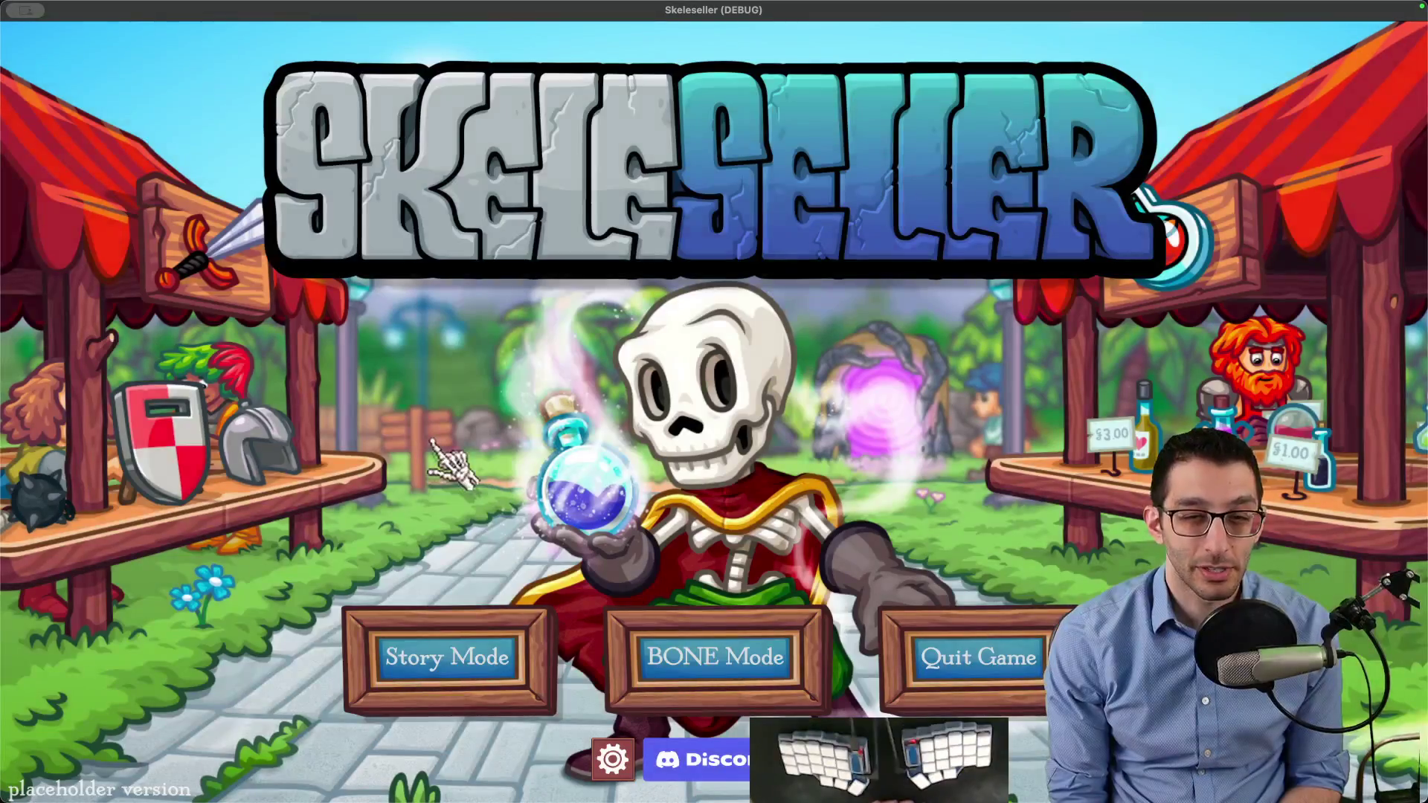
pyautogui.click(446, 657)
pyautogui.click(632, 454)
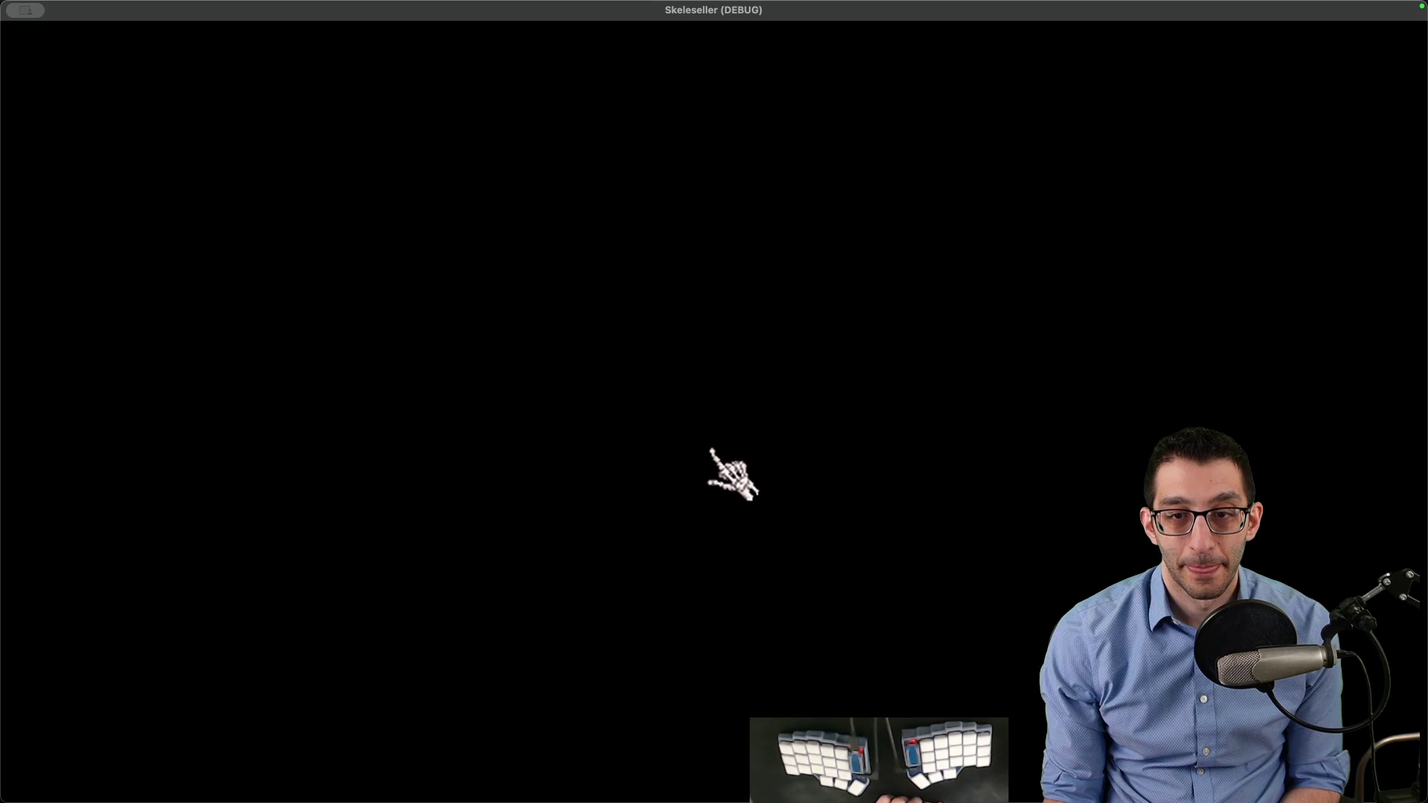
pyautogui.press('Escape')
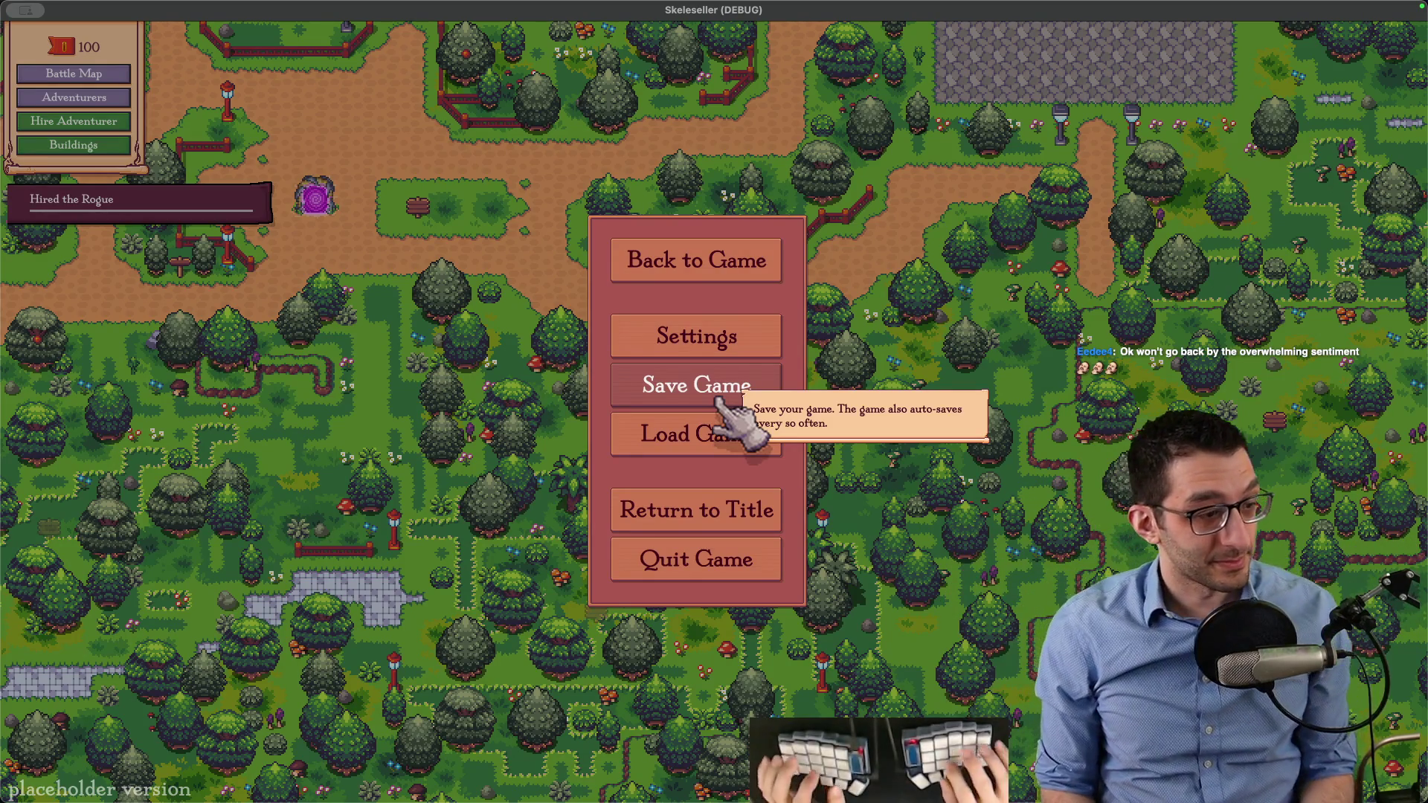
pyautogui.press('super+Tab')
# Comment on #1070 that losing at most 4.99 minutes since the last auto-save isn't worth a prompt
pyautogui.scroll(-4, 712, 398)
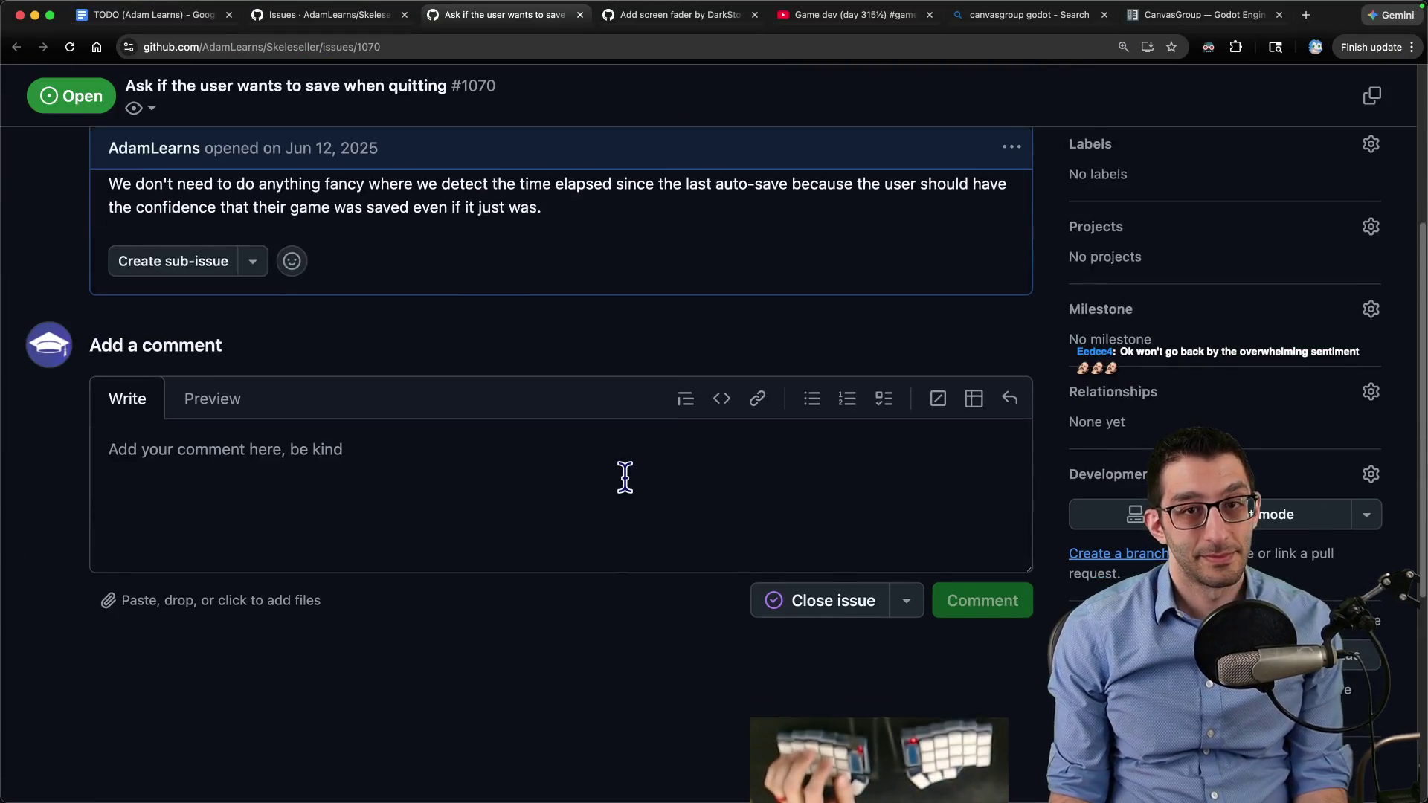
pyautogui.scroll(2, 625, 479)
pyautogui.click(467, 644)
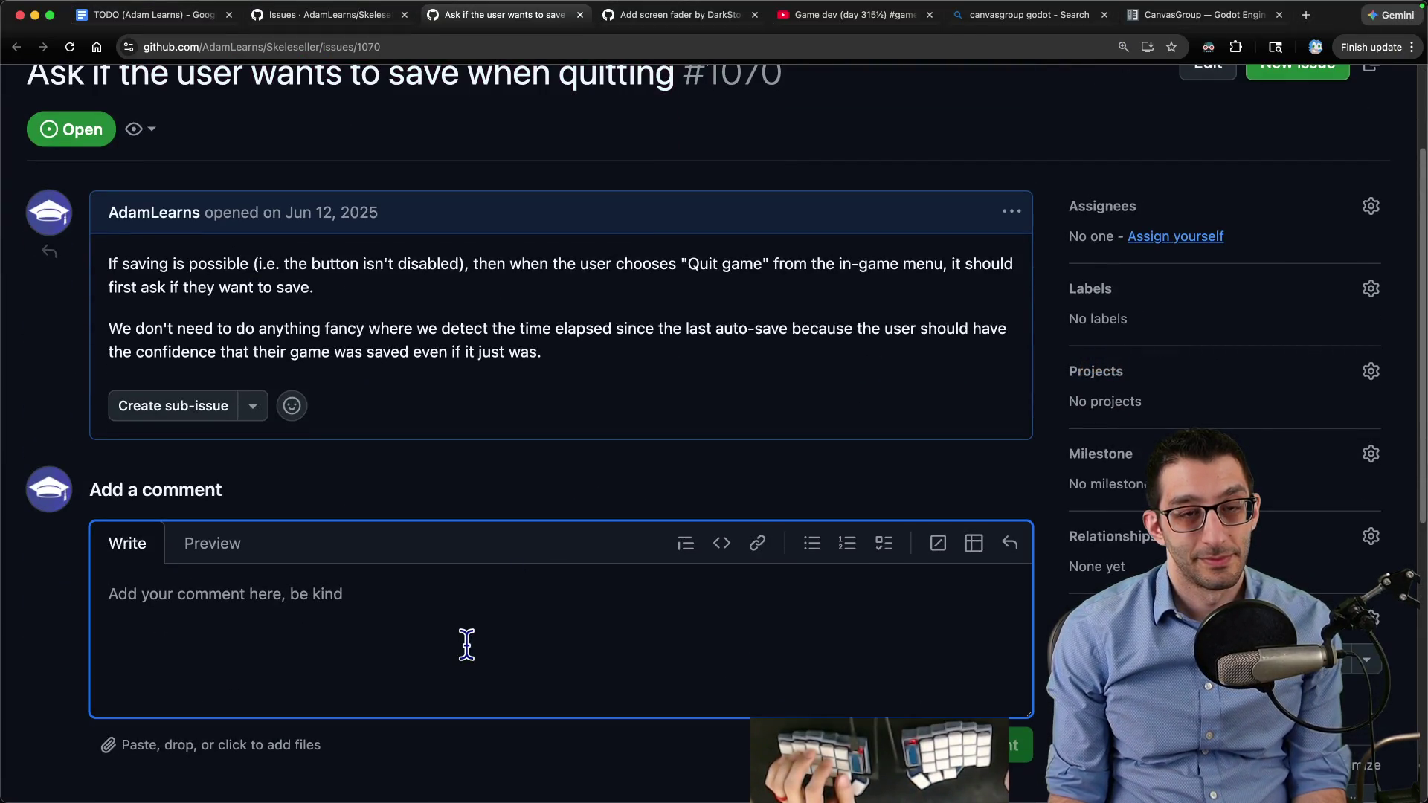
pyautogui.write("I don't think this is worth doing. Even if you wer")
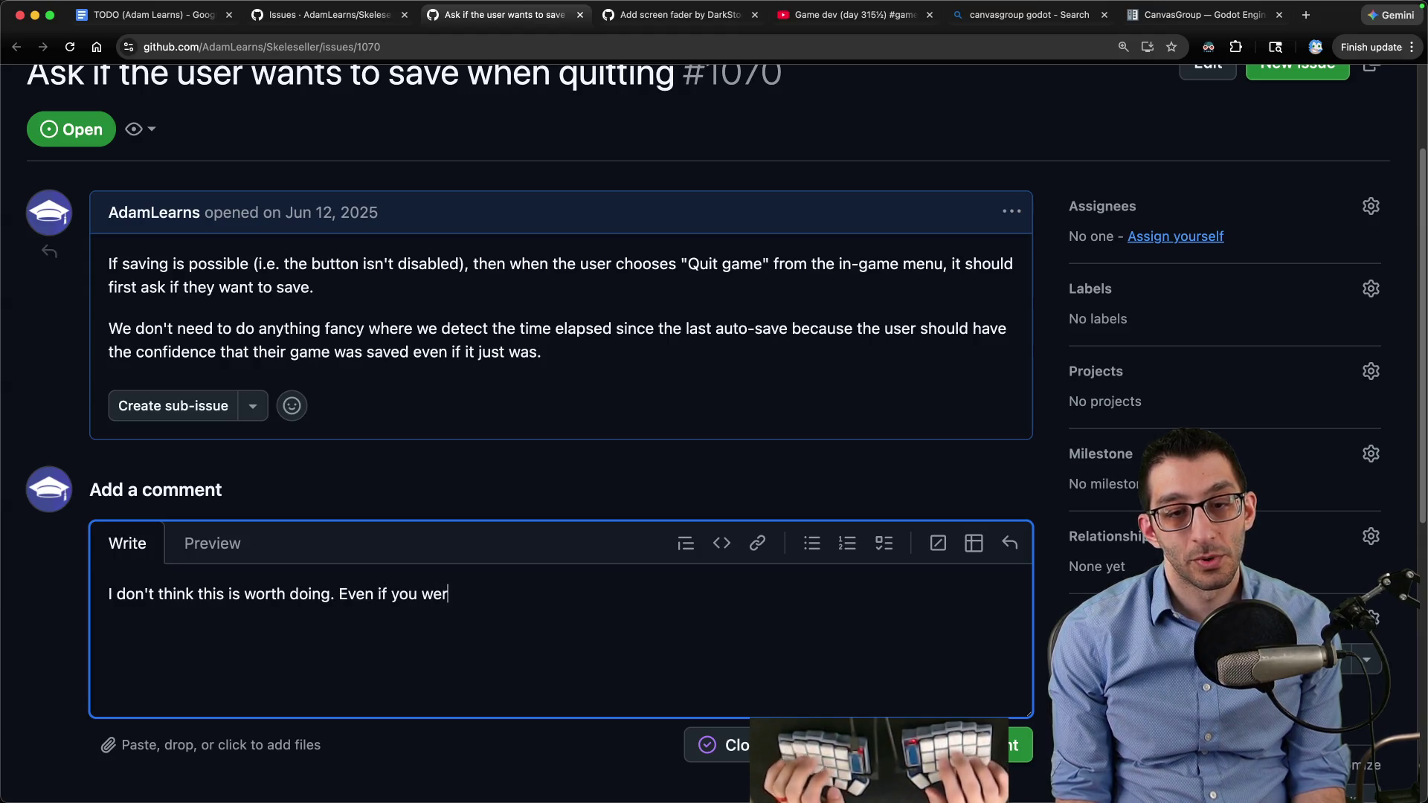
pyautogui.write('ximum amount')
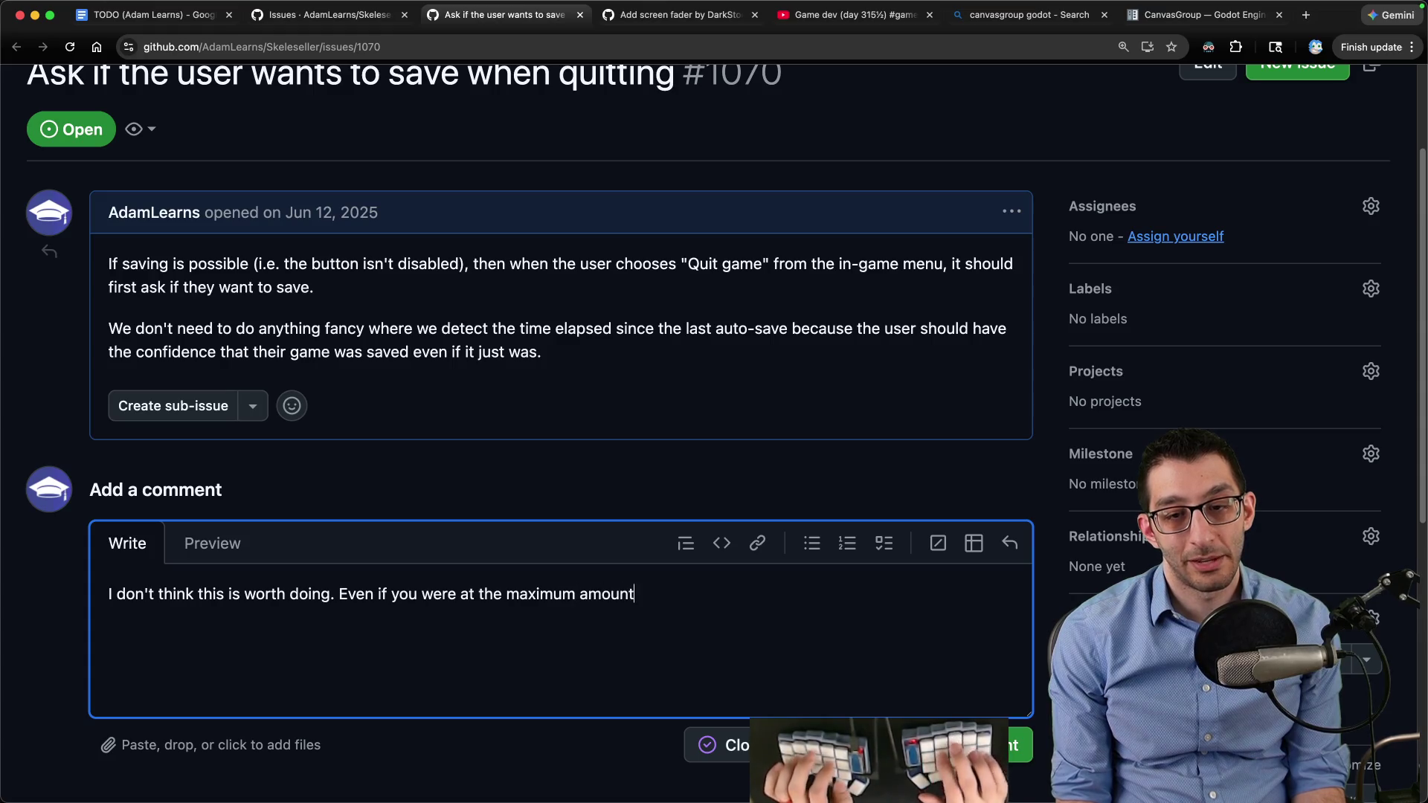
pyautogui.write('our la')
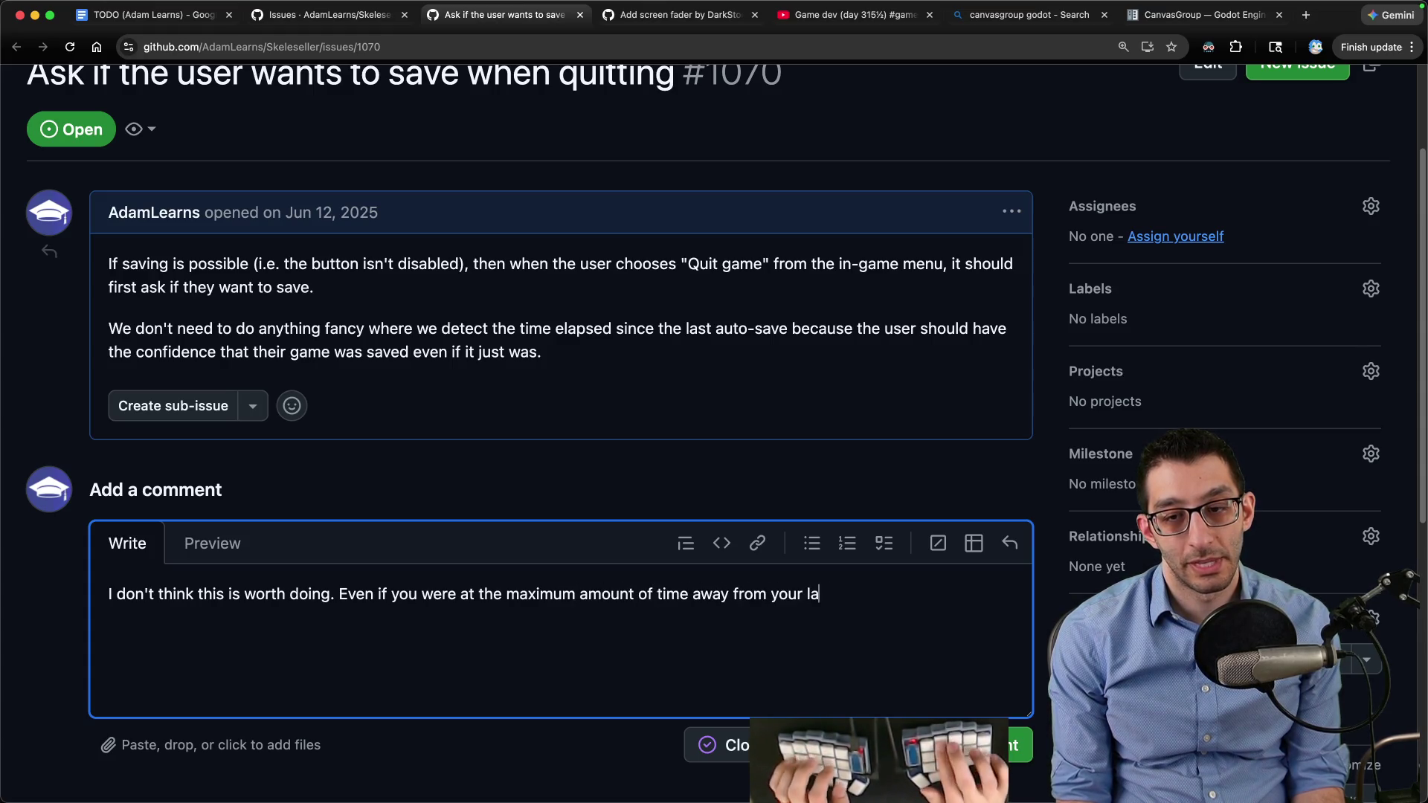
pyautogui.write('st auto-save, ihat')
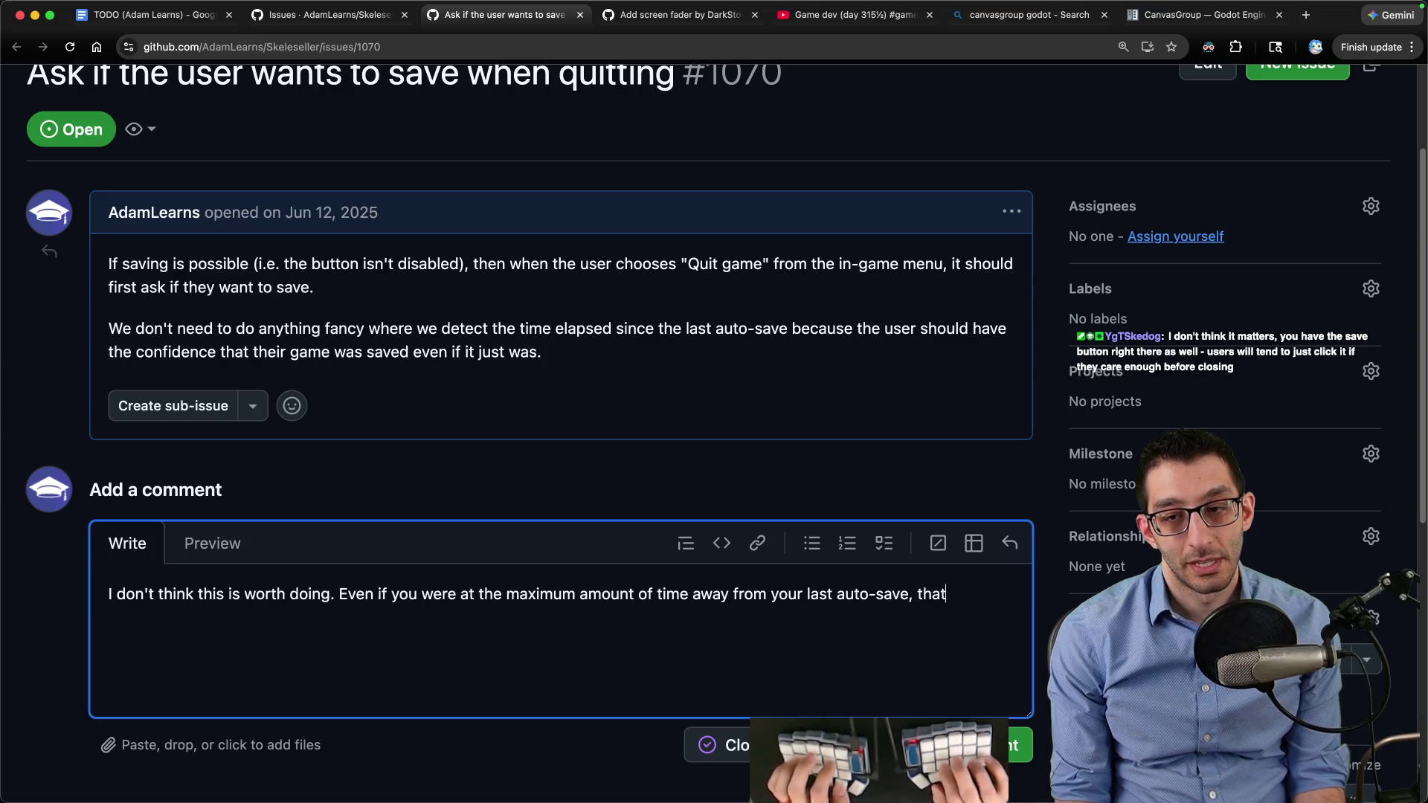
pyautogui.write(' would.99 minutes of prot')
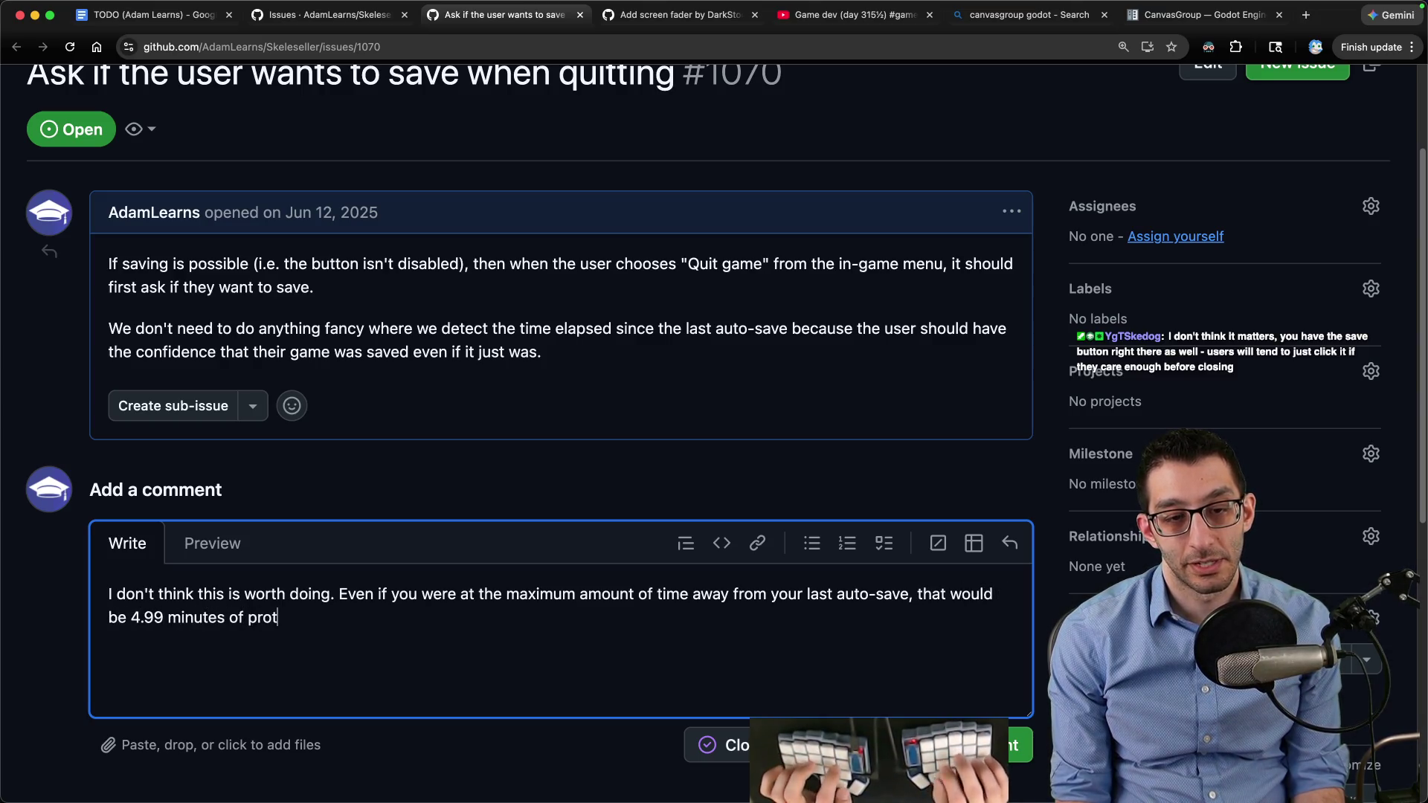
pyautogui.press('BackSpace')
pyautogui.write('gress that you could lose')
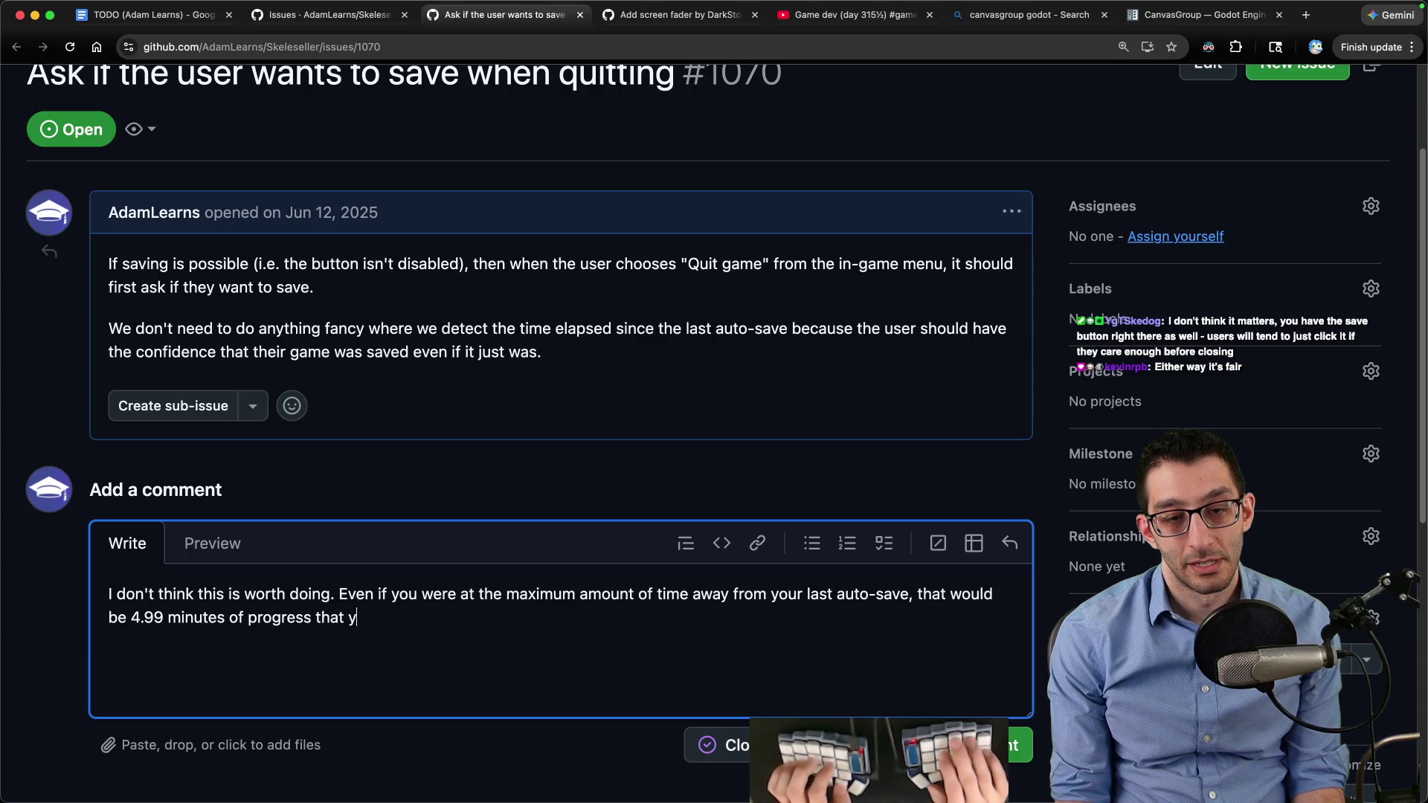
pyautogui.write(". It's just not that much, and mos")
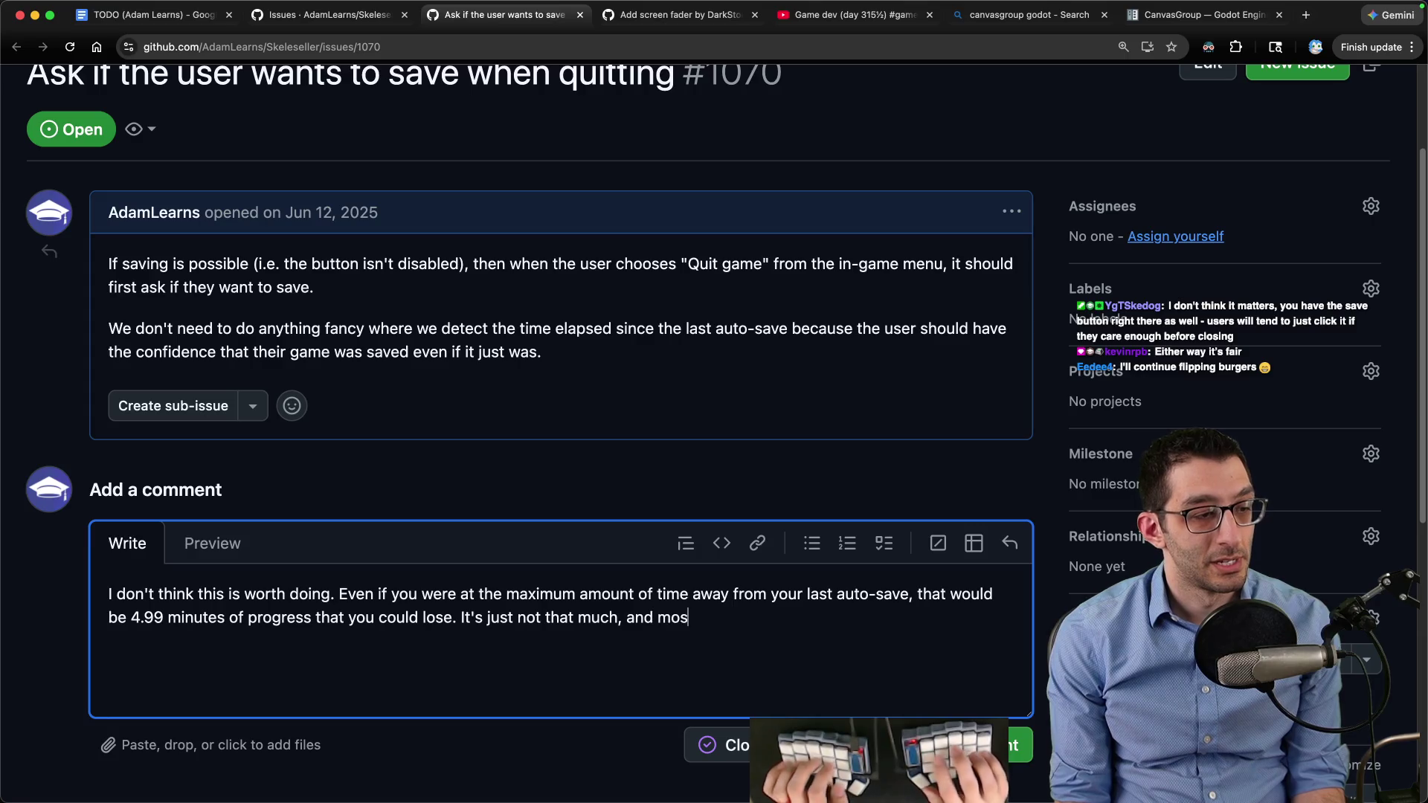
pyautogui.write('t much, and')
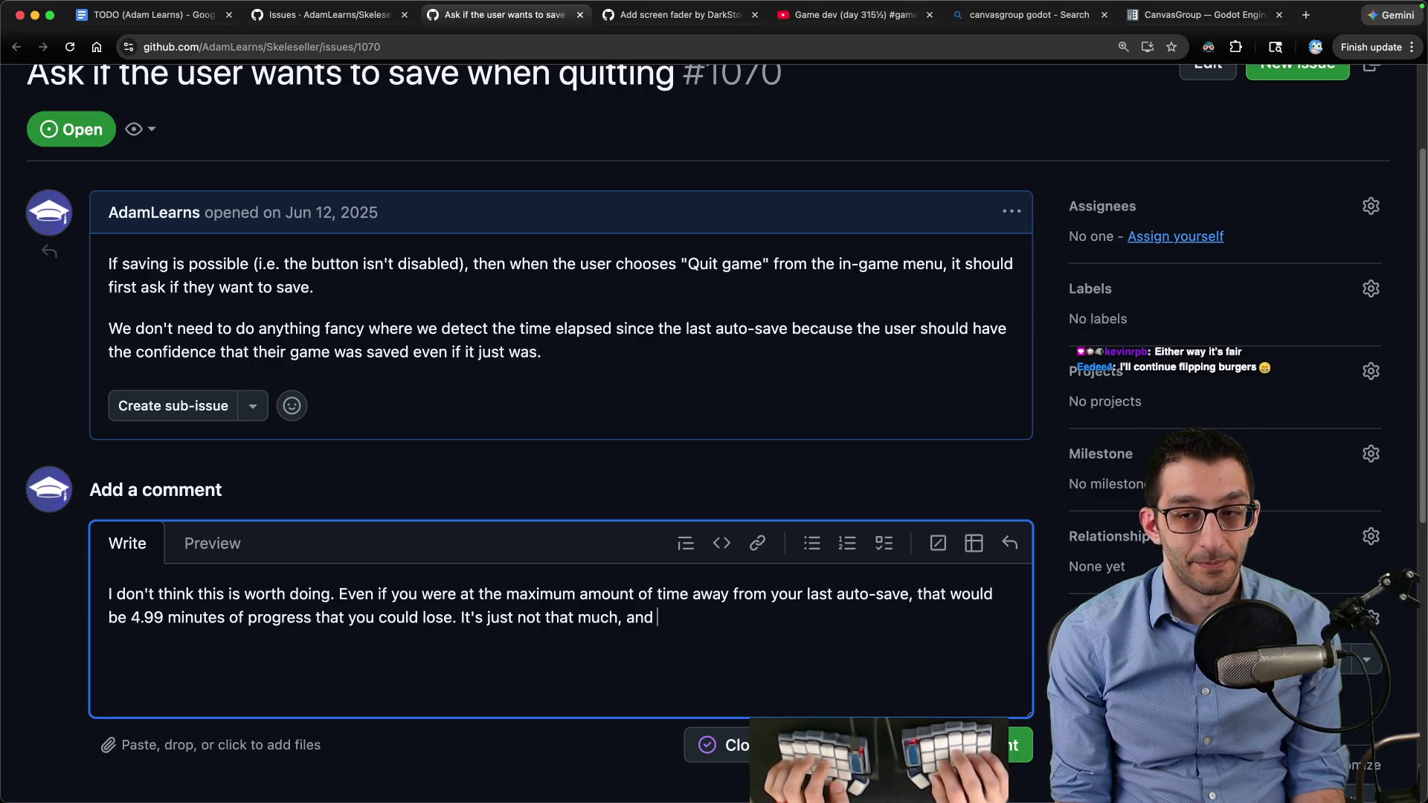
pyautogui.write(' "save game" is obvi')
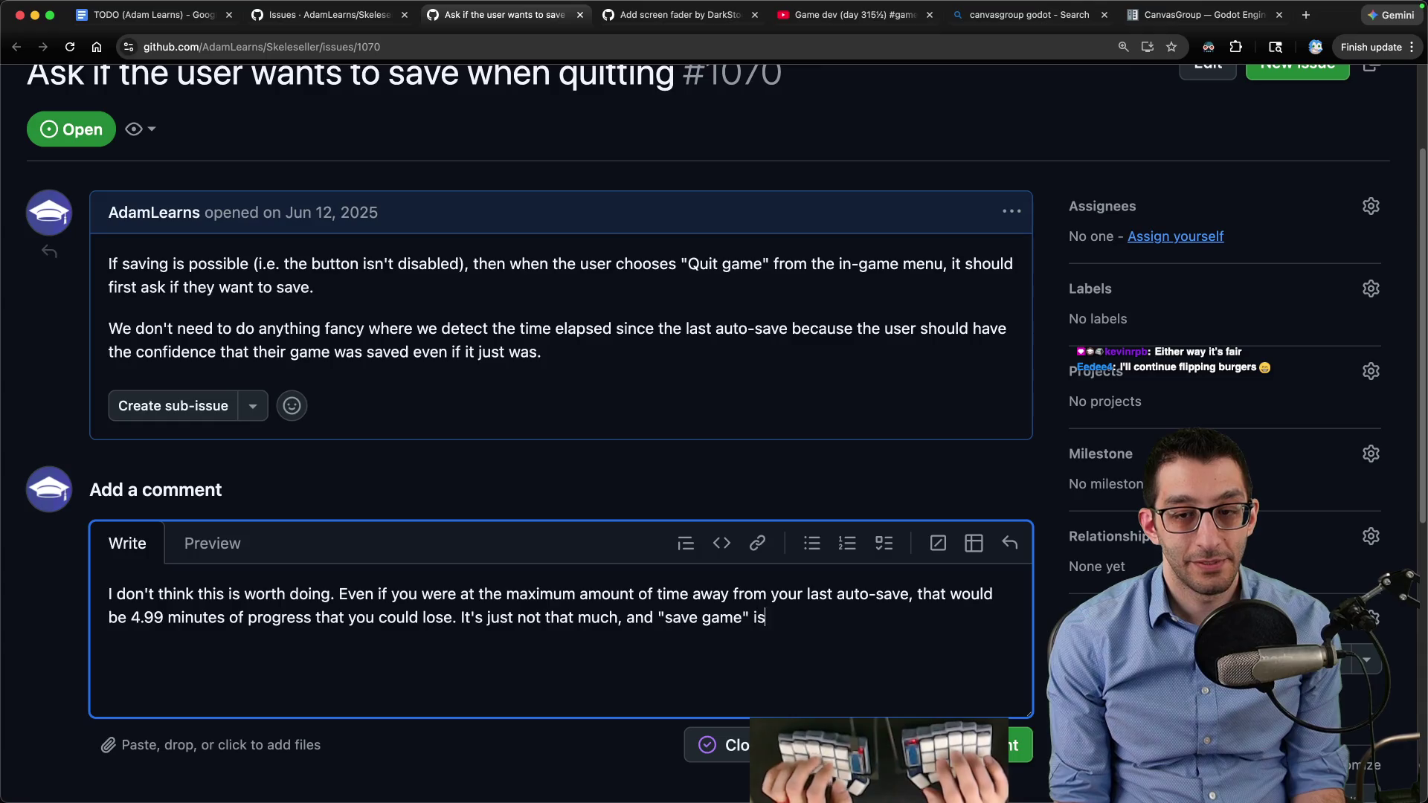
pyautogui.write('ous enough a')
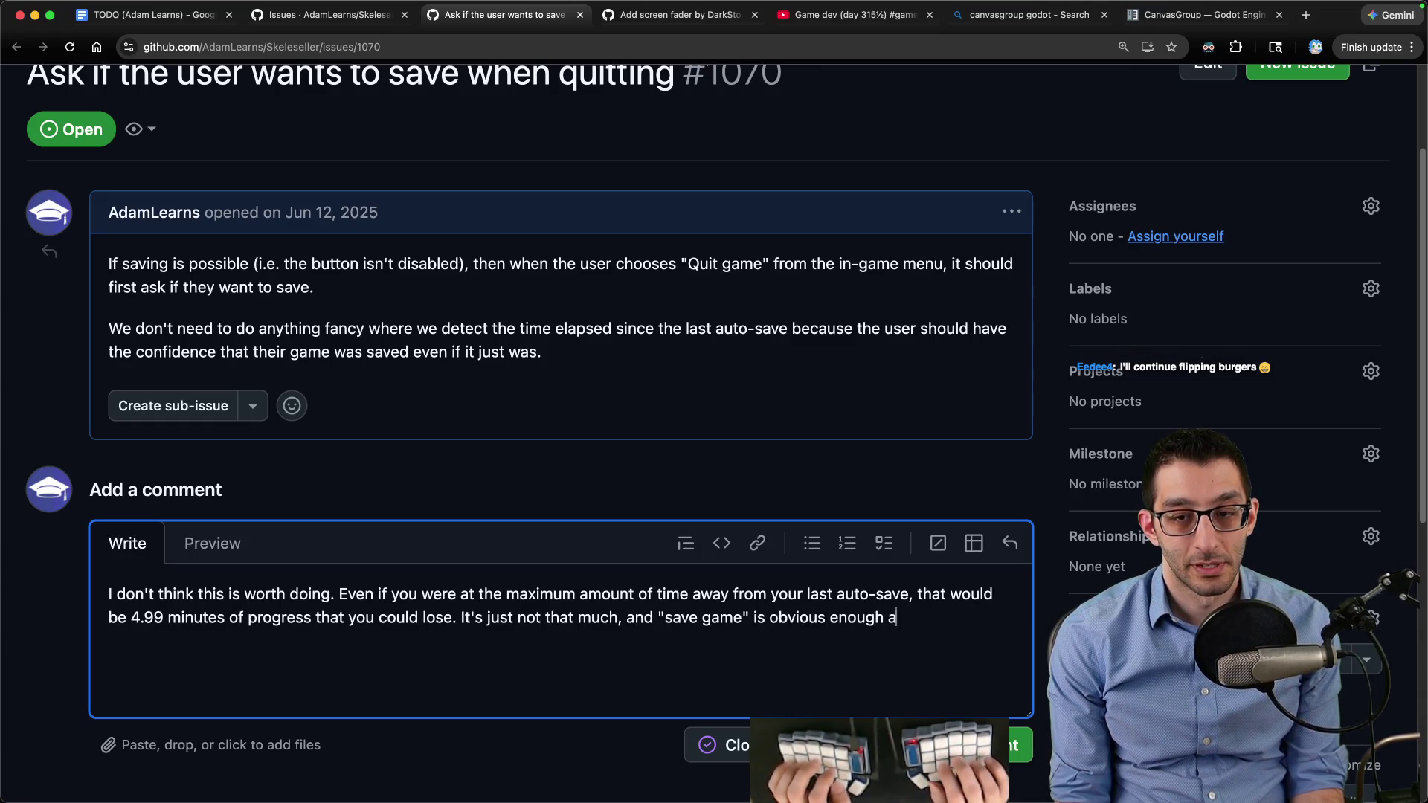
pyautogui.write('s a button above it.')
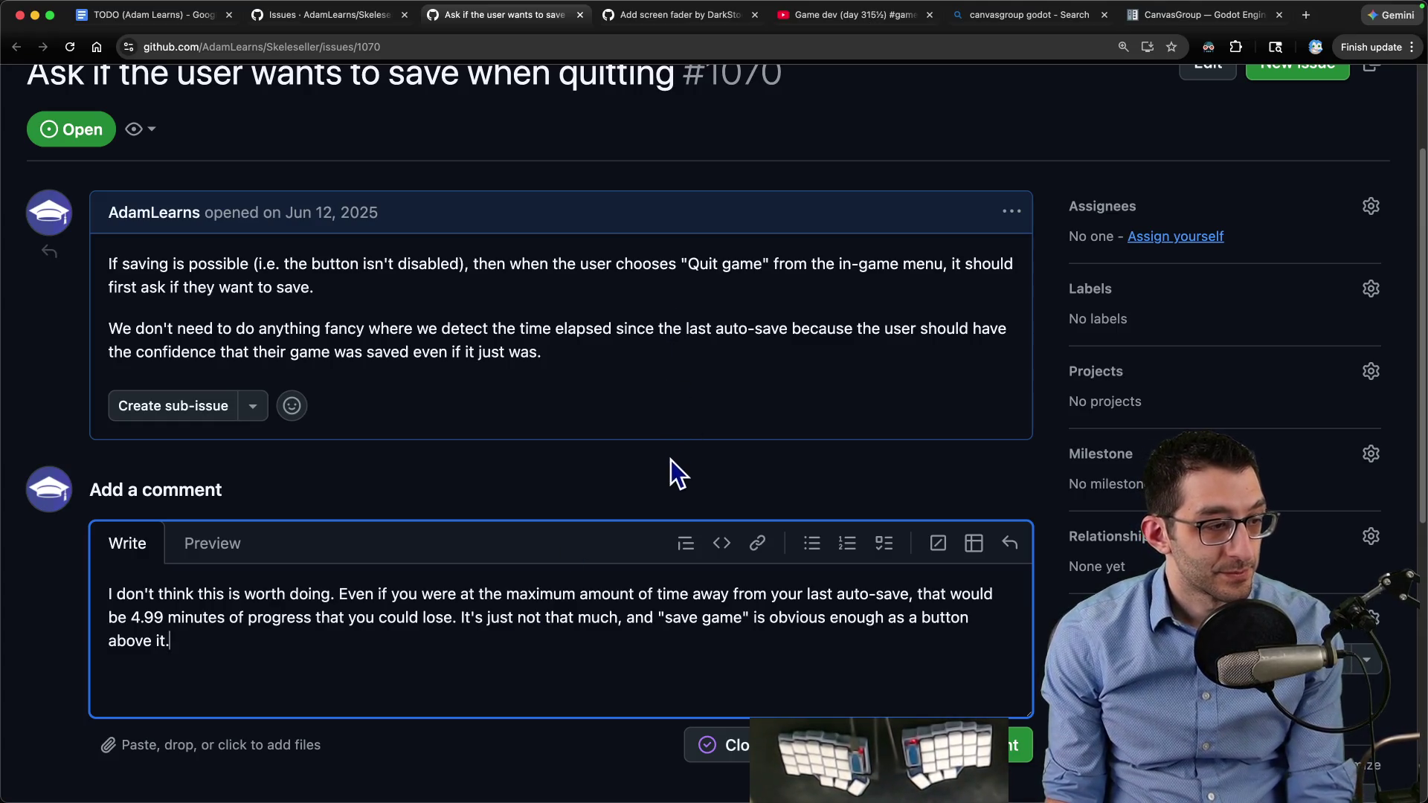
# Close issue #1070 as not planned, quit the game, and close the issue tab
pyautogui.click(838, 745)
pyautogui.press('Escape')
pyautogui.click(725, 745)
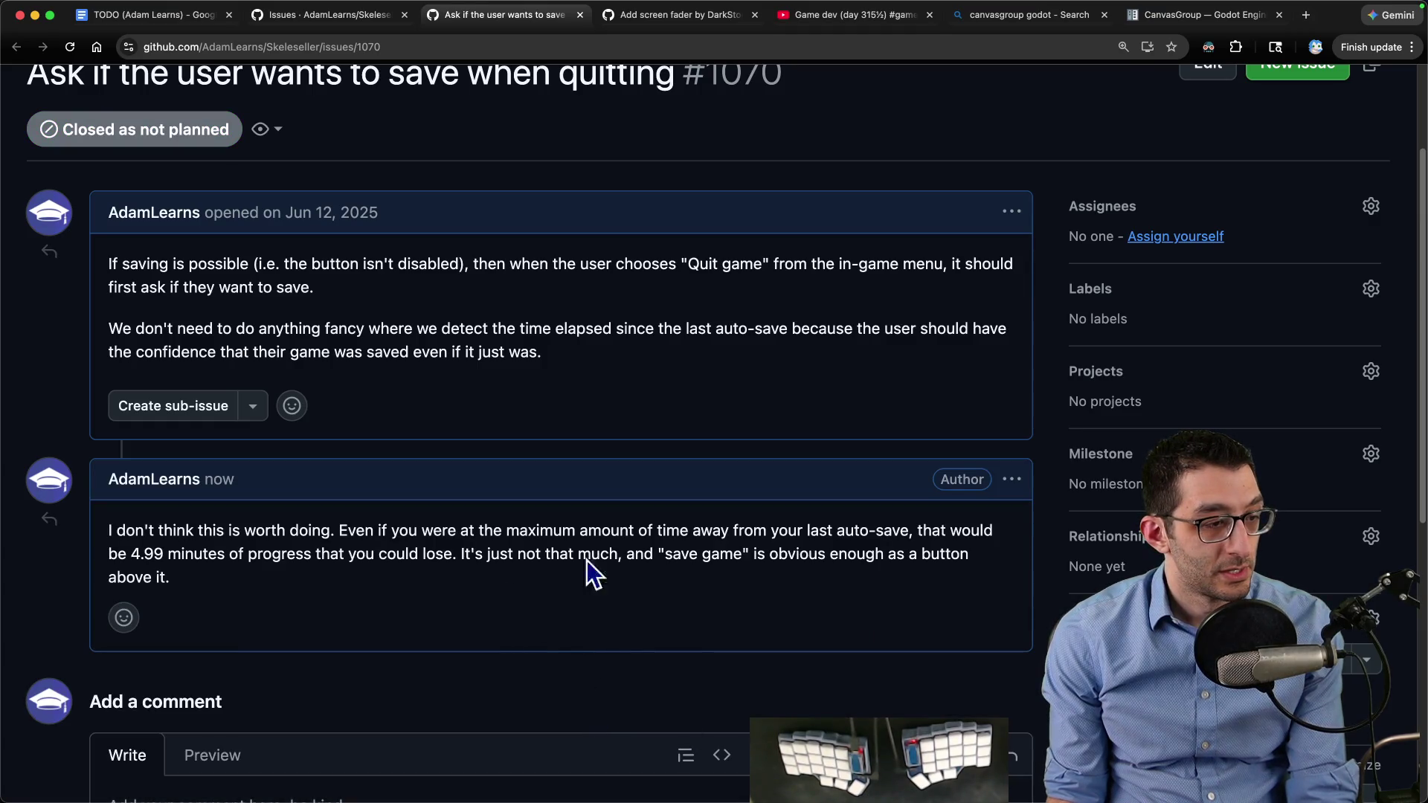
pyautogui.click(842, 758)
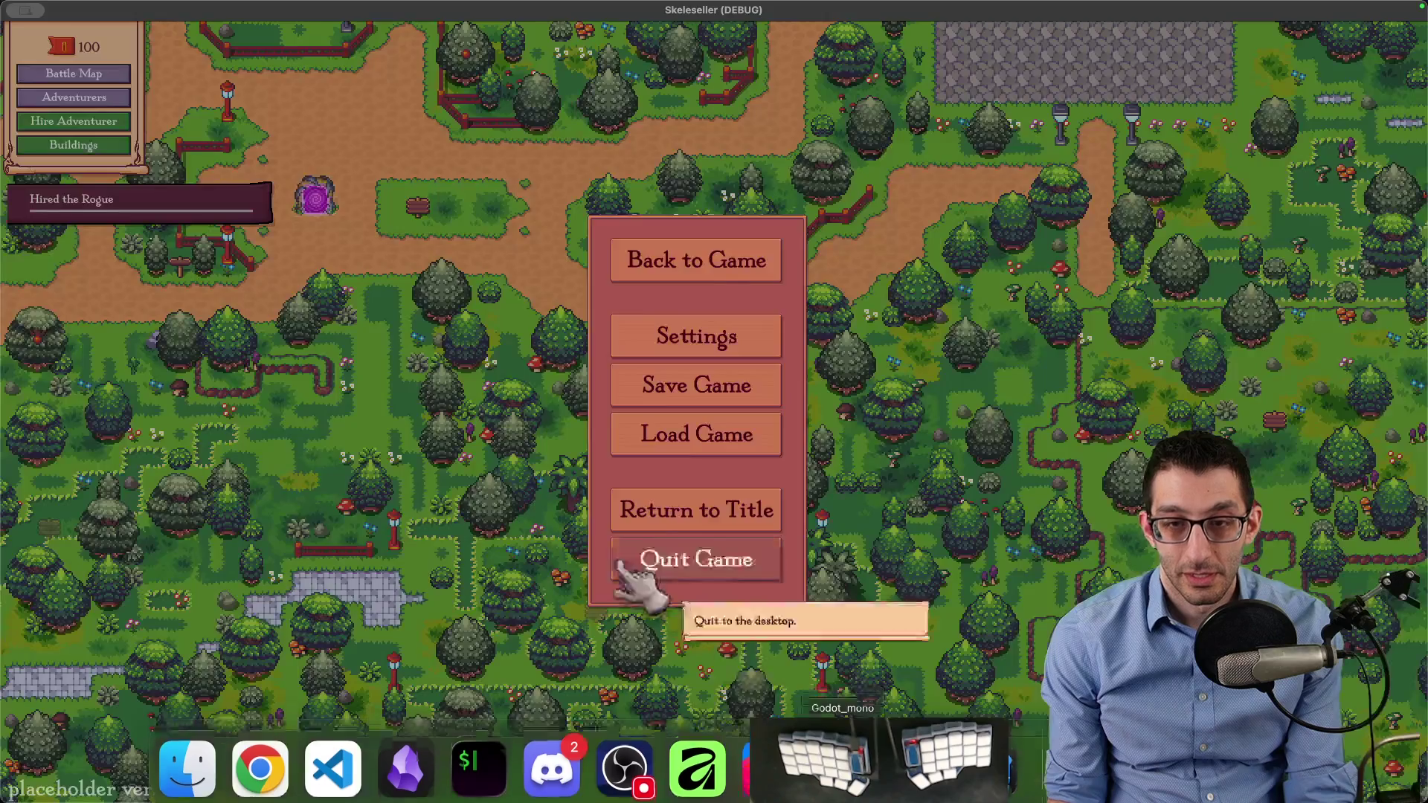
pyautogui.click(661, 574)
pyautogui.press('super+w')
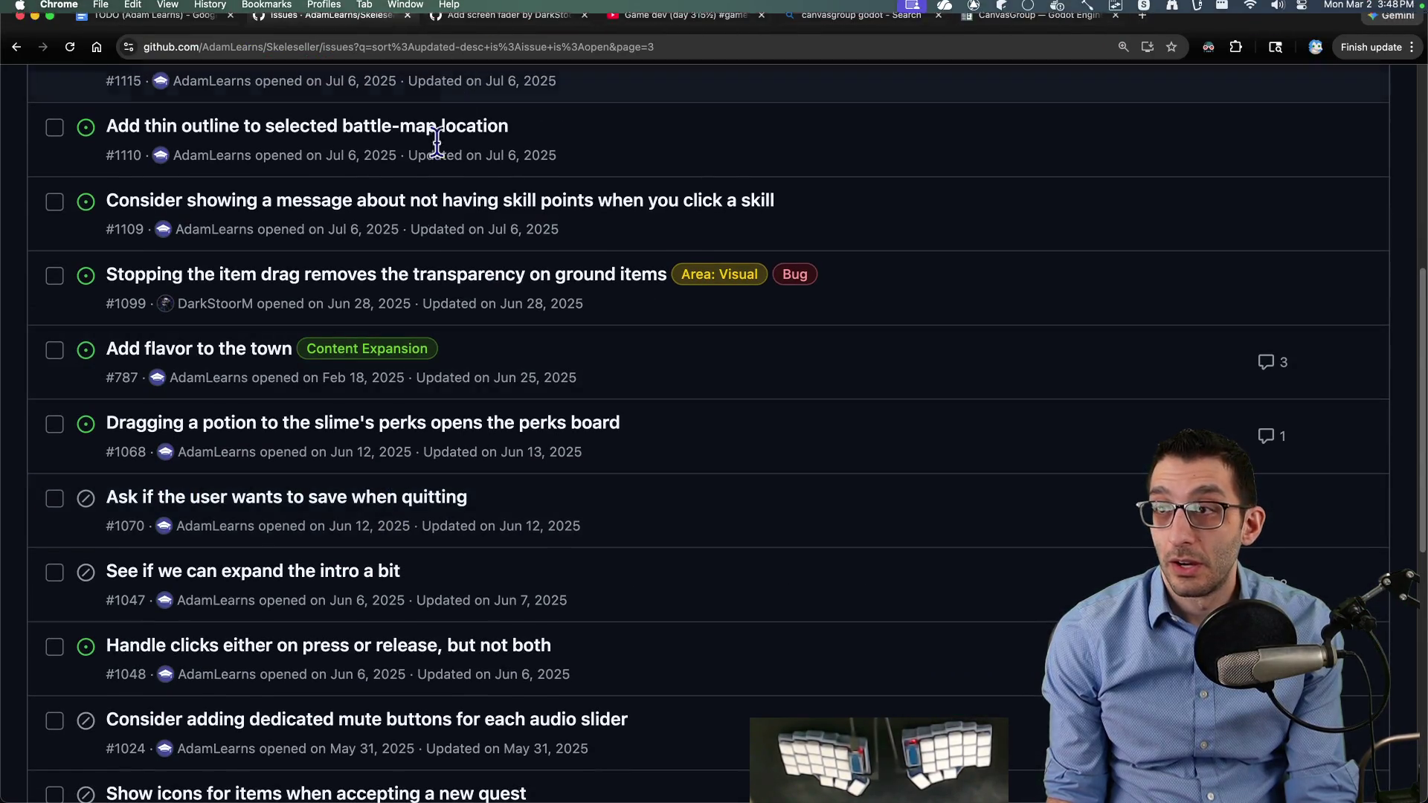
# Peek at issue #1068 in a background tab, then close it
pyautogui.keyDown('super'); pyautogui.click(305, 425); pyautogui.keyUp('super')
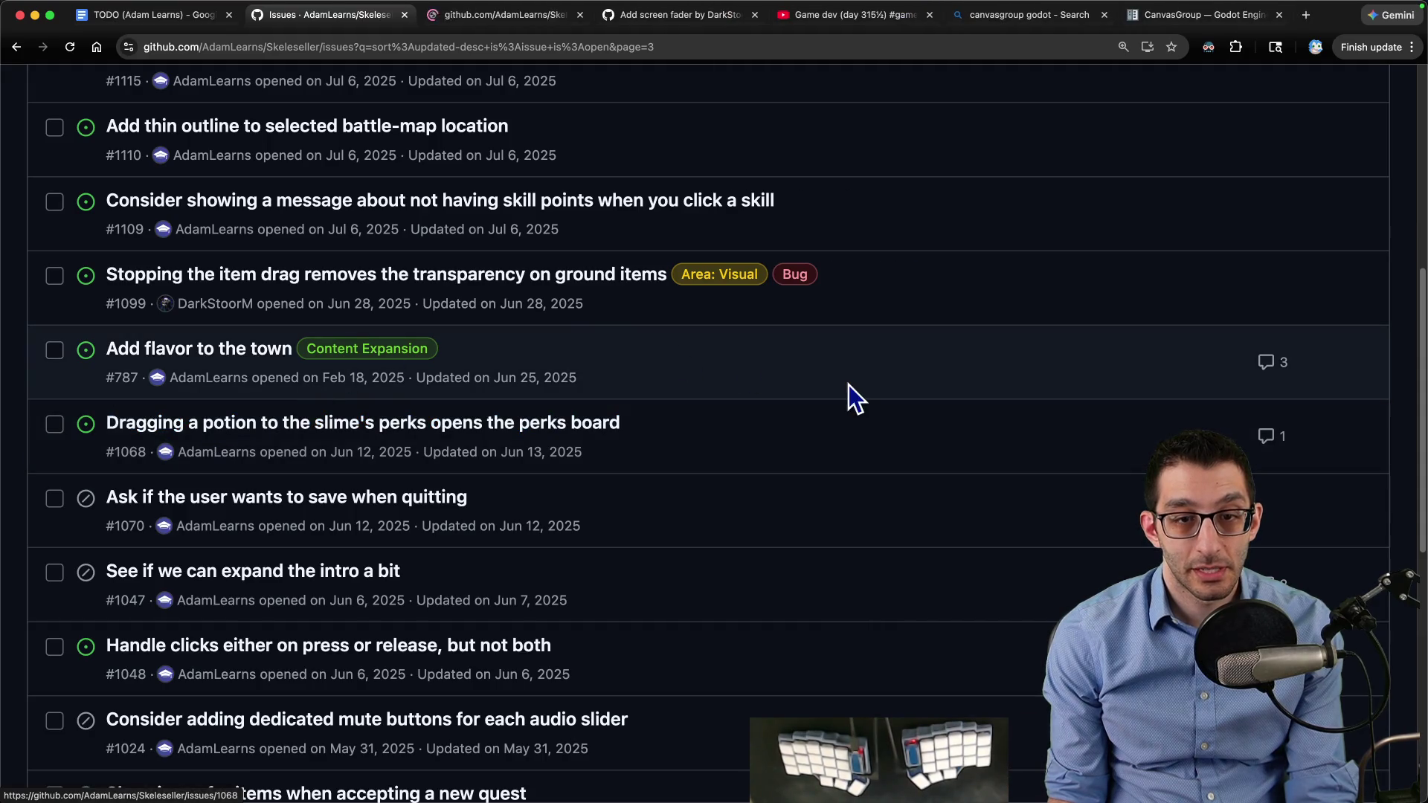
pyautogui.hotkey('ctrl', 'Tab')
pyautogui.scroll(-5, 843, 377)
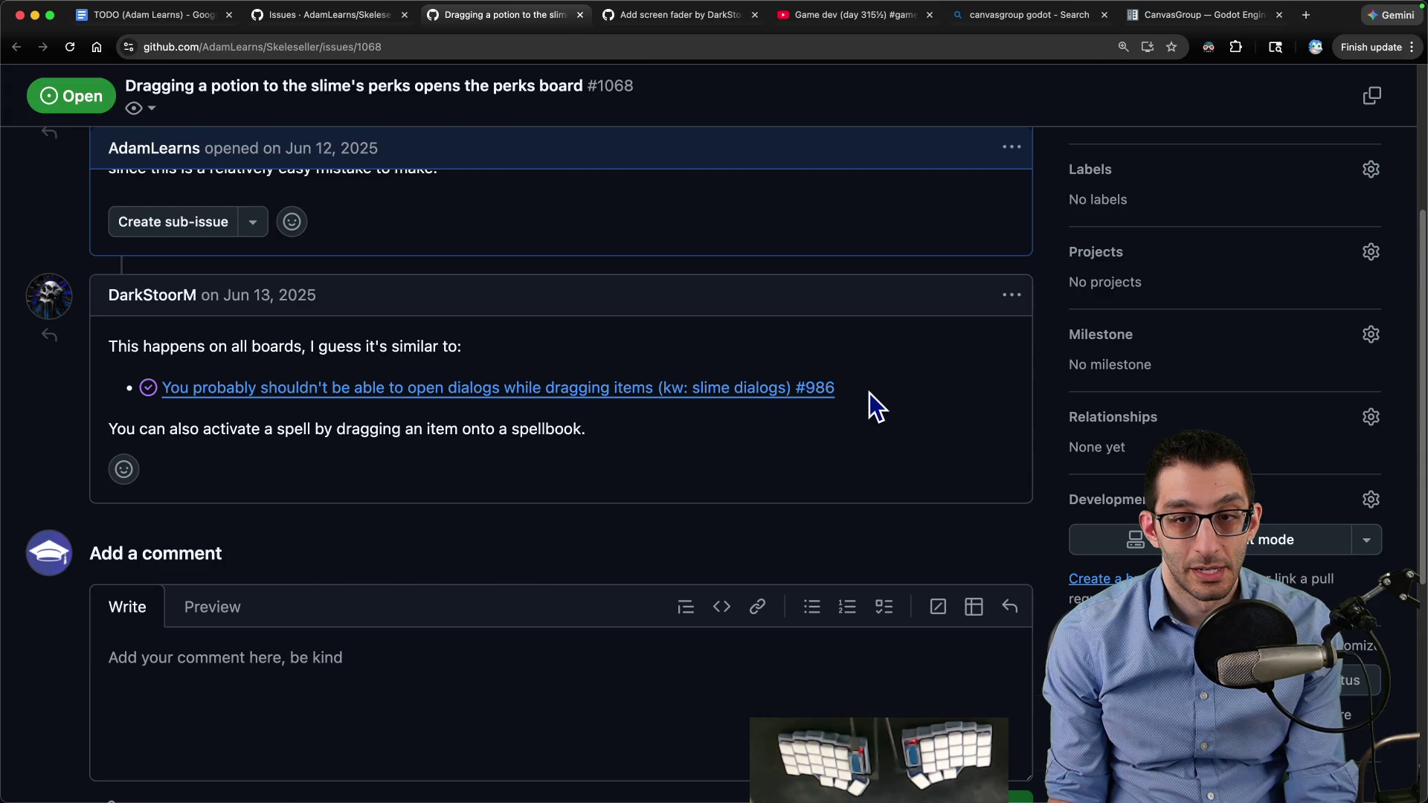
pyautogui.press('super+w')
pyautogui.scroll(3, 447, 420)
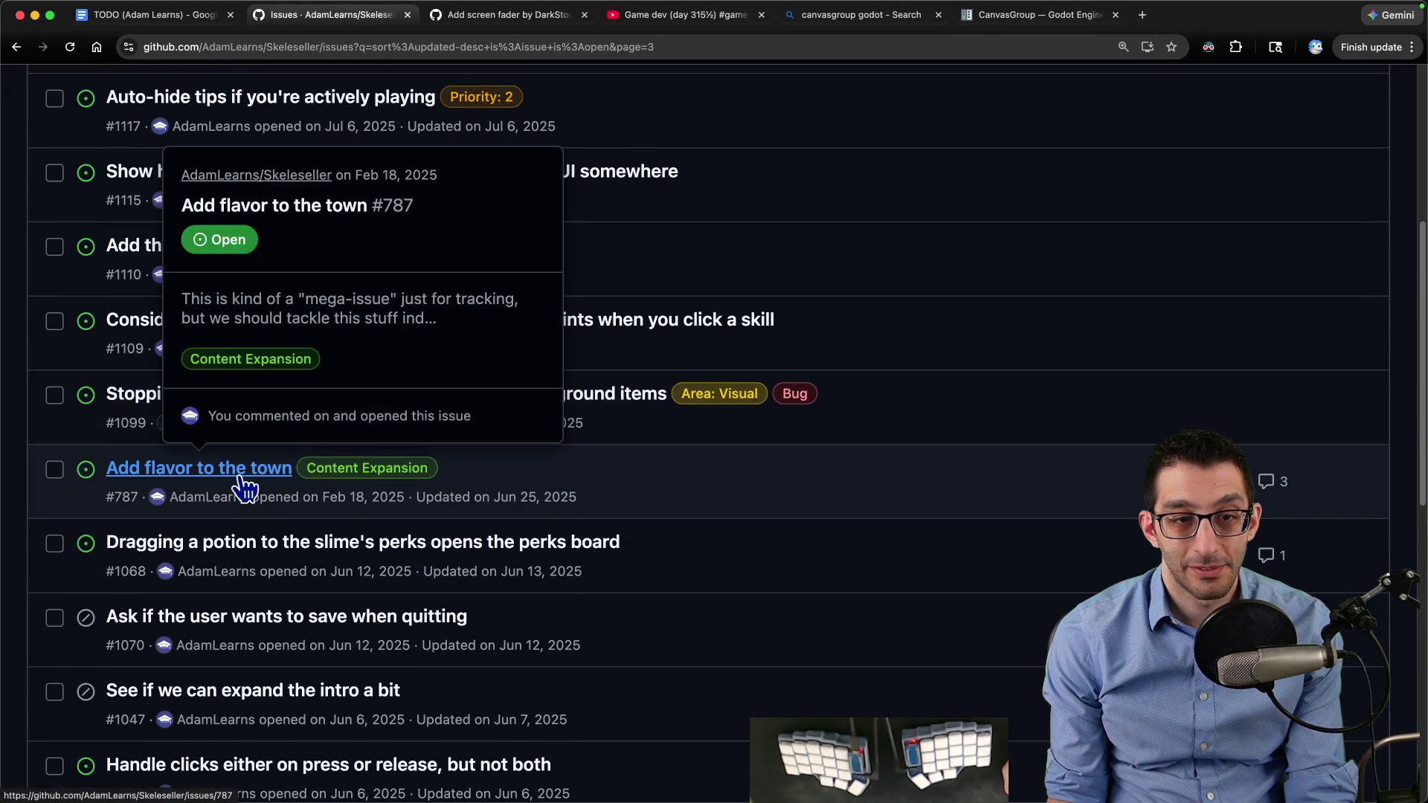
# Open 'Add flavor to the town' #787 and highlight its note about clouds on the battle map
pyautogui.keyDown('shift'); pyautogui.keyDown('super'); pyautogui.click(257, 482); pyautogui.keyUp('super'); pyautogui.keyUp('shift')
pyautogui.scroll(-3, 661, 372)
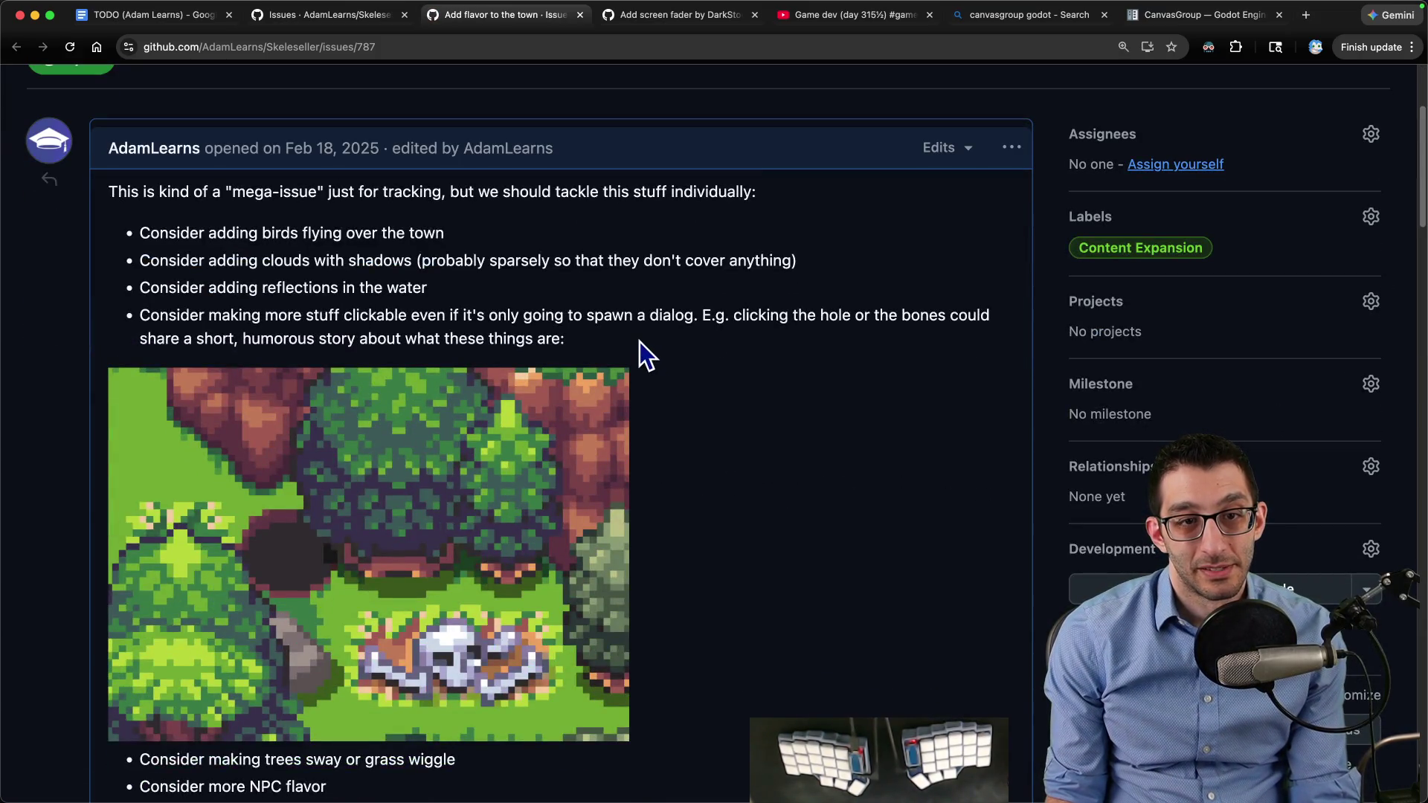
pyautogui.scroll(-4, 636, 349)
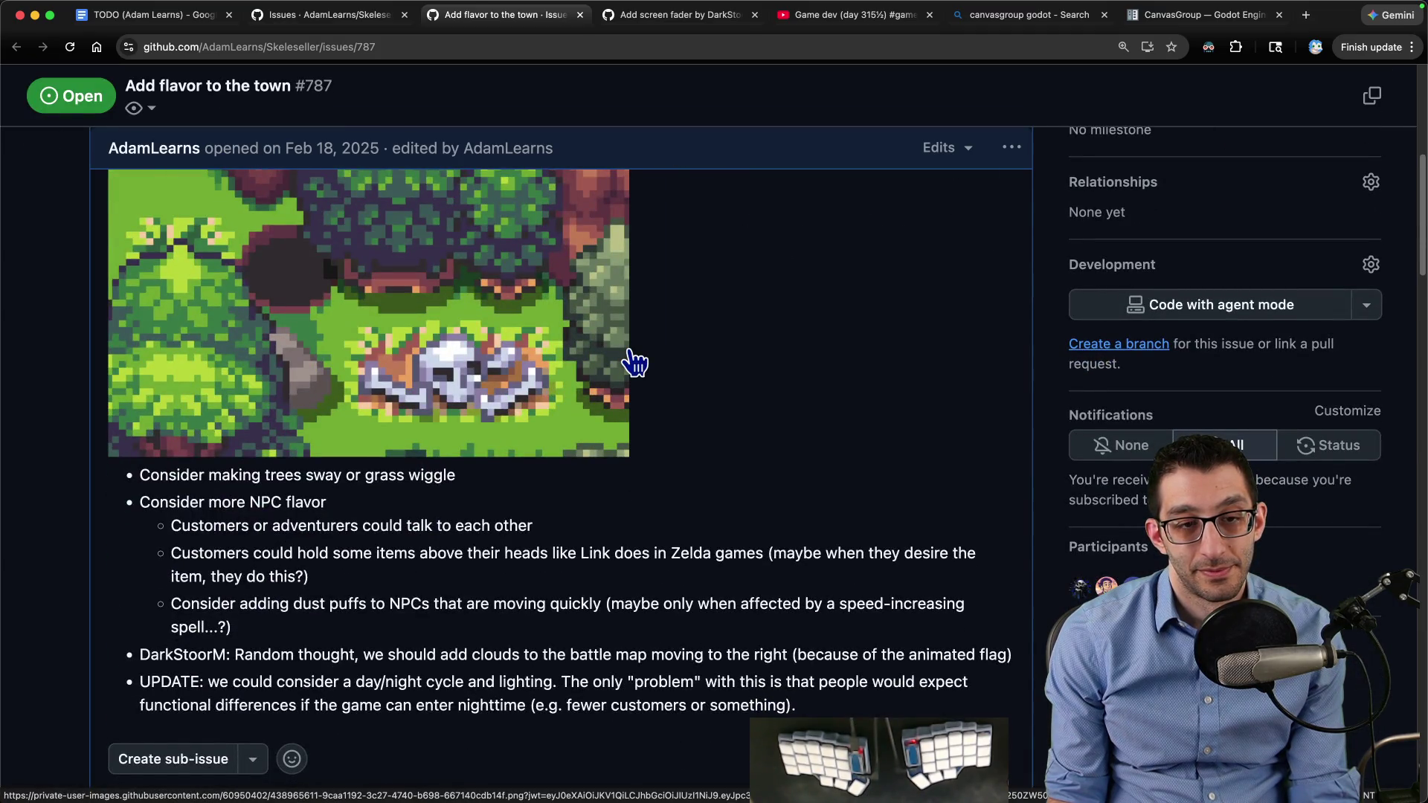
pyautogui.scroll(-1, 635, 362)
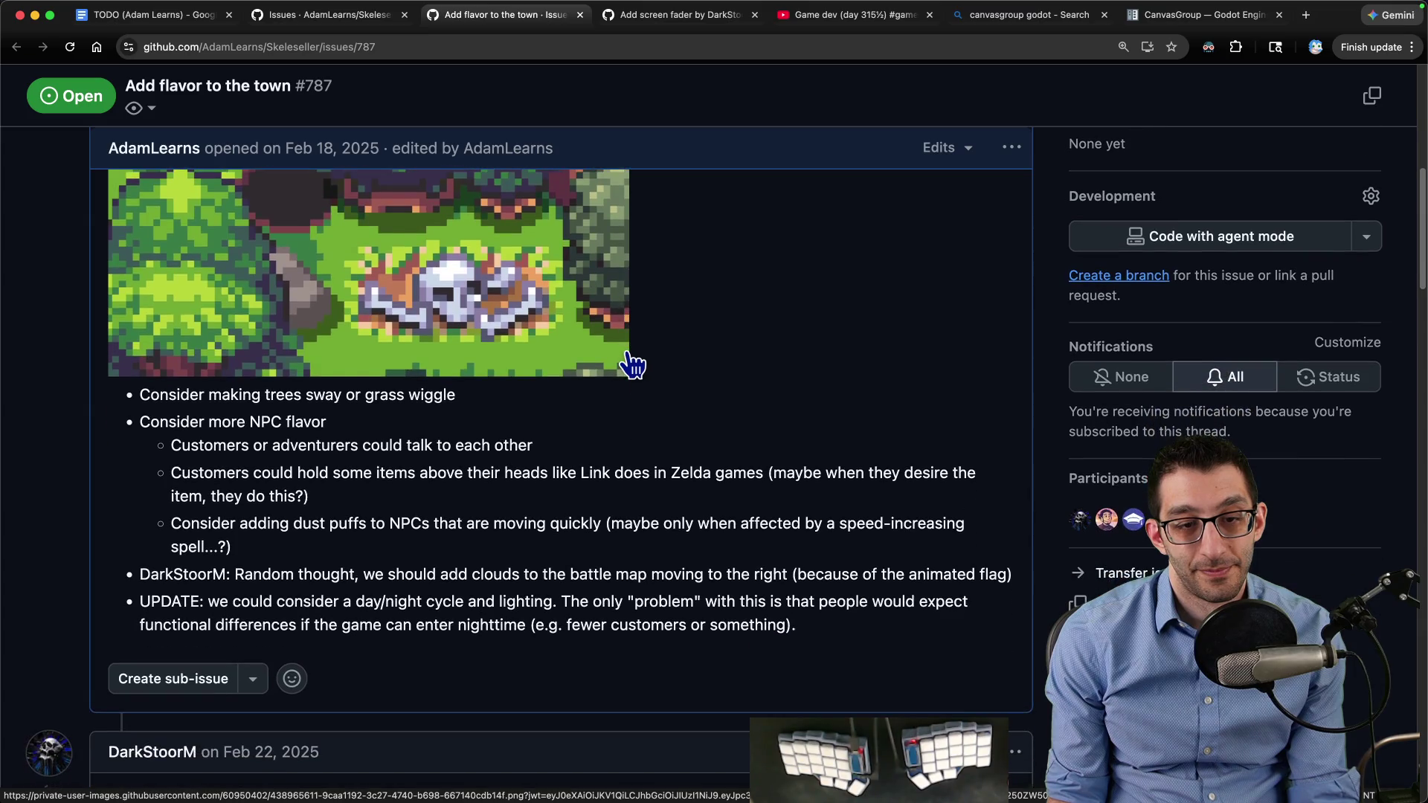
pyautogui.scroll(-1, 627, 354)
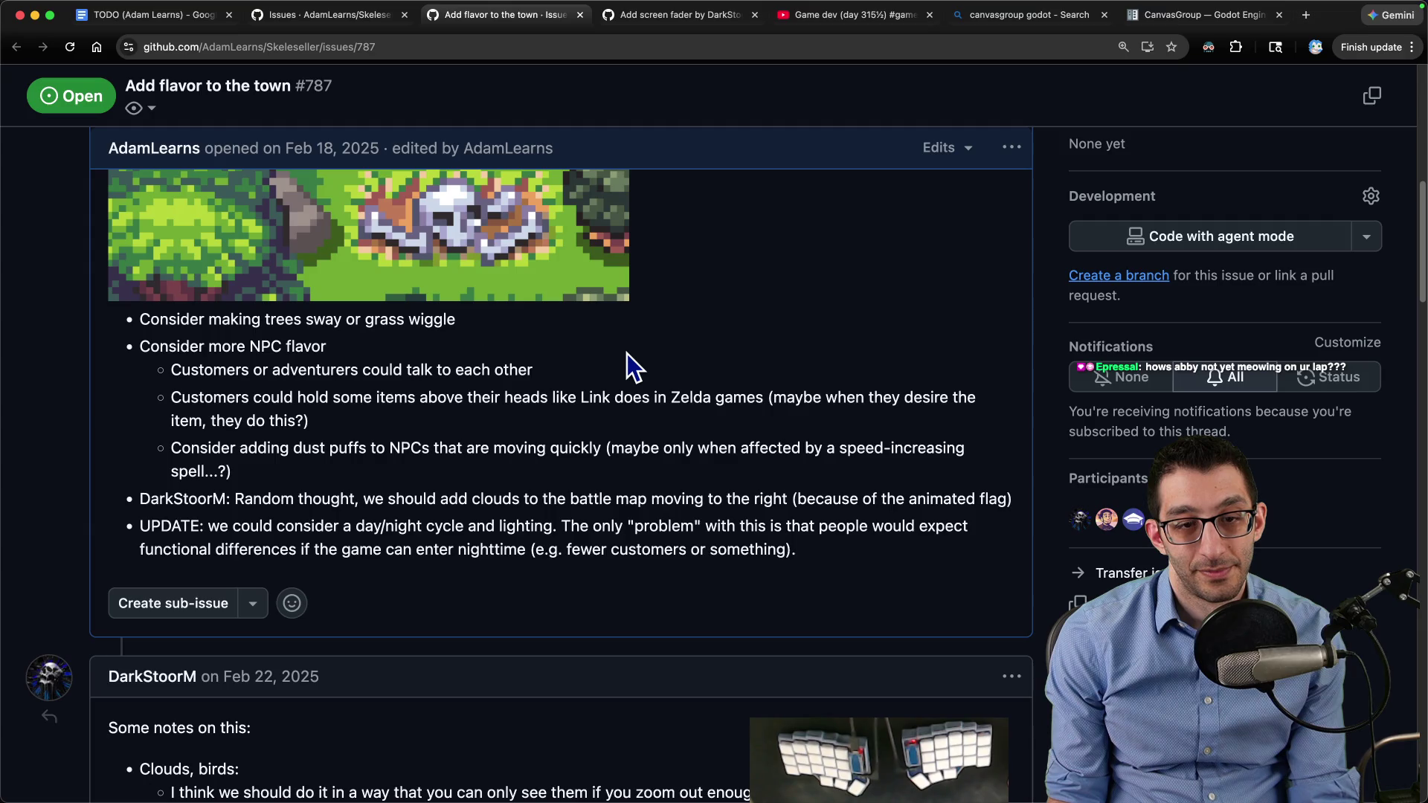
pyautogui.moveTo(198, 499); pyautogui.dragTo(1023, 502)
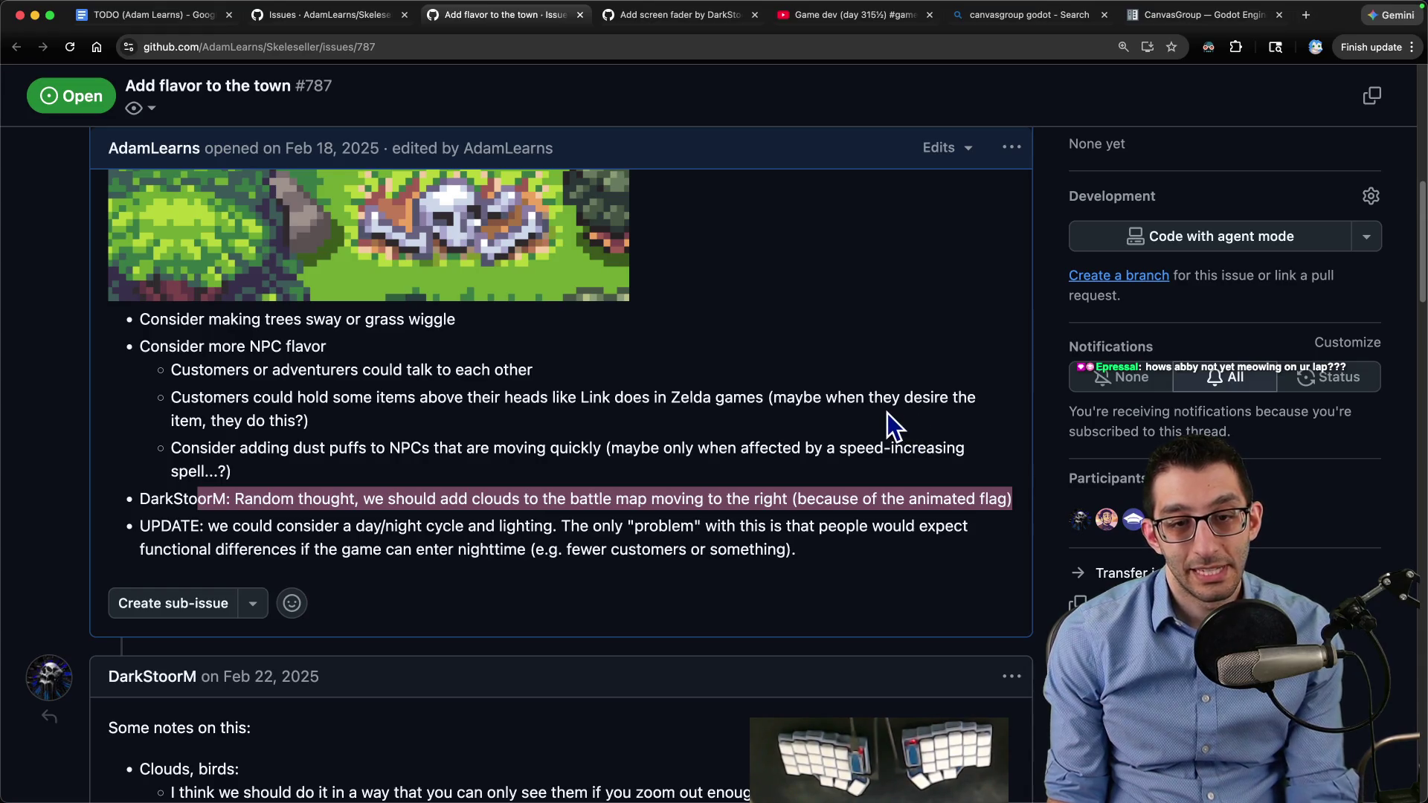
# Read through the follow-up discussion on #787, then close its tab
pyautogui.scroll(-2, 809, 388)
pyautogui.scroll(-6, 783, 389)
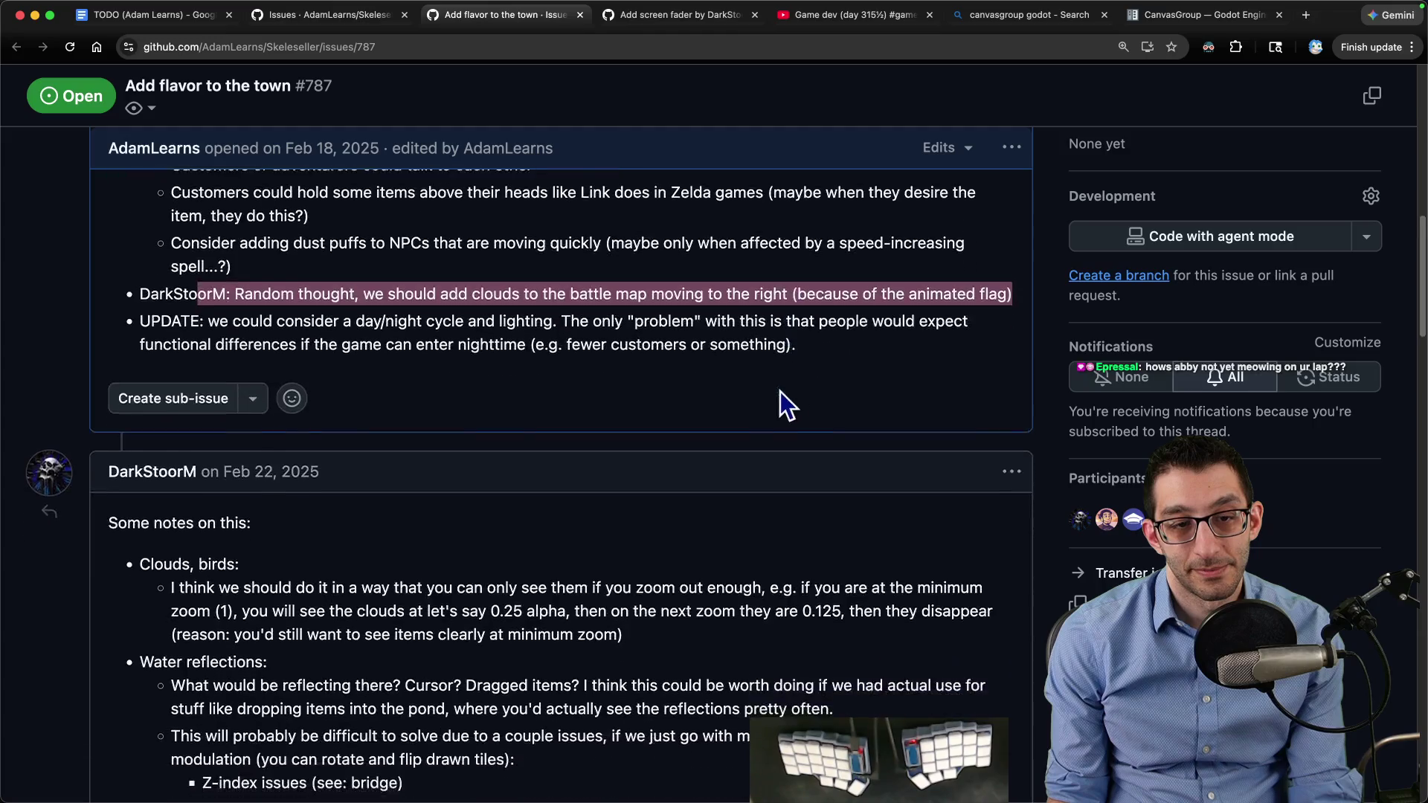
pyautogui.scroll(-1, 773, 390)
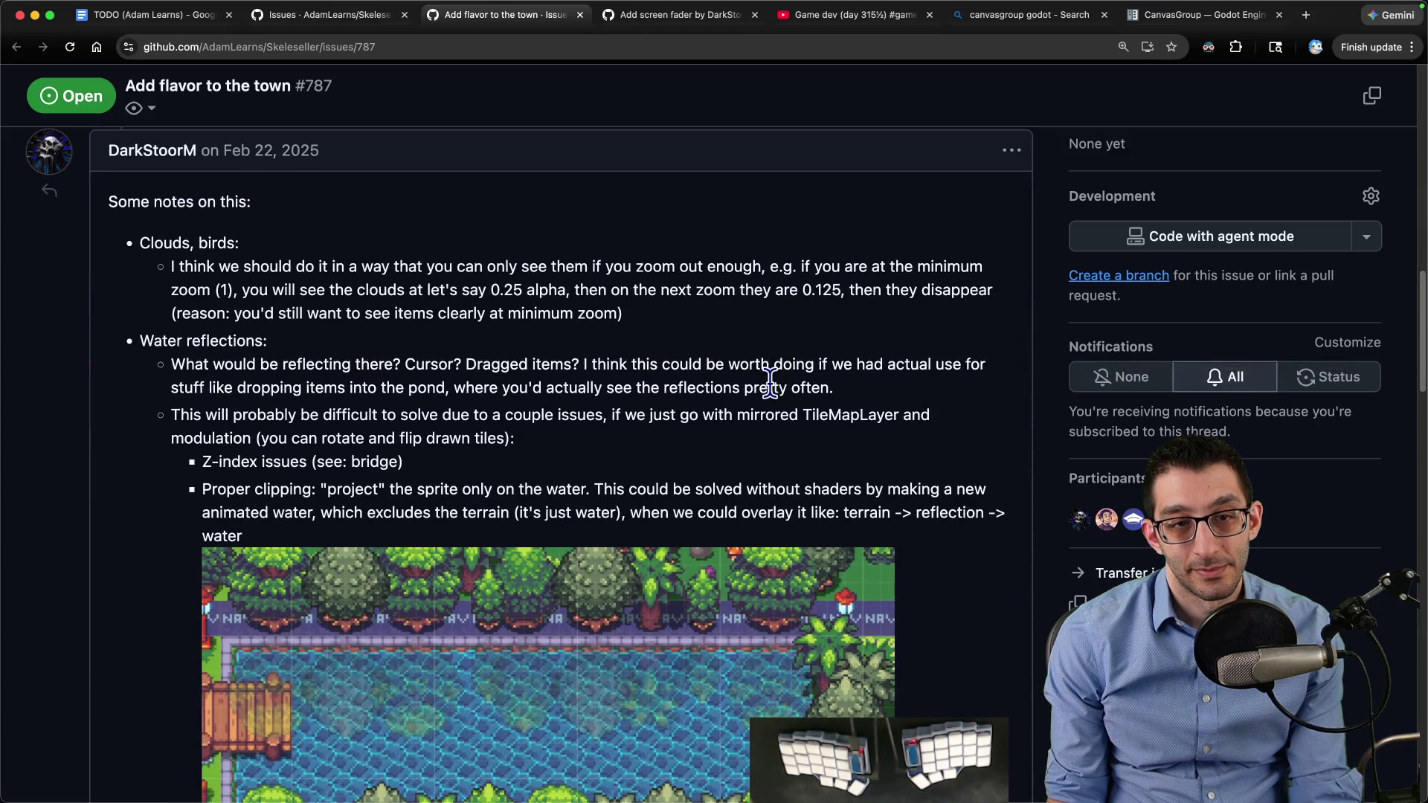
pyautogui.scroll(-2, 770, 383)
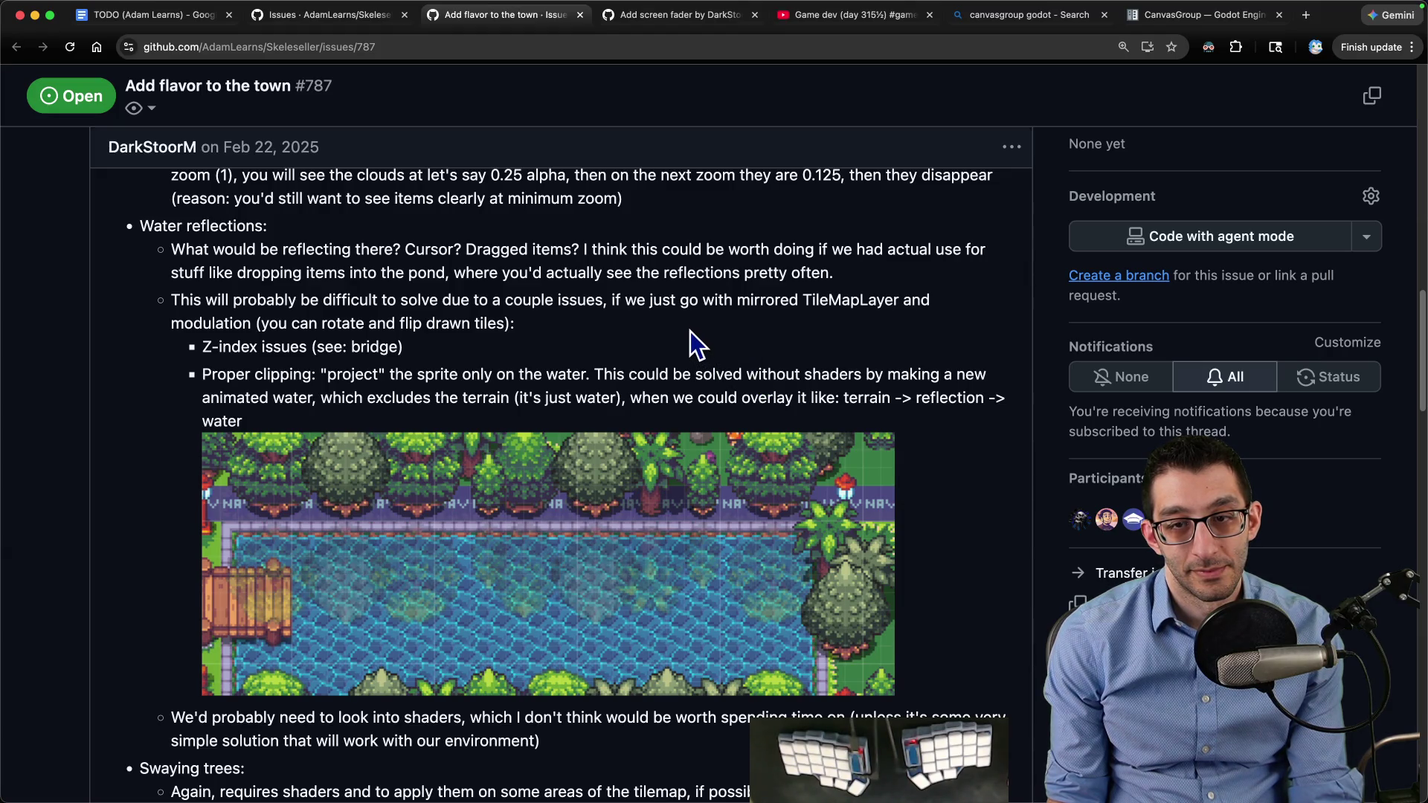
pyautogui.scroll(-4, 690, 335)
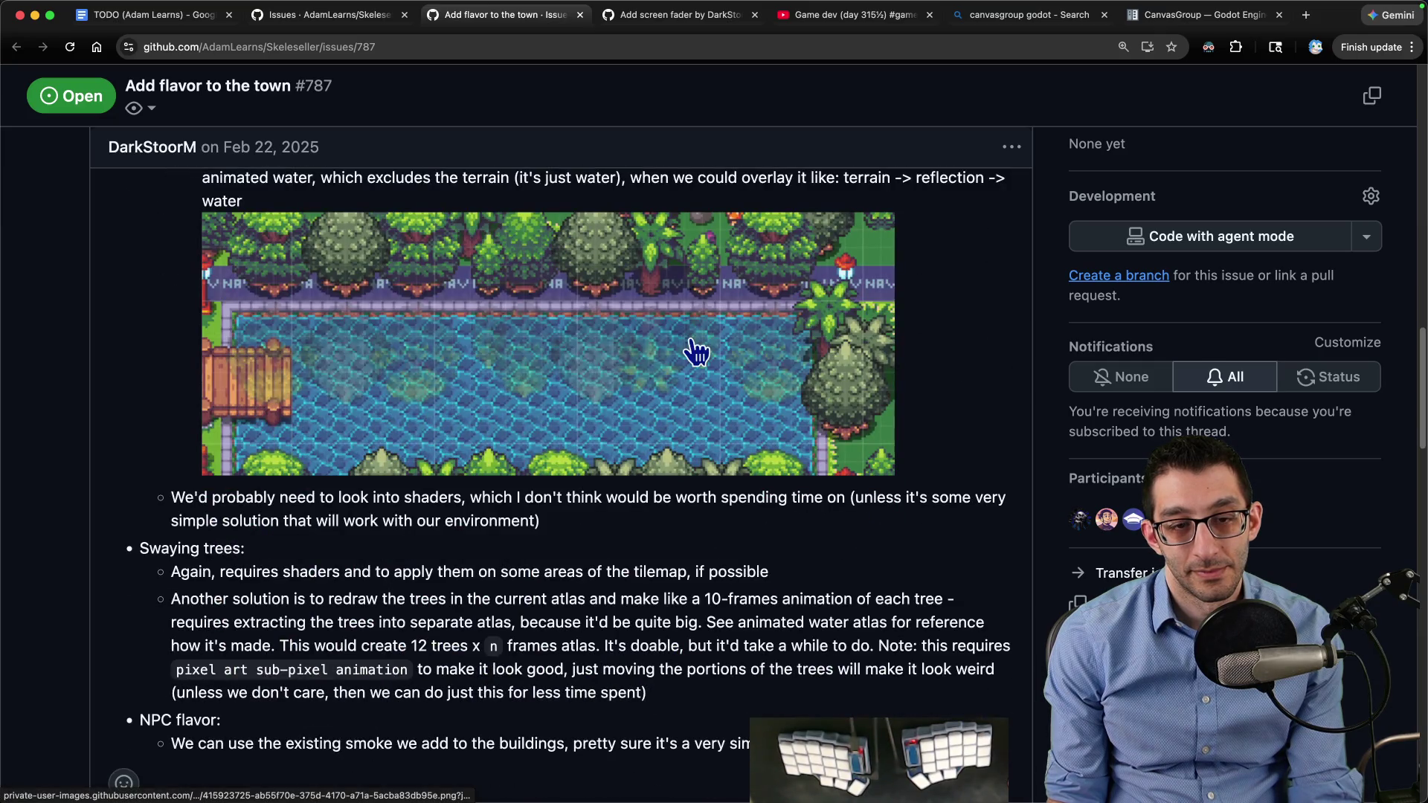
pyautogui.scroll(-5, 697, 351)
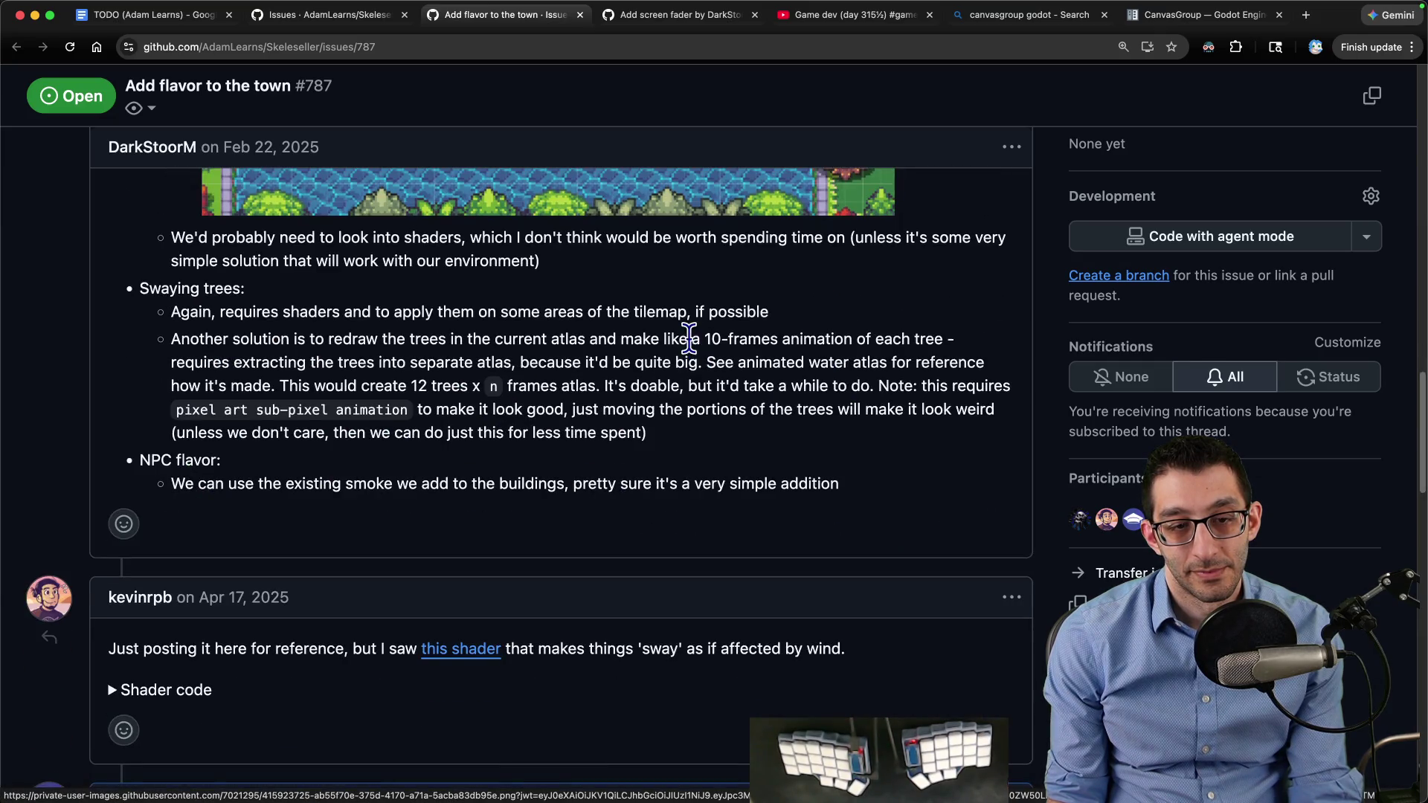
pyautogui.scroll(-2, 689, 341)
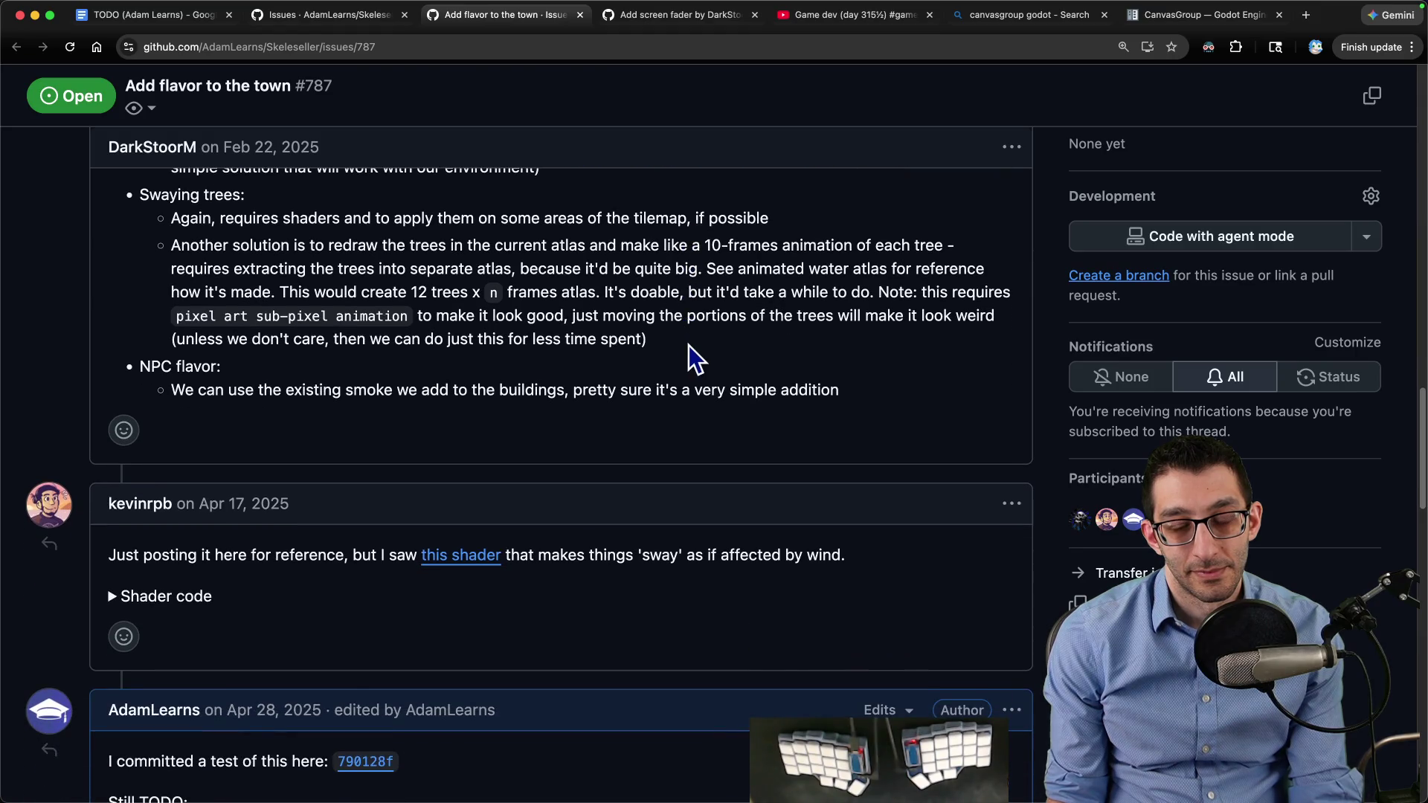
pyautogui.scroll(-6, 689, 345)
pyautogui.scroll(-5, 689, 345)
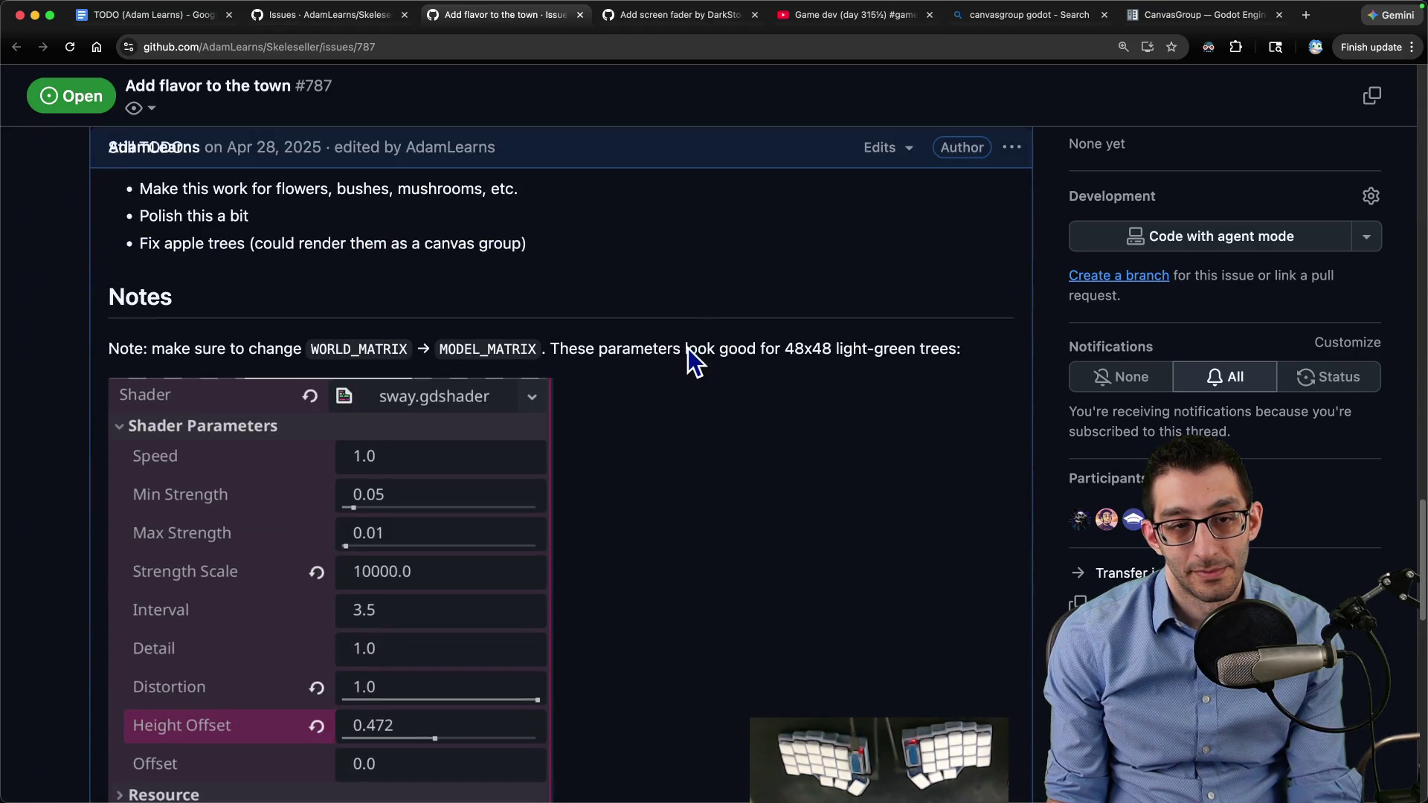
pyautogui.scroll(-10, 687, 350)
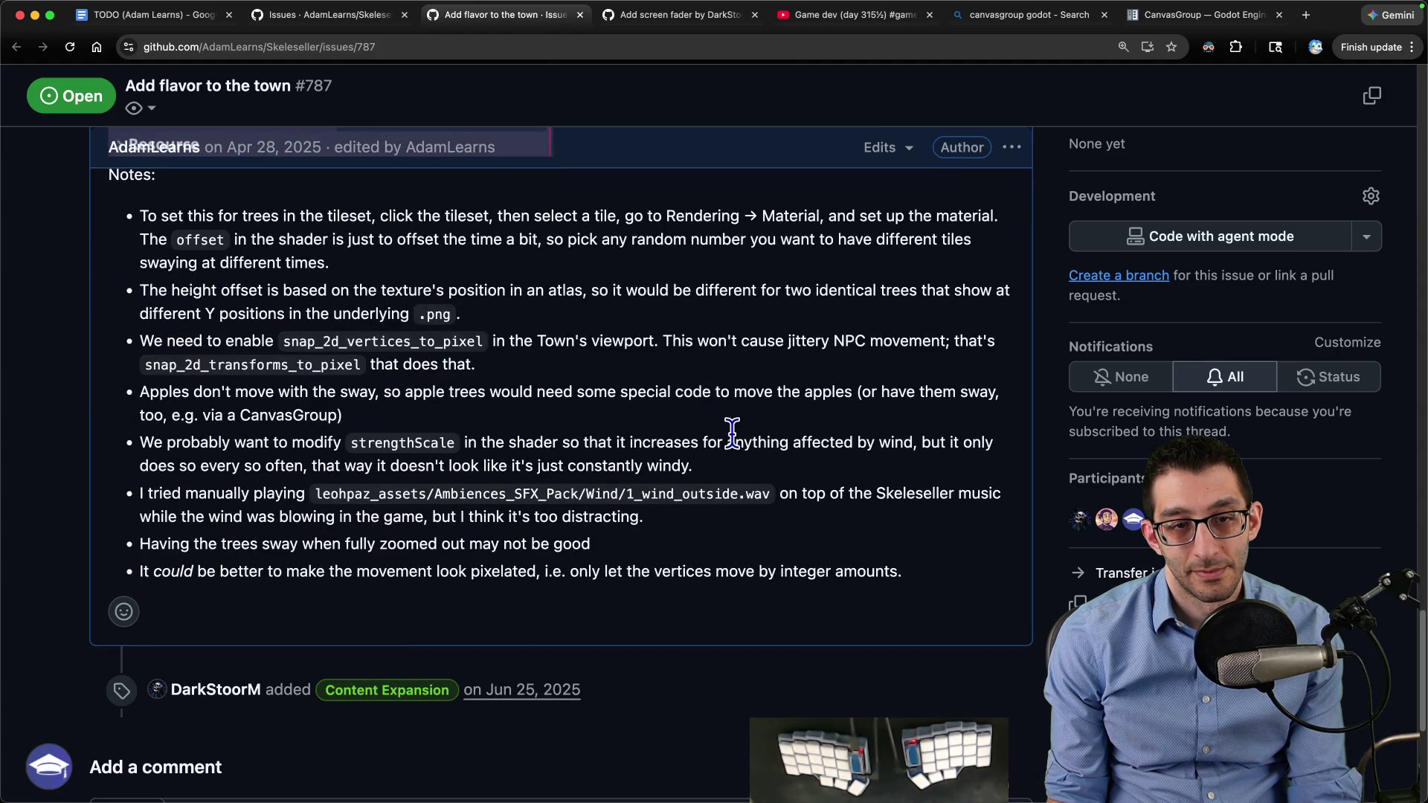
pyautogui.scroll(20, 732, 431)
pyautogui.scroll(-5, 740, 430)
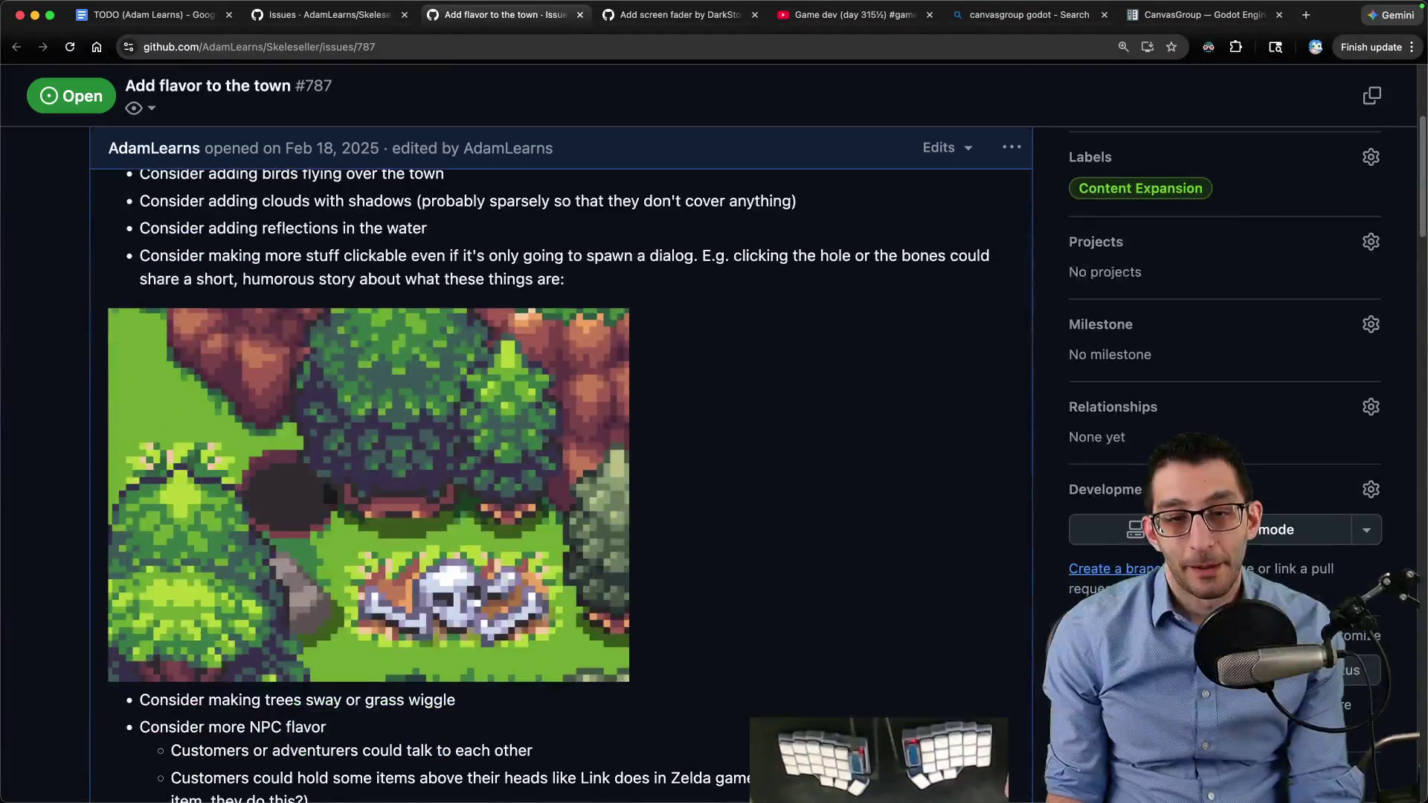
pyautogui.click(187, 755)
pyautogui.press('super+w')
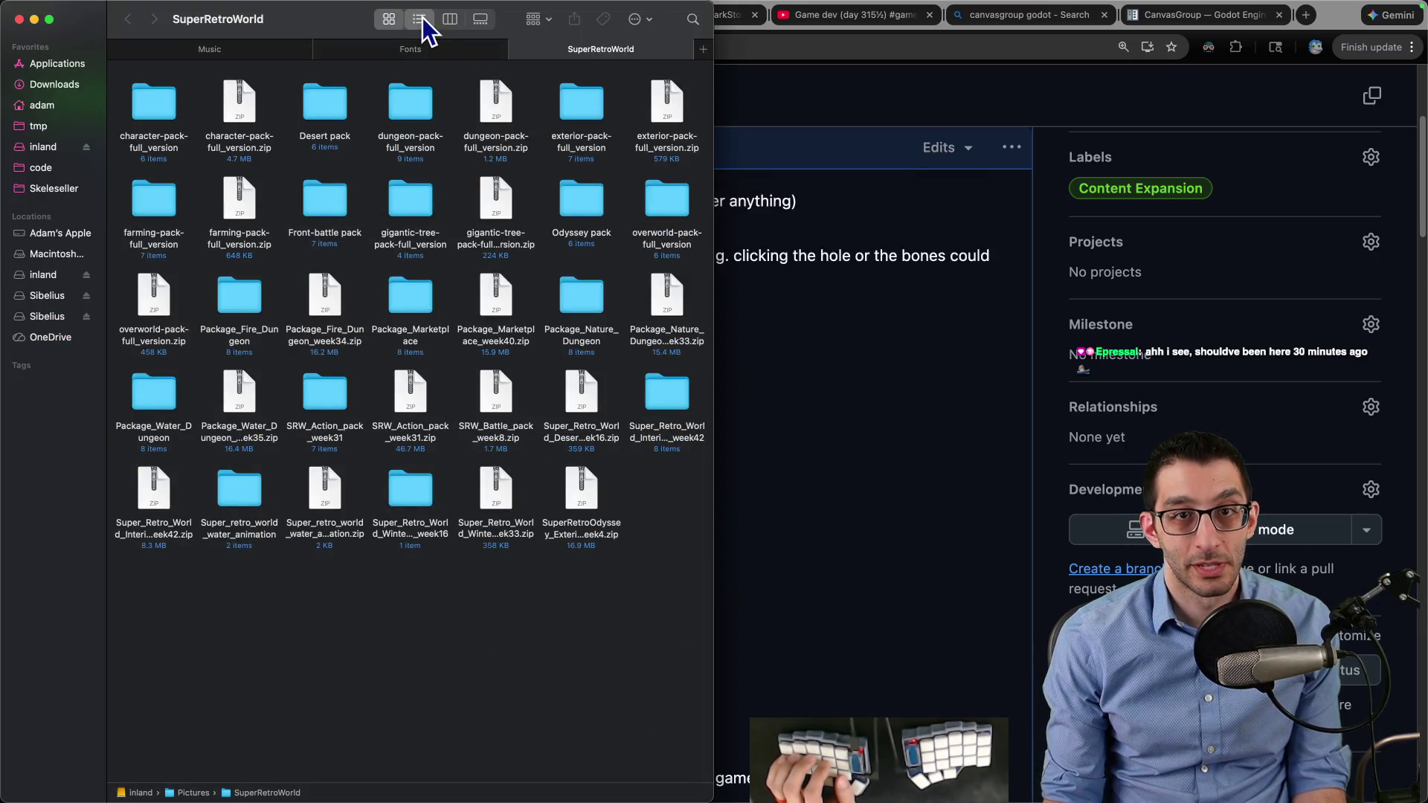
# In List view, Quick Look overworld-pack-full_version's atlas.png to inspect its Clouds tiles
pyautogui.click(420, 19)
pyautogui.scroll(-15, 372, 270)
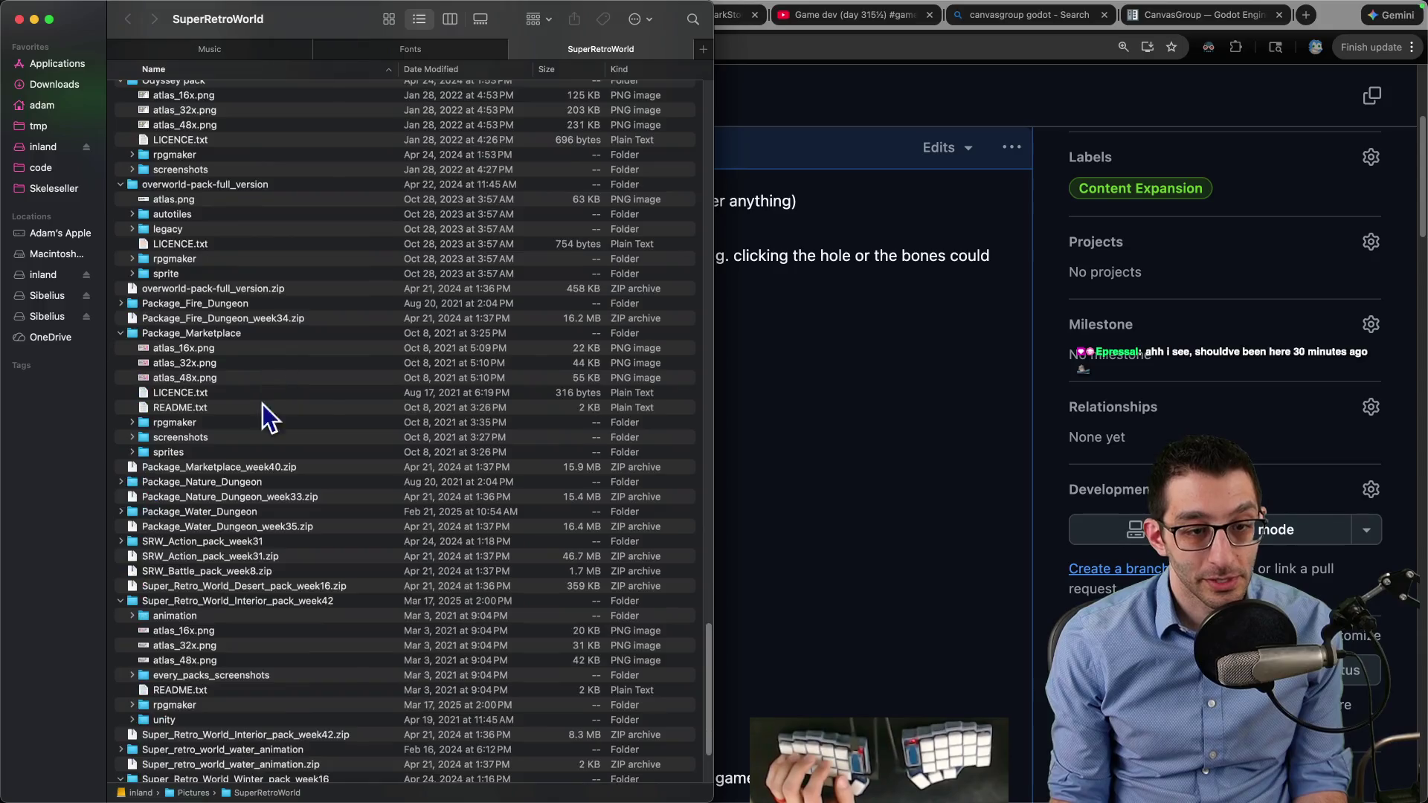
pyautogui.scroll(4, 216, 258)
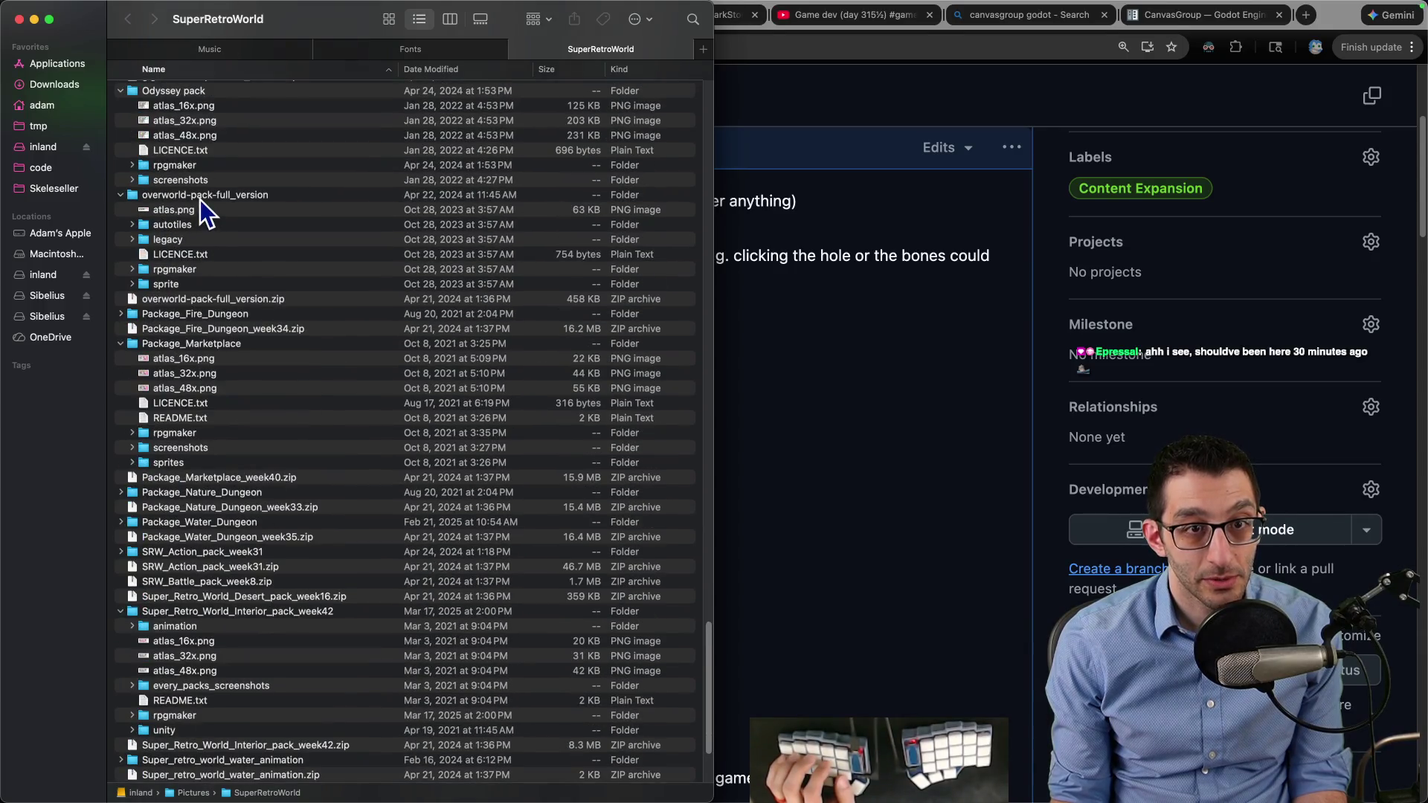
pyautogui.click(199, 209)
pyautogui.press('space')
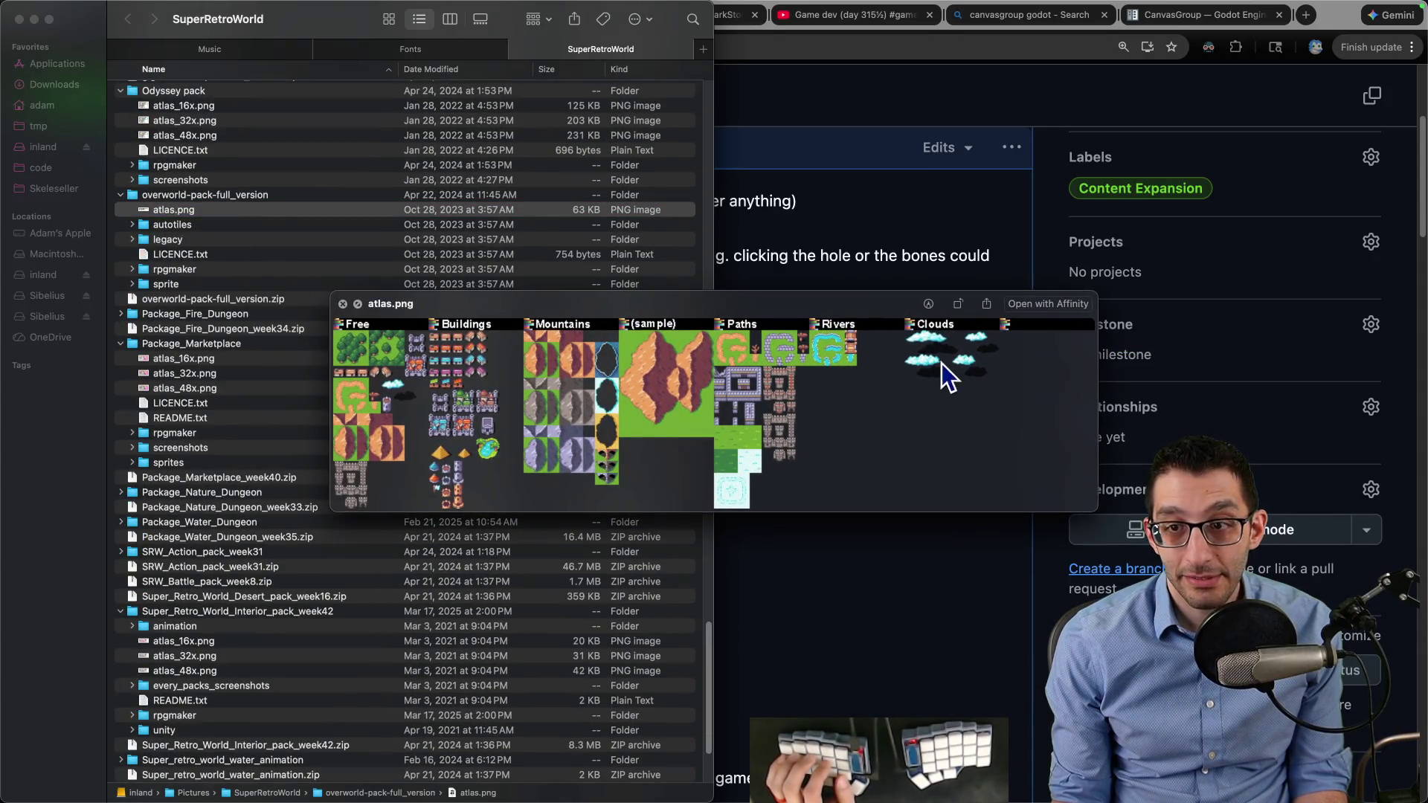
pyautogui.moveTo(967, 799)
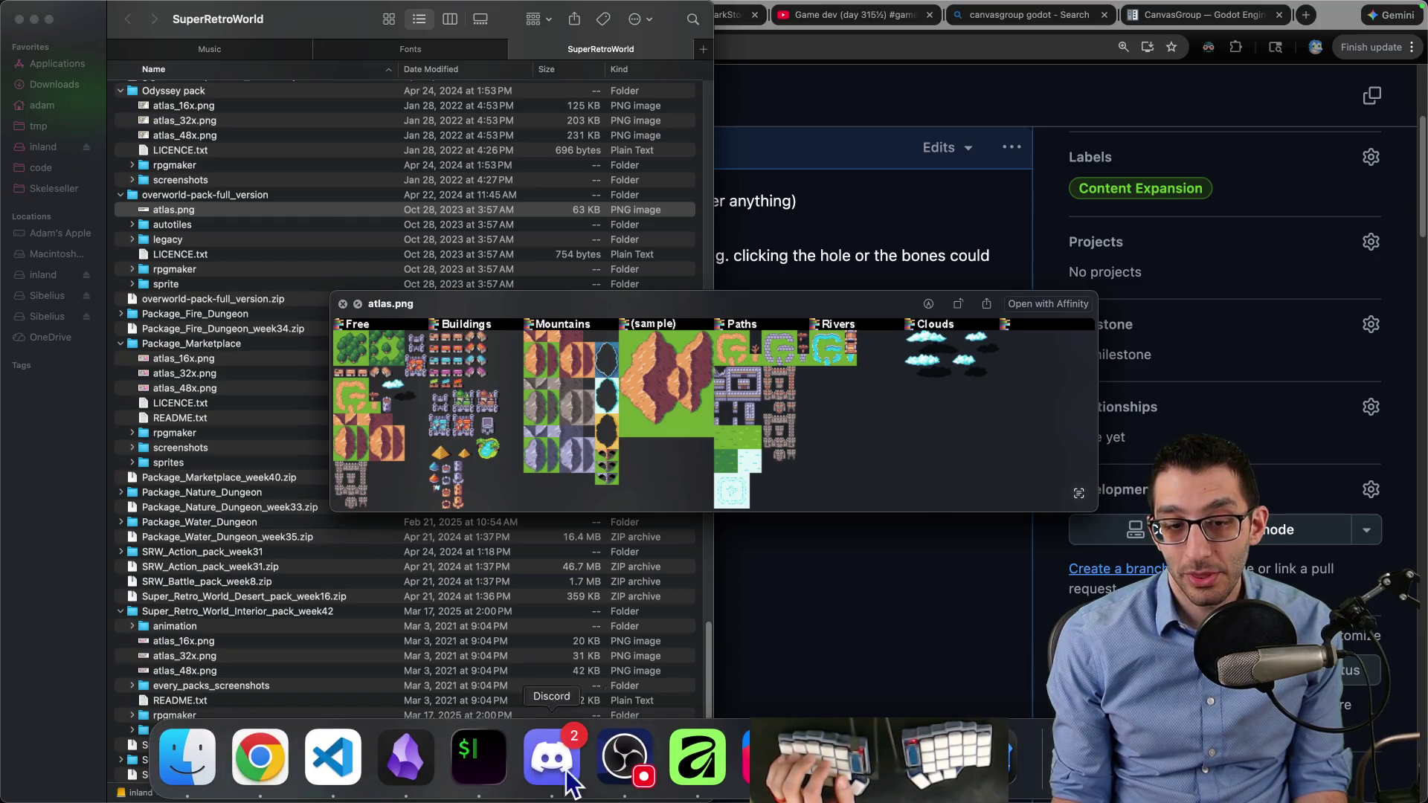
pyautogui.click(334, 759)
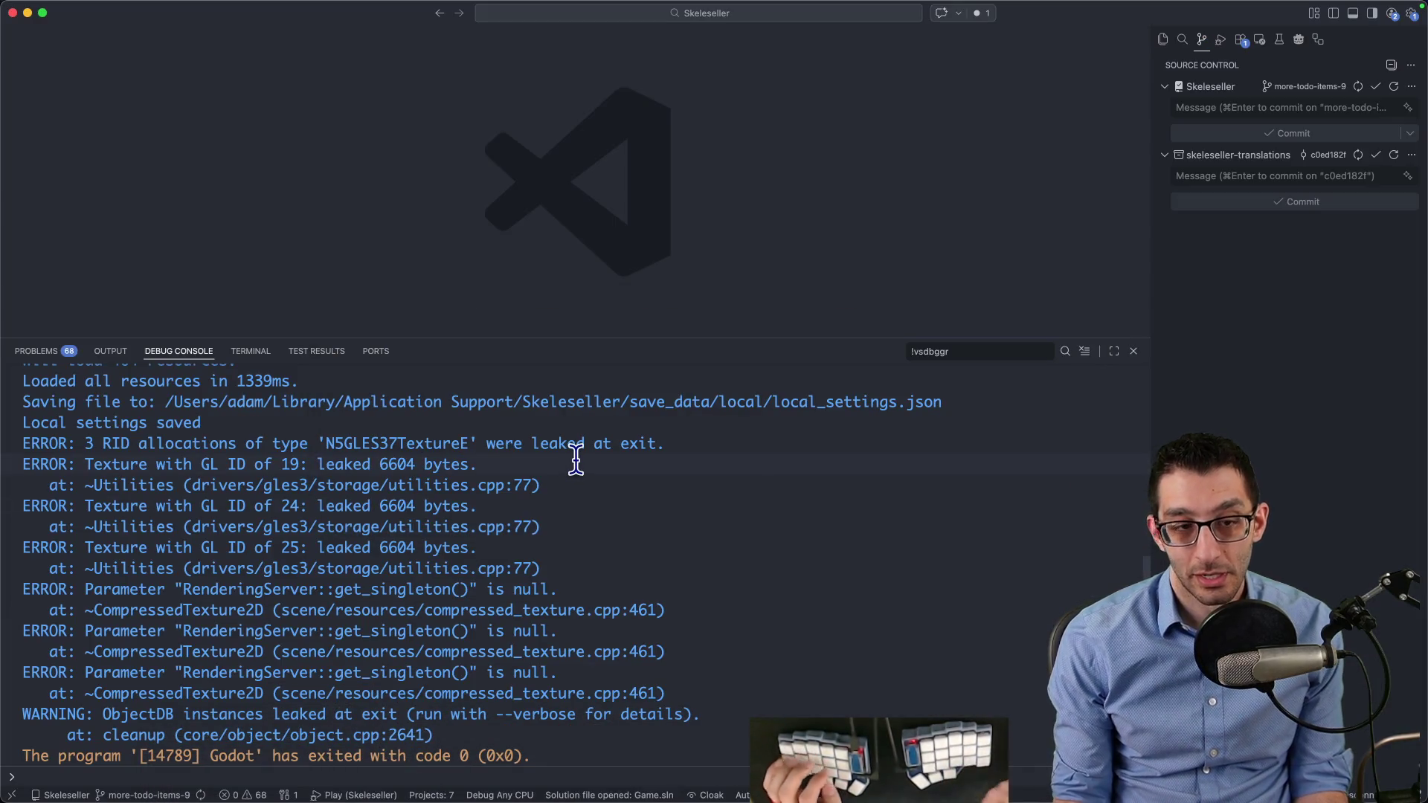
# Start Skeleseller's Godot debug session with F5 to bring up its title screen
pyautogui.press('F5')
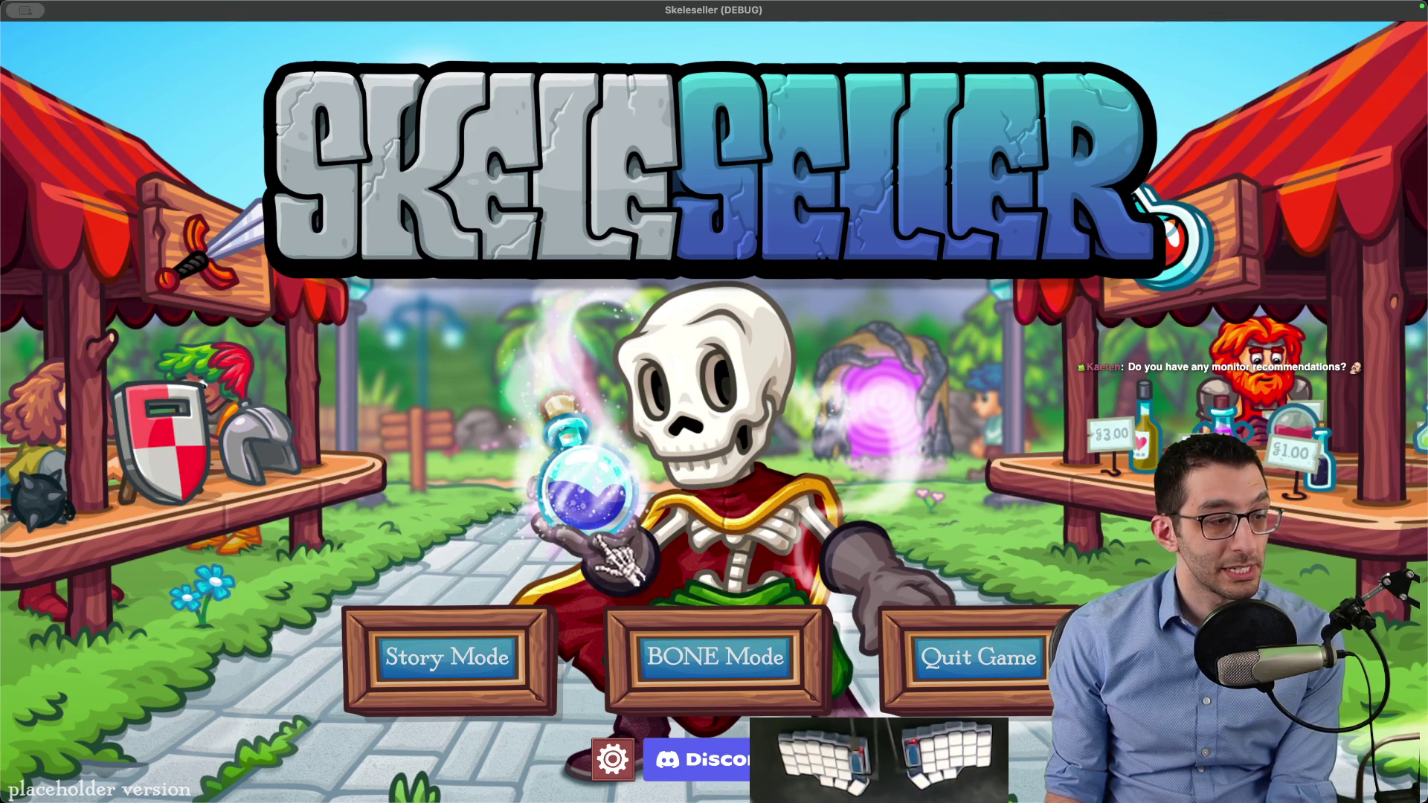
pyautogui.press('super+Tab')
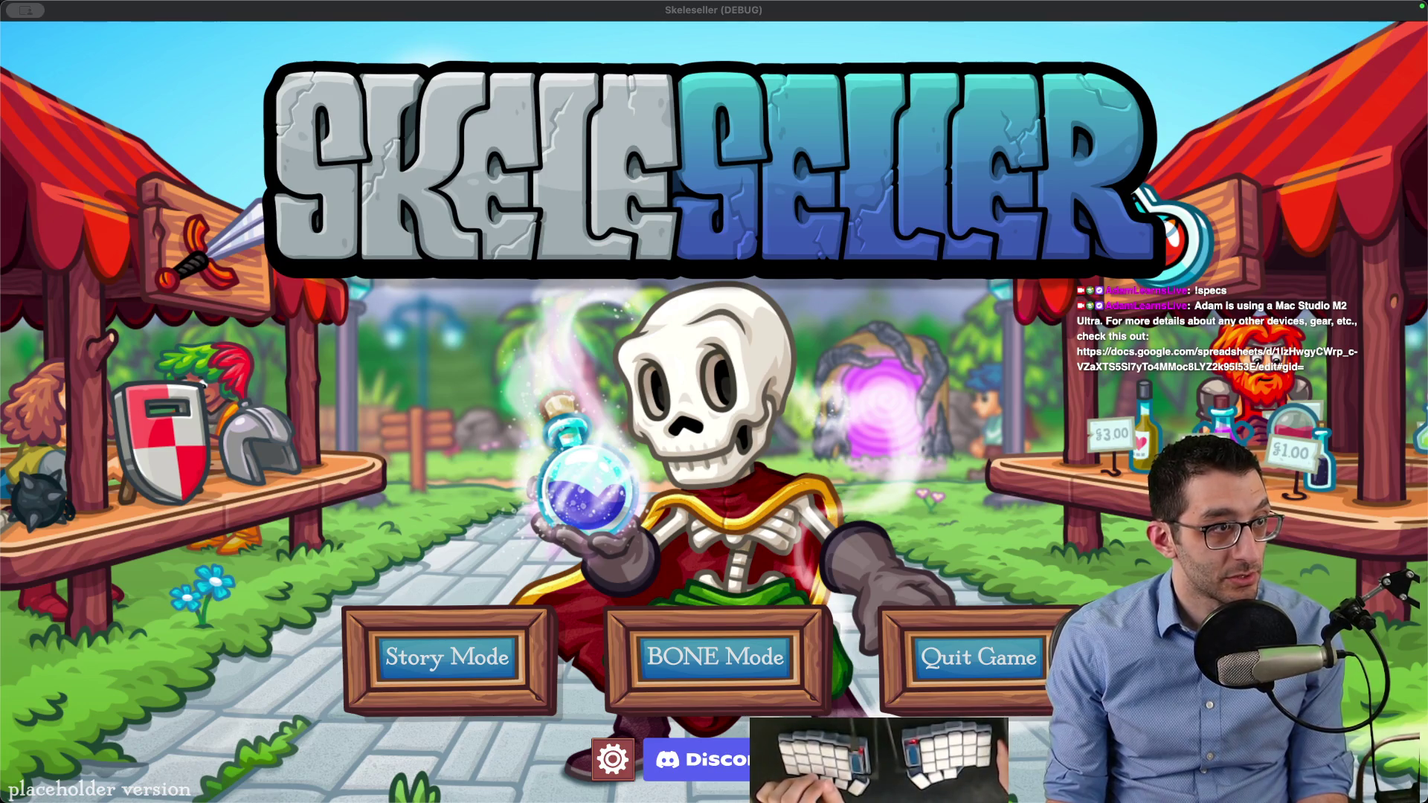
pyautogui.press('super+f')
# Search the build sheet for 'monitor' and select the KTC 27 Inch QHD 100Hz entry in B7
pyautogui.write('monitor')
pyautogui.press('Return')
pyautogui.press('Return')
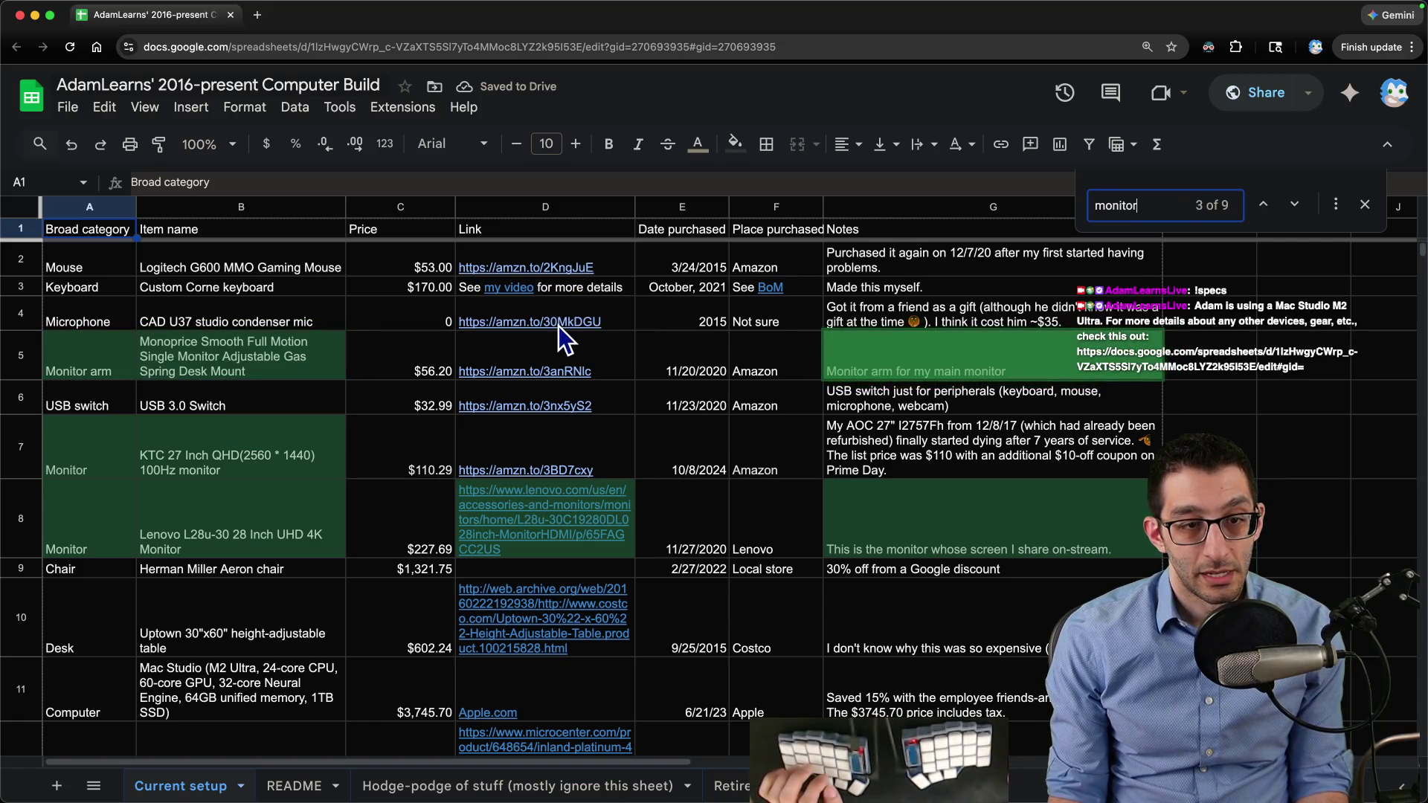
pyautogui.press('Return')
pyautogui.moveTo(145, 473)
pyautogui.mouseDown()
pyautogui.moveTo(89, 458)
pyautogui.moveTo(180, 462)
pyautogui.mouseUp()
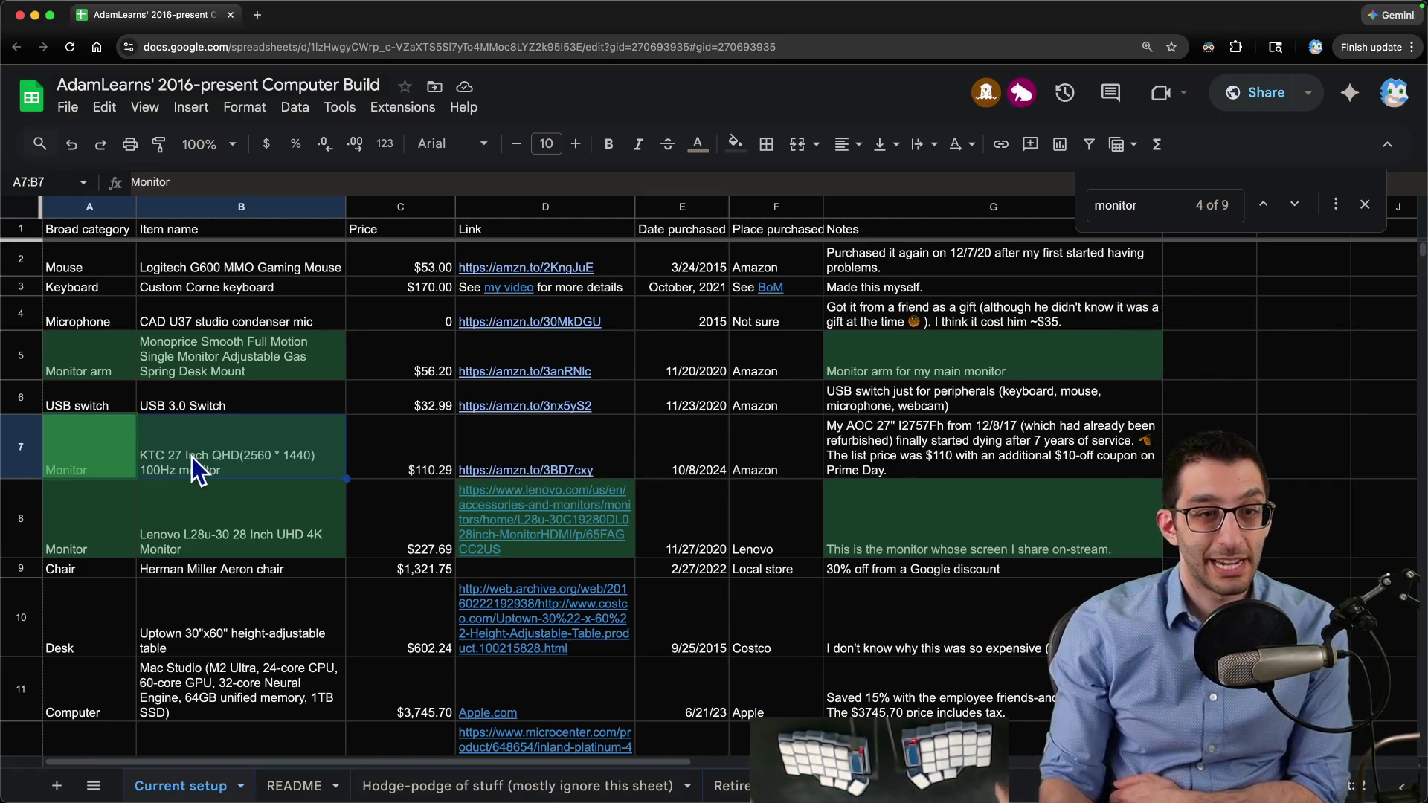
pyautogui.click(172, 467)
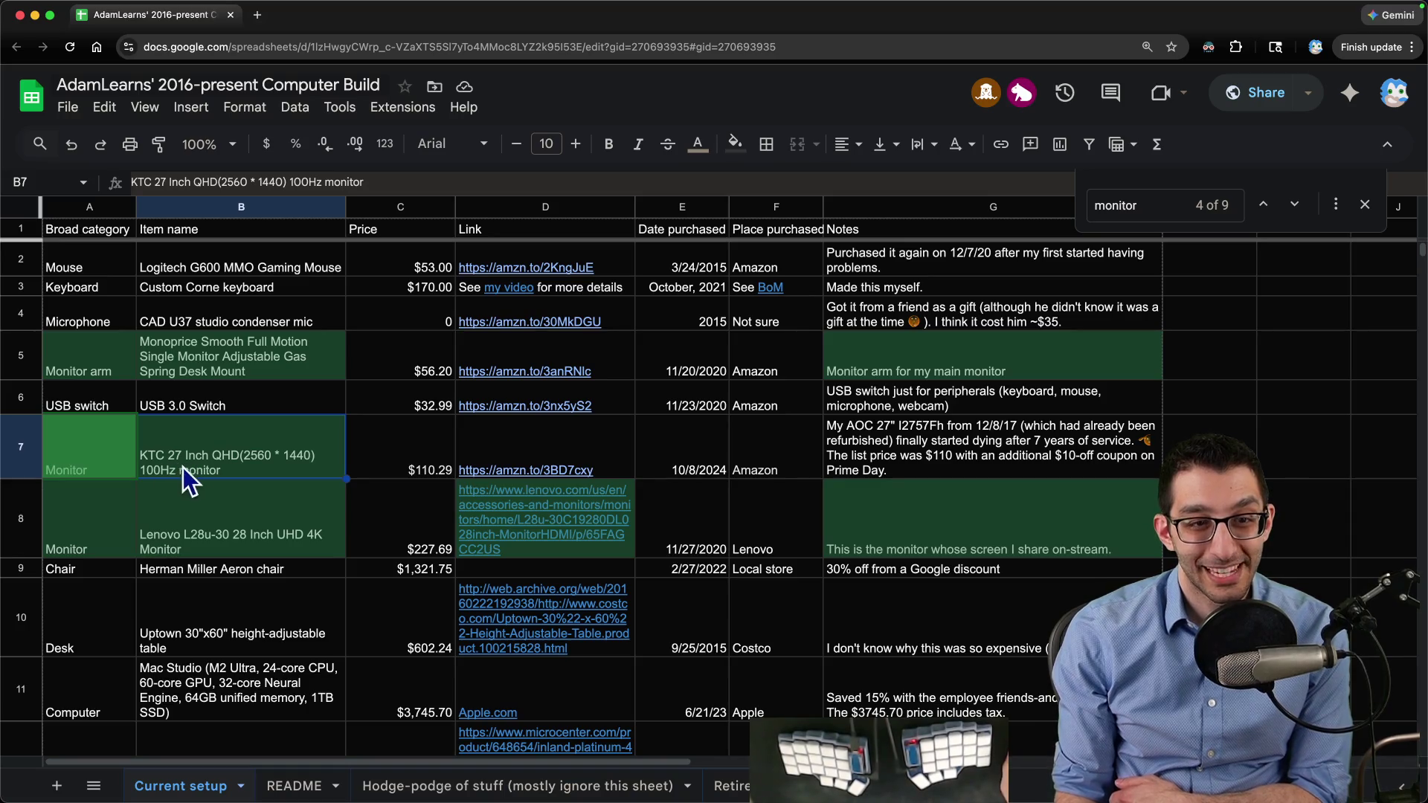